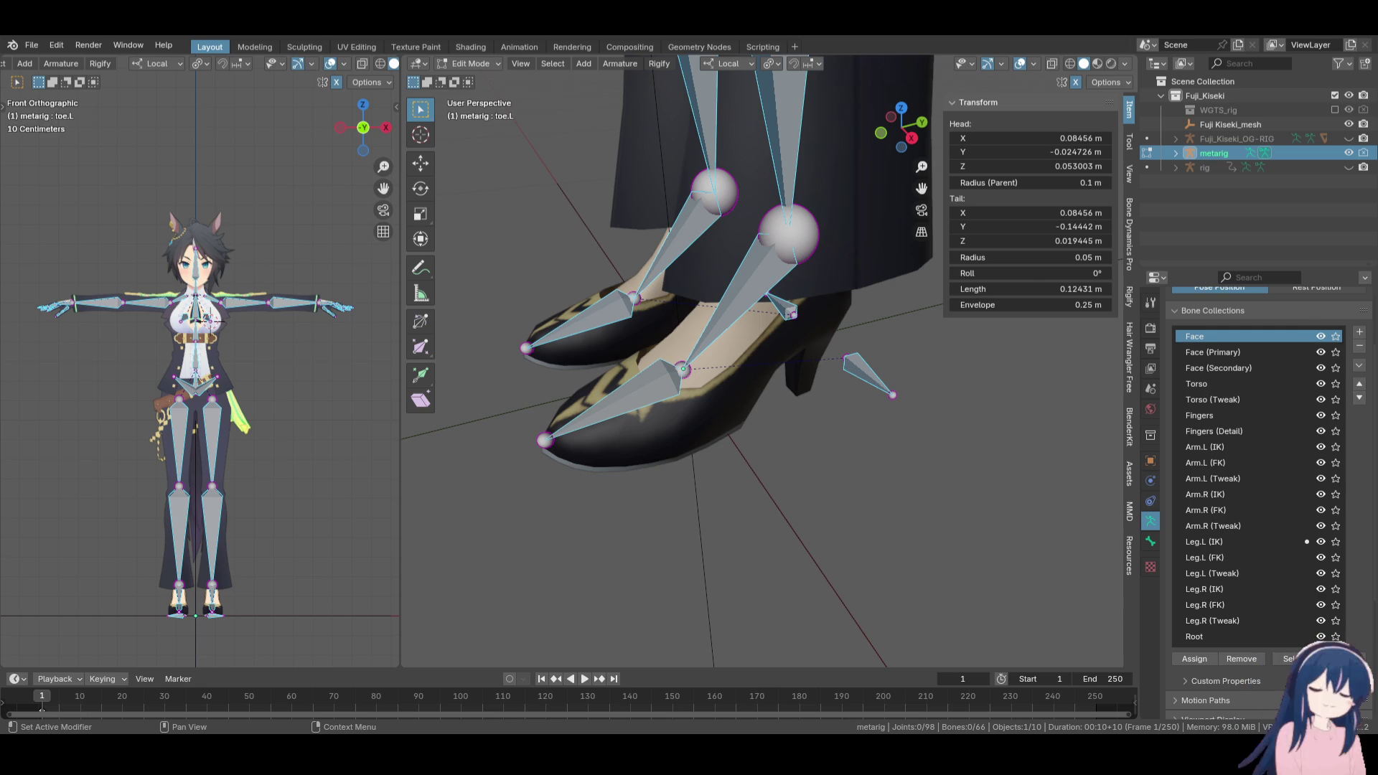
Select the metarig's left toe bone and run Re-Generate Rig from its Rigify settings
left_click(721, 389)
middle_click_drag(721, 390, 737, 349)
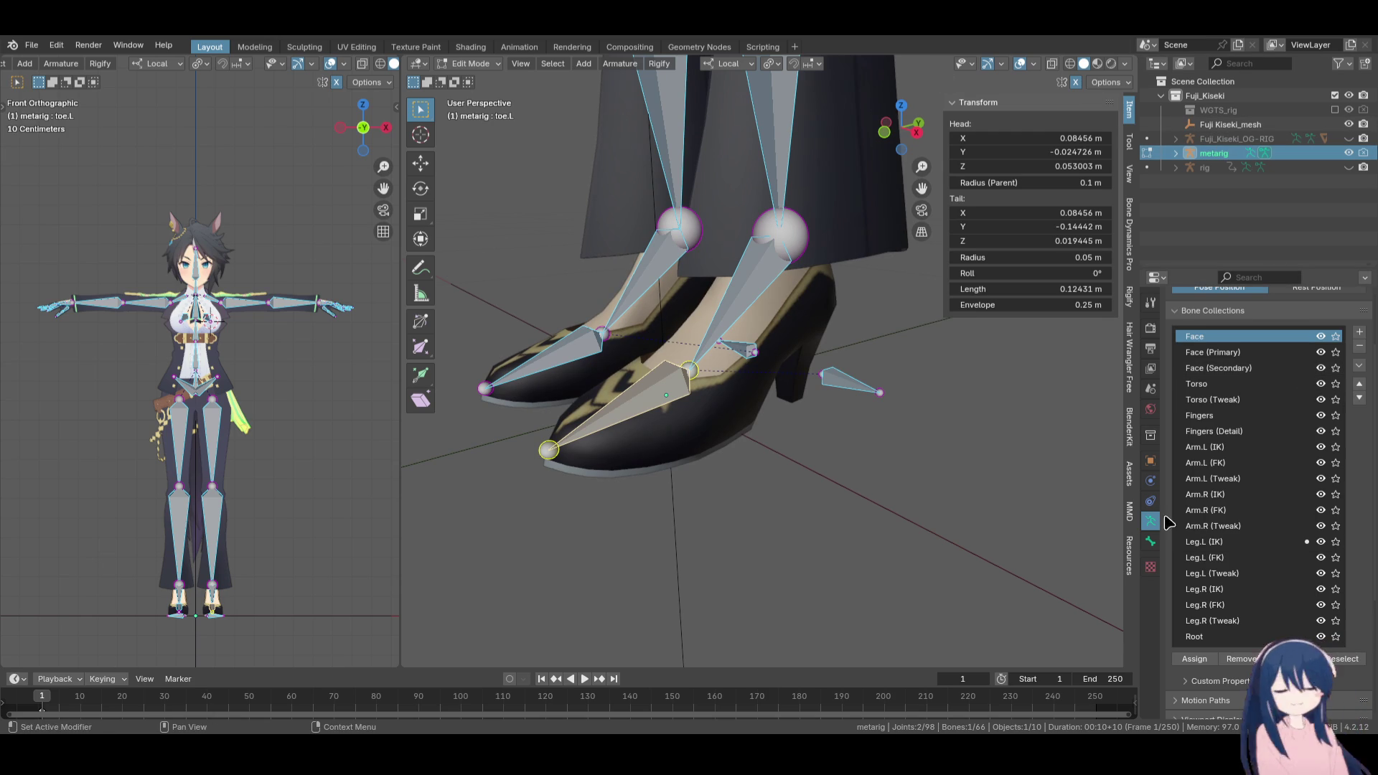
left_click(1151, 545)
scroll(1224, 557, "down", 6)
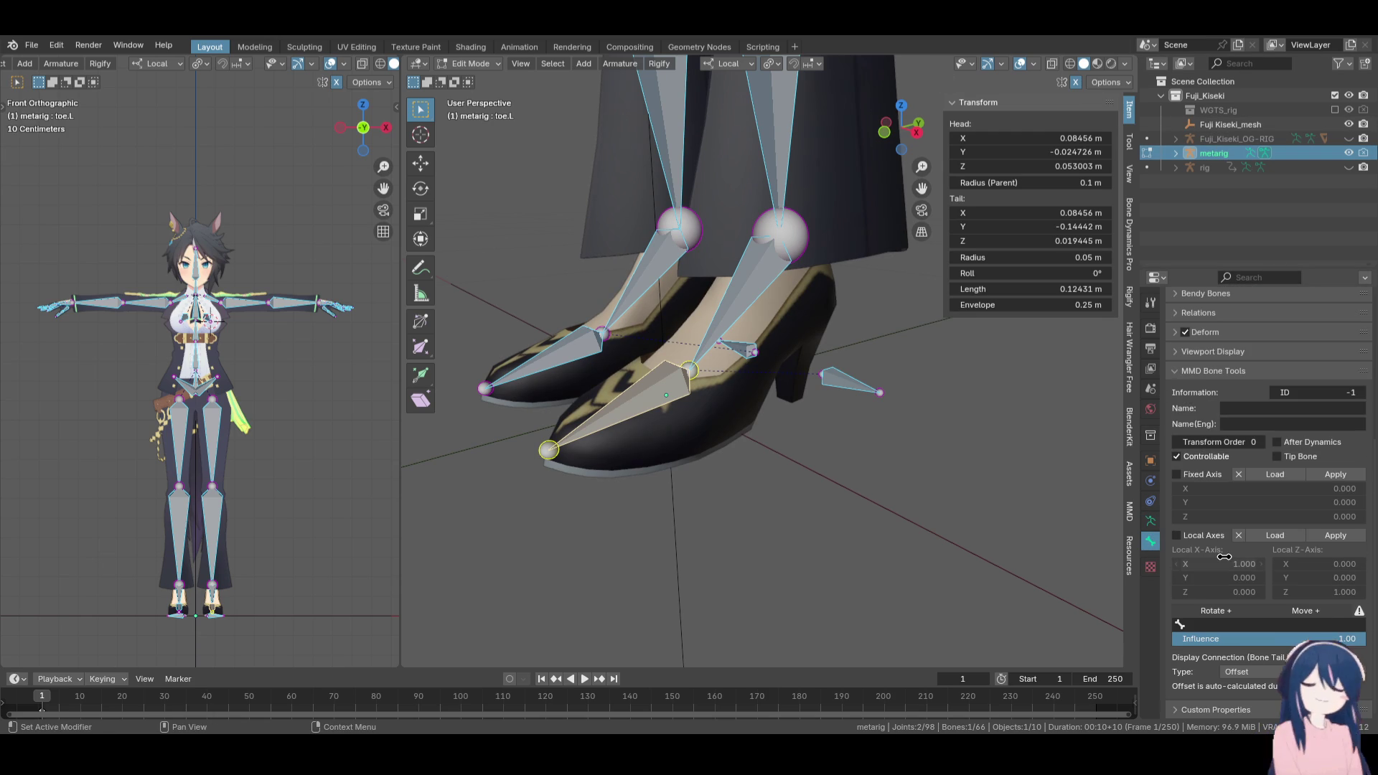
left_click(1151, 521)
scroll(1249, 546, "down", 3)
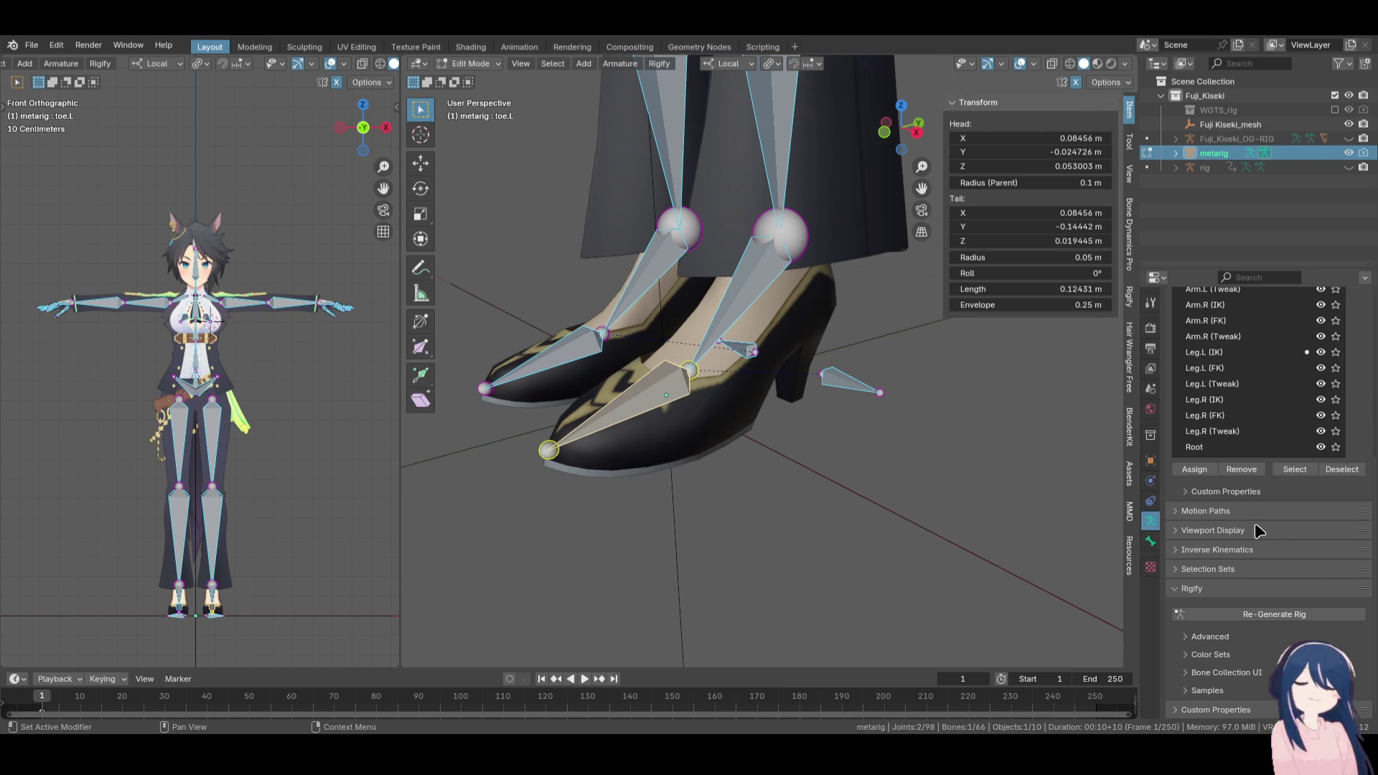
left_click(1268, 616)
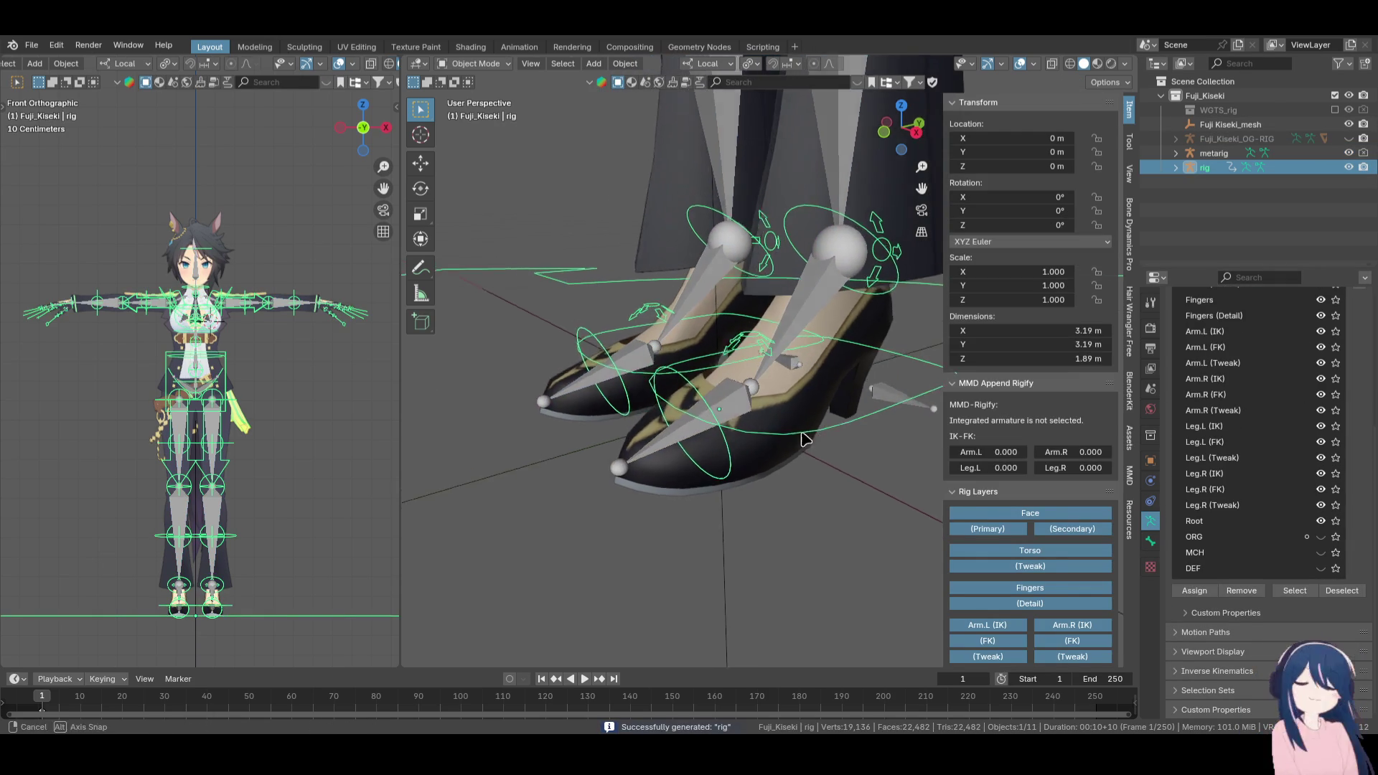
Put the generated rig in Edit Mode, solo the ORG collection, and select ORG-toe.L (180° roll)
left_click(488, 63)
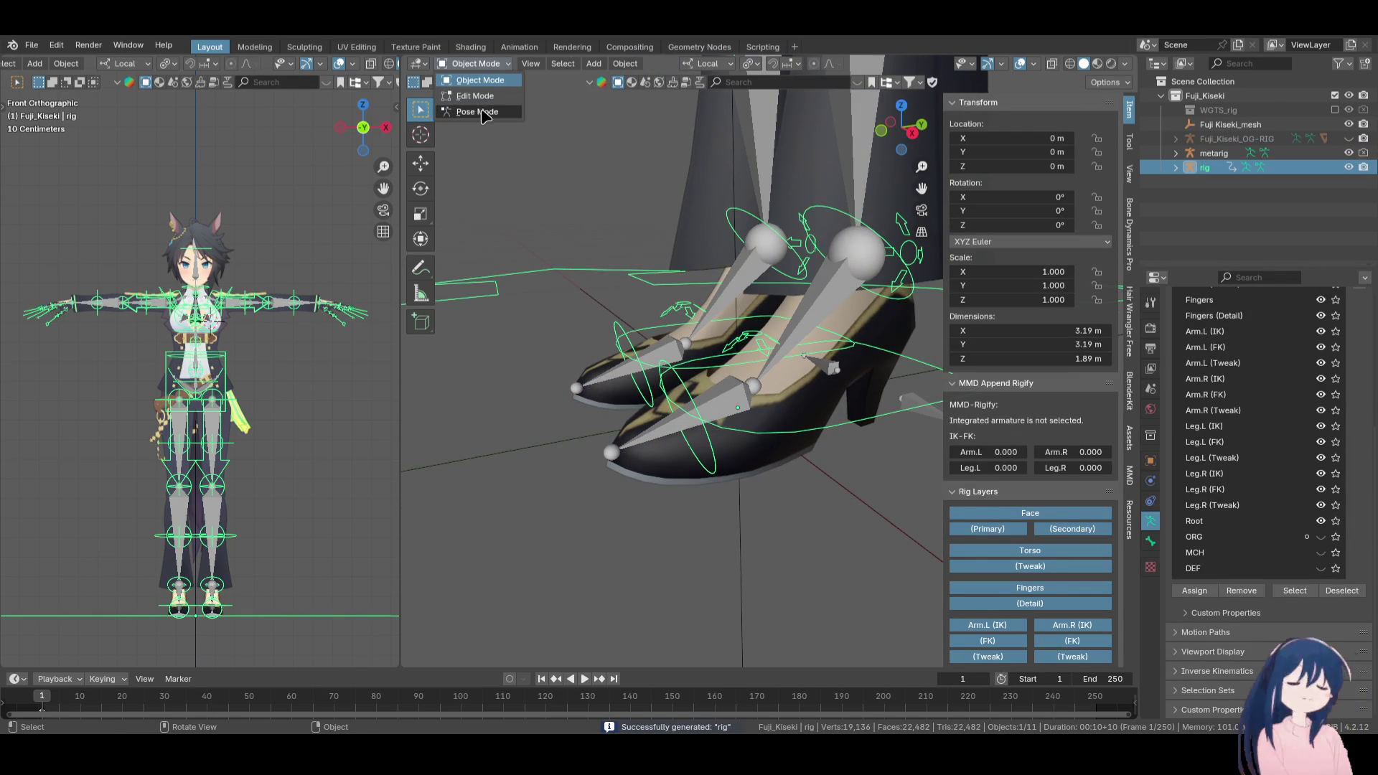
left_click(476, 96)
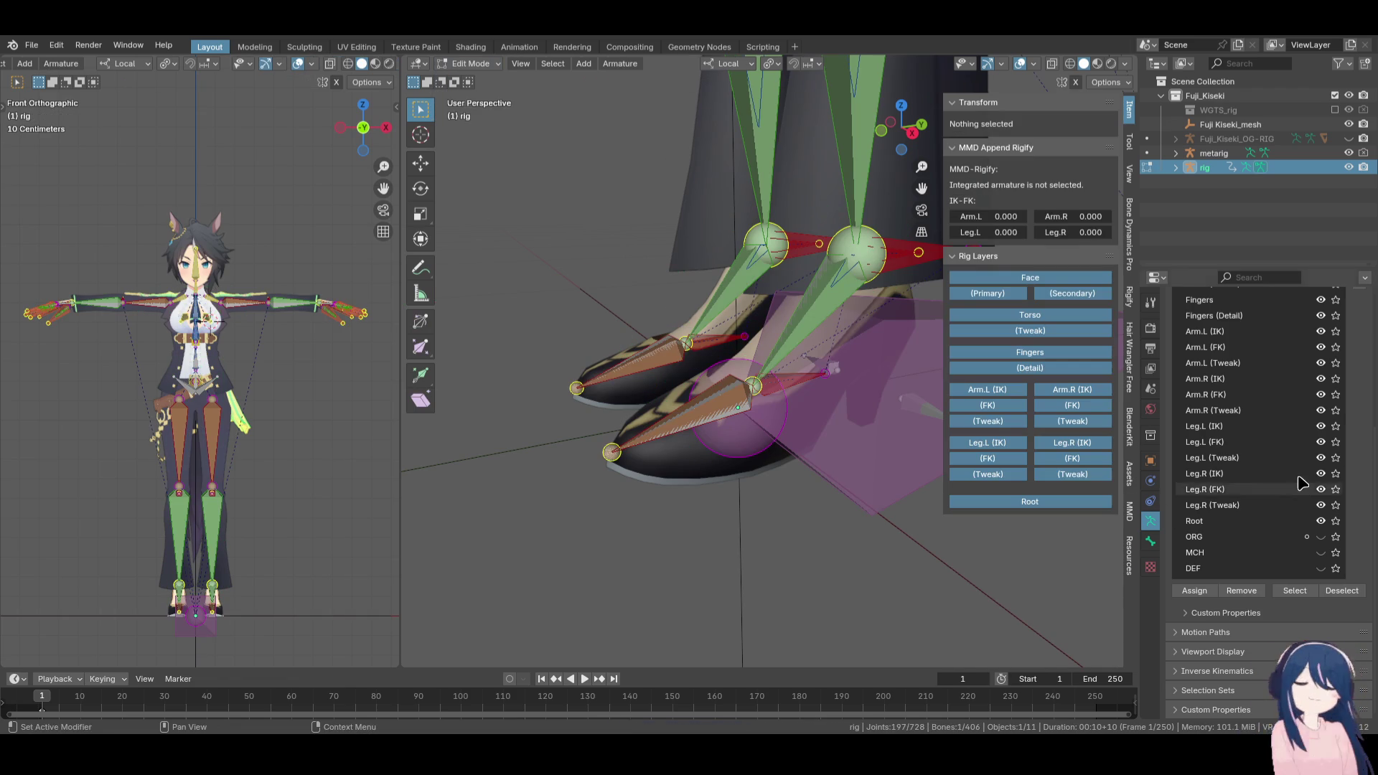
left_click(1336, 537)
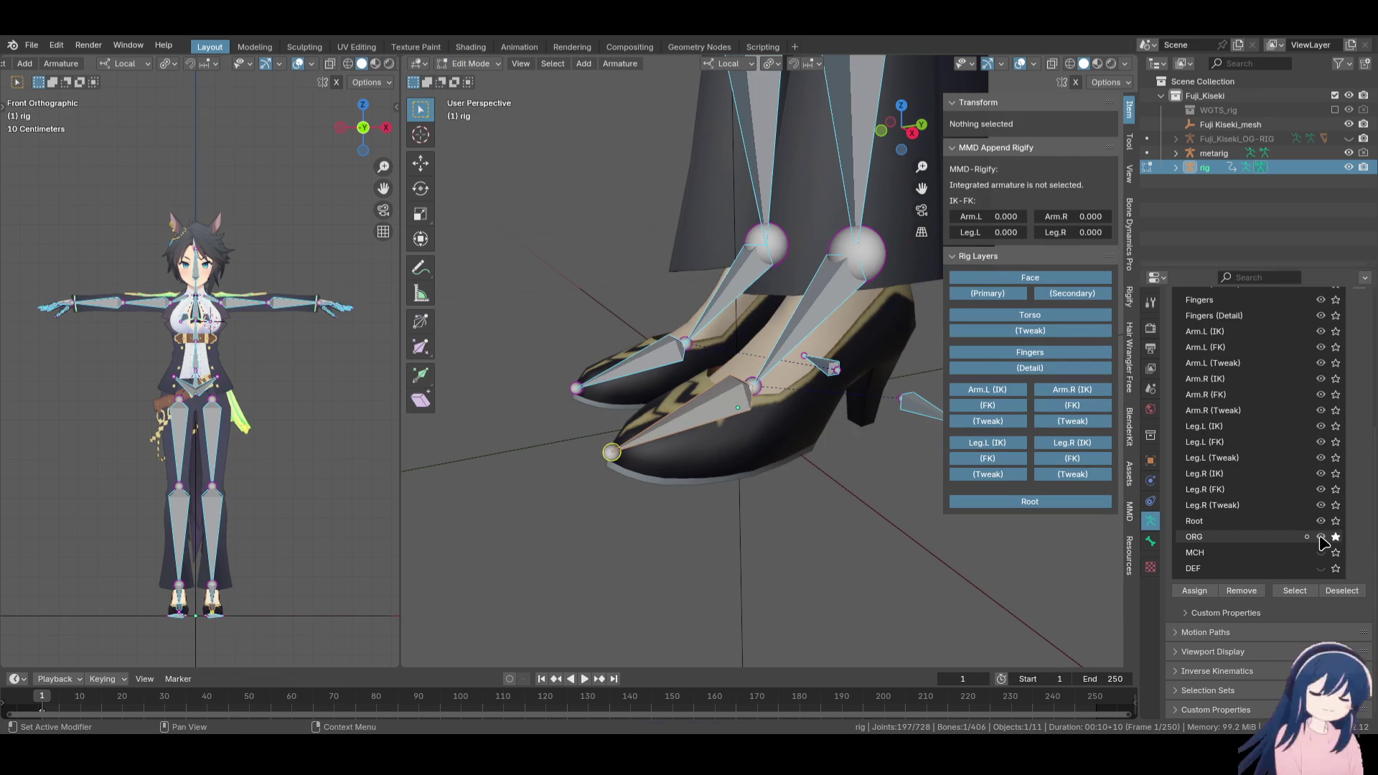
left_click(709, 416)
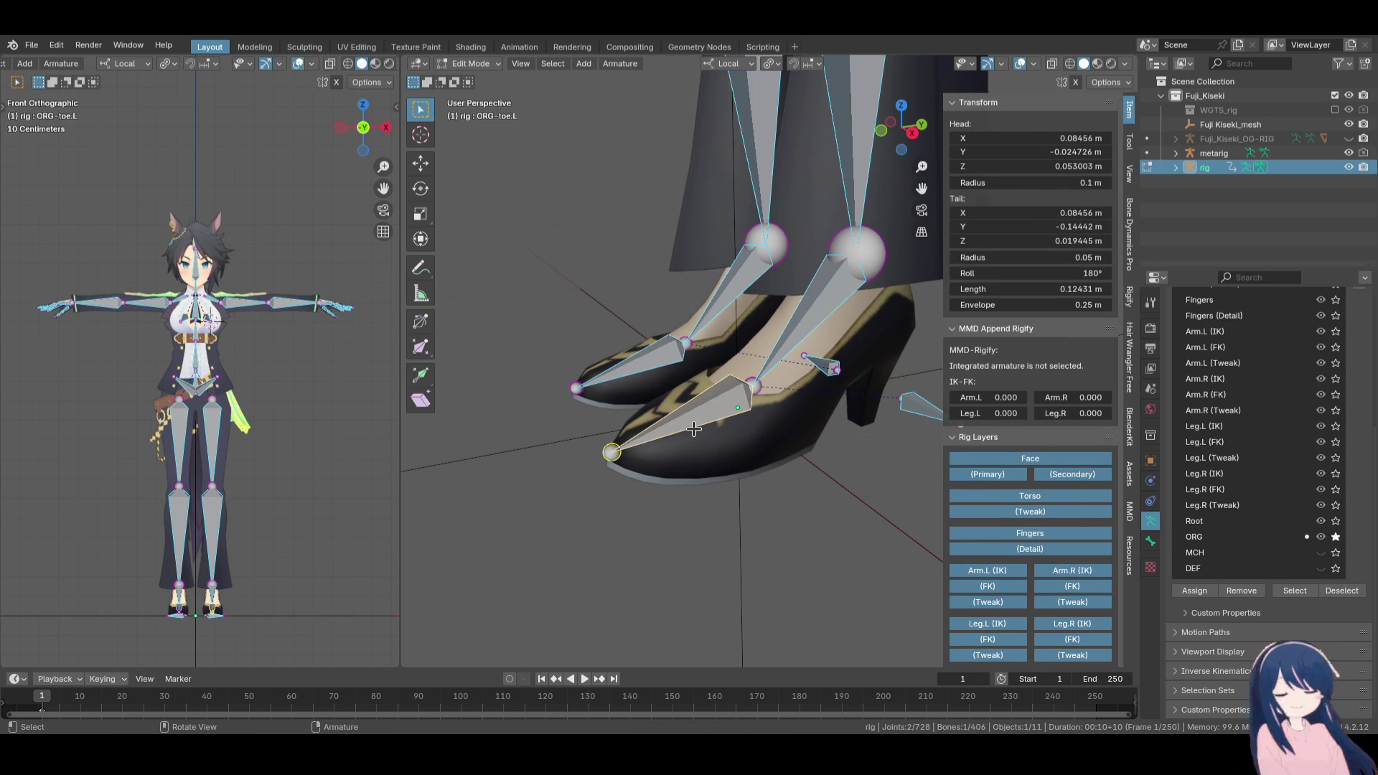
scroll(743, 484, "down", 1)
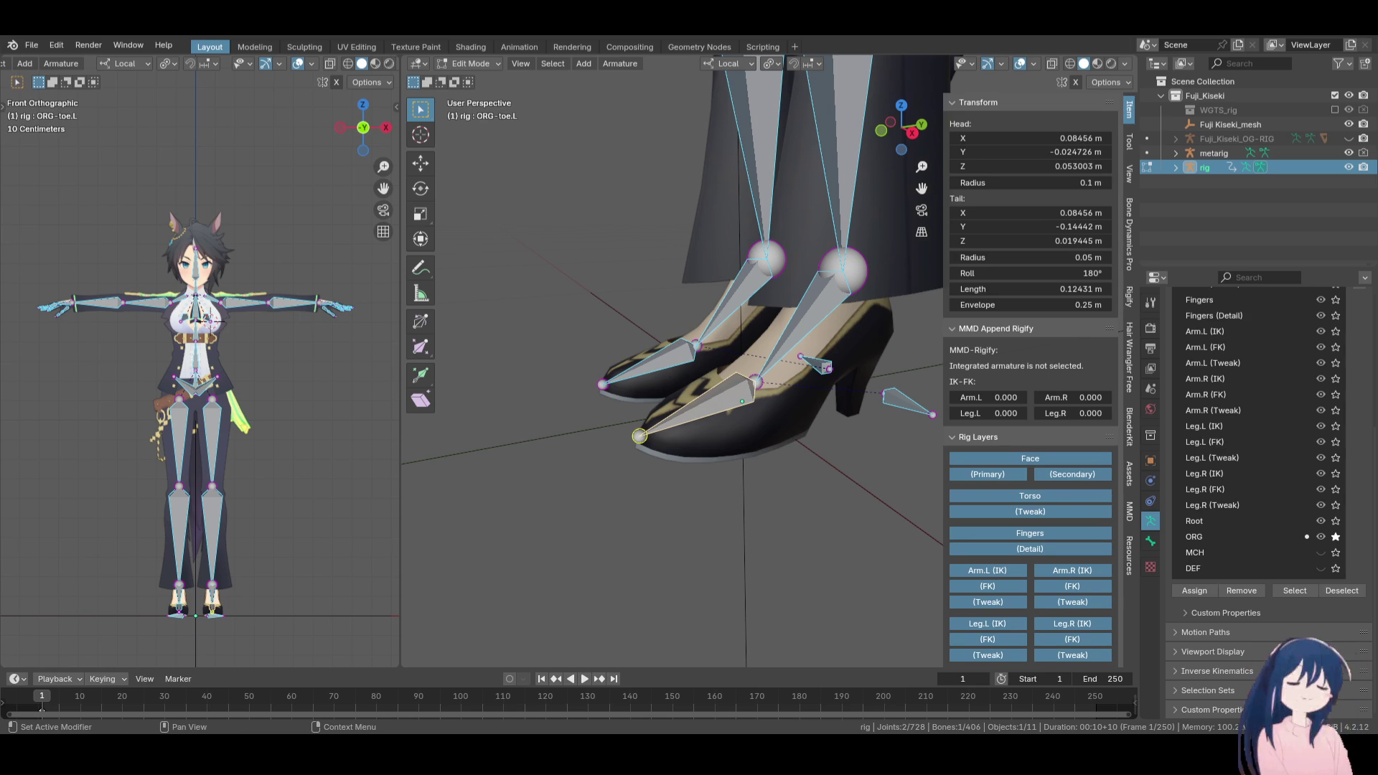
left_click(639, 302)
mouse_move(702, 442)
middle_mouse_down()
mouse_move(575, 458)
mouse_move(817, 443)
mouse_move(701, 440)
middle_mouse_up()
left_click(641, 436)
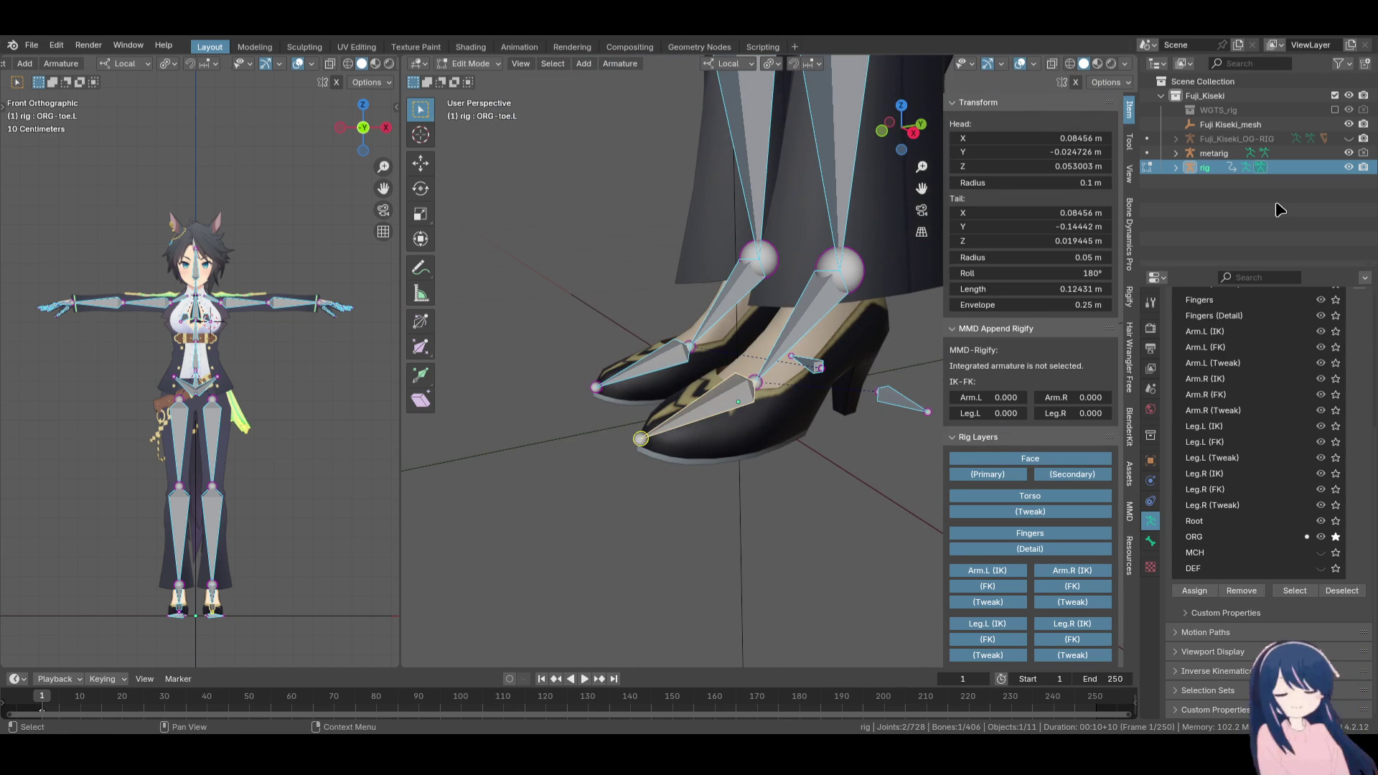
left_click(1349, 167)
Show Fuji_Kiseki_OG-RIG, hide the metarig, and select the OG-RIG armature in Object Mode
left_click(1349, 138)
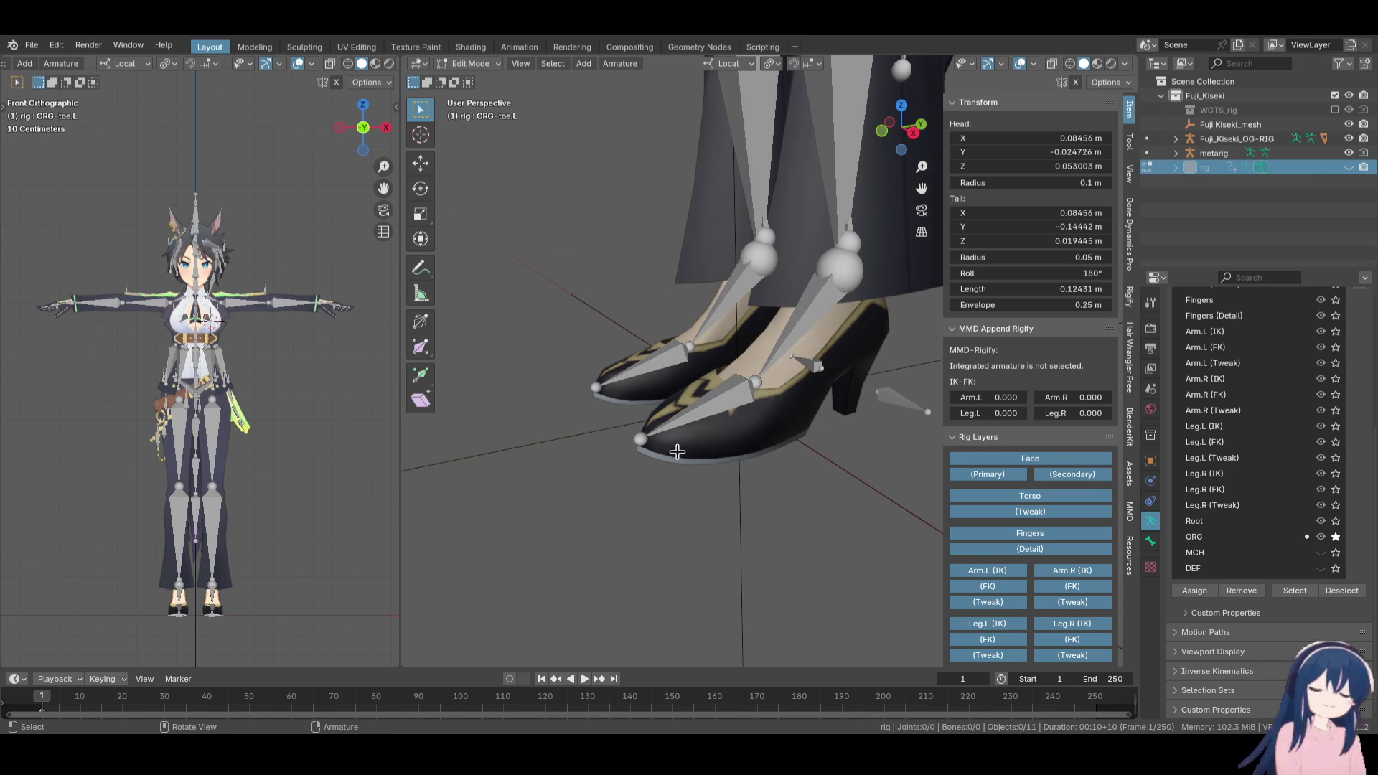
left_click(1350, 153)
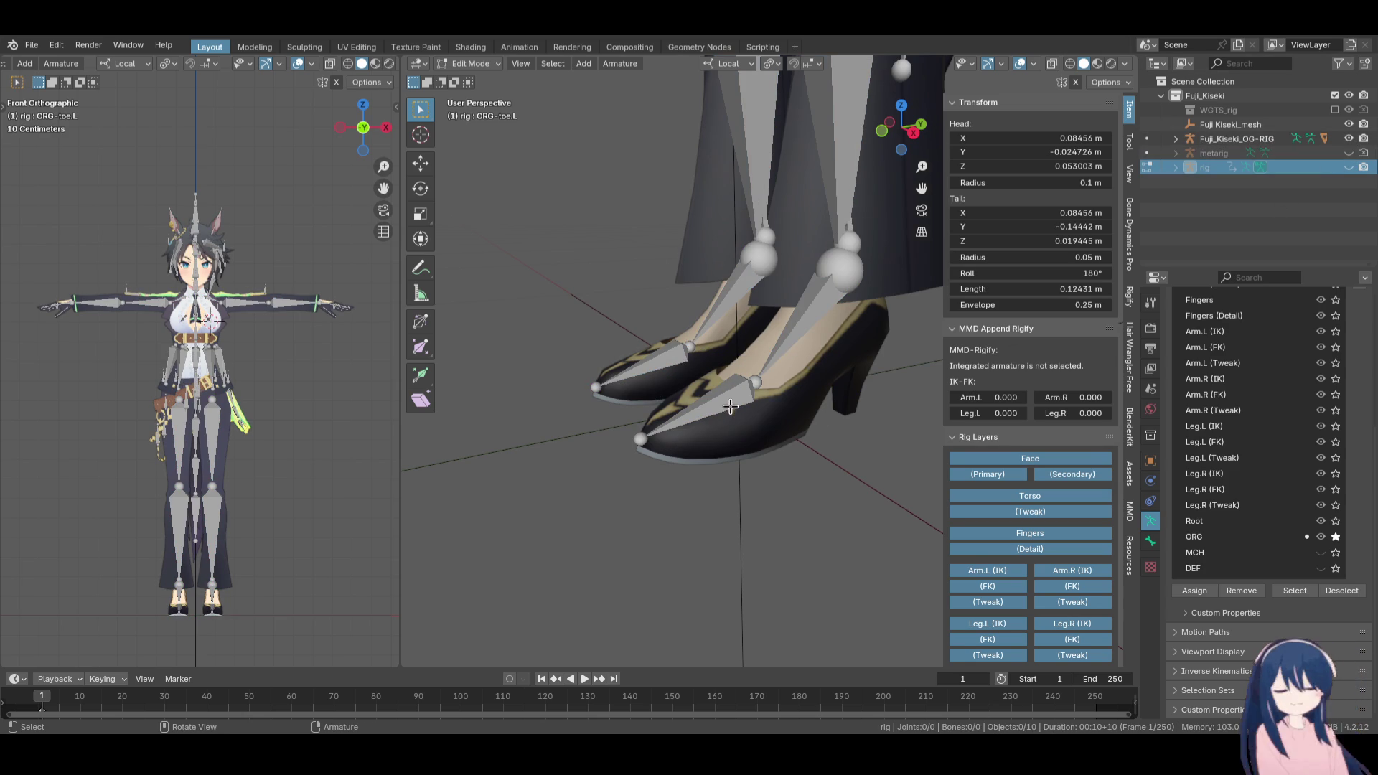
left_click(470, 63)
left_click(488, 101)
left_click(470, 63)
left_click(488, 97)
left_click(470, 63)
left_click(488, 79)
left_click(705, 397)
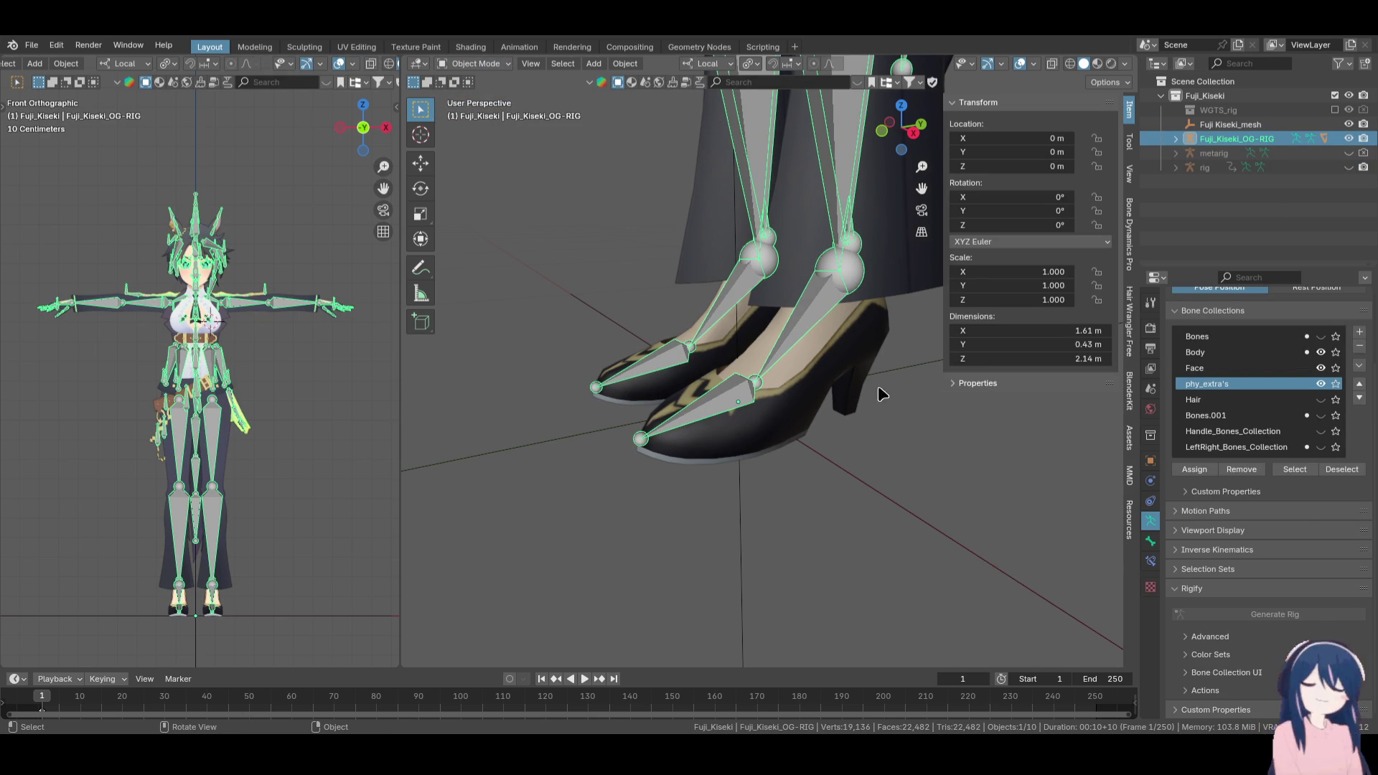
Switch the OG-RIG armature into Edit Mode and select its Toe_L bone
left_click(481, 67)
left_click(477, 111)
left_click(480, 64)
left_click(475, 97)
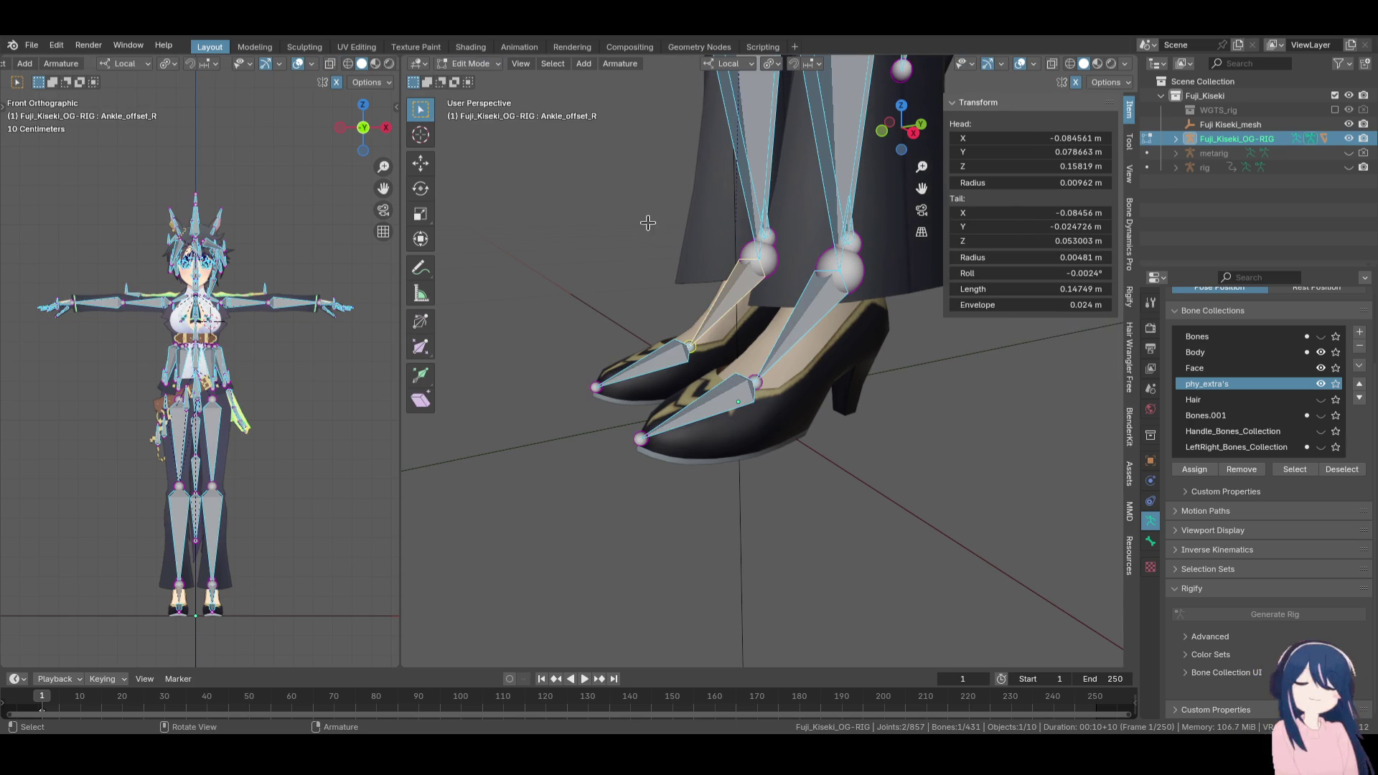
left_click(712, 397)
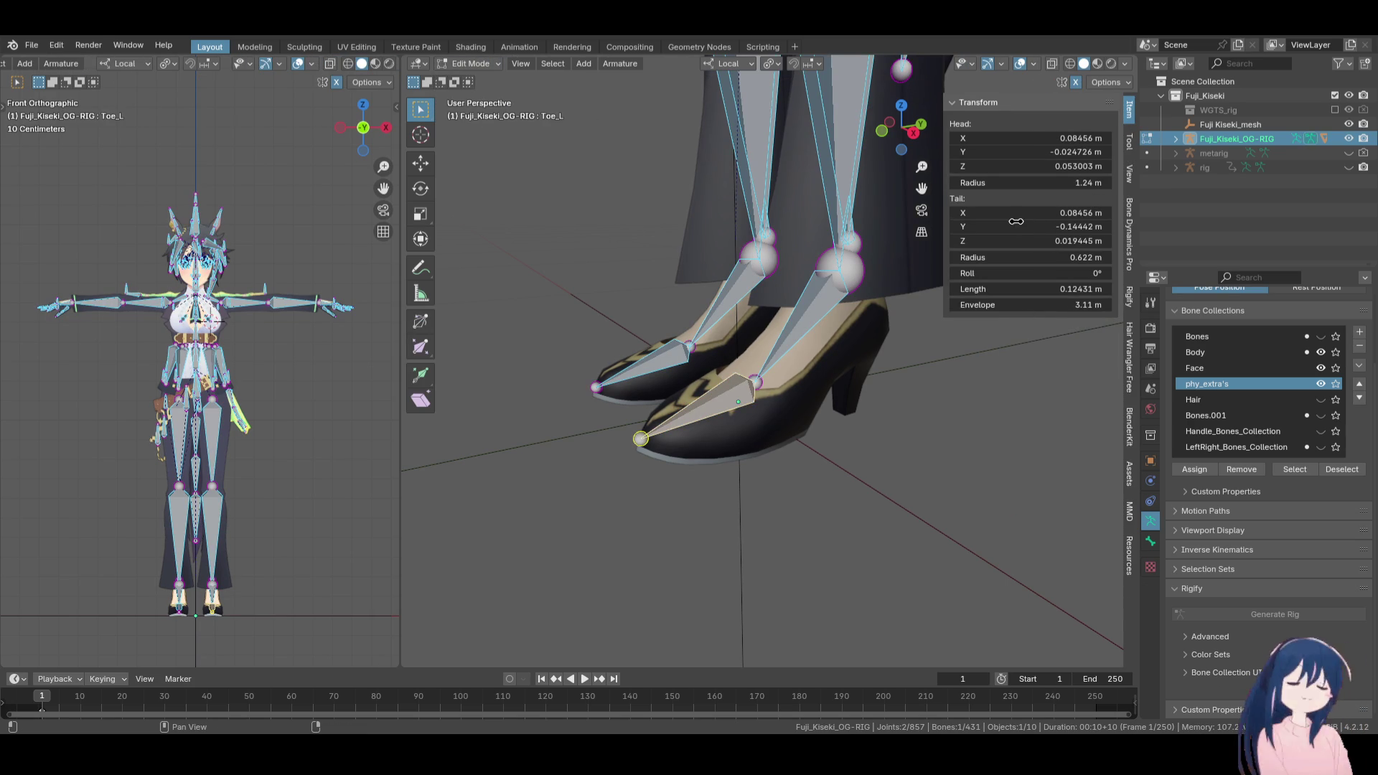
Set Toe_L's roll to 180° in the Transform panel, undoing an accidental 180 length
left_click(1021, 285)
type("180")
key("Return")
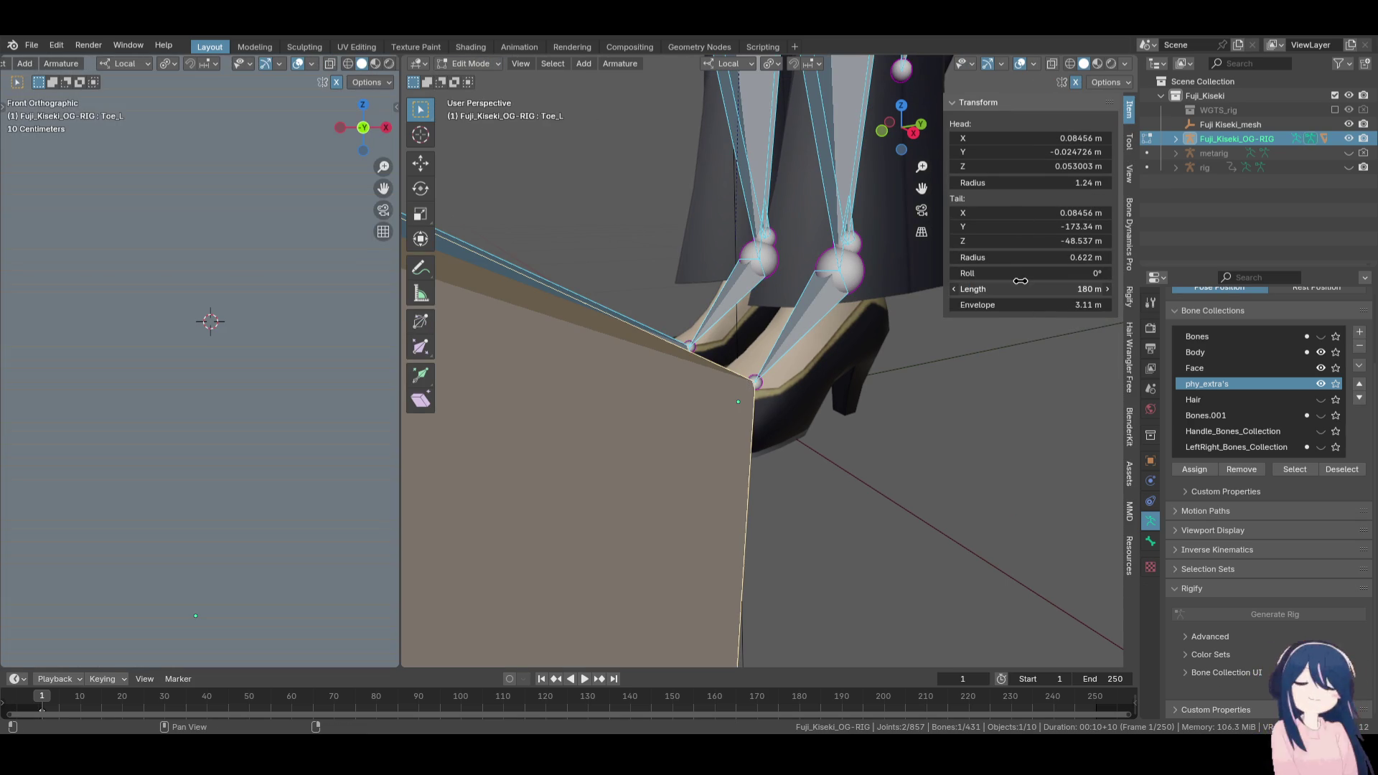
key("ctrl+z")
left_click(1037, 274)
type("180")
key("Return")
Unhide the generated rig and return to Object Mode
key("ctrl+shift+m")
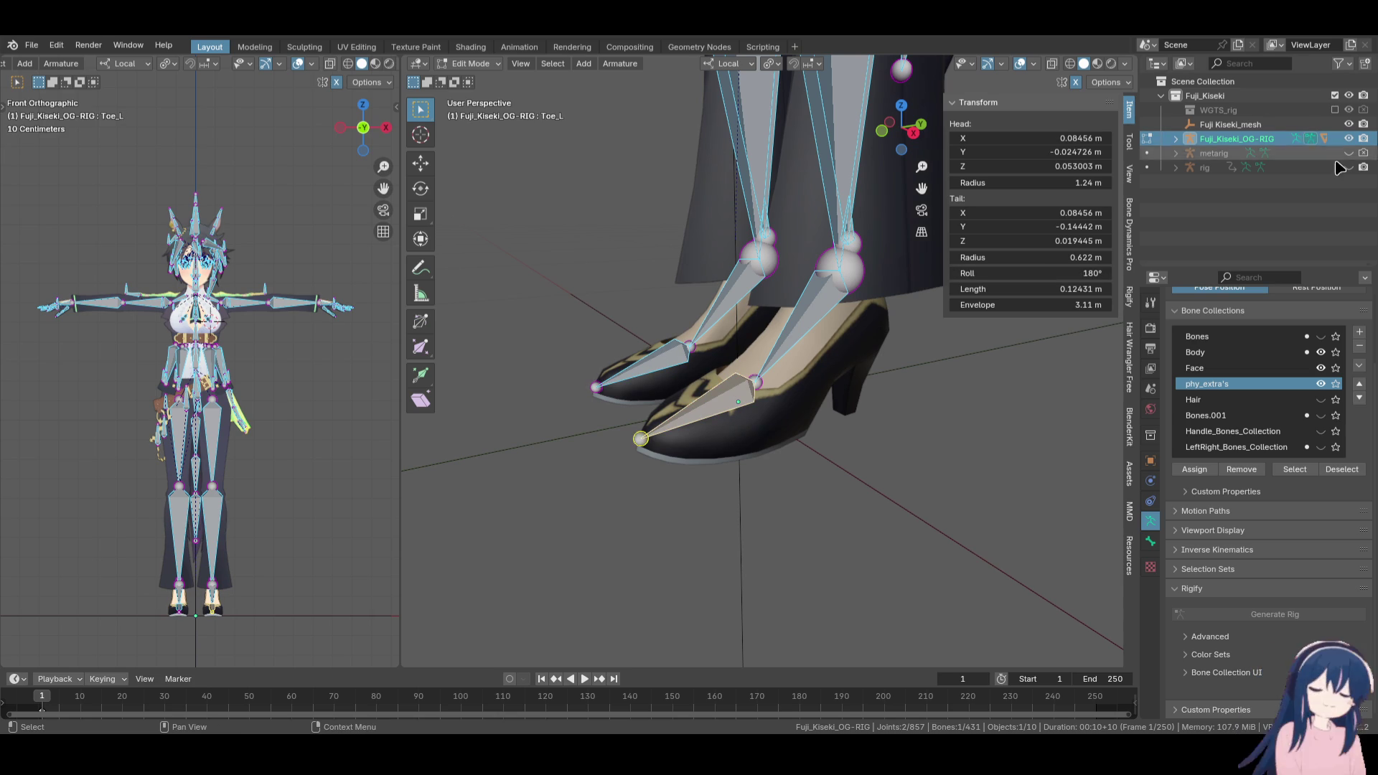
left_click(1349, 167)
left_click(462, 63)
left_click(467, 80)
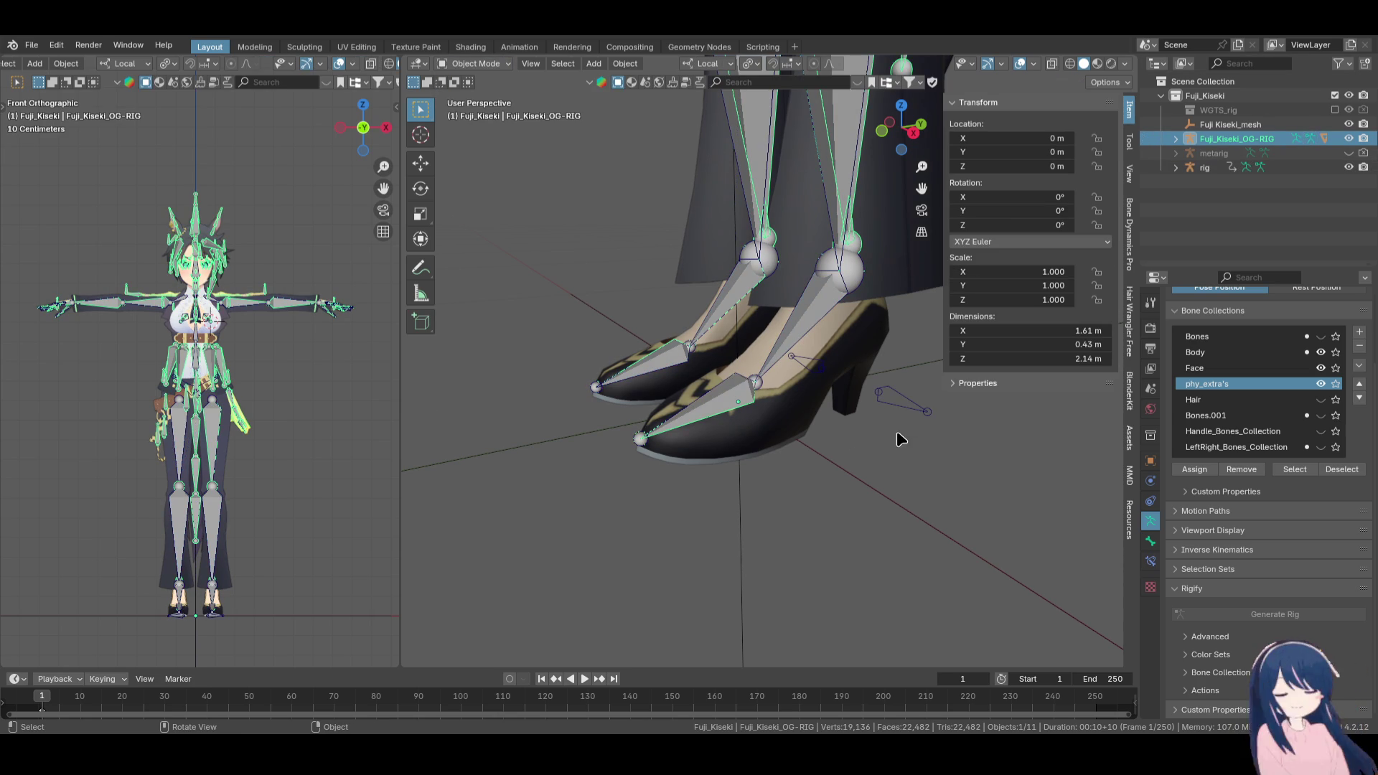
Edit rig and OG-RIG together, comparing Toe_L, ORG-foot.L and Ankle_offset_L bones
left_click(1210, 168)
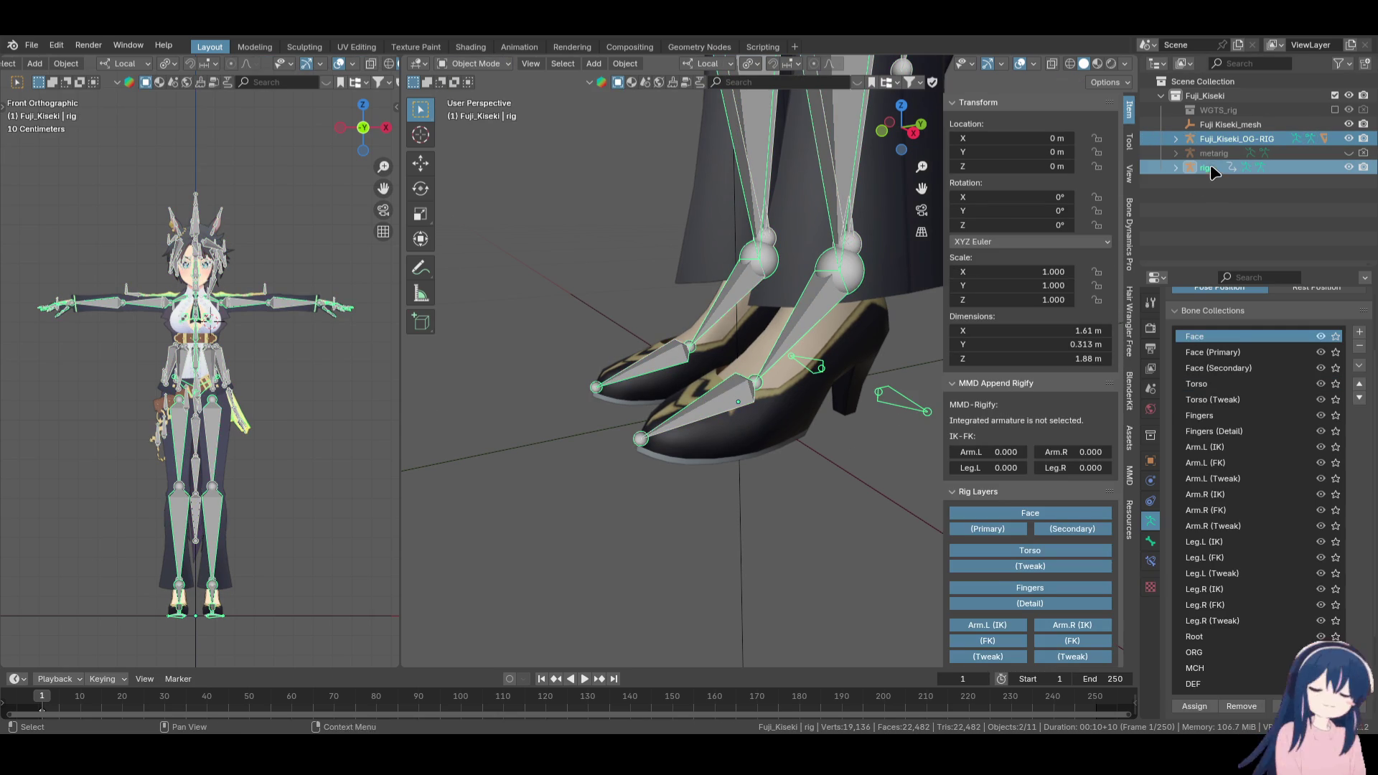
left_click(477, 65)
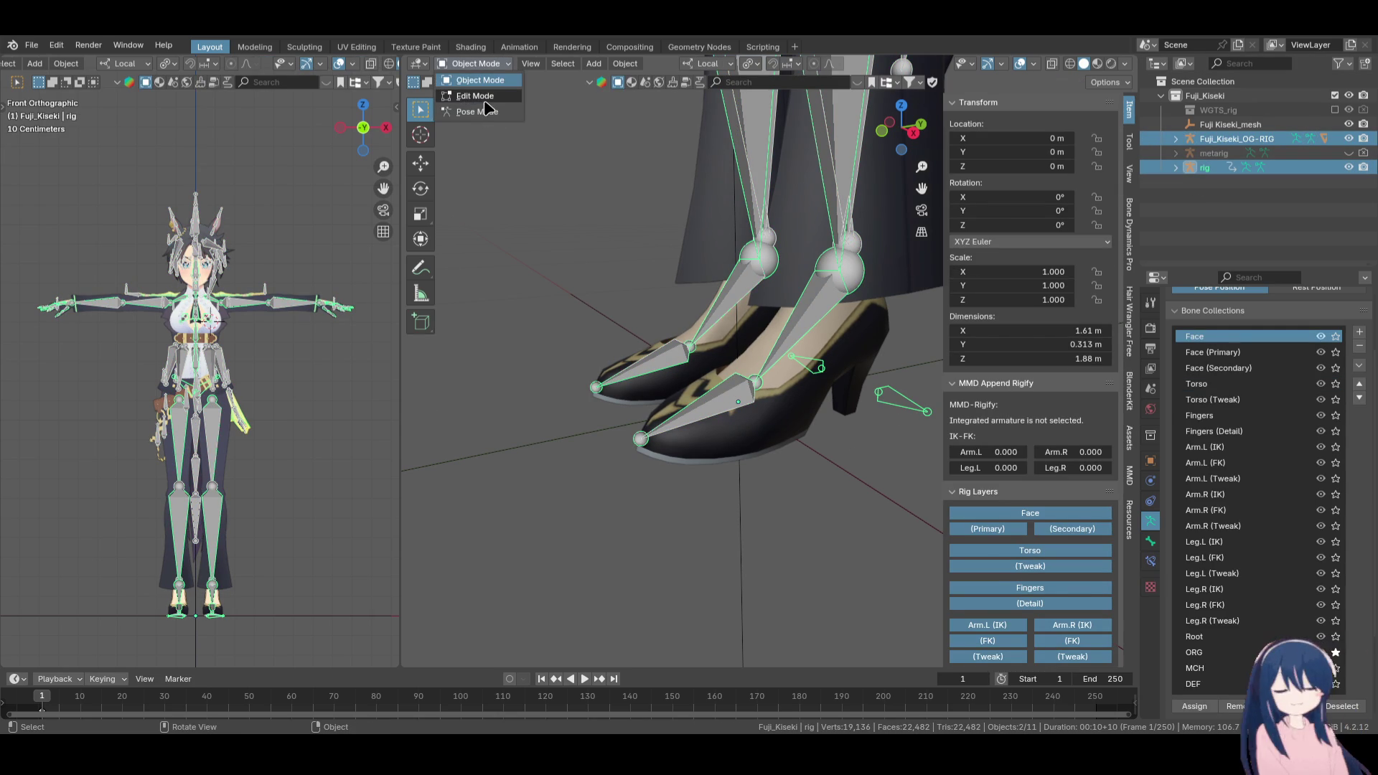
left_click(485, 100)
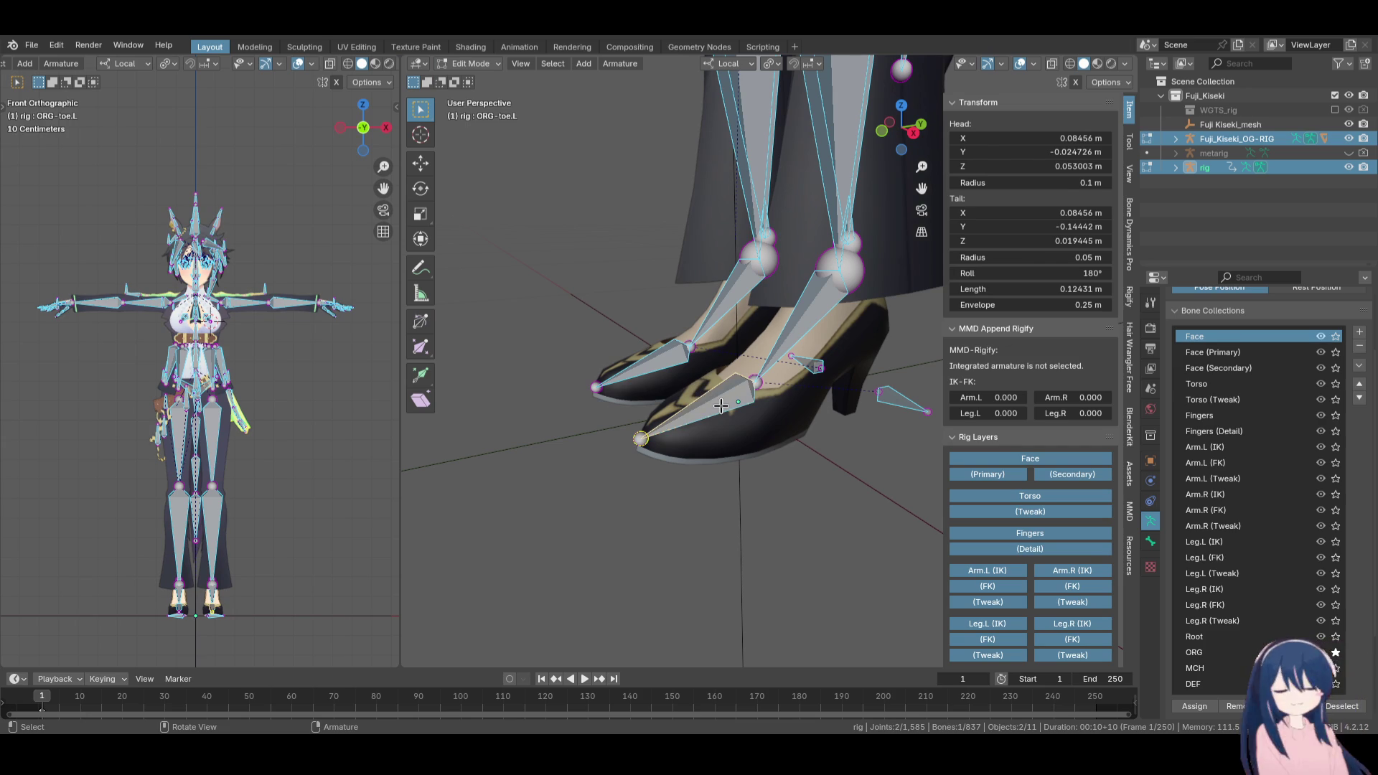
left_click(721, 407)
scroll(721, 407, "down", 2)
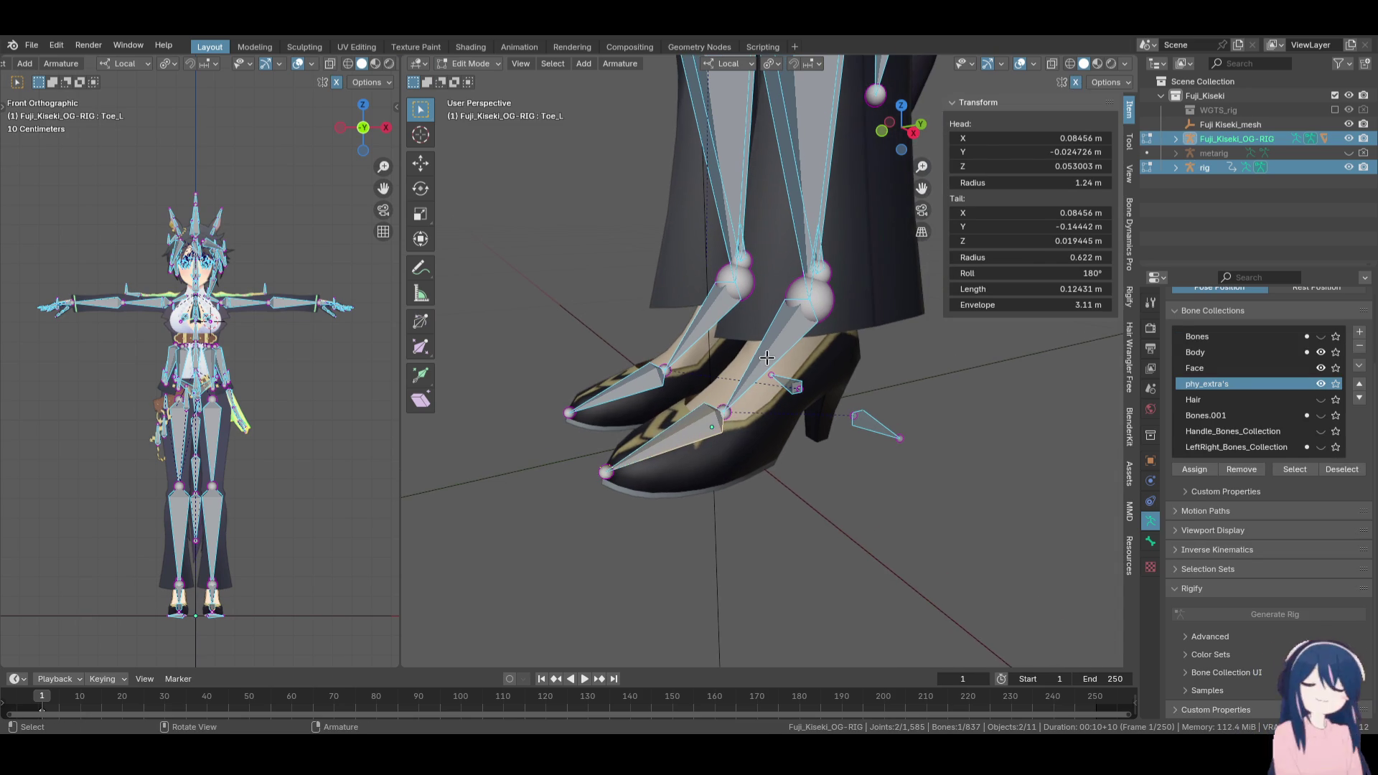
left_click(772, 350)
left_click(772, 350)
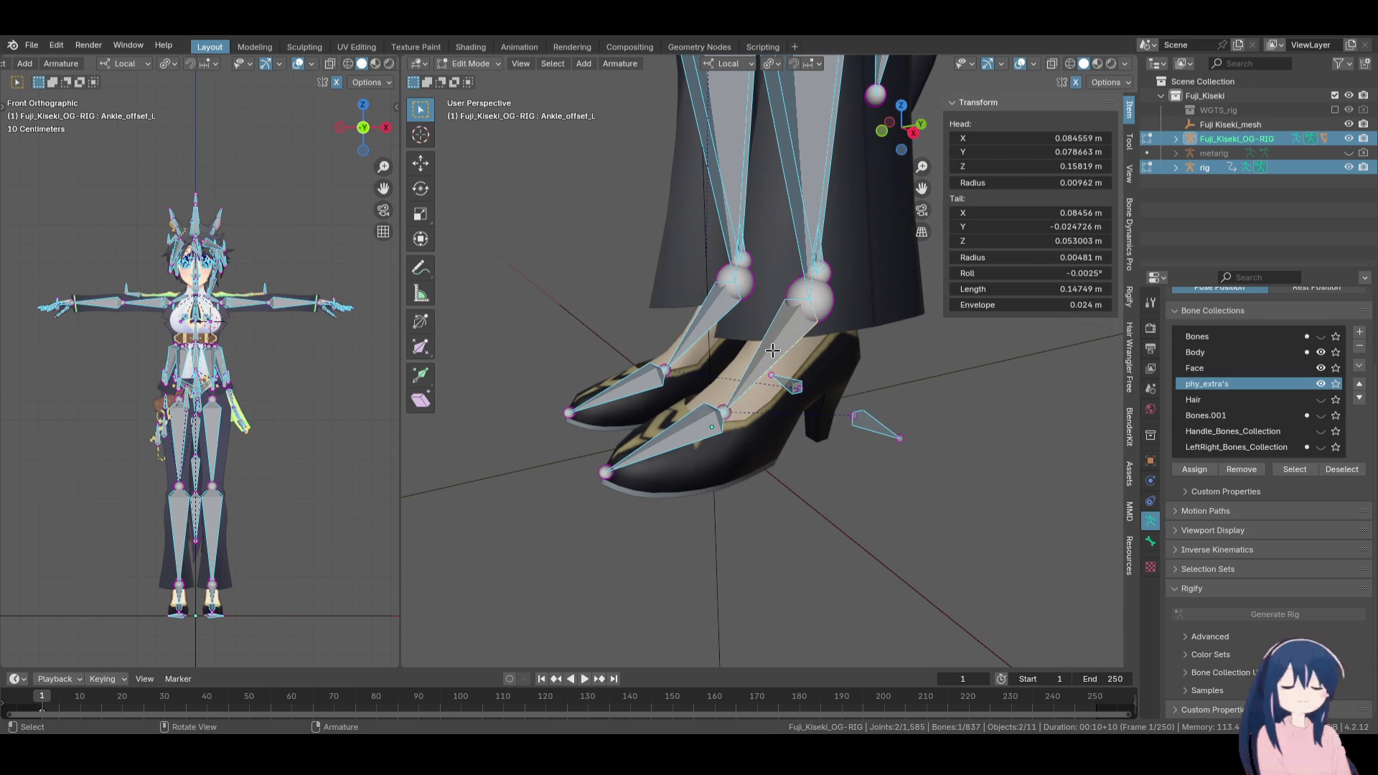
scroll(772, 350, "down", 10)
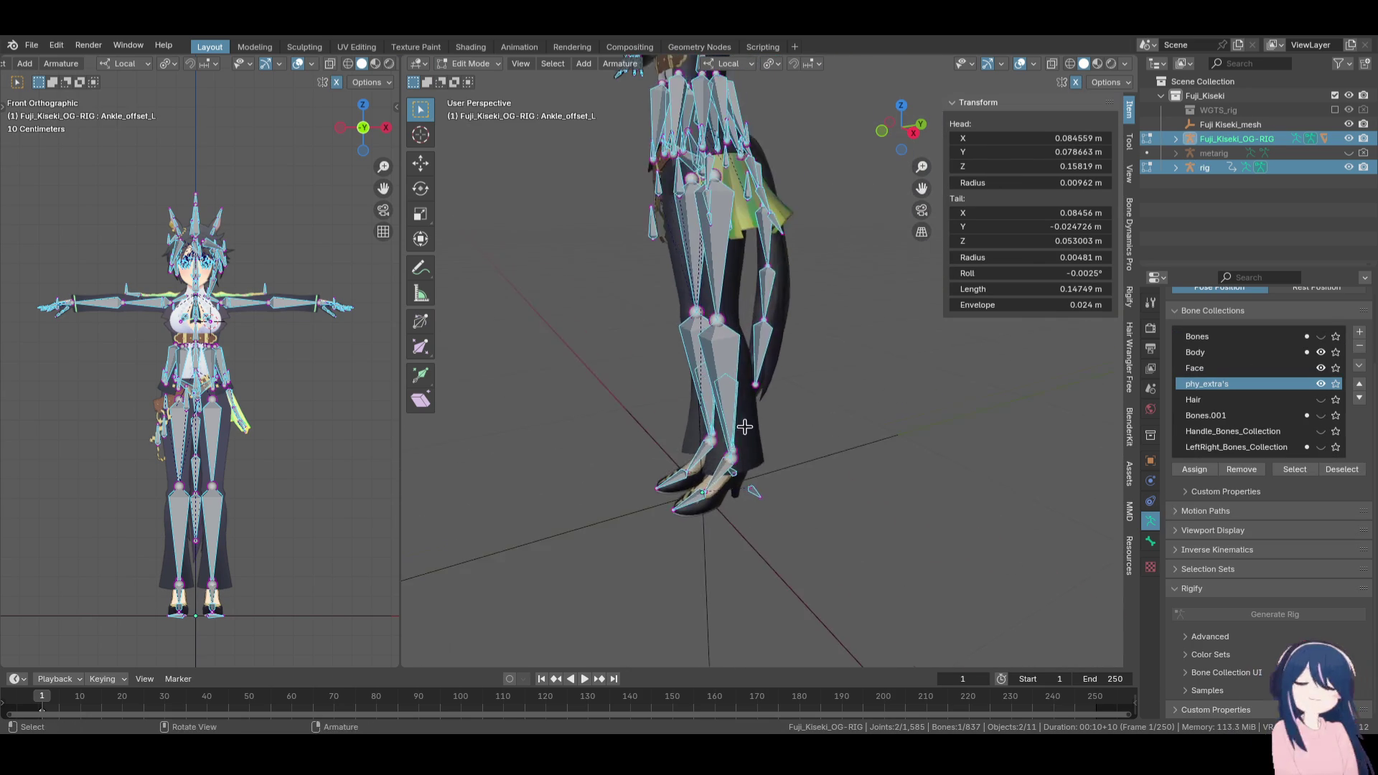
scroll(804, 398, "up", 8)
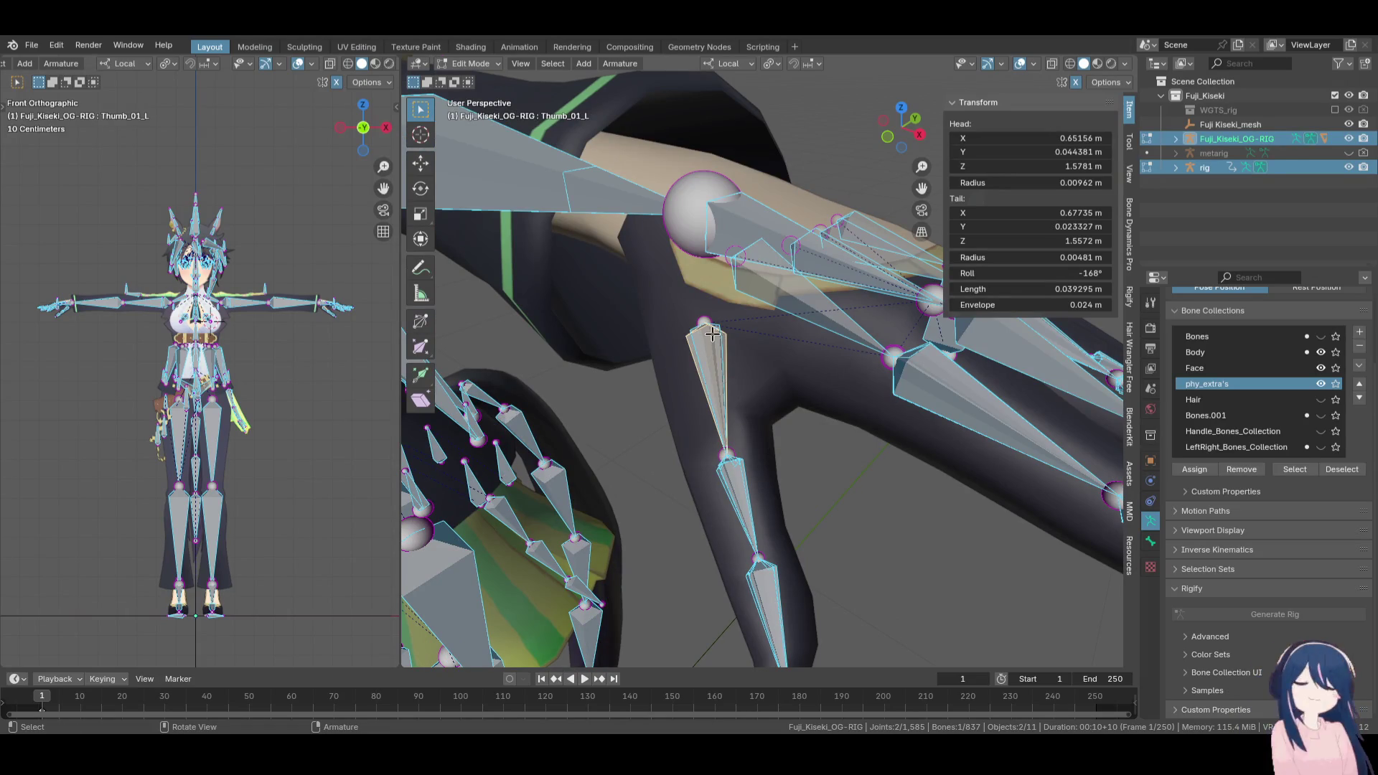
Check ORG-thumb.01.L's roll and set Thumb_01_L's roll to -20°
left_click(714, 368)
left_click(717, 342)
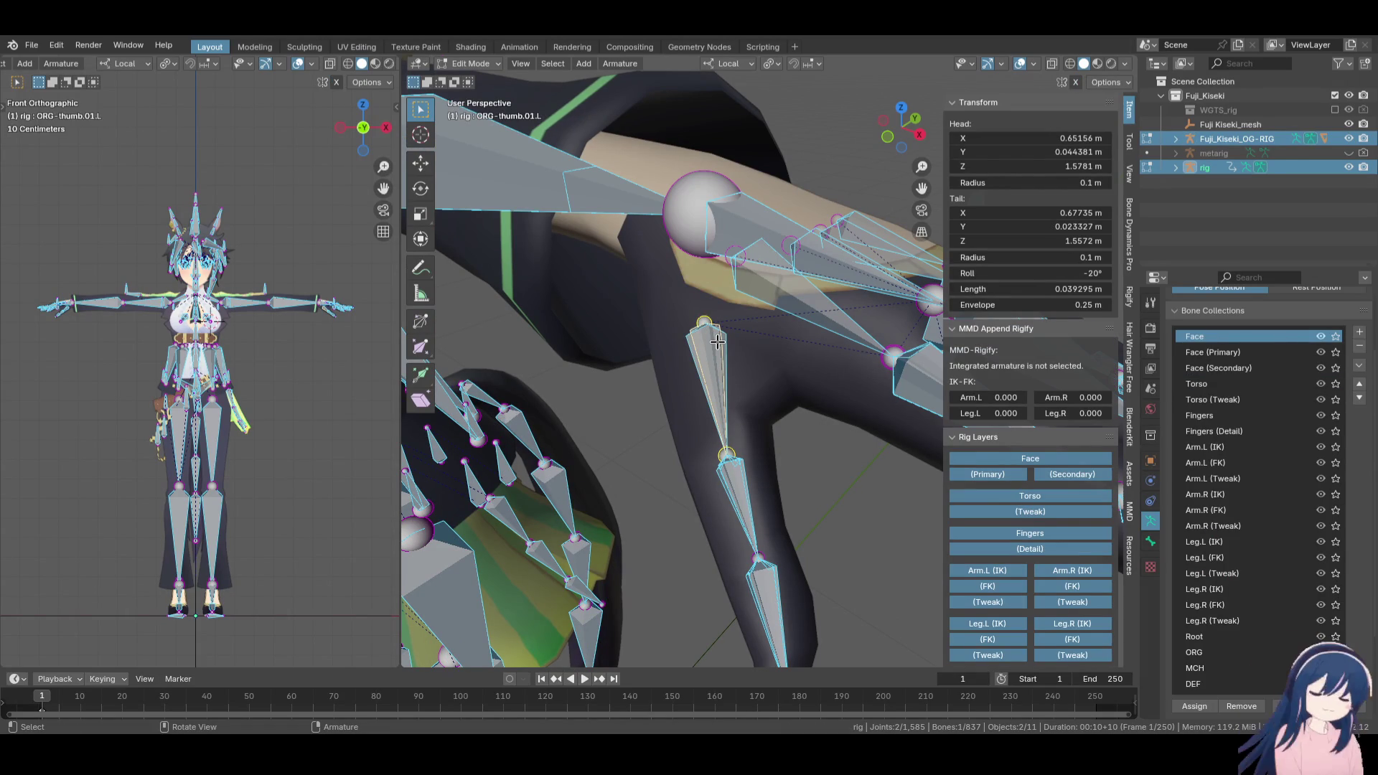
left_click(711, 329)
left_click(712, 332)
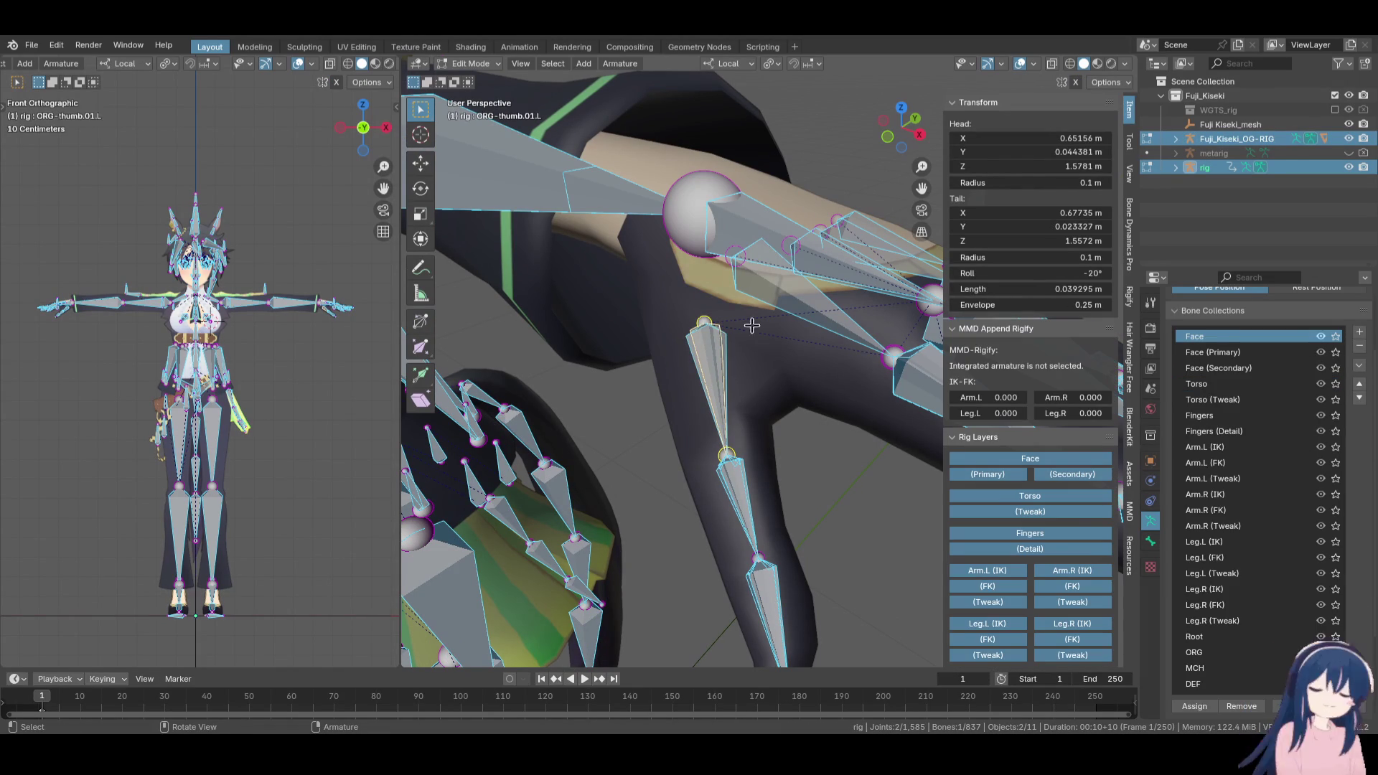
left_click(1017, 275)
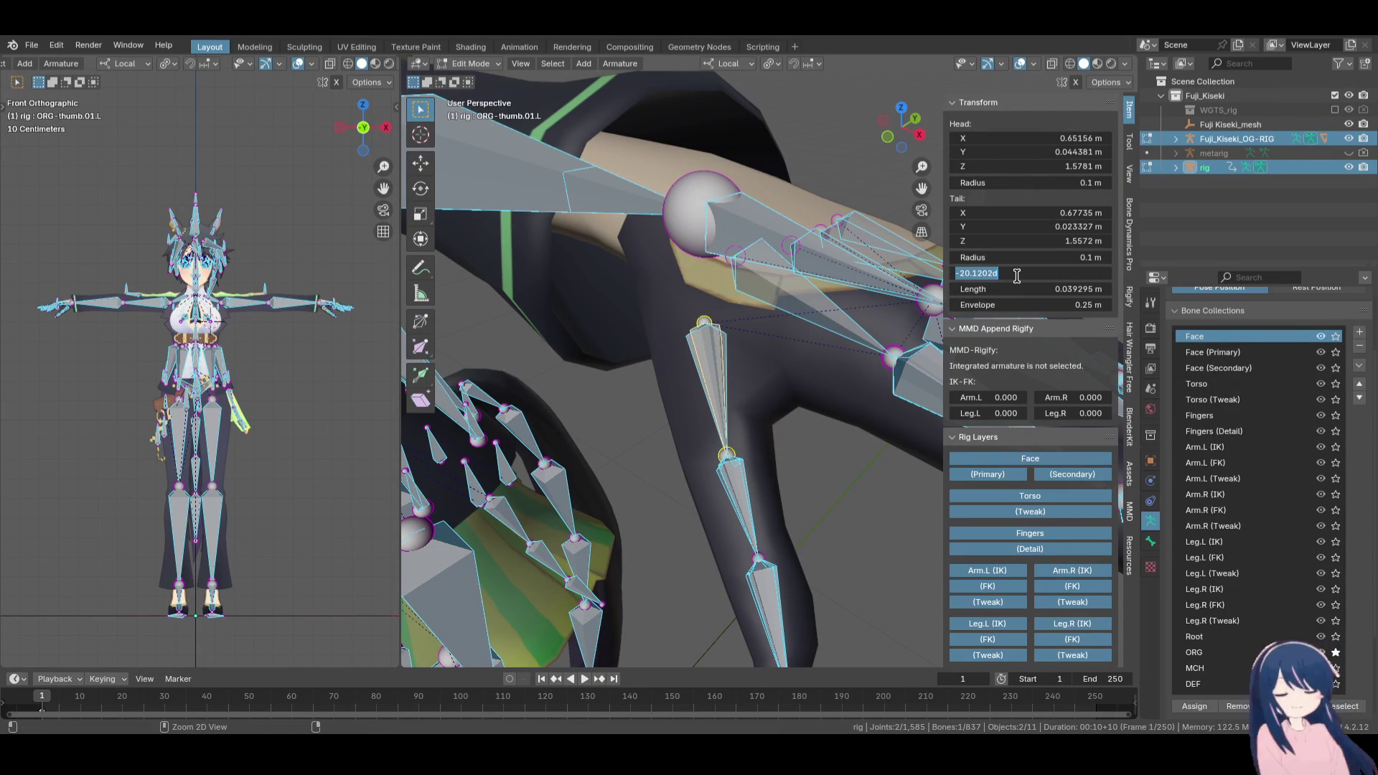
left_click(672, 366)
left_click(707, 352)
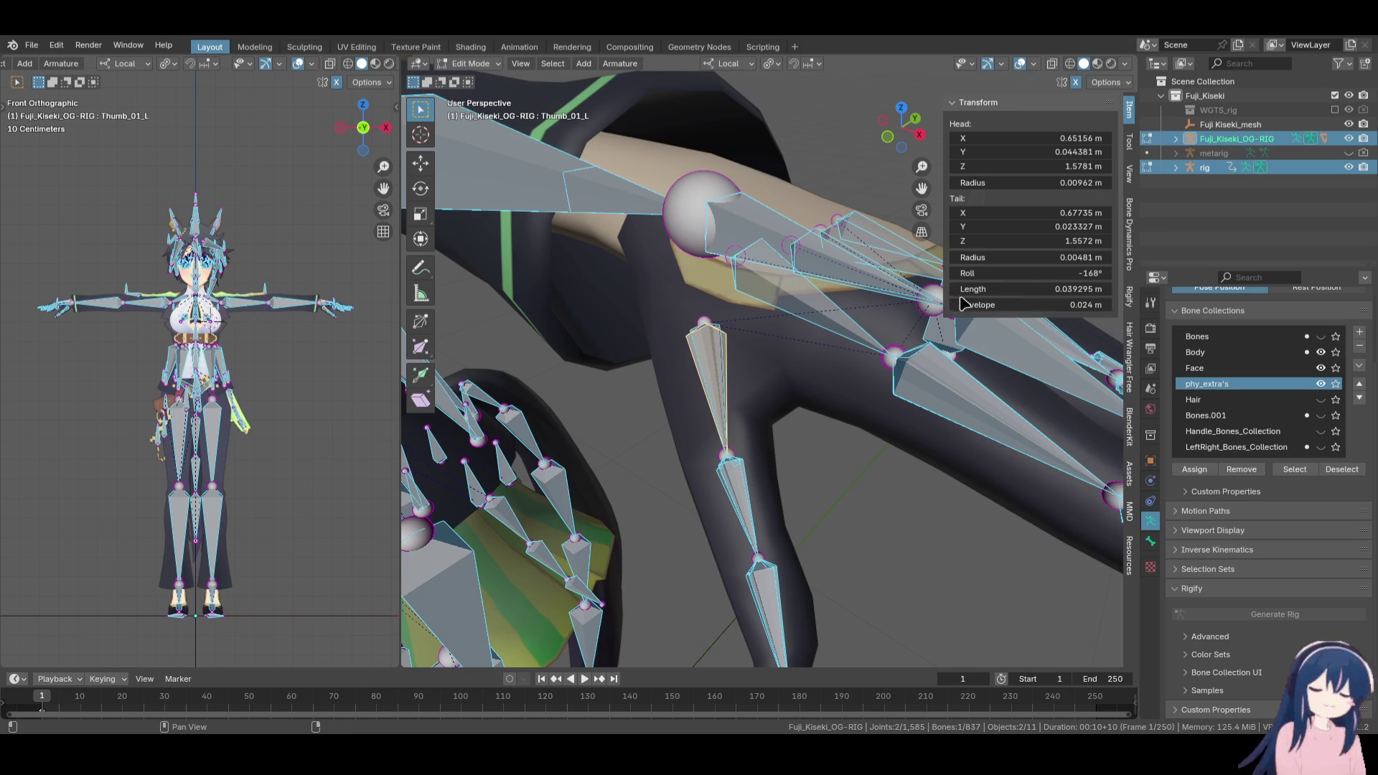
left_click(989, 275)
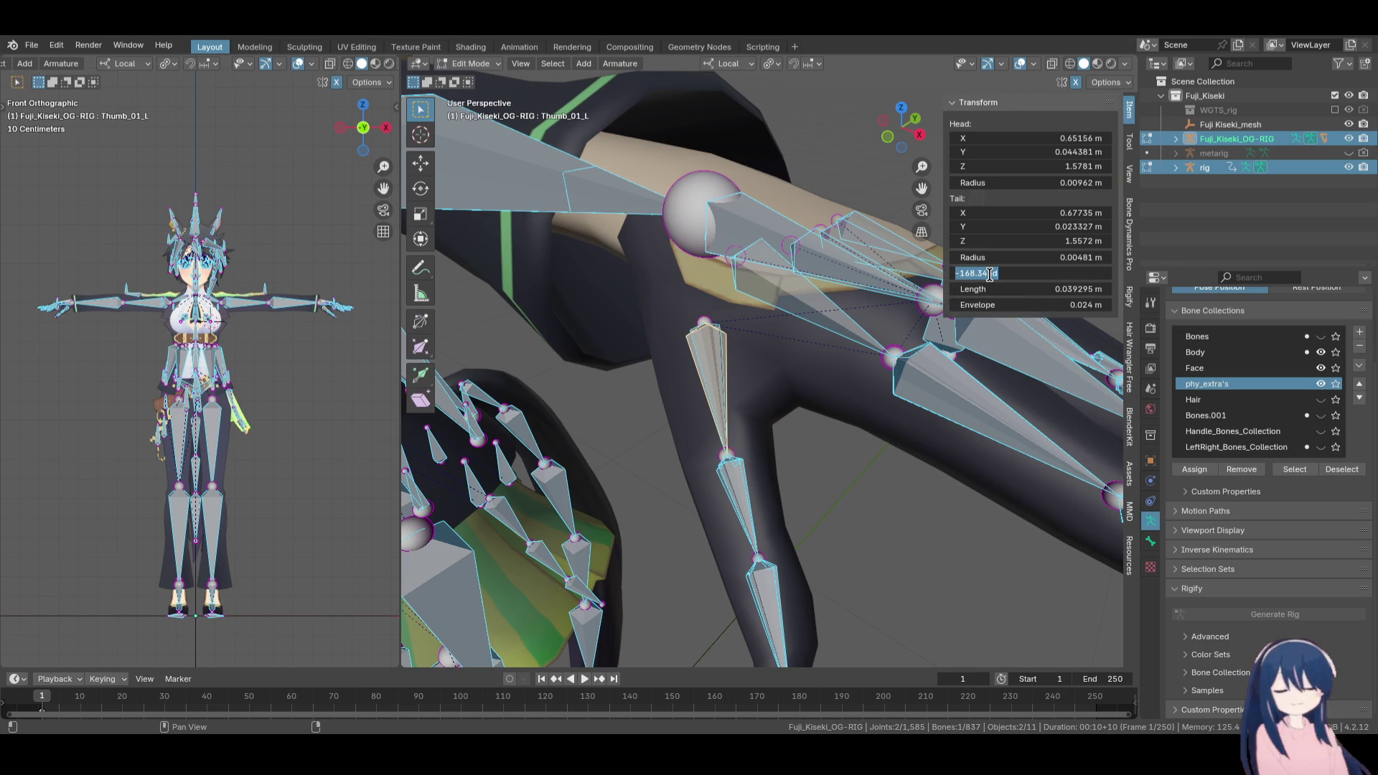
type("-20.120d")
key("Return")
Paste ORG-thumb.02.L's roll into Thumb_02_L, setting it to -26°
left_click(729, 486)
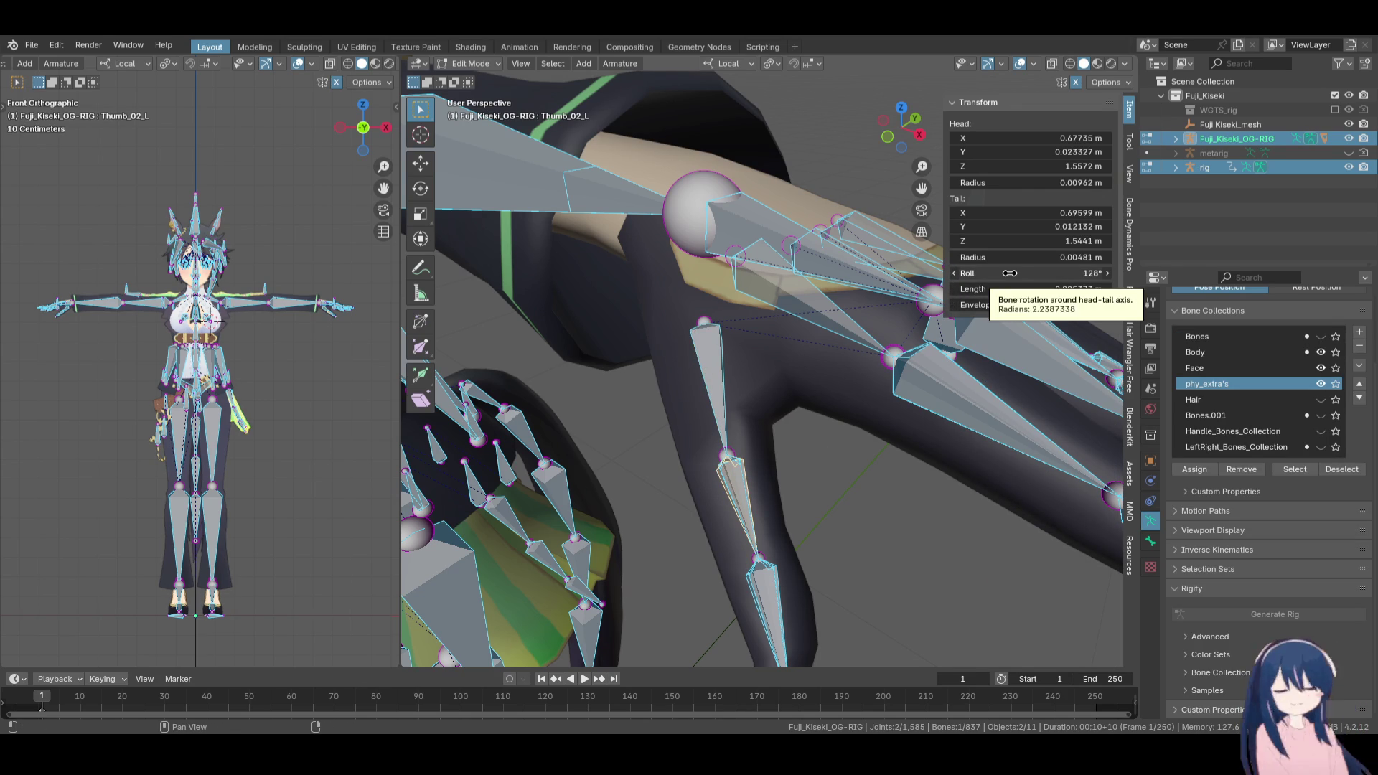
left_click(745, 493)
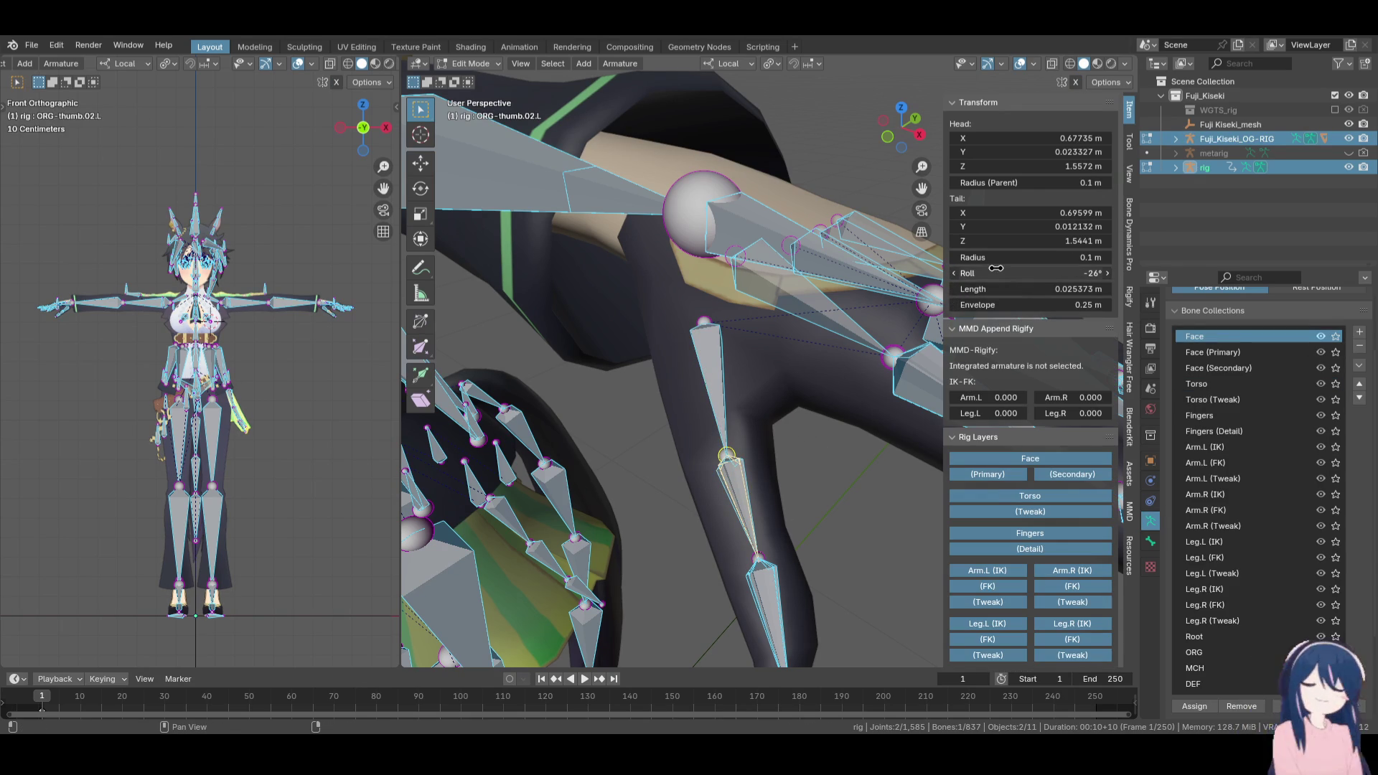
left_click(730, 487)
left_click(998, 273)
key("Return")
scroll(736, 488, "down", 5, "shift")
Set Thumb_03_L's roll to -23° to match ORG-thumb.03.L
left_click(726, 391)
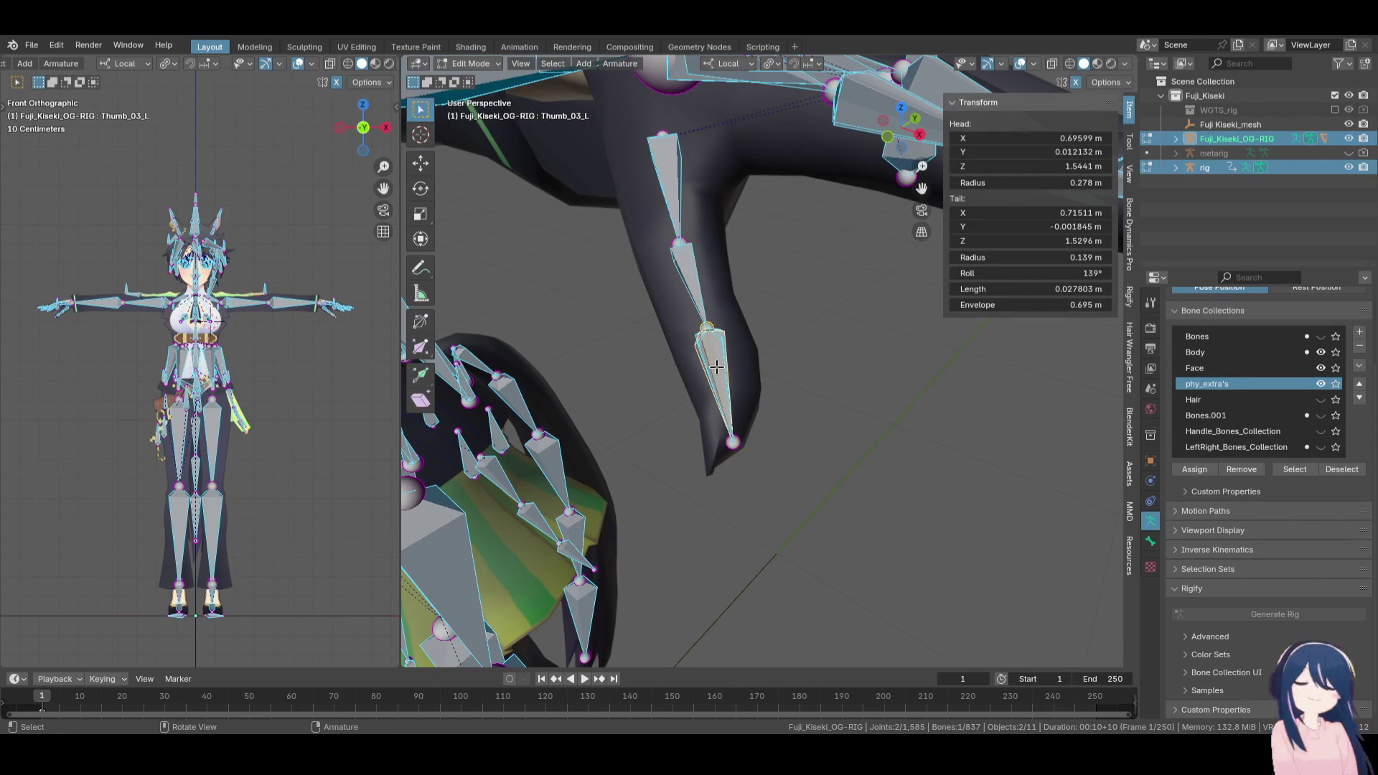
left_click(718, 368)
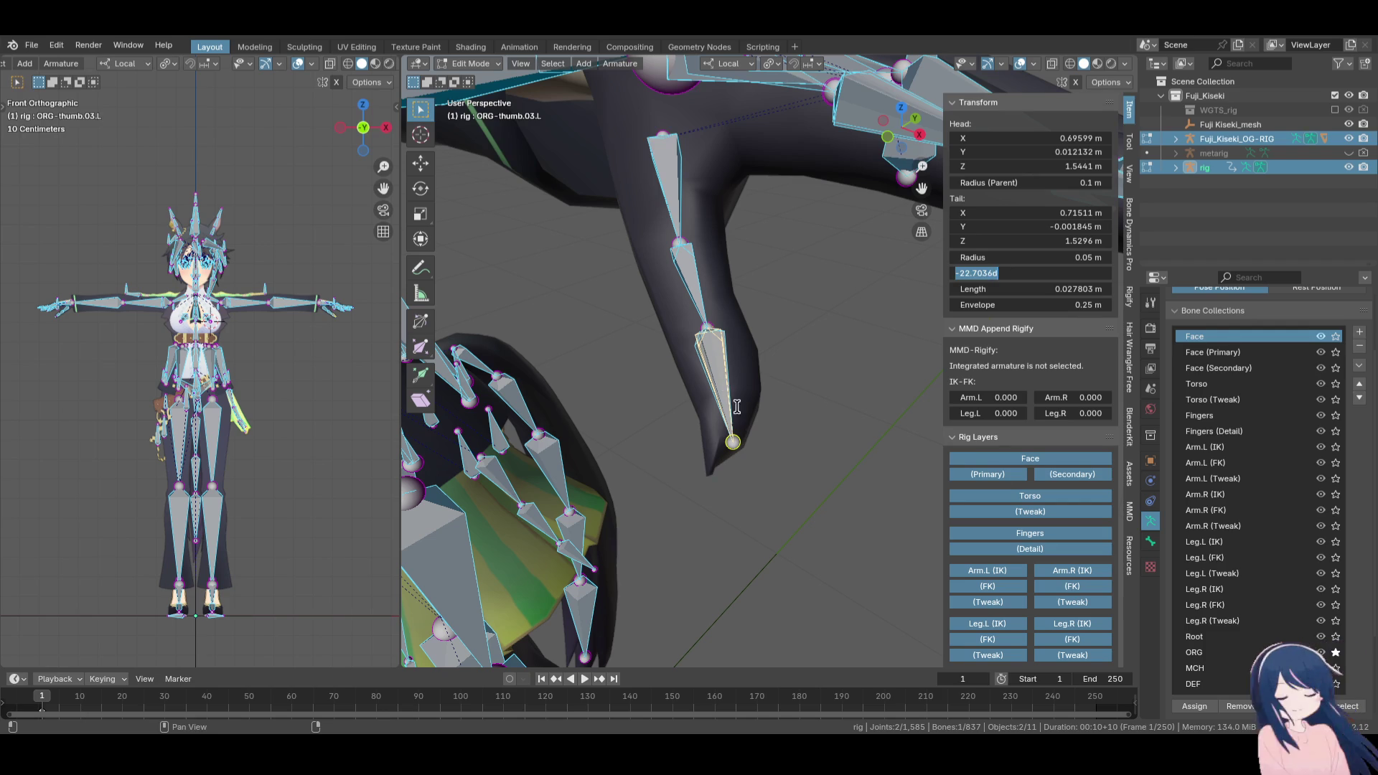
left_click(718, 368)
left_click(996, 274)
type("-23")
key("Return")
left_click(783, 372)
key("KP_Decimal")
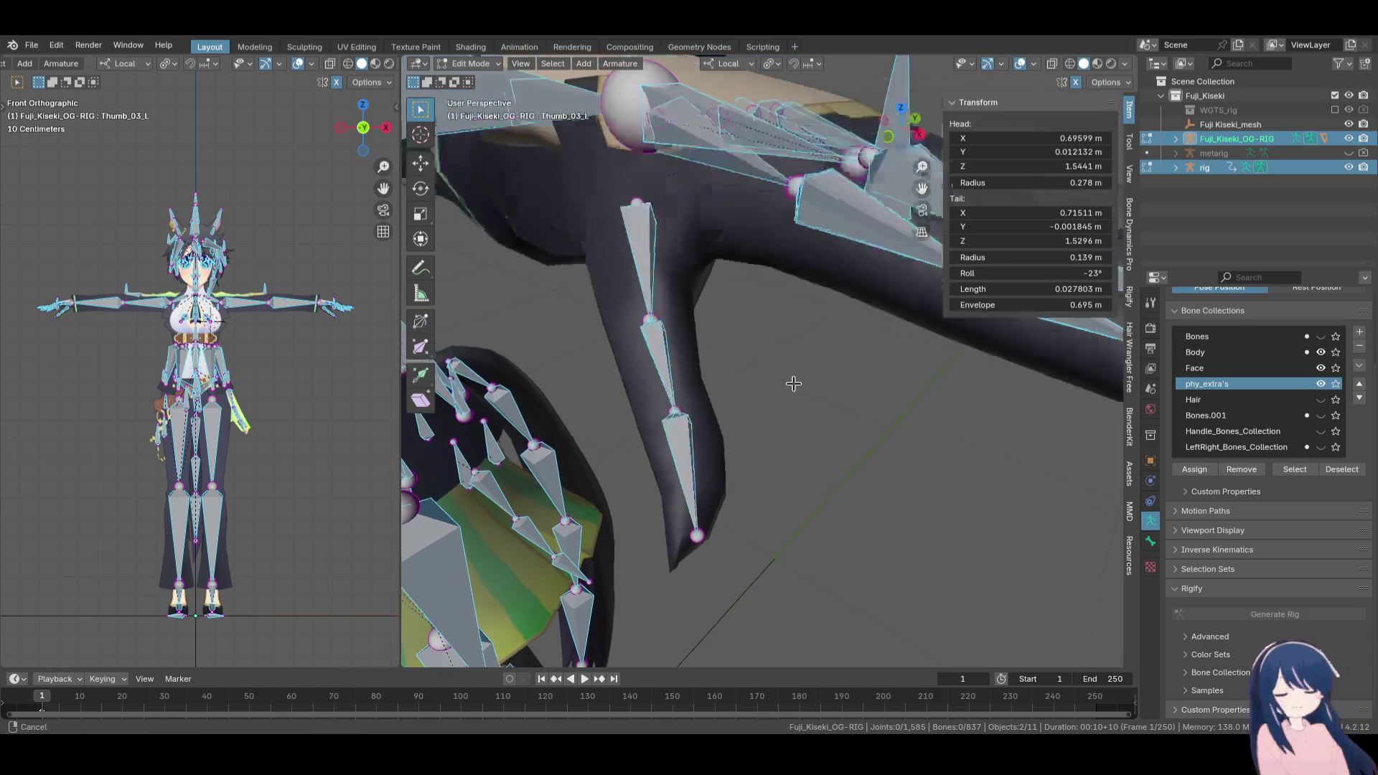
Copy ORG-f_index.01.L's roll onto Index_01_L, giving it 10°
left_click(1021, 272)
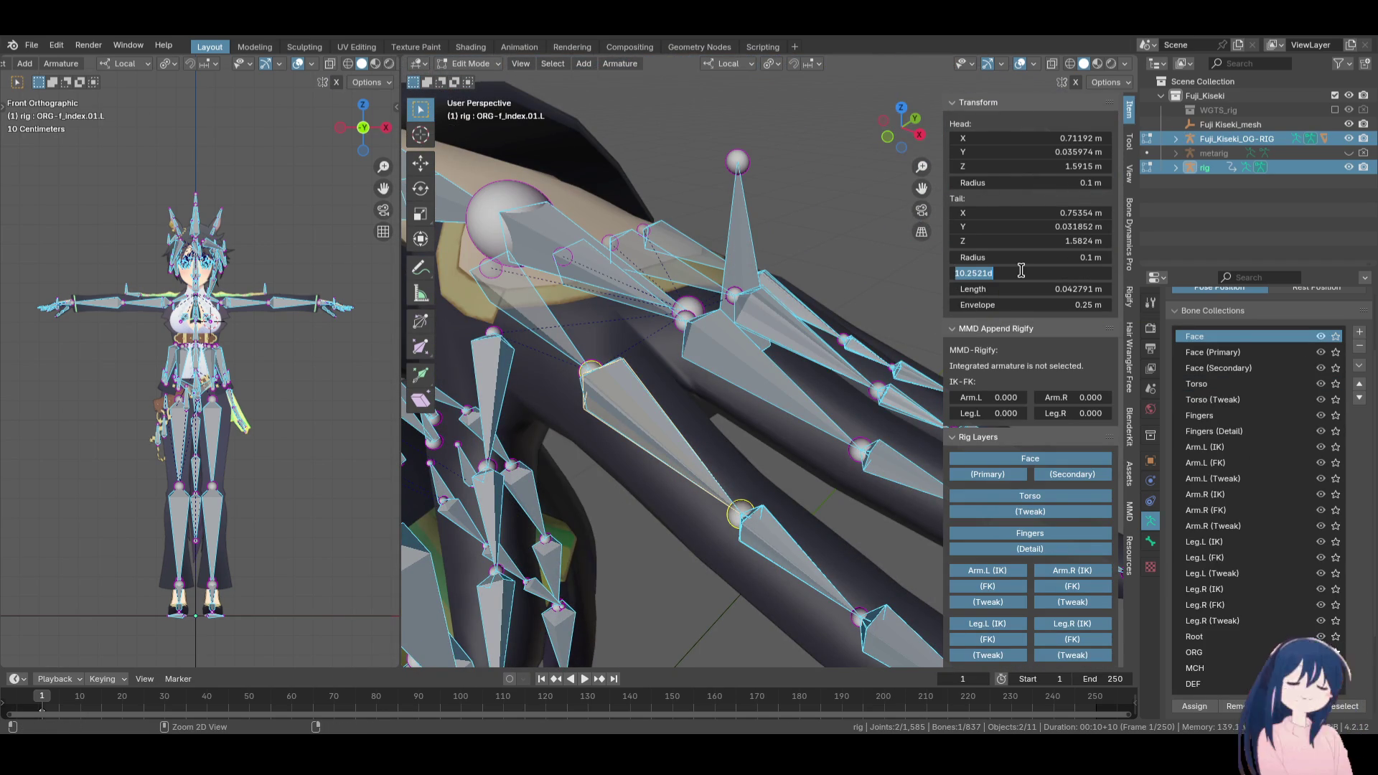
left_click(650, 432)
left_click(1006, 271)
type("10.2521d")
key("Return")
Copy ORG-f_index.02.L's roll onto Index_02_L, giving it 6.7°
left_click(784, 542)
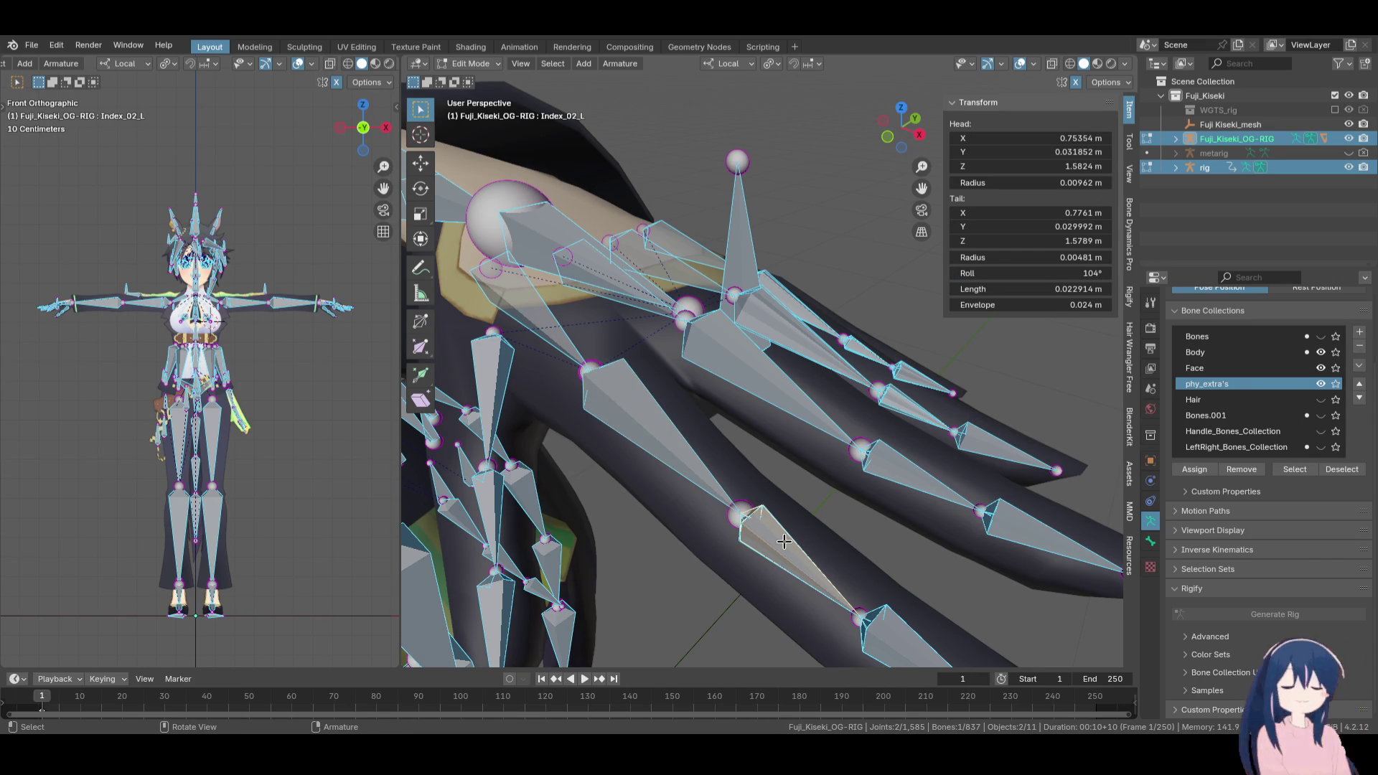
left_click(663, 438)
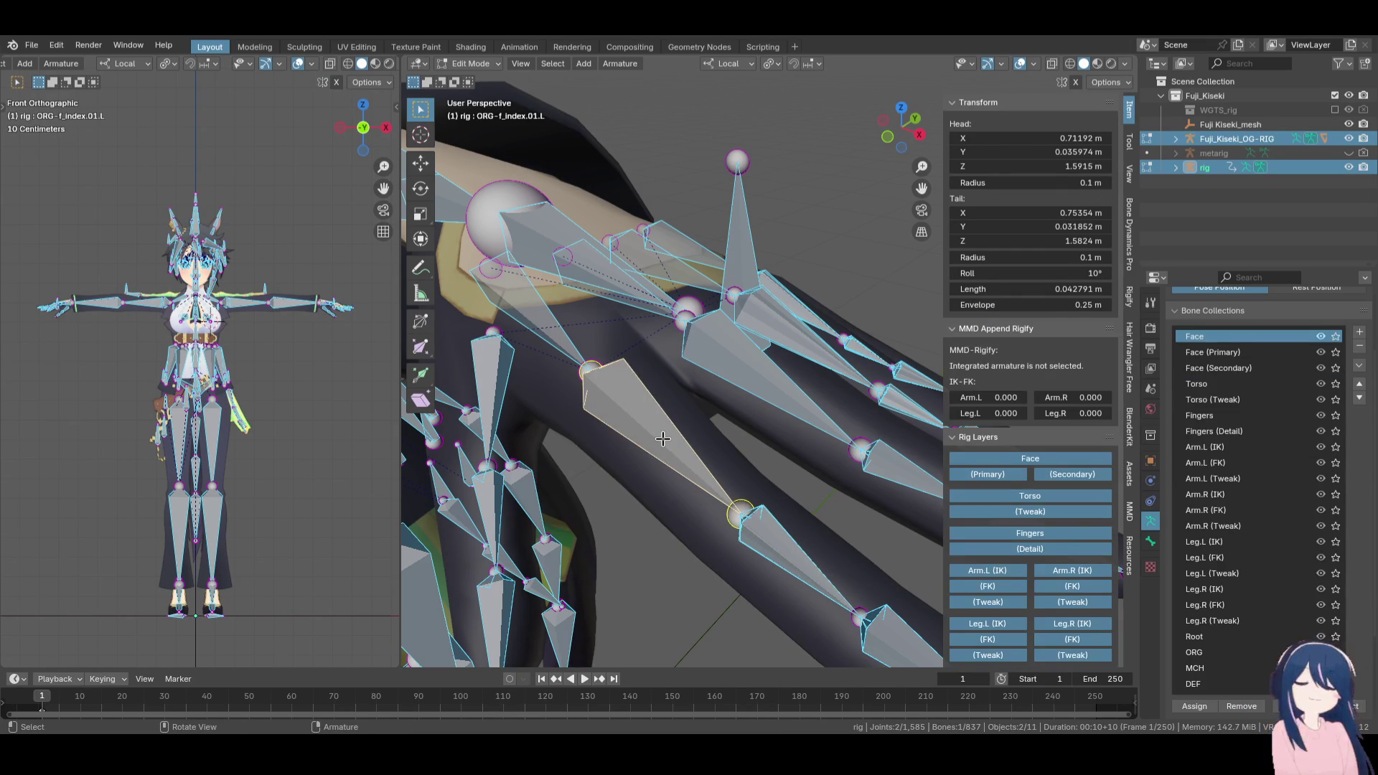
left_click(663, 438)
left_click(663, 439)
left_click(662, 439)
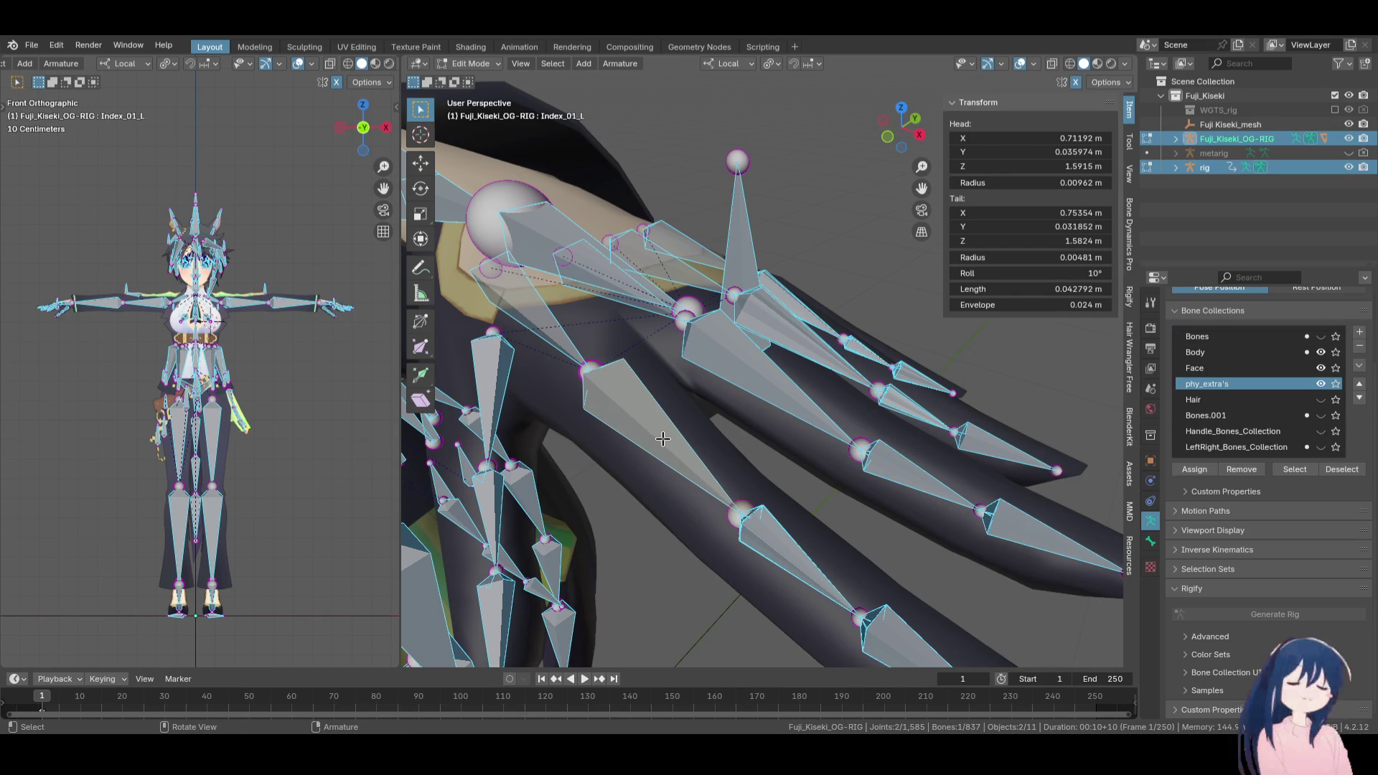
left_click(805, 552)
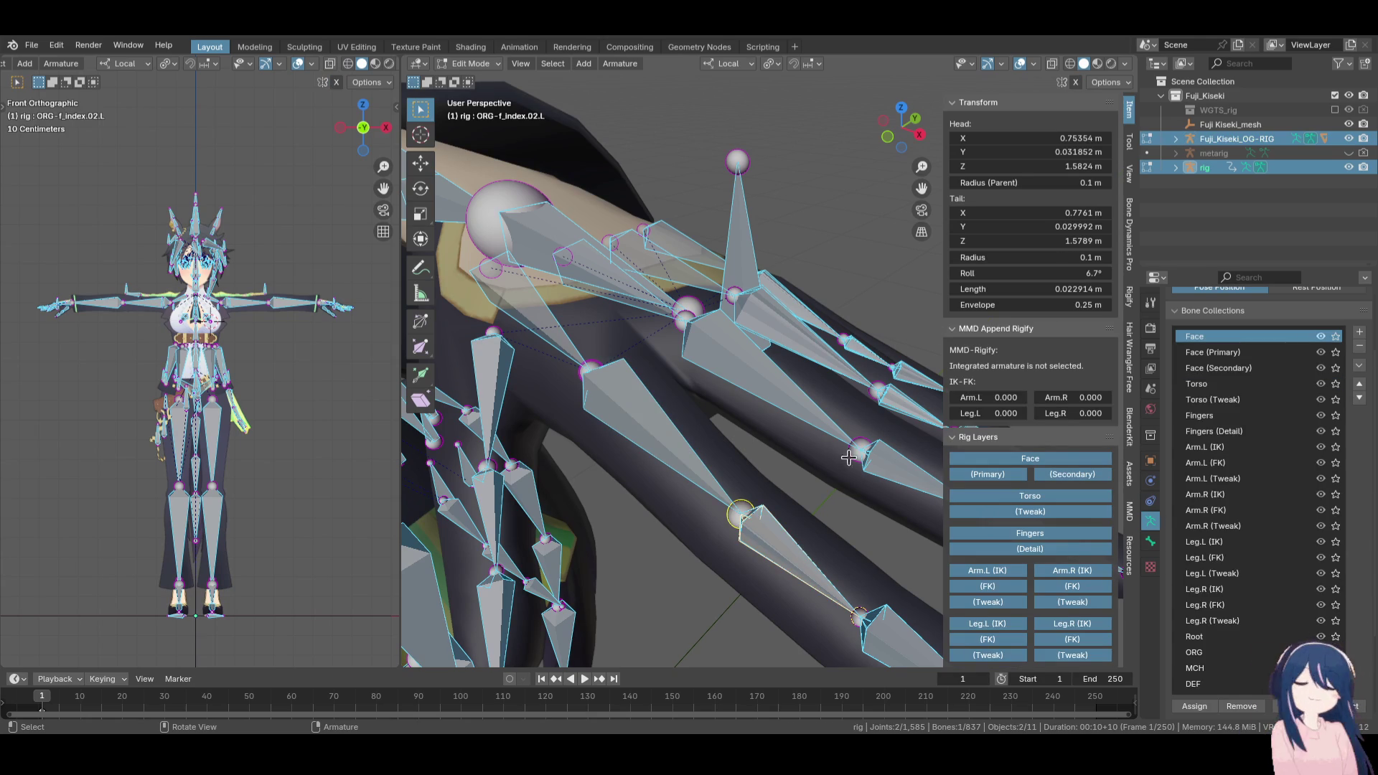
left_click(982, 275)
left_click(771, 549)
left_click(771, 549)
left_click(993, 271)
key("ctrl+v")
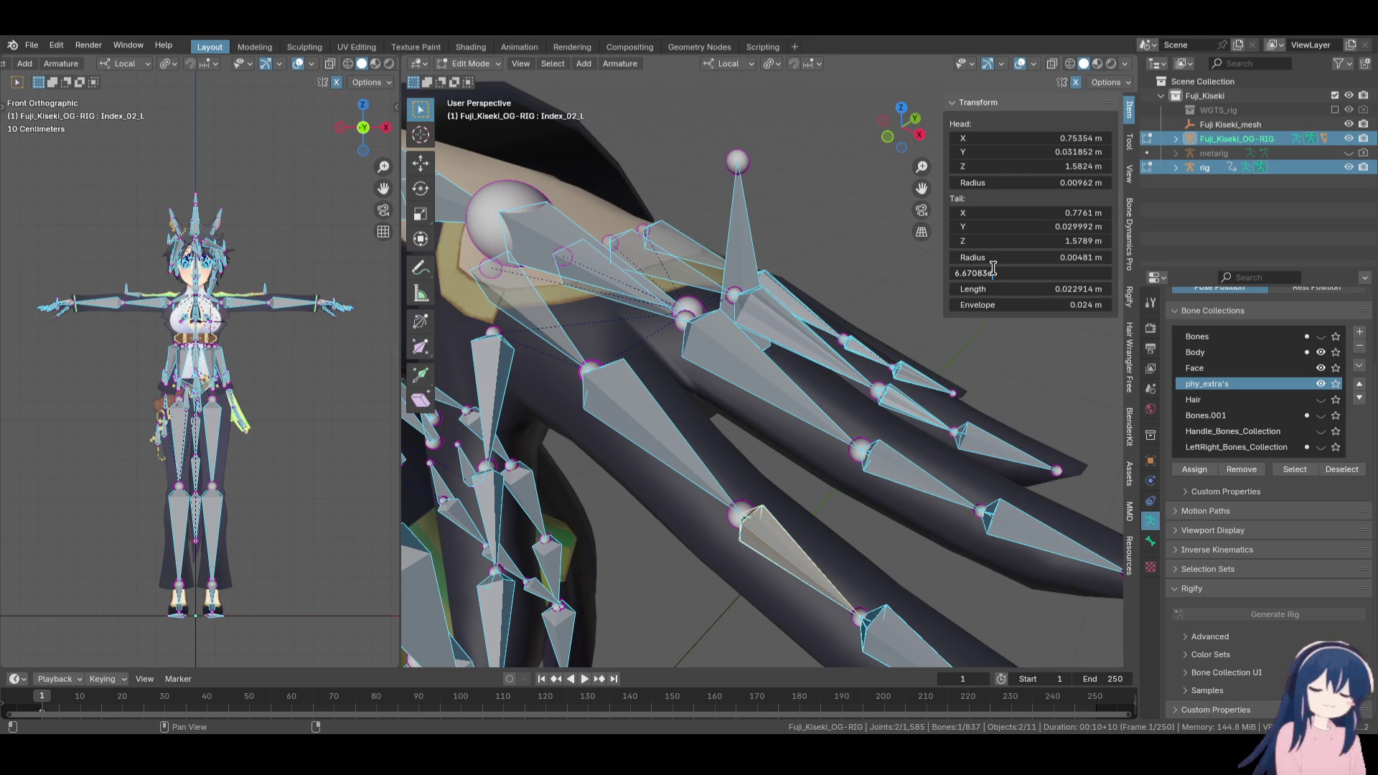
key("Return")
Copy ORG-f_index.03.L's roll onto Index_03_L, giving it -3.7°
scroll(811, 521, "down", 5)
scroll(806, 517, "up", 2)
scroll(703, 403, "up", 4)
middle_click_drag(703, 403, 812, 539)
left_click(819, 545)
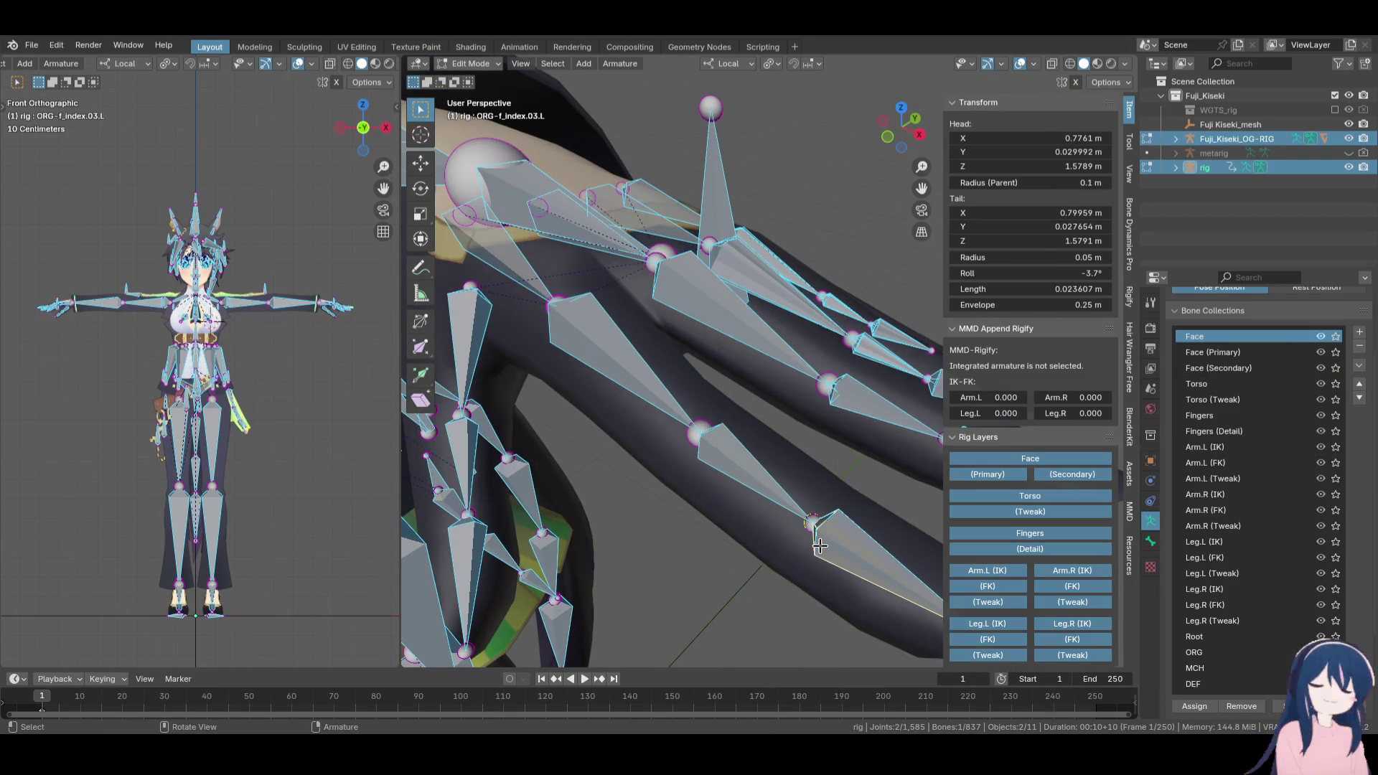
left_click(1000, 272)
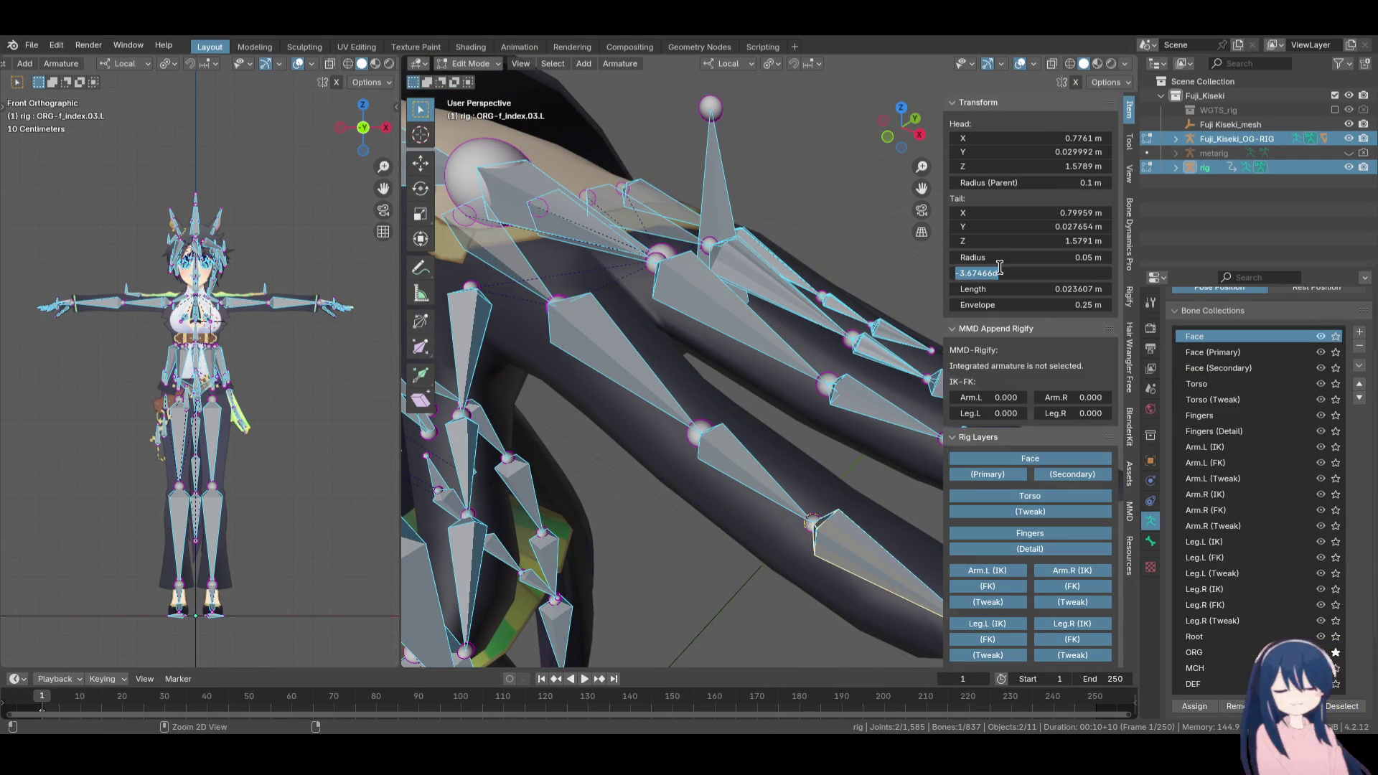
key("Escape")
left_click(870, 553)
key("ctrl+v")
Paste matching rolls onto Middle_01_L (16°) and Middle_02_L (5.5°)
left_click(790, 357)
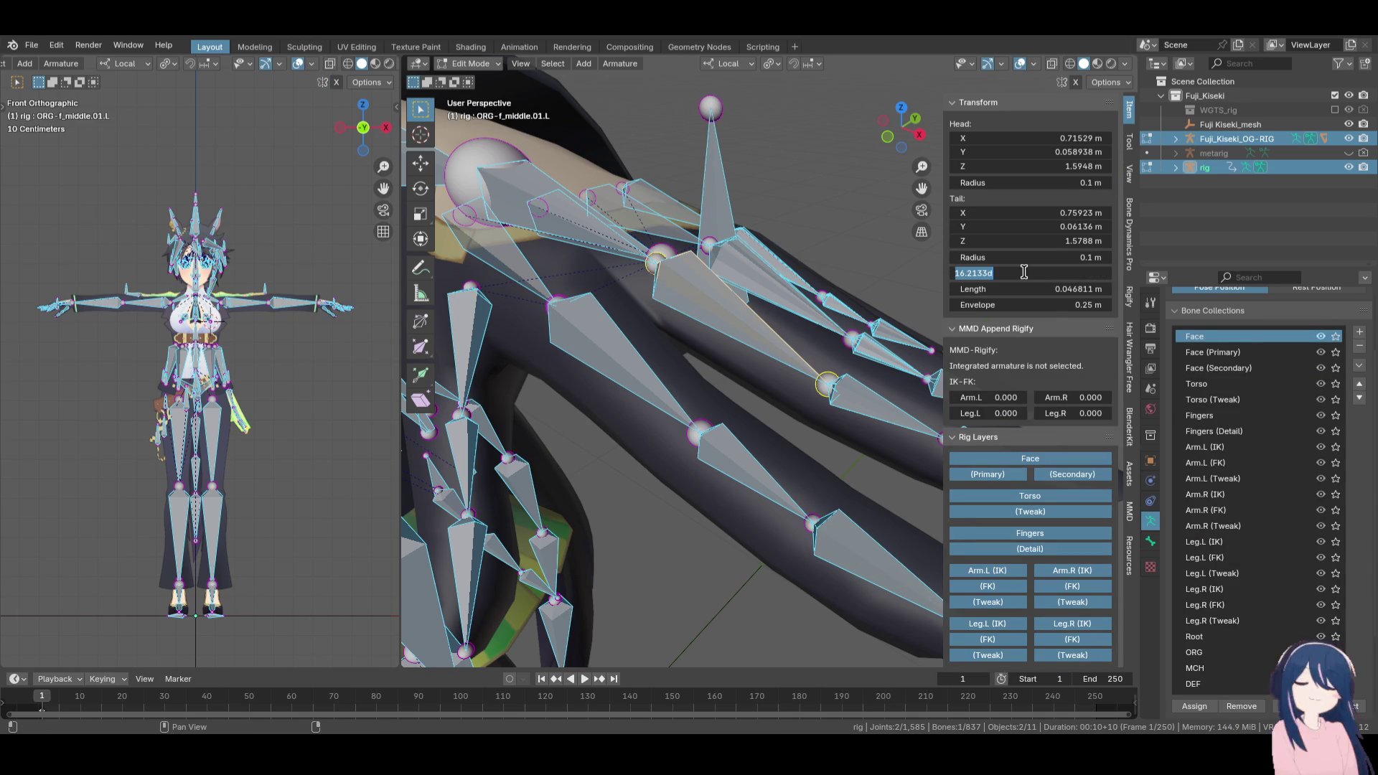
left_click(767, 342)
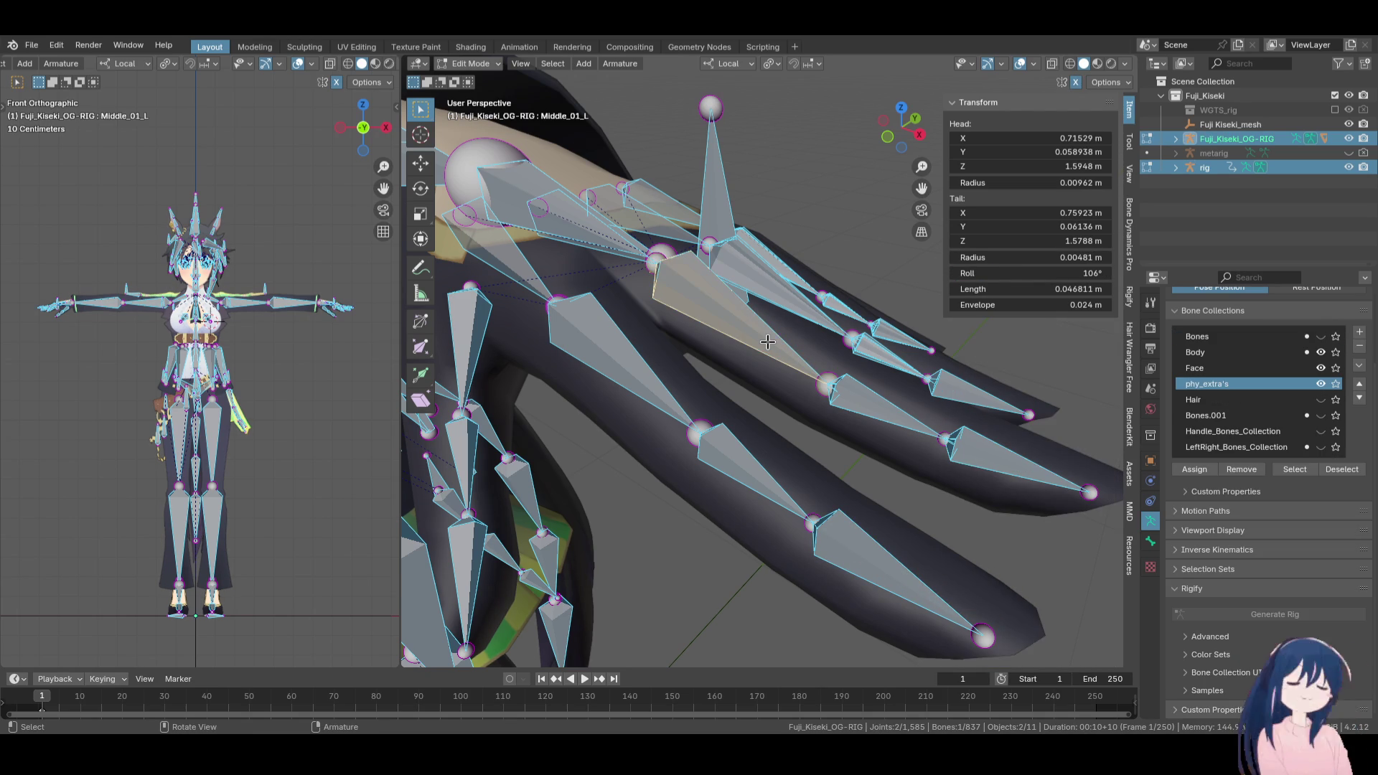
key("ctrl+v")
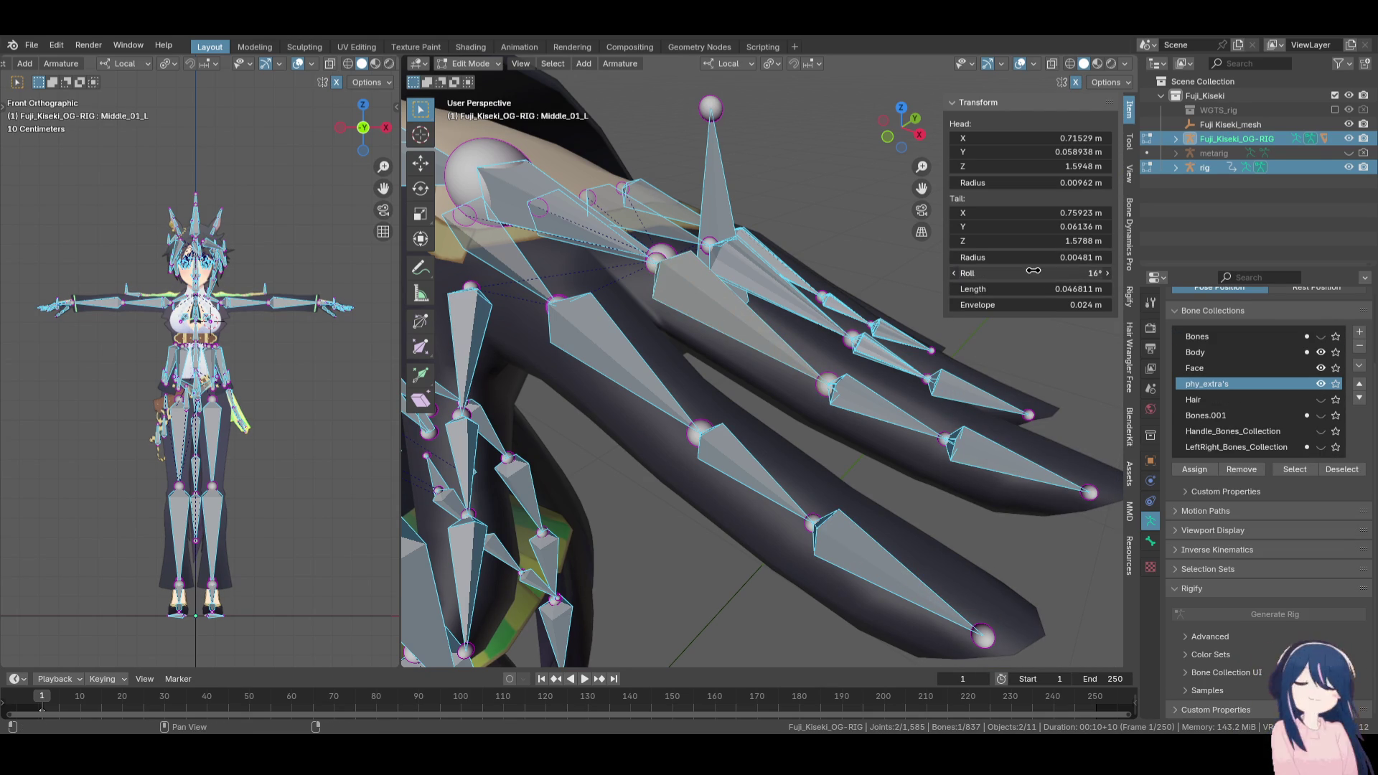
left_click(876, 400)
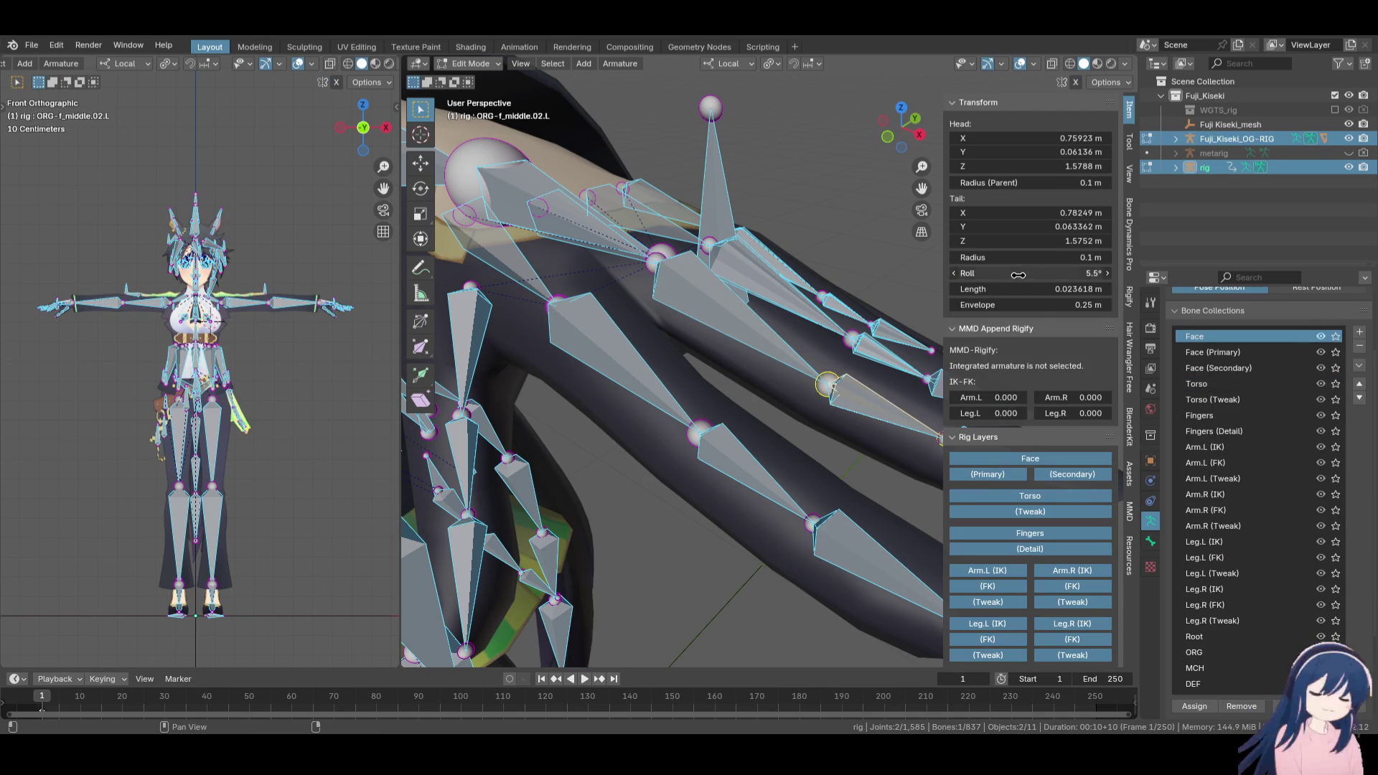
left_click(871, 405)
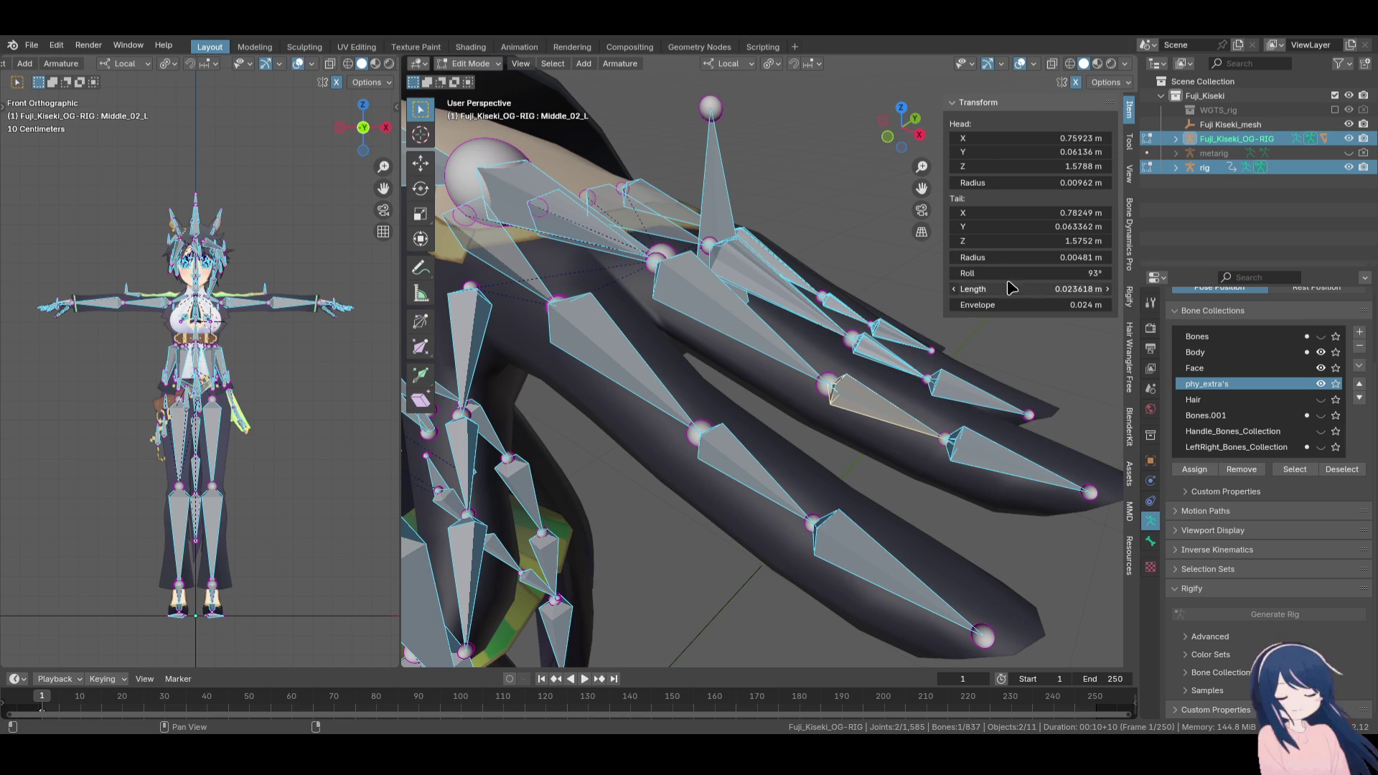
key("ctrl+v")
Select Middle_03_L and locate the rig's ORG-f_middle.03.L bone among the fingertips
left_click(979, 467)
left_click(1025, 274)
key("Return")
left_click(1009, 457)
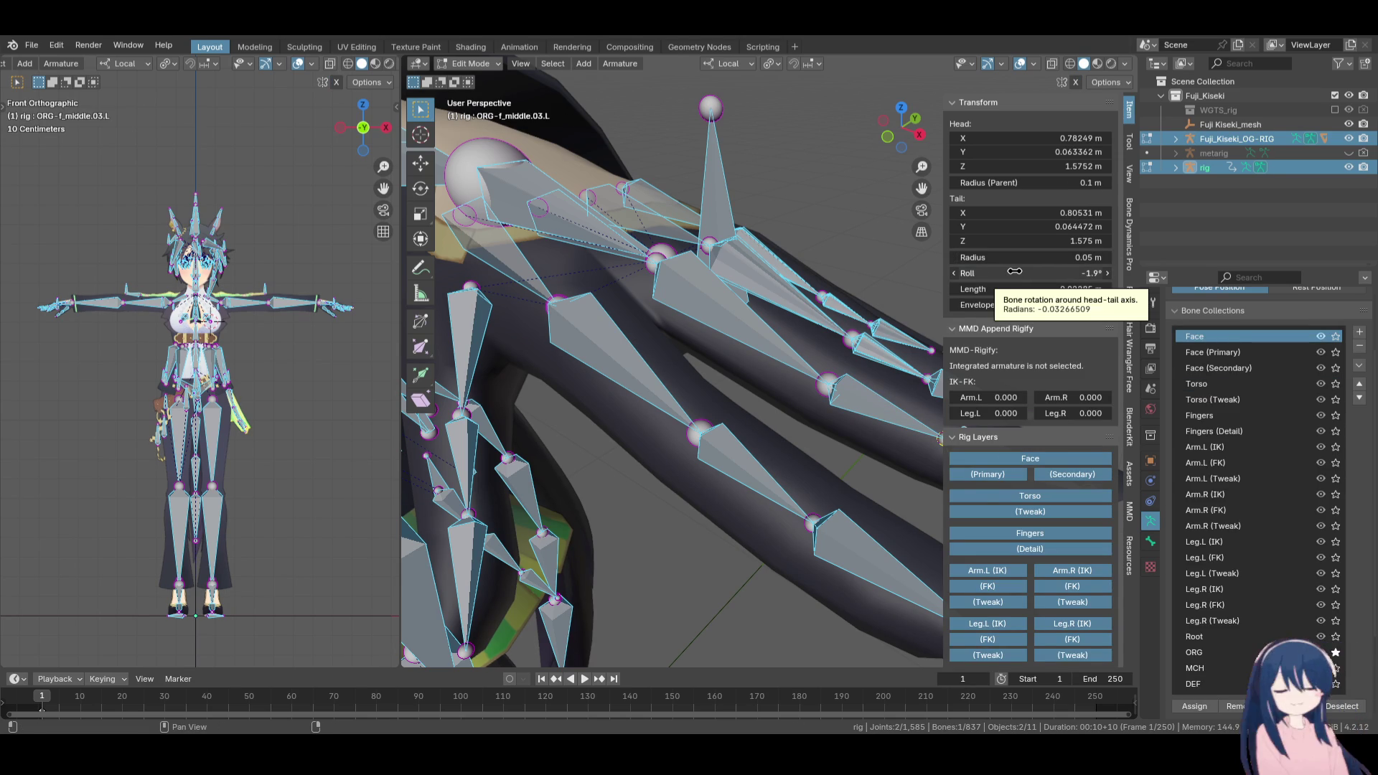
left_click(862, 409)
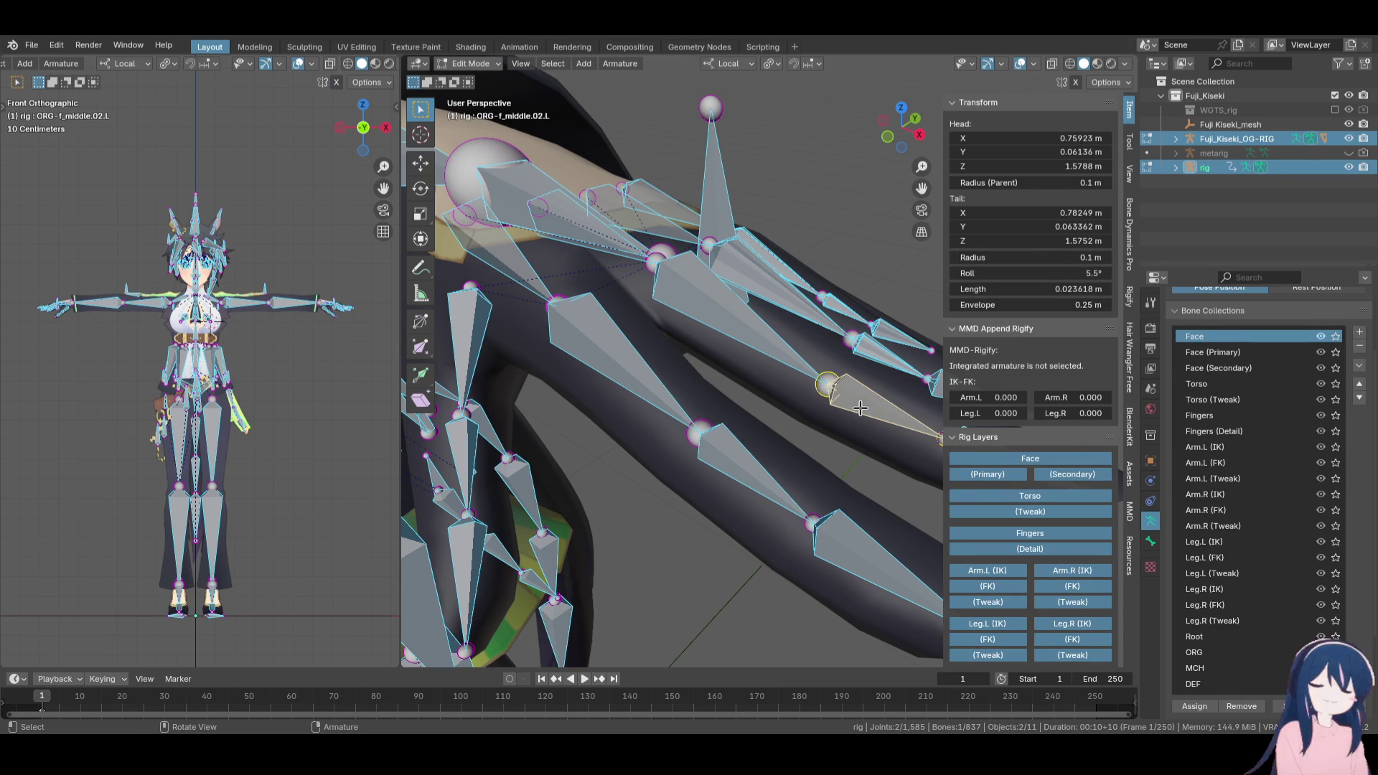
middle_click_drag(862, 409, 915, 471)
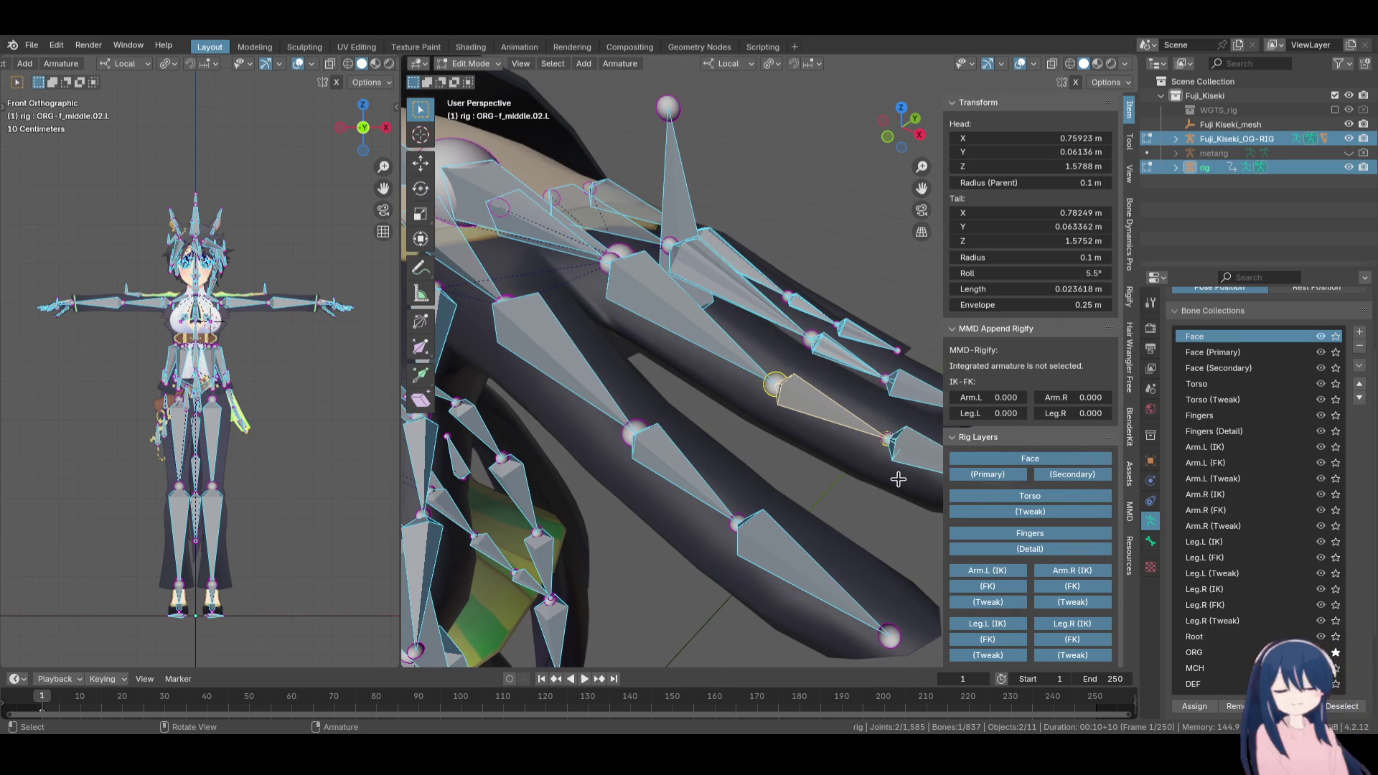
key("n")
left_click(926, 459)
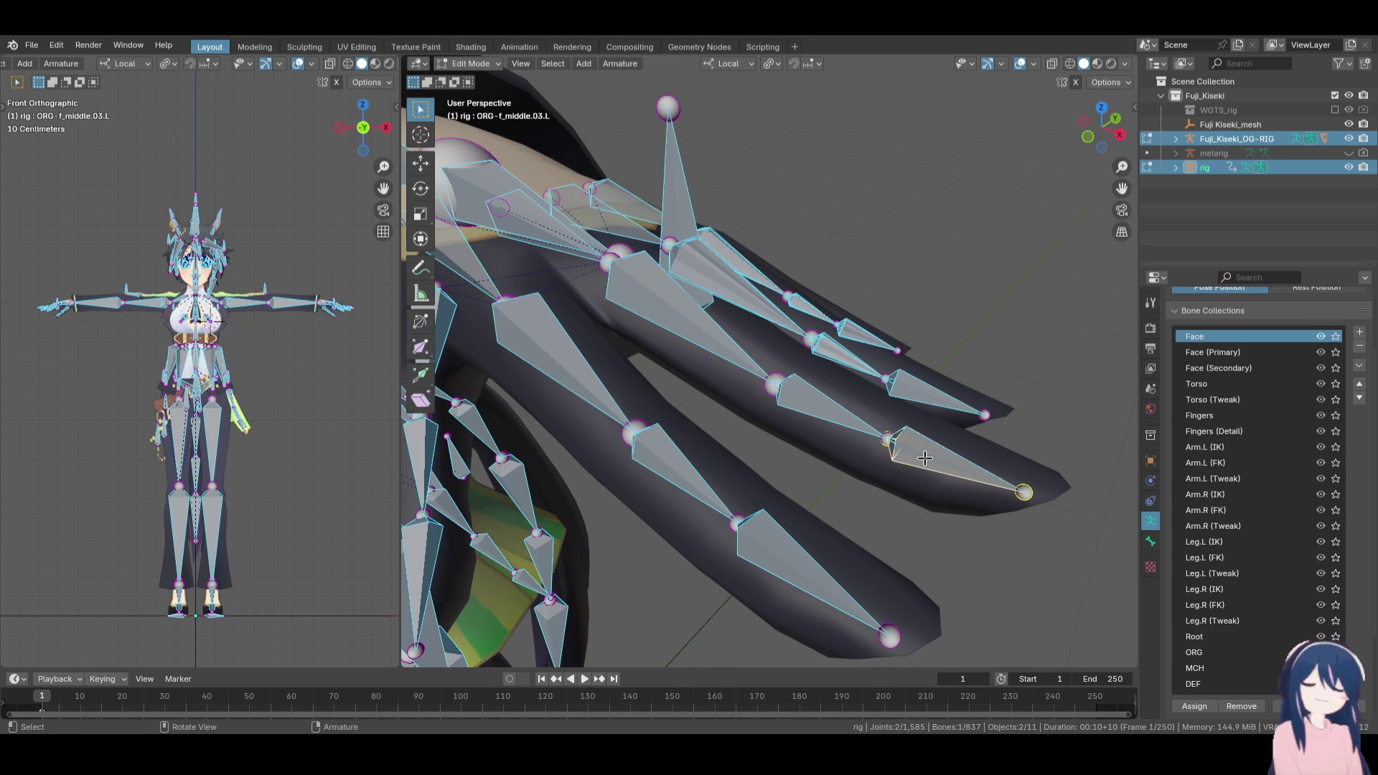
key("n")
middle_click_drag(925, 459, 837, 455)
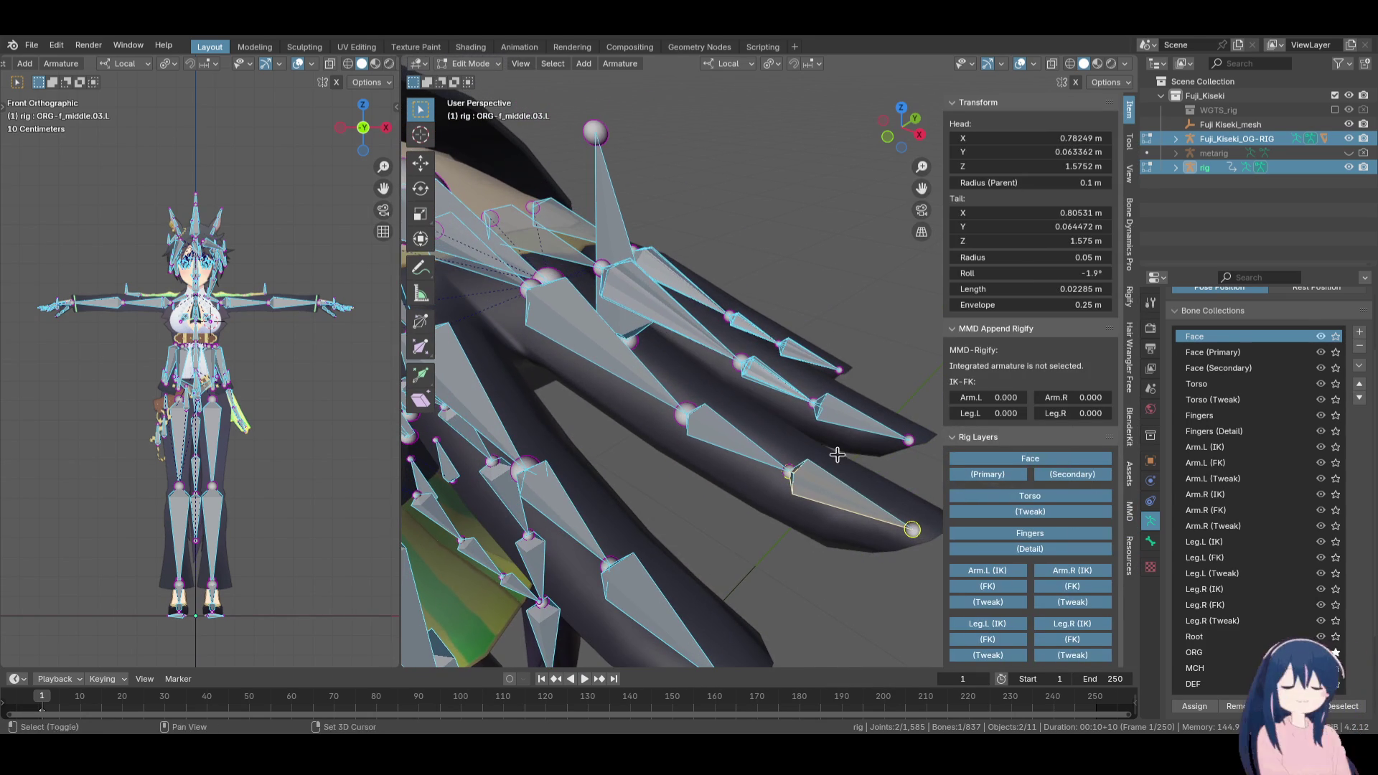
Copy ORG-f_middle.03.L's roll onto Middle_03_L, setting it to -1.9°
left_click(1011, 274)
left_click(838, 535)
left_click(842, 496)
double_click(1013, 273)
key("Return")
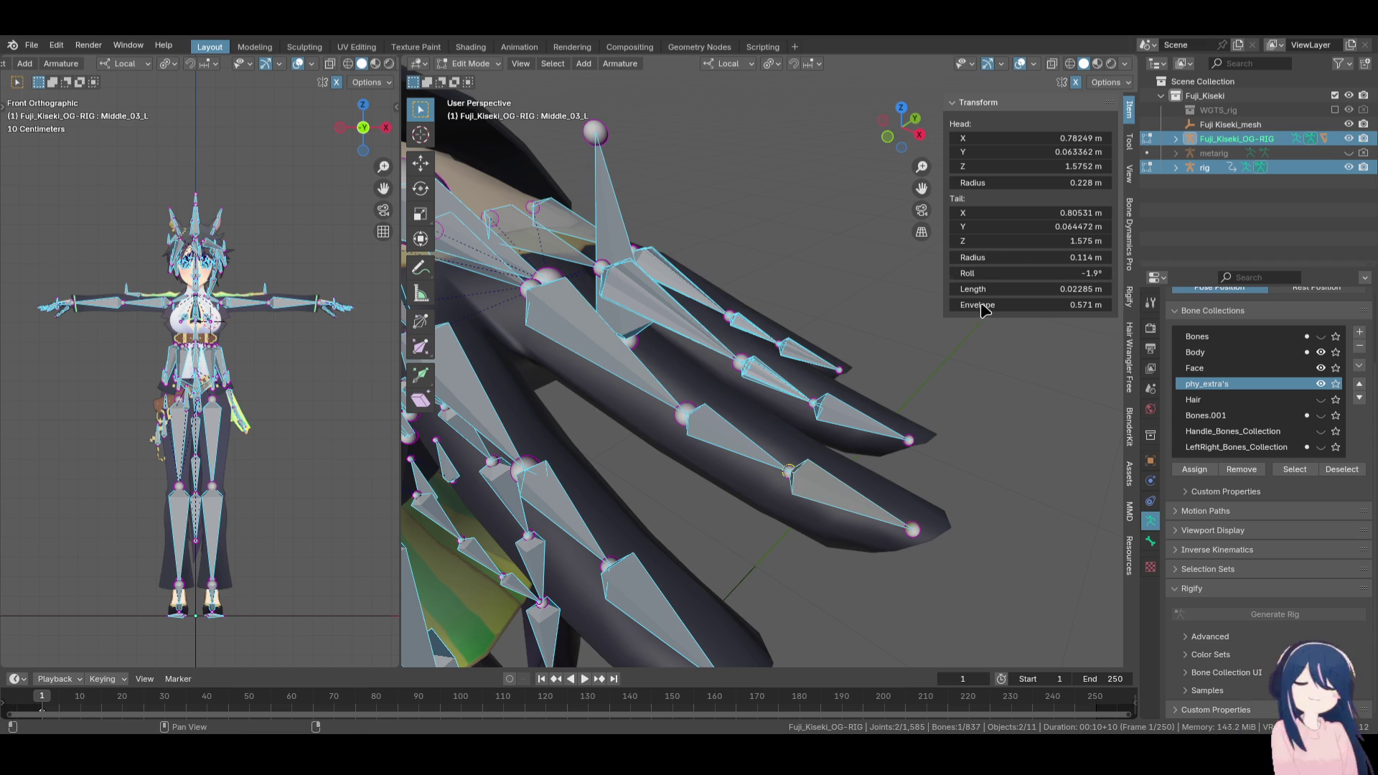
left_click(678, 338)
Copy ORG-f_ring.01.L's roll onto the original rig's Ring_01_L, giving it a 23° roll
double_click(1036, 273)
key("ctrl+c")
key("Return")
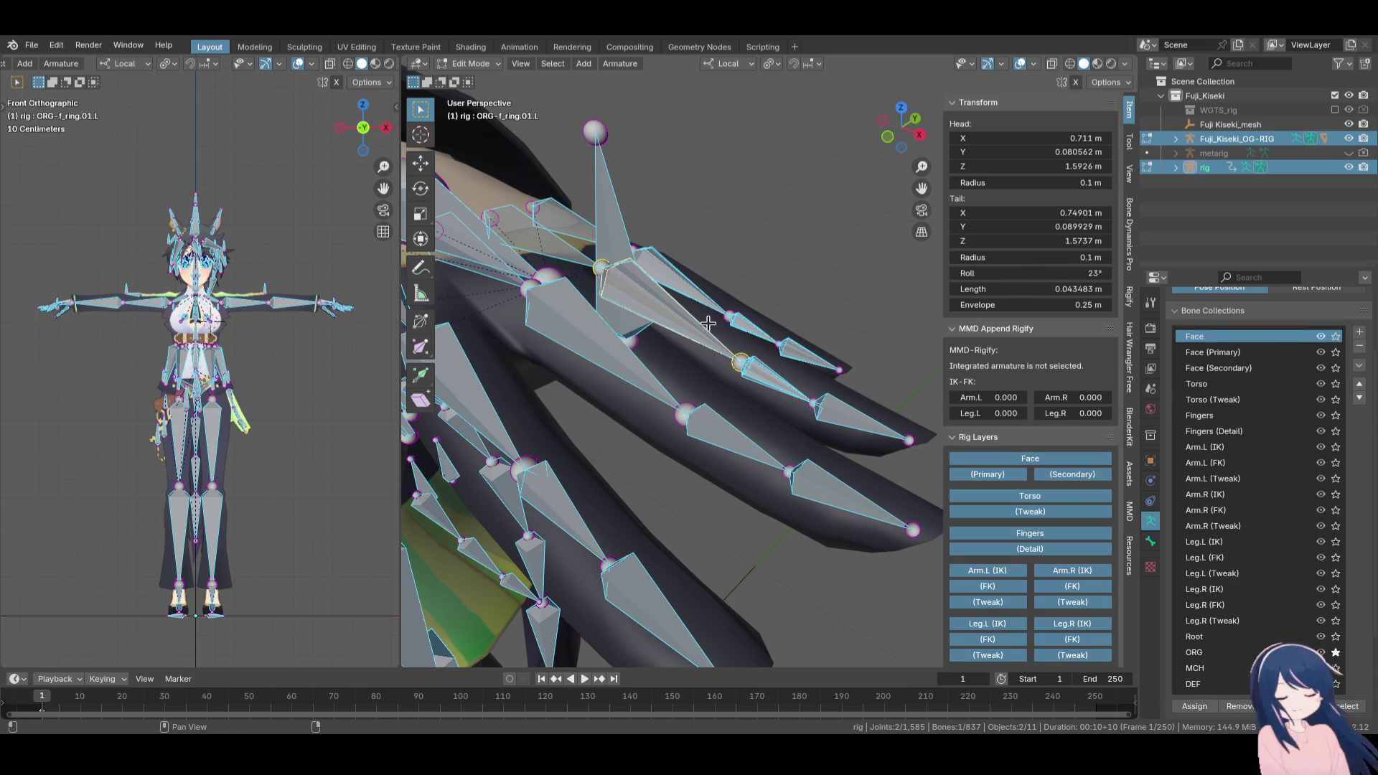
left_click(696, 328)
double_click(1023, 273)
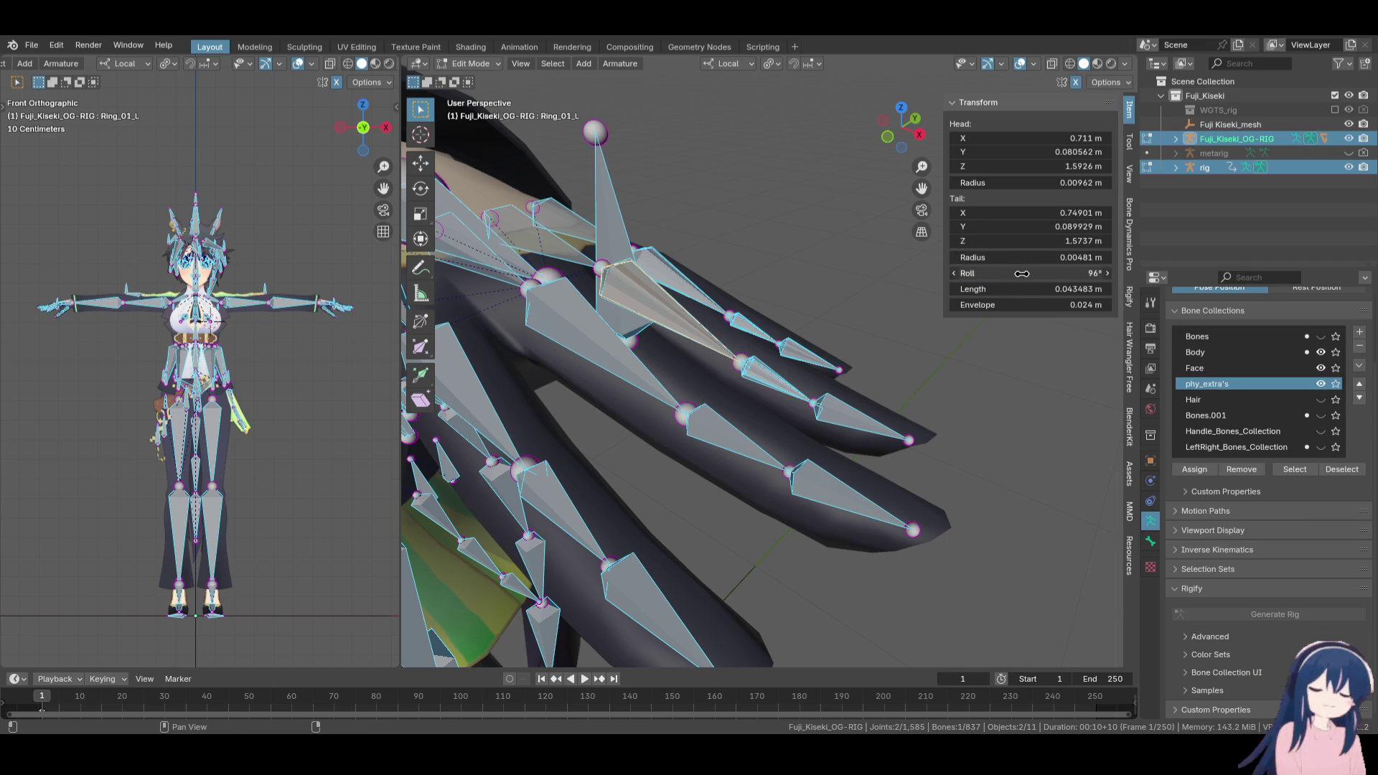
key("ctrl+v")
key("Return")
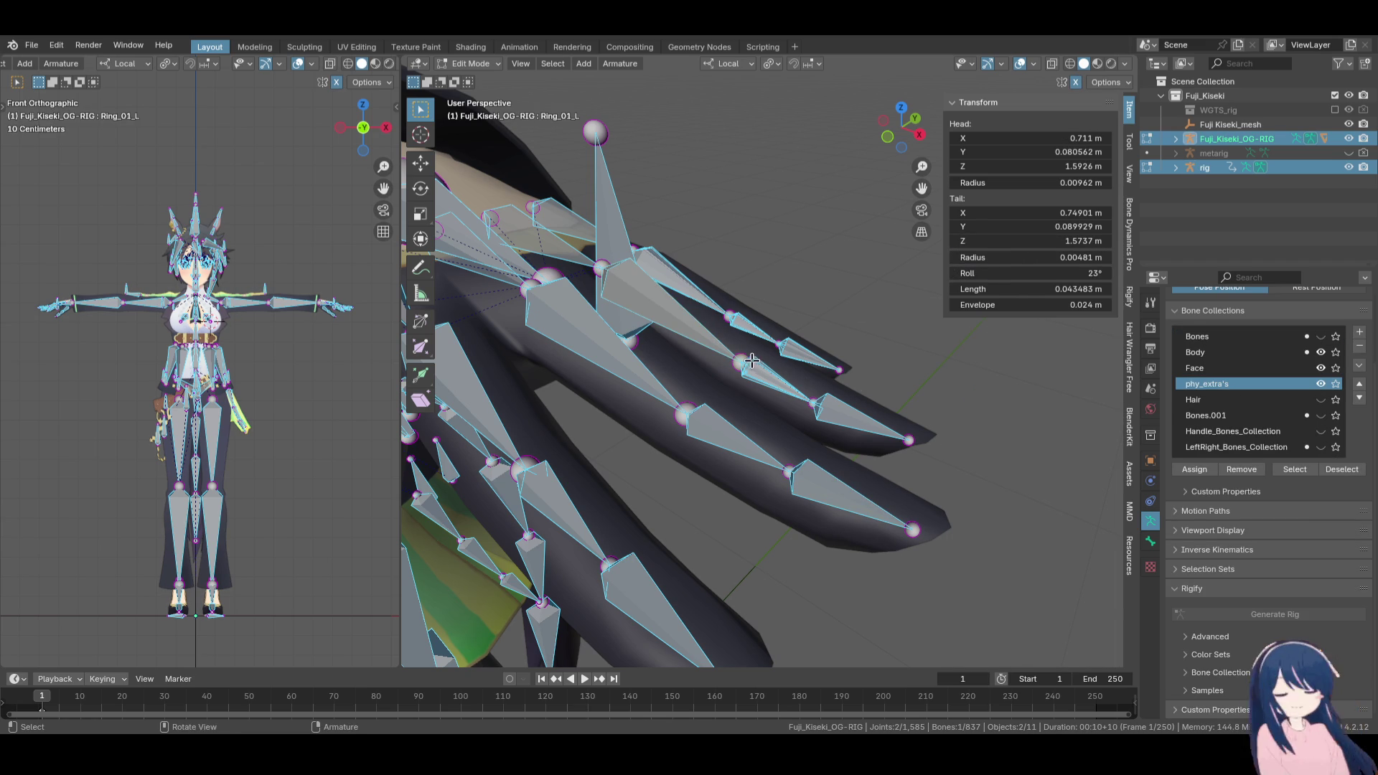
Copy ORG-f_ring.02.L's roll onto the original rig's Ring_02_L
left_click(775, 380)
double_click(1023, 273)
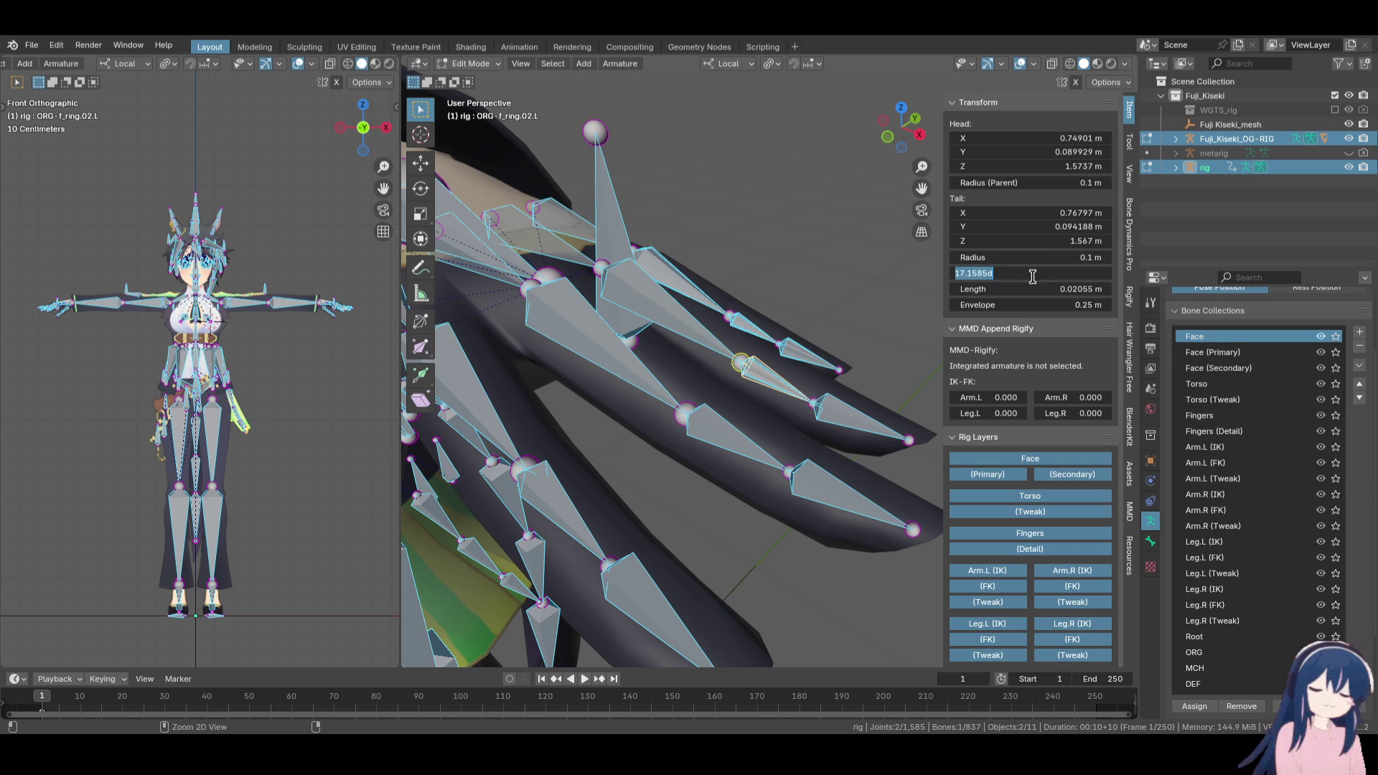
key("ctrl+c")
left_click(799, 379)
double_click(1013, 271)
key("ctrl+v")
key("Return")
Copy ORG-f_ring.03.L's roll onto the original rig's Ring_03_L
left_click(845, 427)
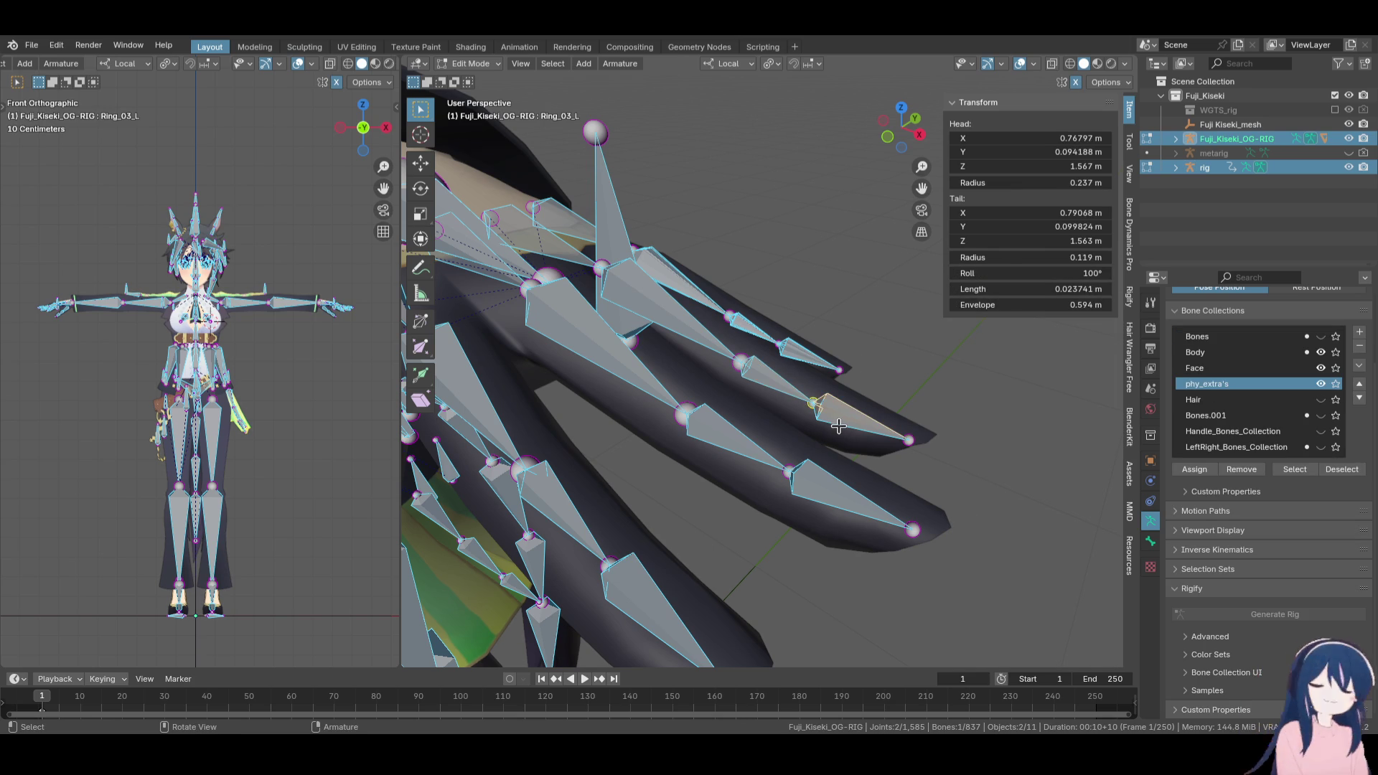
left_click(865, 422)
double_click(1016, 272)
key("ctrl+c")
left_click(865, 416)
double_click(1022, 271)
key("ctrl+v")
key("Return")
Match Pinky_01_L's roll to the rig's ORG-f_pinky.01.L bone
left_click(679, 276)
double_click(1044, 274)
key("ctrl+c")
key("Escape")
left_click(728, 315)
double_click(1081, 273)
key("ctrl+c")
key("Escape")
left_click(725, 239)
double_click(1034, 273)
key("ctrl+c")
key("Escape")
Give the original rig's Pinky_02_L a 5.2° roll matching ORG-f_pinky.02.L
left_click(728, 316)
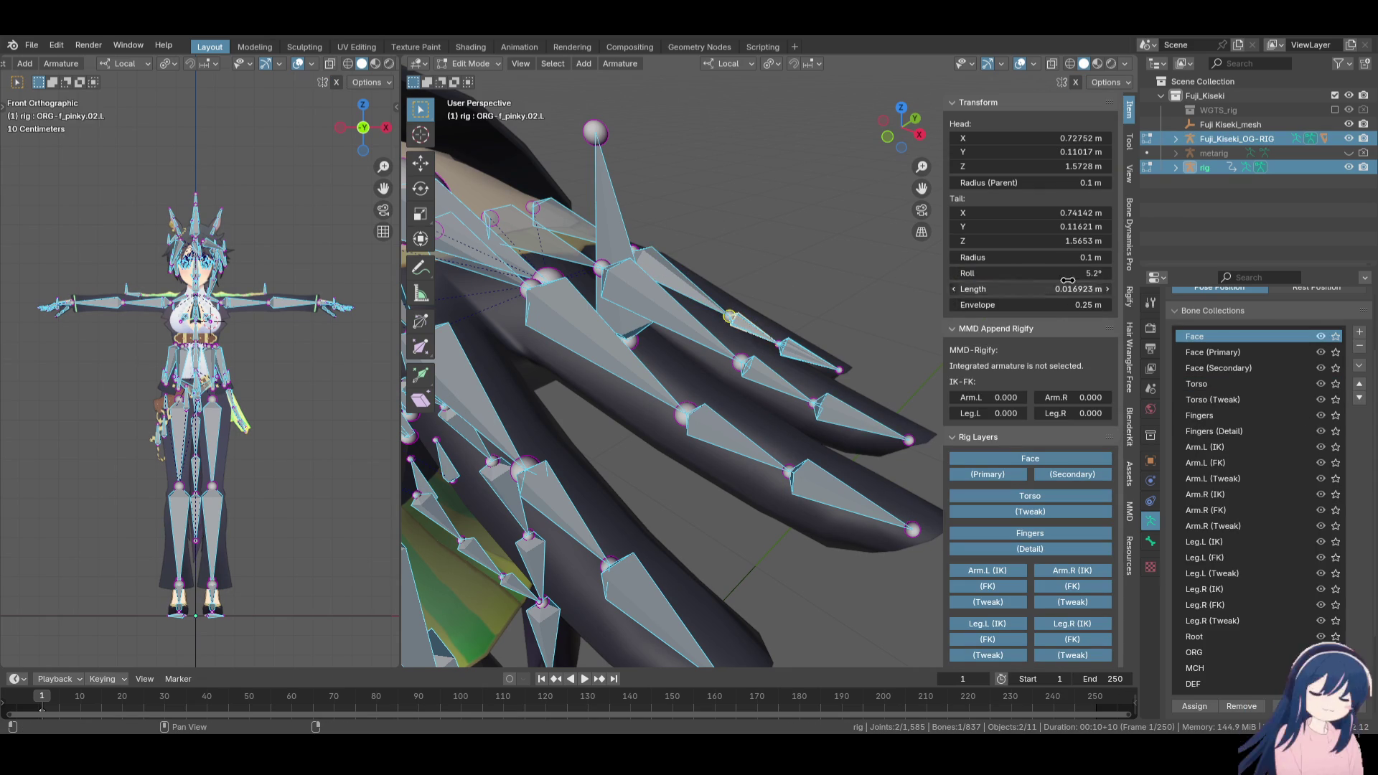
left_click(758, 326)
double_click(1016, 271)
key("Return")
Copy ORG-f_pinky.03.L's roll onto Pinky_03_L, setting it to 0.73°
left_click(813, 359)
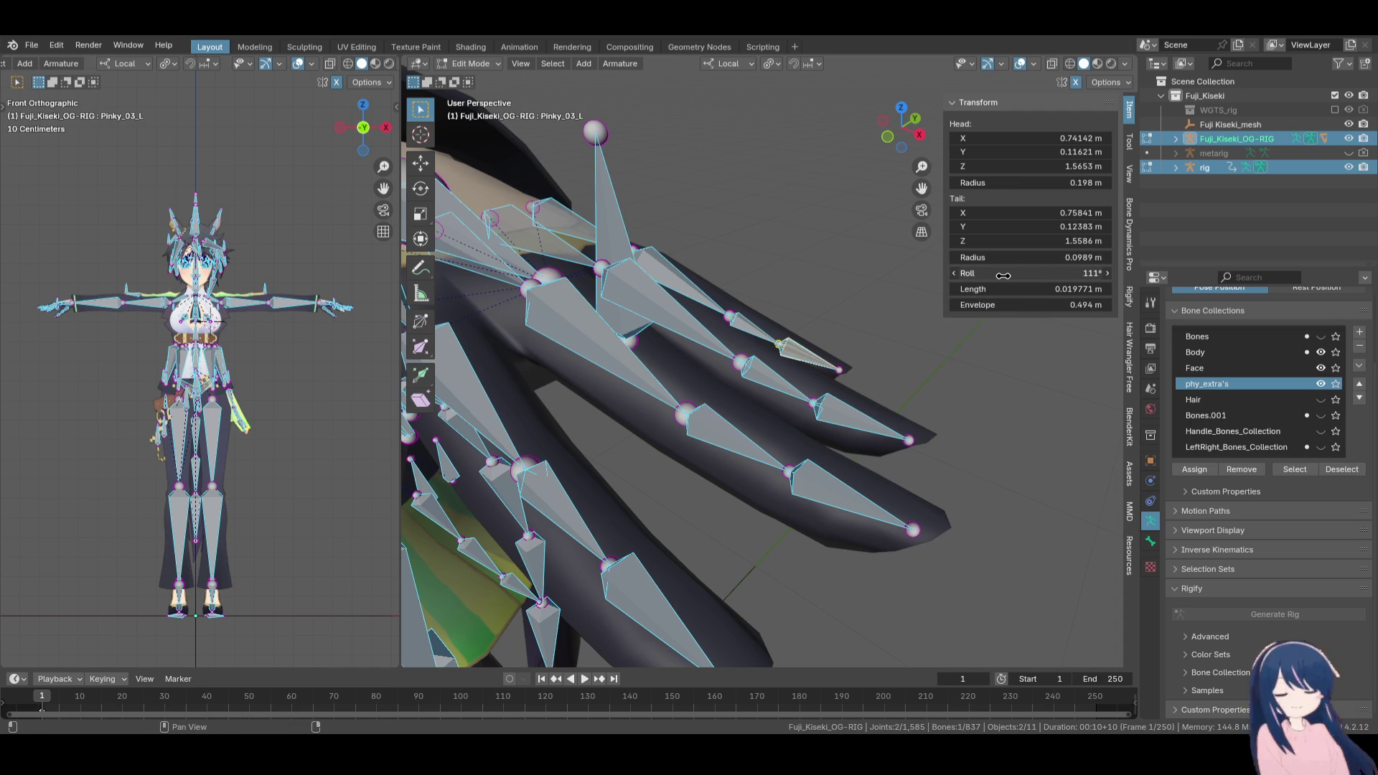
left_click(803, 349)
left_click(804, 348)
left_click(804, 347)
left_click(1011, 273)
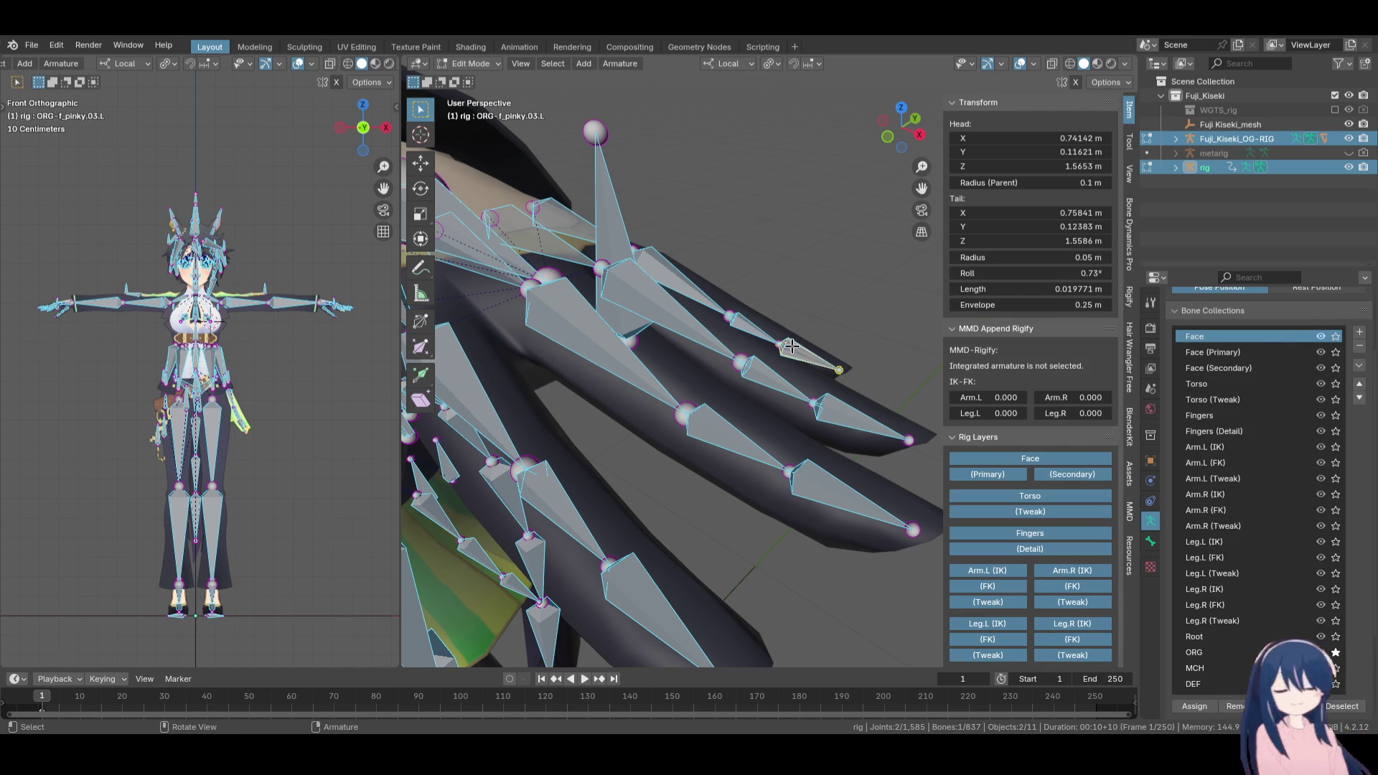
left_click(795, 346)
left_click(1001, 273)
key("ctrl+v")
key("Return")
Zoom out to the whole rig and save the file as Fuji_Kiseki_copy.blend
scroll(781, 376, "down", 8)
mouse_move(781, 376)
middle_mouse_down()
mouse_move(812, 391)
mouse_move(695, 362)
middle_mouse_up()
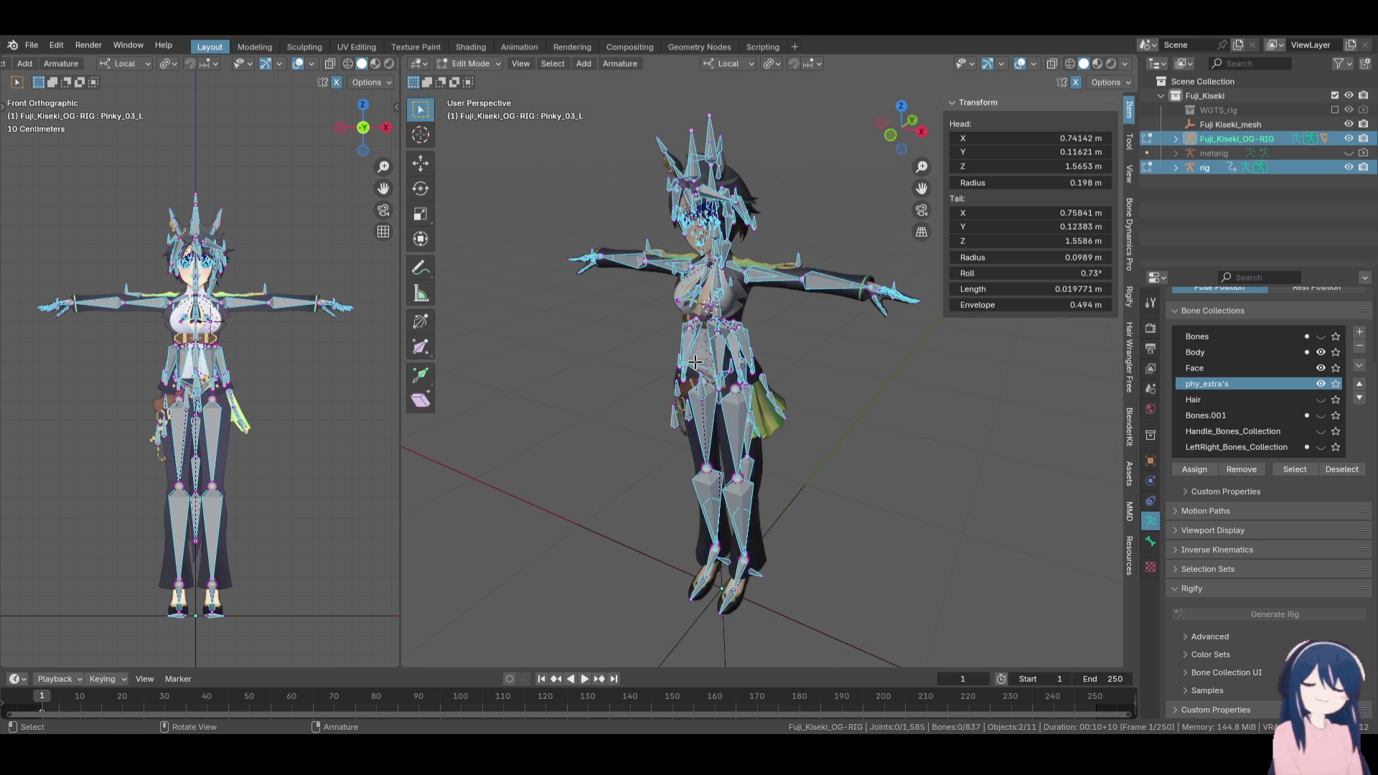
key("ctrl+s")
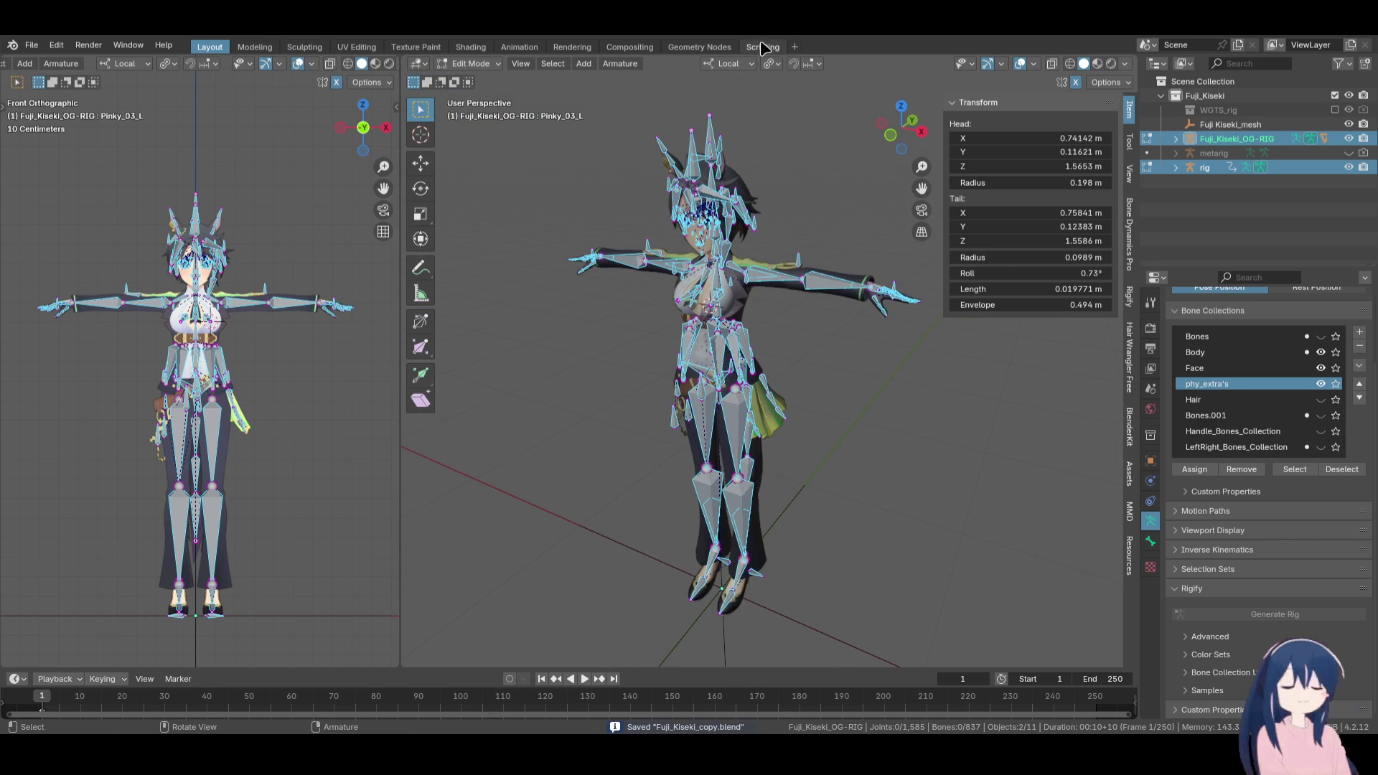
Leave Edit Mode, deselect everything, and run the bone-mapping script from the Scripting workspace
left_click(763, 48)
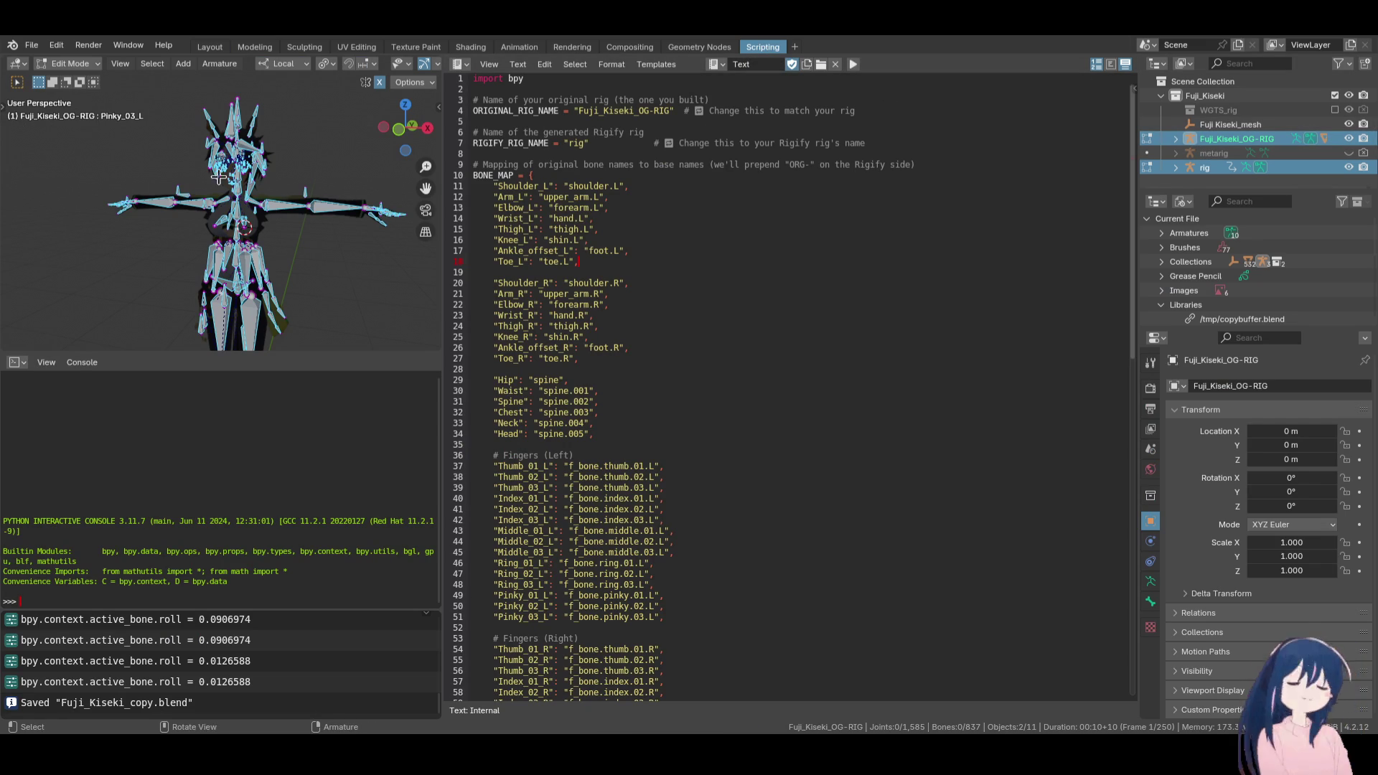
key("Tab")
left_click(332, 275)
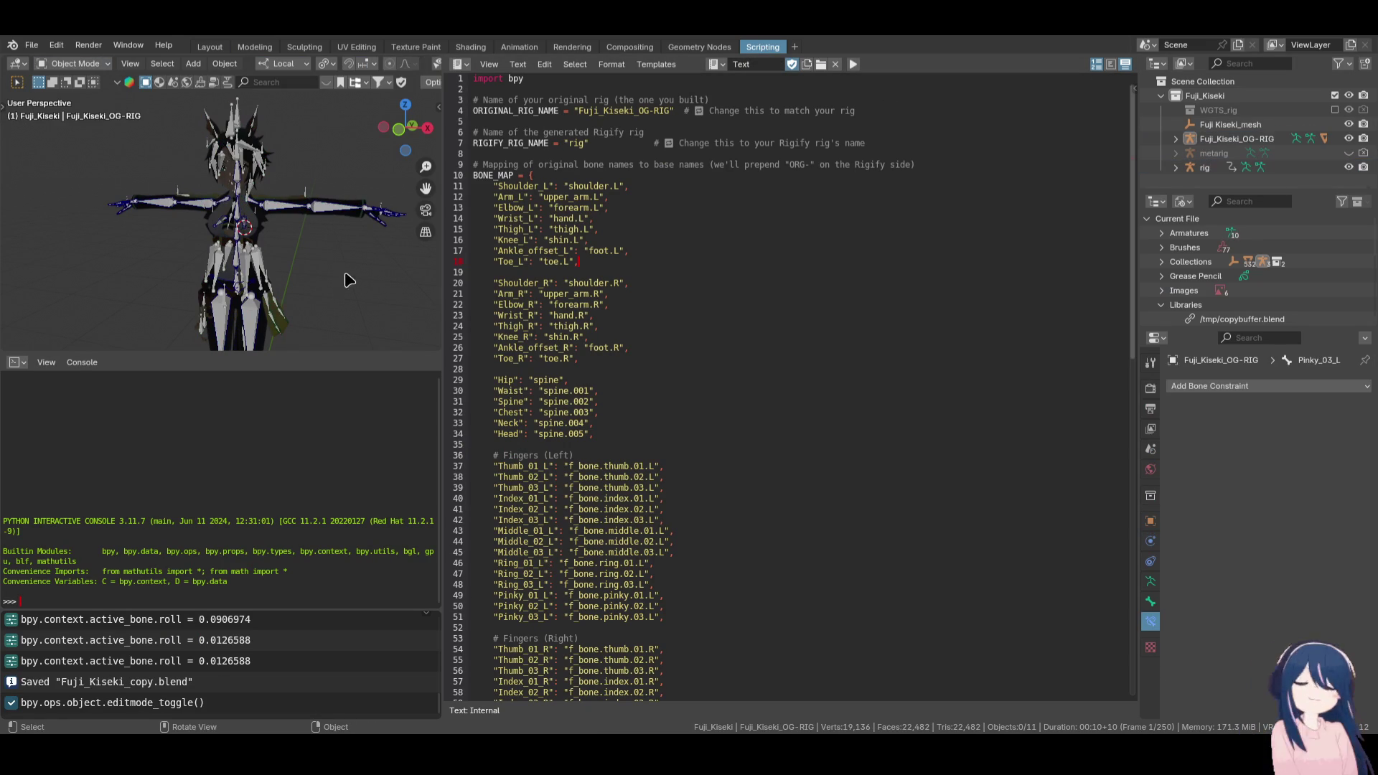
left_click(854, 65)
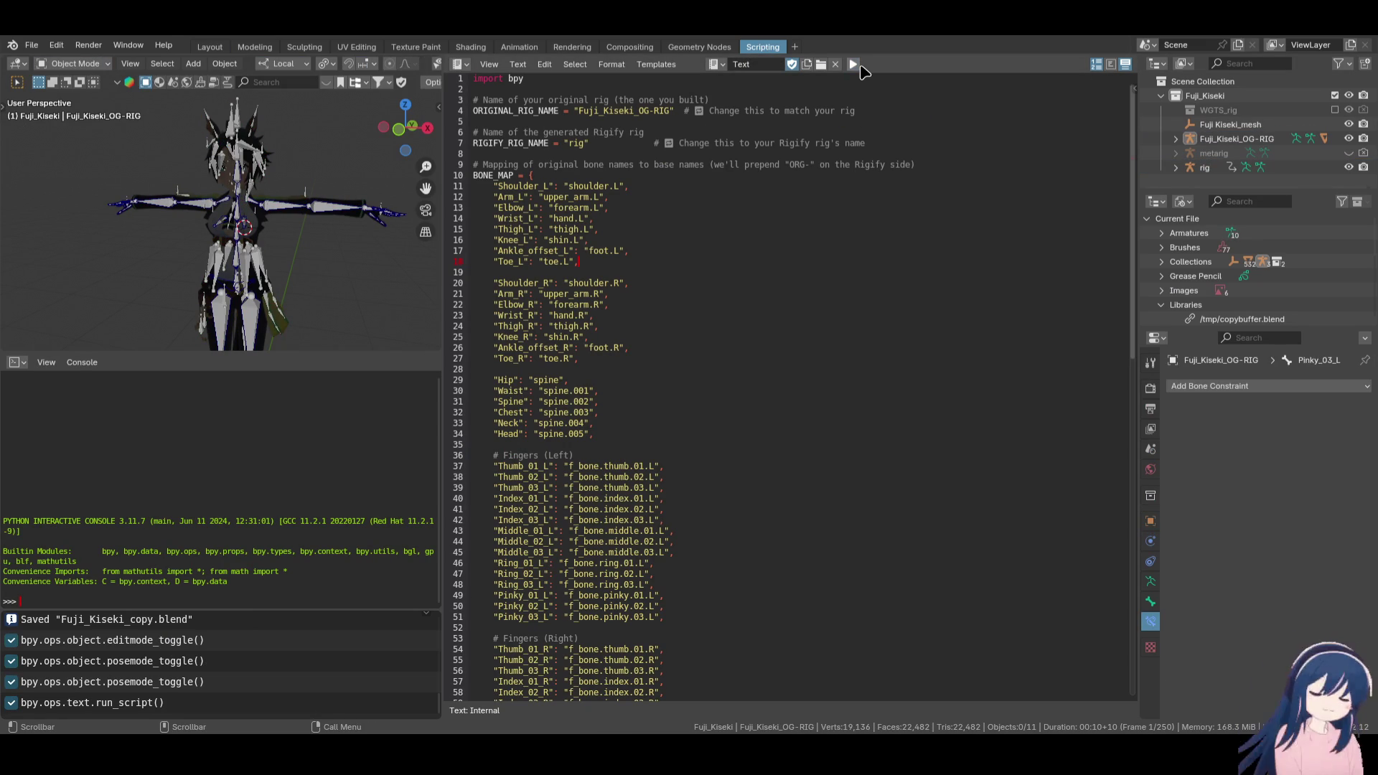
Return to the Layout workspace and zoom in on the hand
left_click(211, 47)
scroll(695, 390, "up", 6)
scroll(694, 390, "up", 5)
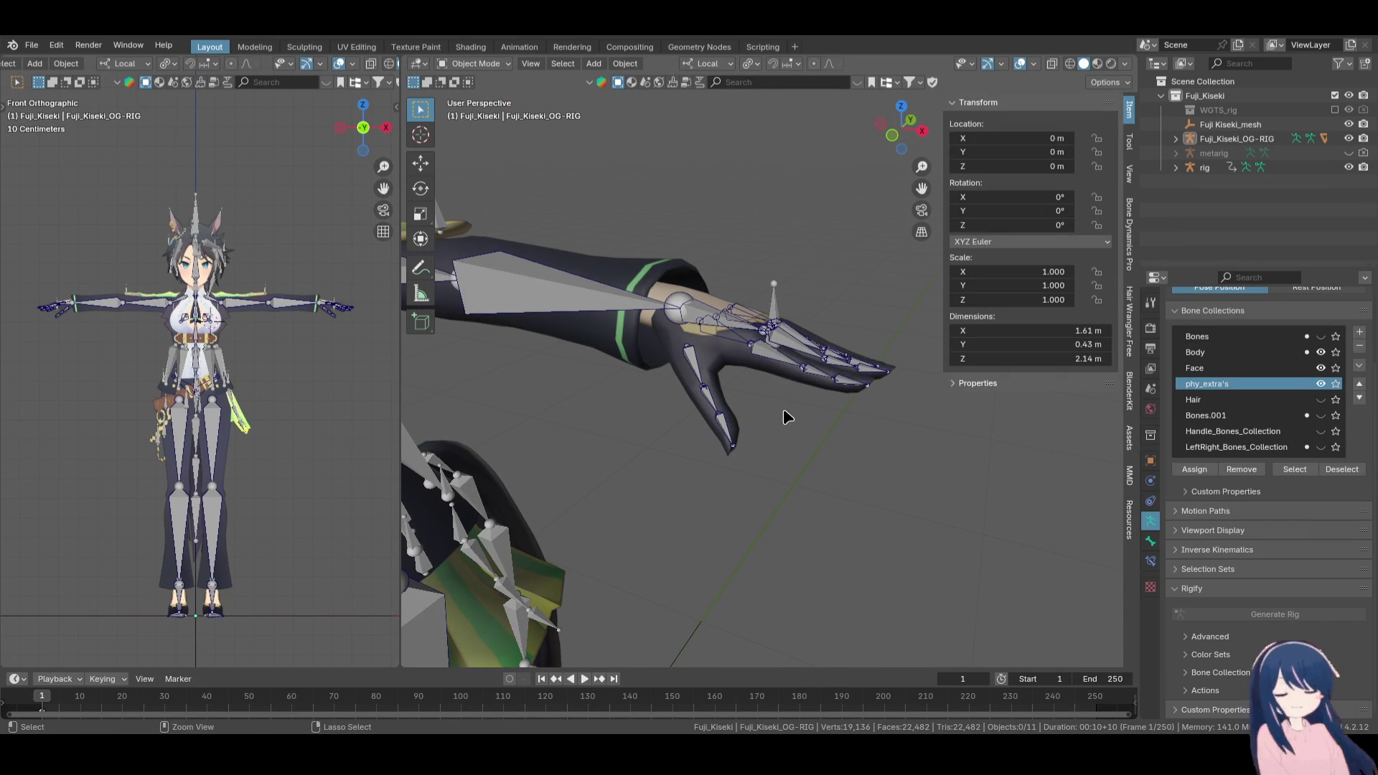
Inspect the character from the feet, side and front orthographic views, then go back to Scripting
mouse_move(785, 416)
middle_mouse_down("ctrl")
mouse_move(731, 351)
mouse_move(778, 369)
mouse_move(860, 314)
middle_mouse_up("ctrl")
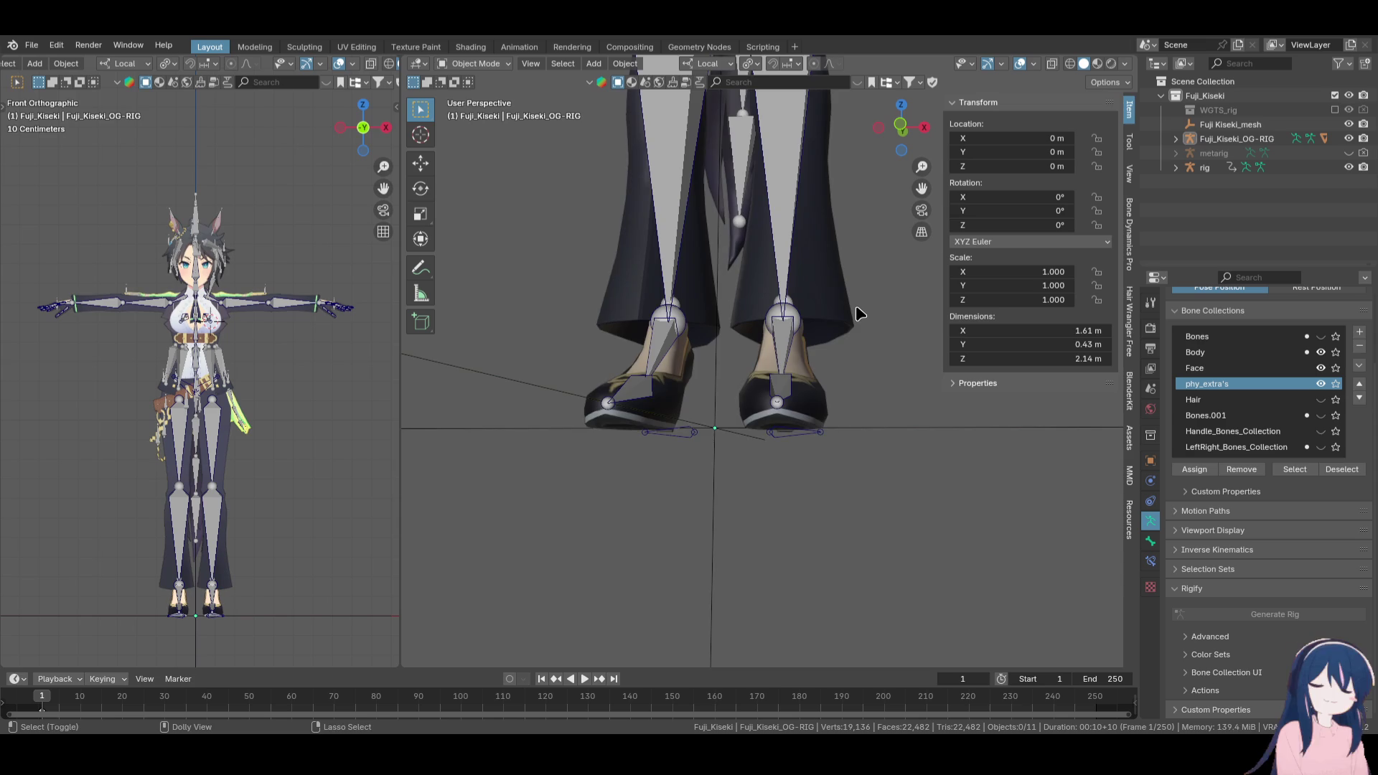
scroll(856, 305, "down", 6)
mouse_move(833, 368)
middle_mouse_down()
mouse_move(762, 230)
mouse_move(723, 449)
mouse_move(778, 432)
middle_mouse_up()
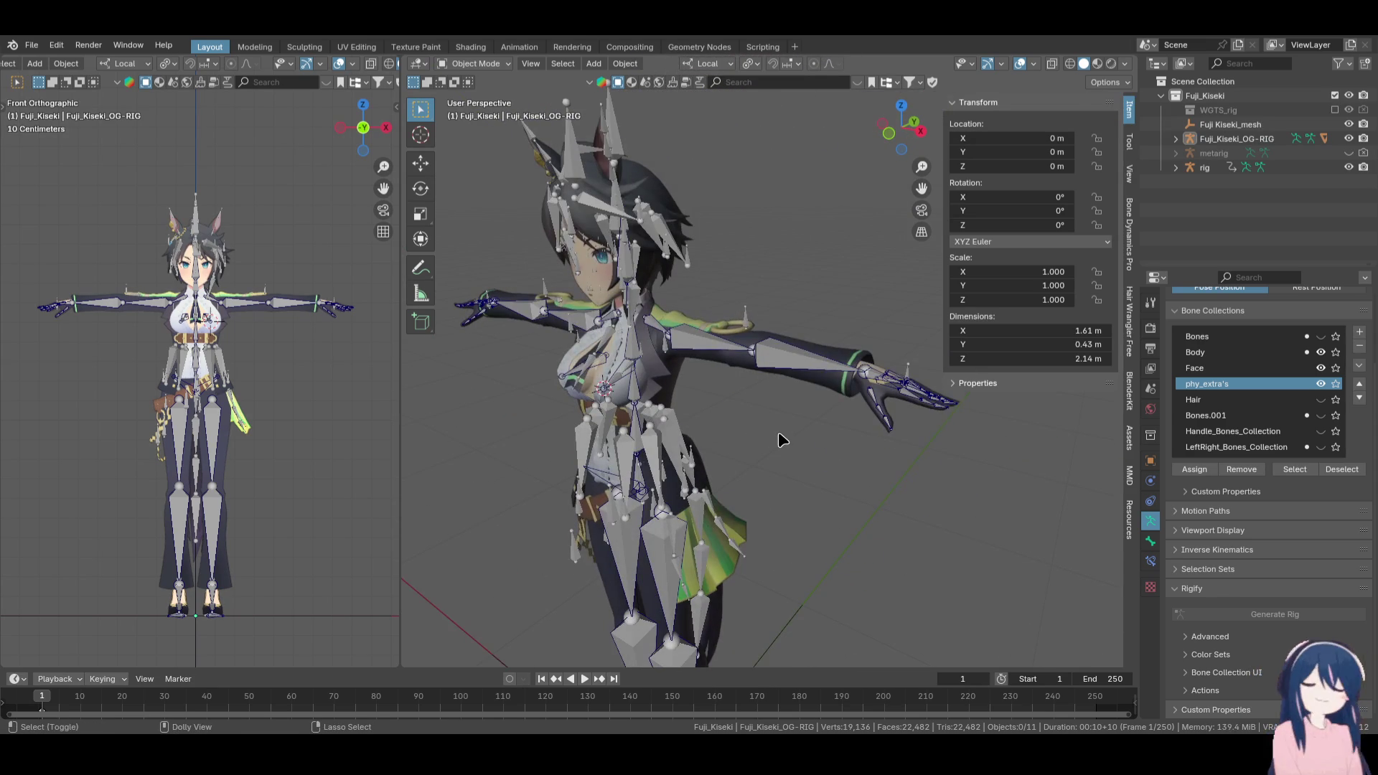
key("KP_3")
key("KP_1")
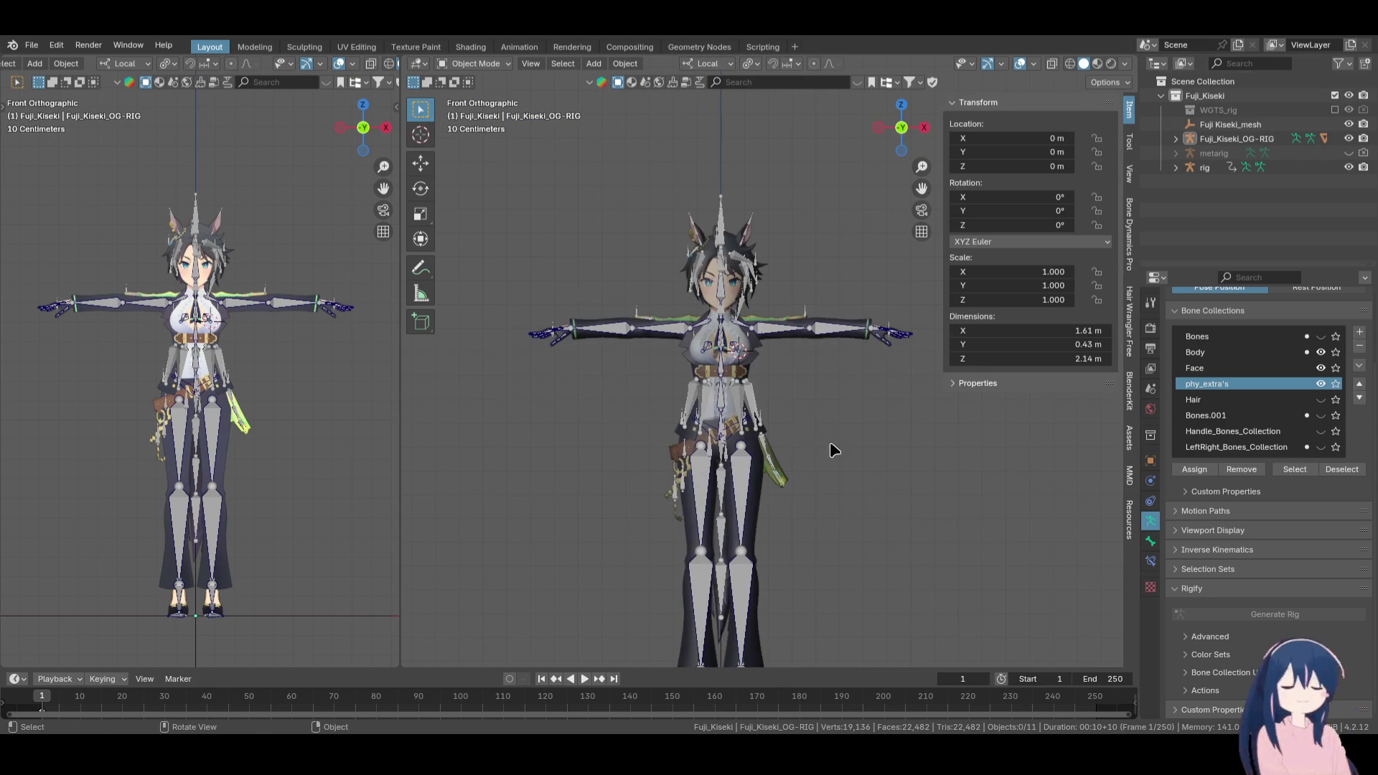
scroll(706, 444, "up", 4)
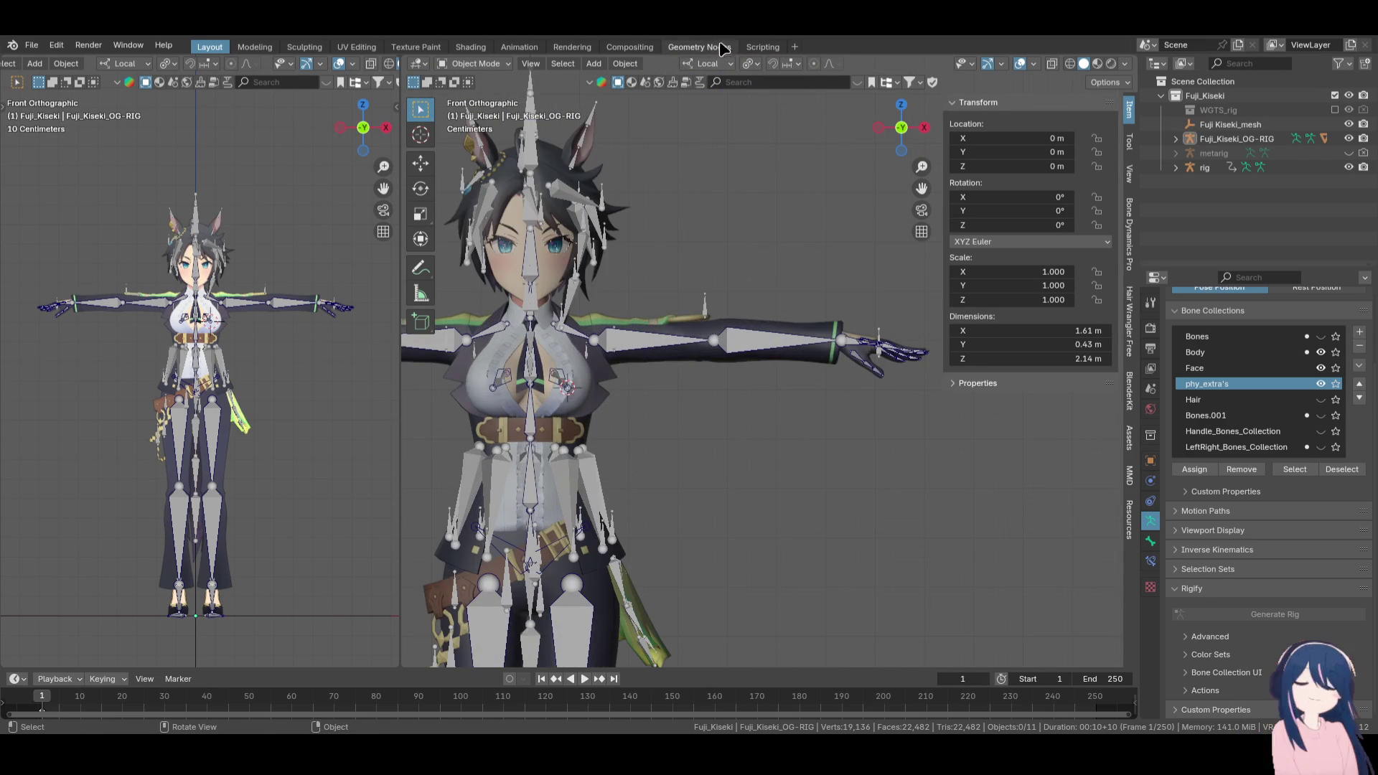
left_click(763, 47)
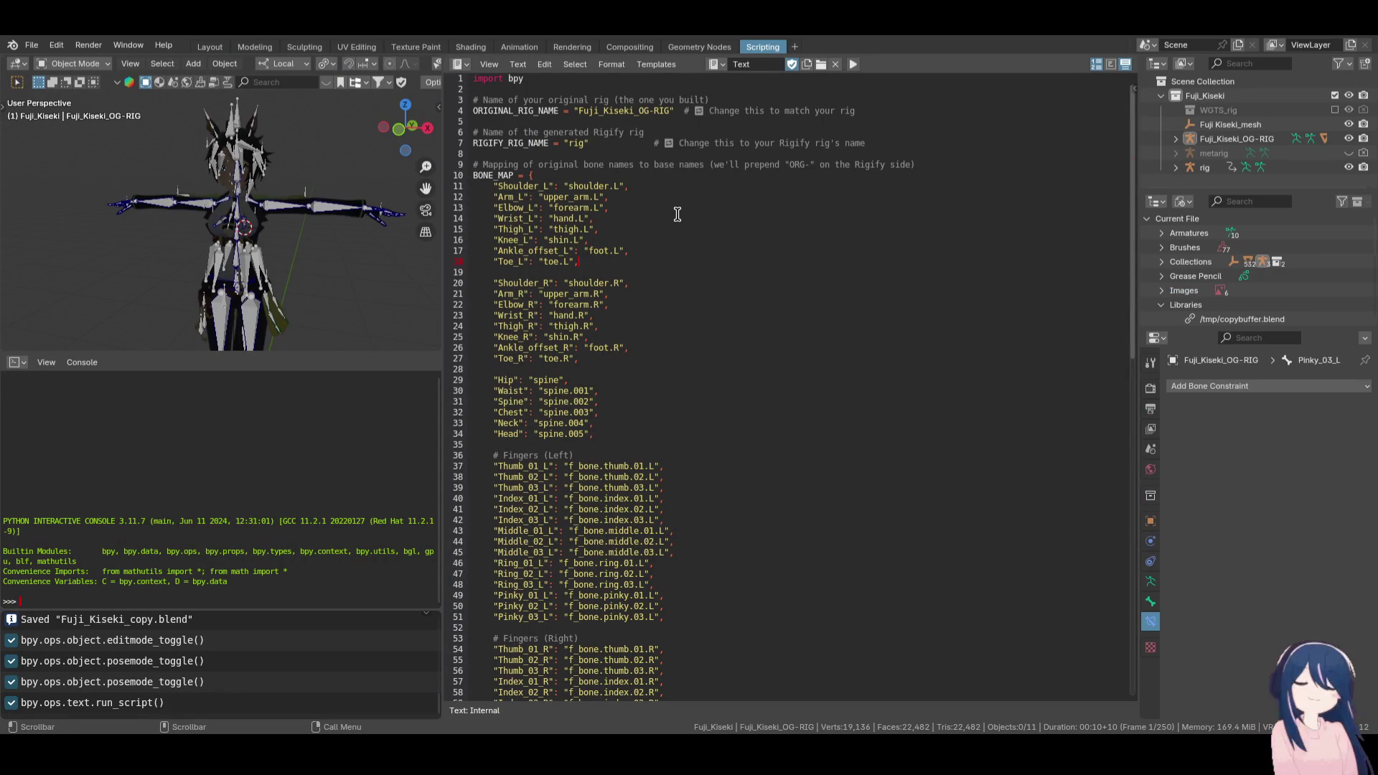
Replace script lines 36–68 with finger mappings like thumb.01.L and f_index.01.L, unindenting line 36
left_click(716, 64)
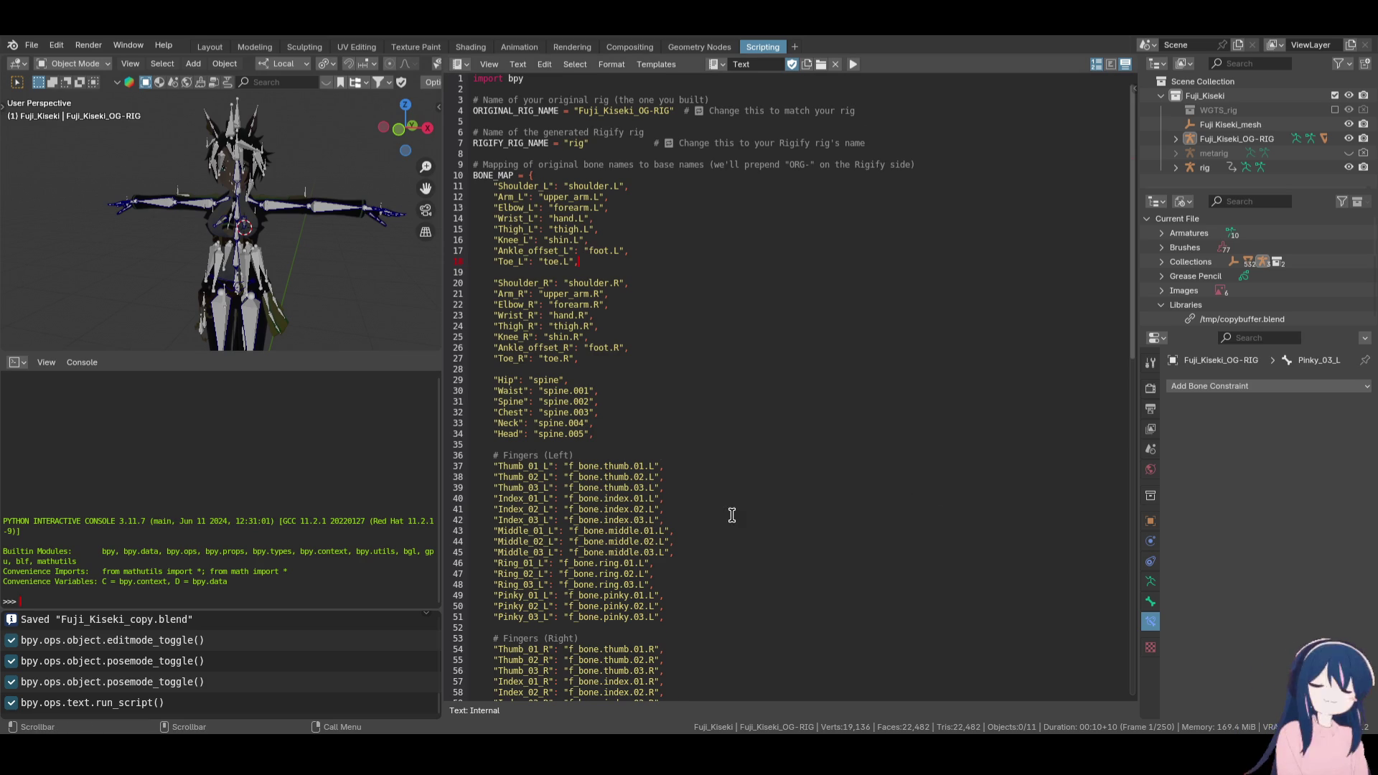
scroll(732, 516, "down", 6)
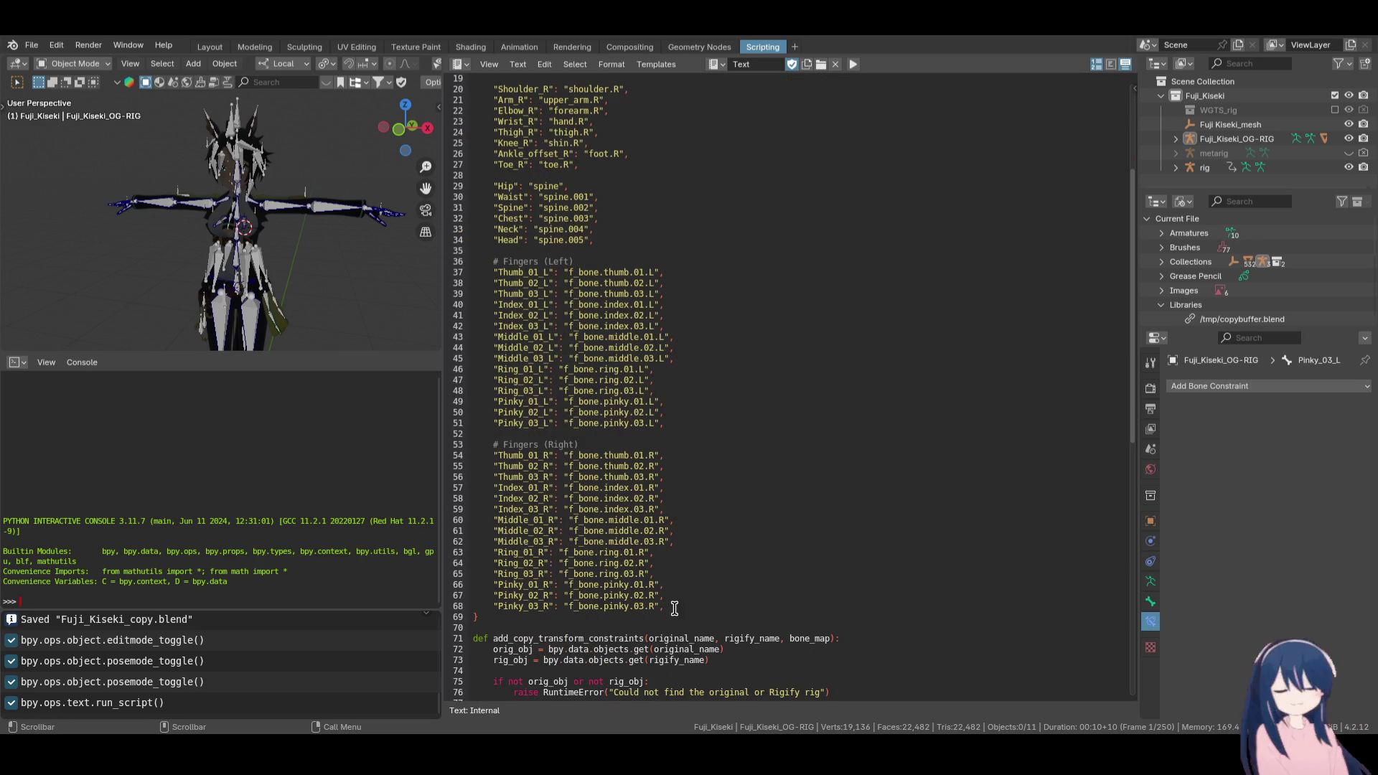
mouse_move(661, 611)
left_mouse_down()
mouse_move(546, 339)
mouse_move(488, 265)
left_mouse_up()
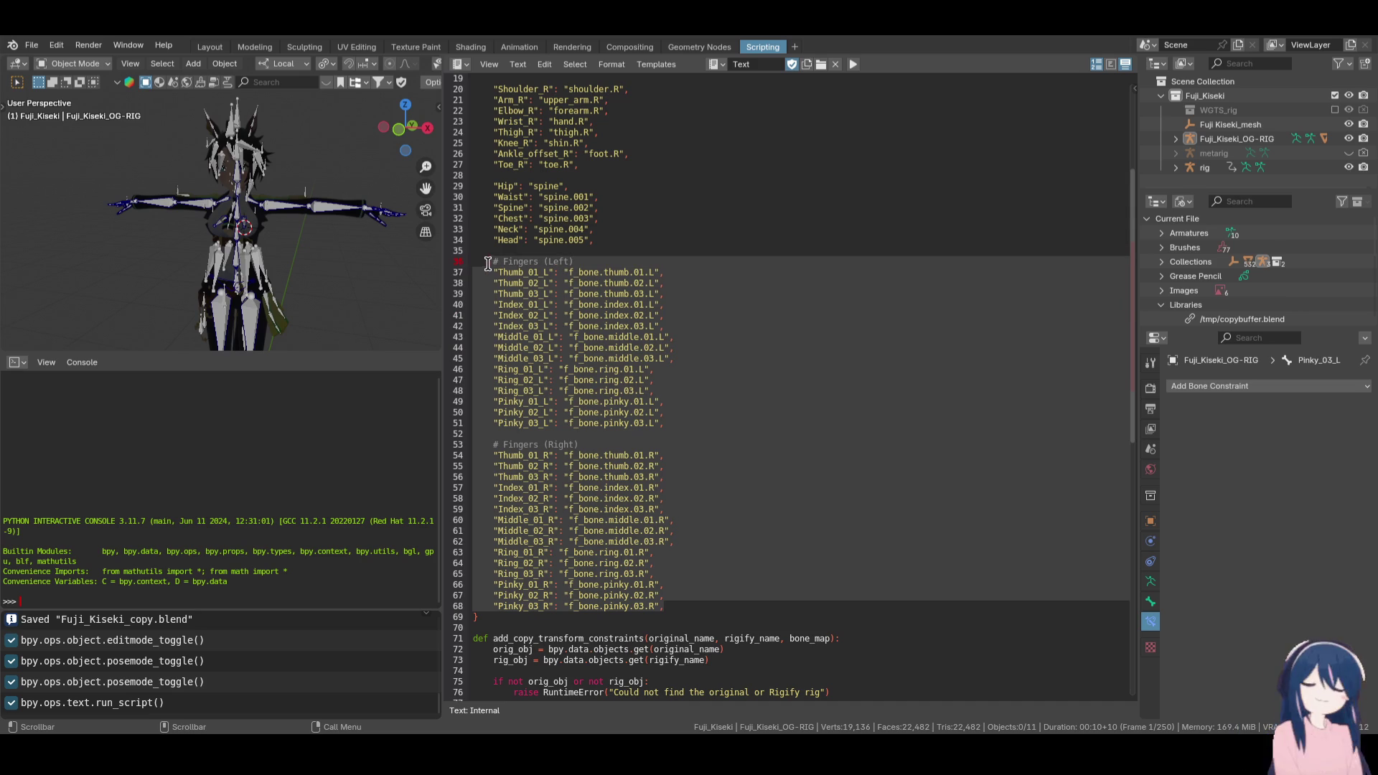
key("ctrl+c")
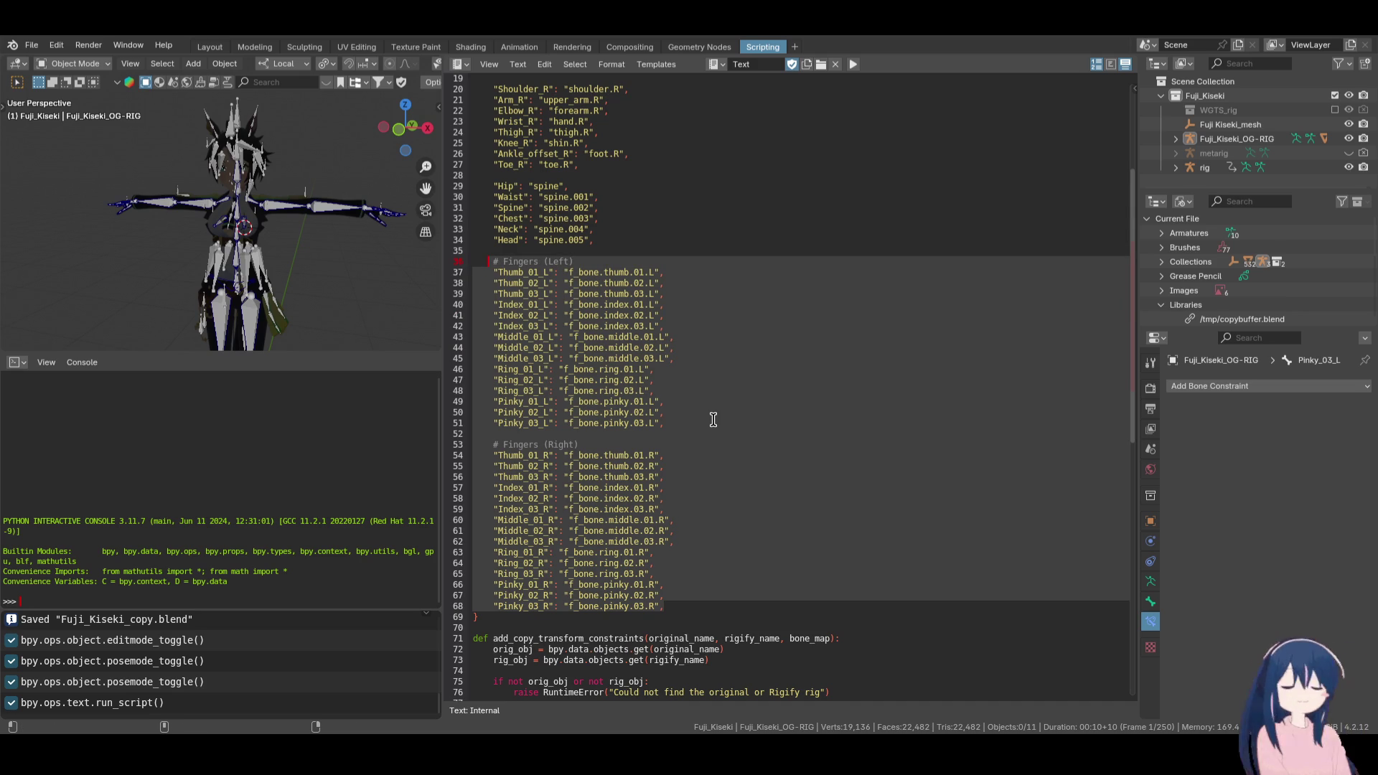
key("ctrl+v")
left_click(504, 263)
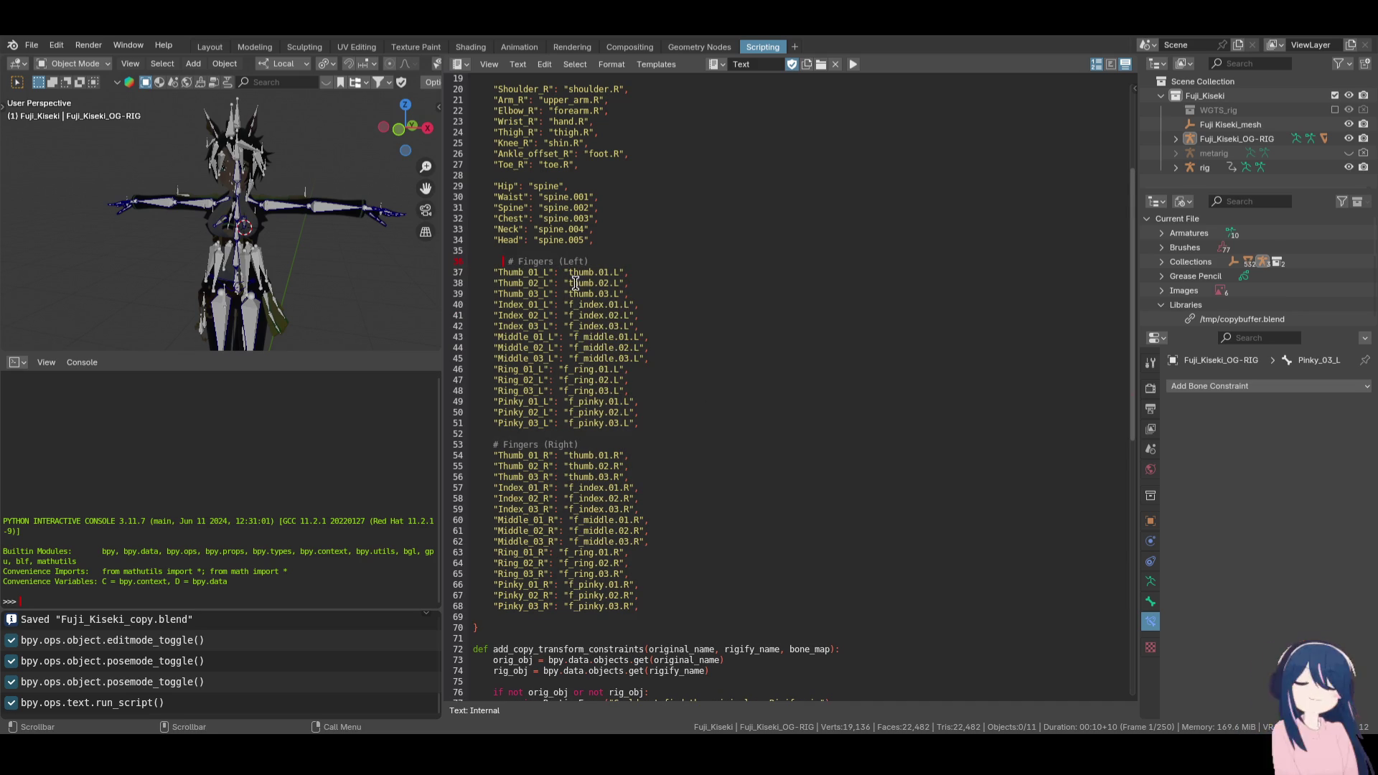
key("BackSpace")
key("BackSpace")
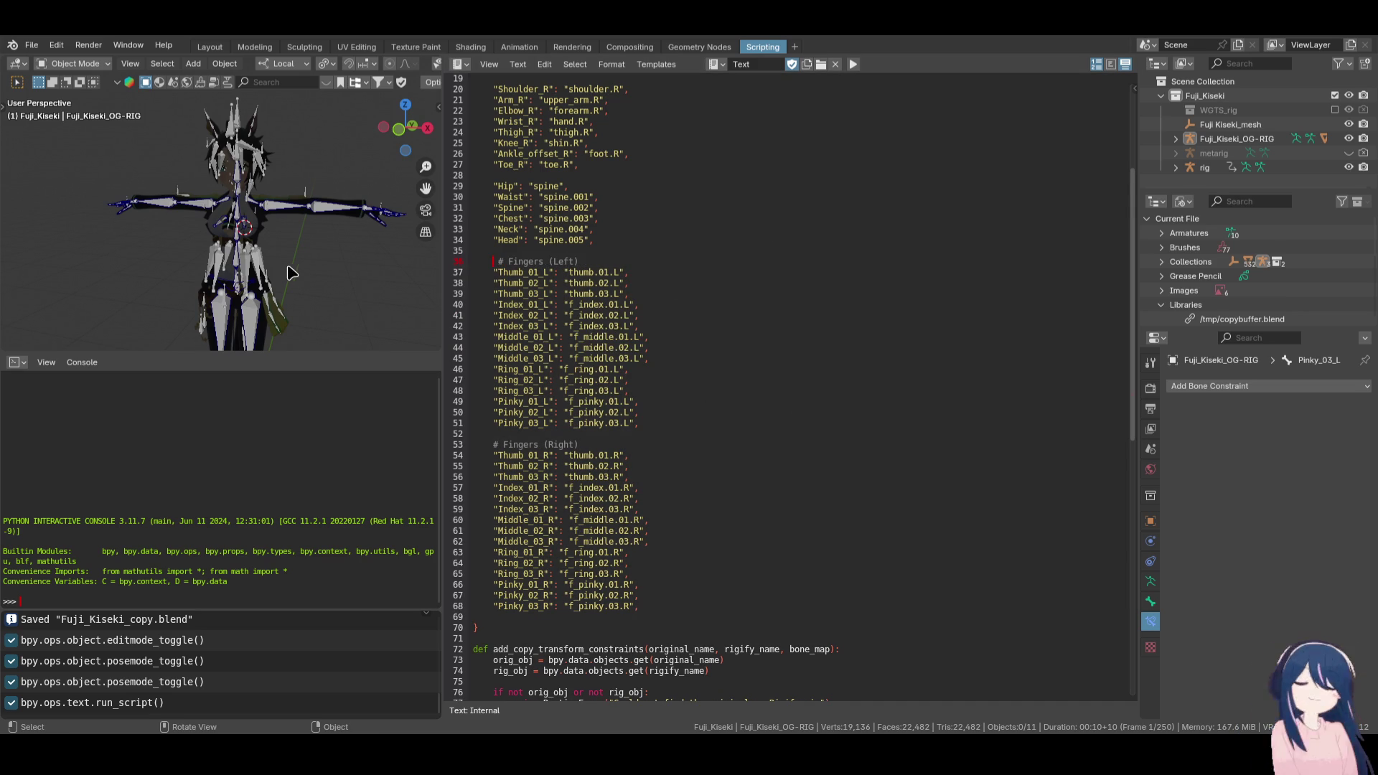
Rerun the corrected script, zoom in on the hand in Layout, then return to Scripting
left_click(853, 64)
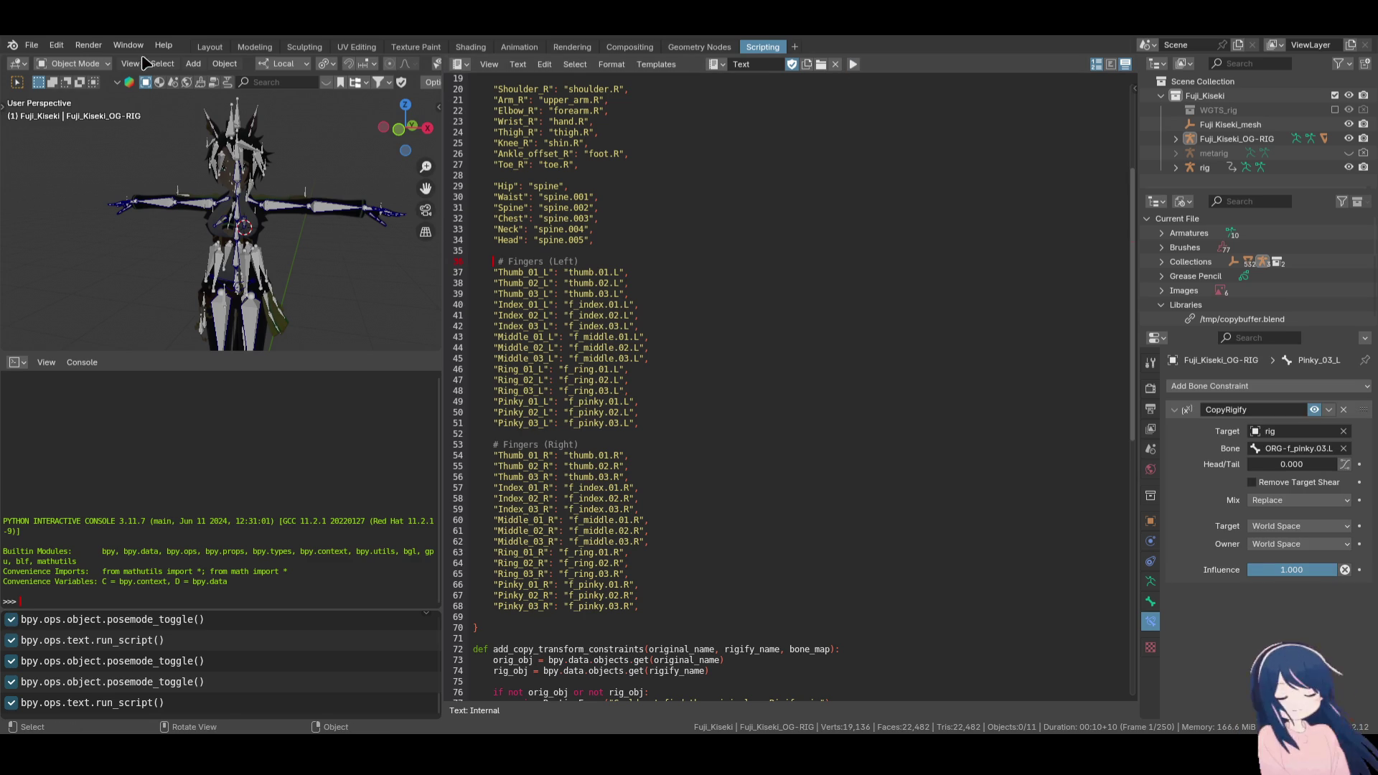
left_click(210, 47)
scroll(766, 316, "up", 5)
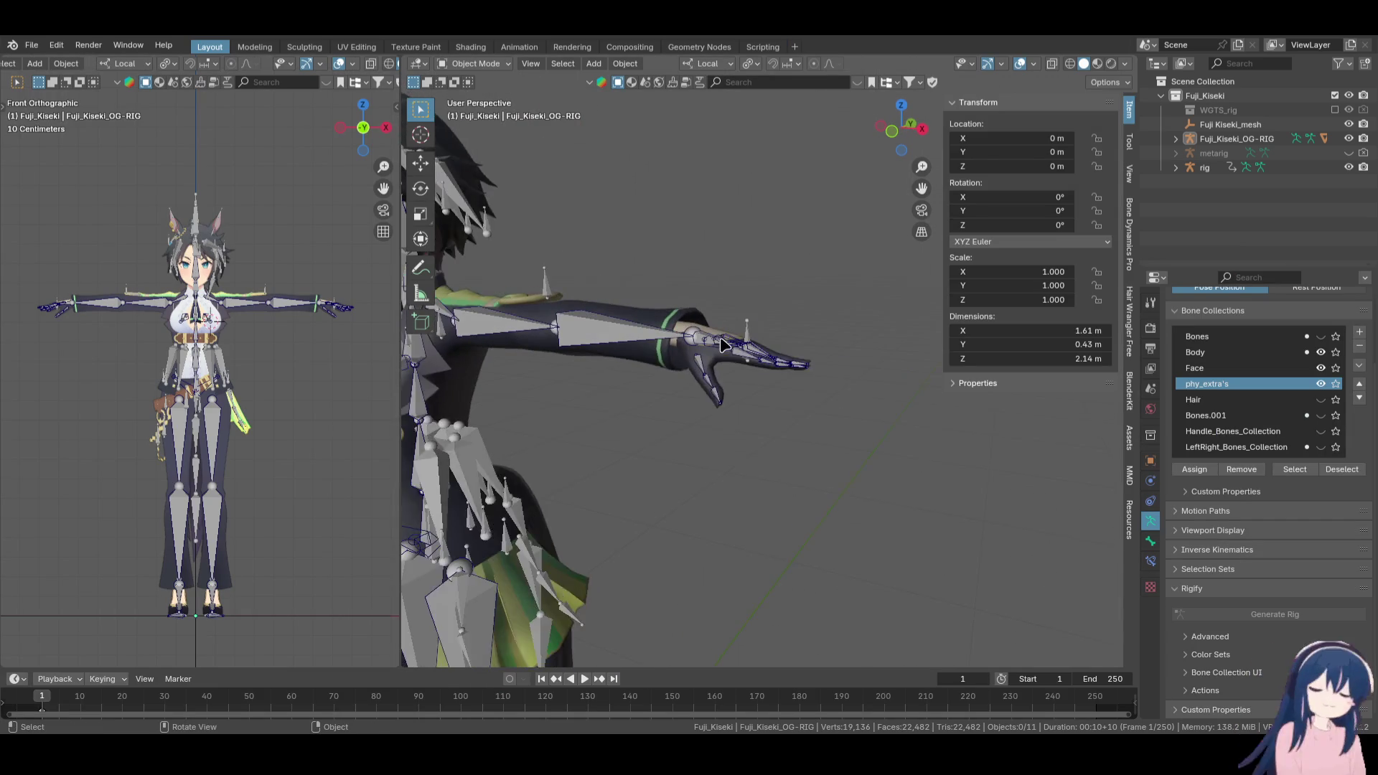
scroll(723, 344, "up", 2)
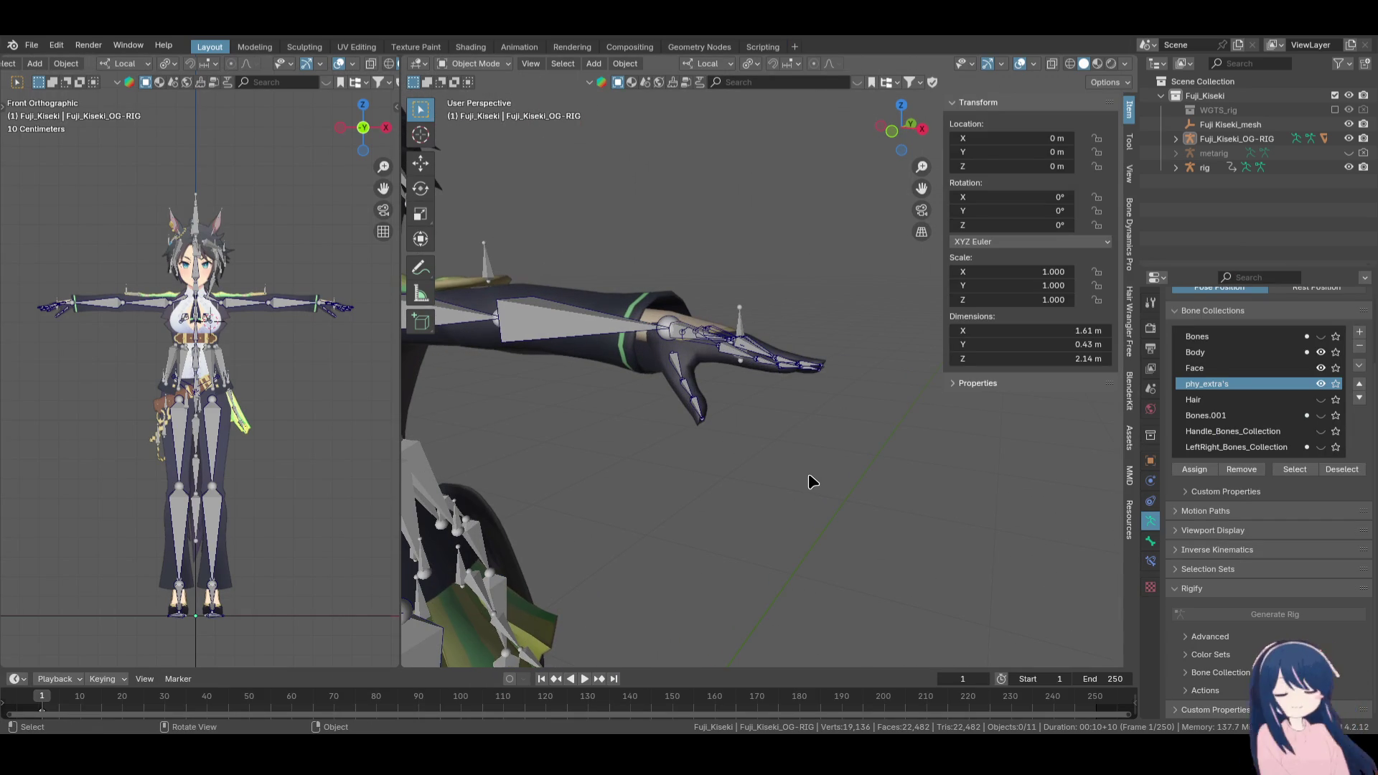
scroll(809, 473, "up", 4)
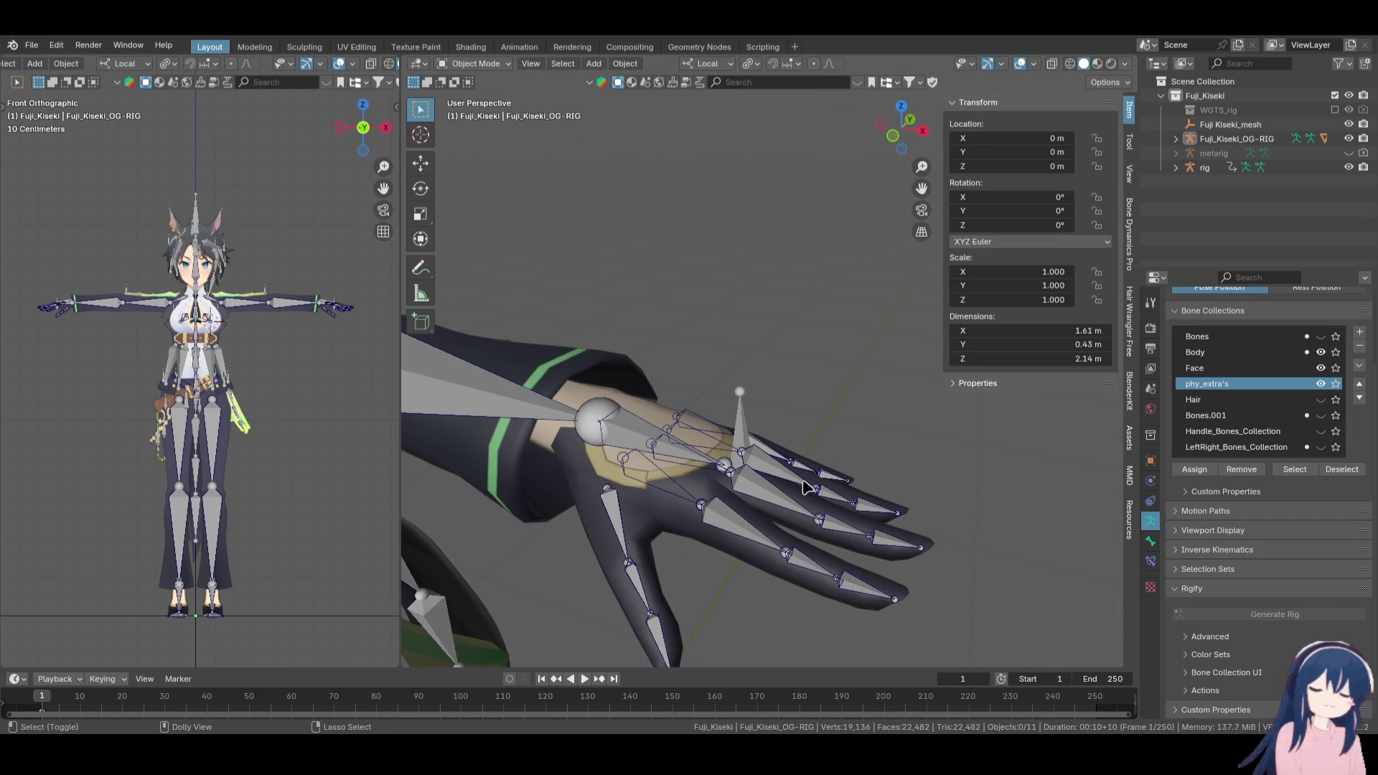
scroll(804, 488, "down", 5)
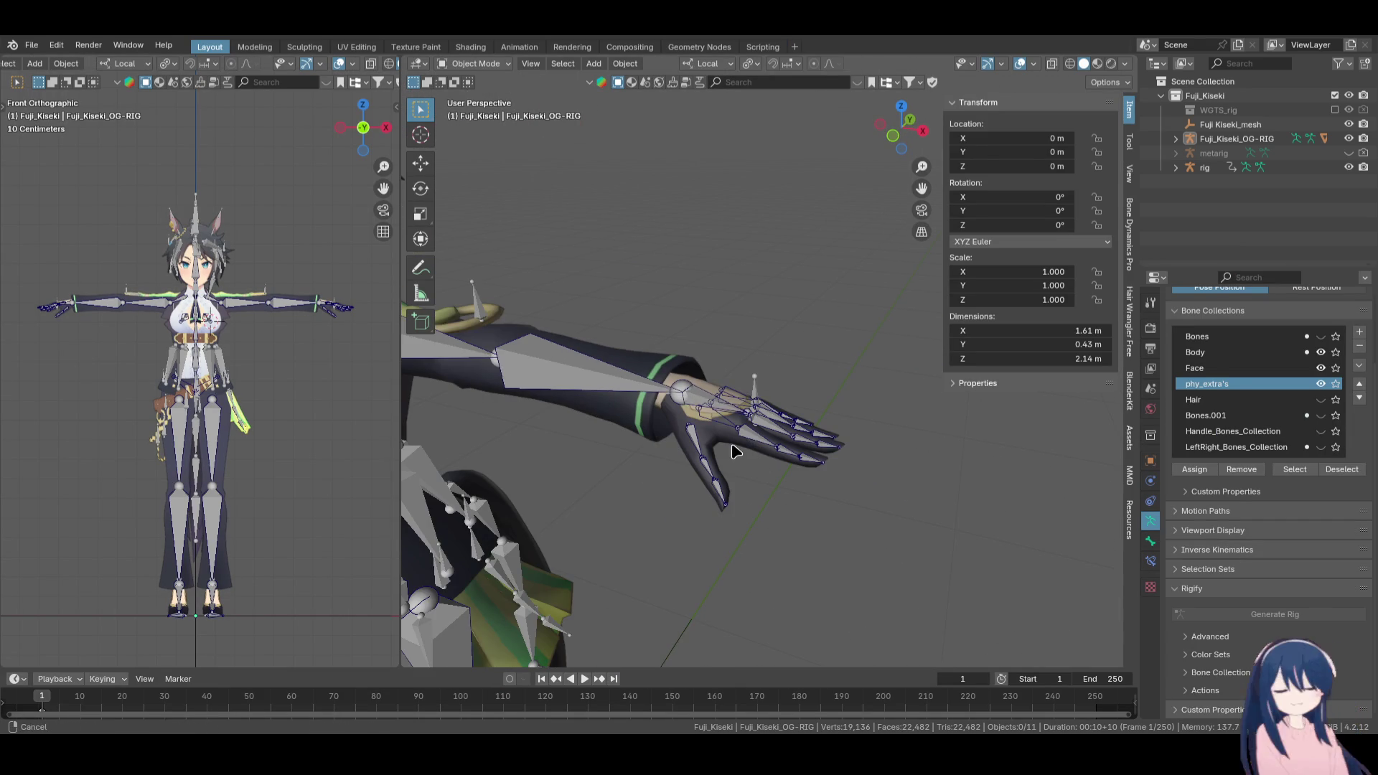
left_click(762, 47)
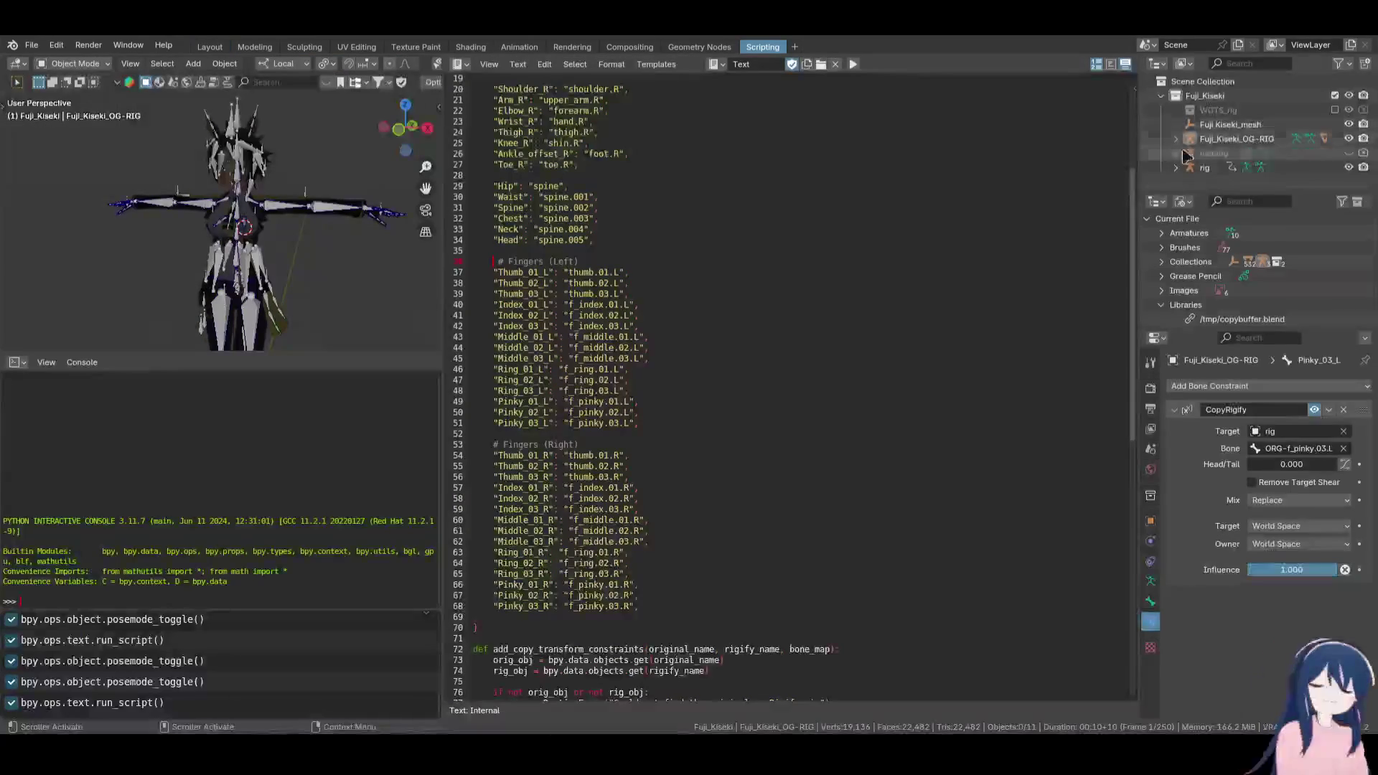
Rename the generated 'rig' object to Fuji_Kiseki_RIGIFY in the Outliner
scroll(754, 308, "up", 6)
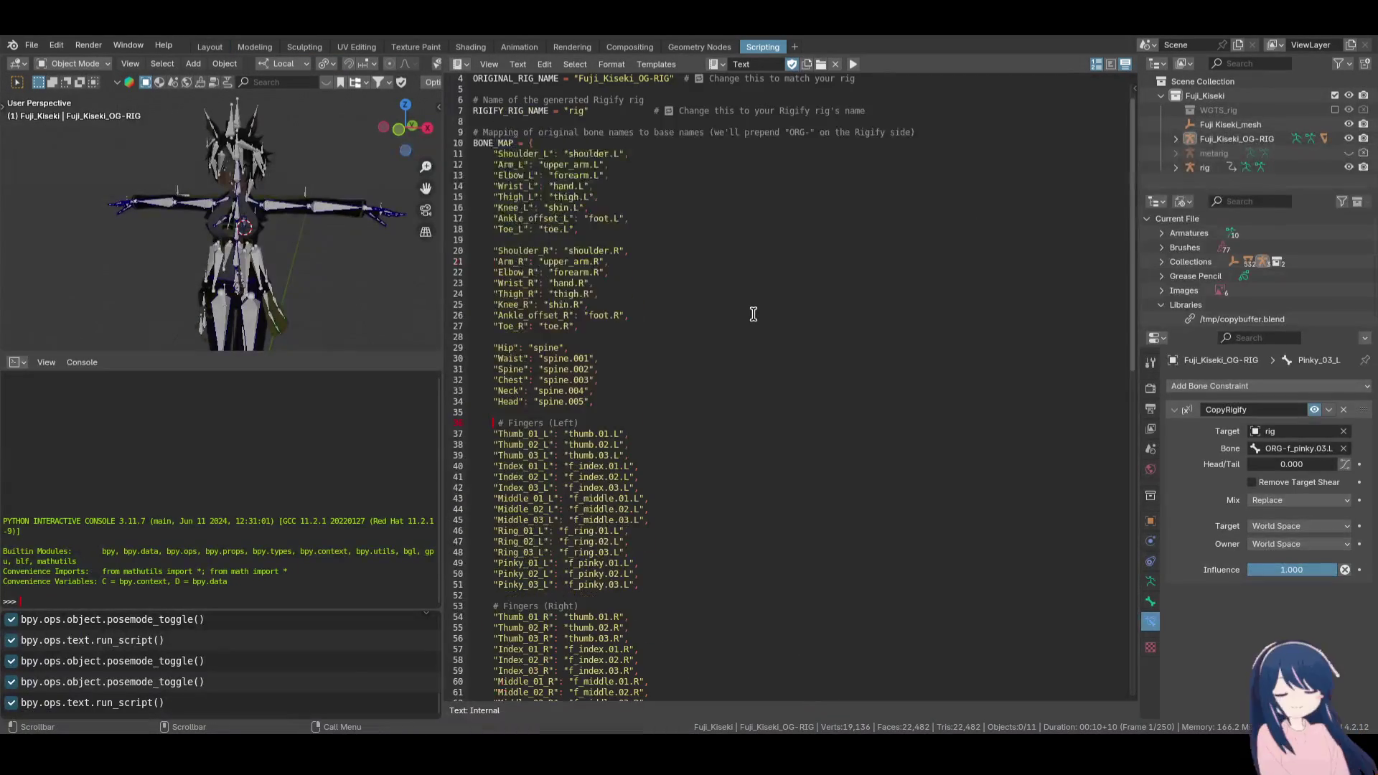
left_click(1221, 138)
double_click(1224, 138)
key("ctrl+c")
double_click(1225, 168)
key("ctrl+v")
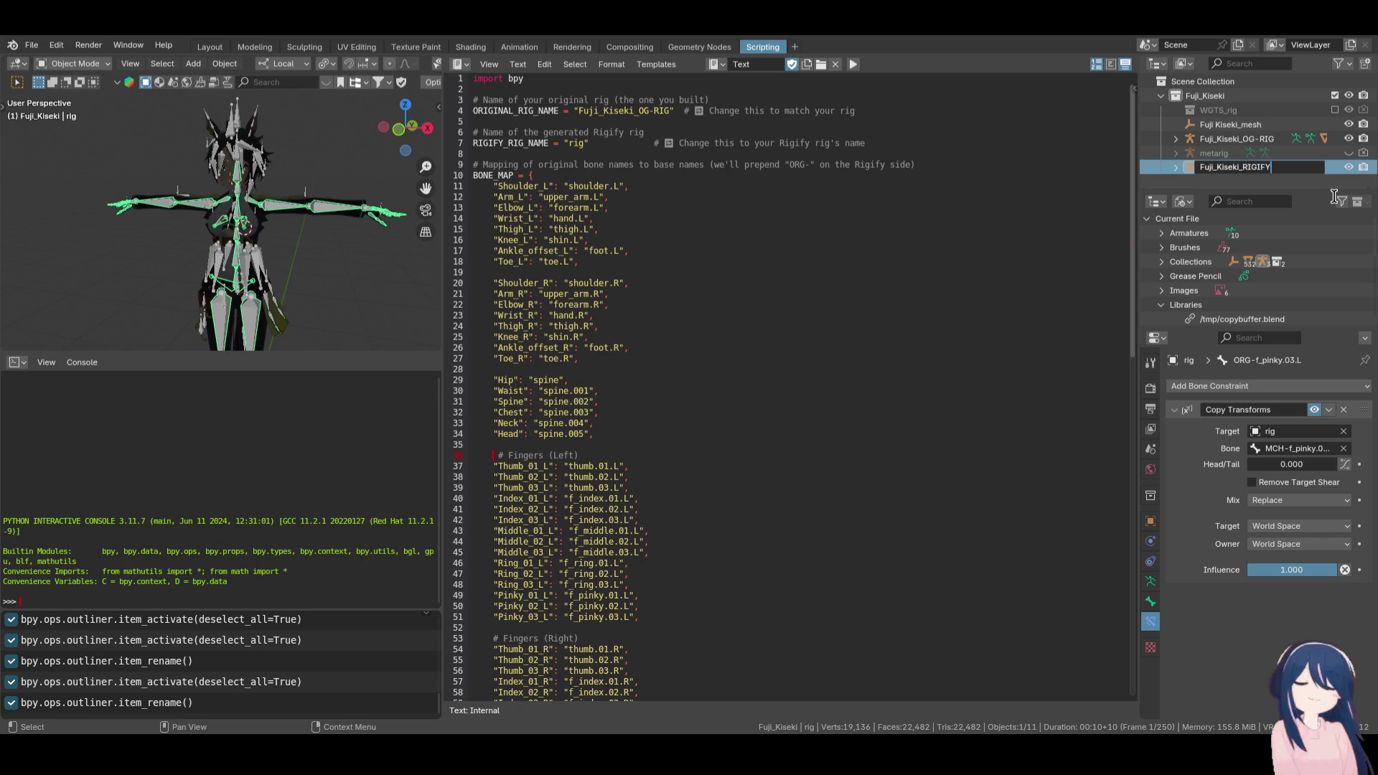
key("Return")
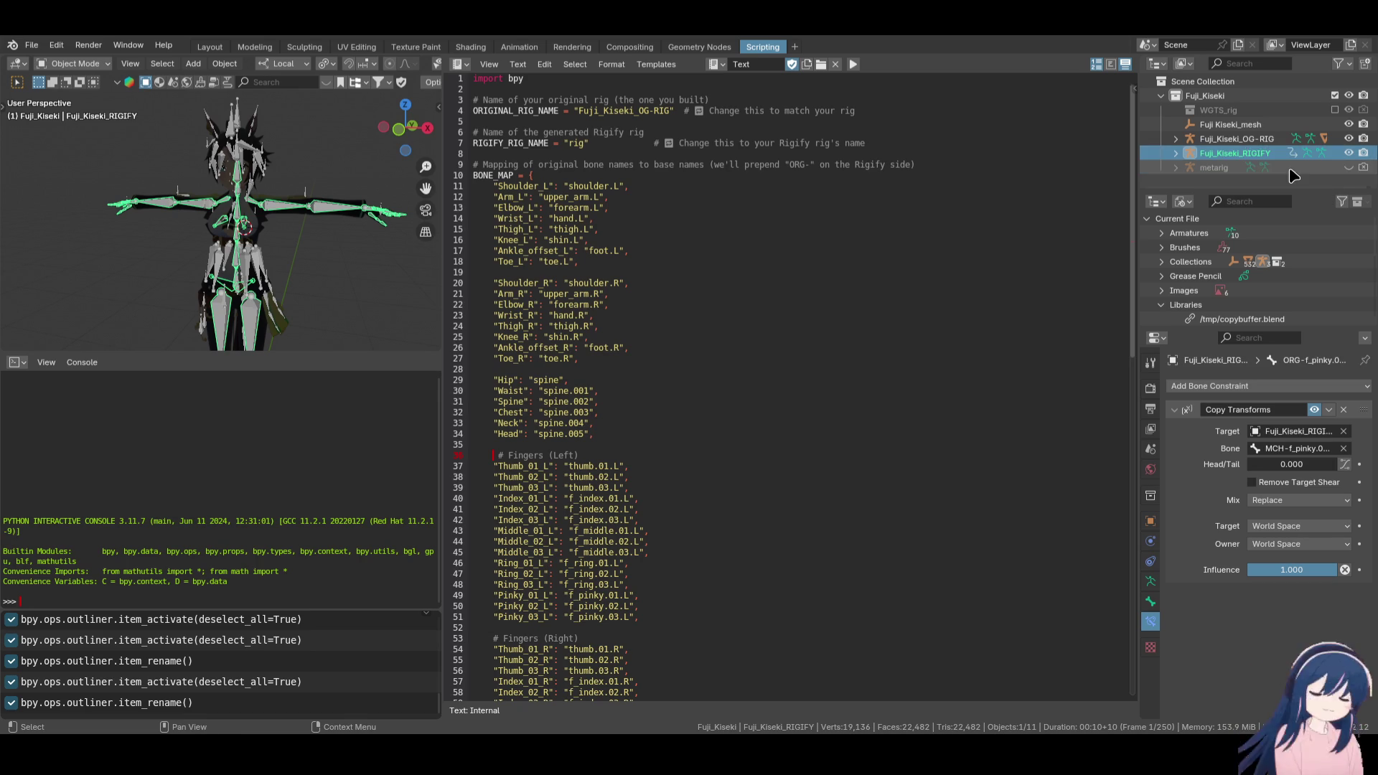
double_click(1235, 153)
left_click(663, 144)
Set RIGIFY_RIG_NAME on line 7 to Fuji_Kiseki_RIGIFY, rerun the script with nothing selected, and frame the character in Layout
left_click(583, 142)
type("Fuji_Kiseki_RIGIFY")
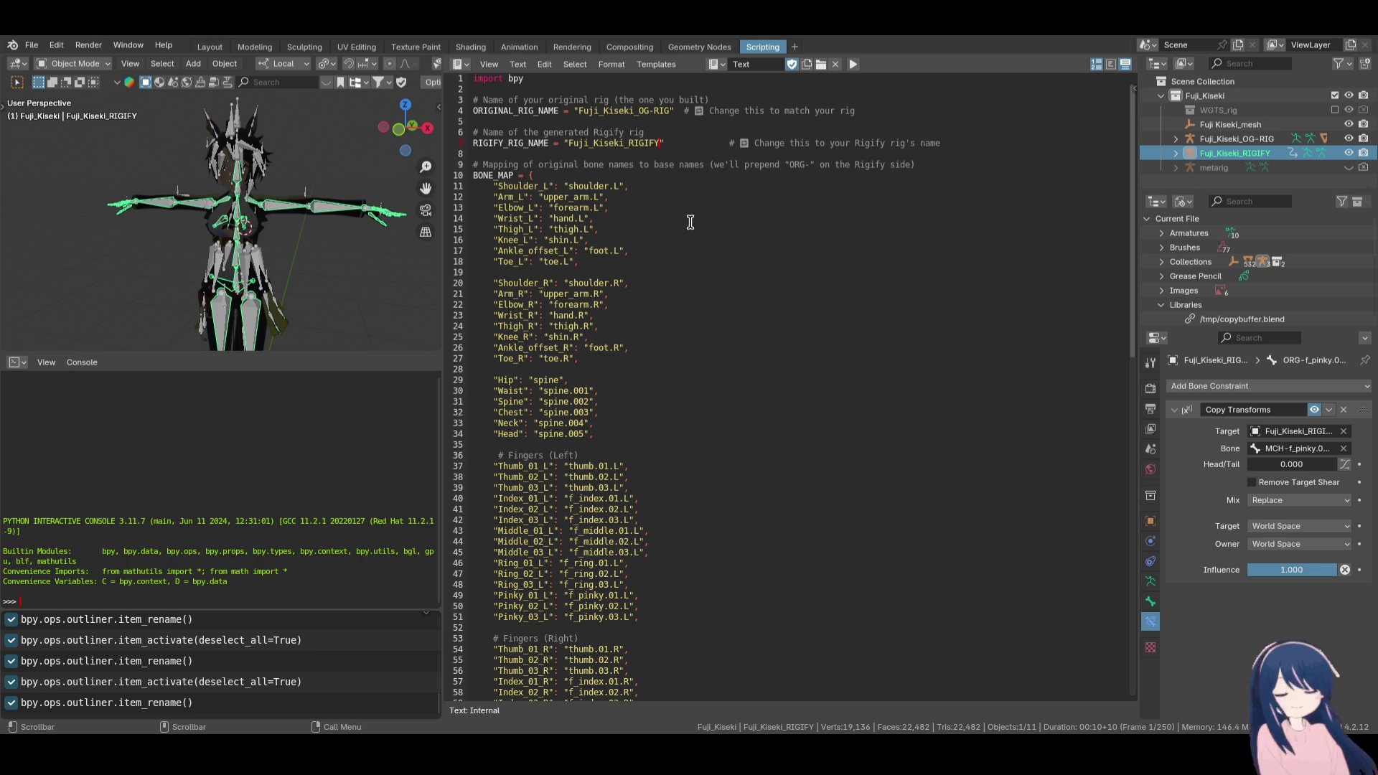
left_click(730, 271)
left_click(305, 269)
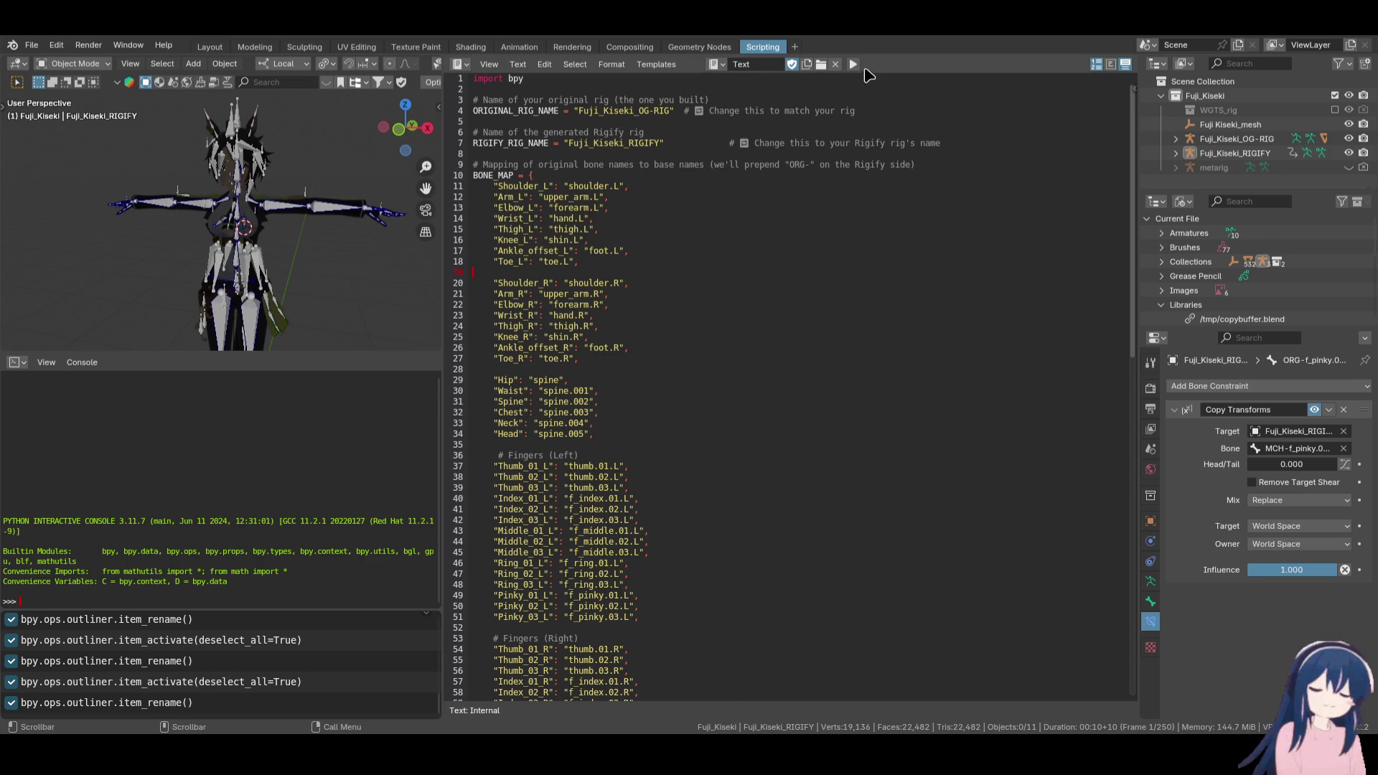
left_click(853, 65)
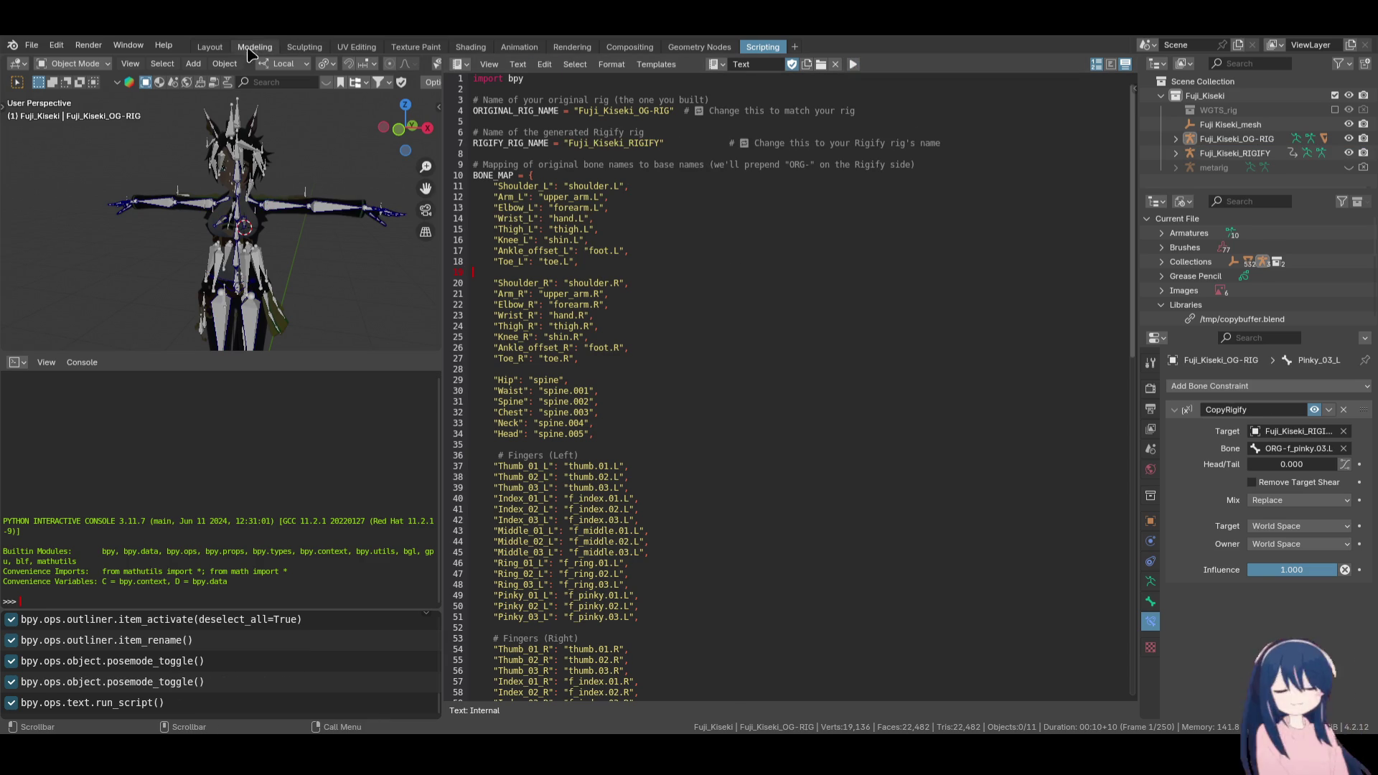
left_click(215, 47)
key("Home")
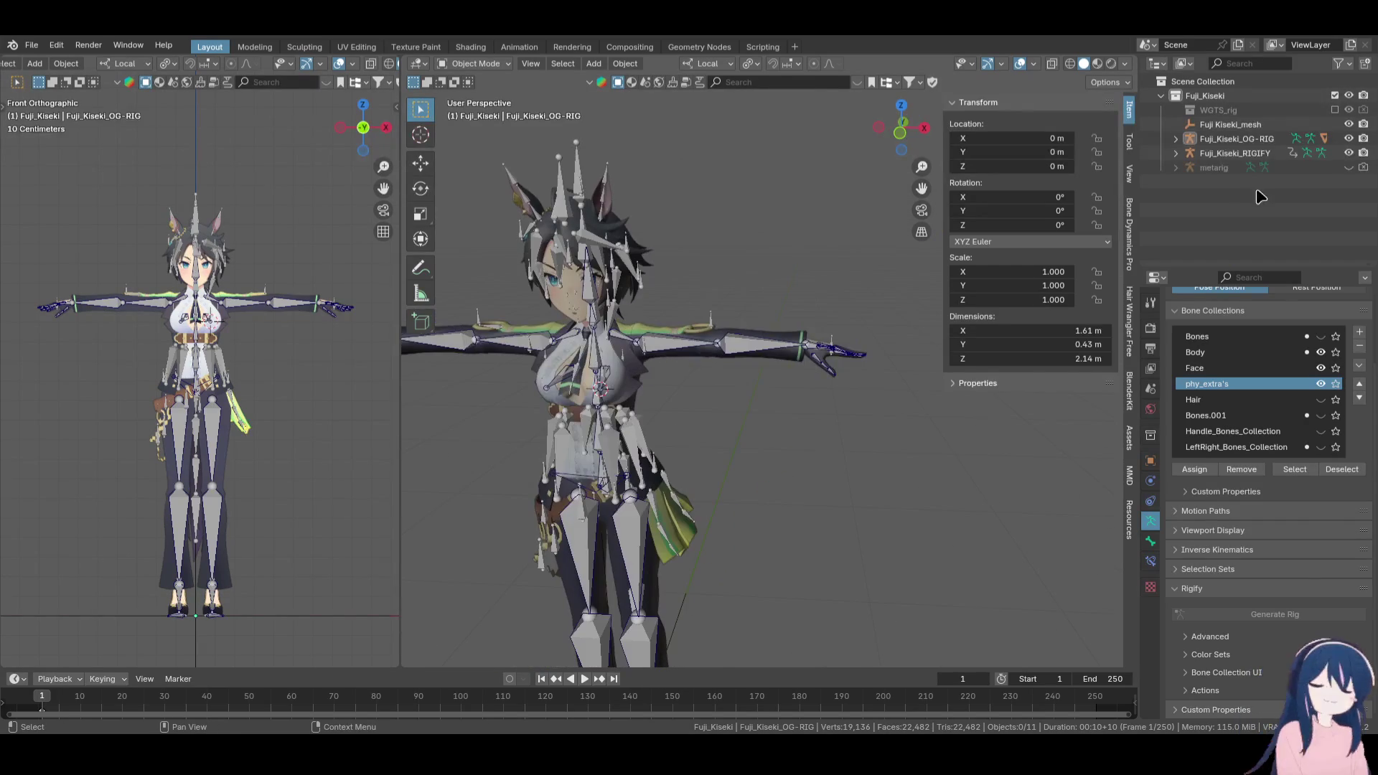
Show all Fuji_Kiseki_RIGIFY control bones instead of only ORG, and switch the rig to Pose Mode
left_click(1234, 153)
scroll(614, 385, "down", 4)
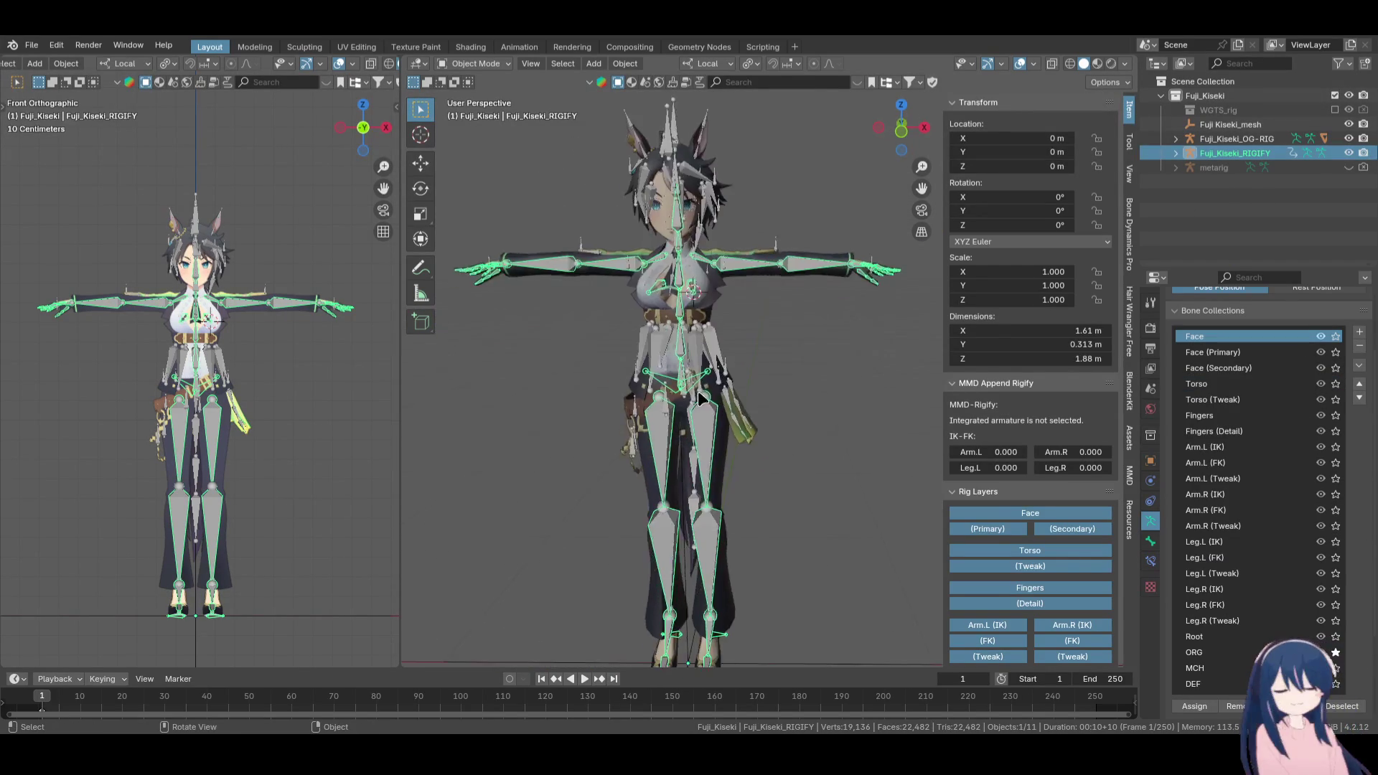
key("KP_1")
scroll(718, 398, "up", 2)
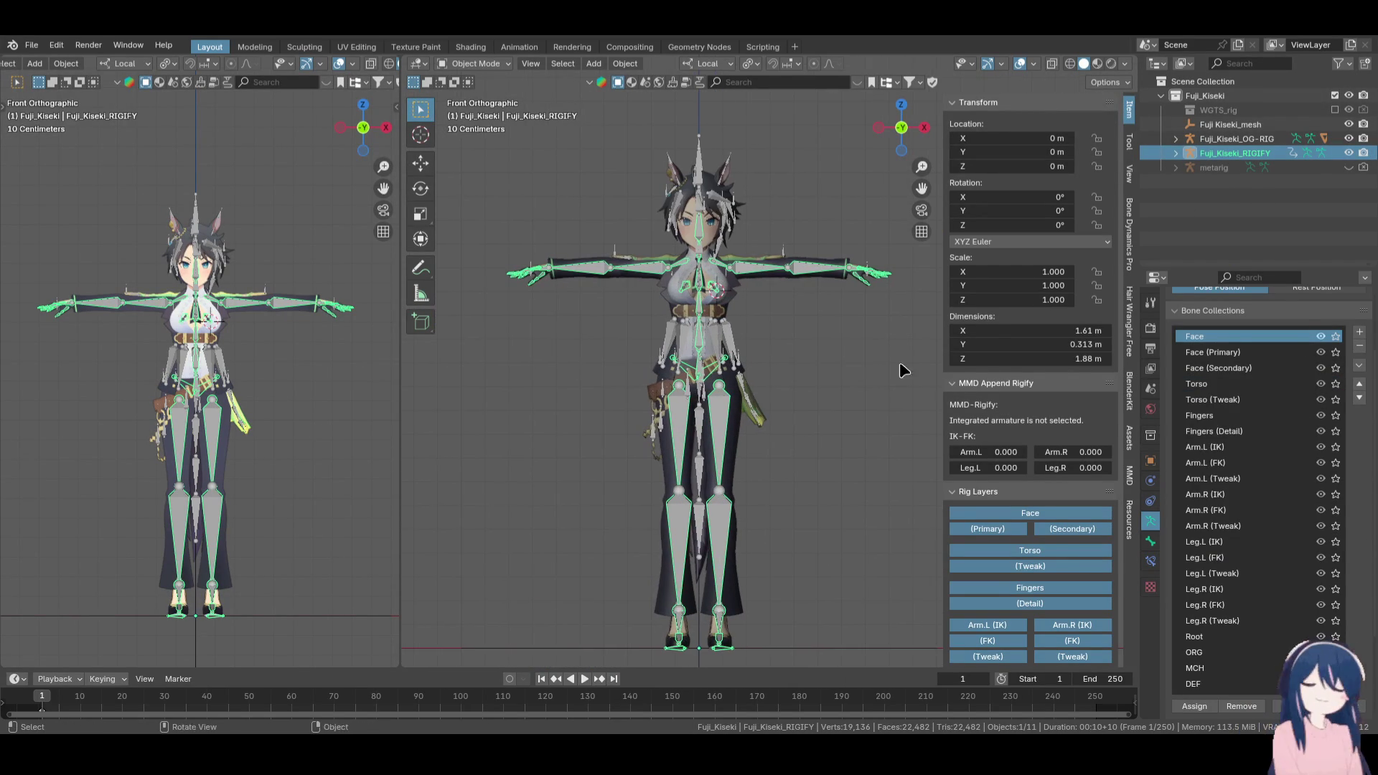
left_click(1336, 652)
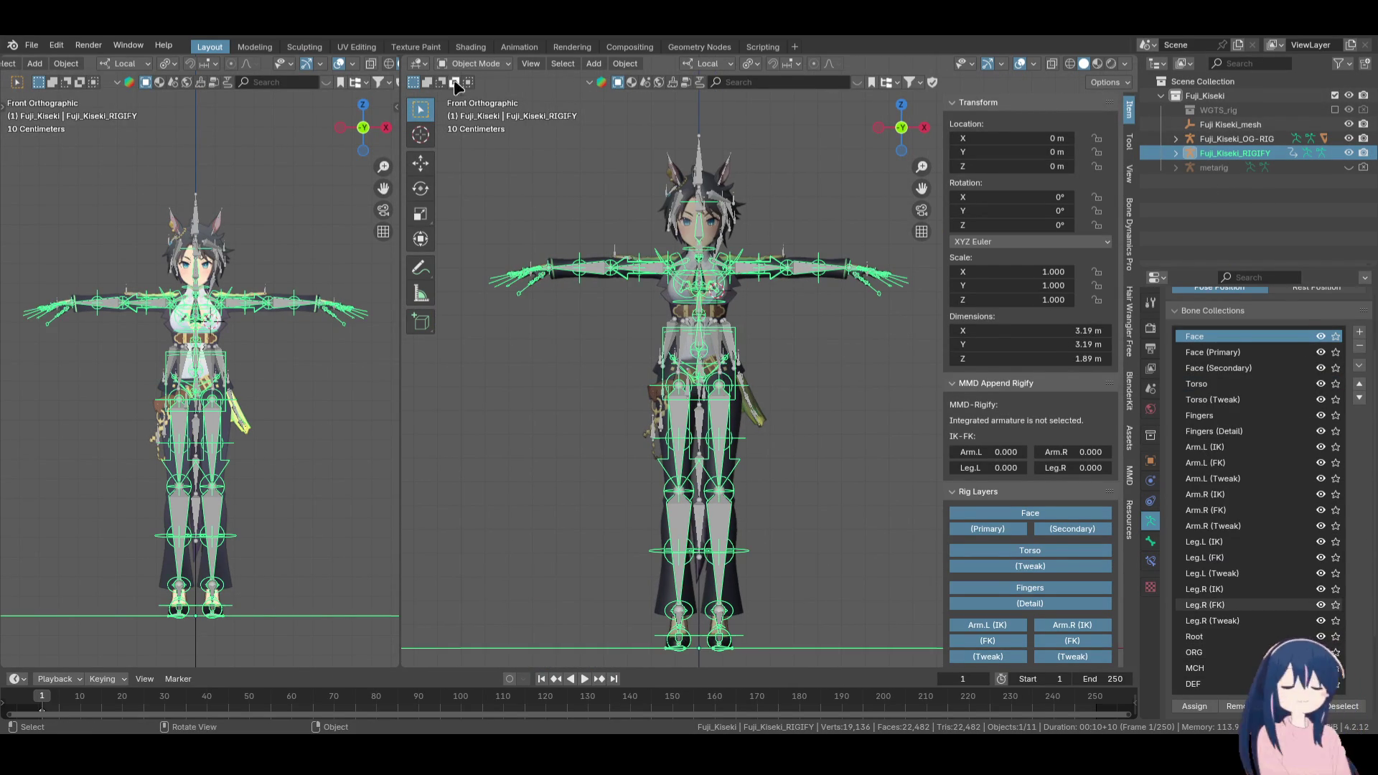
left_click(478, 63)
left_click(476, 111)
Test-move the hand_ik.L control, then cancel so the arm returns to T-pose
scroll(769, 378, "up", 3)
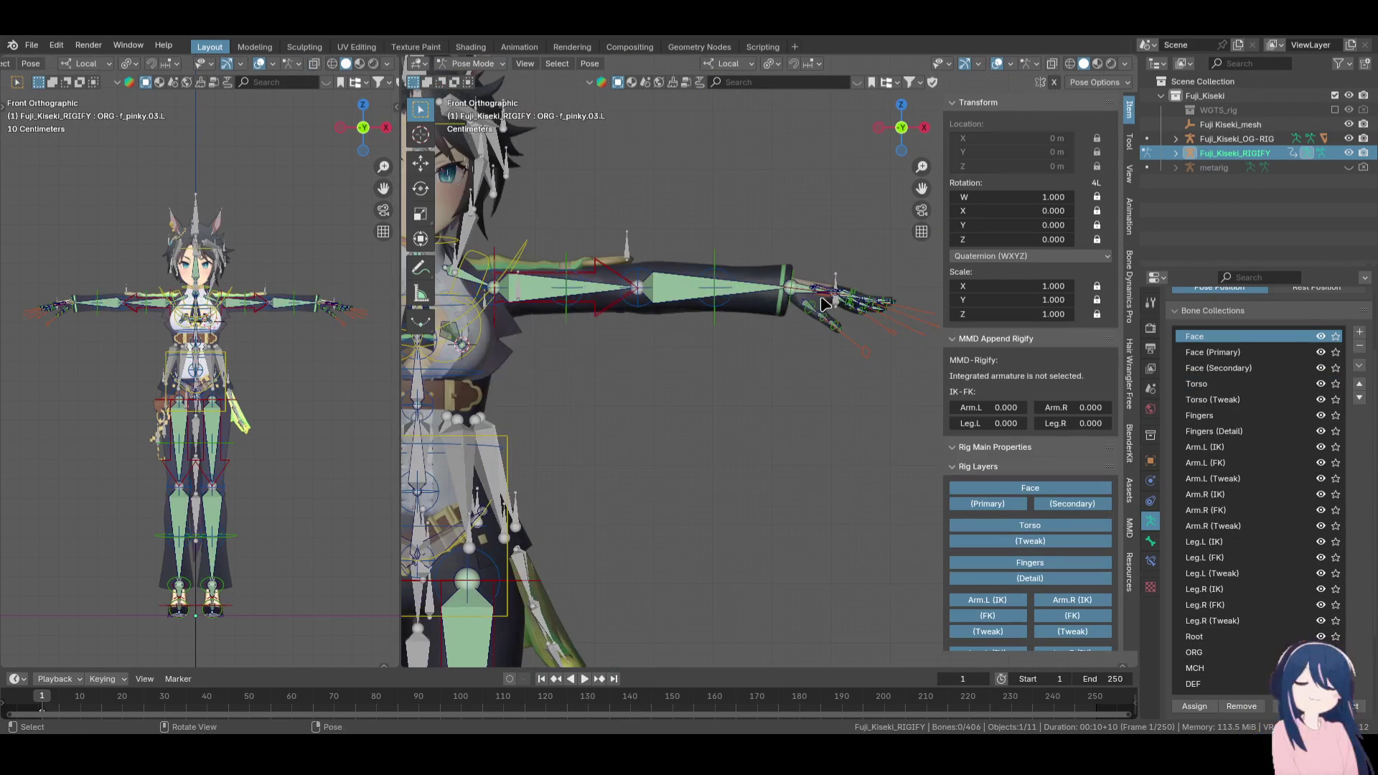
left_click(826, 309)
key("g")
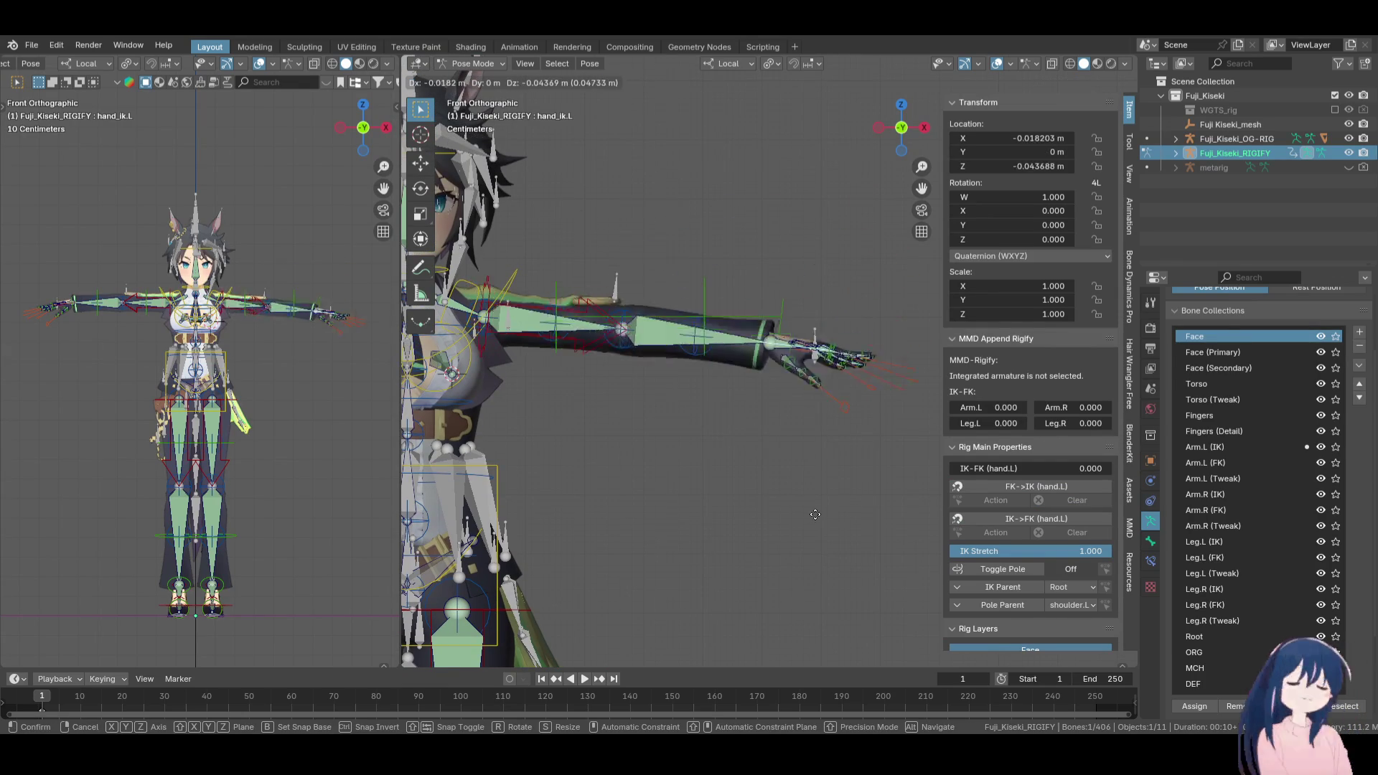
key("Escape")
Recentre the character in view and save the file as Fuji_Kiseki_copy.blend
scroll(720, 394, "down", 3)
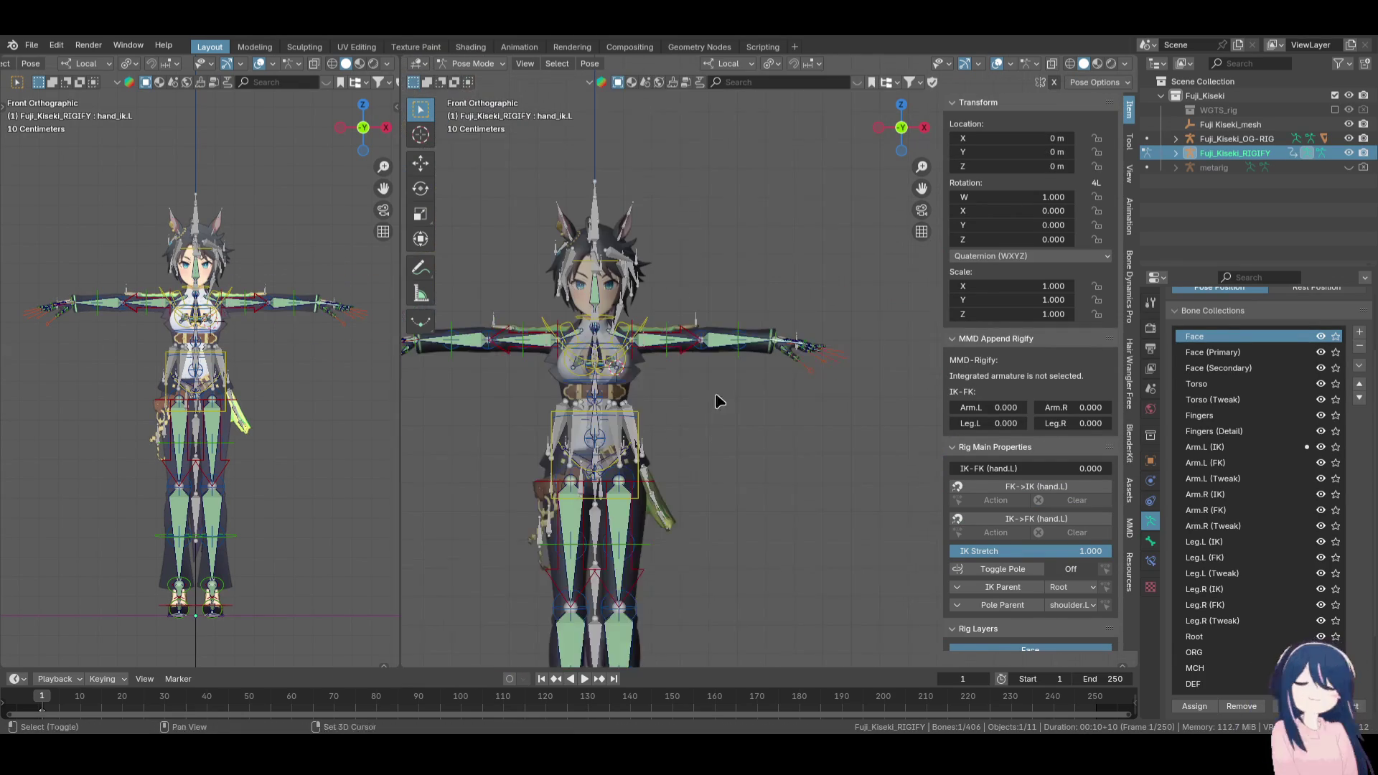
key("shift+c")
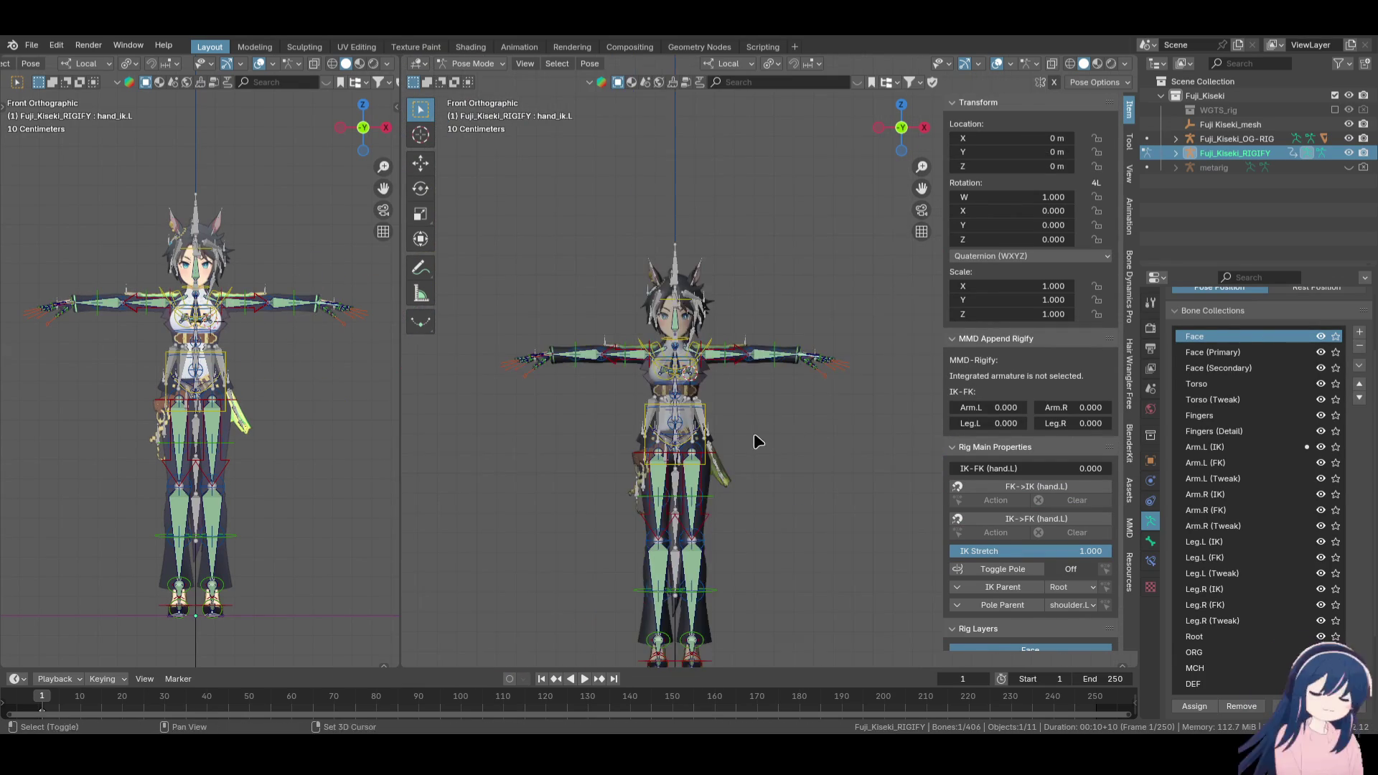
scroll(769, 405, "up", 2)
scroll(790, 395, "down", 2)
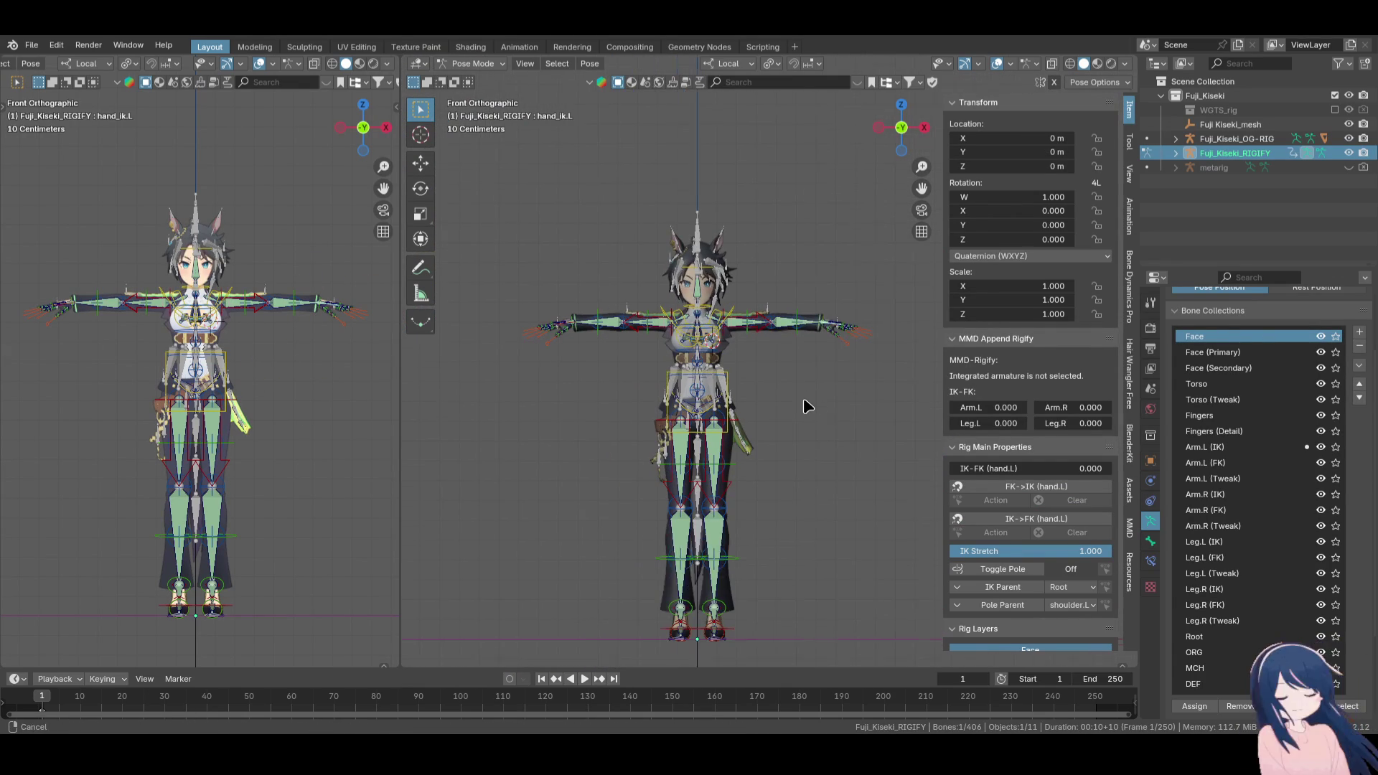
middle_click_drag(818, 394, 812, 373, "shift")
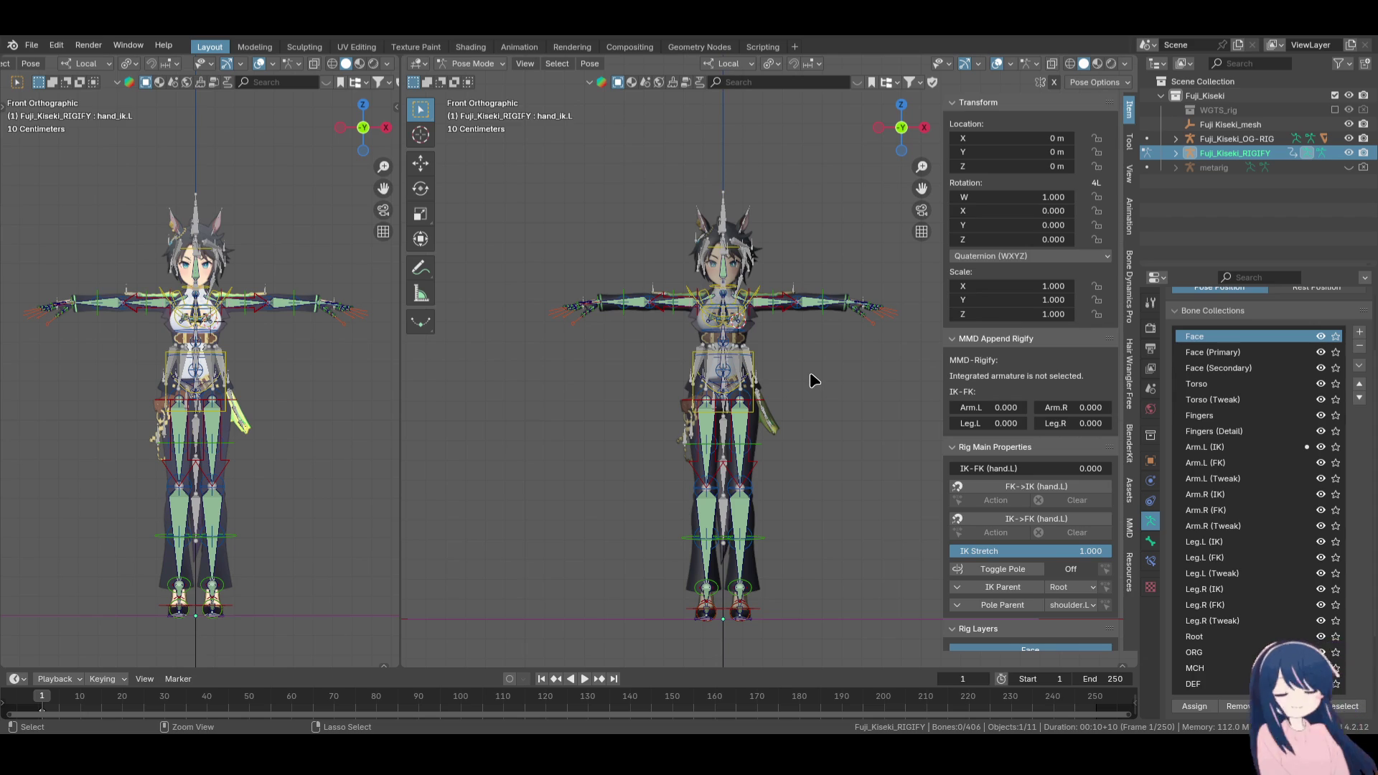
key("ctrl+s")
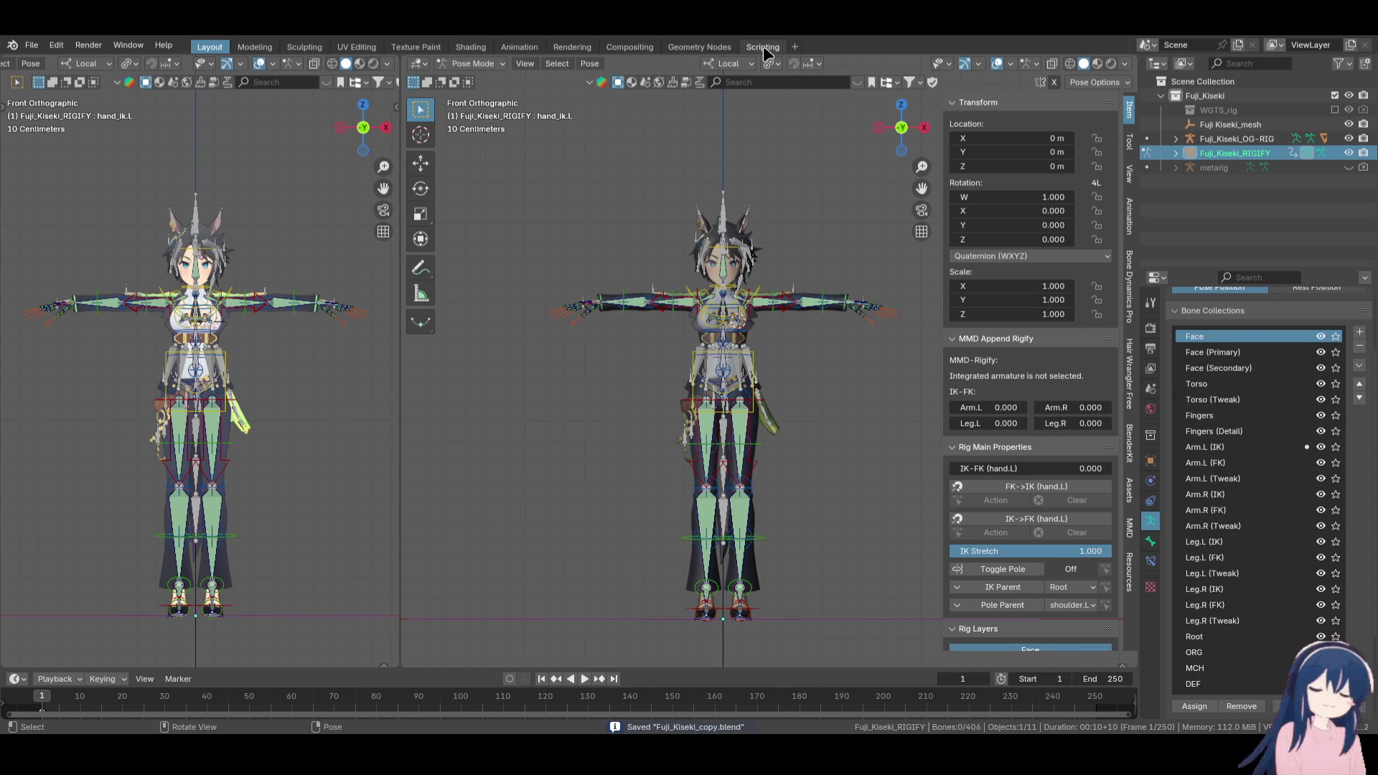
Add a new text block in Scripting, close it again, and return to Layout
left_click(763, 48)
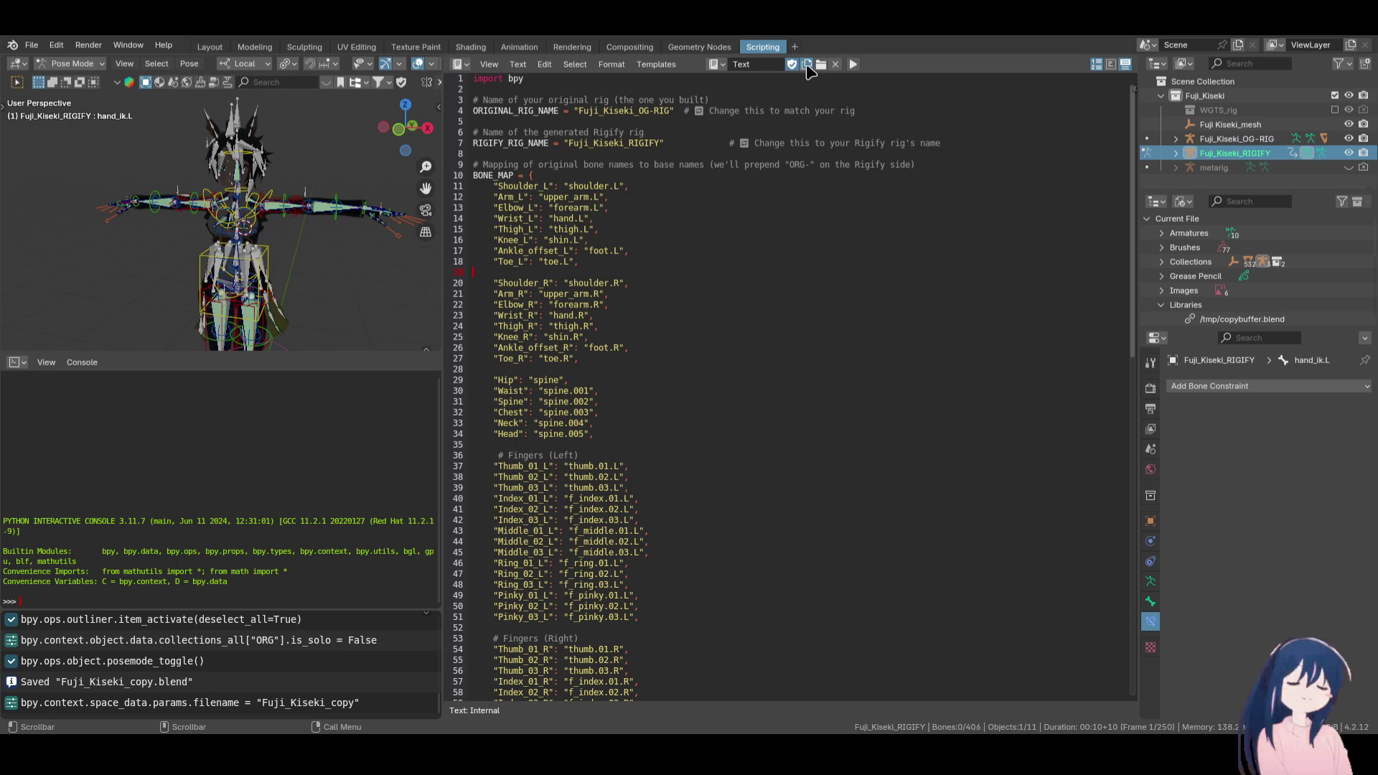
left_click(807, 65)
key("ctrl+alt+x")
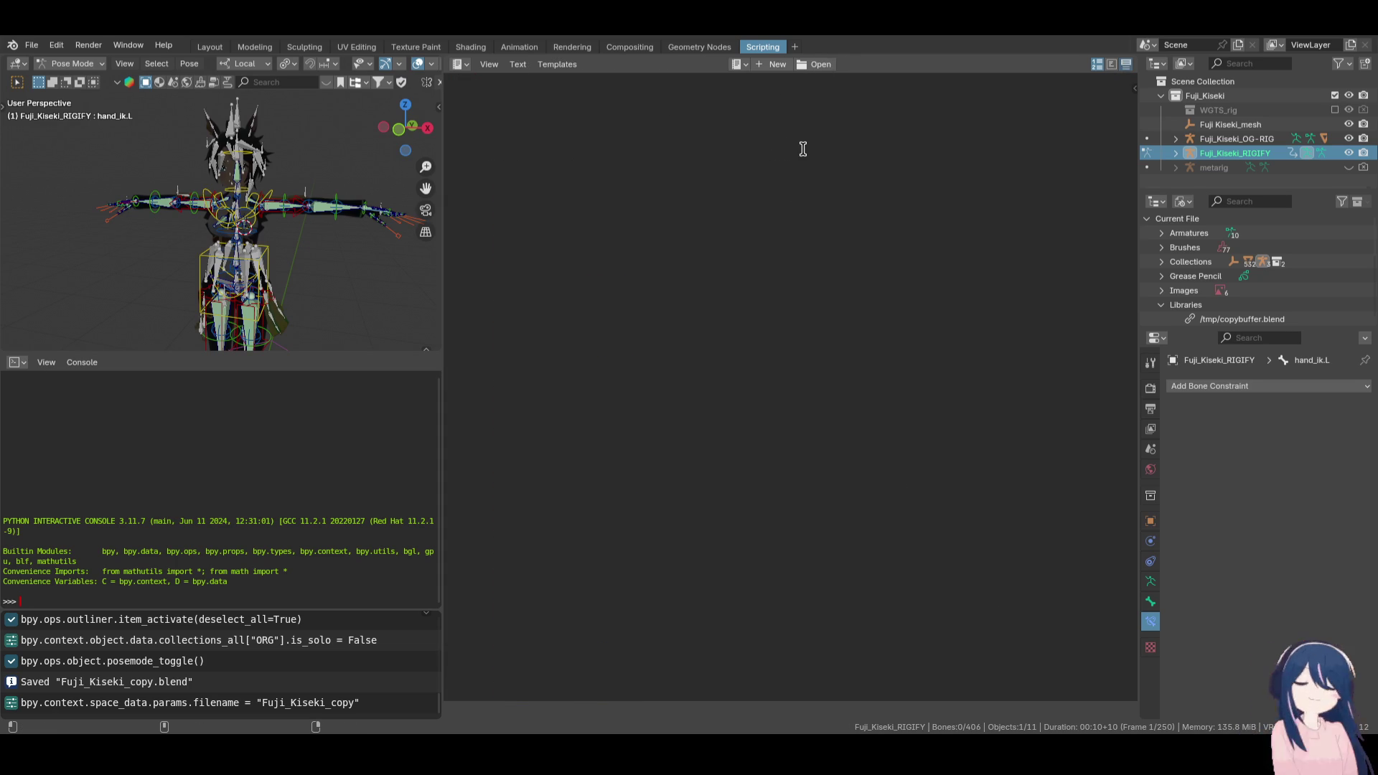
left_click(741, 66)
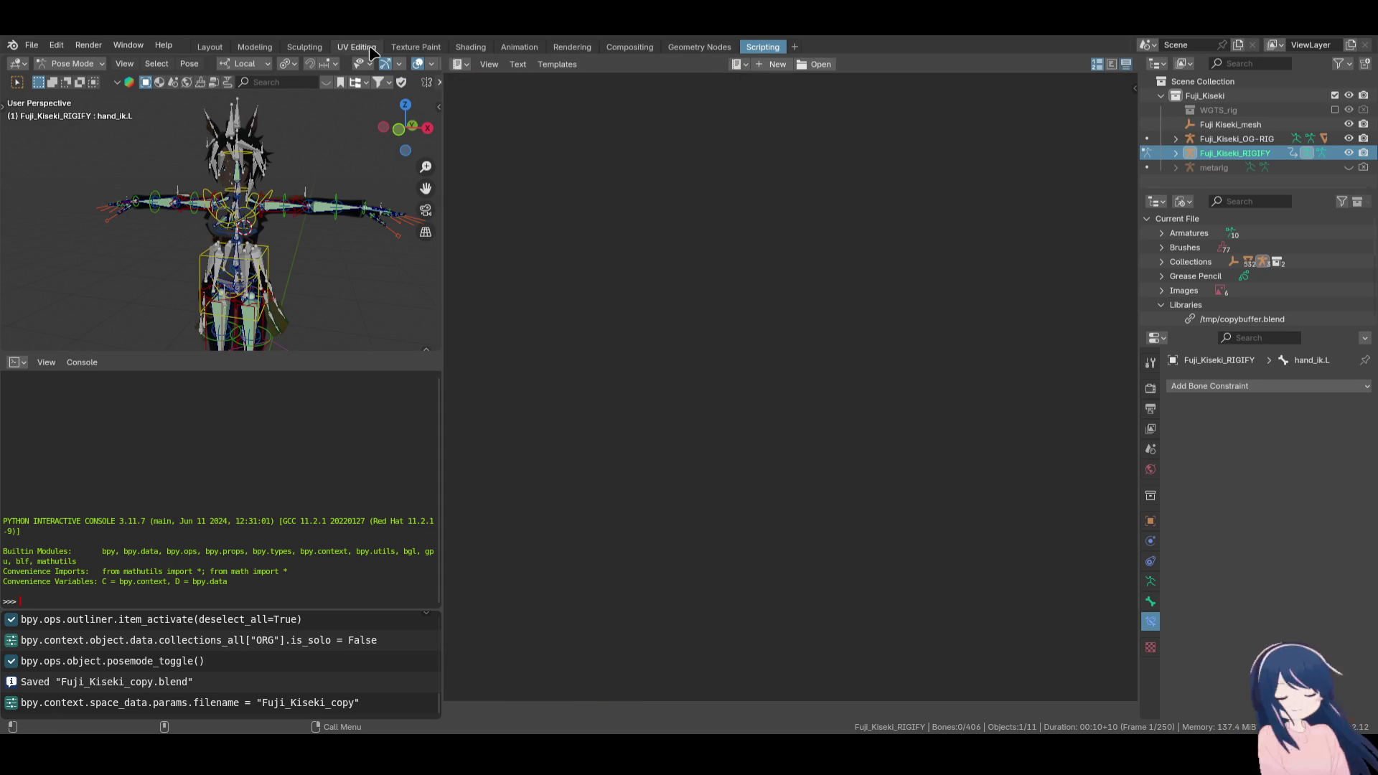
left_click(210, 46)
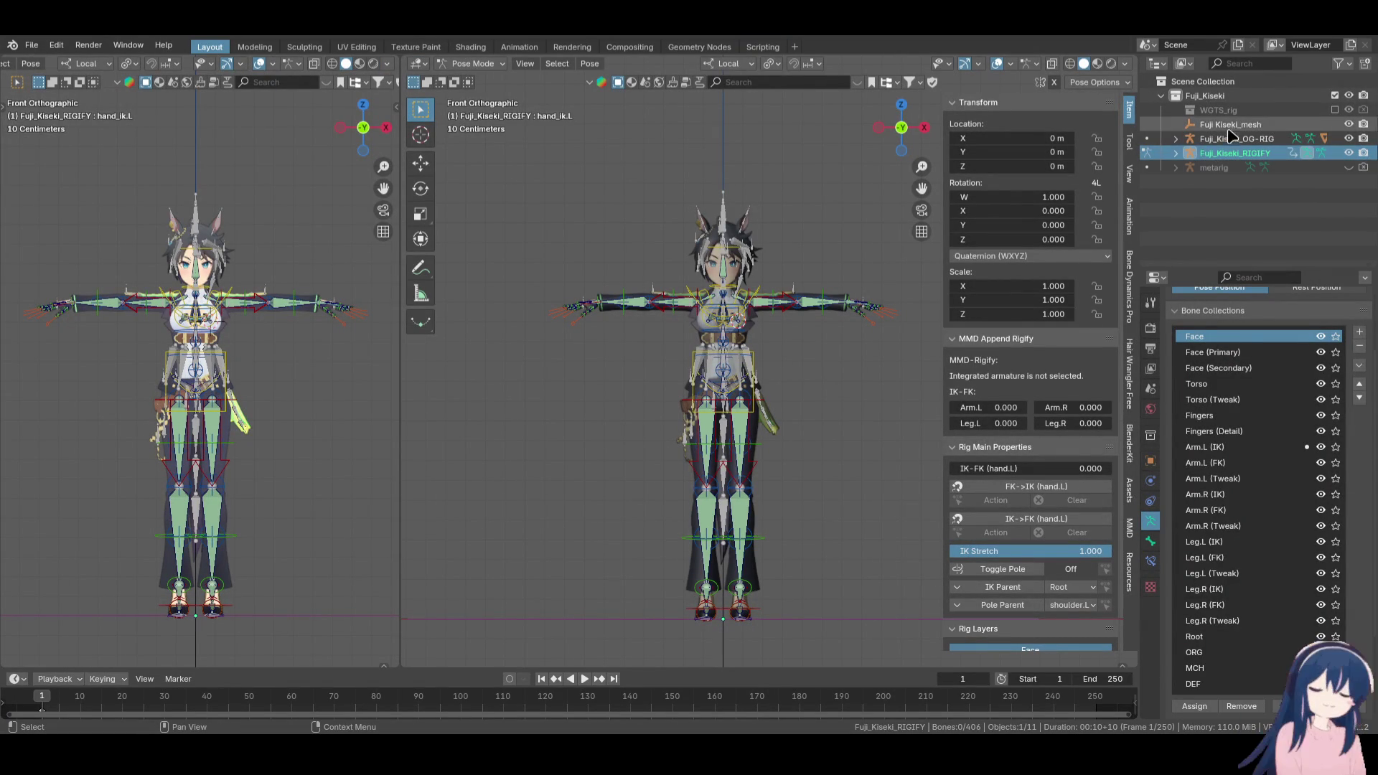
Collapse the Fuji_Kiseki collection and save the file as Fuji_Kiseki.blend
left_click(1163, 96)
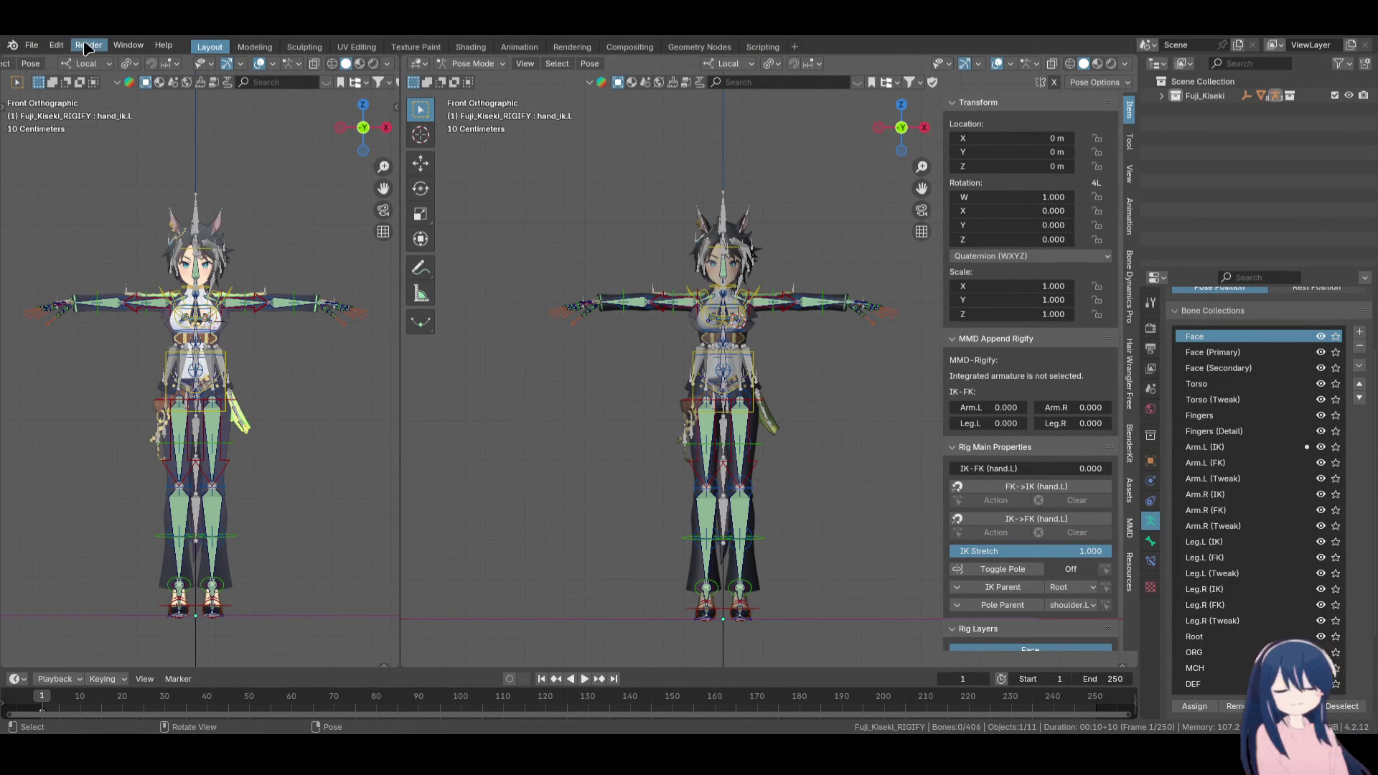
left_click(34, 45)
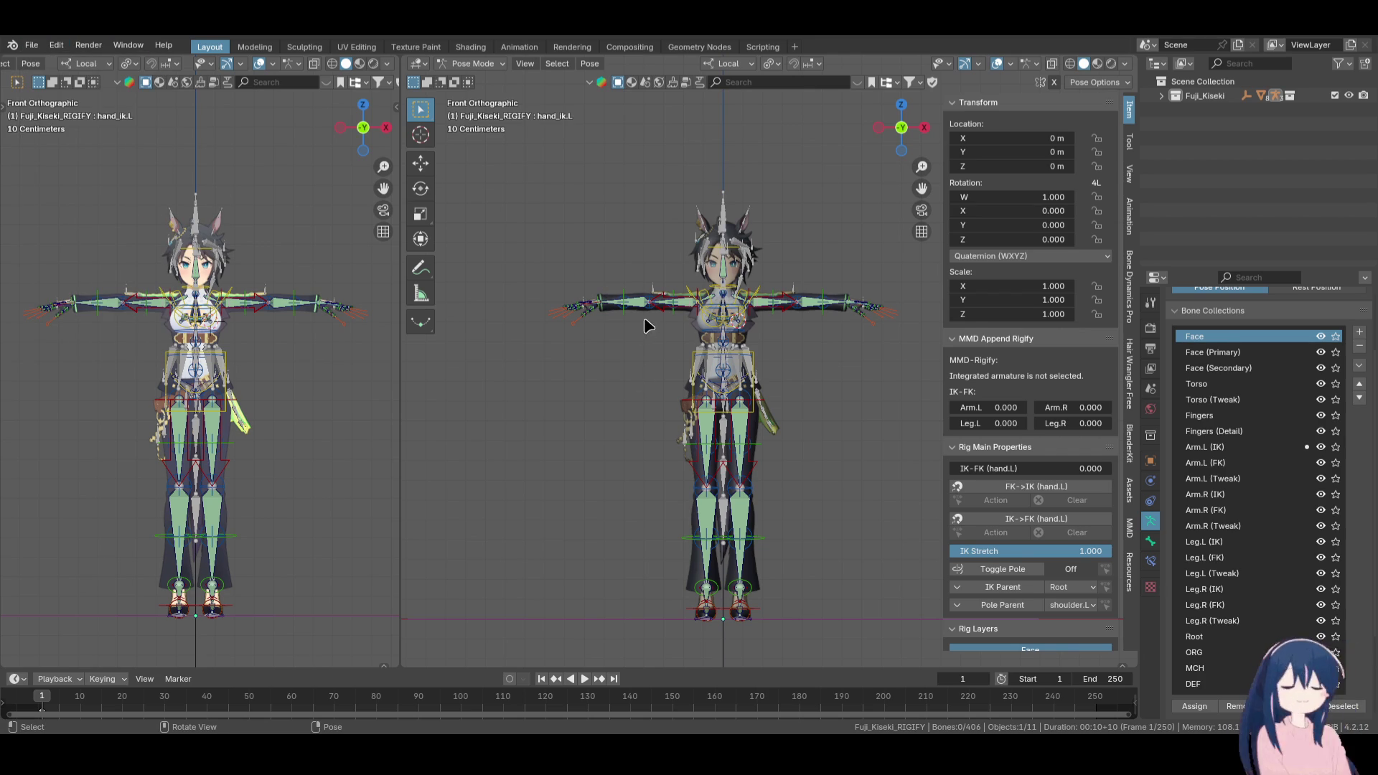
key("ctrl+s")
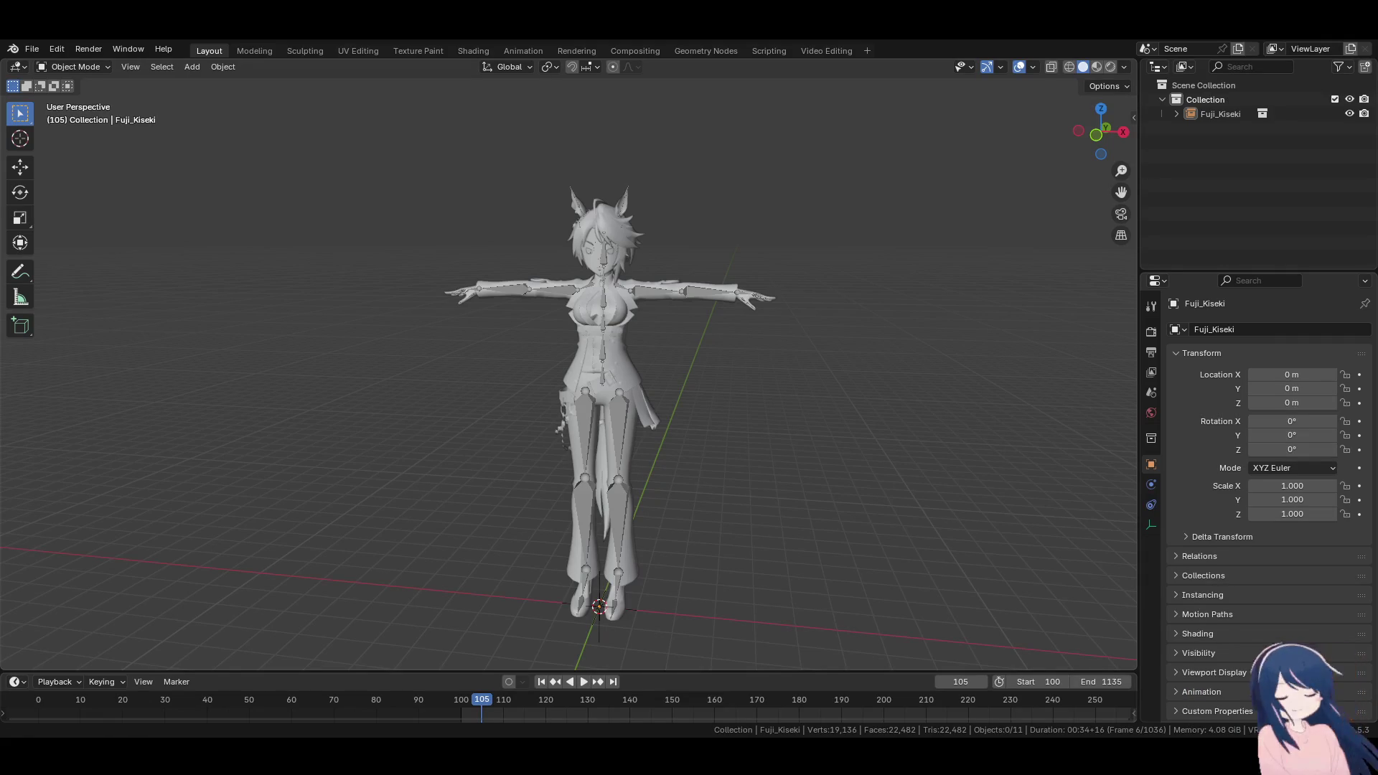
Revert the scene file to its saved version, allowing its Python scripts to run
left_click(32, 48)
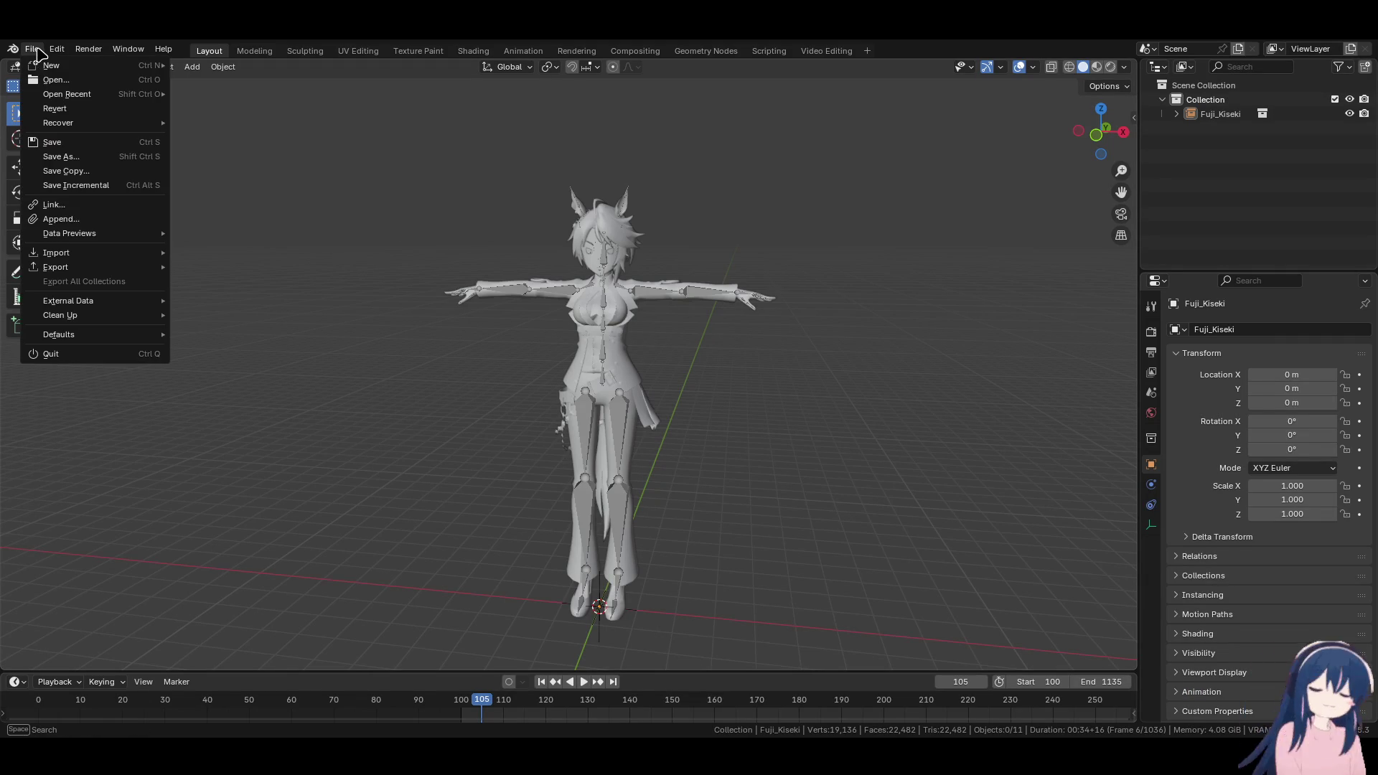
left_click(72, 109)
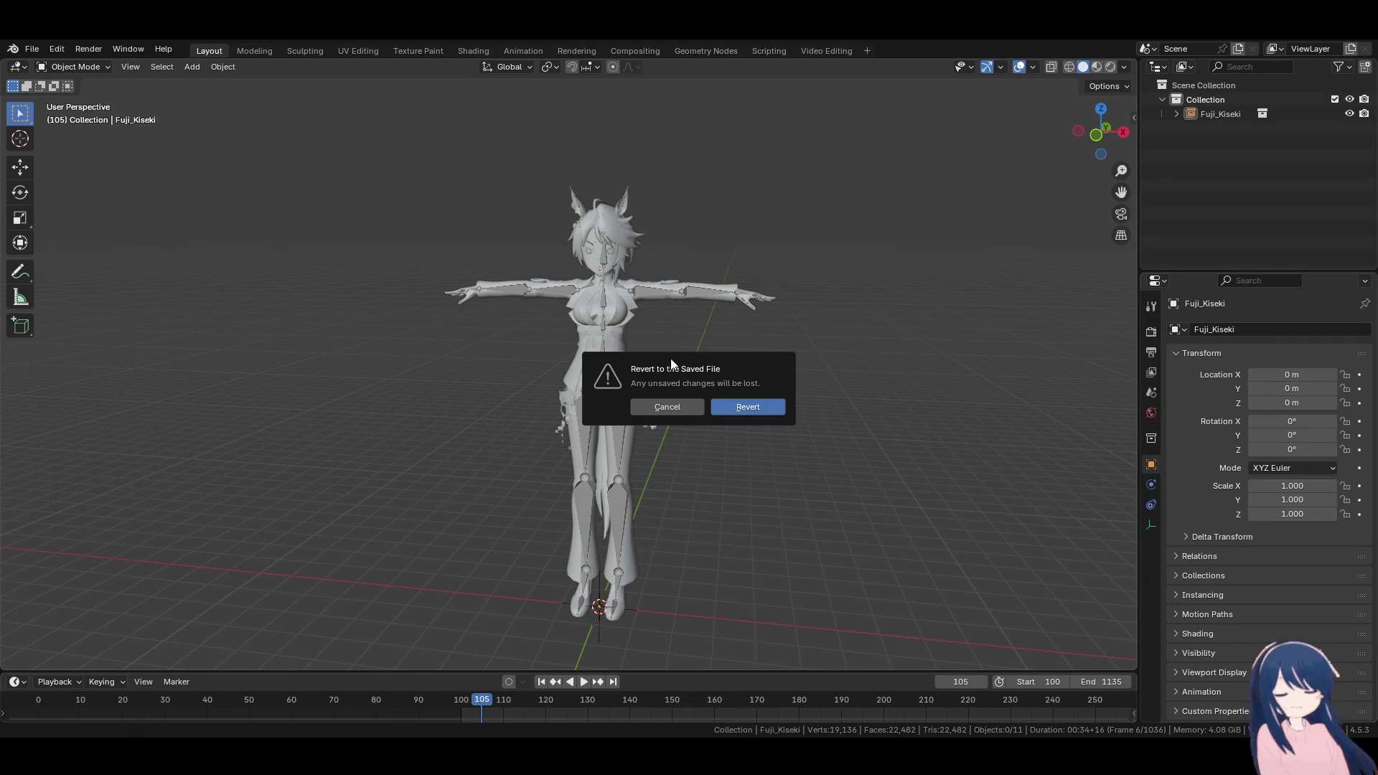
left_click(747, 414)
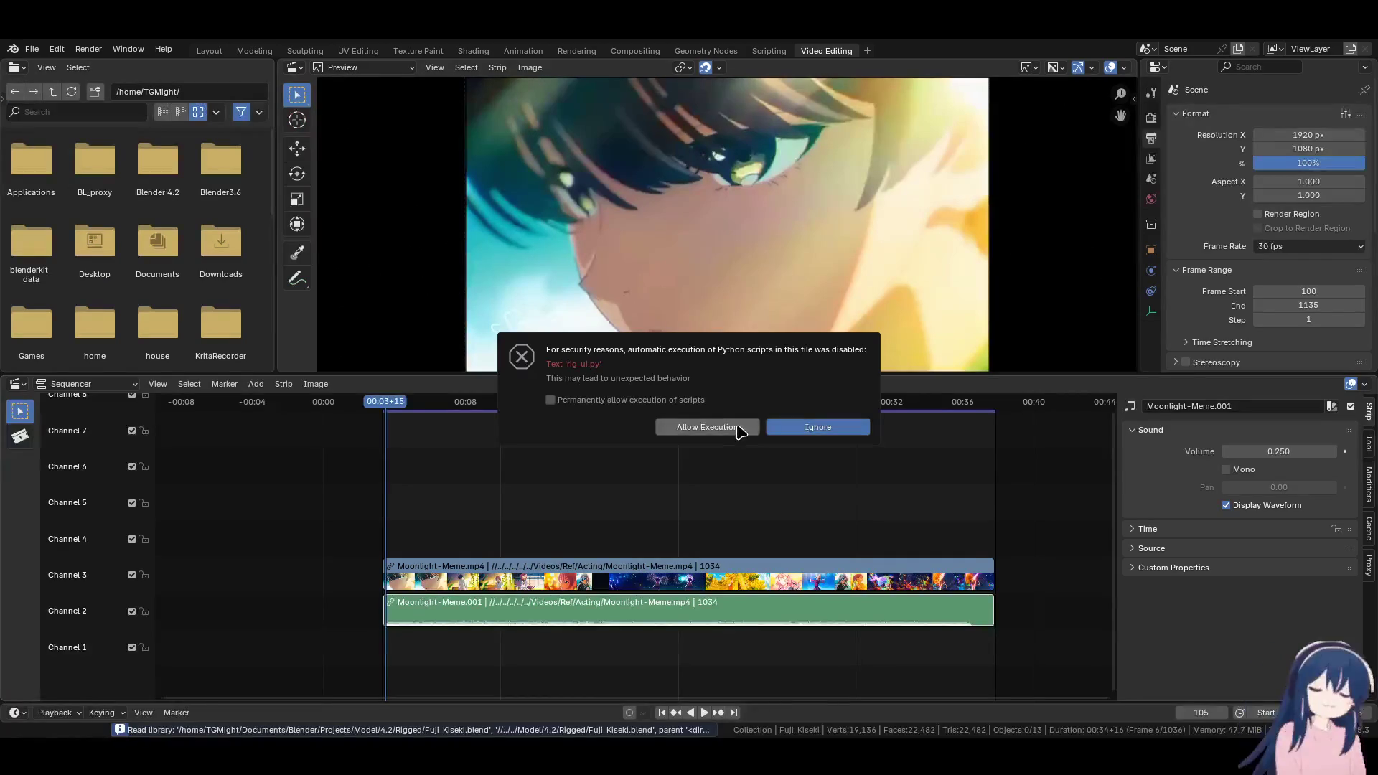
left_click(742, 427)
left_click(209, 50)
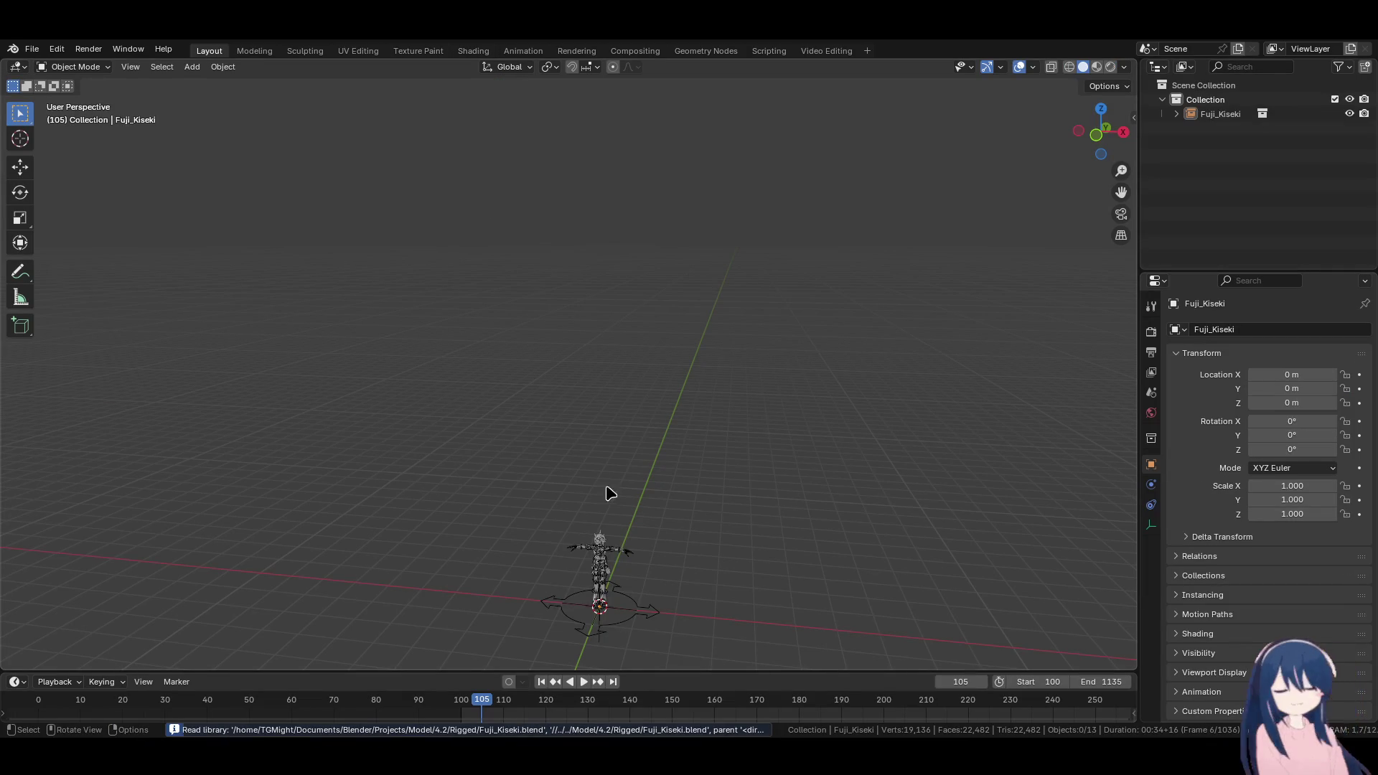
Select the Fuji_Kiseki character and frame it in front view
left_click(602, 546)
key("KP_Decimal")
key("KP_1")
scroll(603, 548, "up", 5)
scroll(559, 422, "up", 3)
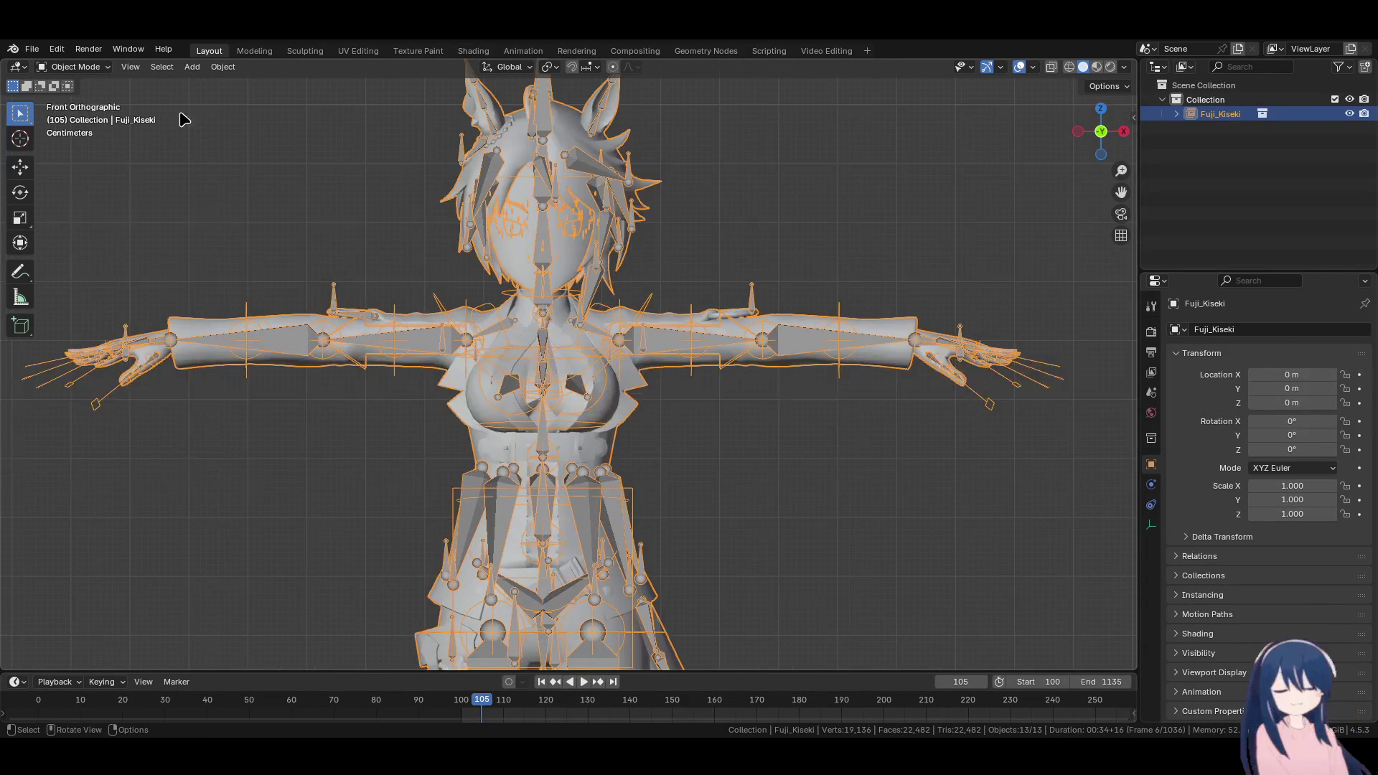
left_click(98, 68)
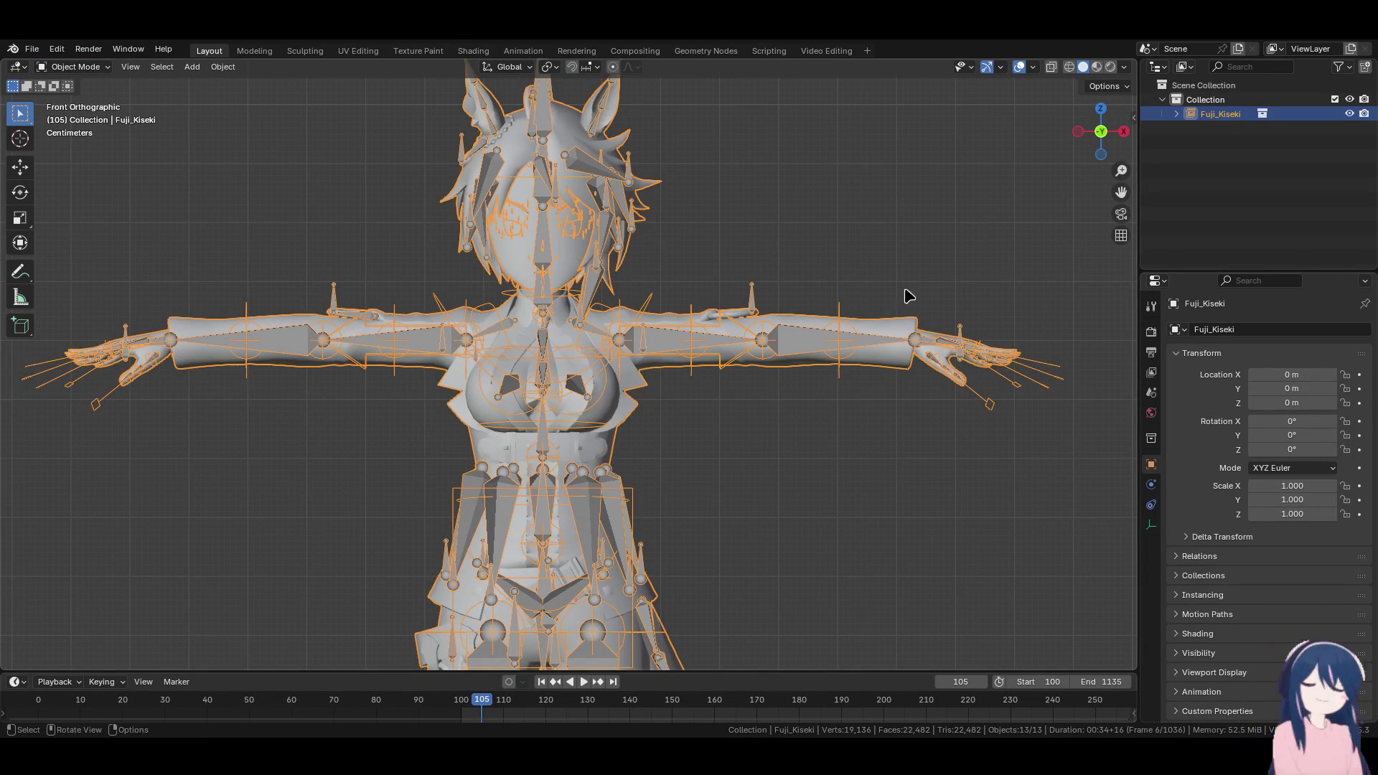
Make Fuji_Kiseki a library override and select its Fuji_Kiseki_RIGIFY armature
right_click(1220, 115)
mouse_move(1149, 361)
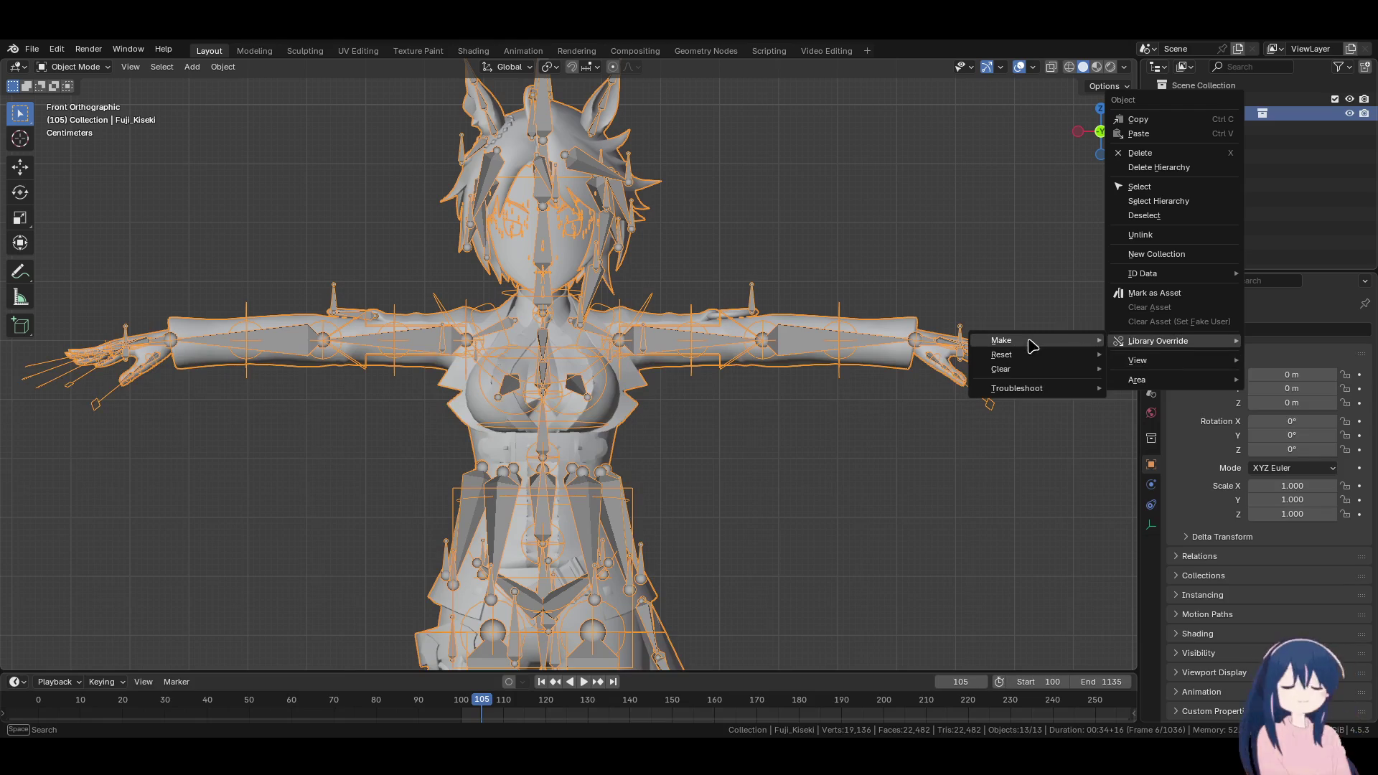
left_click(1056, 373)
left_click(93, 67)
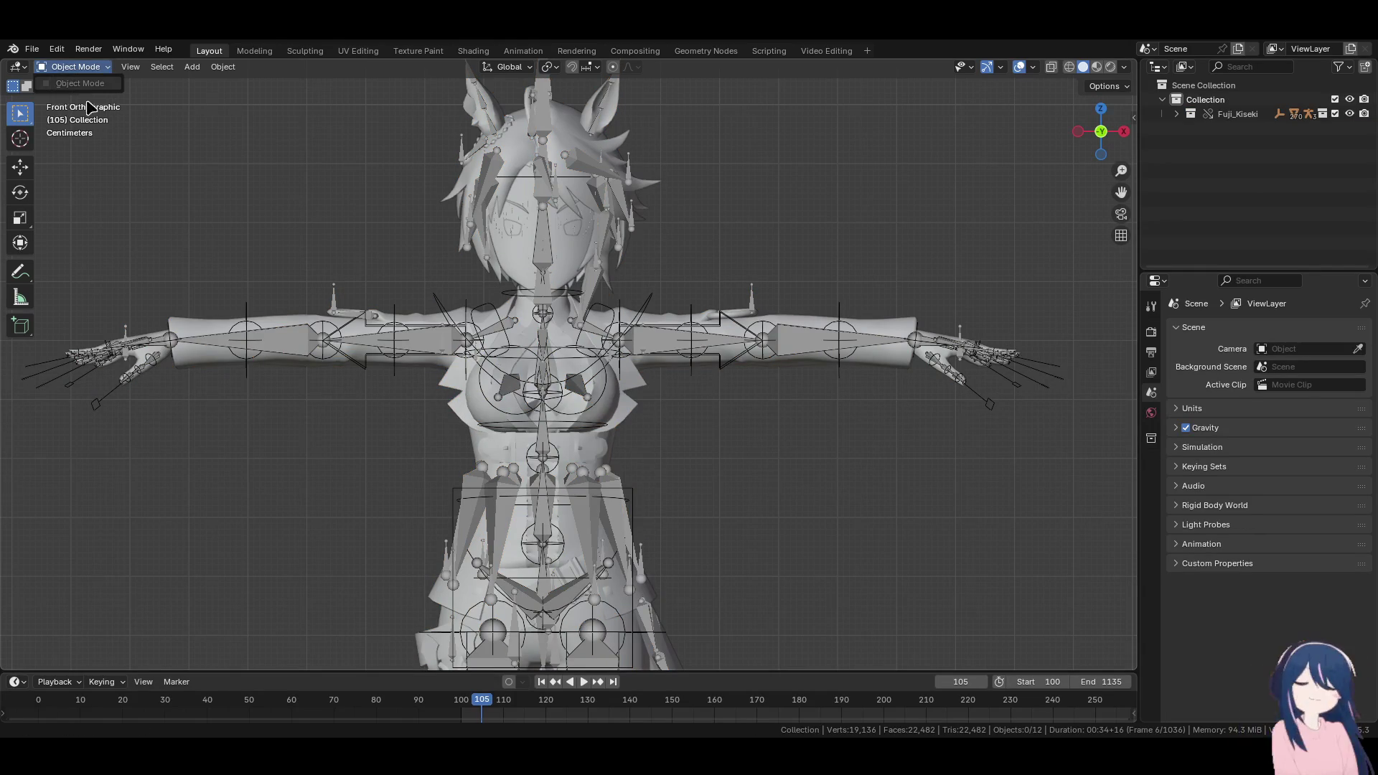
left_click(929, 332)
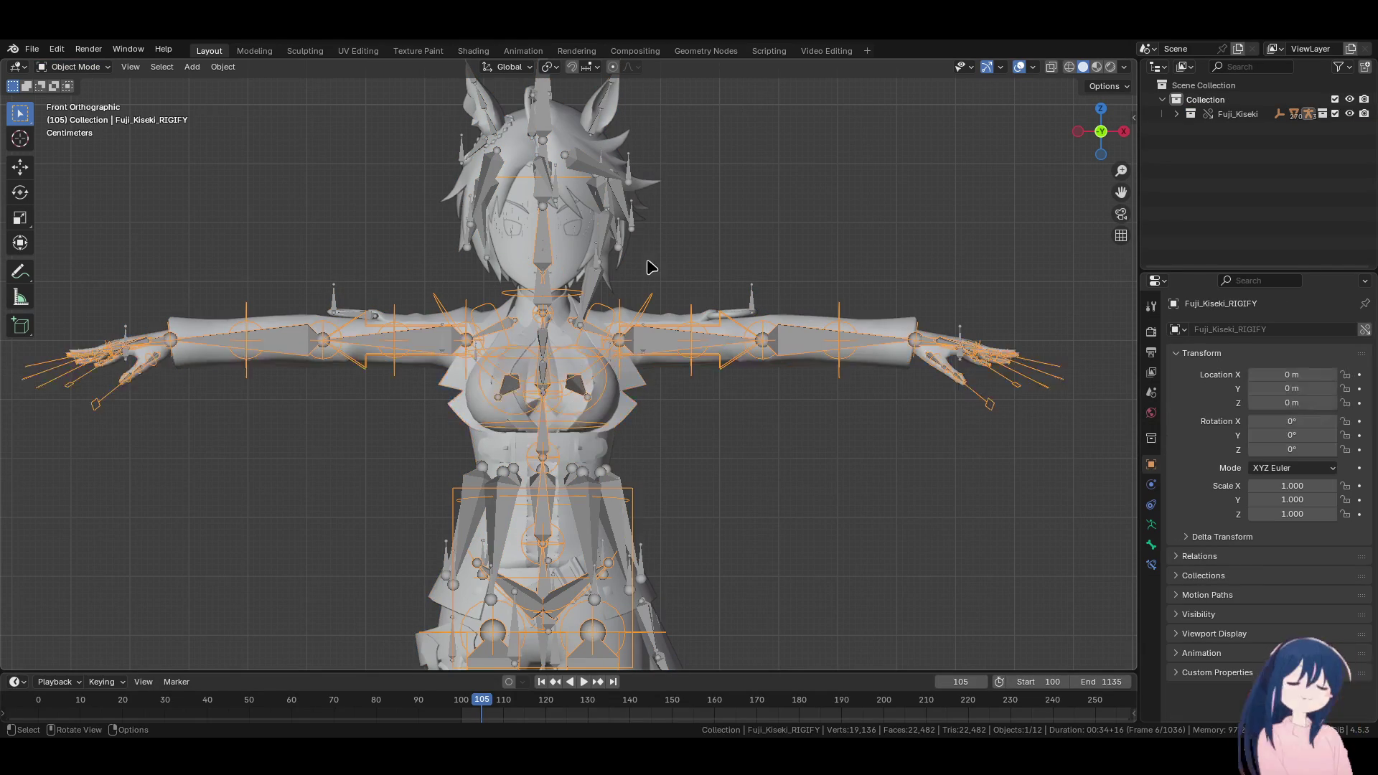
left_click(76, 67)
Put the RIGIFY rig in Pose Mode and test the left hand bone and IK control, cancelling both
left_click(72, 106)
scroll(747, 348, "up", 4)
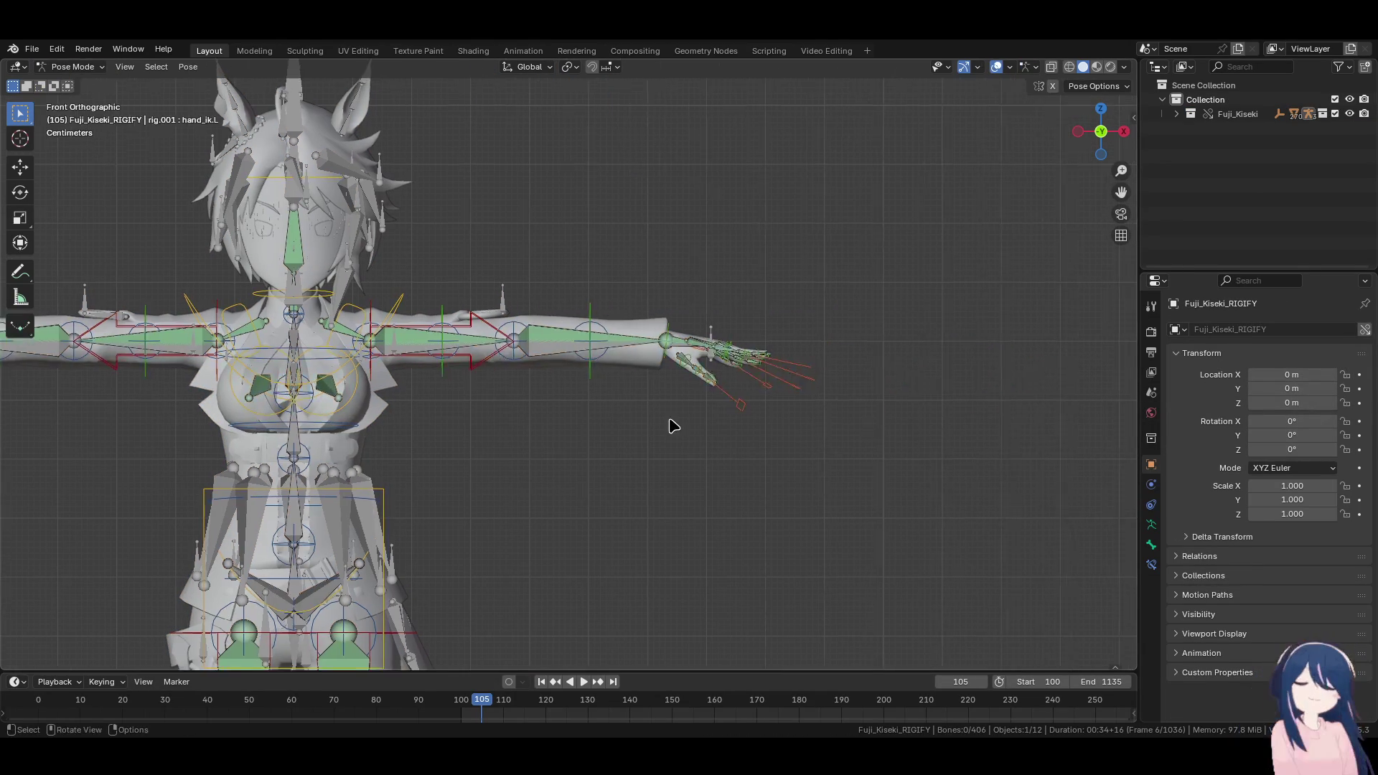
left_click(747, 348)
middle_click_drag(747, 349, 760, 434)
key("s")
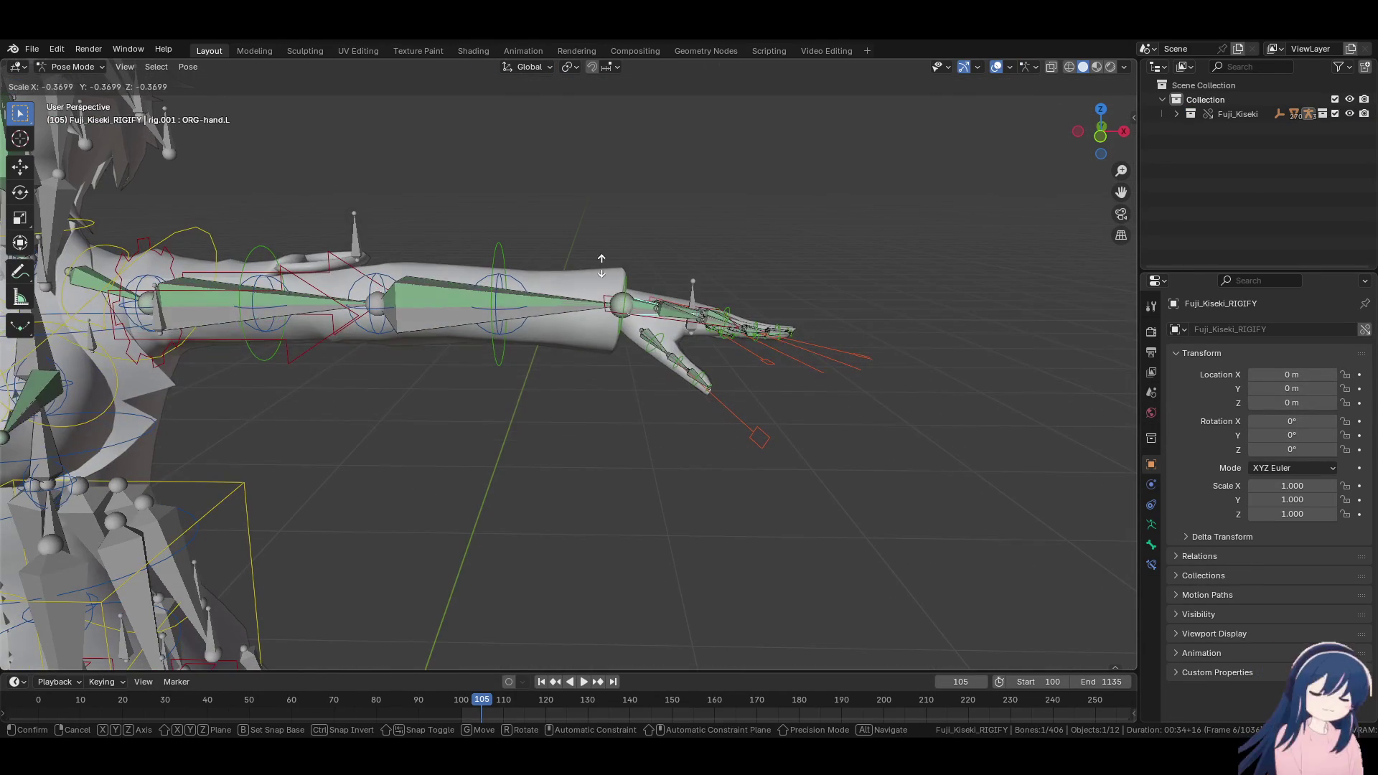
key("Escape")
left_click(686, 320)
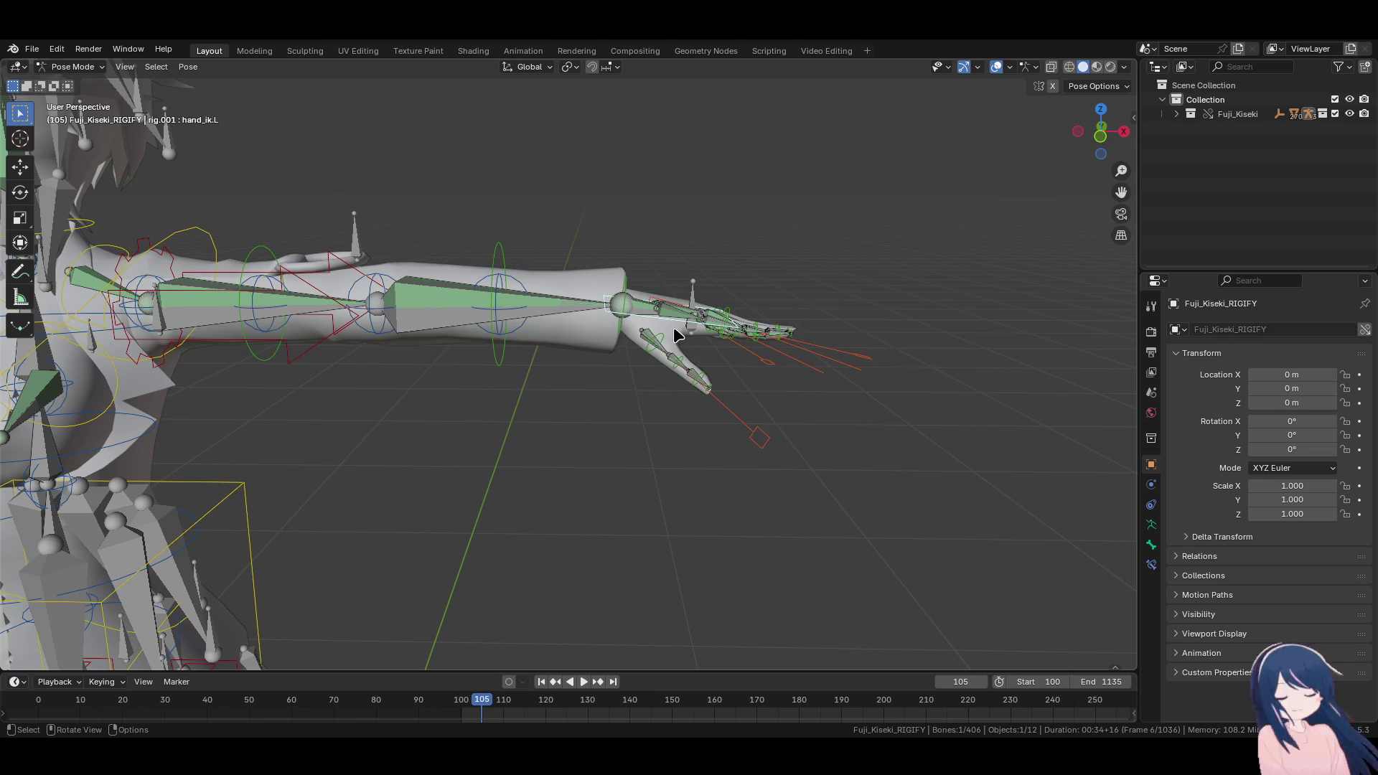
key("g")
key("Escape")
Hide the metarig and the original Fuji_Kiseki_OG-RIG in the viewport, viewed from the front
left_click(1177, 113)
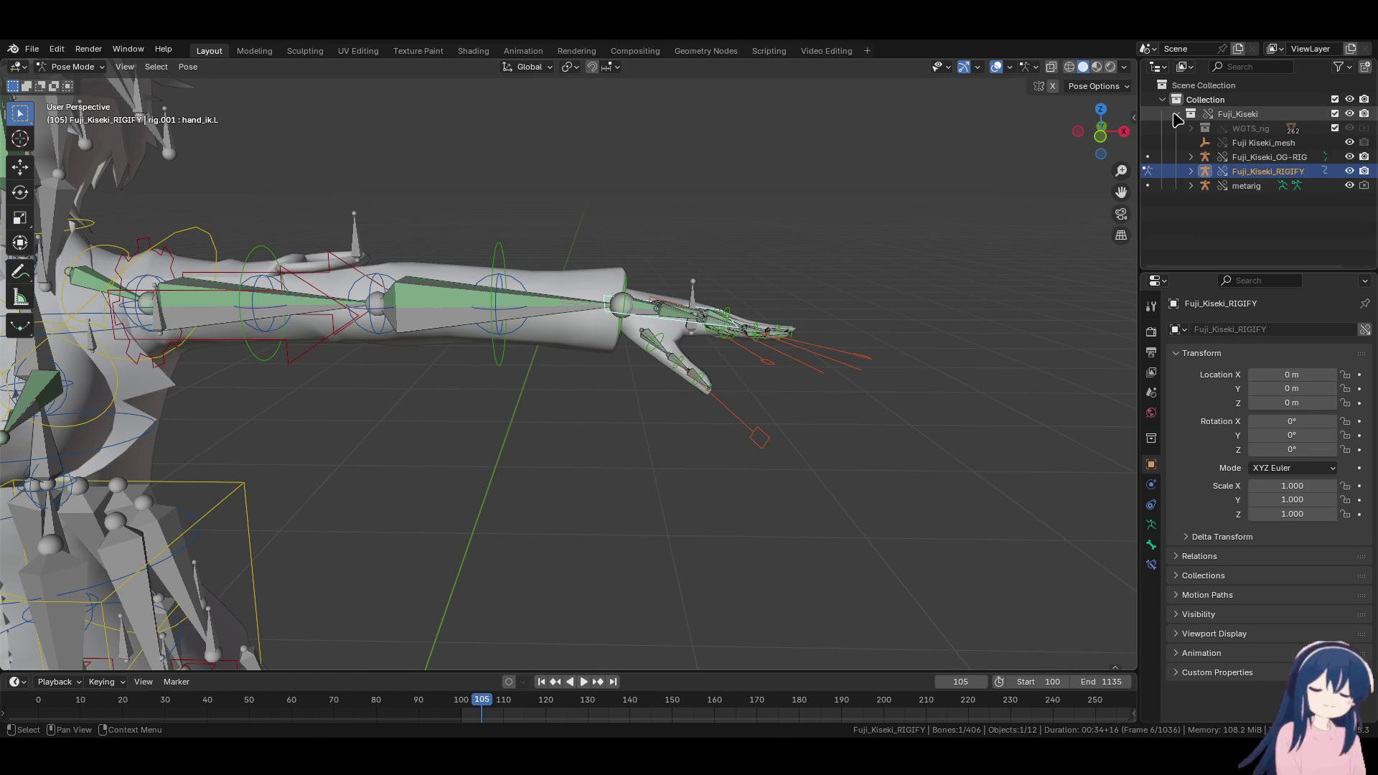
left_click(1350, 186)
key("KP_1")
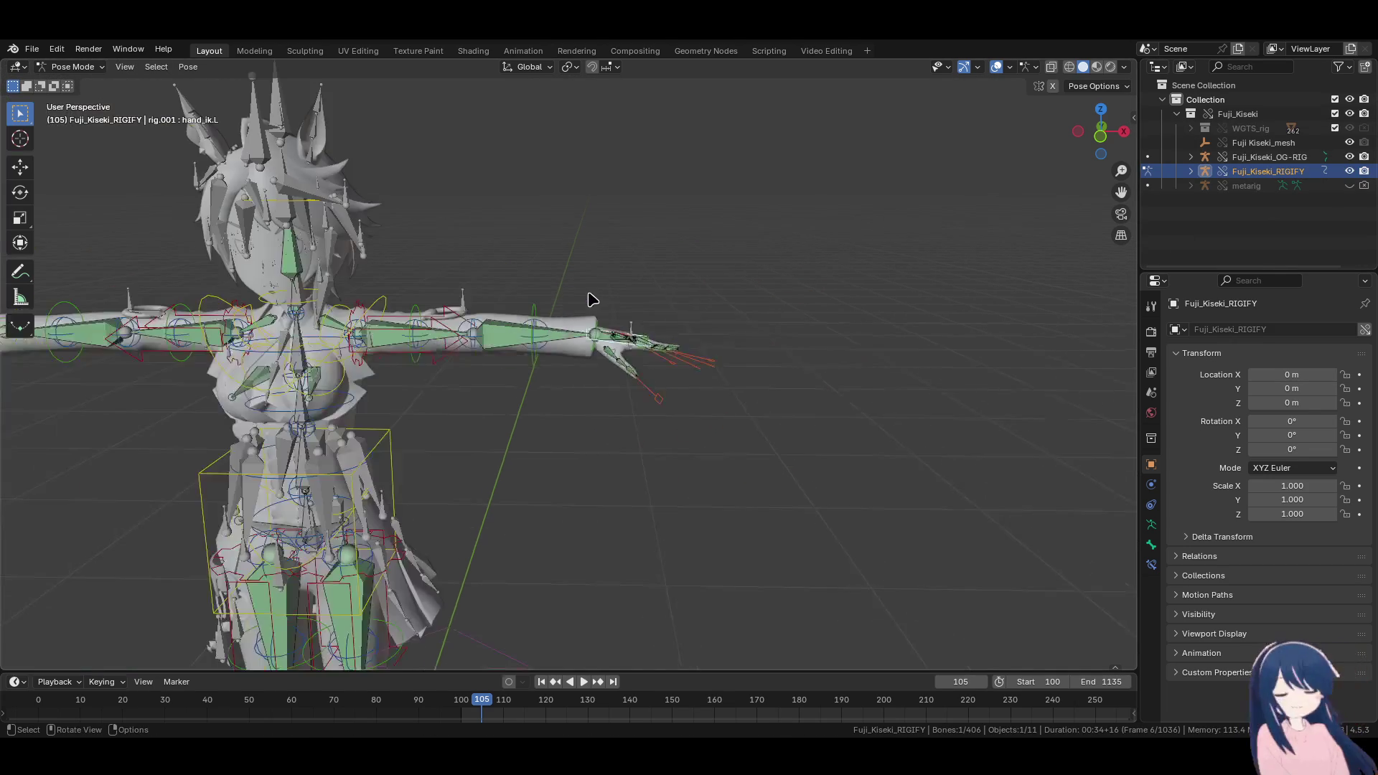
left_click(1350, 156)
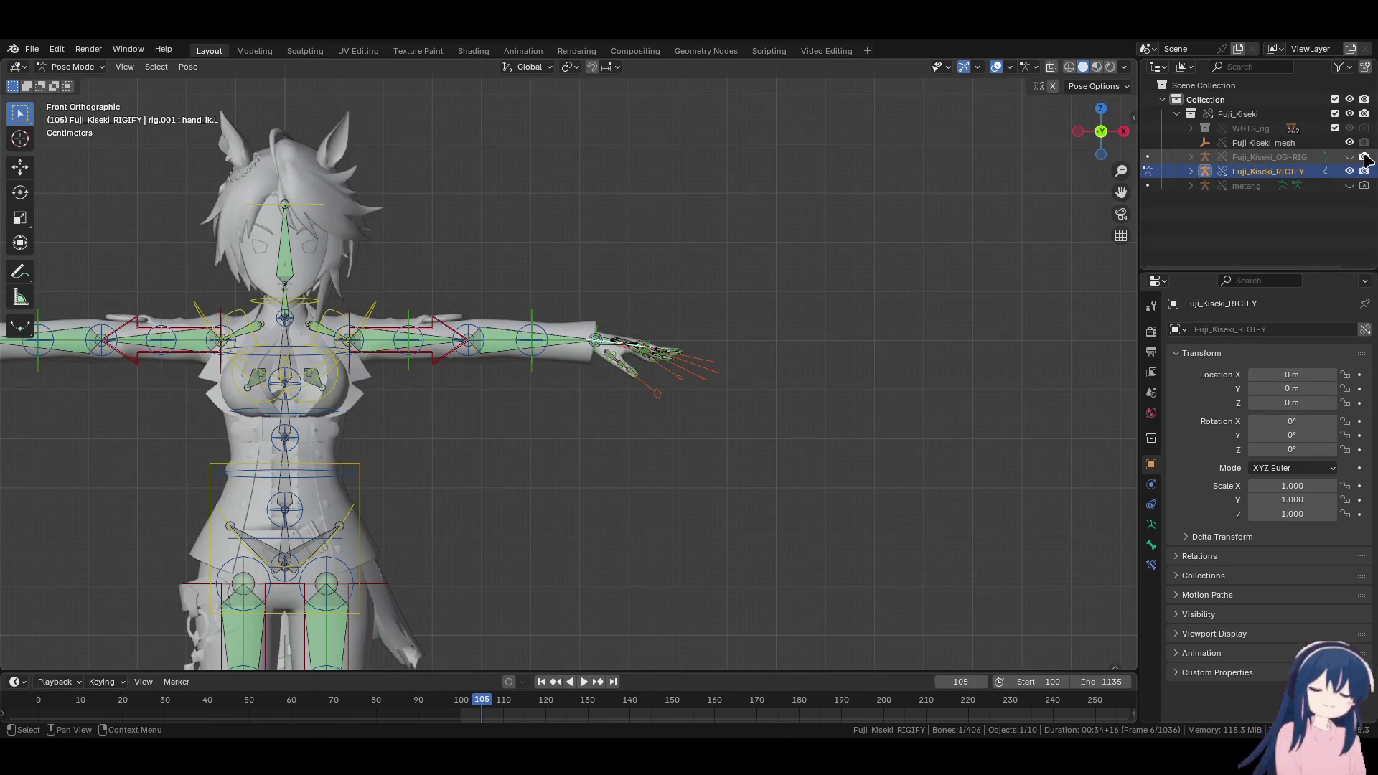
scroll(384, 331, "down", 1)
scroll(384, 331, "down", 5)
Show the RIGIFY armature's full Bone Collections list and the sidebar's rig layer and IK-FK controls
left_click(661, 390)
left_click(1152, 525)
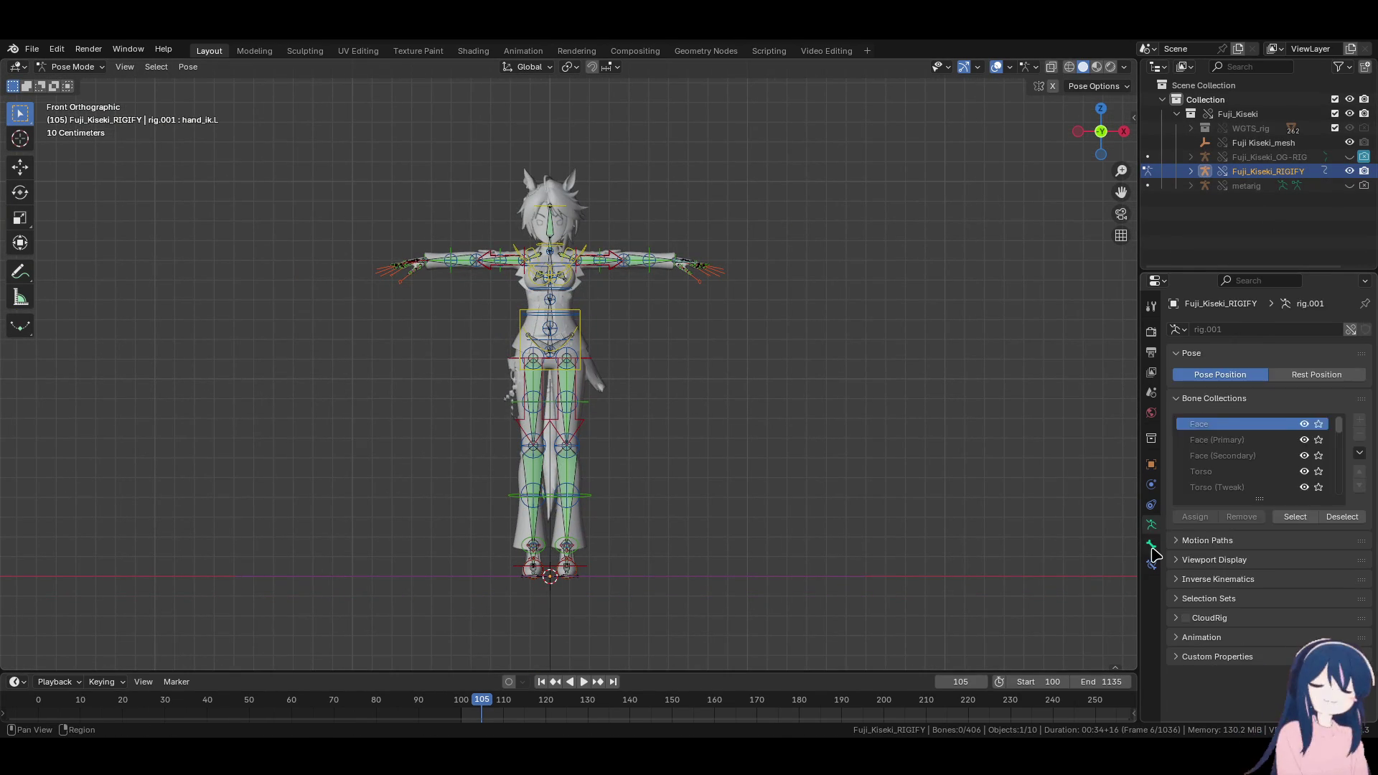
left_click_drag(1260, 498, 1270, 579)
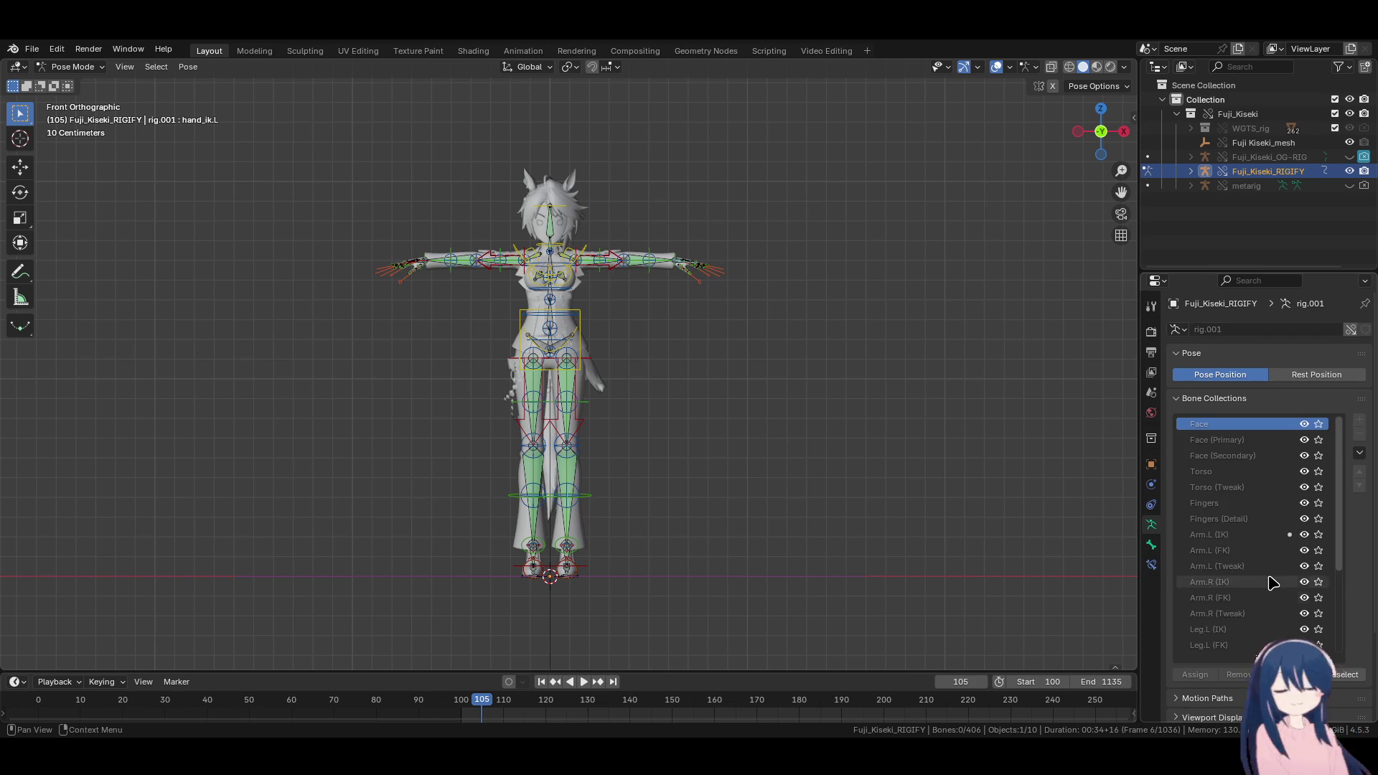
scroll(1273, 583, "down", 8)
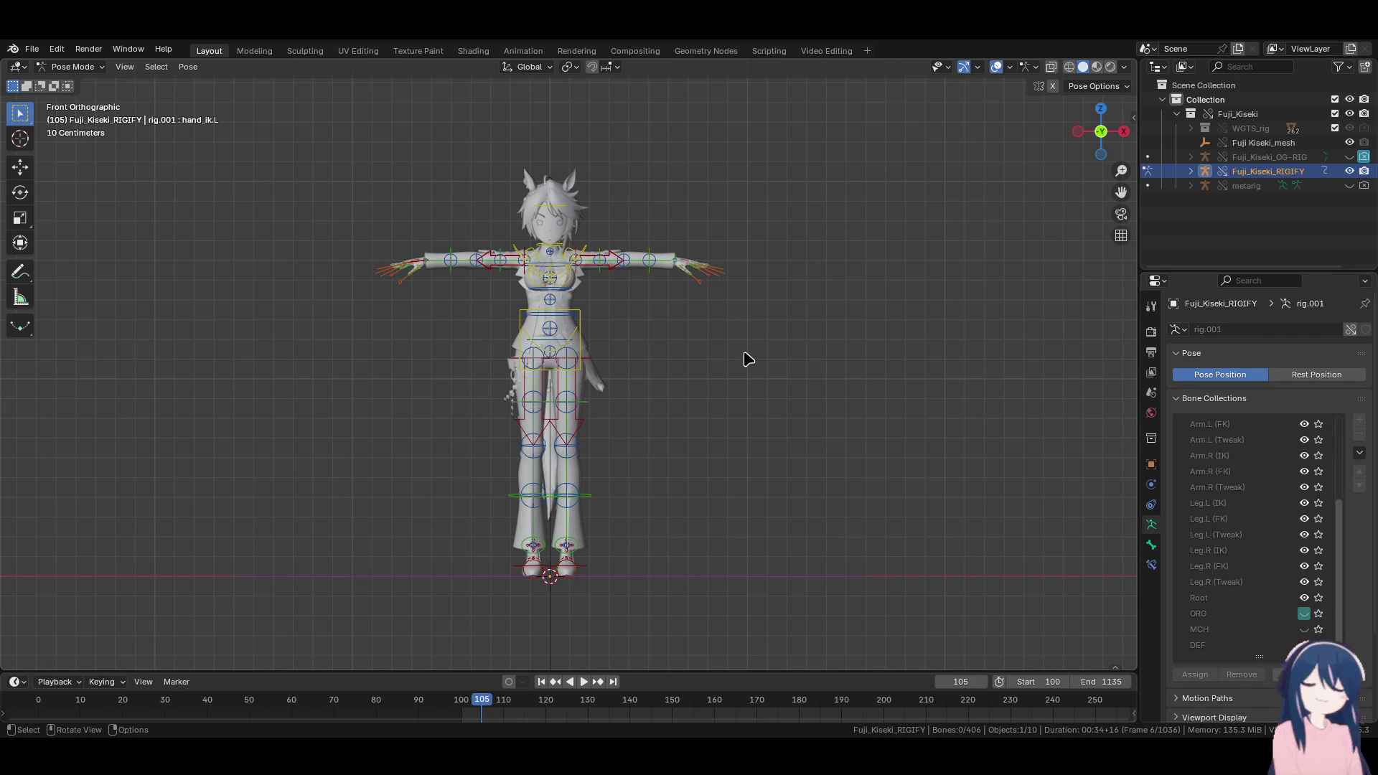
key("n")
scroll(1005, 413, "down", 5)
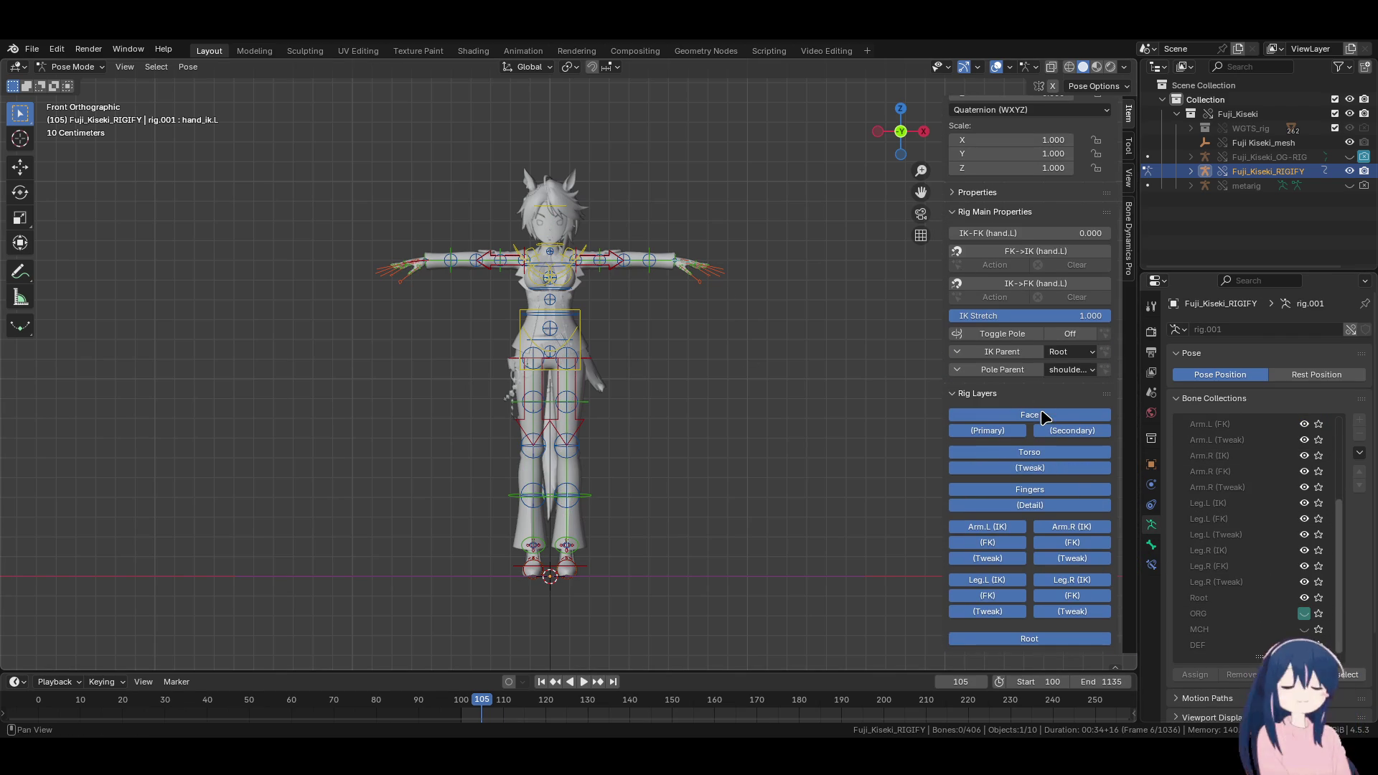
Set the viewport shading Object Color to Texture so the character shows her textures
scroll(553, 323, "up", 5)
key("z")
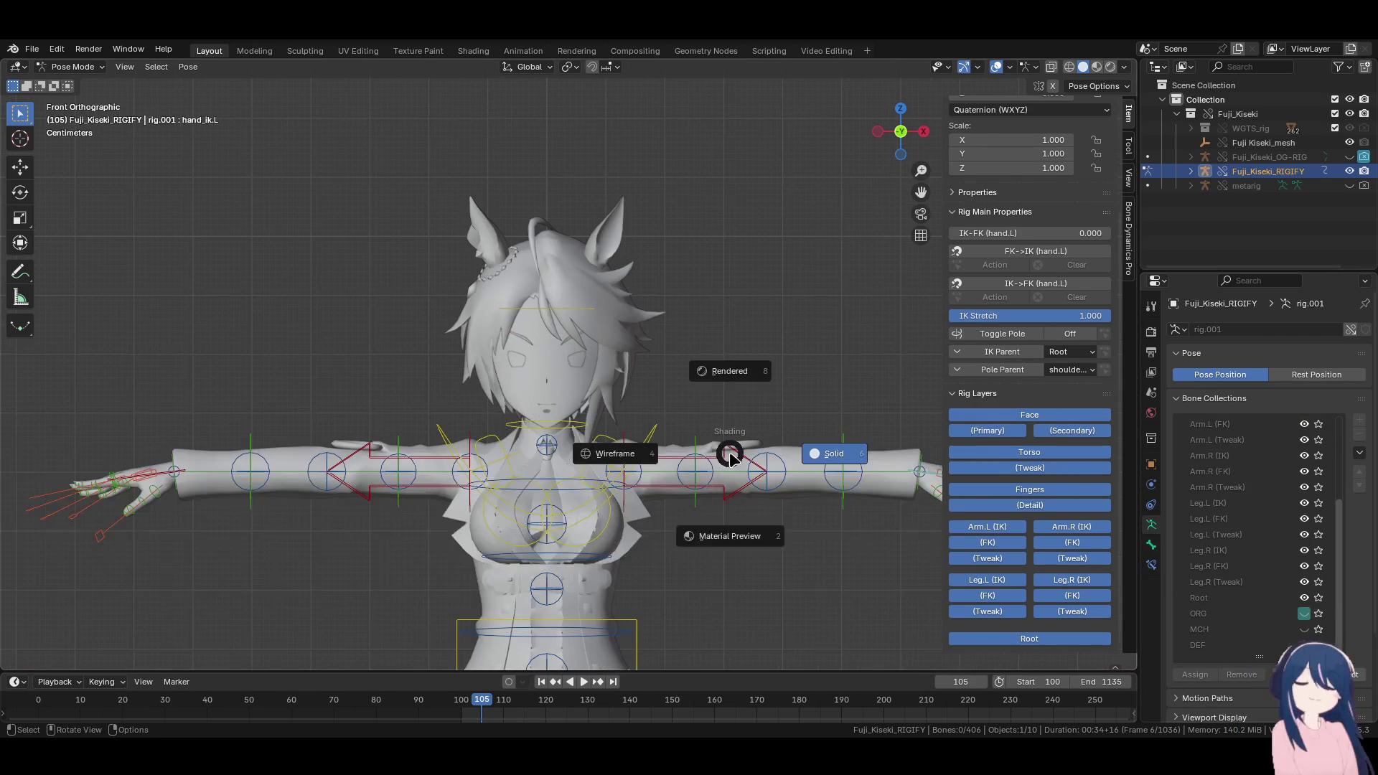
left_click(1125, 67)
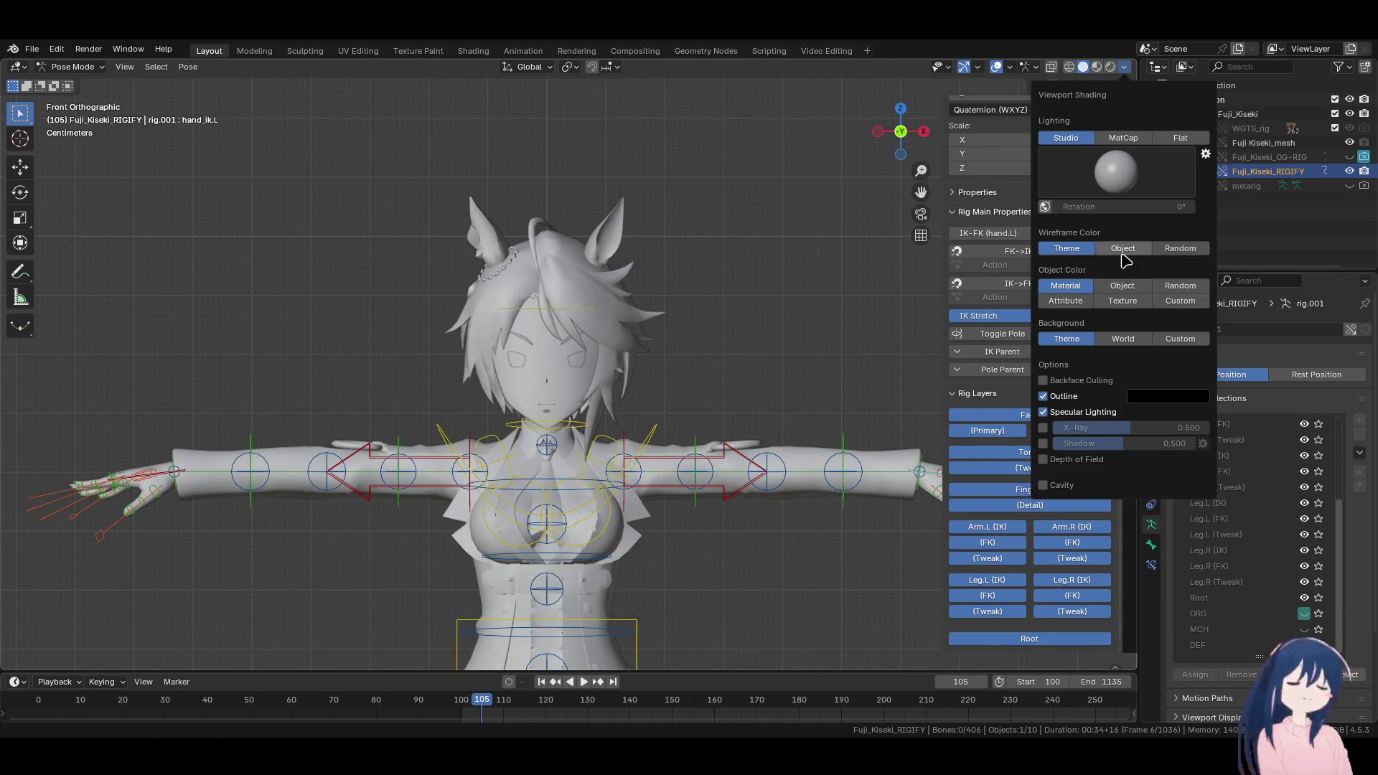
left_click(1123, 300)
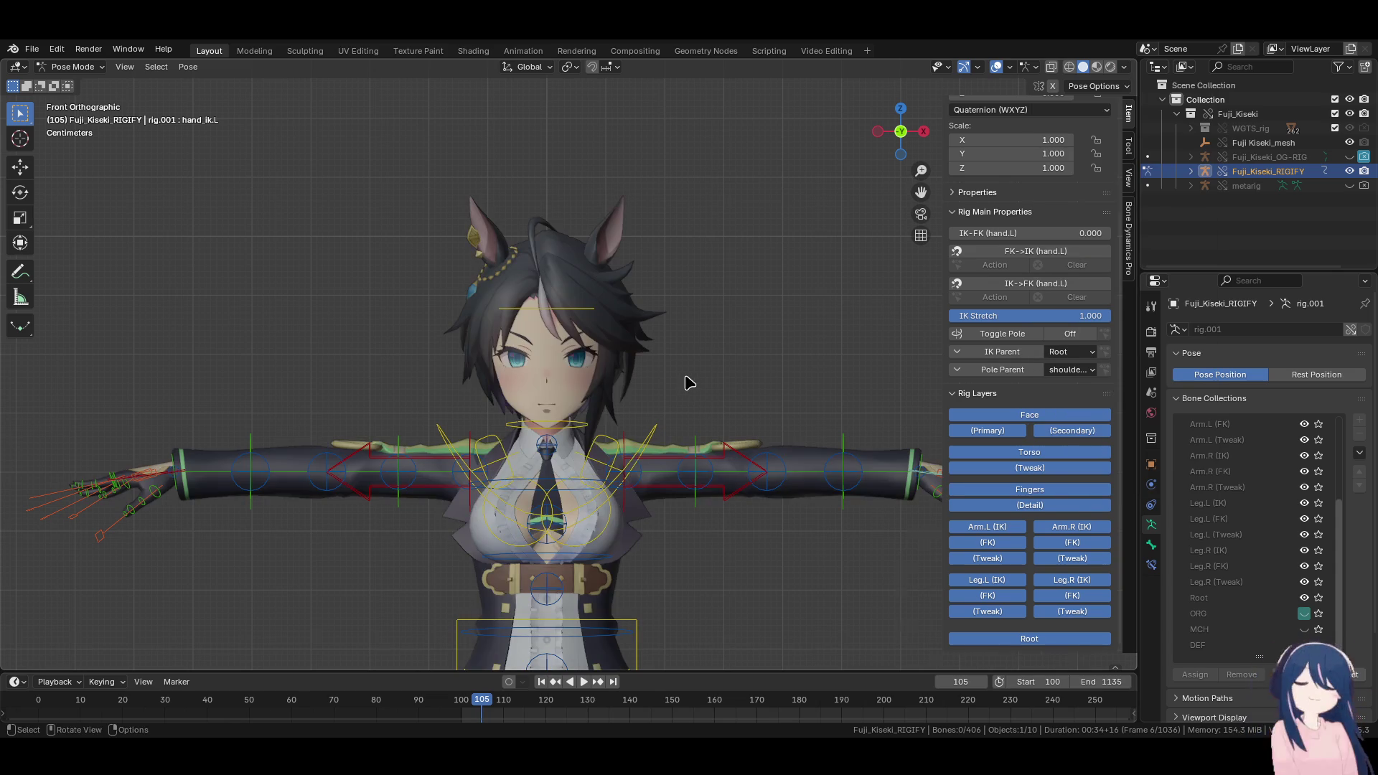
scroll(686, 384, "down", 4)
scroll(686, 390, "up", 5)
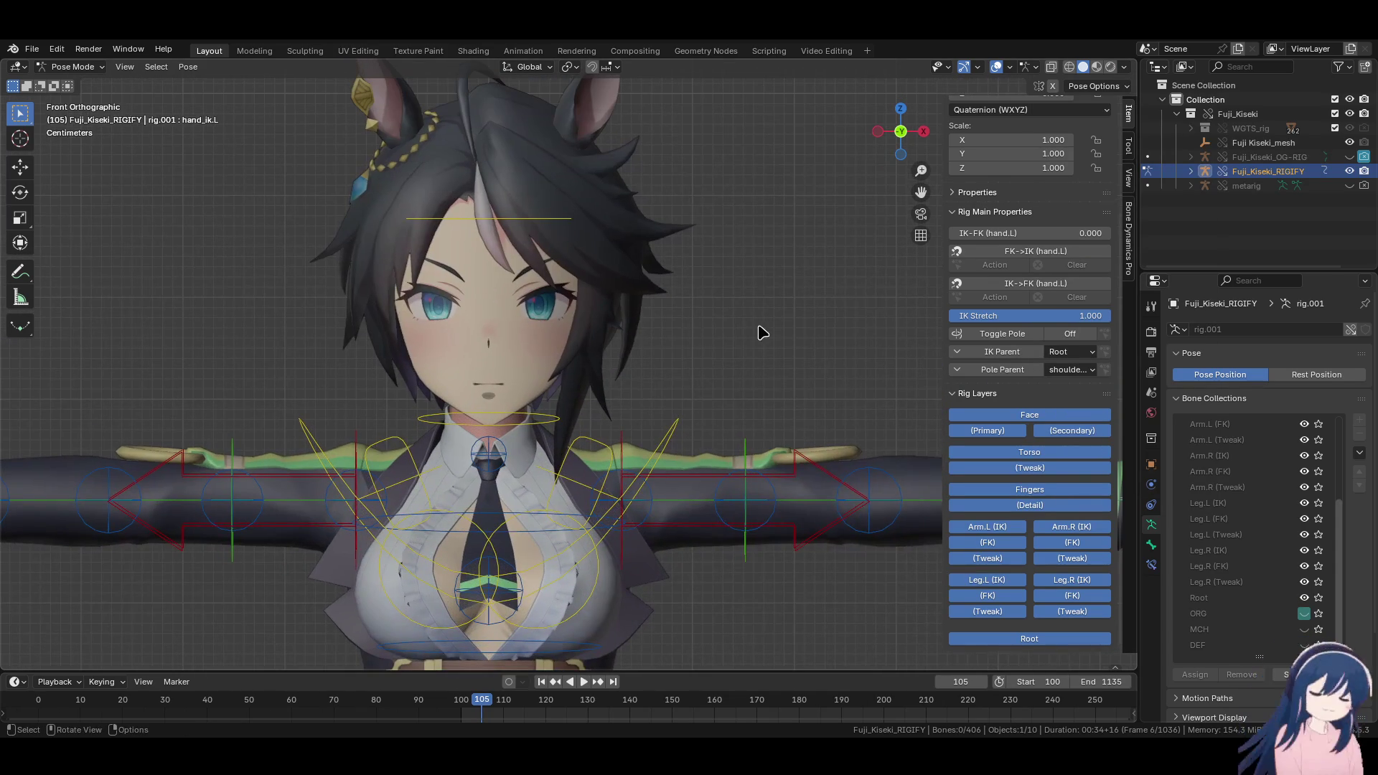
Save Moonlight_Fuji_Kiseki.blend and switch to the Video Editing workspace
key("ctrl")
key("ctrl+s")
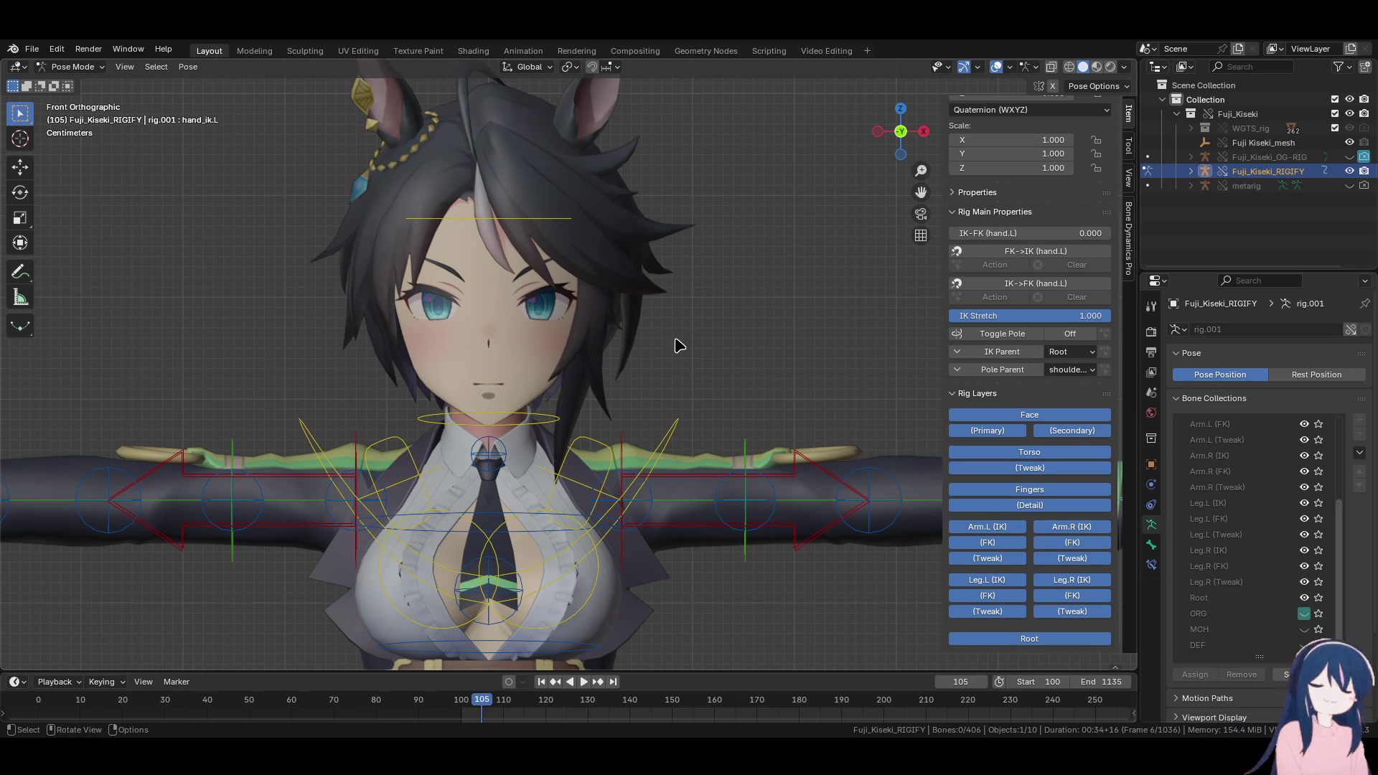
scroll(688, 386, "down", 5)
left_click(826, 50)
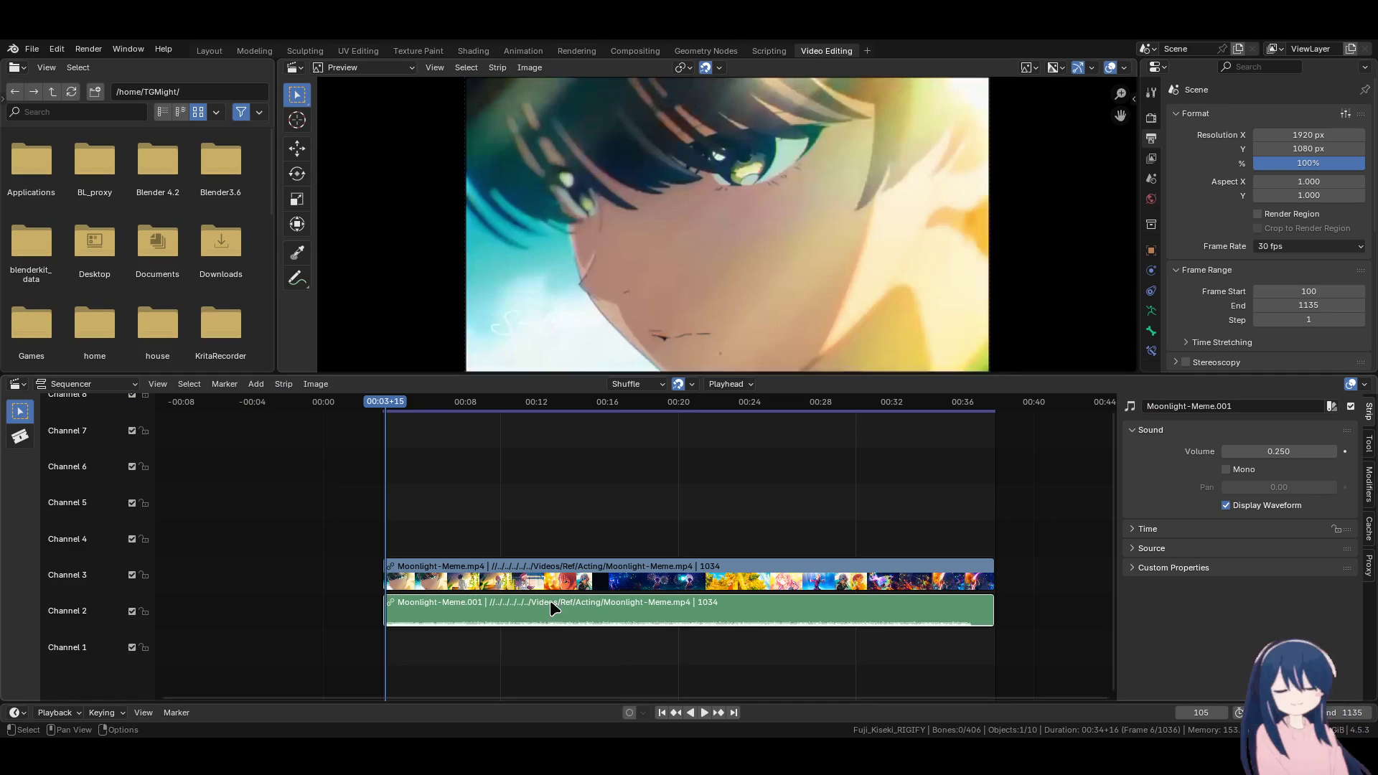
Play the Moonlight-Meme reference video with brief pauses, then go back to the Layout workspace
left_click(704, 712)
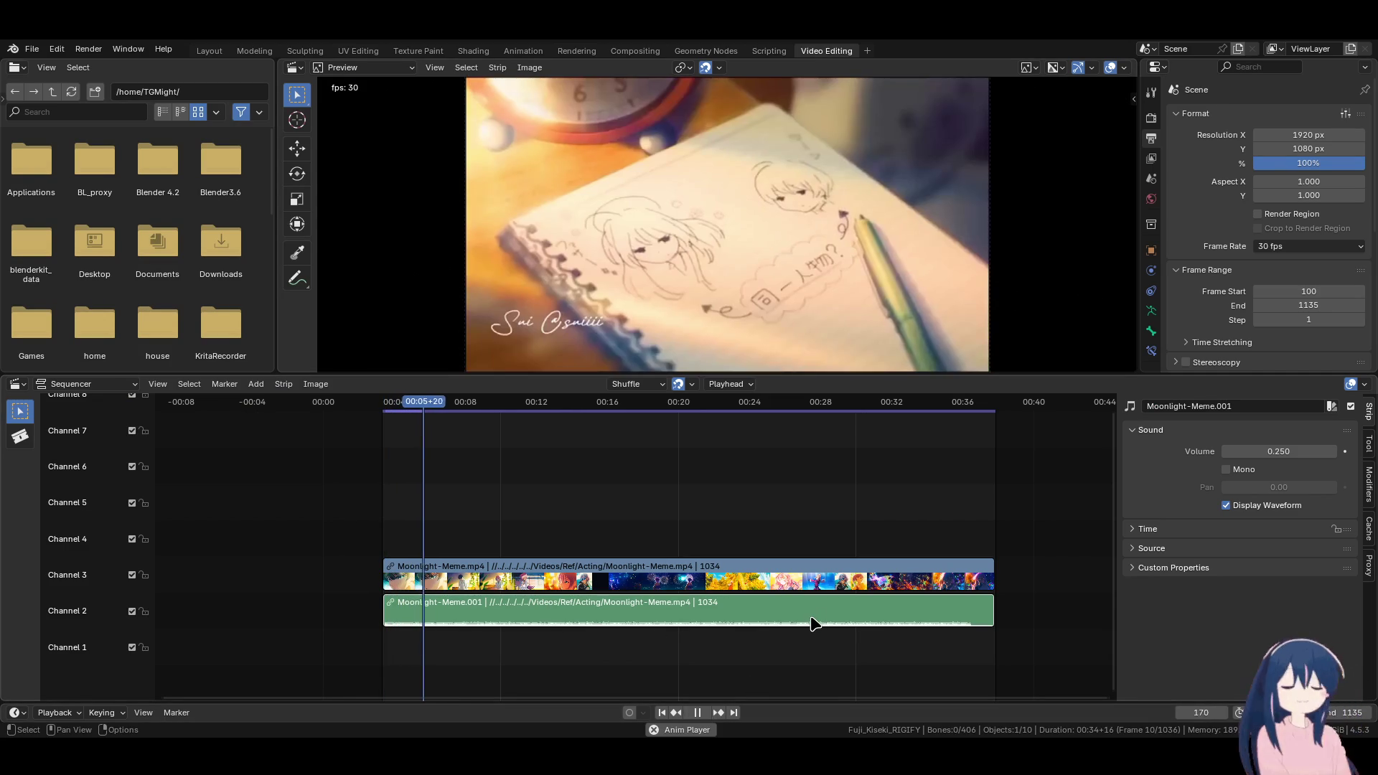
left_click(414, 408)
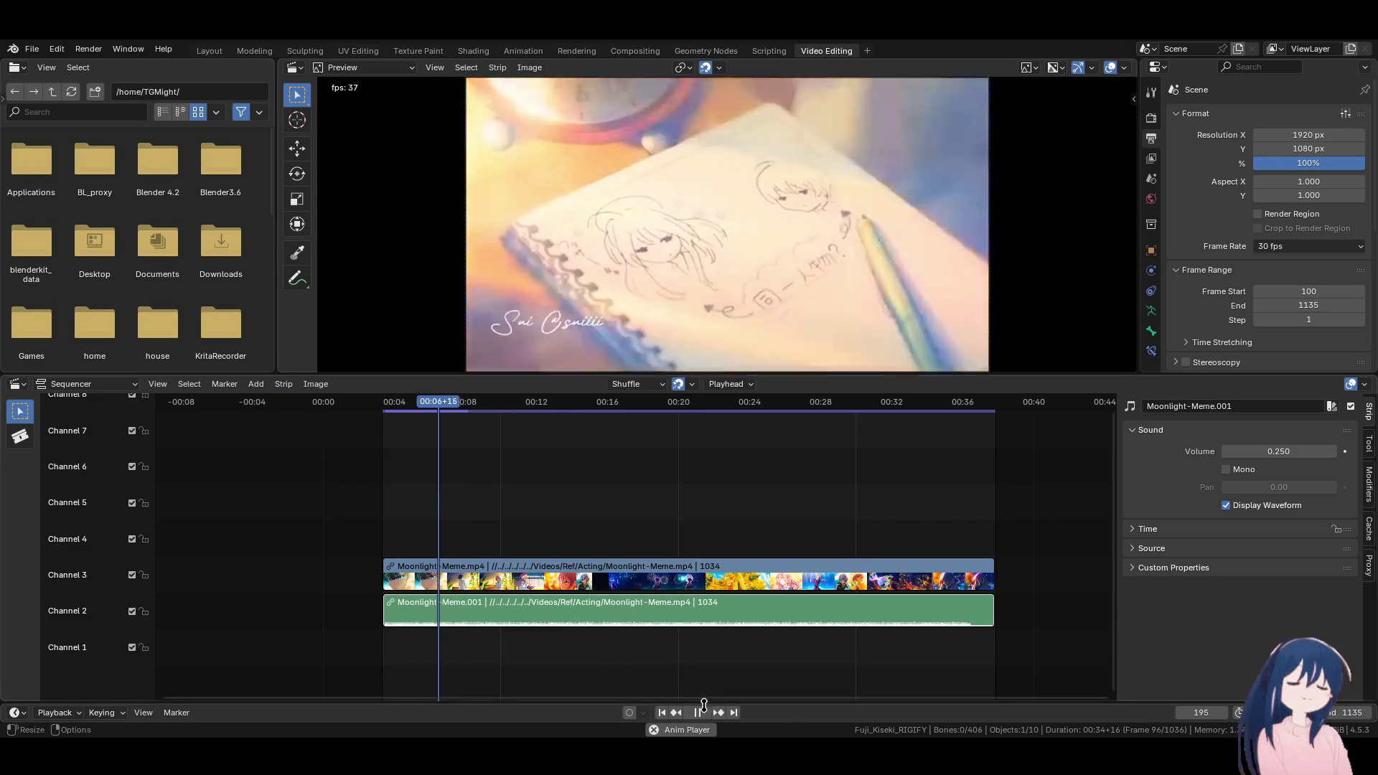
left_click(704, 713)
left_click(704, 714)
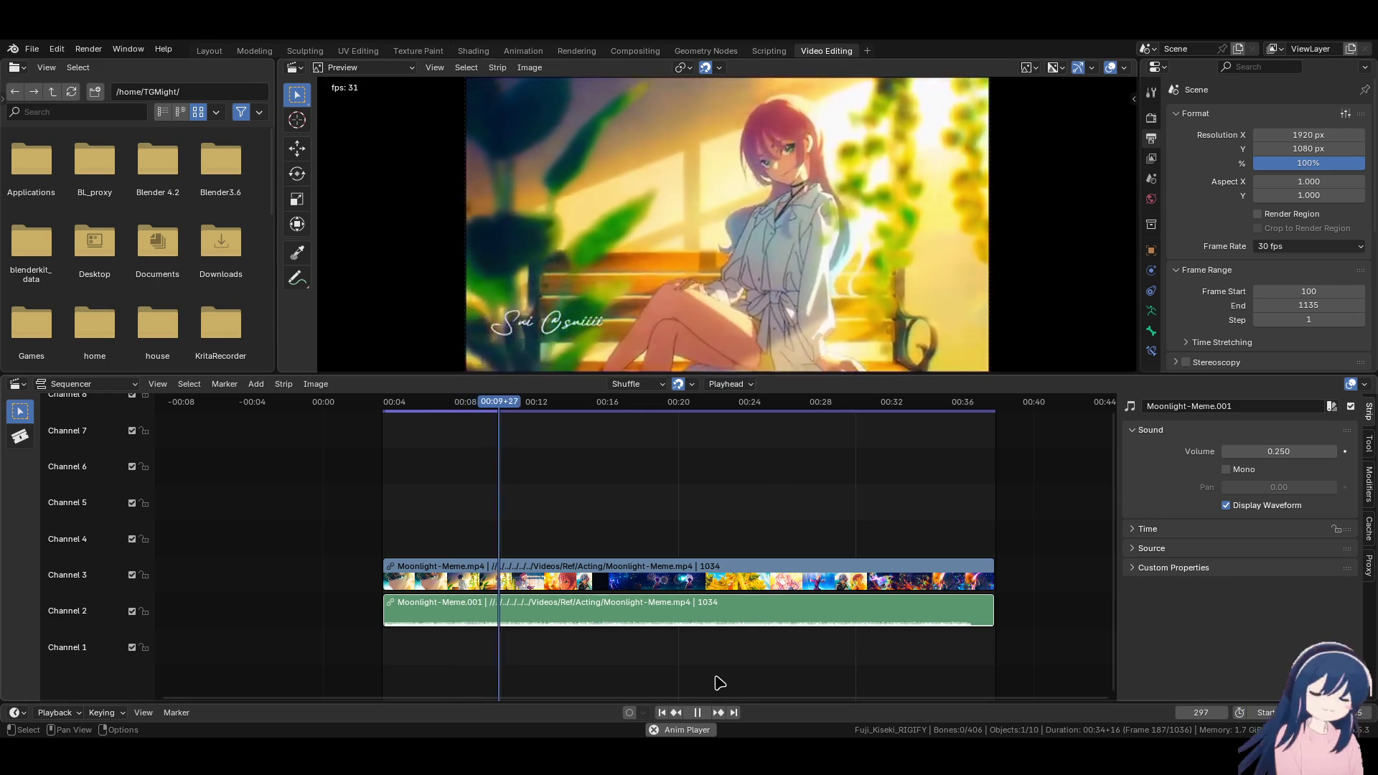
left_click(707, 713)
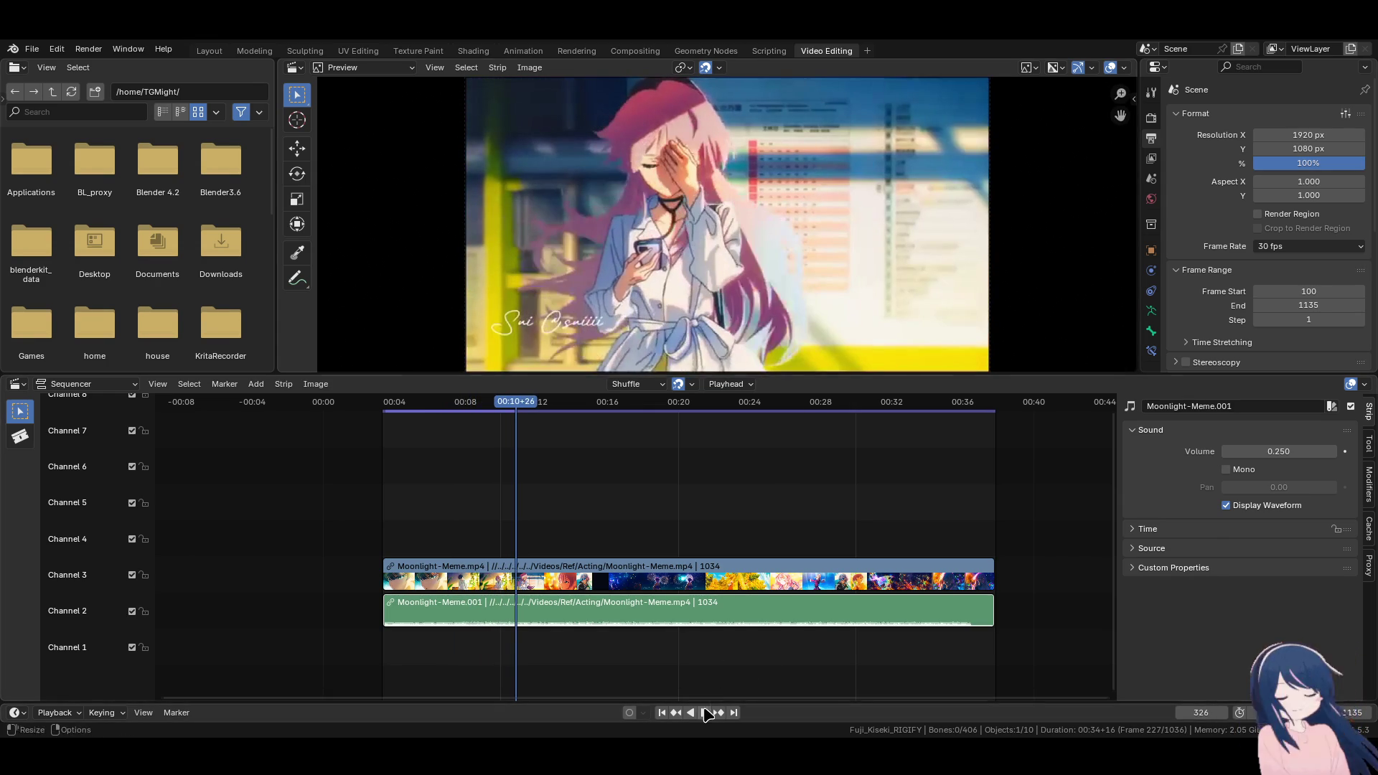
left_click(699, 713)
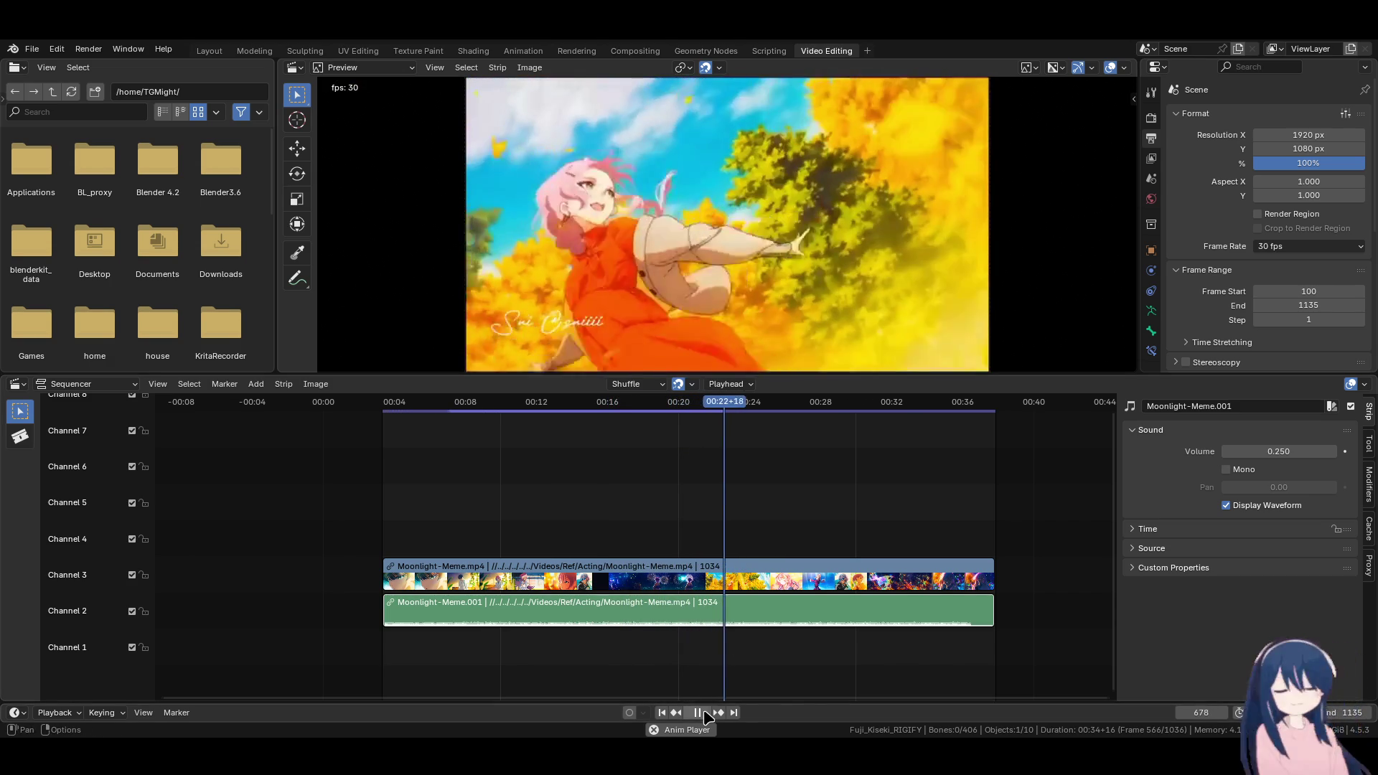
left_click(702, 713)
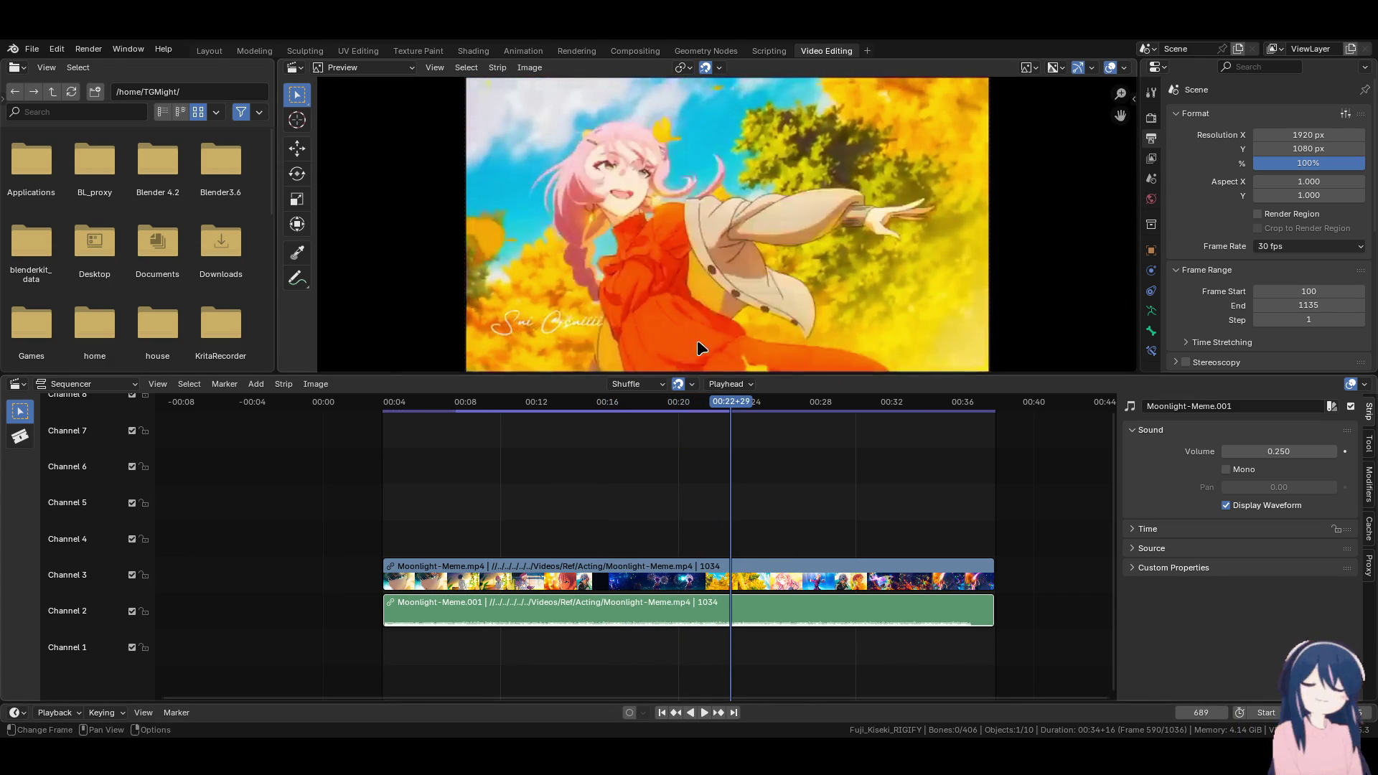
left_click(209, 50)
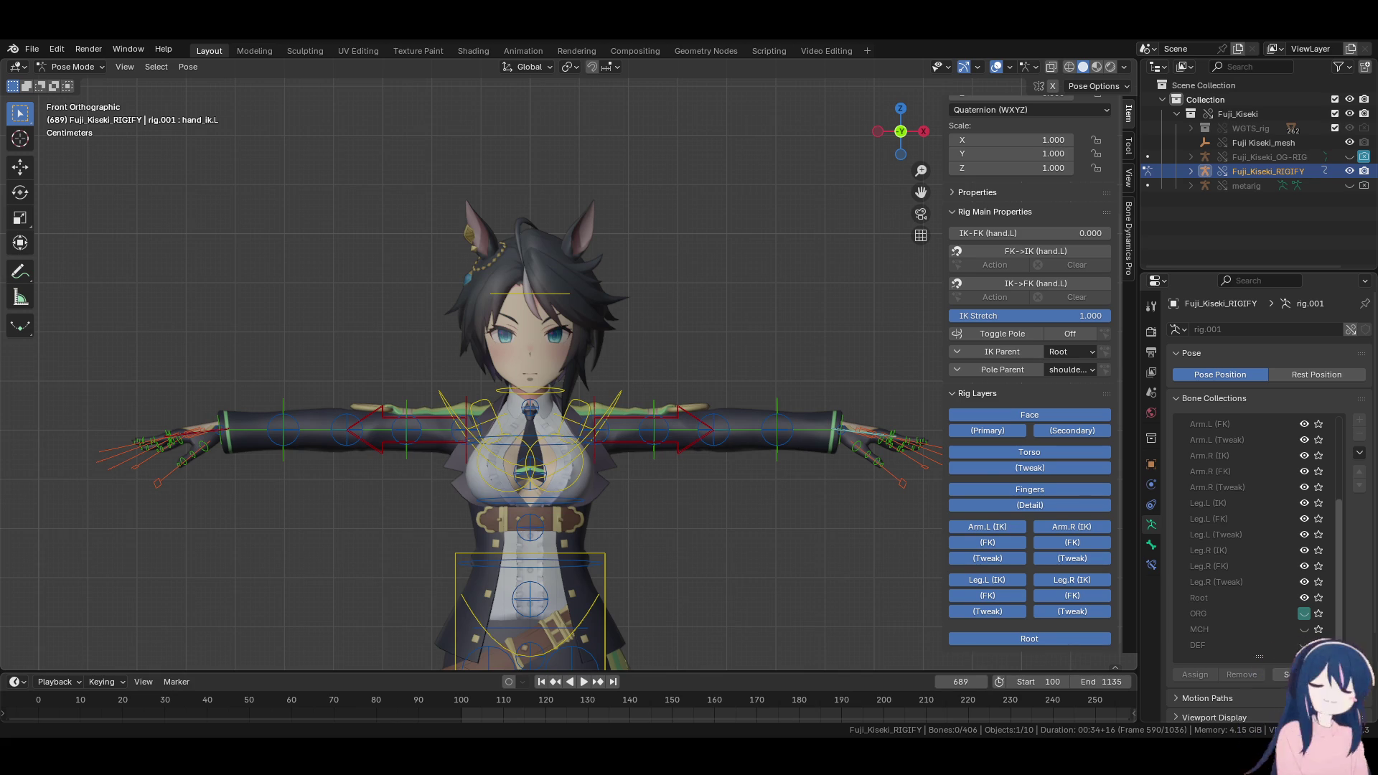
Go to frame 168 and rename the character's collection to Character
left_click(748, 700)
scroll(732, 467, "down", 3)
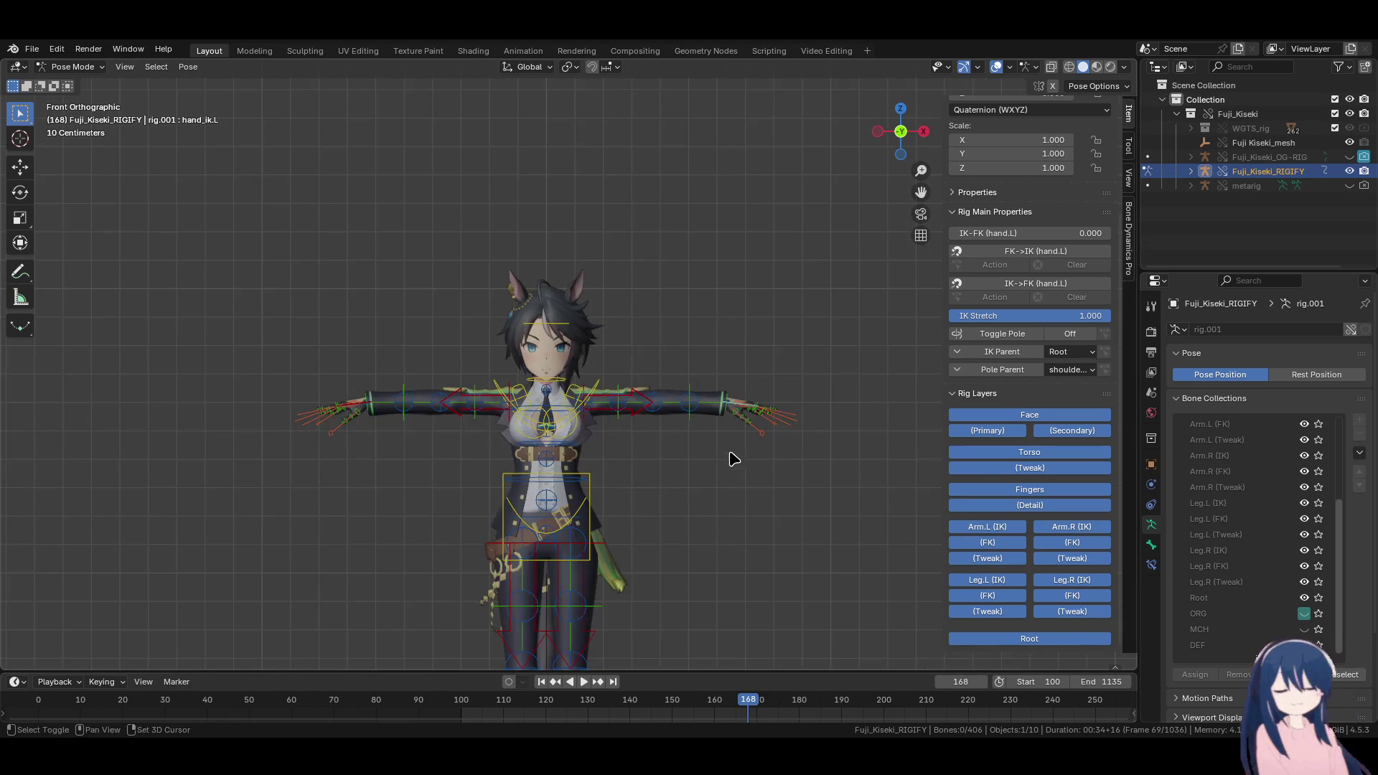
middle_click_drag(733, 452, 736, 345, "shift")
left_click(1163, 99)
double_click(1211, 100)
type("C")
key("Return")
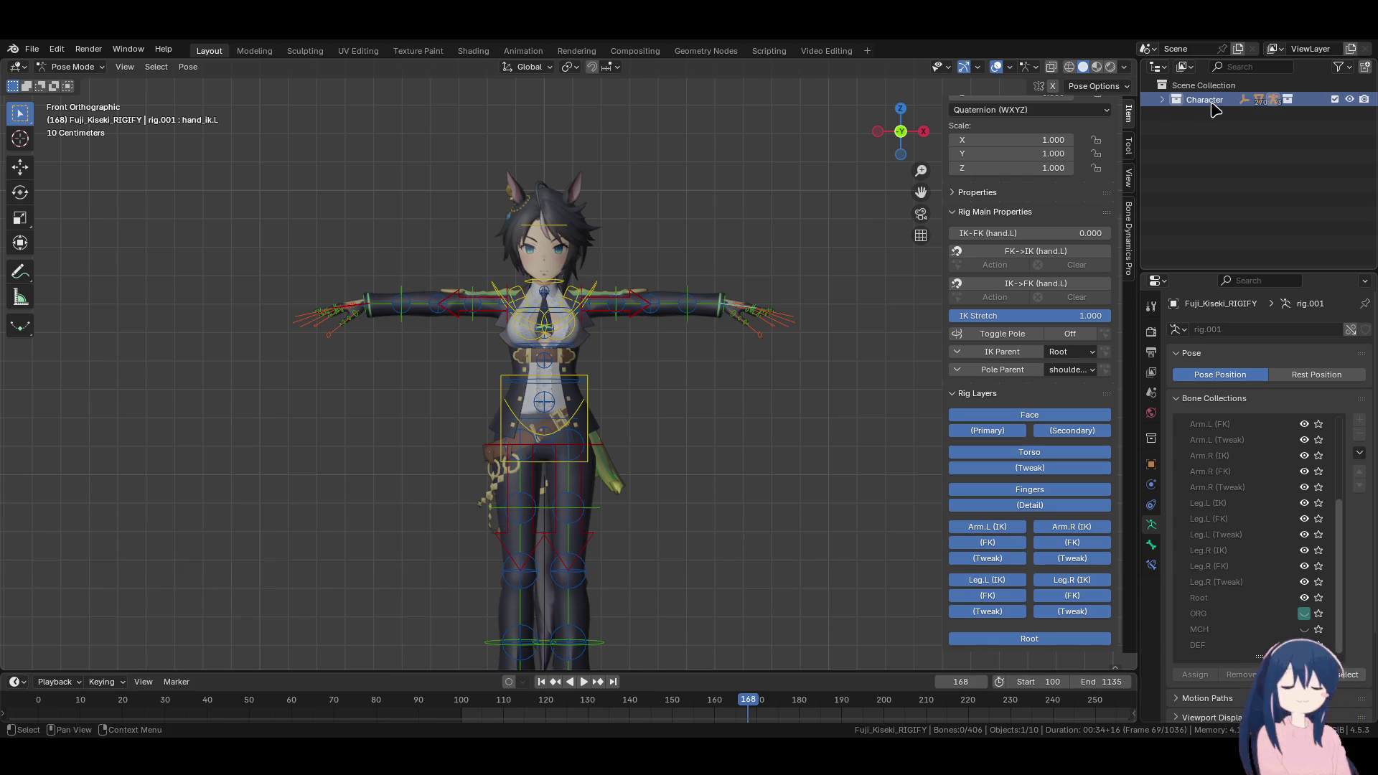
Add a new collection under Scene Collection and name it Stage
scroll(691, 396, "down", 4)
scroll(691, 396, "up", 1)
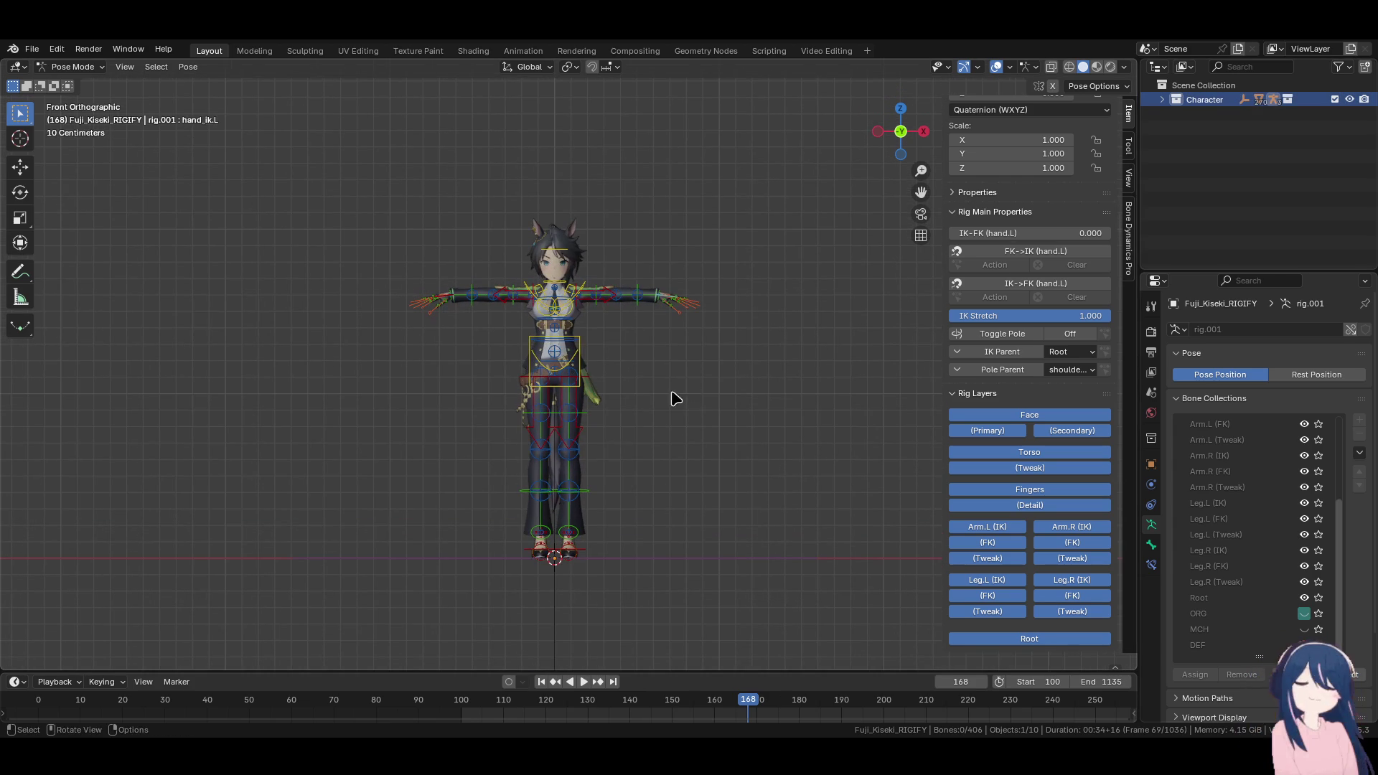
left_click(1208, 85)
right_click(1207, 86)
left_click(1208, 86)
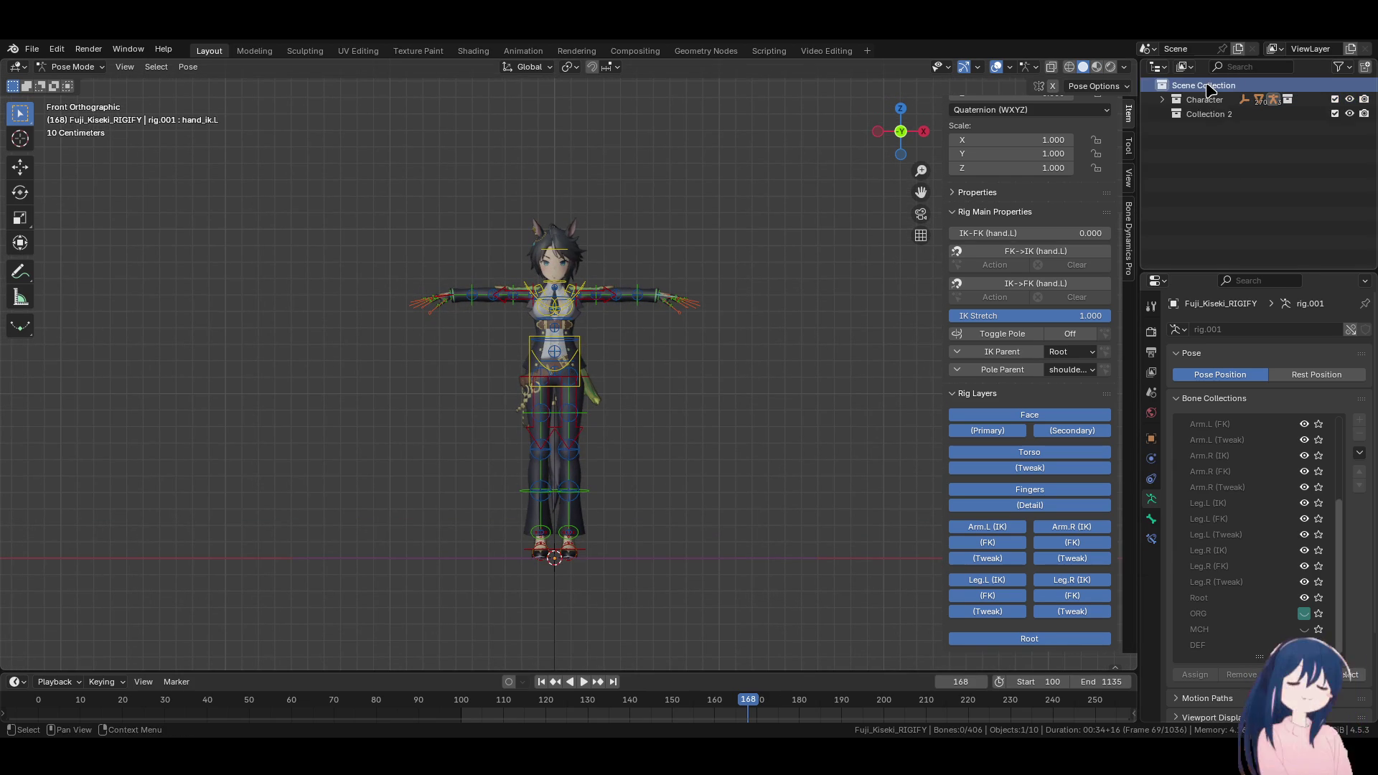
double_click(1208, 114)
type("Stage")
key("Return")
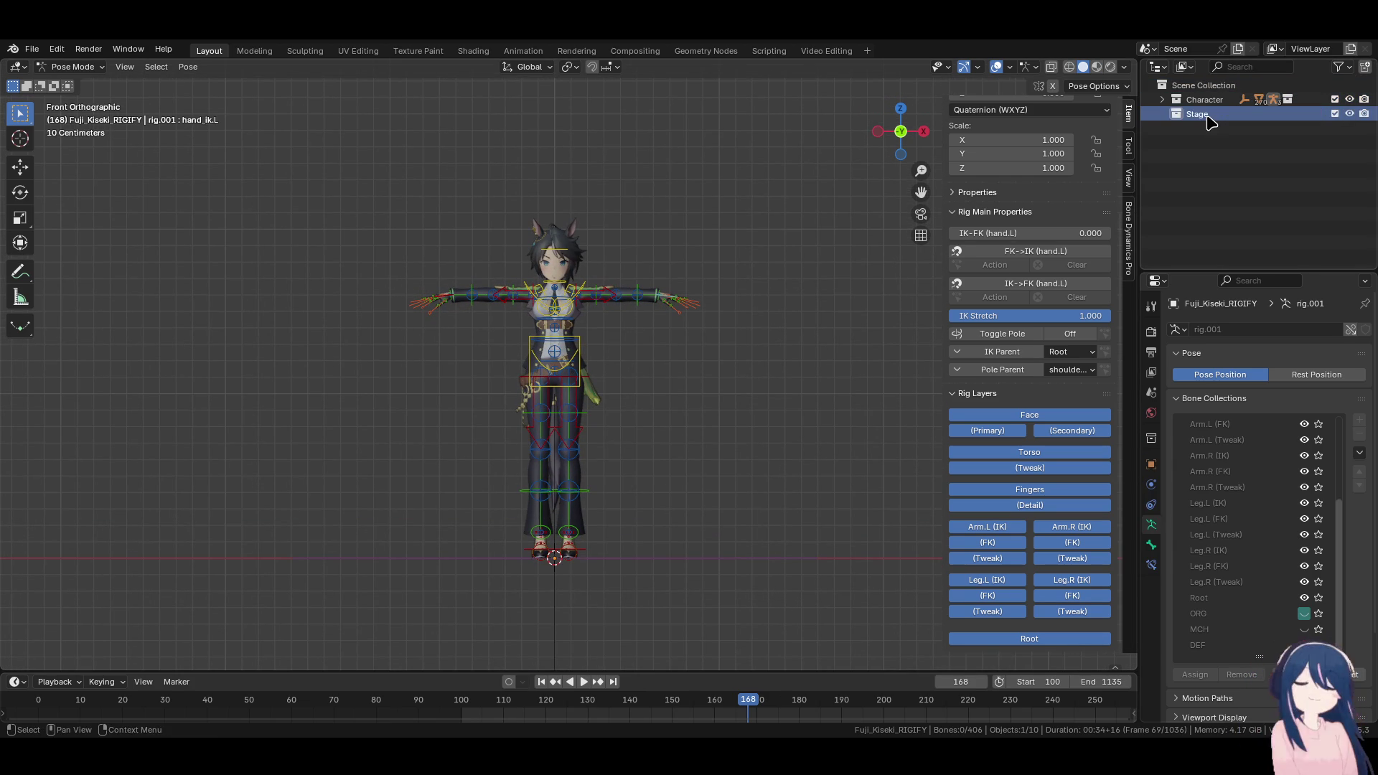
left_click(33, 49)
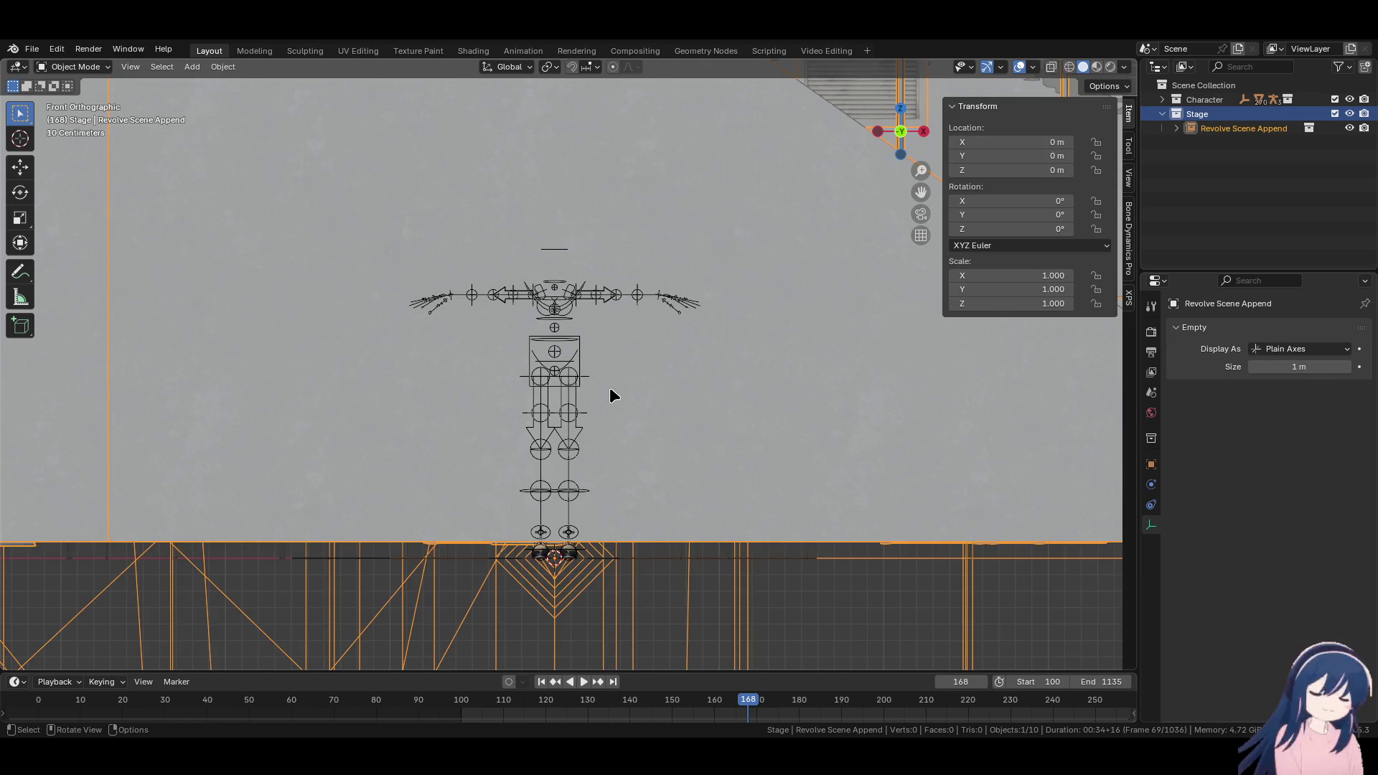
Orbit and zoom around the appended bar interior surrounding the character
scroll(610, 386, "down", 8)
mouse_move(604, 394)
middle_mouse_down()
mouse_move(523, 406)
mouse_move(610, 460)
mouse_move(634, 503)
middle_mouse_up()
scroll(524, 407, "up", 10)
Select the character rig and try X and Y moves, ending at X 3.7892 m
left_click(643, 514)
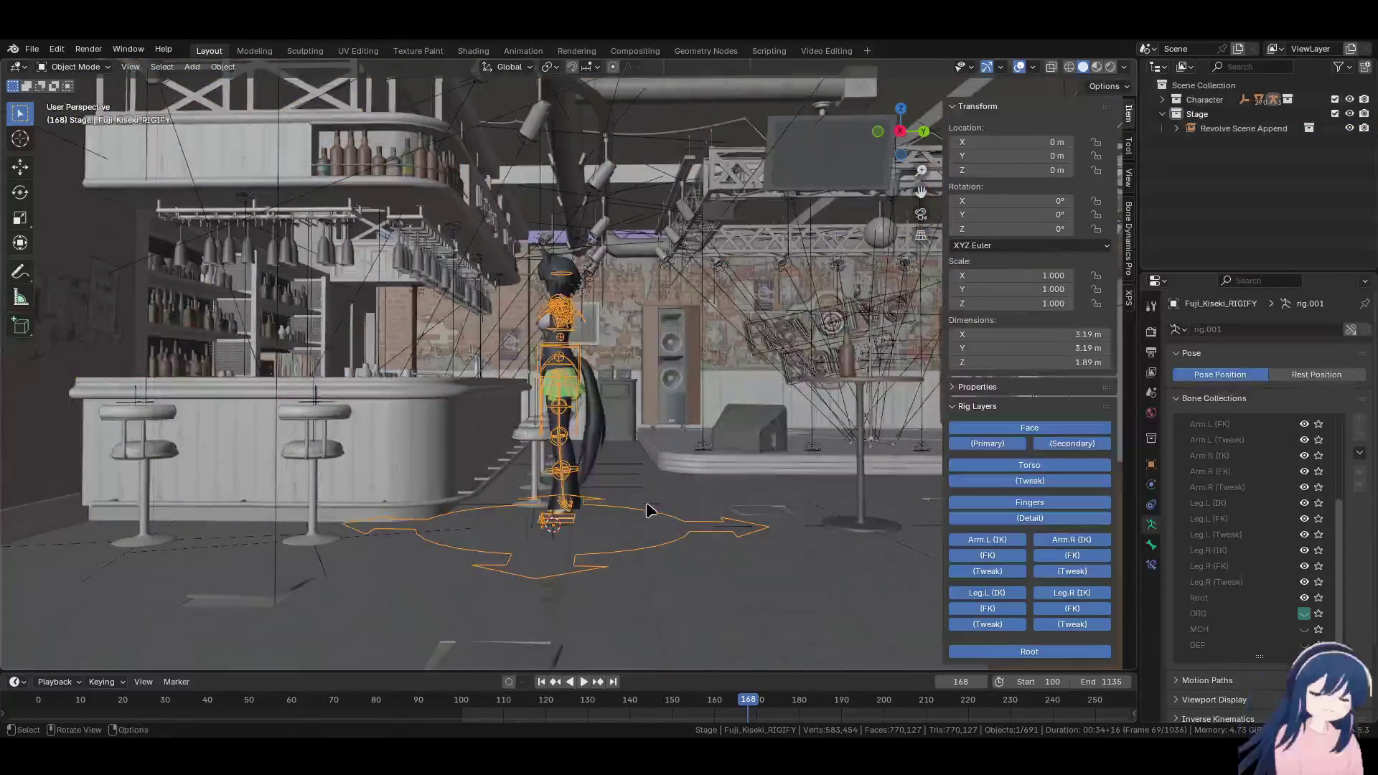
mouse_move(646, 508)
middle_mouse_down()
mouse_move(752, 525)
mouse_move(402, 496)
mouse_move(517, 506)
middle_mouse_up()
key("g")
key("x")
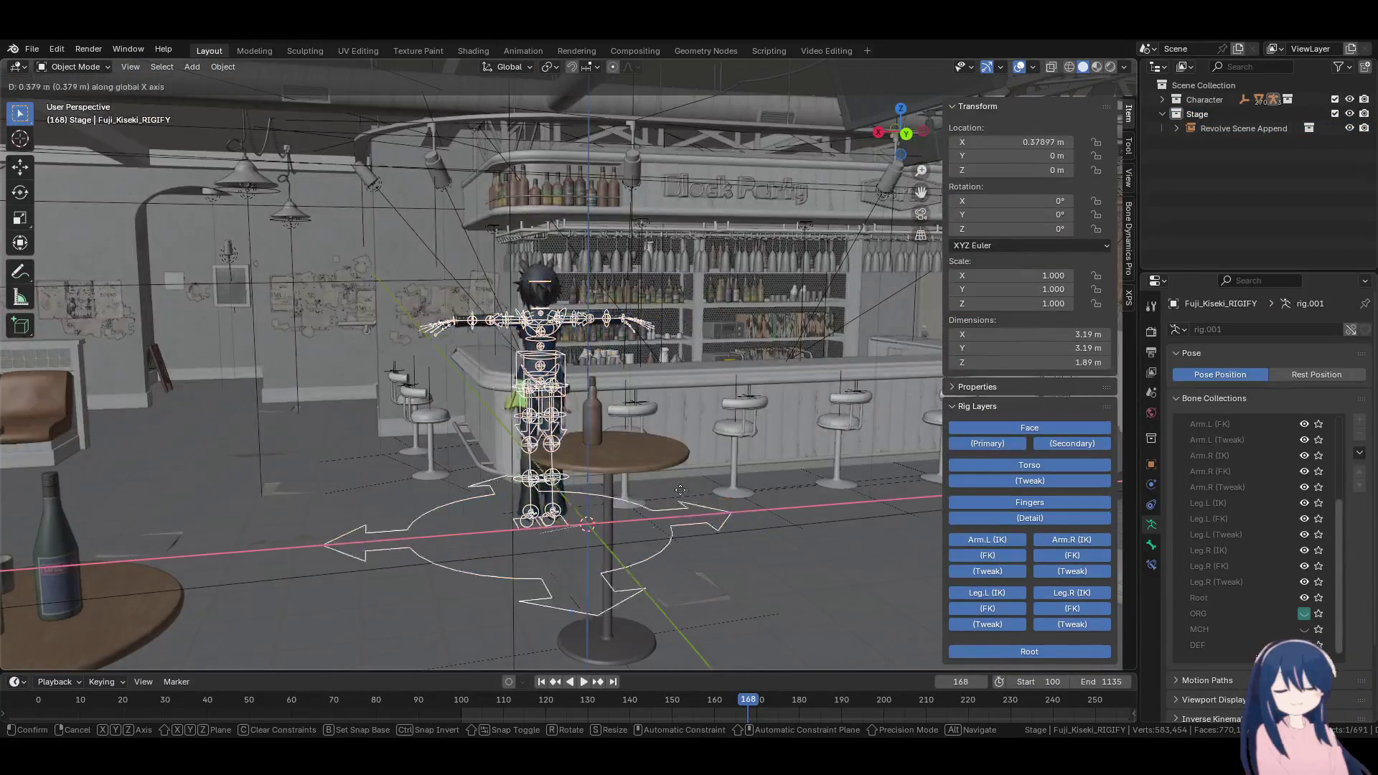
left_click(400, 522)
middle_click_drag(400, 522, 344, 438)
key("g")
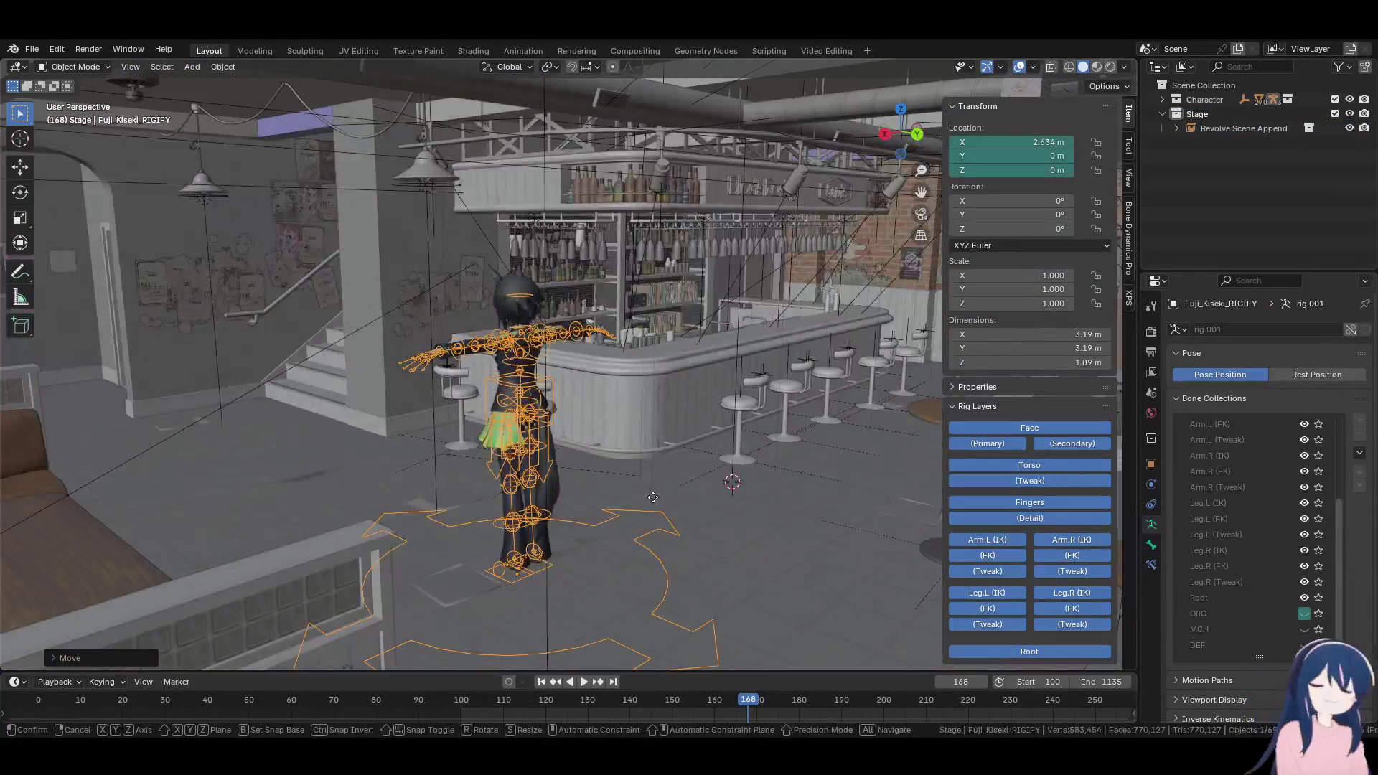
key("y")
left_click(293, 367)
middle_click_drag(292, 368, 399, 407)
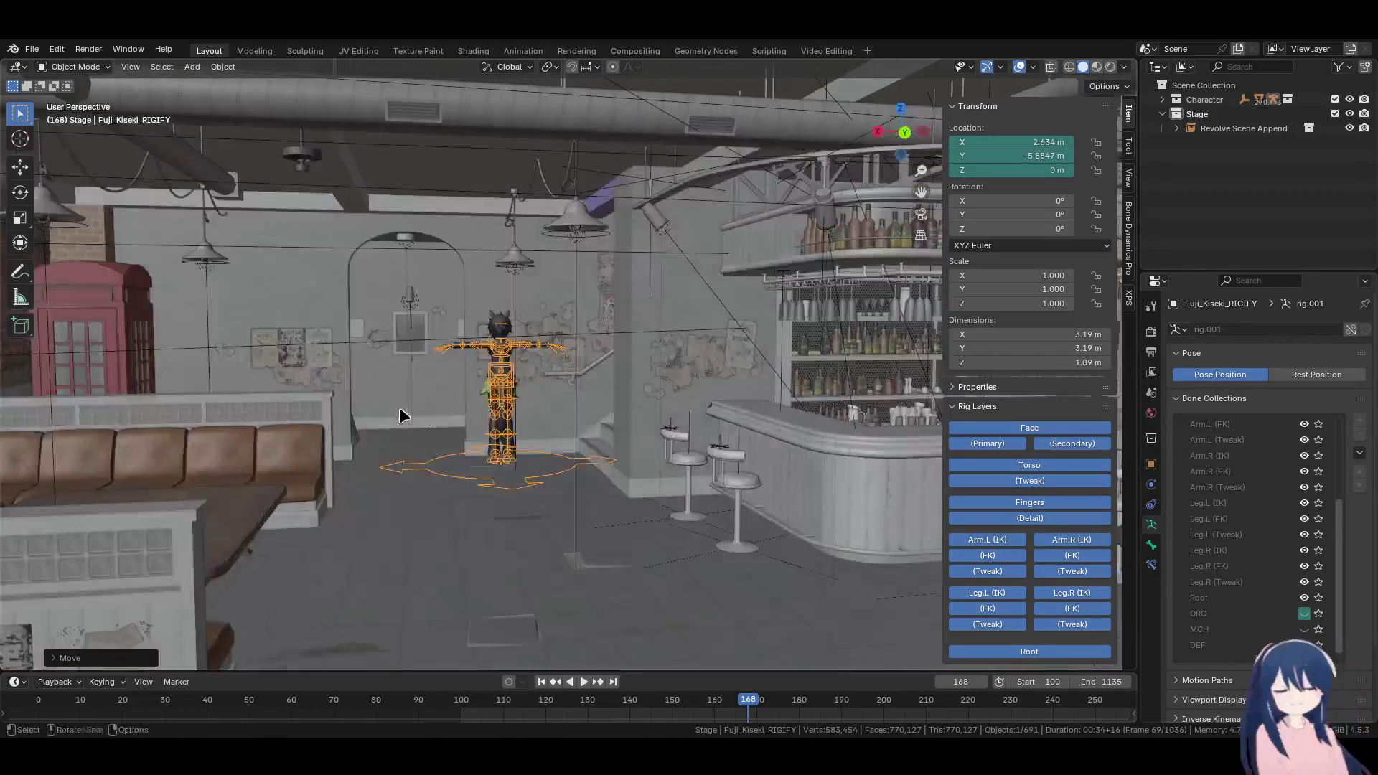
key("g")
key("x")
left_click(402, 409)
Try shrinking the rig to 0.879, undo it, then move the rig beside the bar table
key("s")
left_click(502, 431)
middle_click_drag(502, 431, 580, 450)
key("ctrl+z")
middle_click_drag(383, 451, 414, 458)
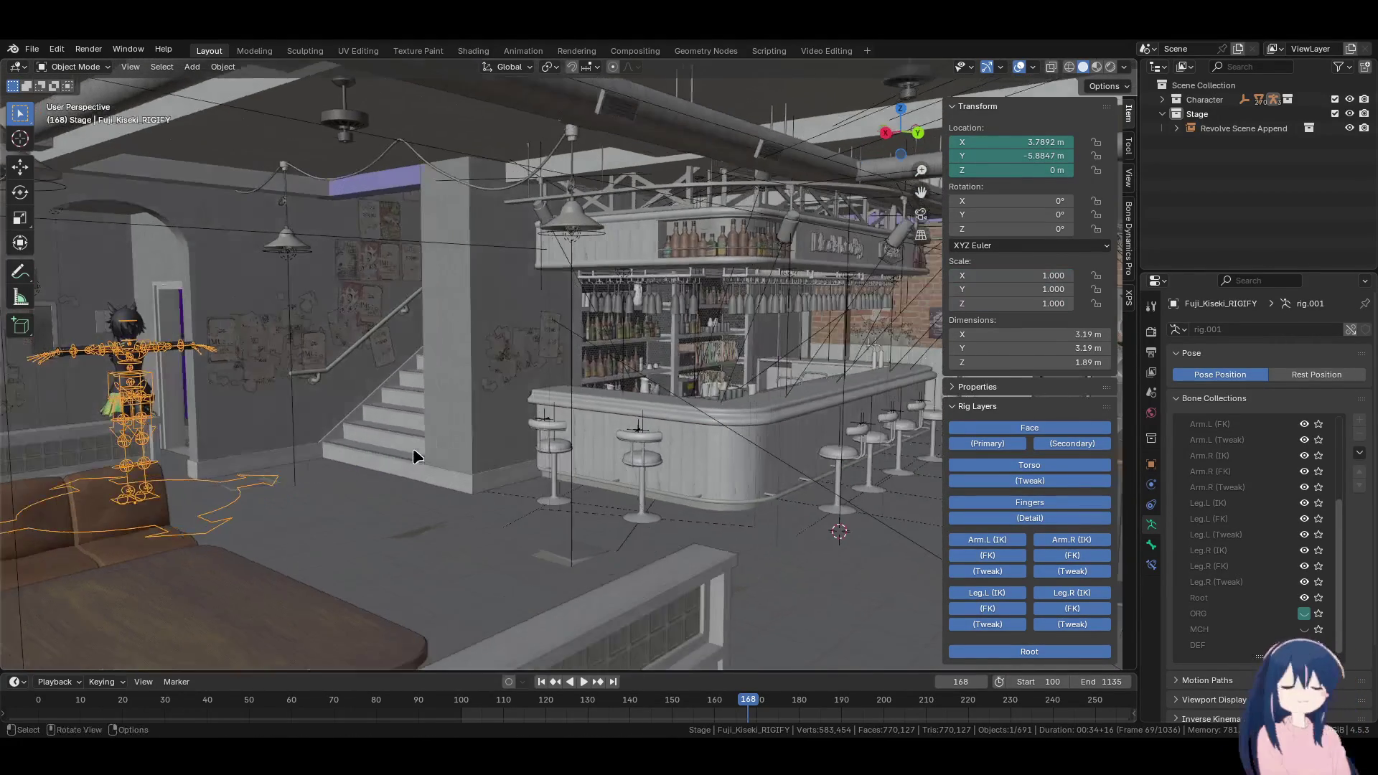
key("g")
key("y")
scroll(431, 488, "up", 5)
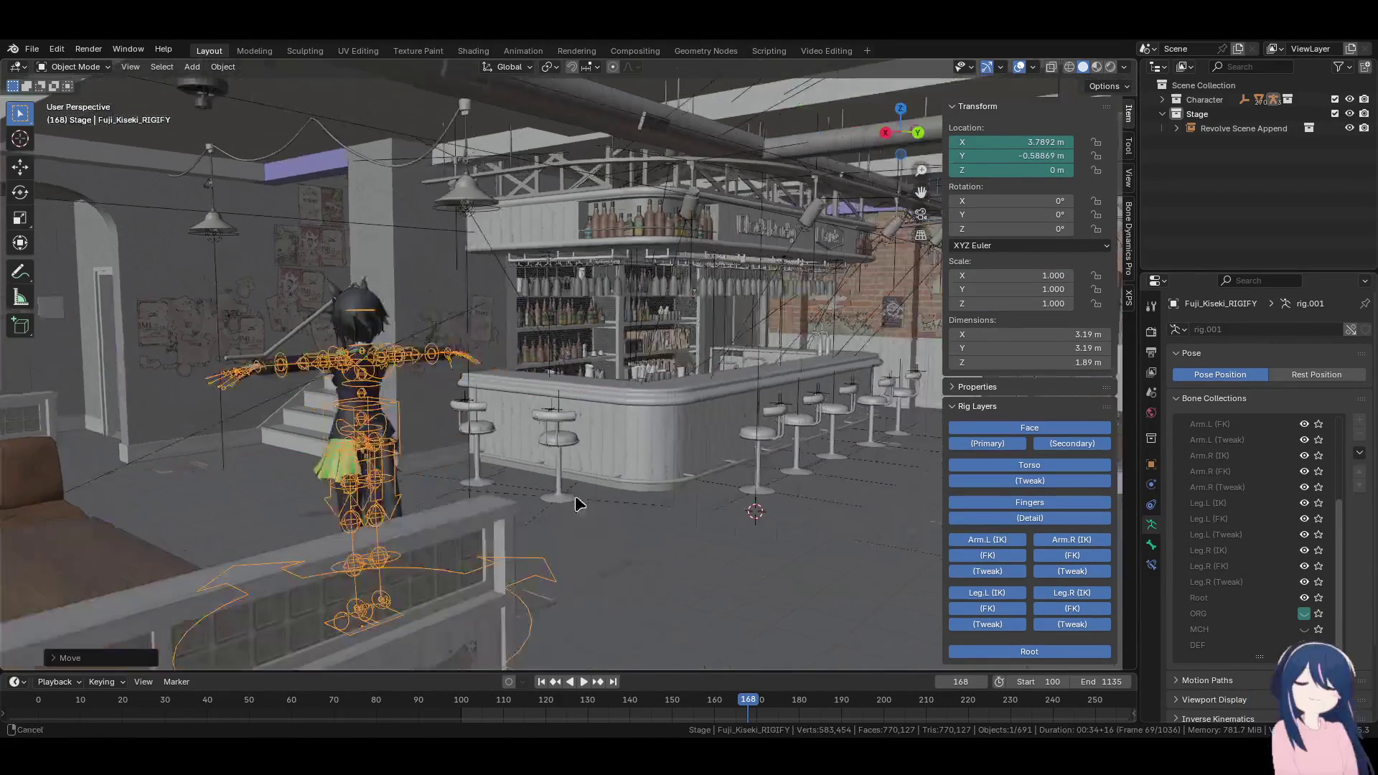
middle_click_drag(438, 493, 466, 481)
key("g")
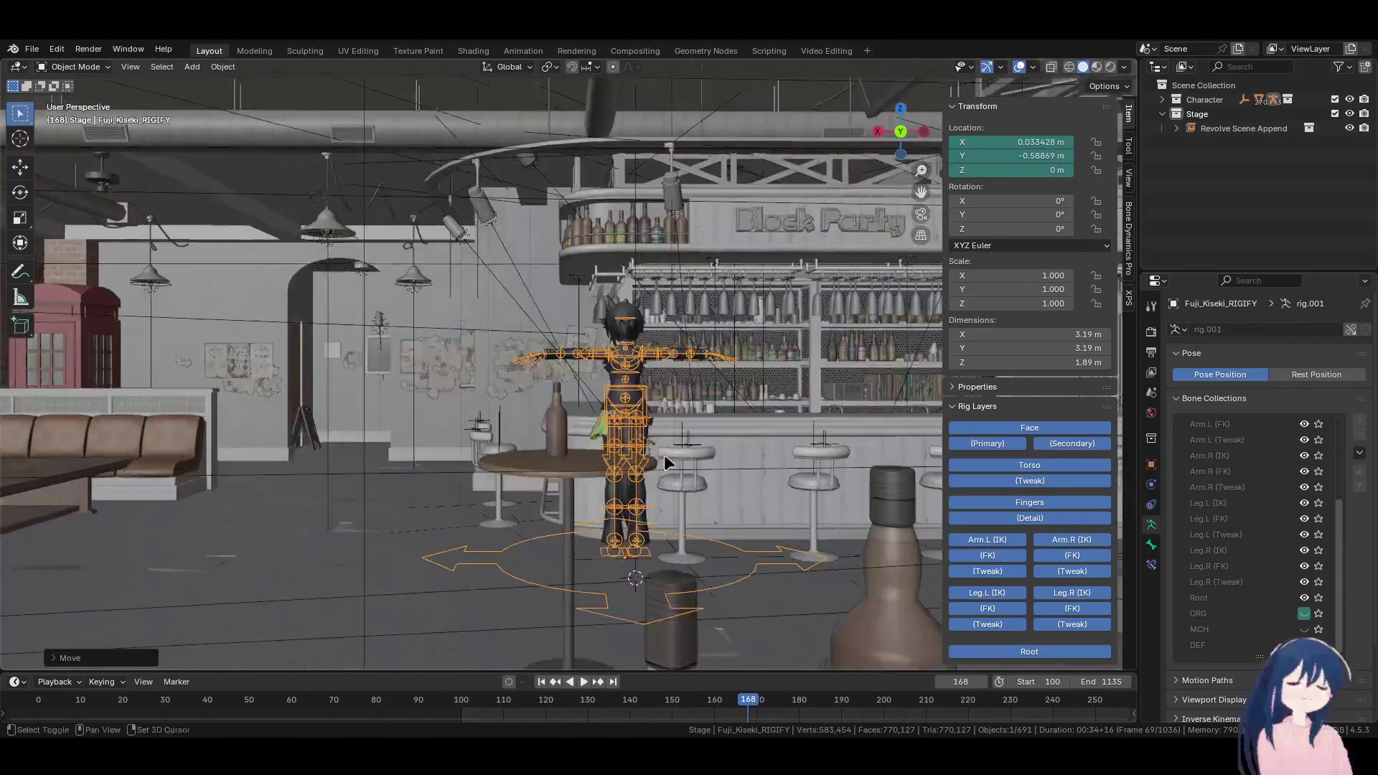
left_click(503, 451)
mouse_move(502, 451)
middle_mouse_down()
mouse_move(714, 477)
mouse_move(630, 461)
mouse_move(681, 423)
middle_mouse_up()
Scale the rig down to 0.824 and place it by the centre table
key("s")
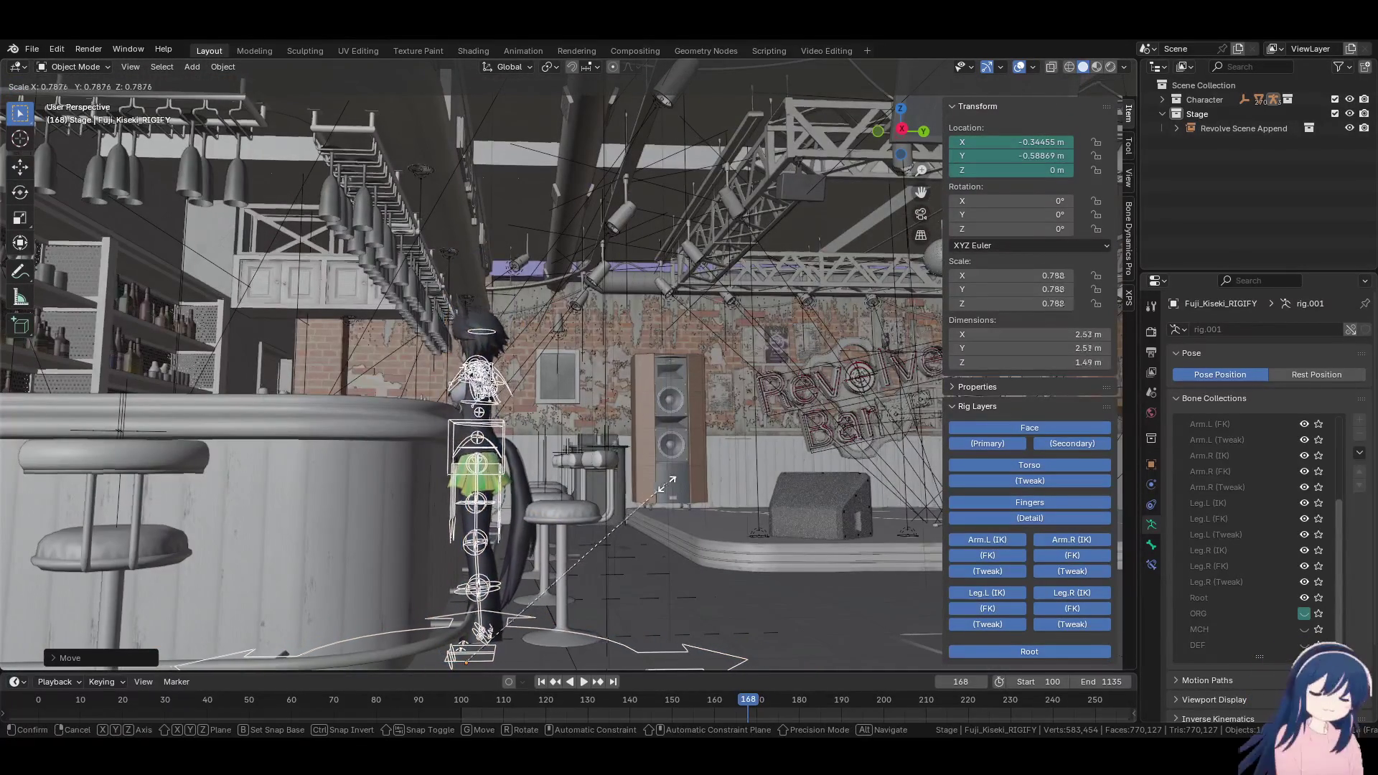
left_click(635, 483)
mouse_move(635, 482)
middle_mouse_down()
mouse_move(662, 473)
mouse_move(622, 489)
mouse_move(662, 470)
mouse_move(639, 470)
mouse_move(649, 511)
mouse_move(562, 500)
mouse_move(532, 471)
mouse_move(578, 460)
mouse_move(514, 514)
mouse_move(529, 467)
mouse_move(483, 505)
mouse_move(682, 465)
mouse_move(482, 453)
mouse_move(529, 443)
mouse_move(584, 493)
mouse_move(767, 497)
middle_mouse_up()
key("s")
left_click(646, 468)
key("g")
left_click(440, 476)
Try further rig positions around the bar, including an X-constrained move toward the back wall
key("g")
left_click(288, 488)
middle_click_drag(287, 489, 502, 475)
mouse_move(784, 118)
middle_mouse_down()
mouse_move(548, 376)
mouse_move(718, 402)
middle_mouse_up()
key("g")
left_click(267, 415)
middle_click_drag(267, 414, 467, 424)
key("g")
key("x")
left_click(422, 387)
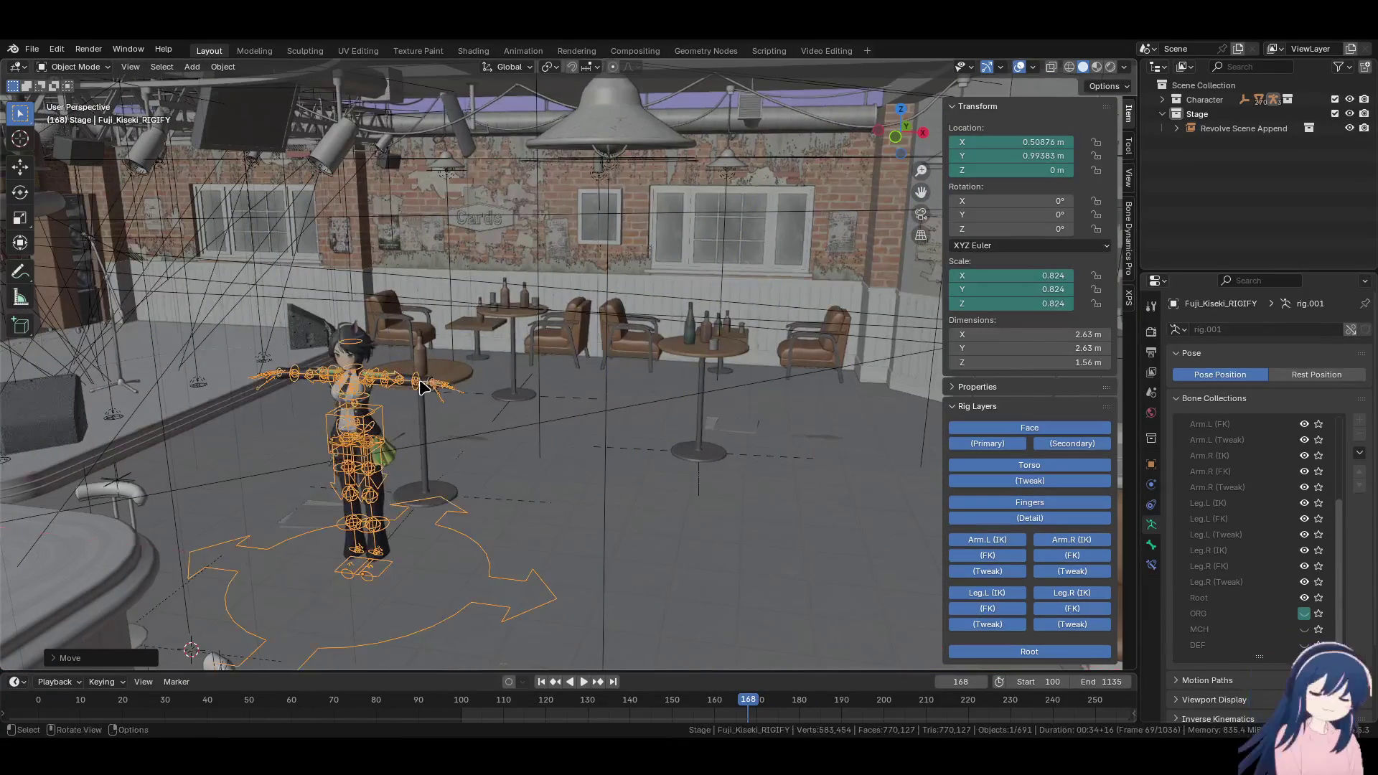
Clear the rig's location to the world origin and save Moonlight_Fuji_Kiseki.blend
key("alt+g")
mouse_move(538, 409)
middle_mouse_down()
mouse_move(631, 400)
mouse_move(612, 400)
middle_mouse_up()
key("ctrl+s")
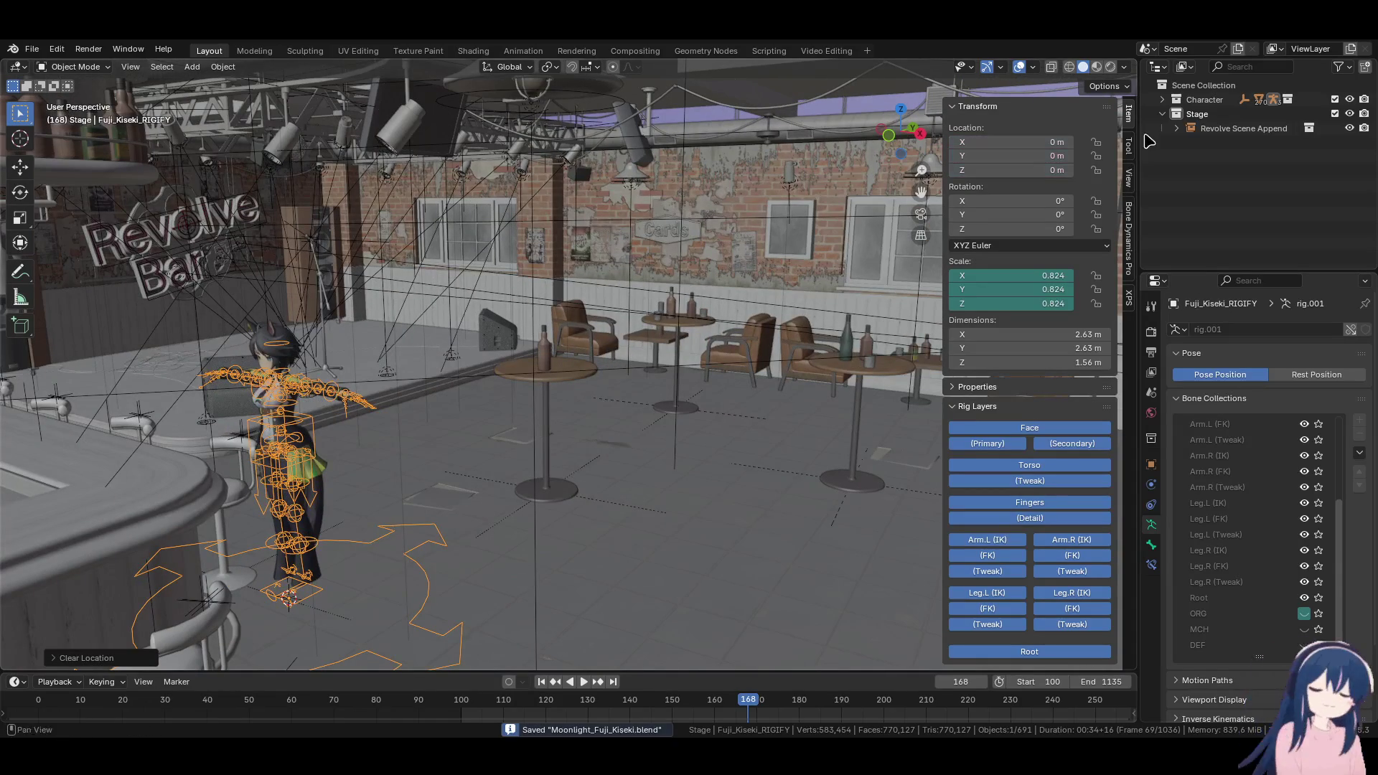
left_click(1186, 48)
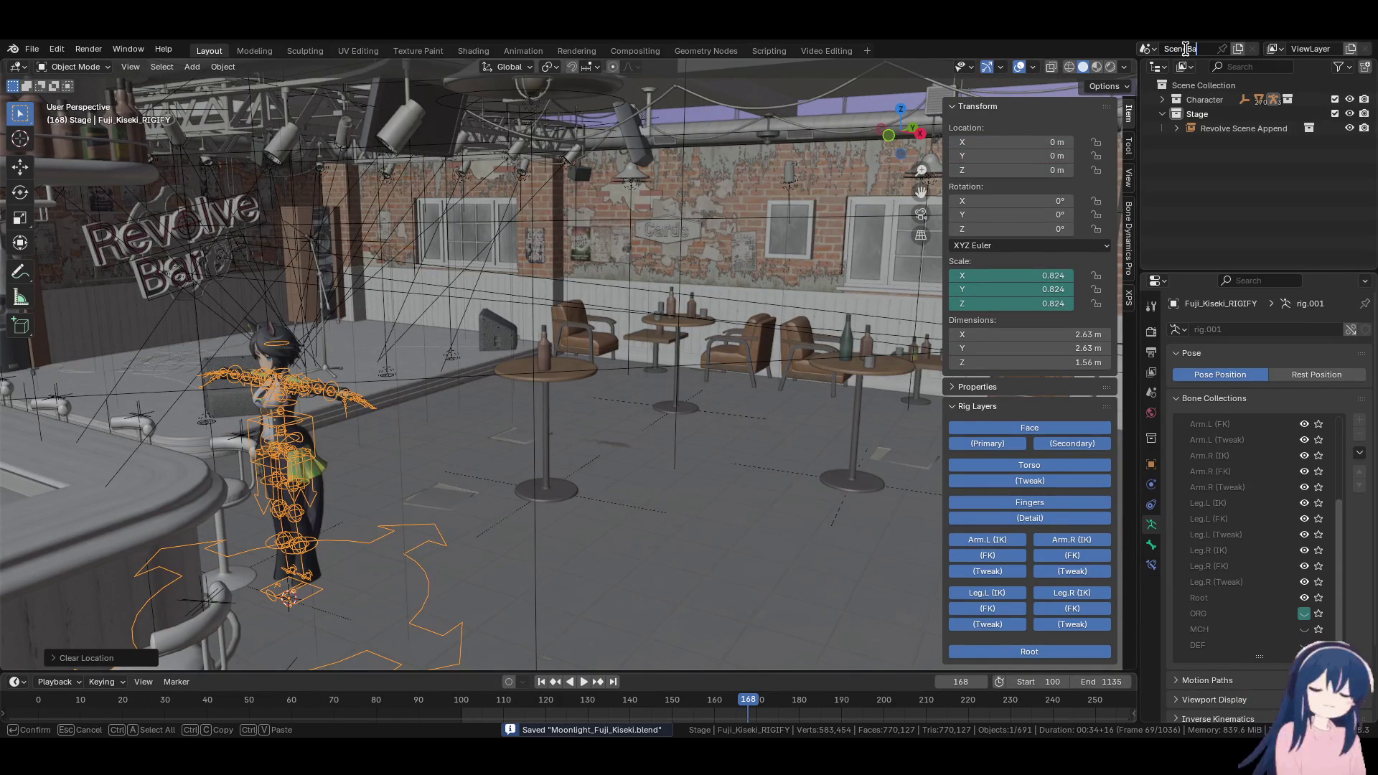
Rename the scene to SceneBar and play the old reference clip in Video Editing
type("r")
key("Return")
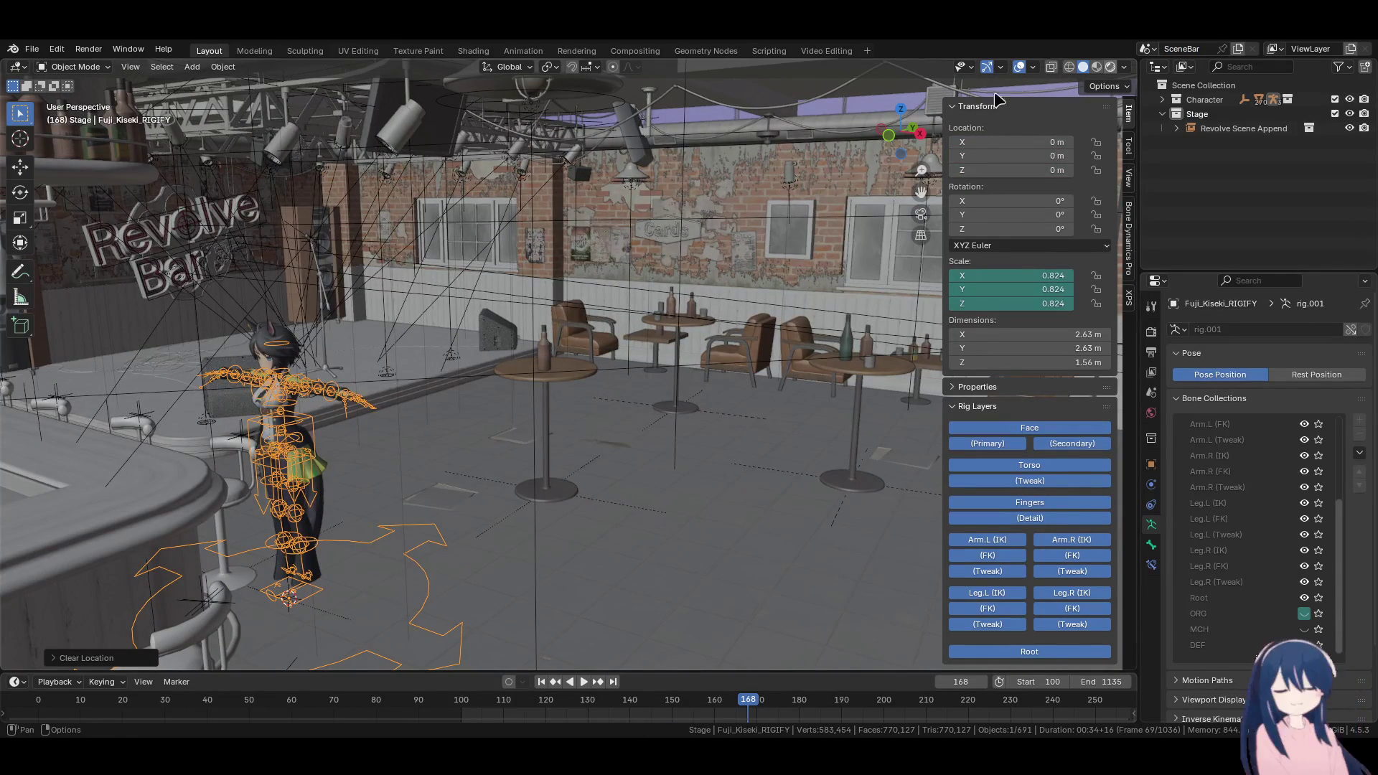
left_click(833, 51)
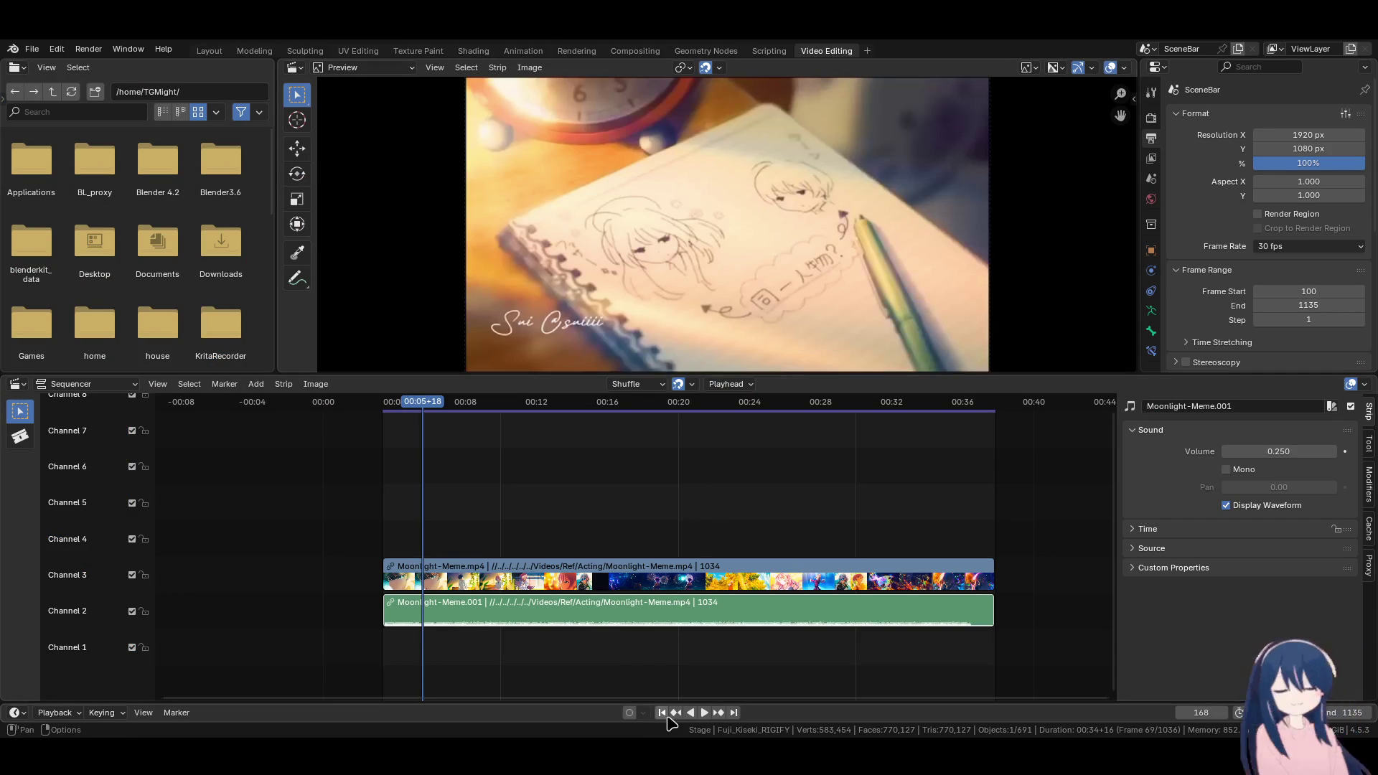
left_click(661, 713)
left_click(690, 713)
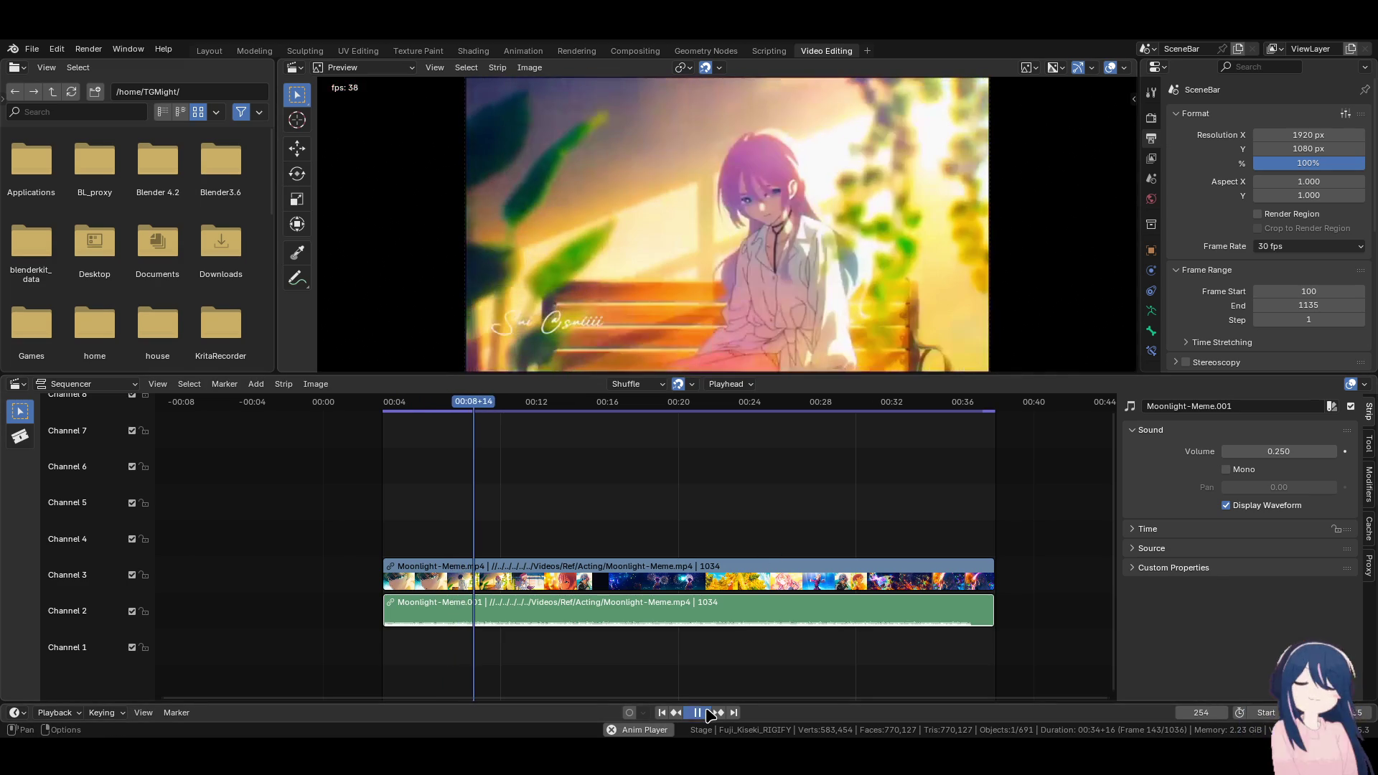
left_click(703, 713)
left_click(707, 713)
left_click(708, 713)
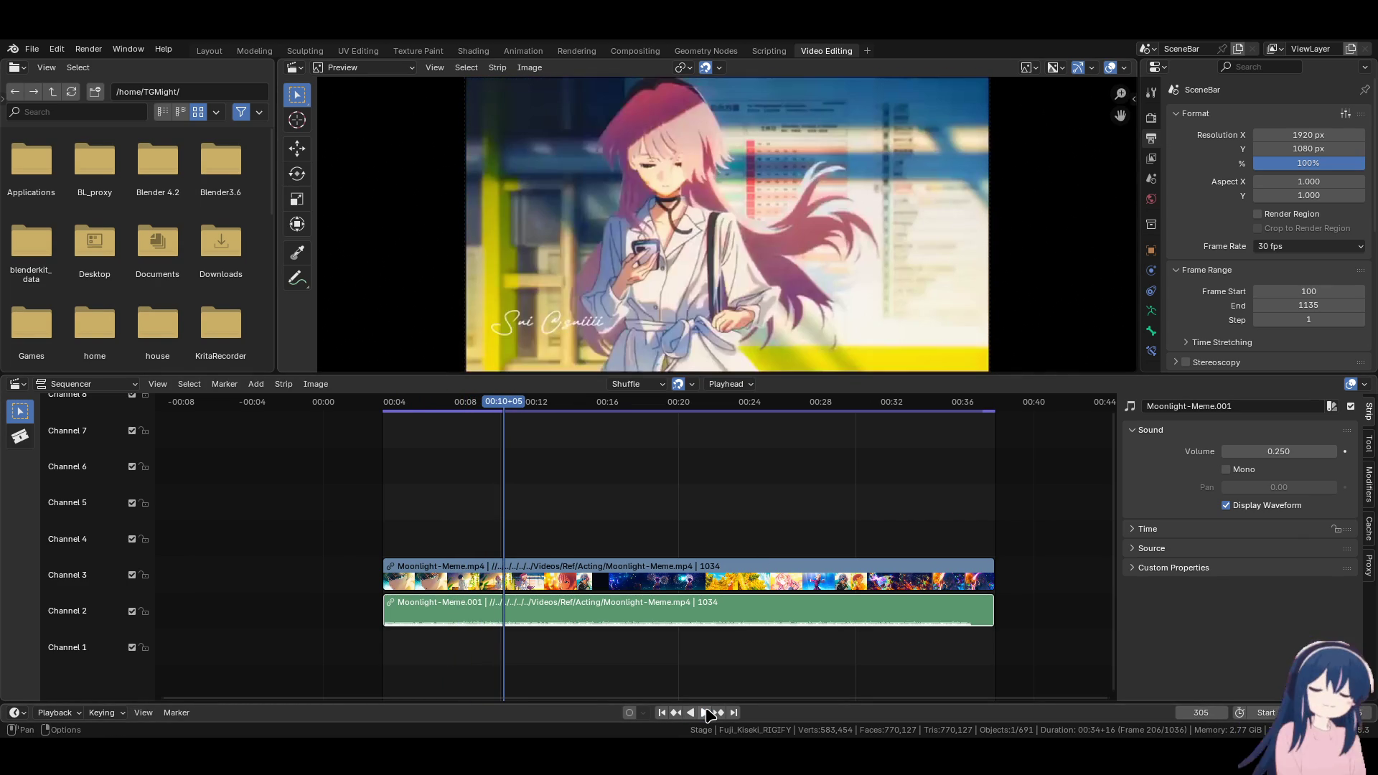
Delete the Moonlight-Meme video and sound strips from the sequencer
left_click(383, 402)
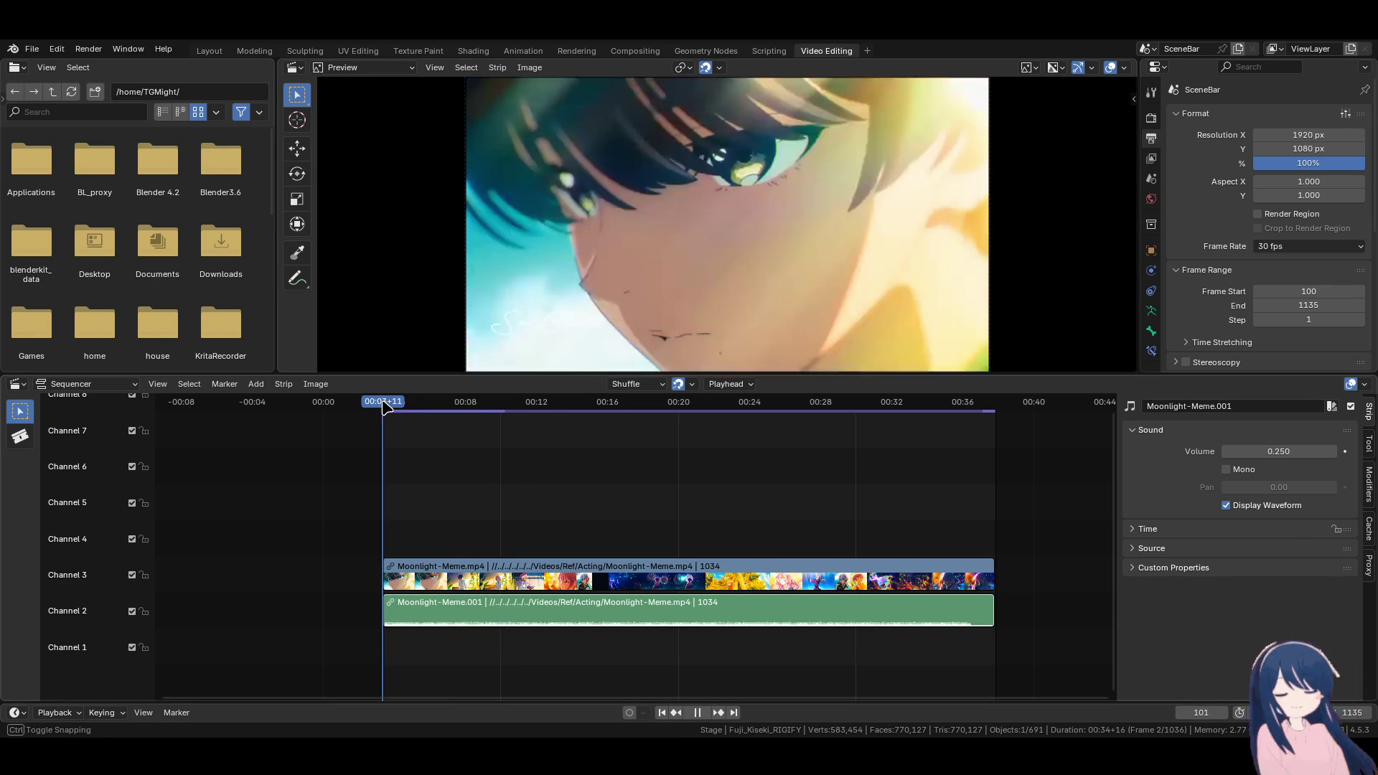
left_click(583, 583)
key("Delete")
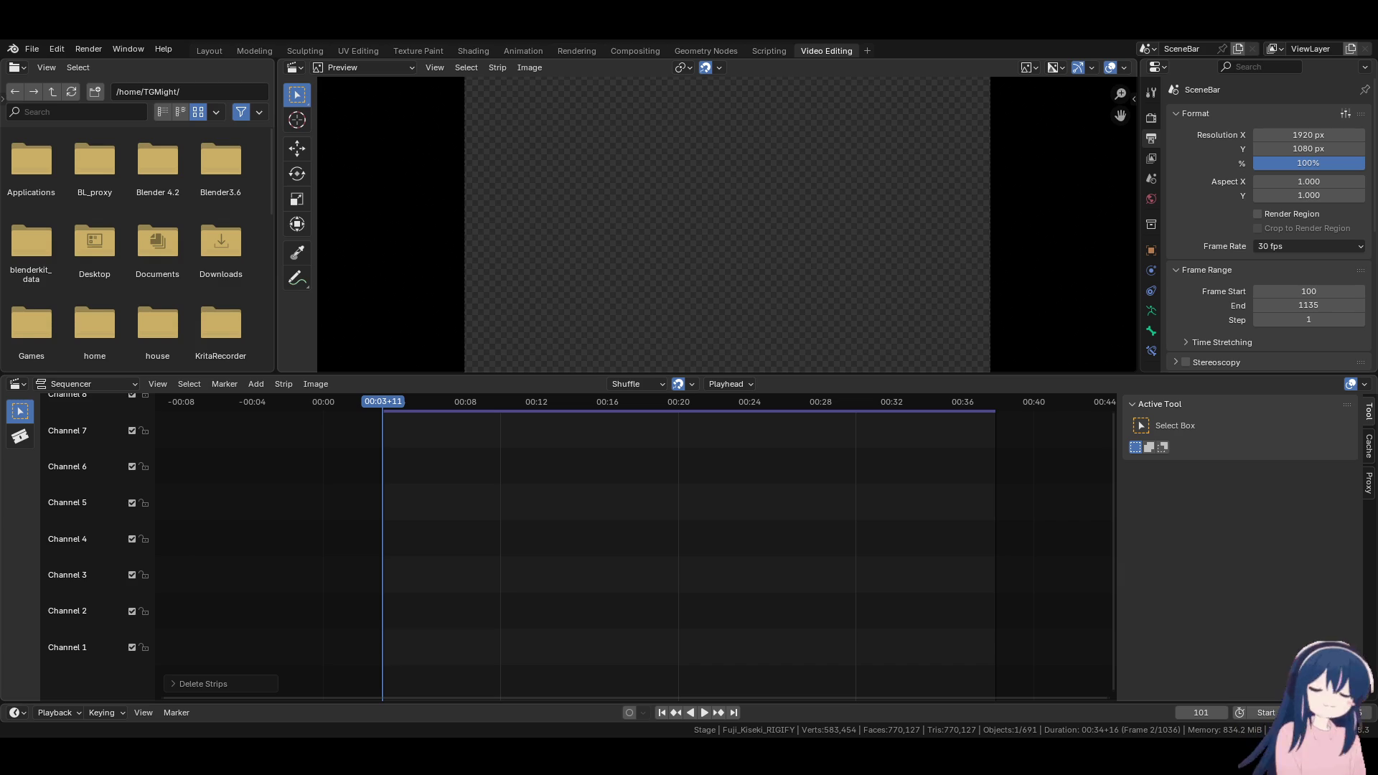
Add Moonlight_Short.mp4 strips on channels 2 and 1 and set the frame rate to 24 fps
left_click_drag(1359, 449, 402, 622)
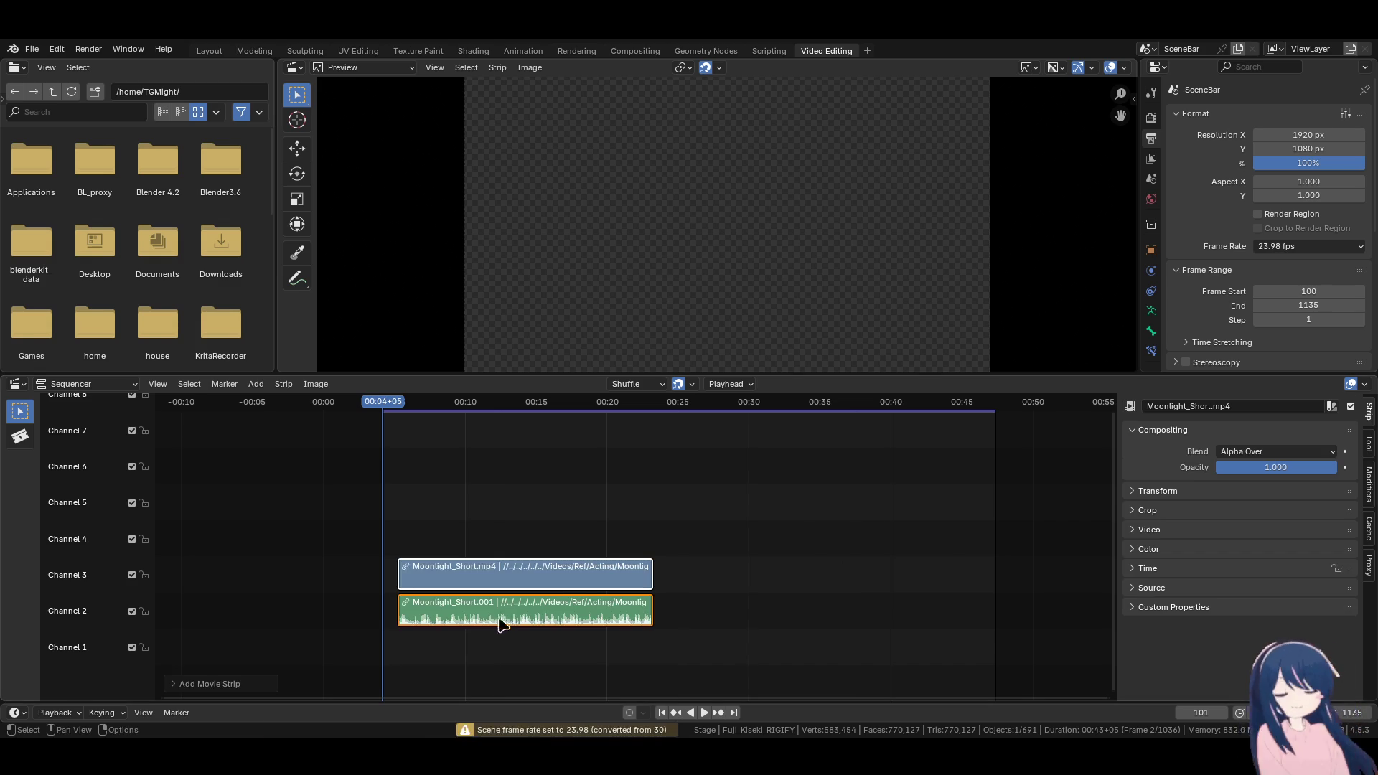
left_click_drag(493, 631, 489, 646)
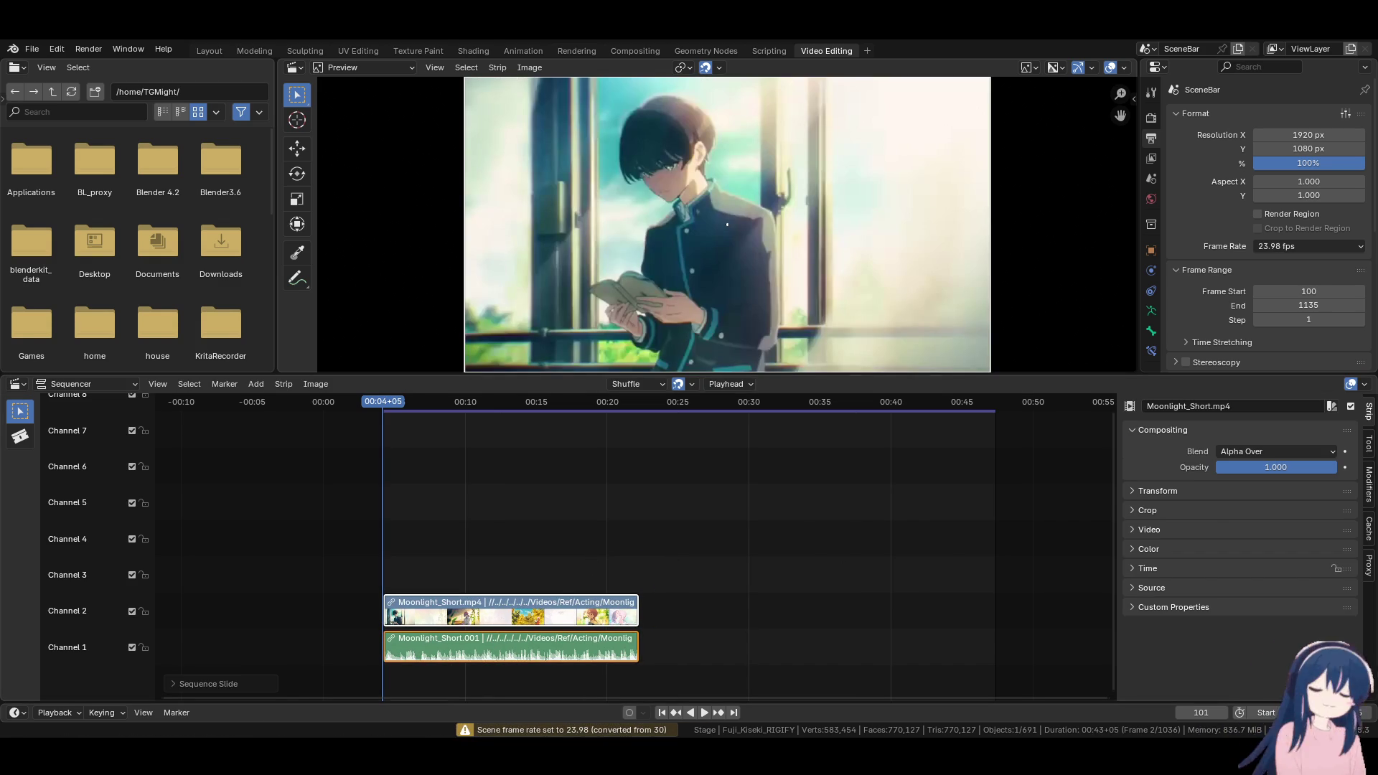
left_click(1282, 248)
left_click(1288, 320)
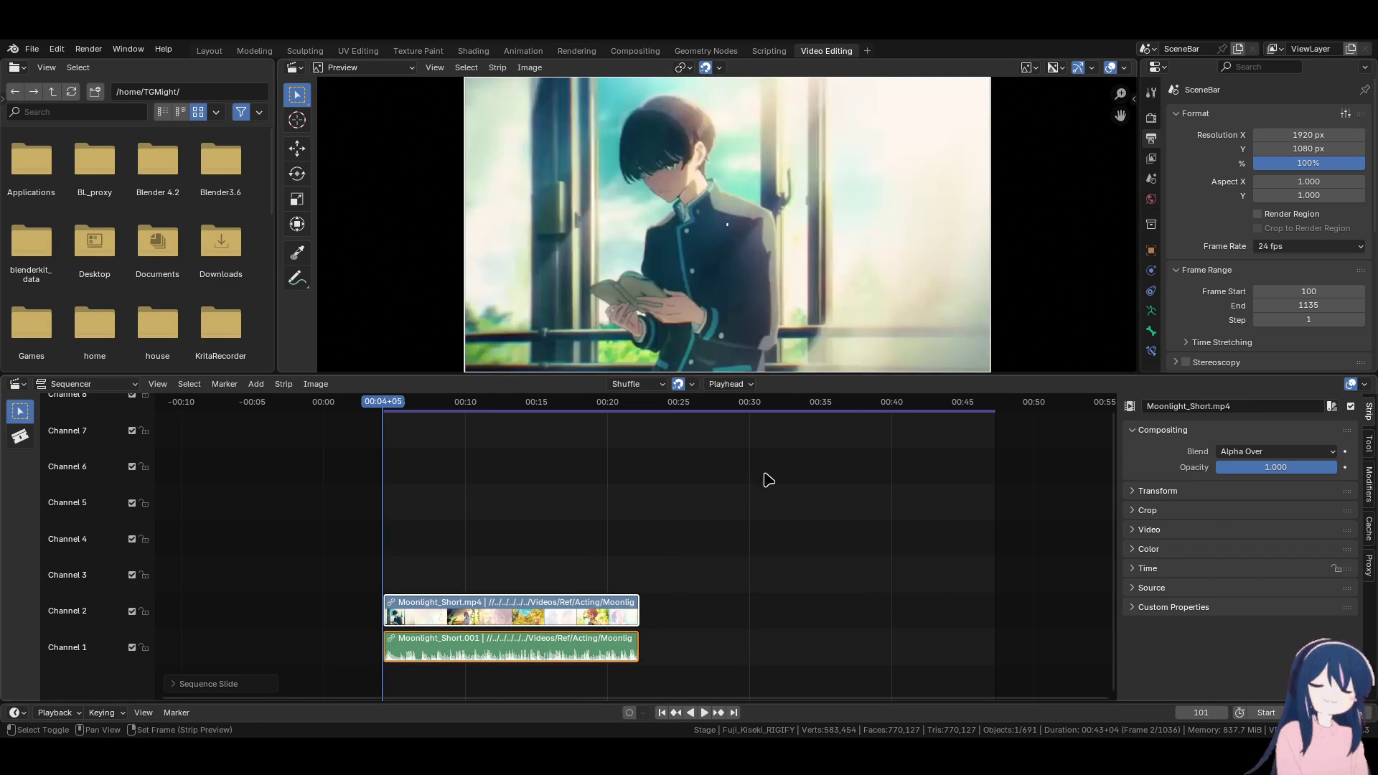
key("space")
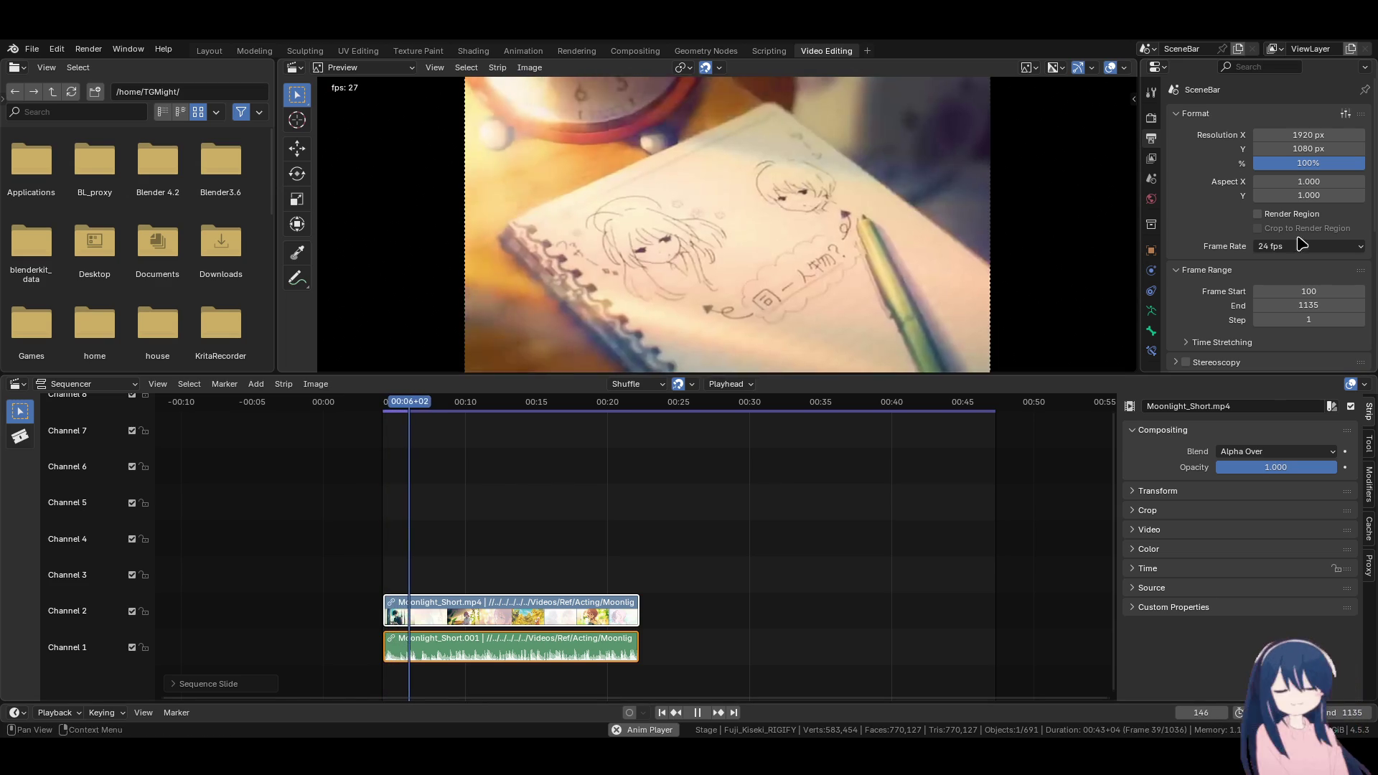
Try the clip at 30 fps, replaying it from the start
left_click(1306, 246)
left_click(1305, 364)
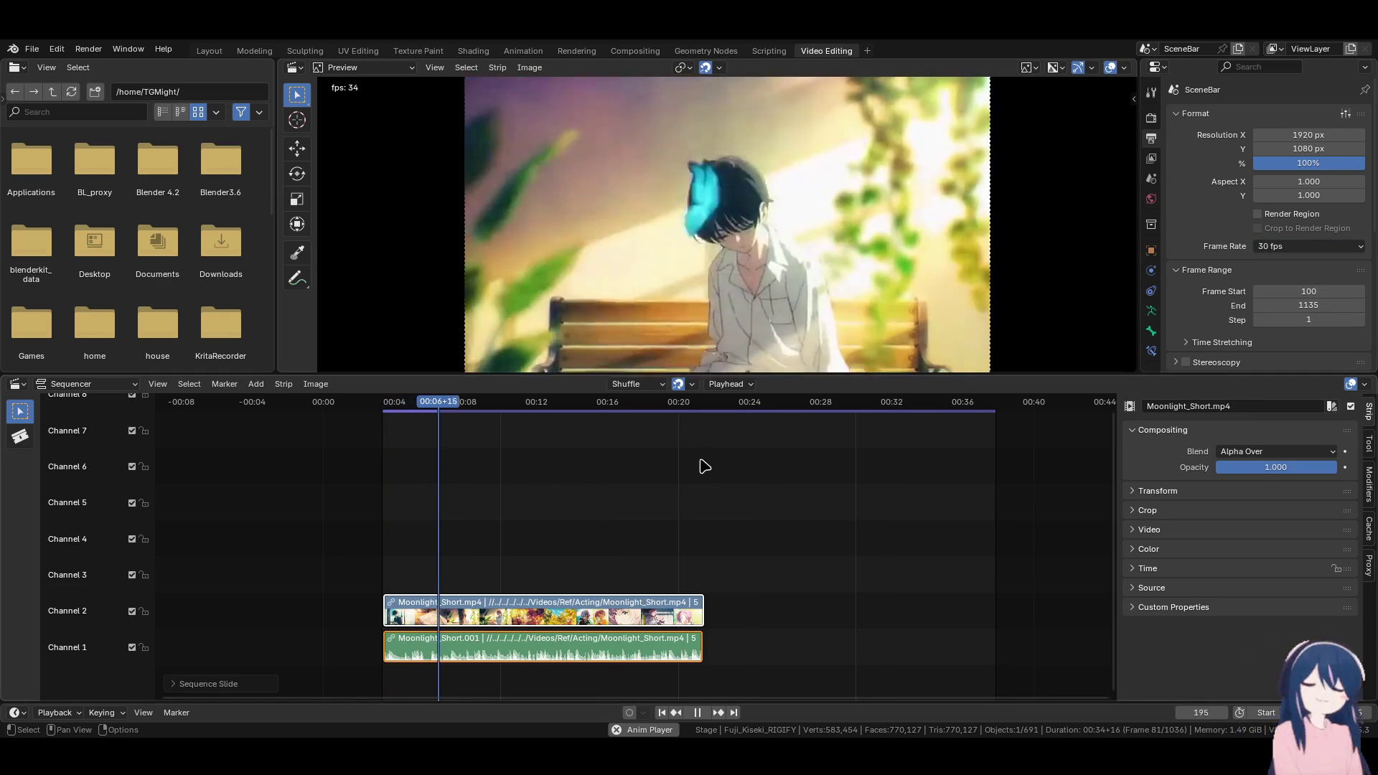
left_click(661, 713)
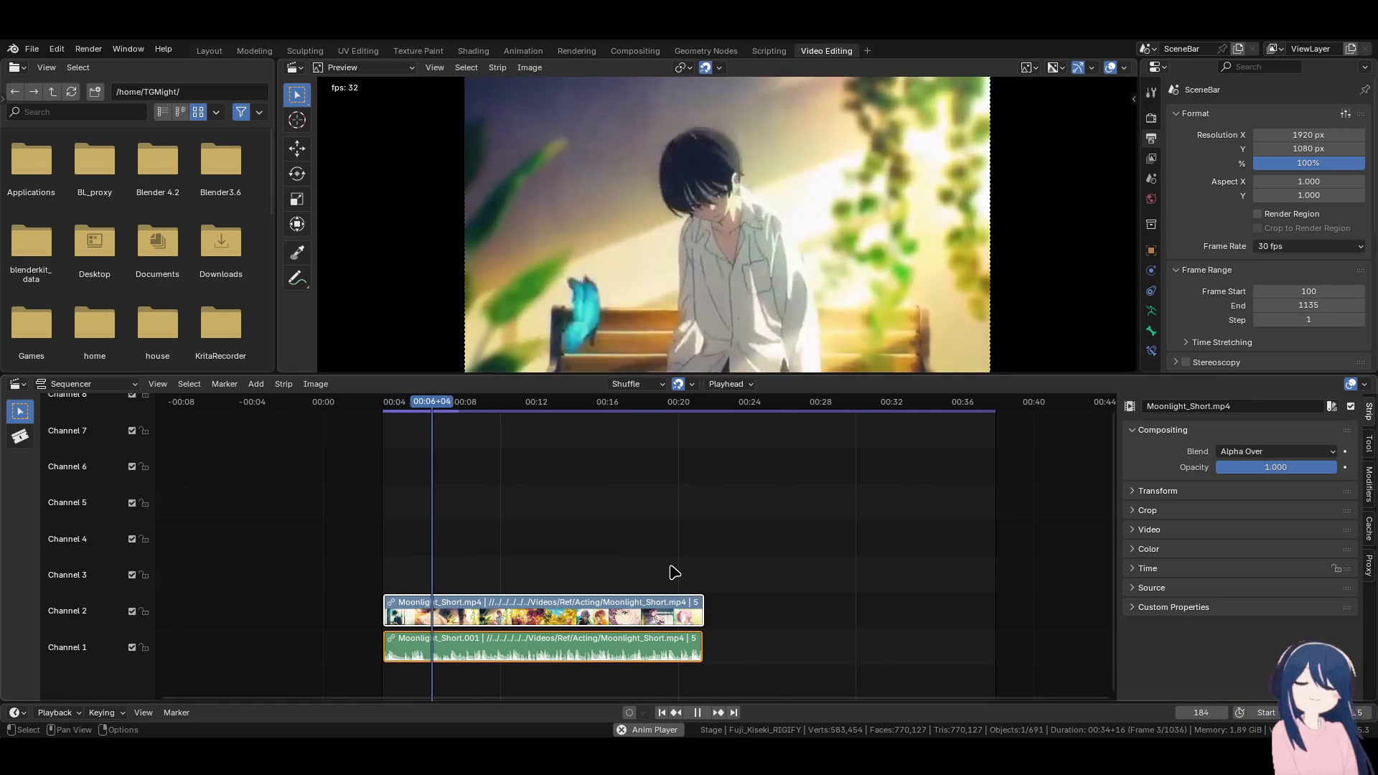
left_click(662, 712)
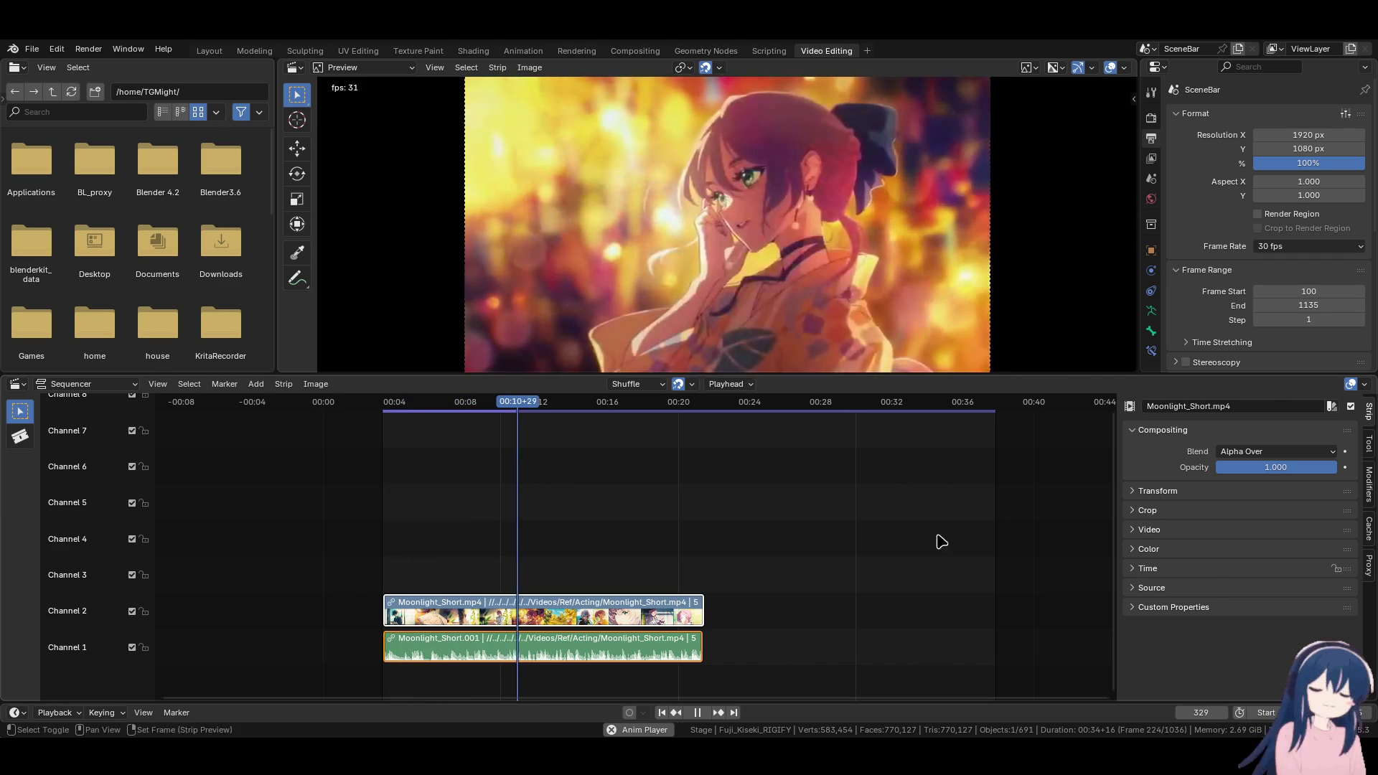
key("space")
Set the frame rate back to 24 fps, play the clip, and return to the Layout workspace
left_click(1282, 247)
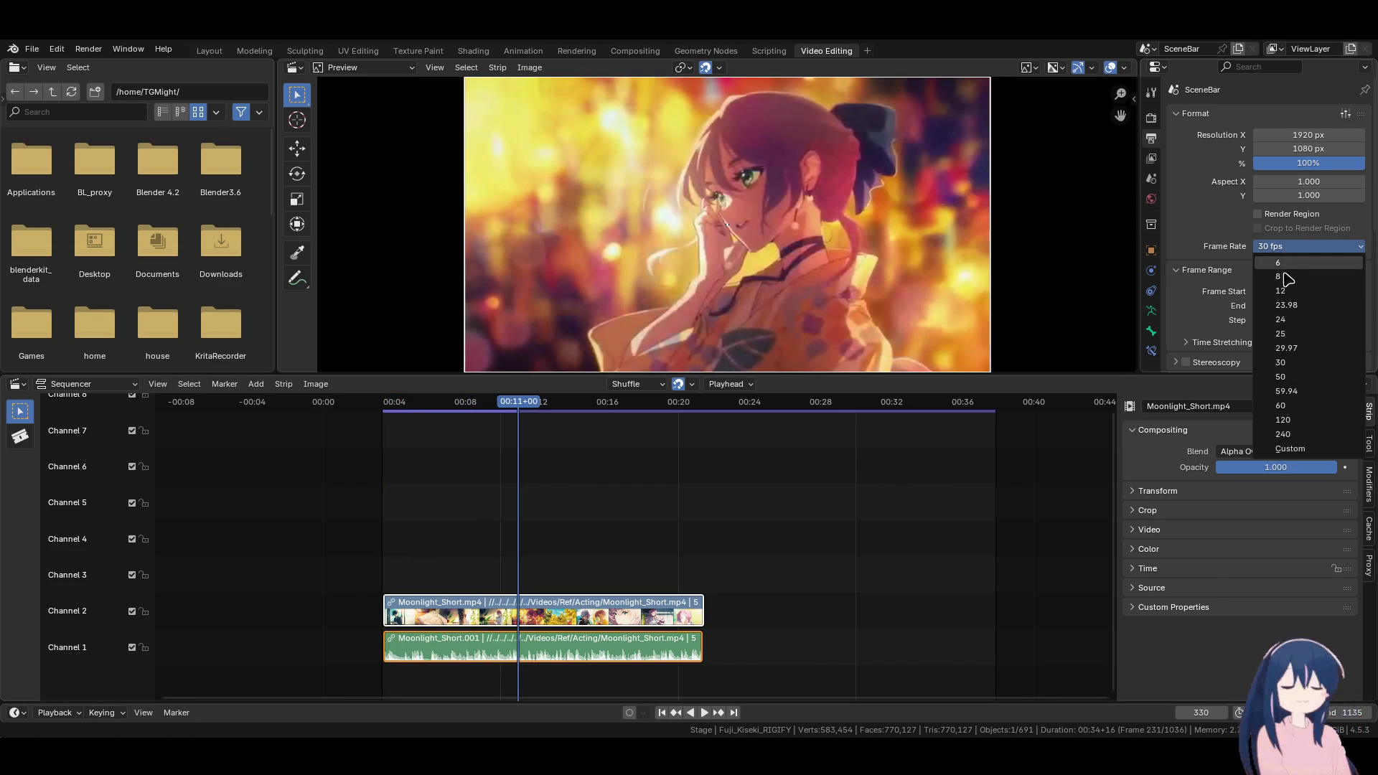
left_click(1281, 319)
key("space")
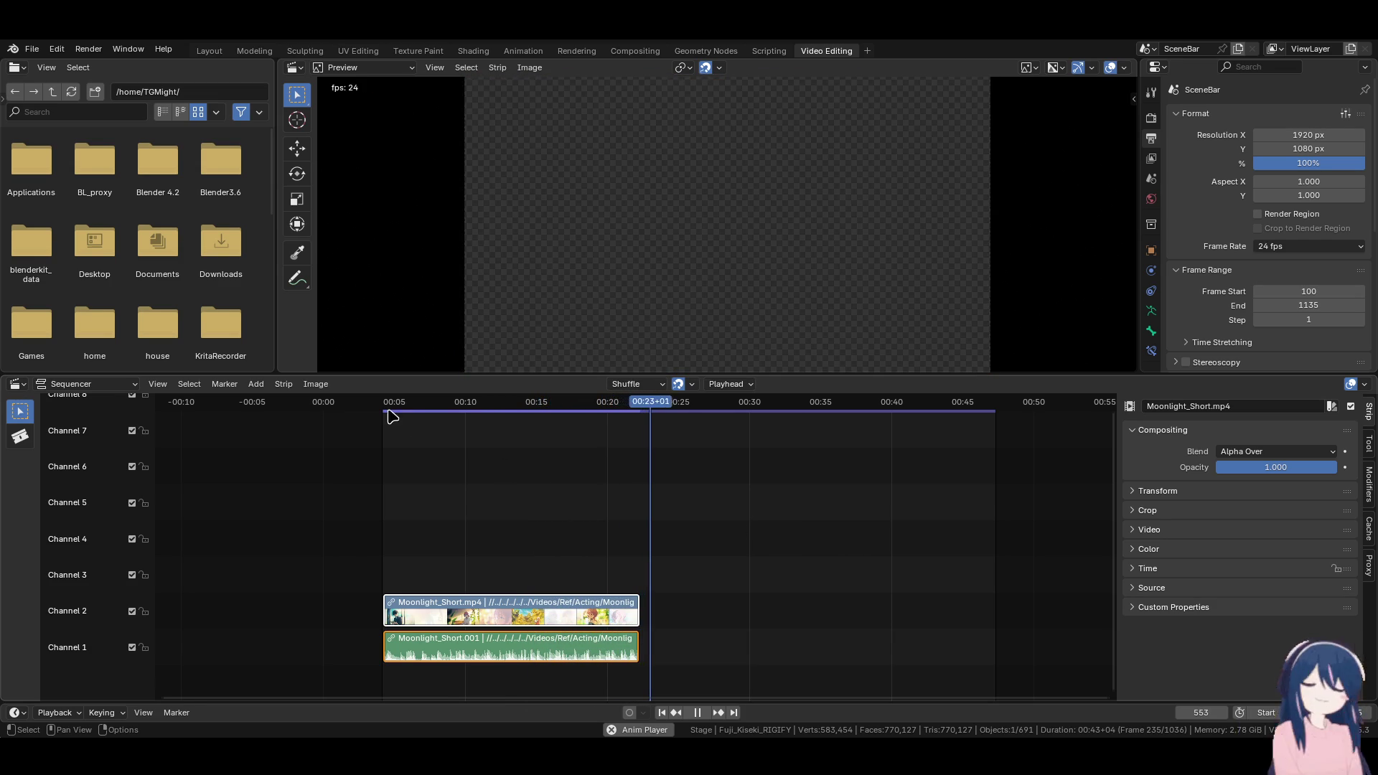
left_click(392, 415)
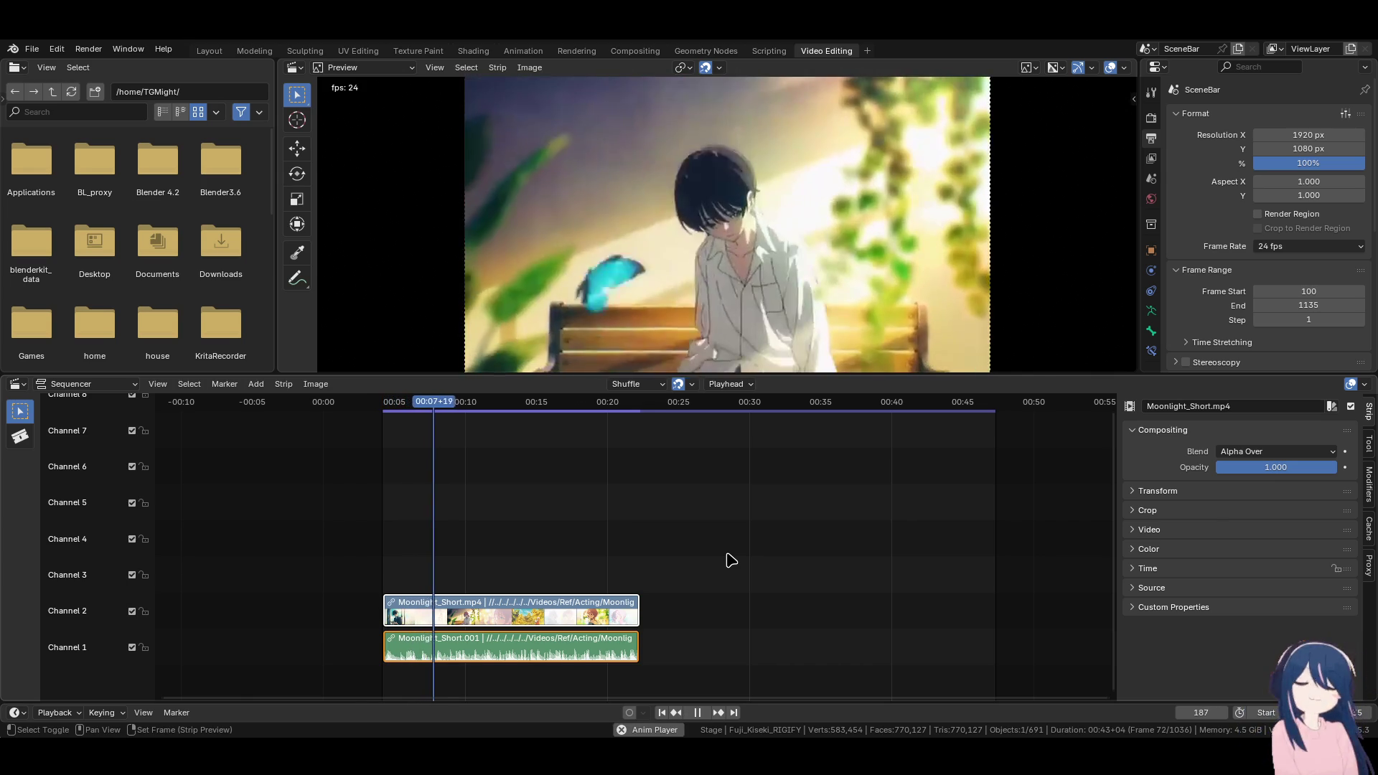
key("space")
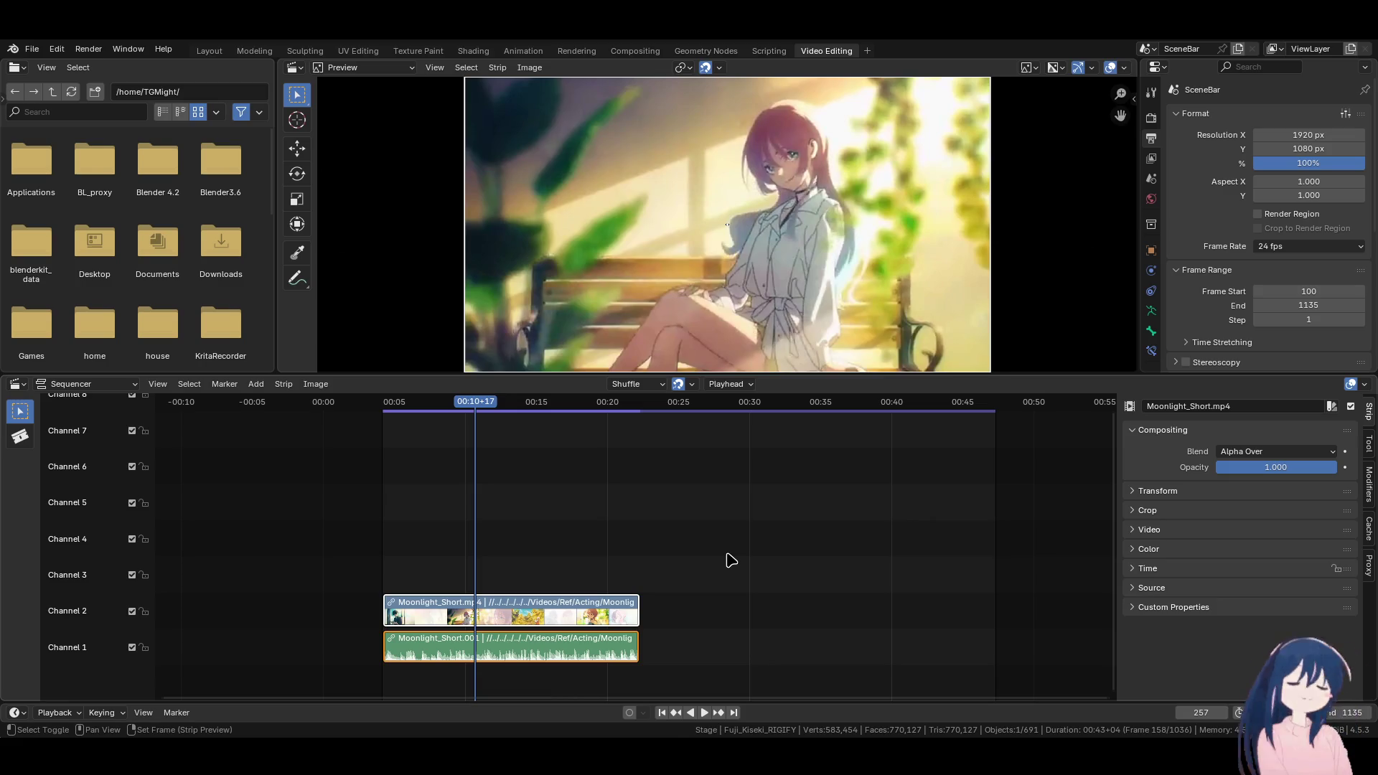
key("space")
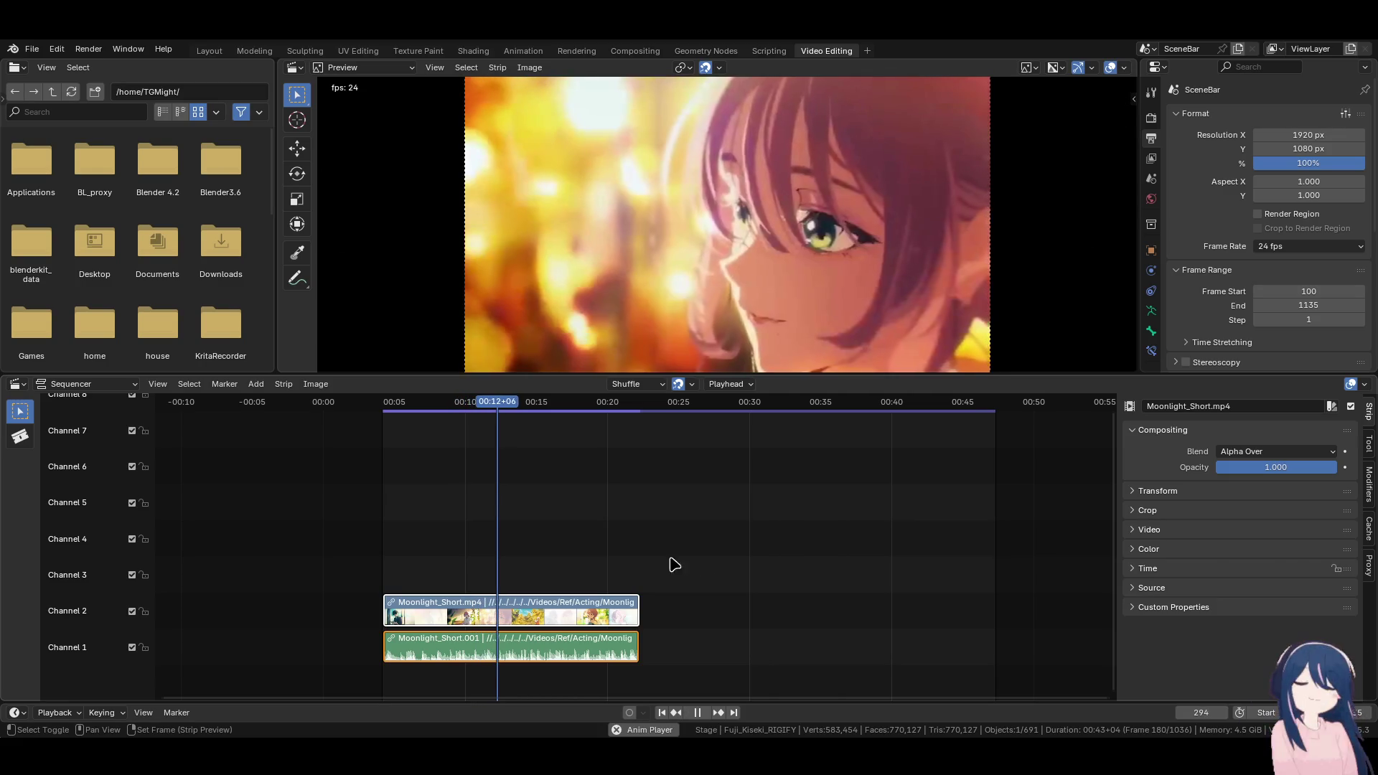
key("space")
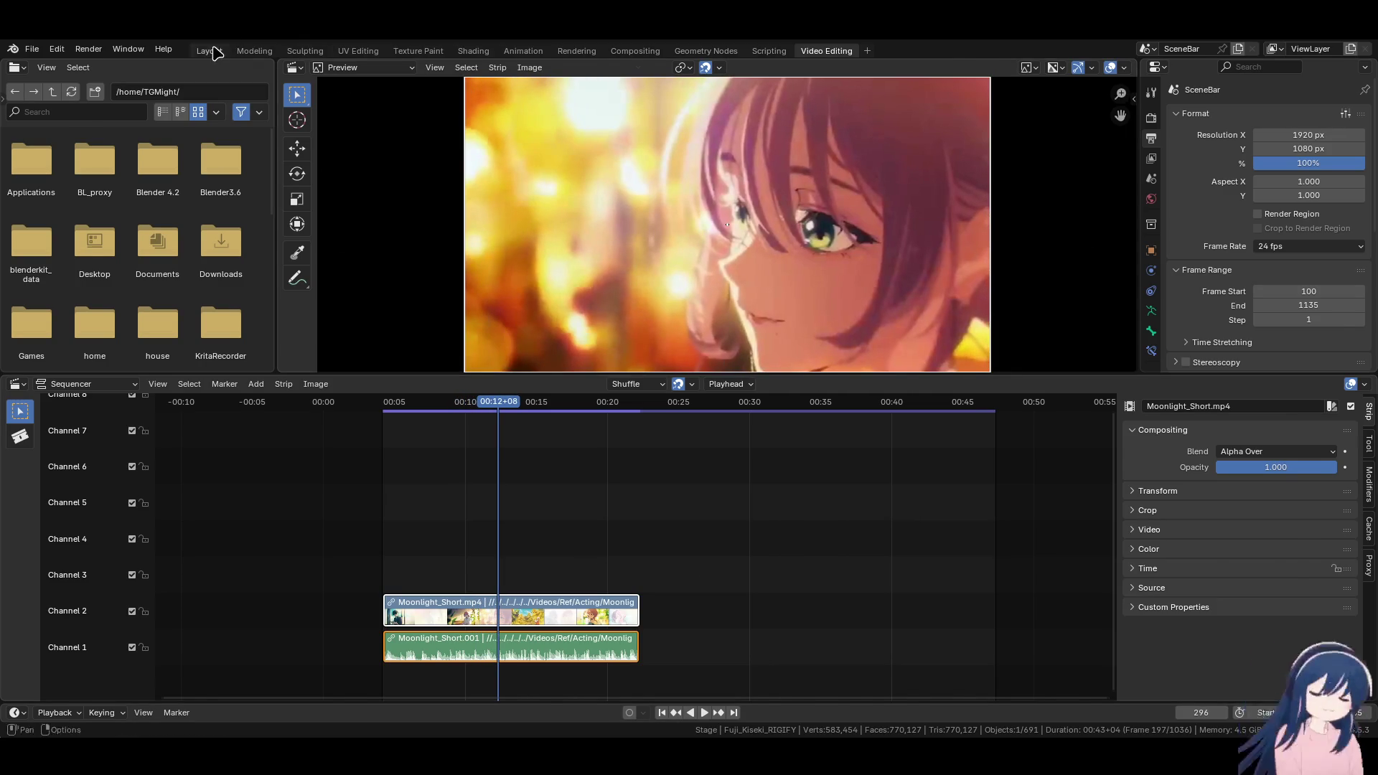
left_click(210, 51)
left_click(1240, 49)
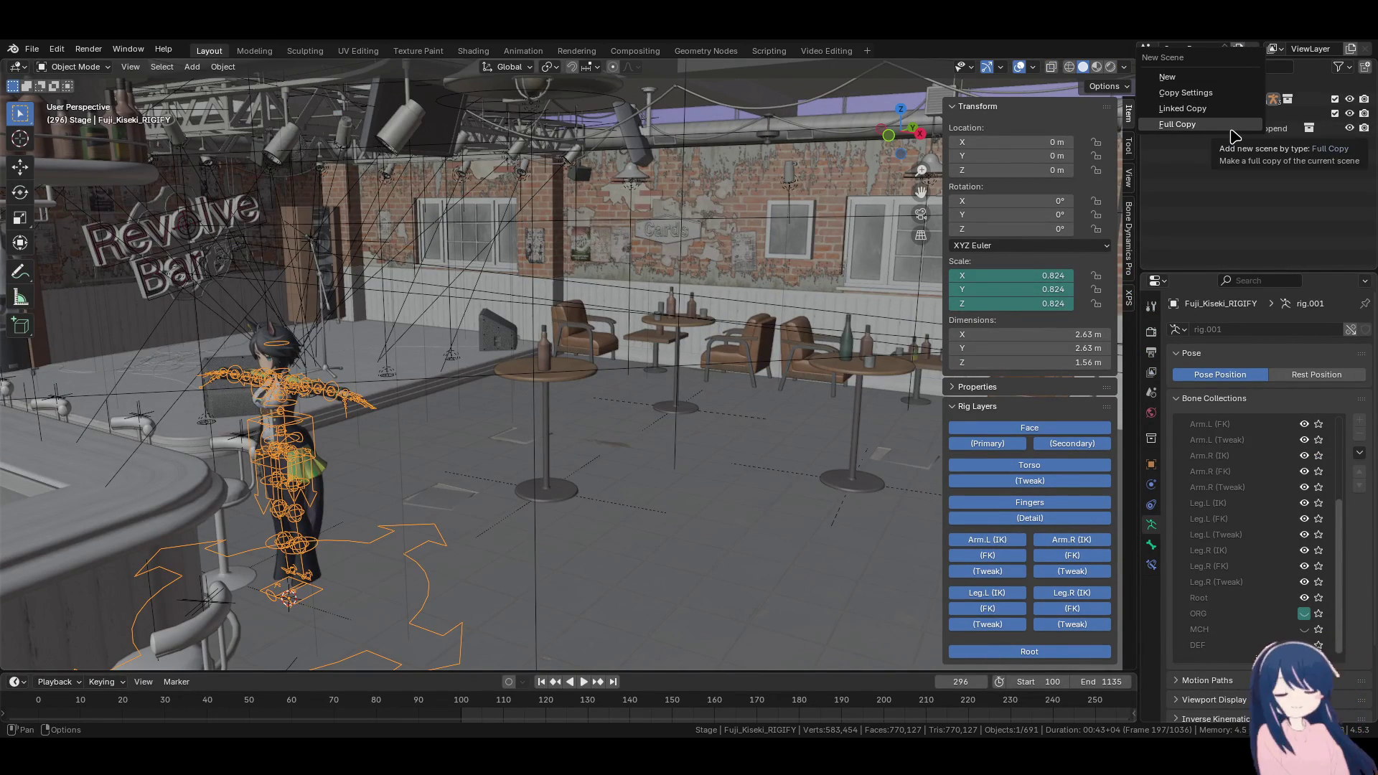
Make a full copy of the scene, inspect its Stage.001 collection, then undo back to SceneBar
left_click(1231, 129)
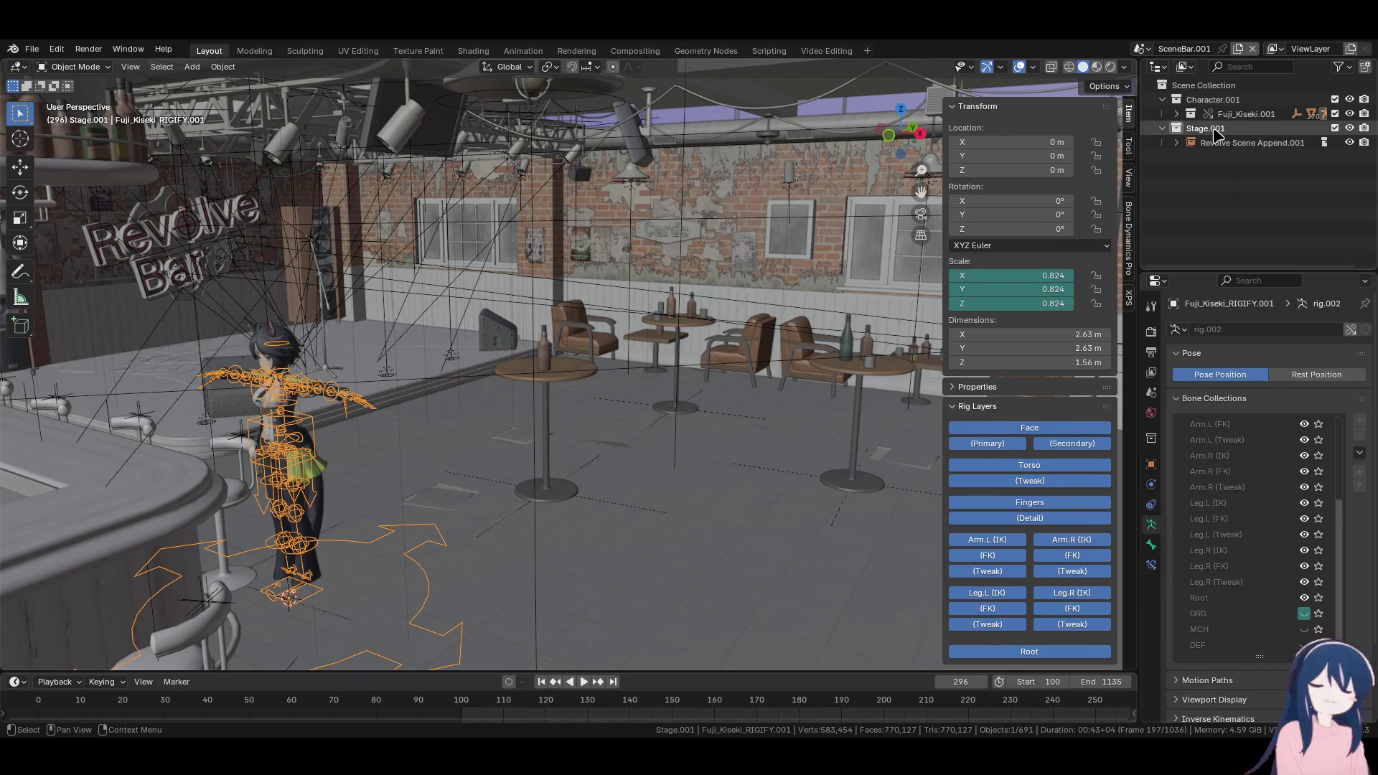
left_click(1206, 129)
right_click(1214, 130)
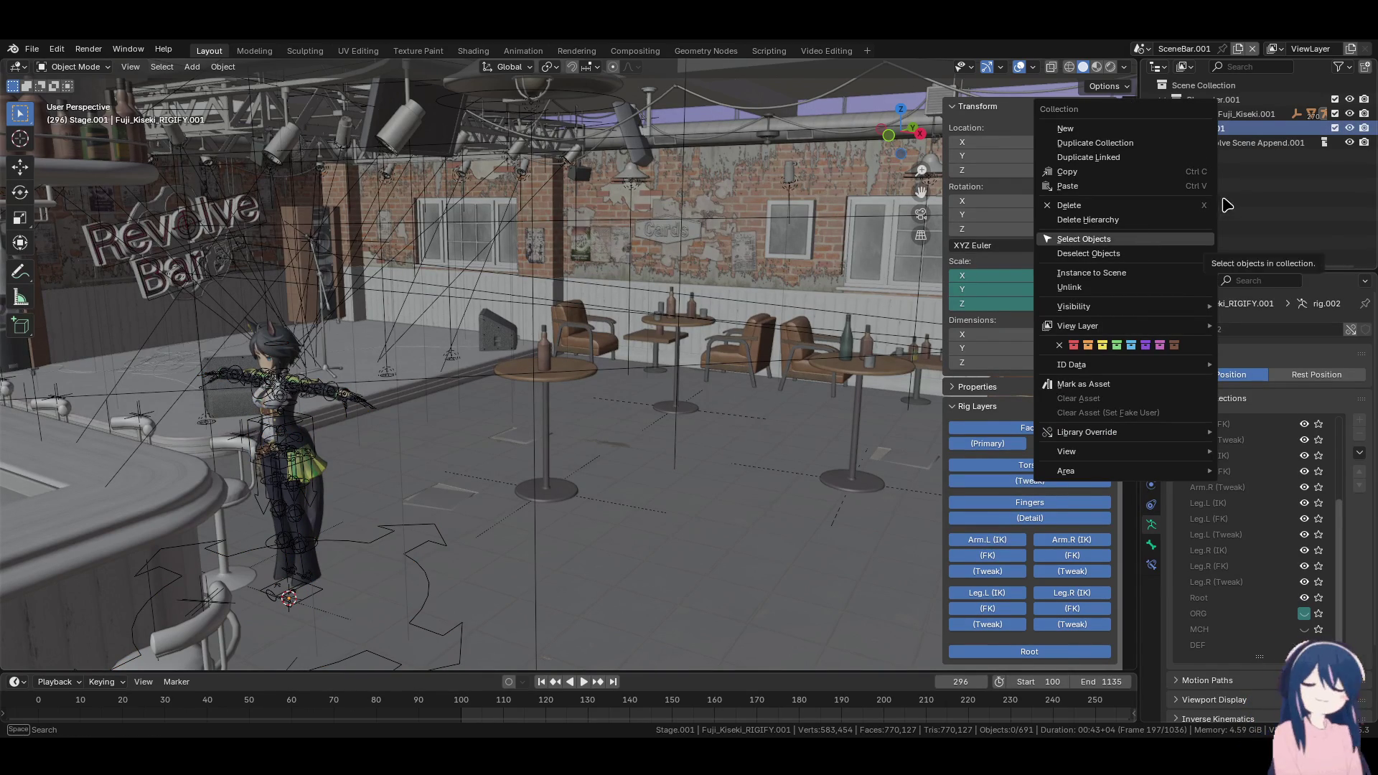
right_click(1207, 131)
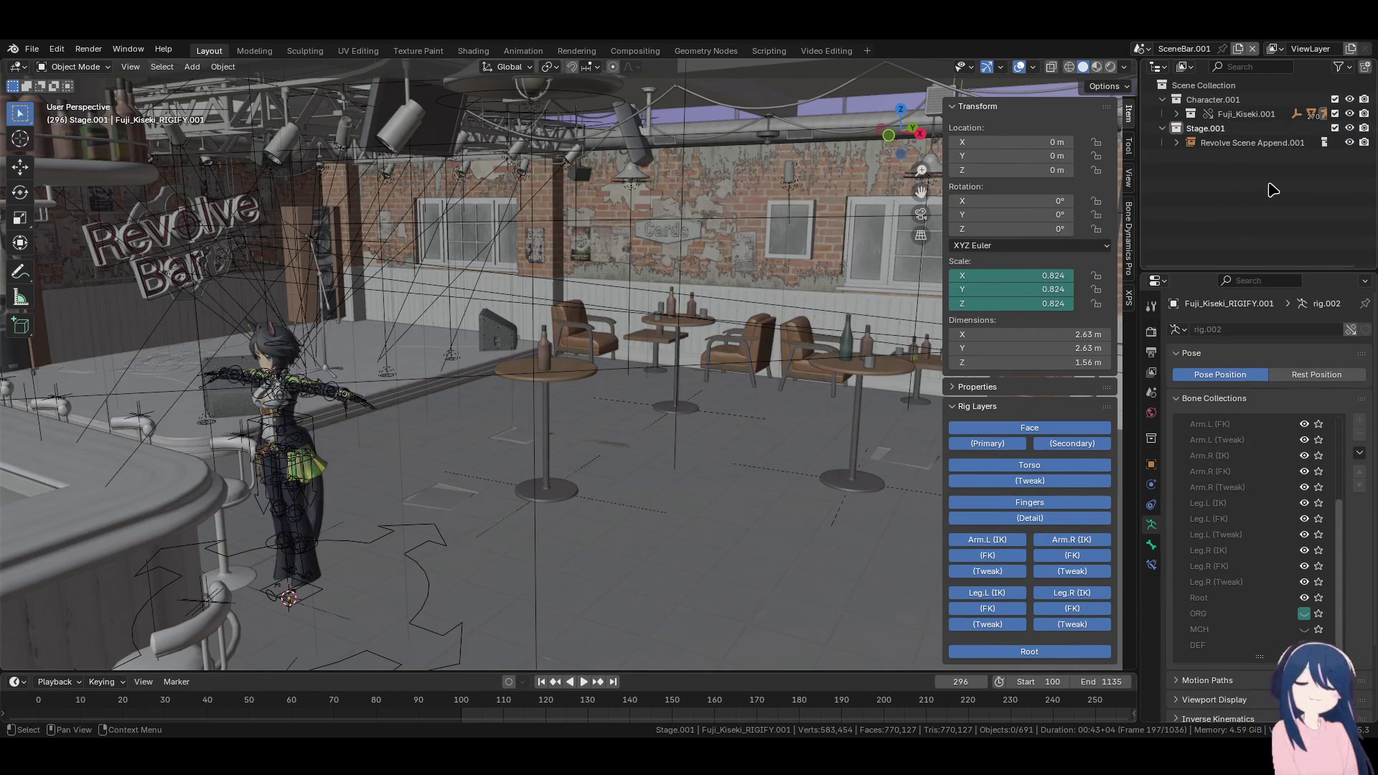
left_click(1239, 48)
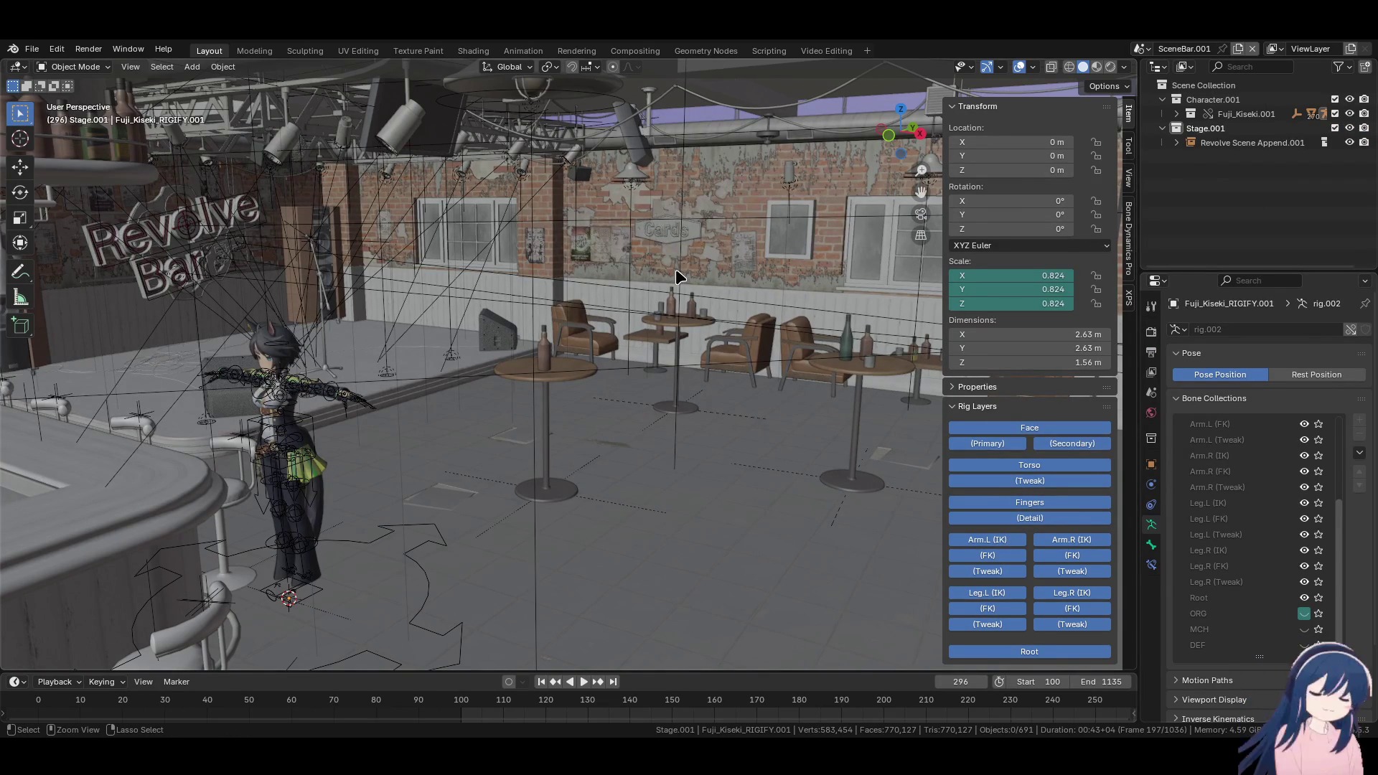
key("ctrl+z")
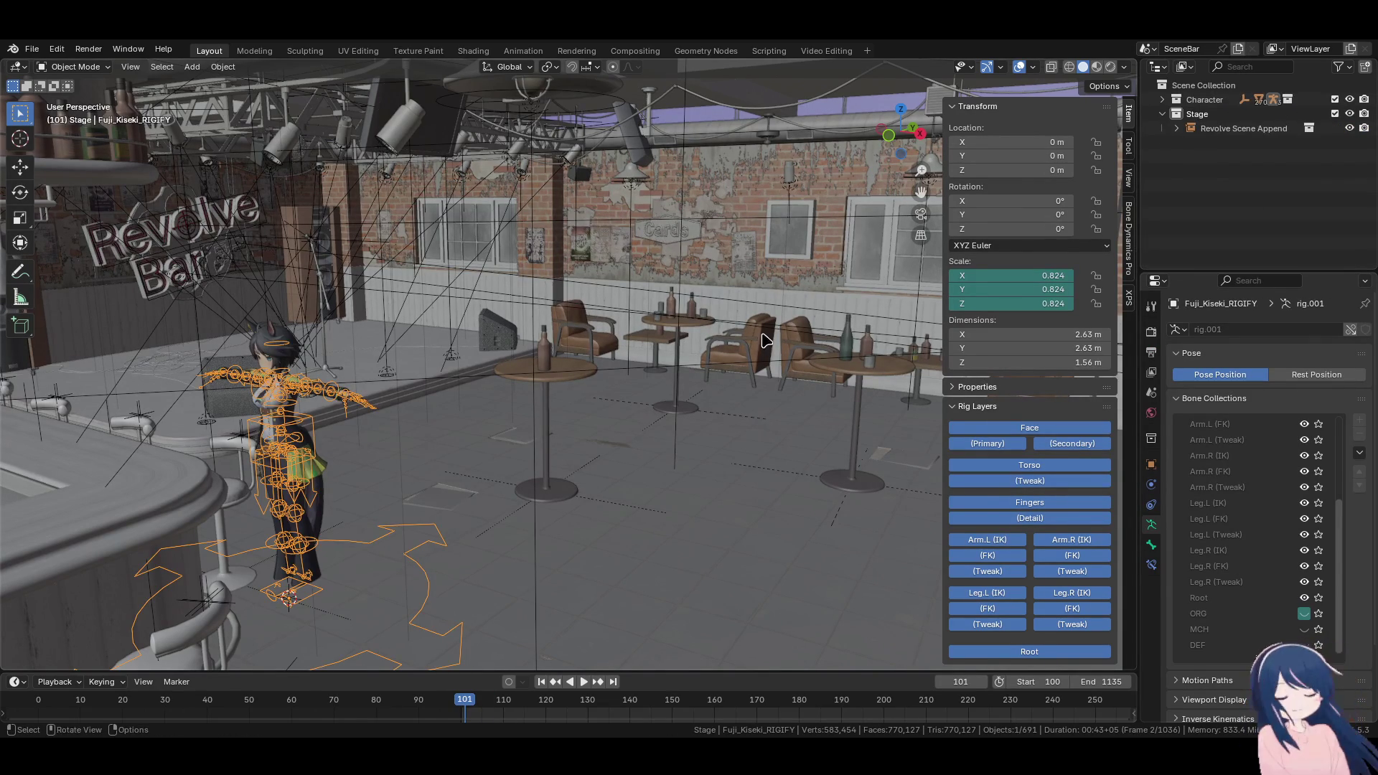
key("ctrl+shift+z")
key("ctrl+shift+z")
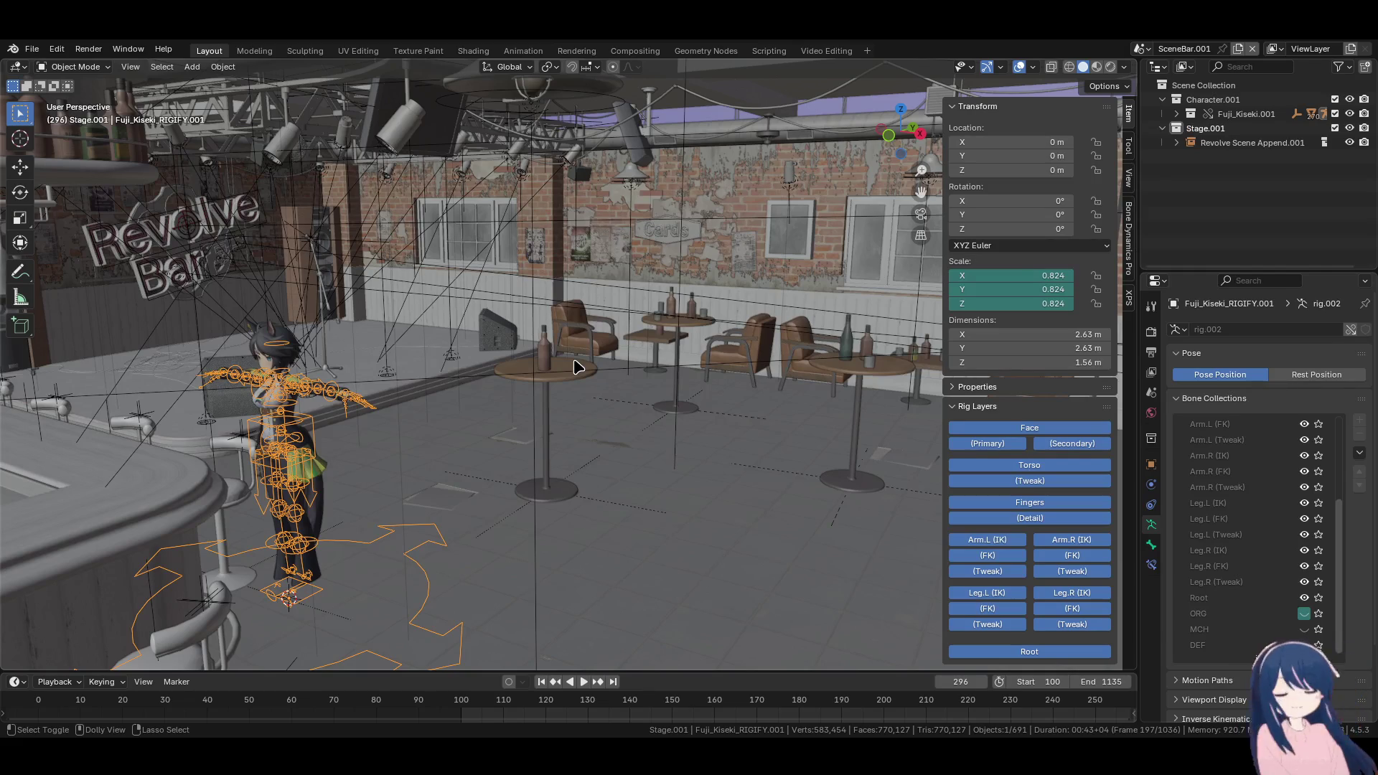
key("ctrl+z")
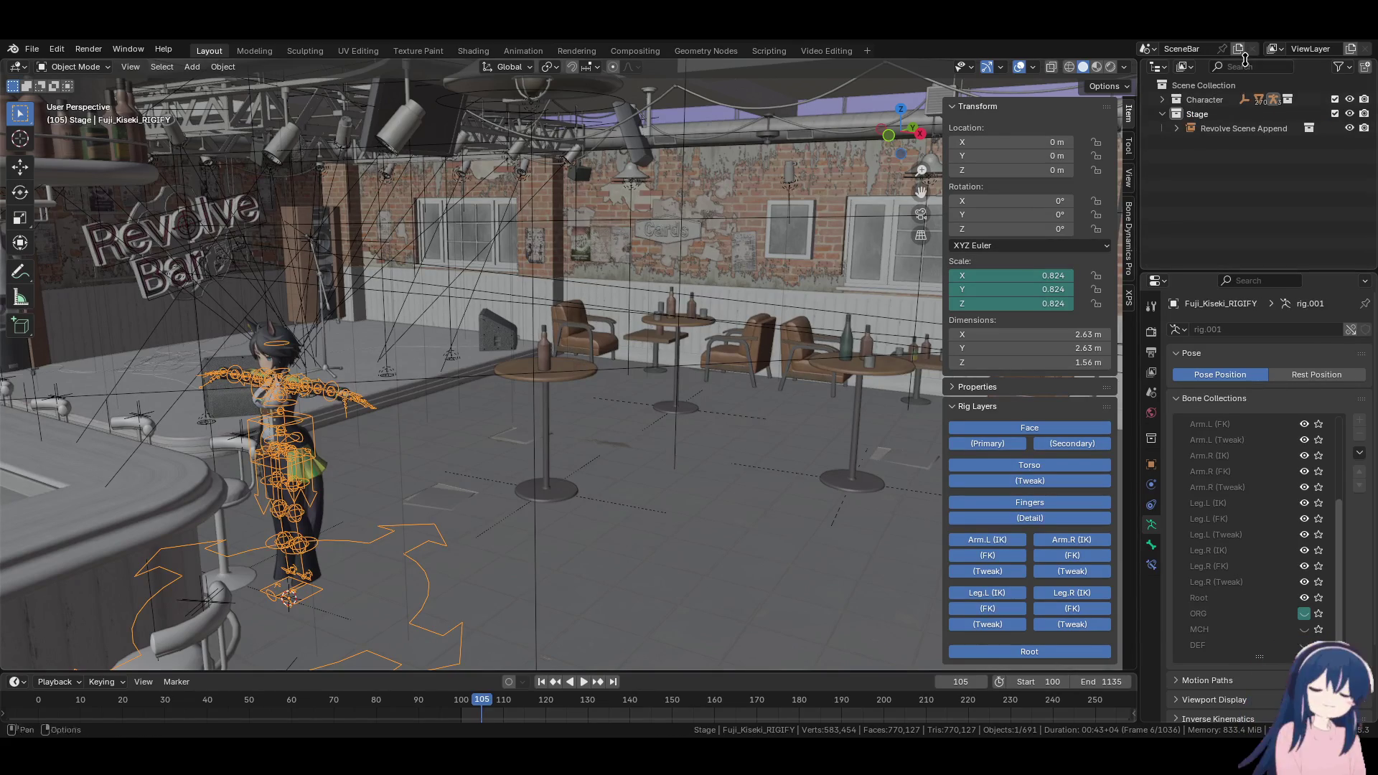
left_click(1239, 49)
left_click(1233, 97)
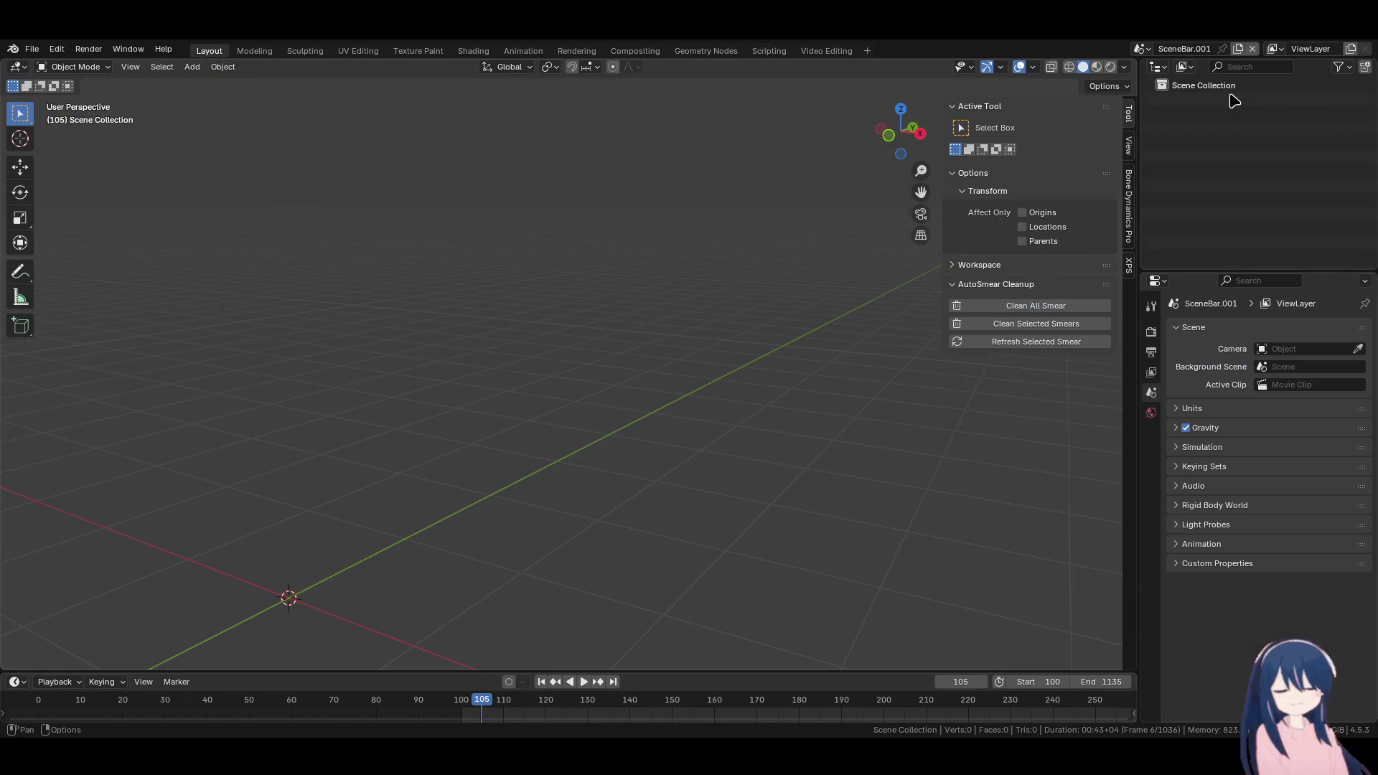
scroll(675, 359, "down", 5)
scroll(711, 396, "up", 1)
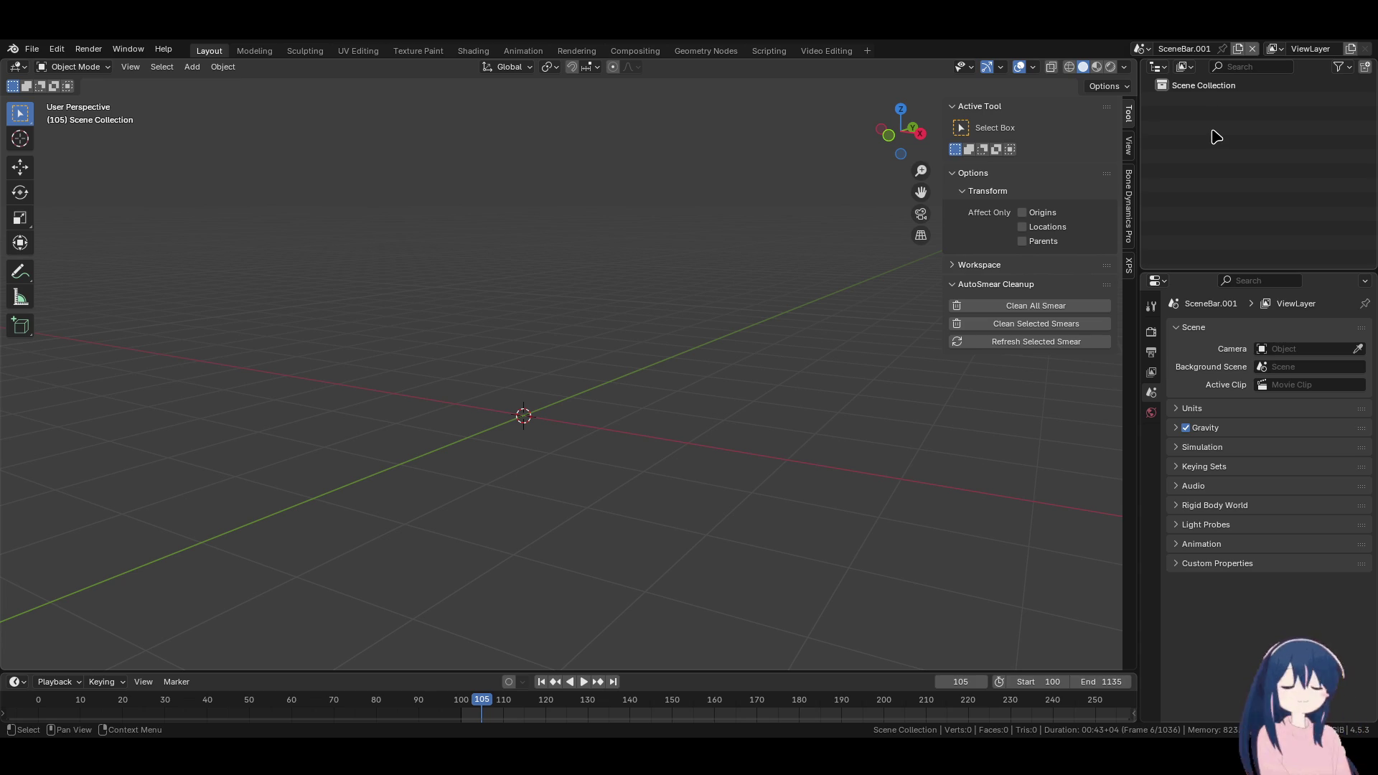
left_click(31, 48)
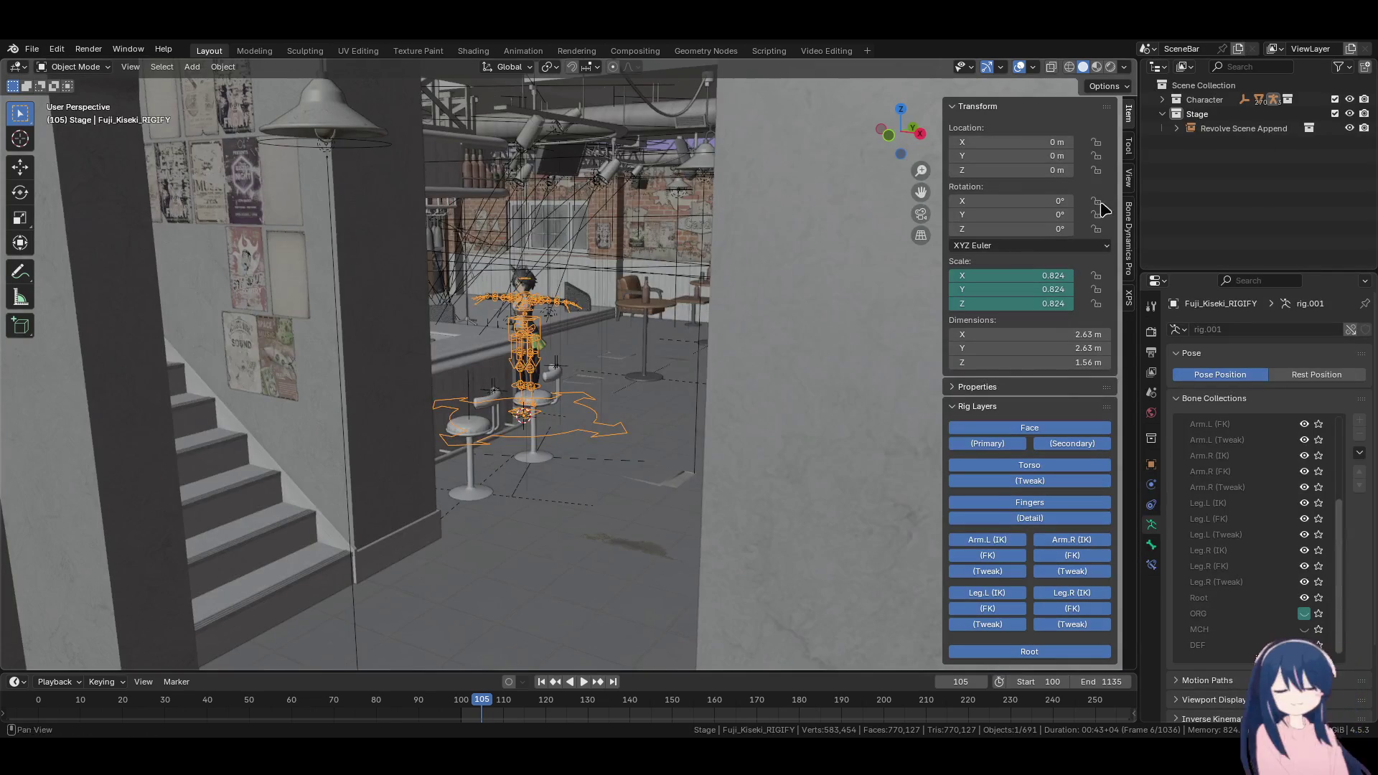
middle_click_drag(682, 249, 431, 366)
left_click(1204, 100)
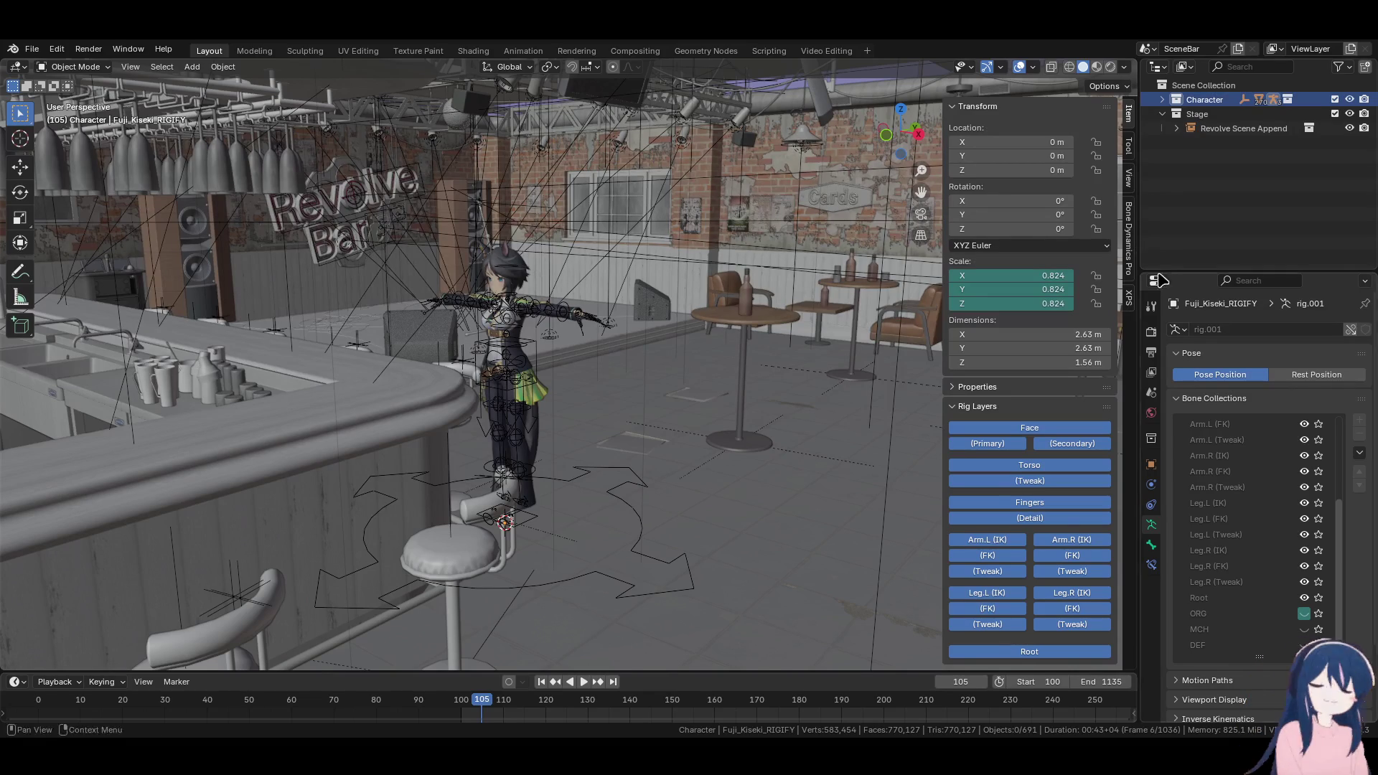
Make a full copy of the scene and delete the old Revolve Scene Append.001 bar hierarchy
left_click(1239, 48)
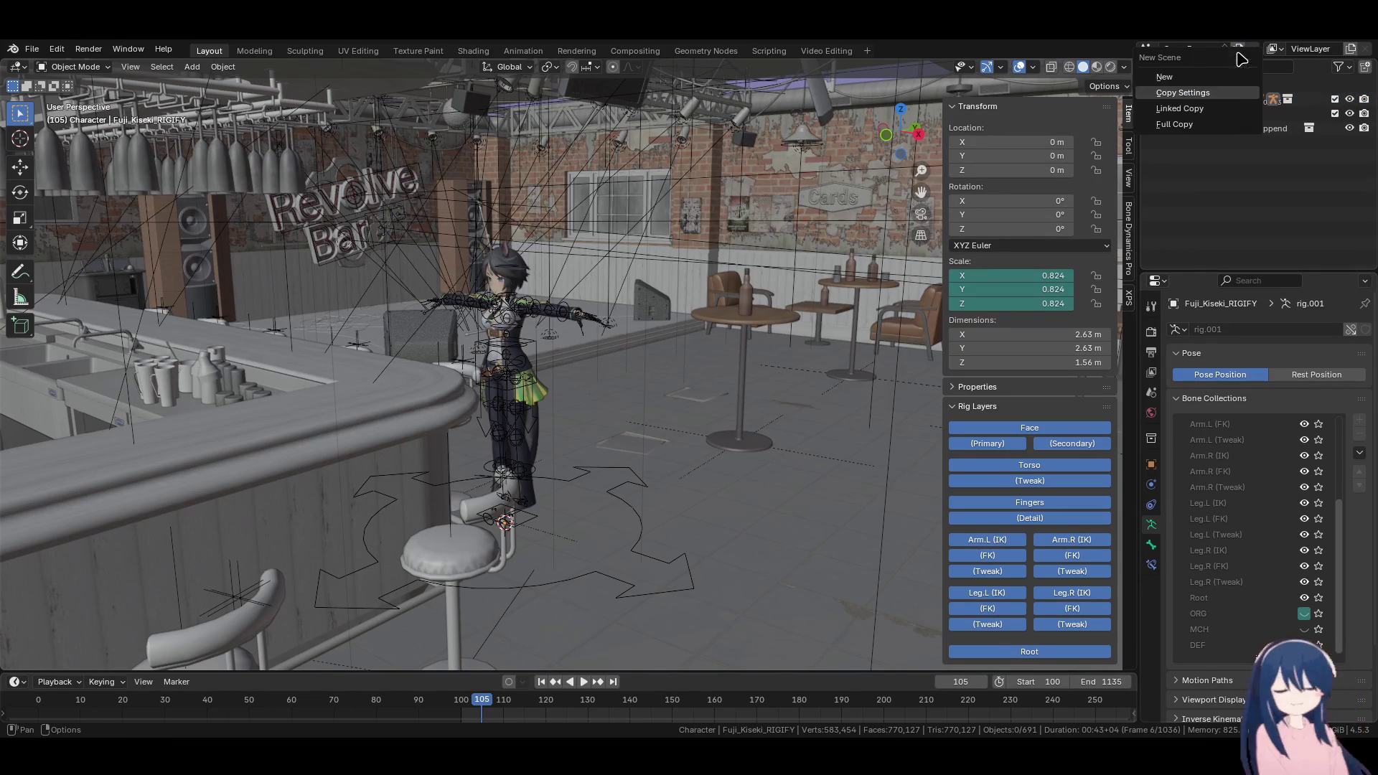
left_click(1175, 125)
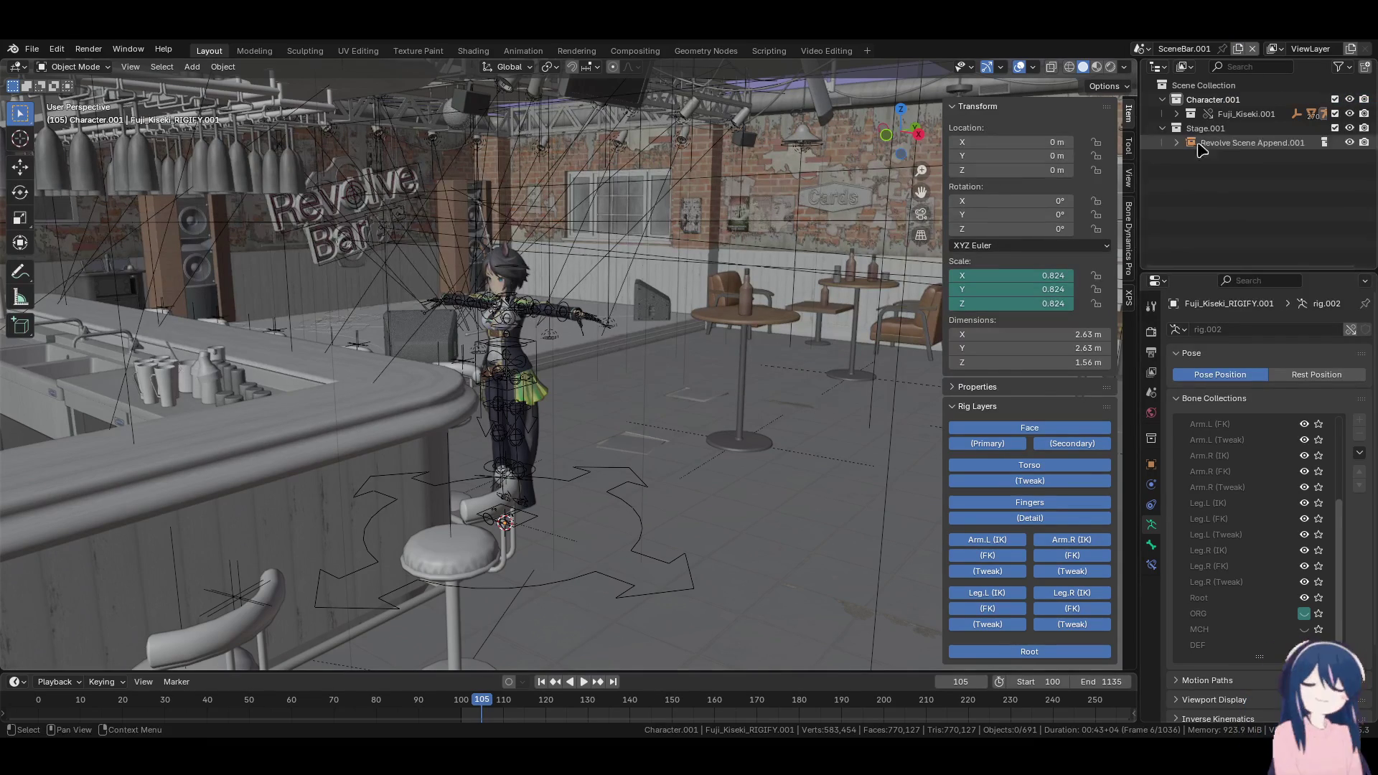
right_click(1192, 131)
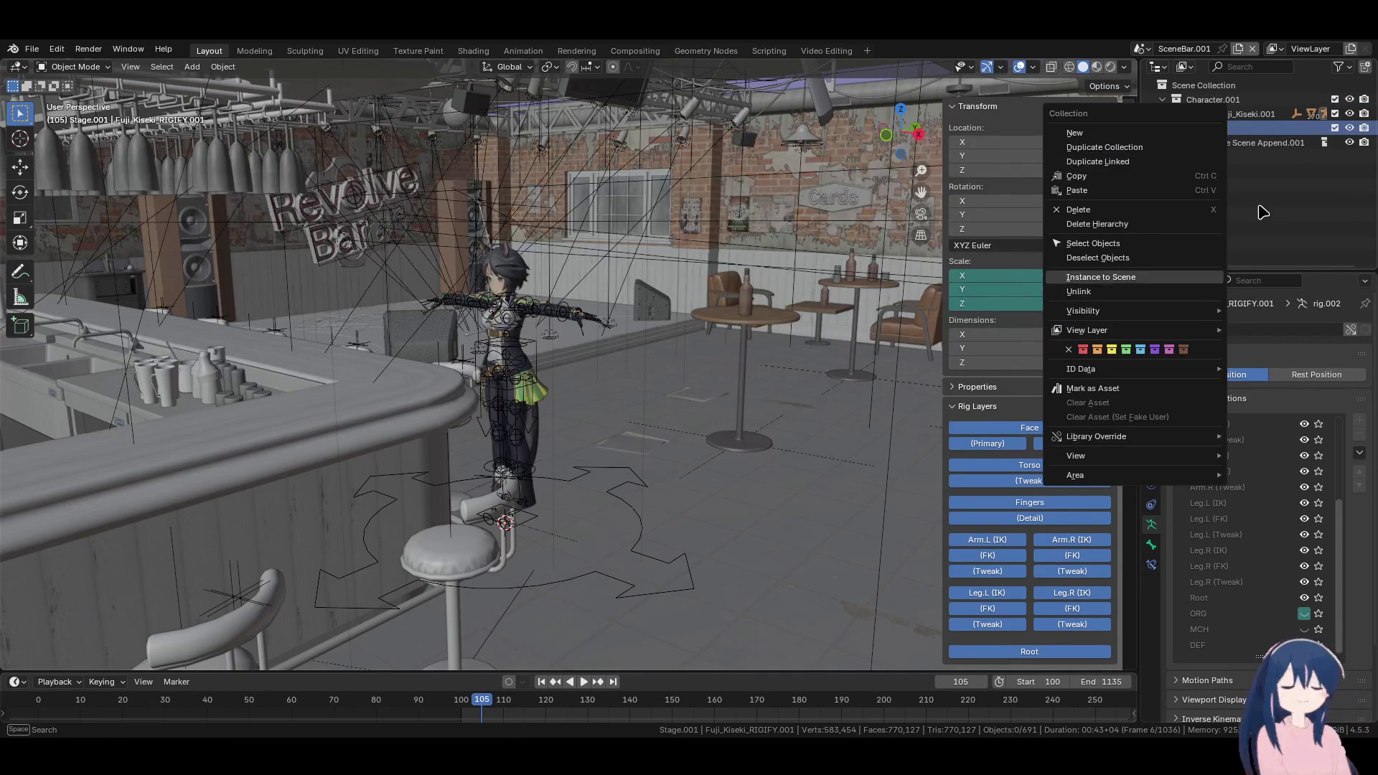
left_click(1246, 145)
right_click(1246, 147)
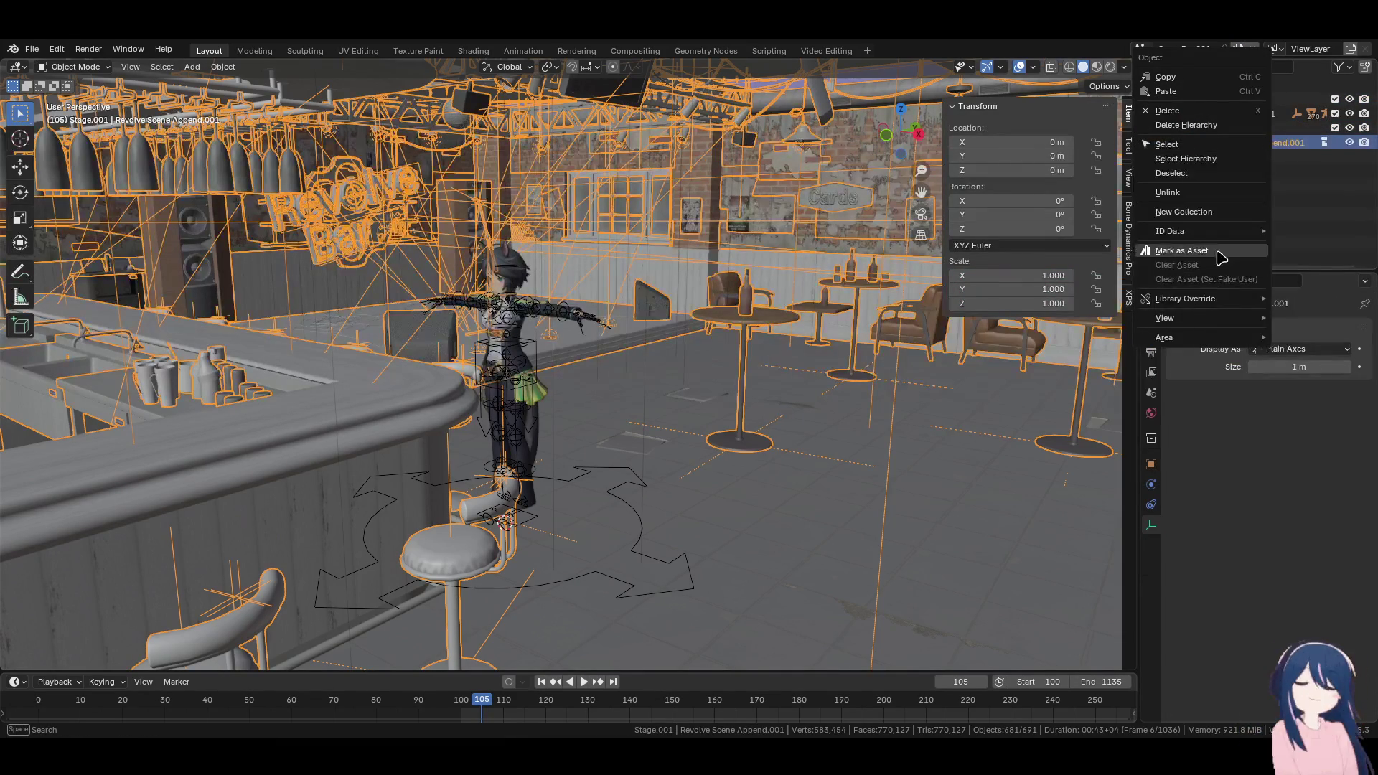
left_click(1206, 126)
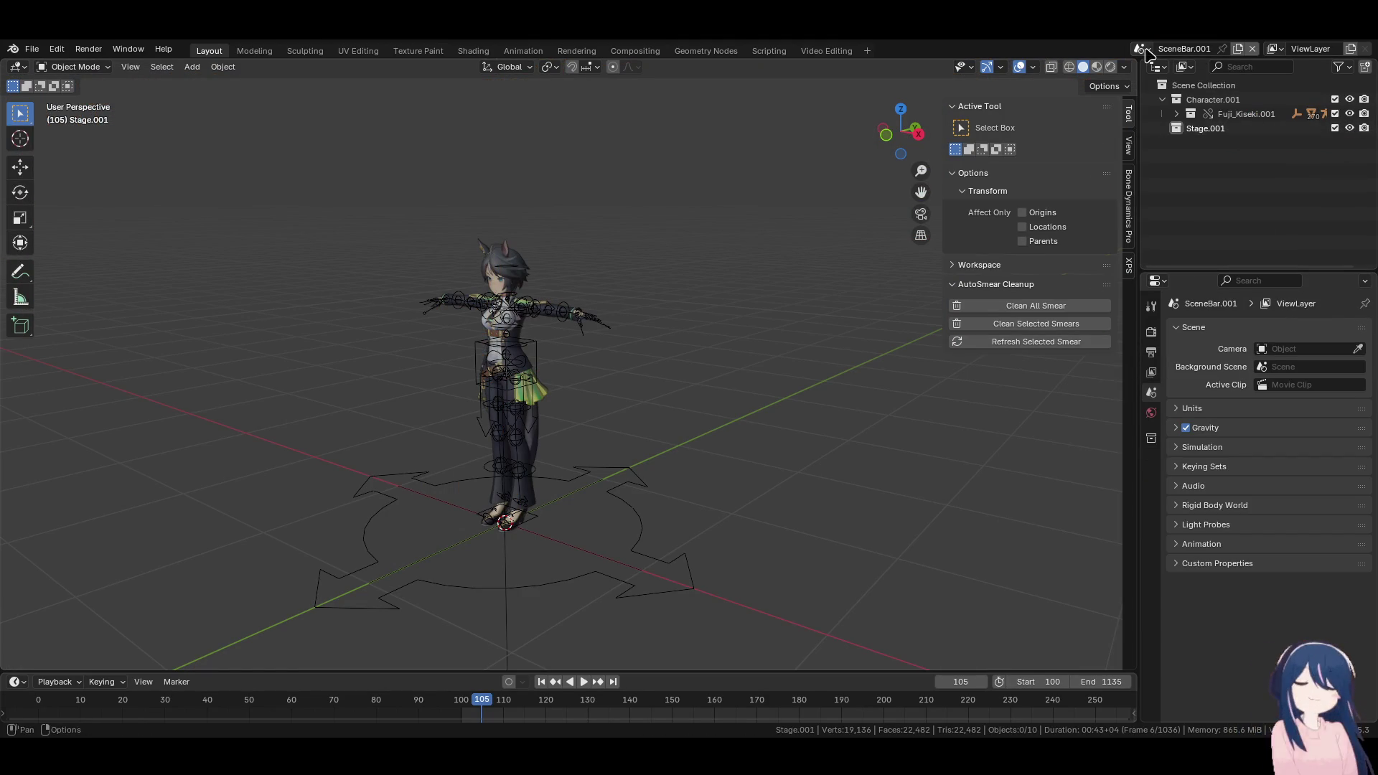
In SceneBar.001, make Stage.001 the active collection and append the new bar set into it
left_click(1140, 48)
left_click(1151, 71)
left_click(1140, 48)
left_click(1161, 85)
left_click(1209, 129)
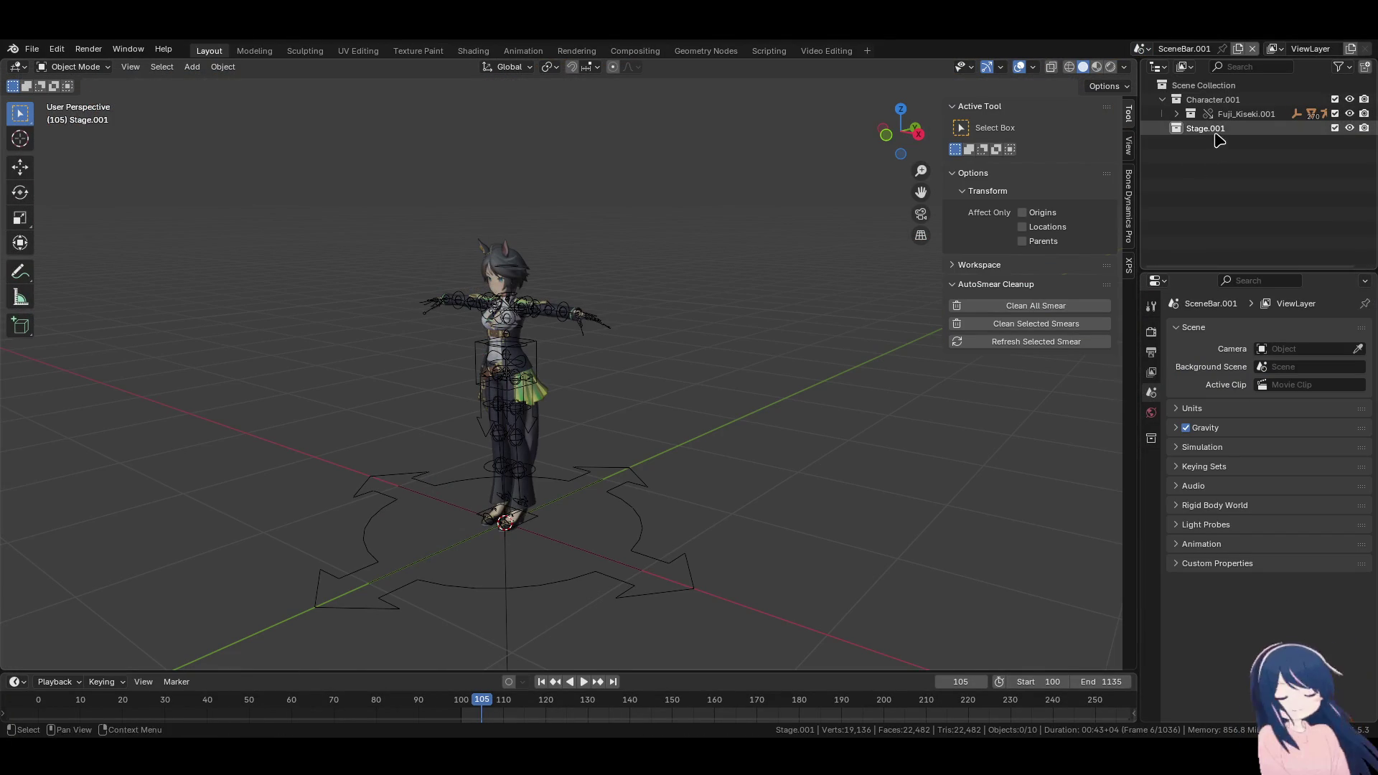
left_click(32, 49)
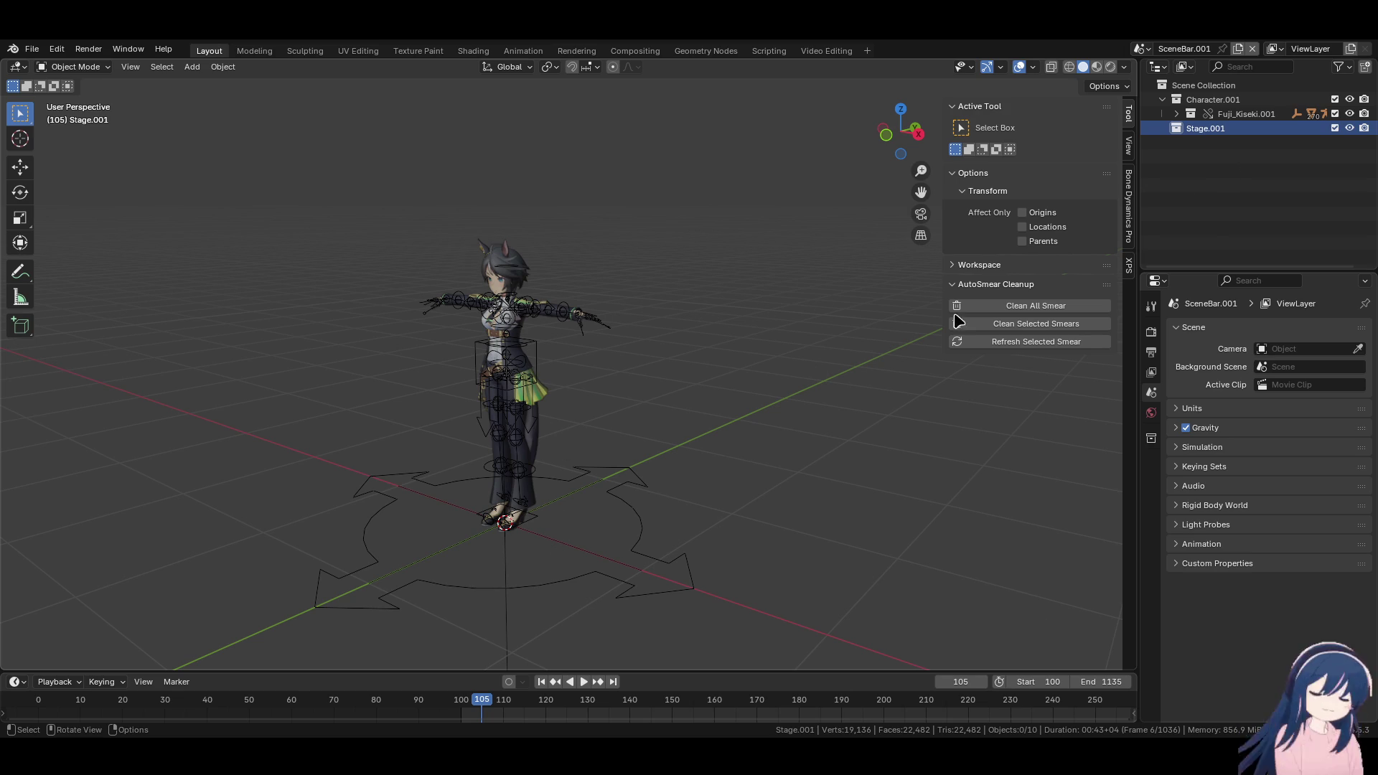
key("ctrl+v")
View the appended Survive bar and the character in Material Preview shading, orbiting toward the piano
mouse_move(622, 372)
middle_mouse_down()
mouse_move(737, 374)
mouse_move(653, 347)
mouse_move(766, 340)
mouse_move(575, 305)
mouse_move(560, 397)
mouse_move(550, 366)
mouse_move(789, 392)
mouse_move(430, 399)
mouse_move(596, 401)
mouse_move(585, 395)
mouse_move(610, 388)
mouse_move(551, 369)
mouse_move(584, 375)
mouse_move(402, 420)
mouse_move(471, 396)
middle_mouse_up()
key("z")
left_click(548, 400)
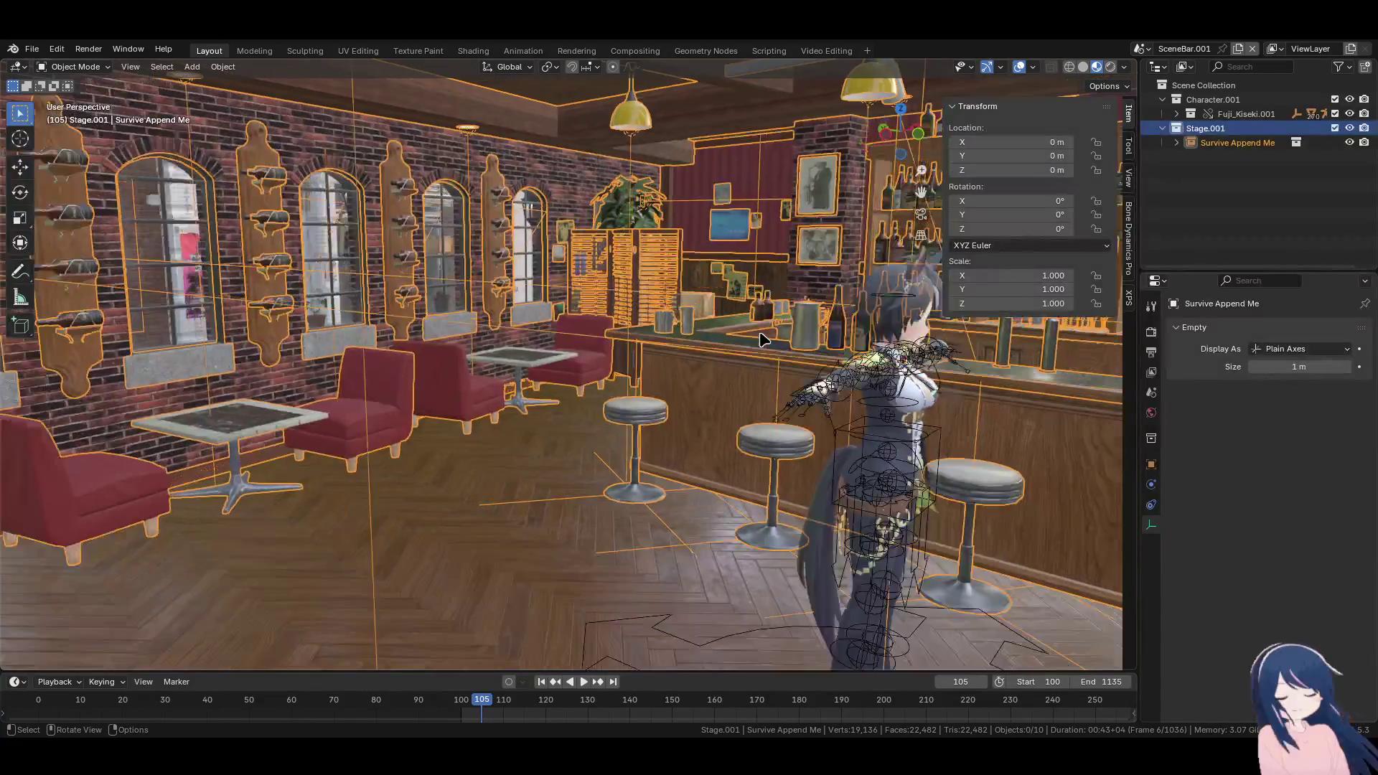
mouse_move(763, 340)
middle_mouse_down()
mouse_move(486, 351)
mouse_move(739, 372)
mouse_move(854, 350)
mouse_move(550, 310)
mouse_move(625, 312)
mouse_move(496, 315)
mouse_move(615, 390)
mouse_move(738, 385)
mouse_move(690, 403)
mouse_move(495, 336)
middle_mouse_up()
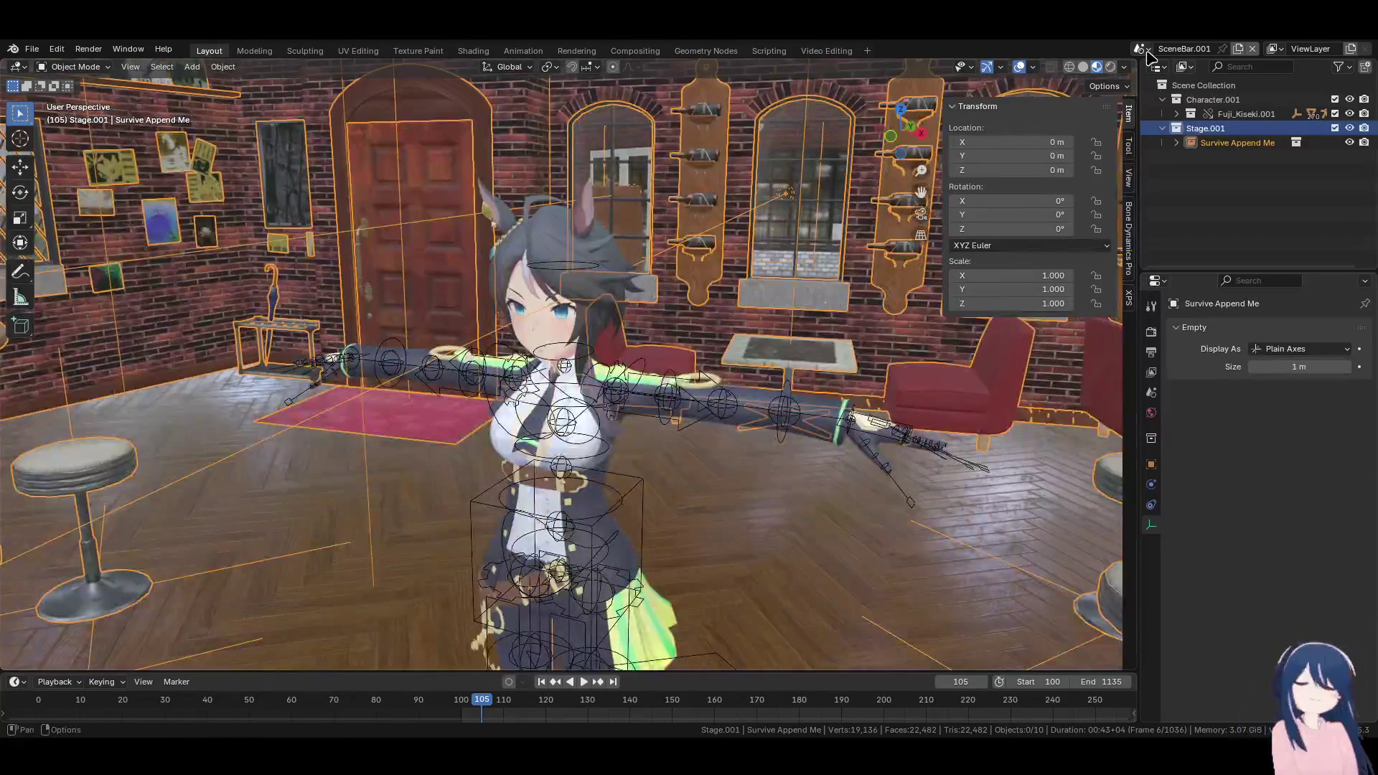
Switch from SceneBar.001 back to the original SceneBar scene using the scene list
left_click(1147, 52)
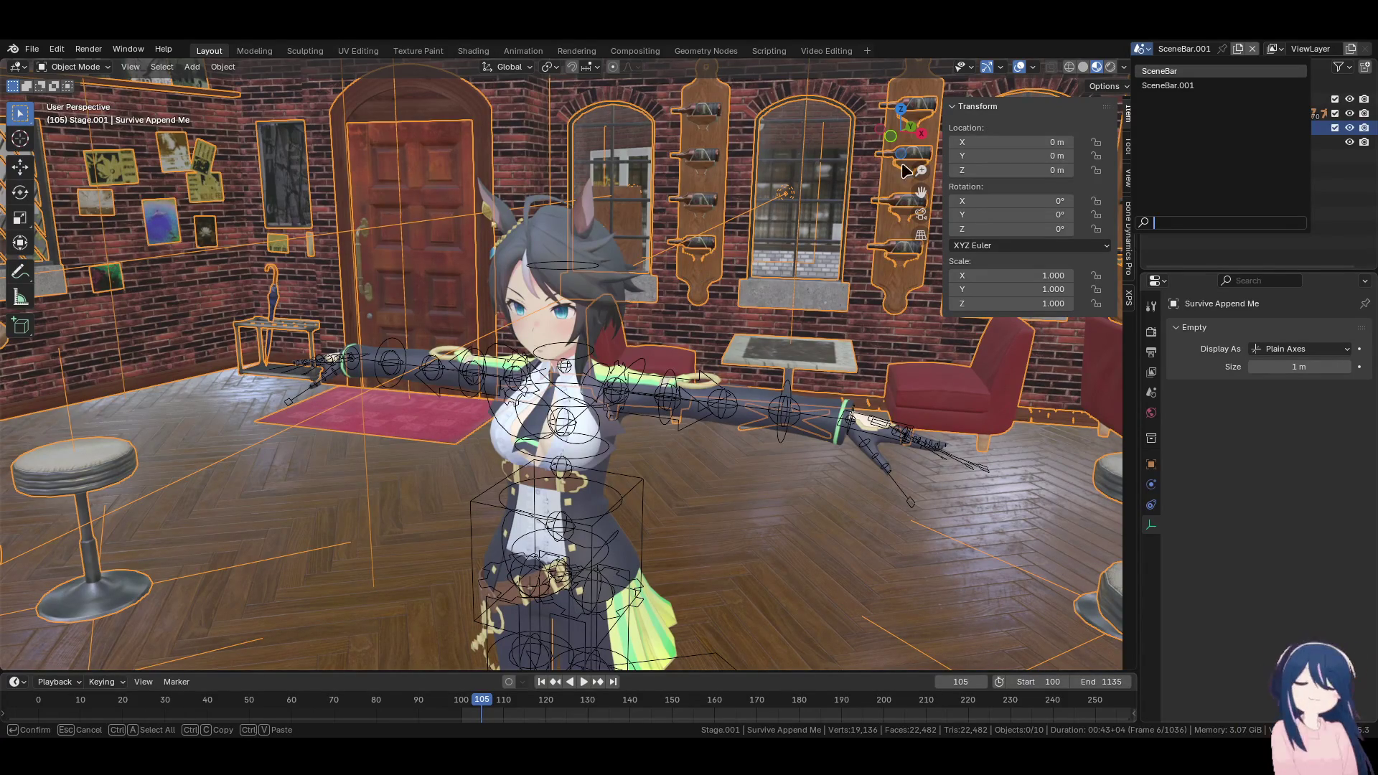
key("Return")
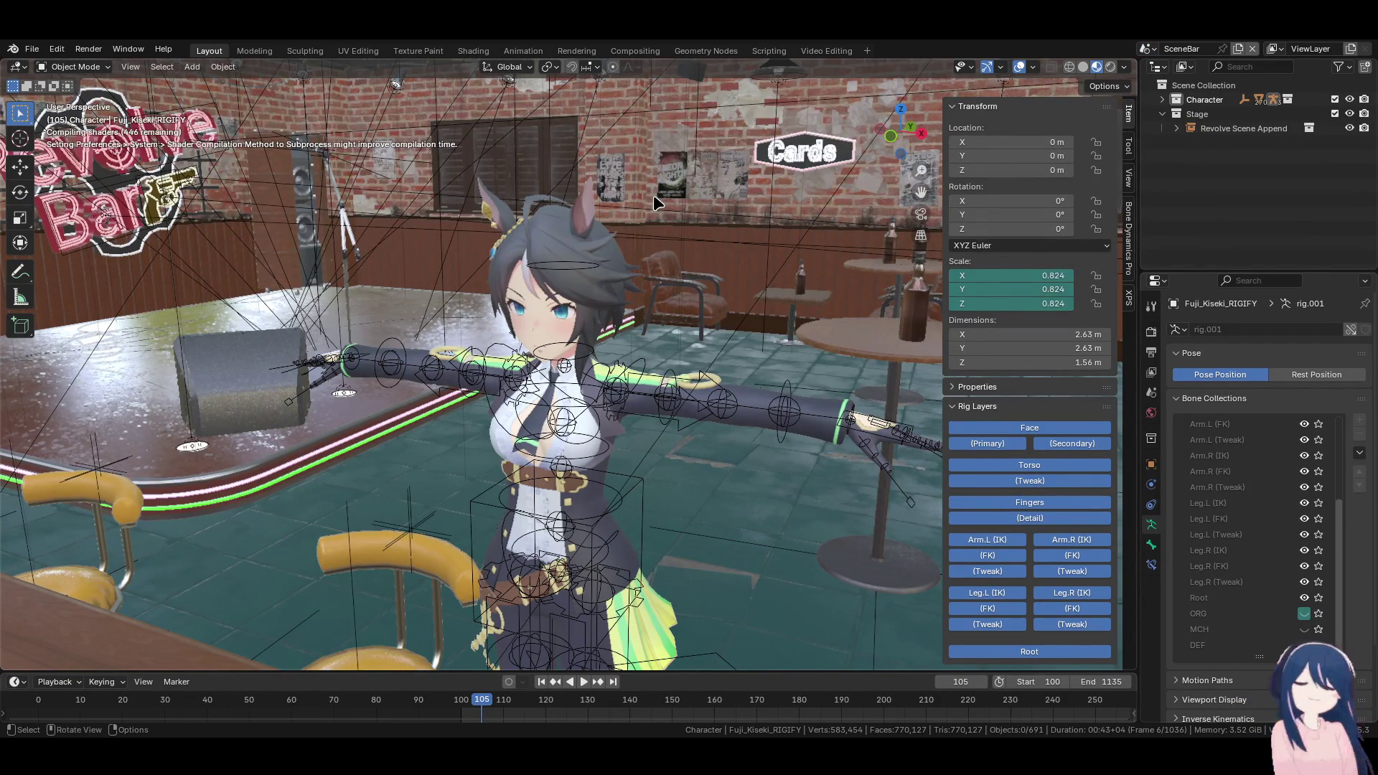
Save the blend file, then try Rendered shading and settle on Material Preview for the Revolve bar
mouse_move(653, 195)
middle_mouse_down()
mouse_move(499, 476)
mouse_move(564, 424)
mouse_move(641, 419)
mouse_move(463, 464)
mouse_move(497, 442)
mouse_move(476, 416)
mouse_move(660, 372)
mouse_move(546, 388)
mouse_move(431, 345)
mouse_move(649, 354)
mouse_move(593, 344)
mouse_move(585, 372)
mouse_move(511, 362)
middle_mouse_up()
key("ctrl+s")
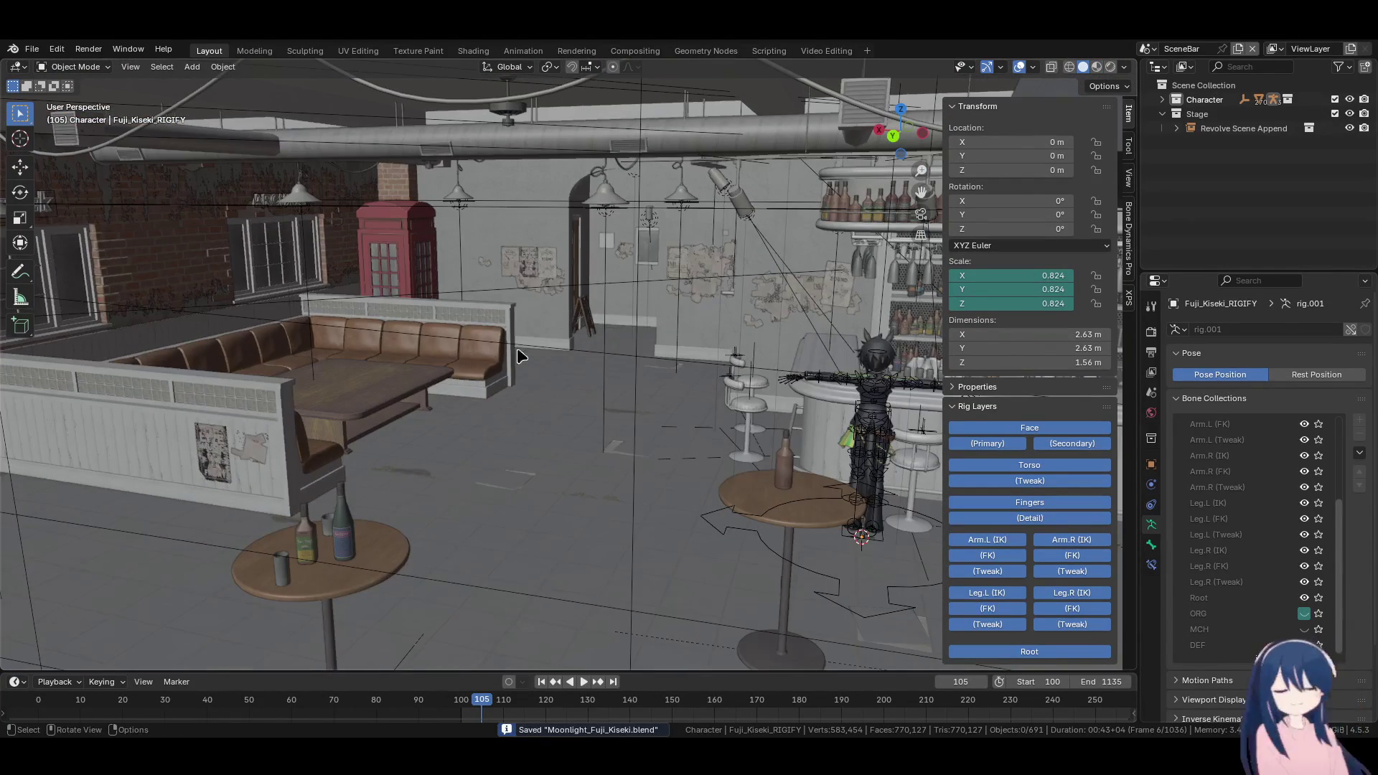
mouse_move(392, 359)
middle_mouse_down()
mouse_move(385, 375)
mouse_move(563, 368)
mouse_move(425, 355)
mouse_move(558, 367)
mouse_move(504, 434)
mouse_move(616, 424)
mouse_move(522, 428)
middle_mouse_up()
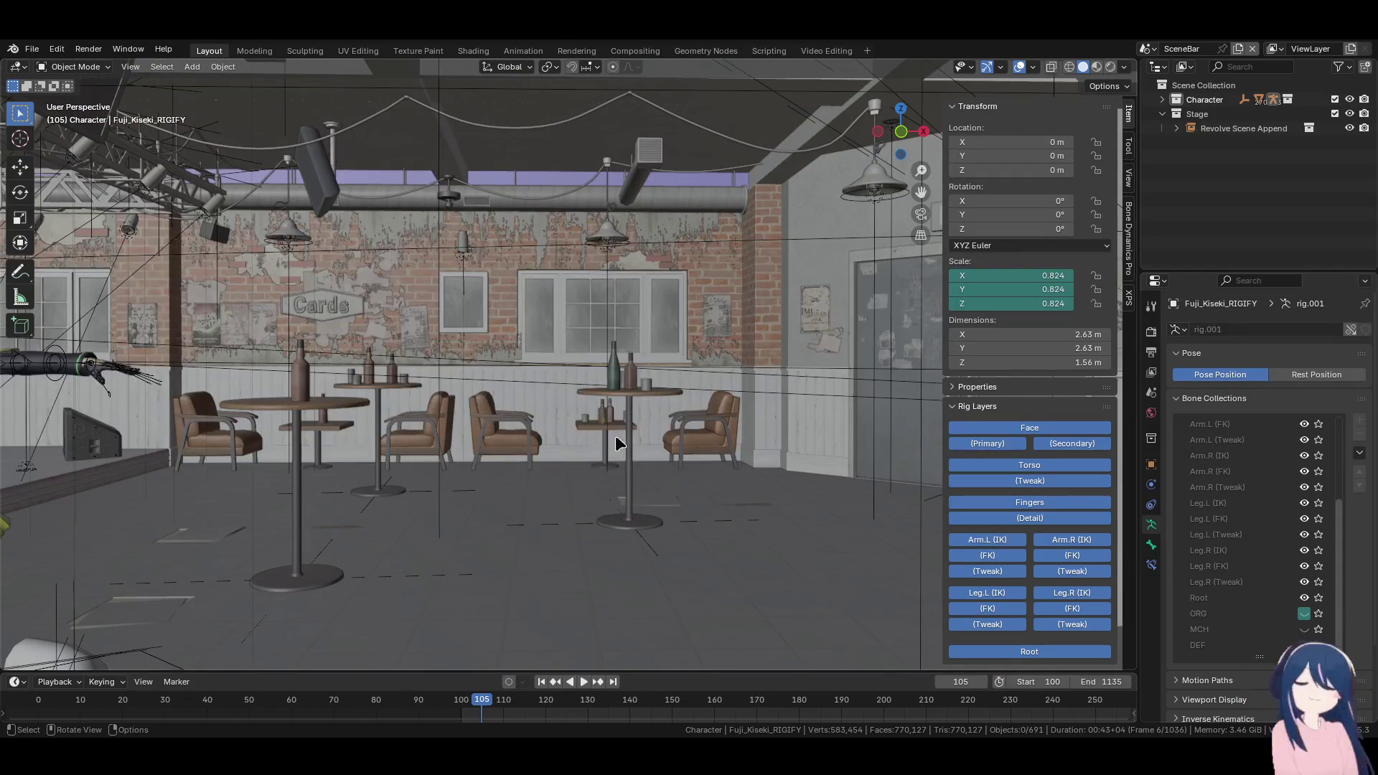
key("z")
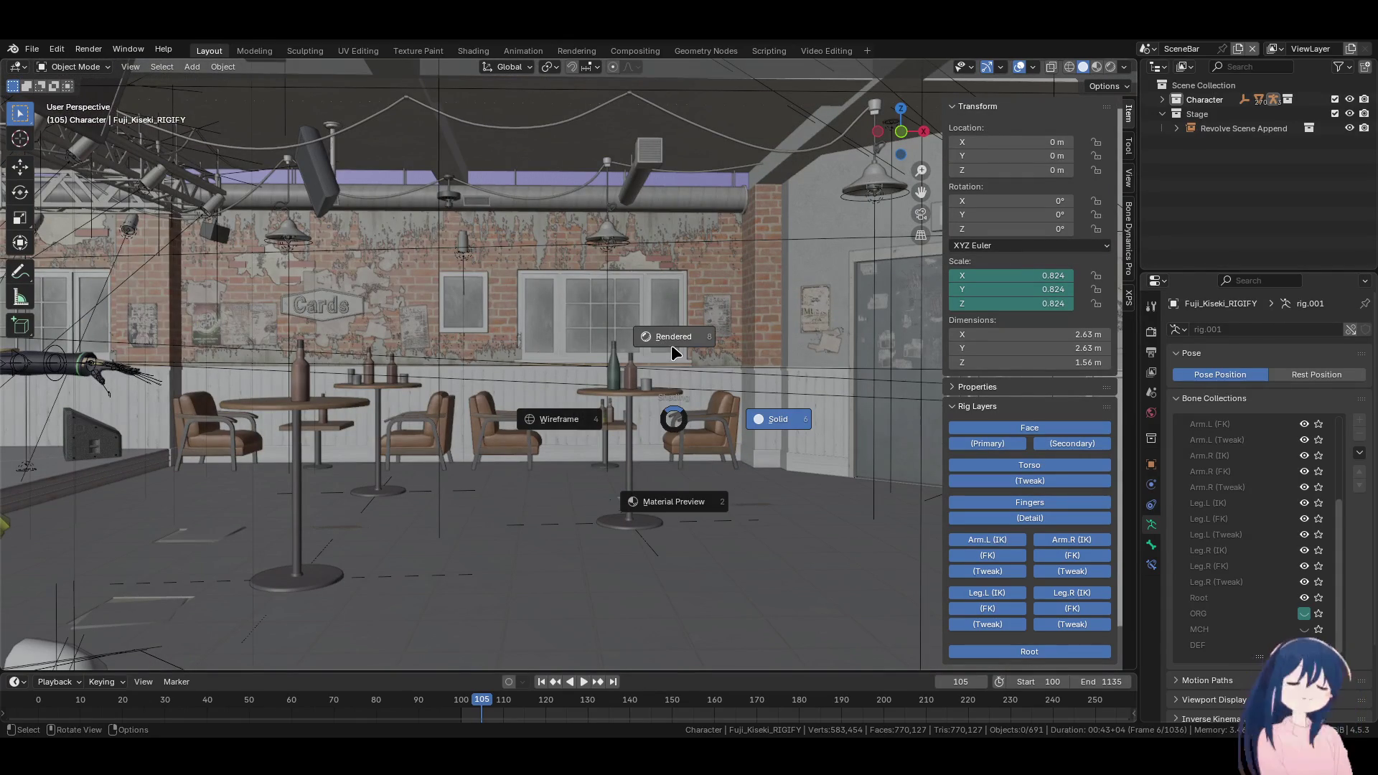
left_click(674, 350)
middle_click_drag(671, 354, 649, 357)
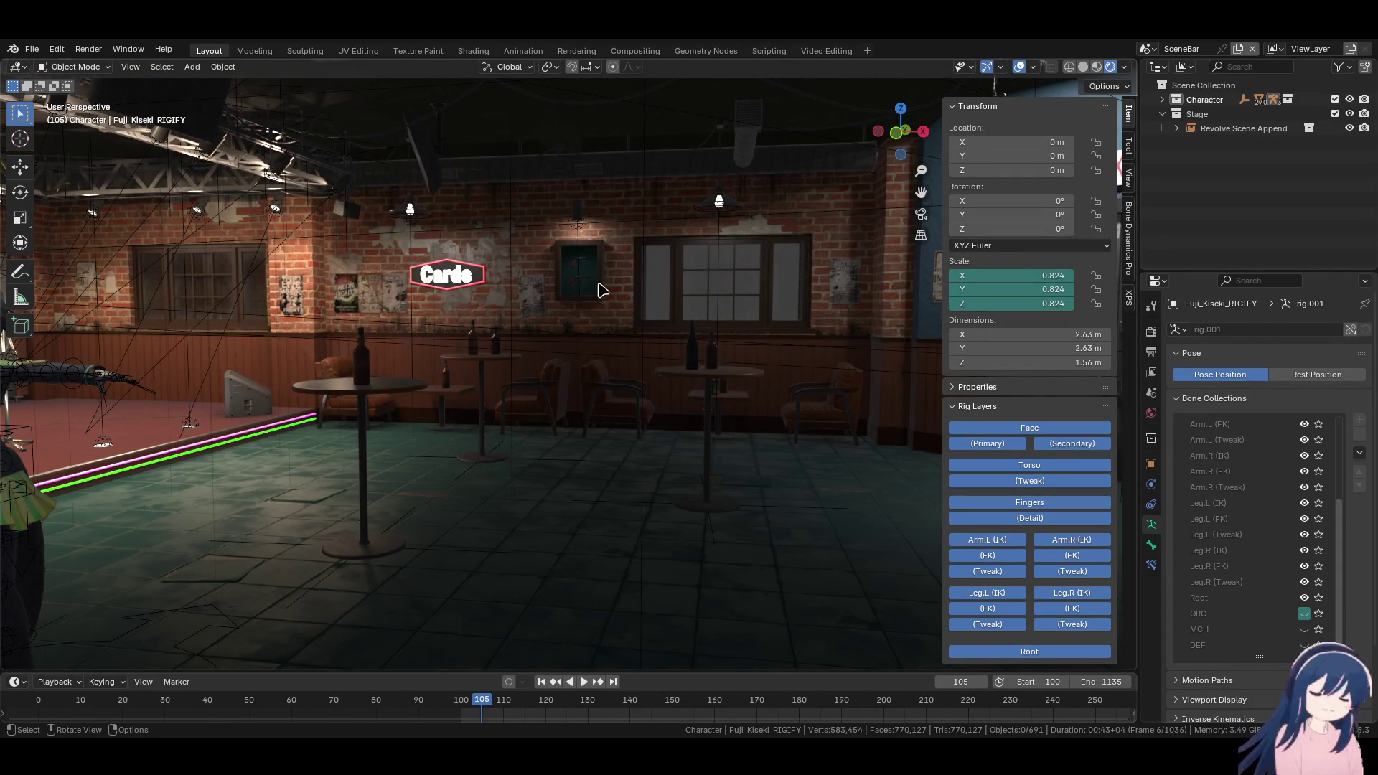
key("z")
left_click(605, 362)
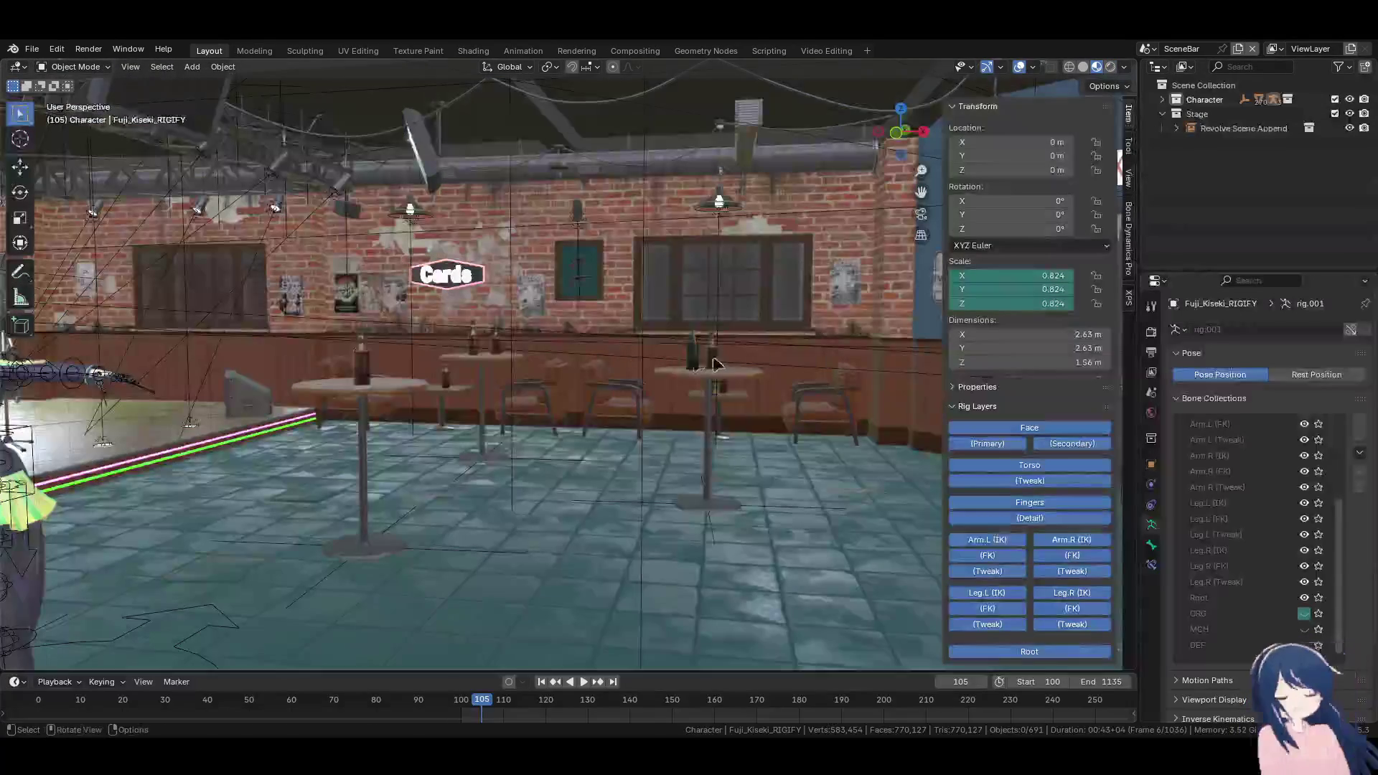
scroll(716, 364, "up", 1)
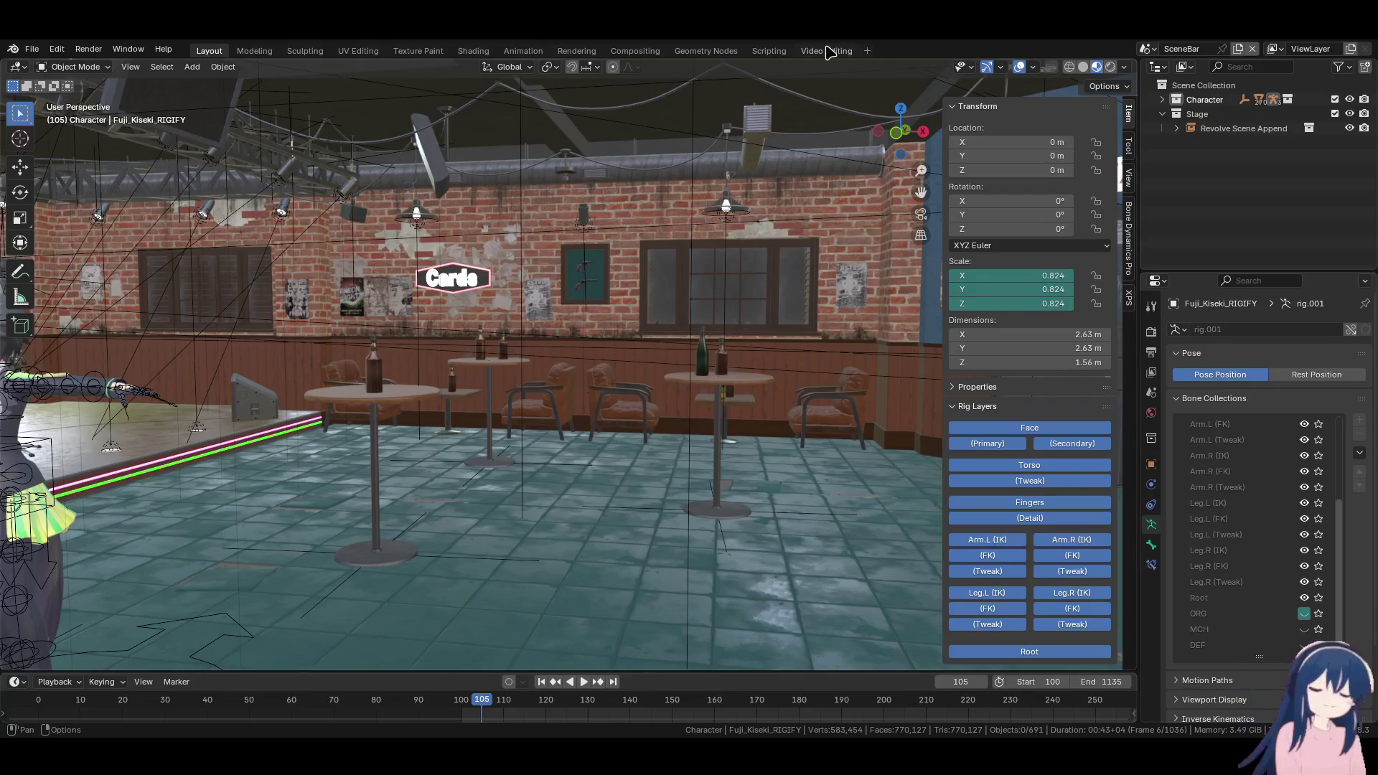
In Video Editing, set the frame range end to 535 and play the Moonlight_Short clip
left_click(831, 51)
left_click(640, 406)
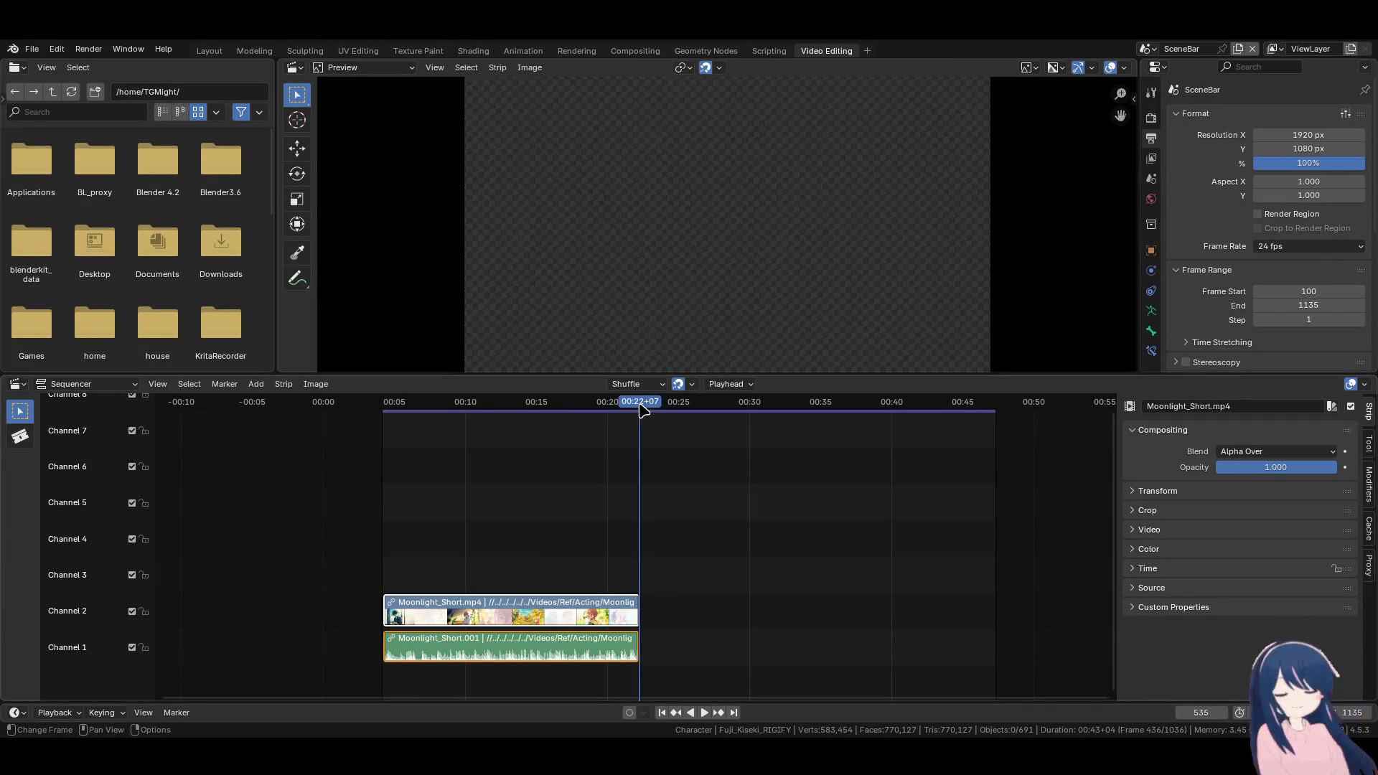
left_click(1352, 712)
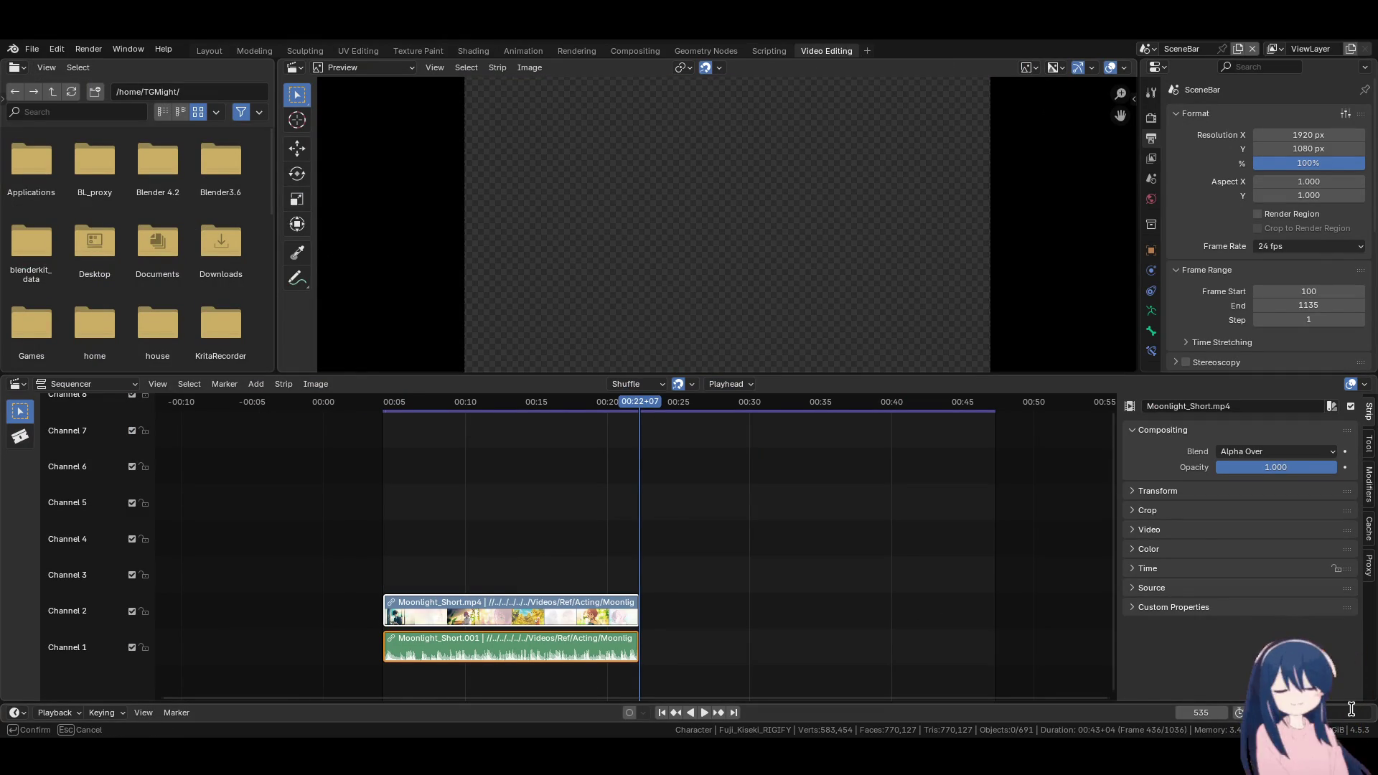
key("Return")
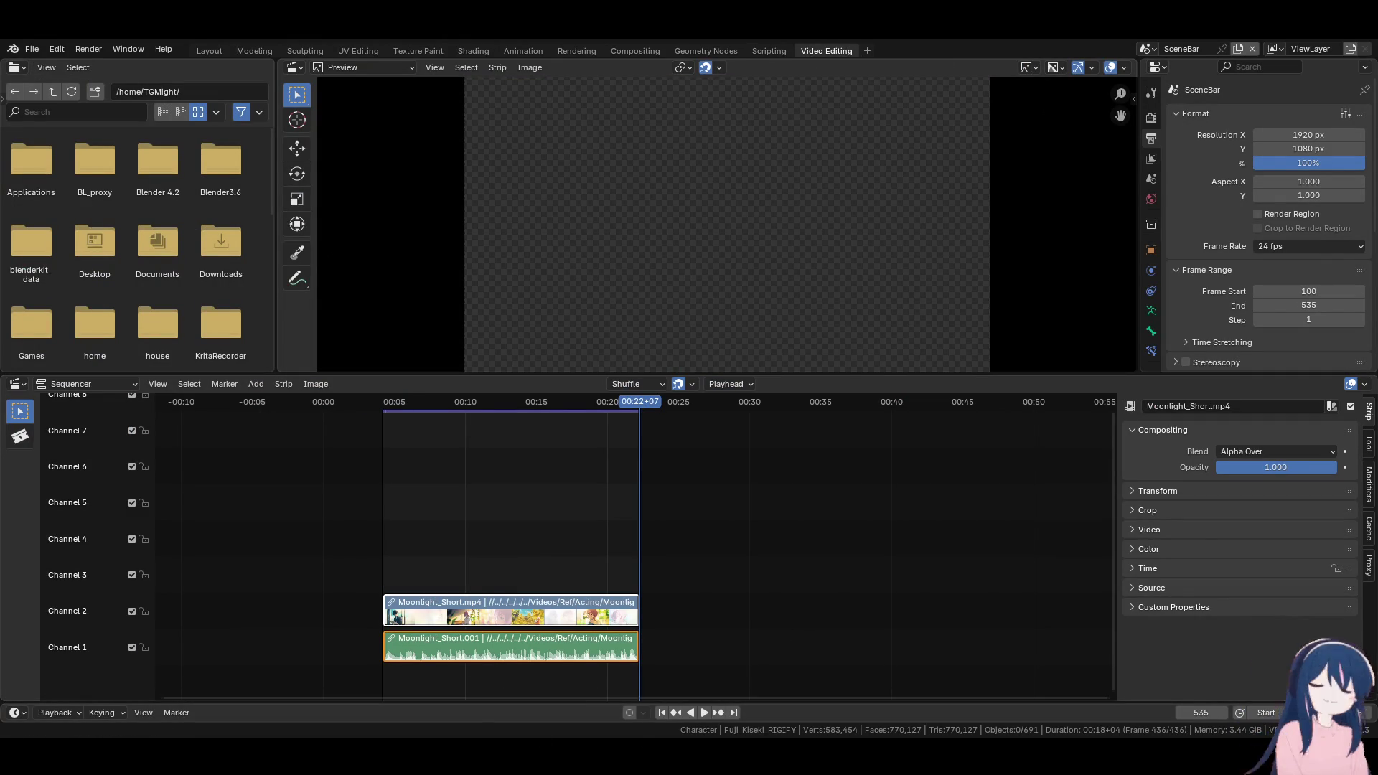
key("space")
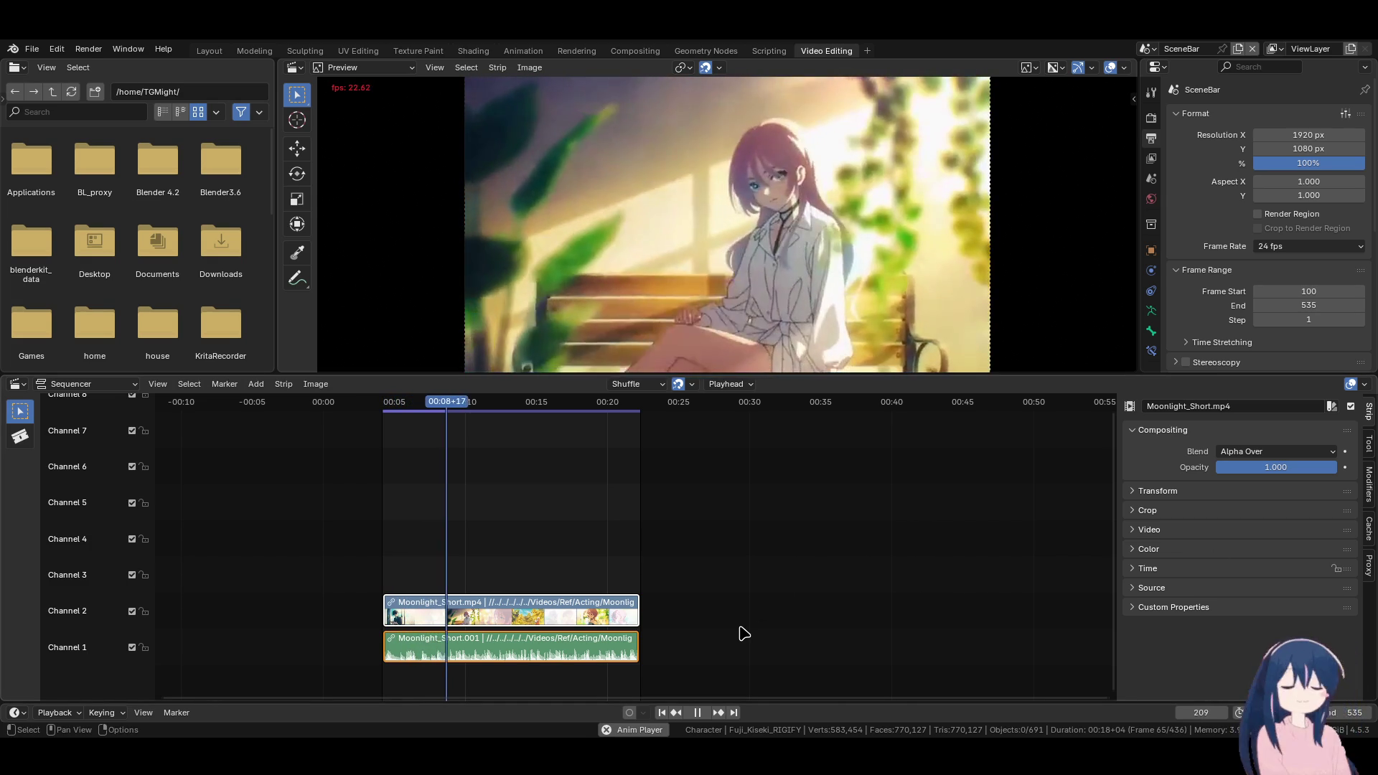
Try Frame Dropping, then Sync to Audio as the playback sync mode
left_click(54, 713)
left_click(175, 430)
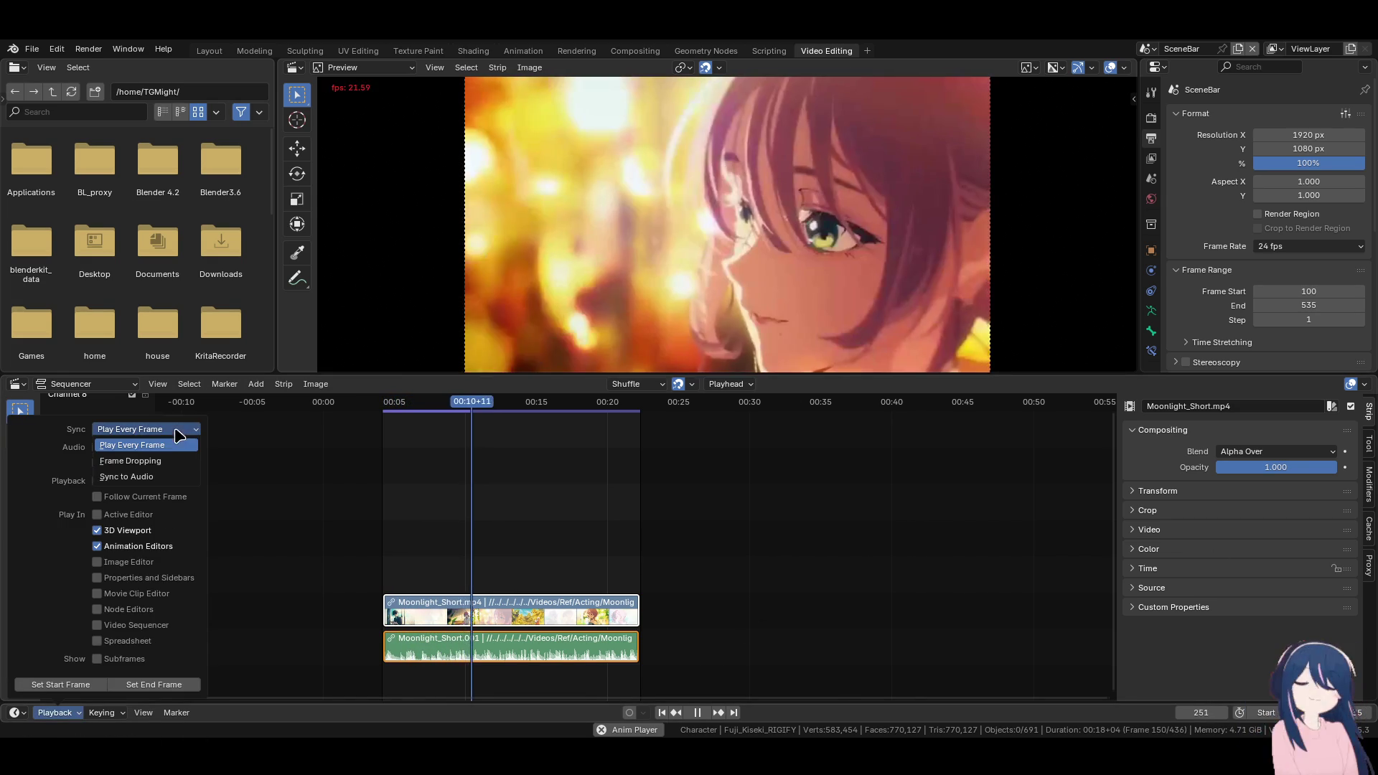
left_click(129, 460)
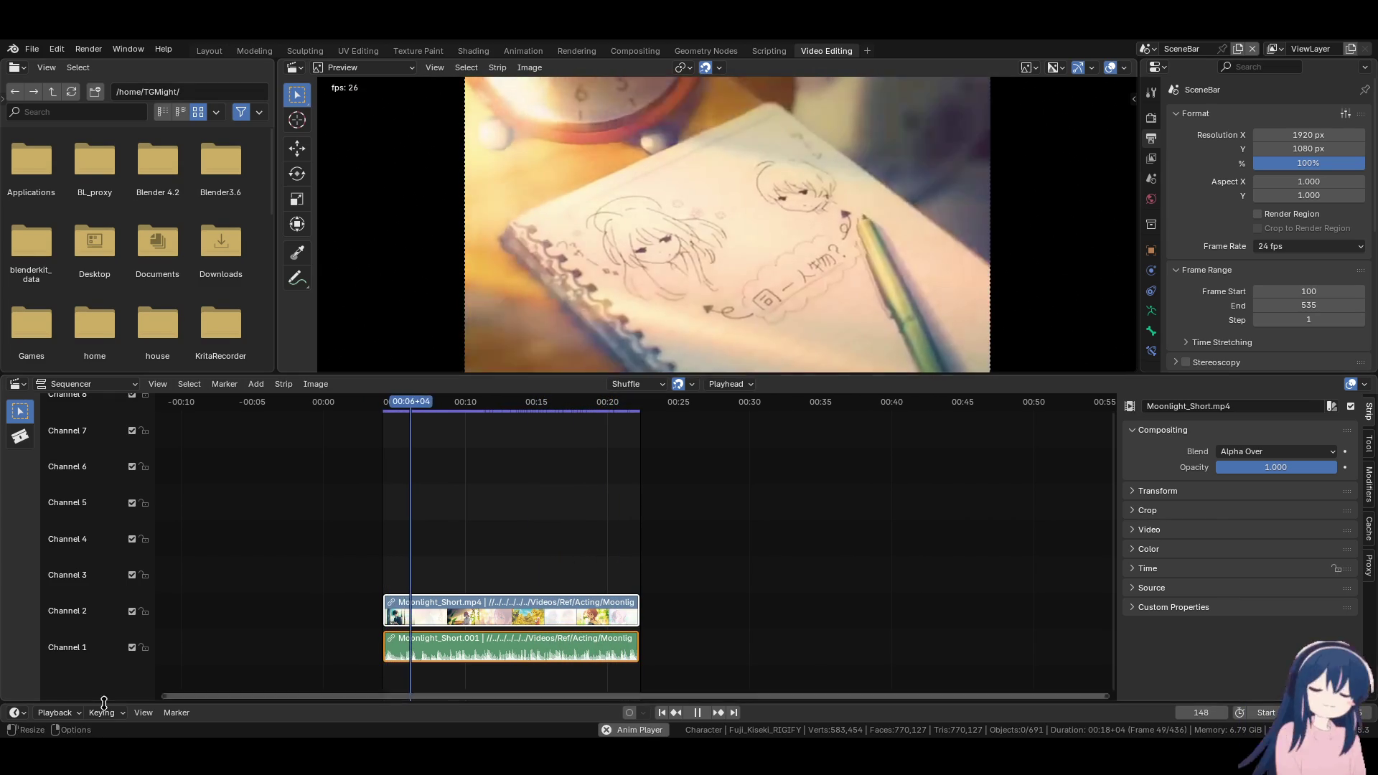
left_click(55, 713)
left_click(140, 429)
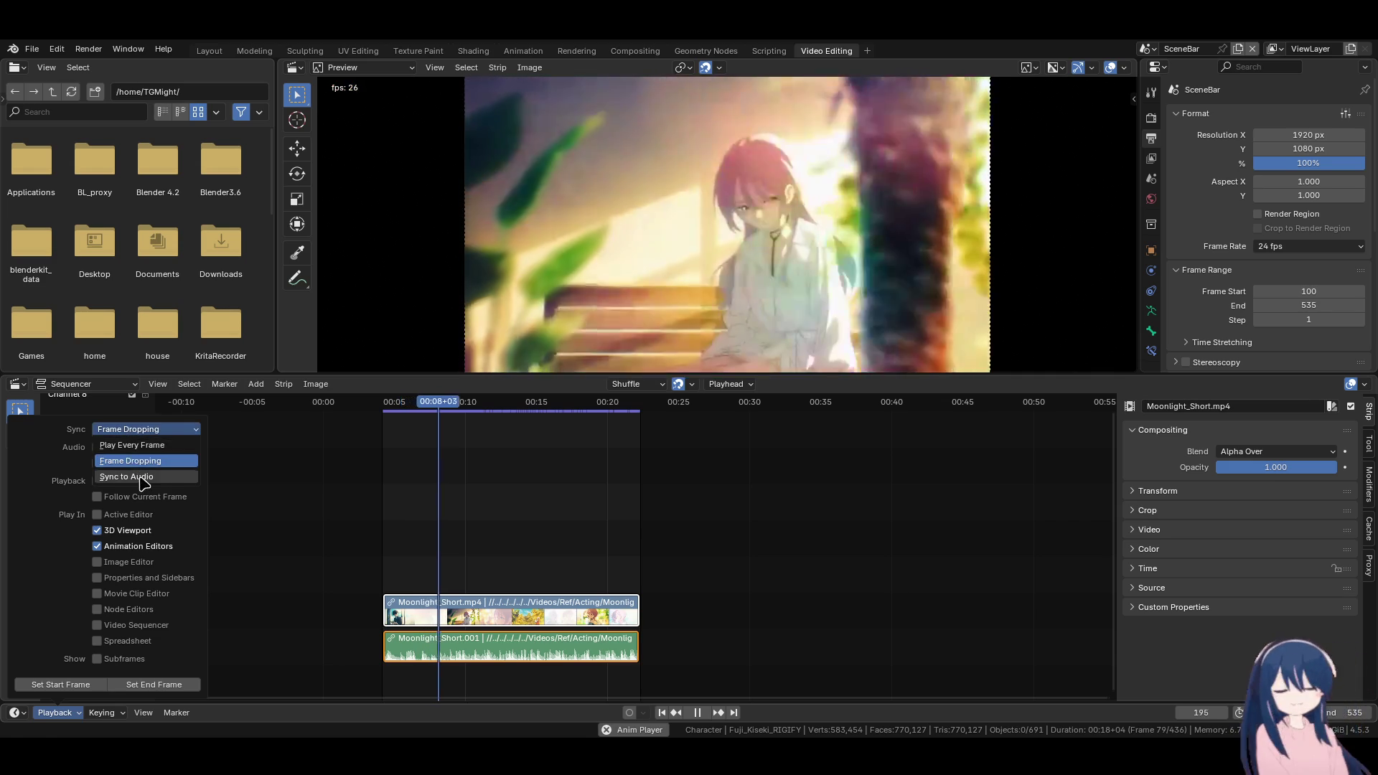
left_click(129, 477)
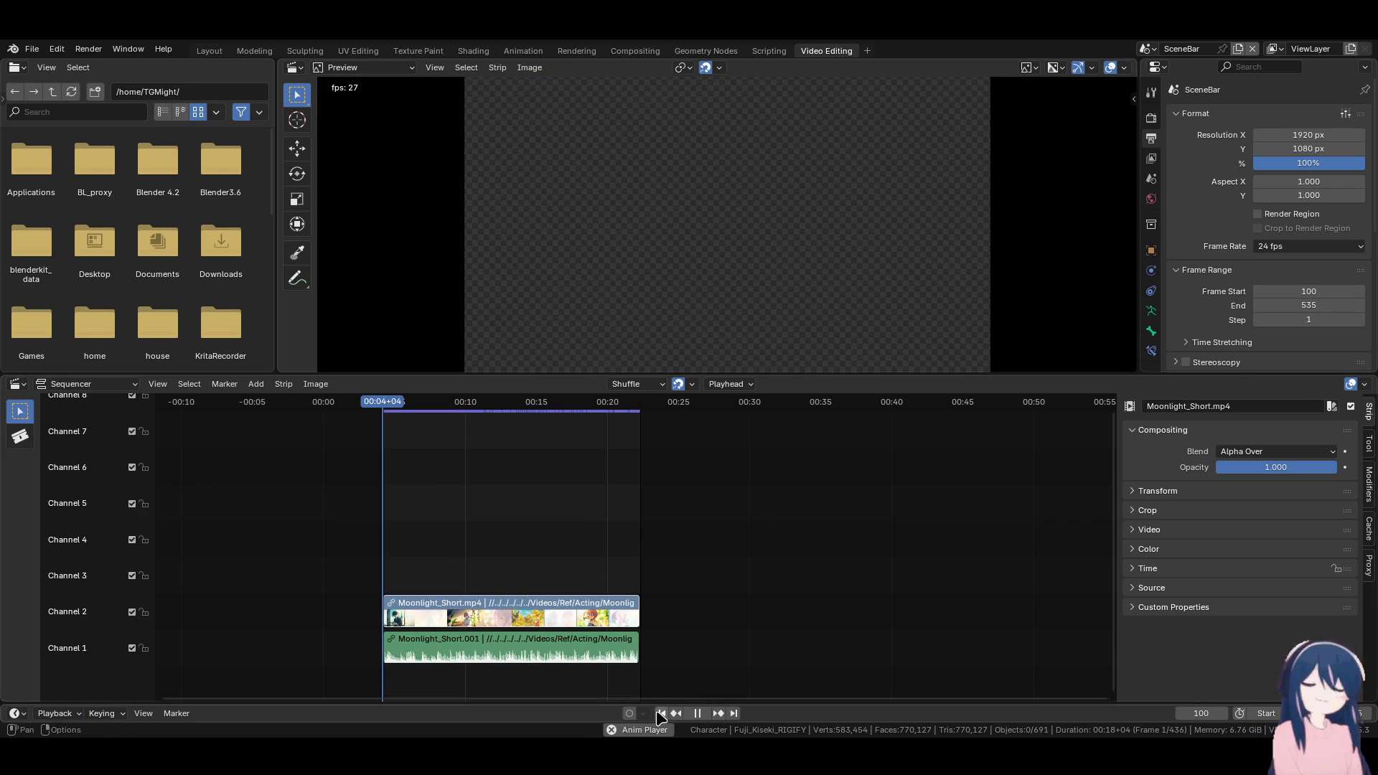
Pause the clip and set playback sync to Play Every Frame
left_click(698, 714)
left_click(56, 713)
left_click(145, 430)
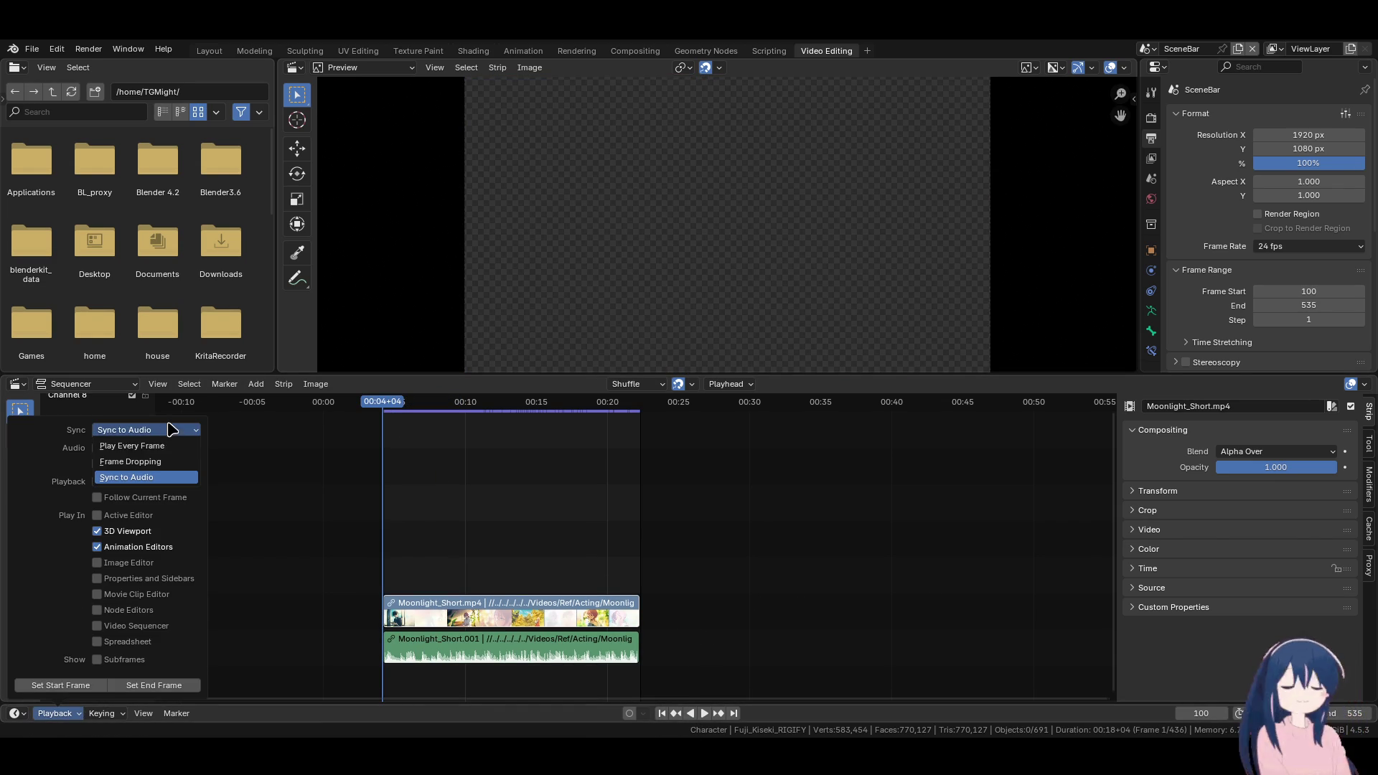
left_click(163, 448)
left_click(146, 429)
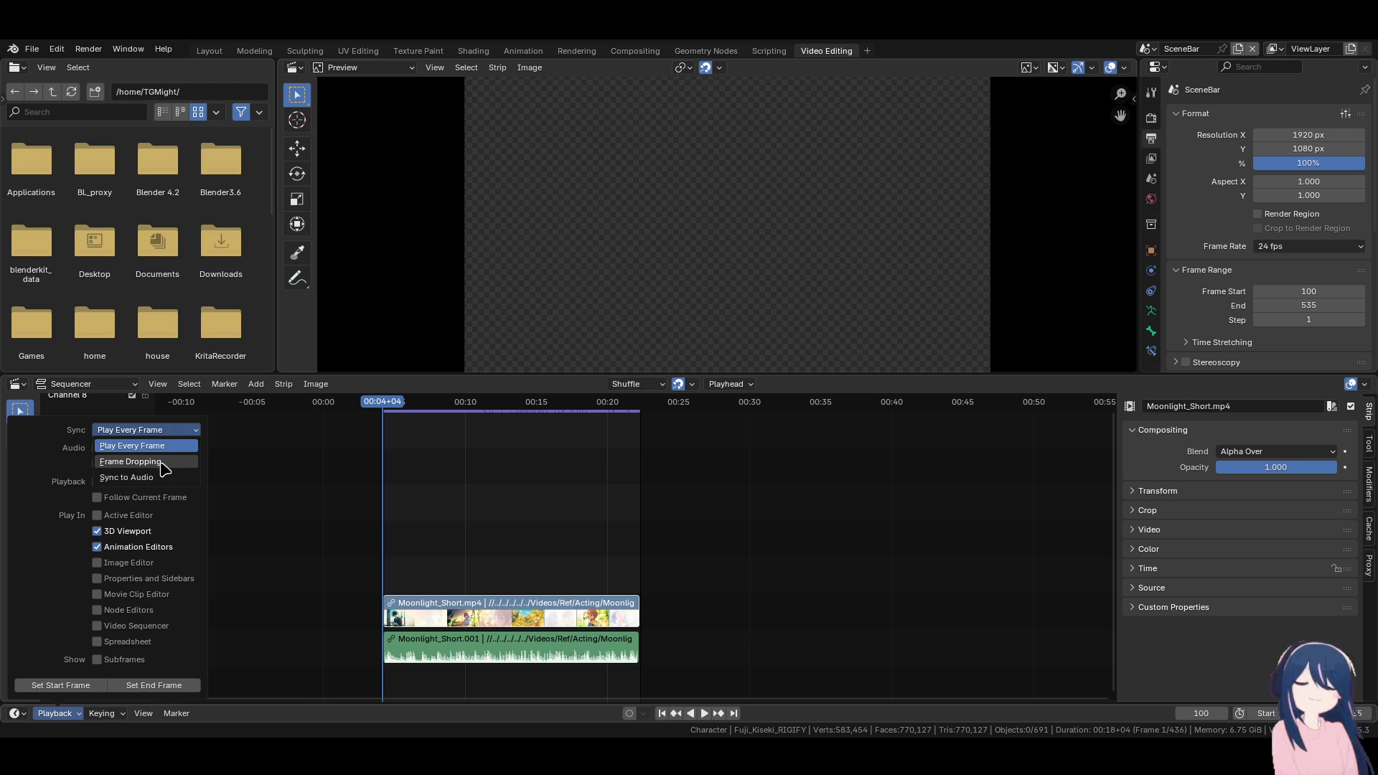
Replay the reference clip, scrub back near 6 seconds, and play backward and forward around frame 200
left_click(698, 713)
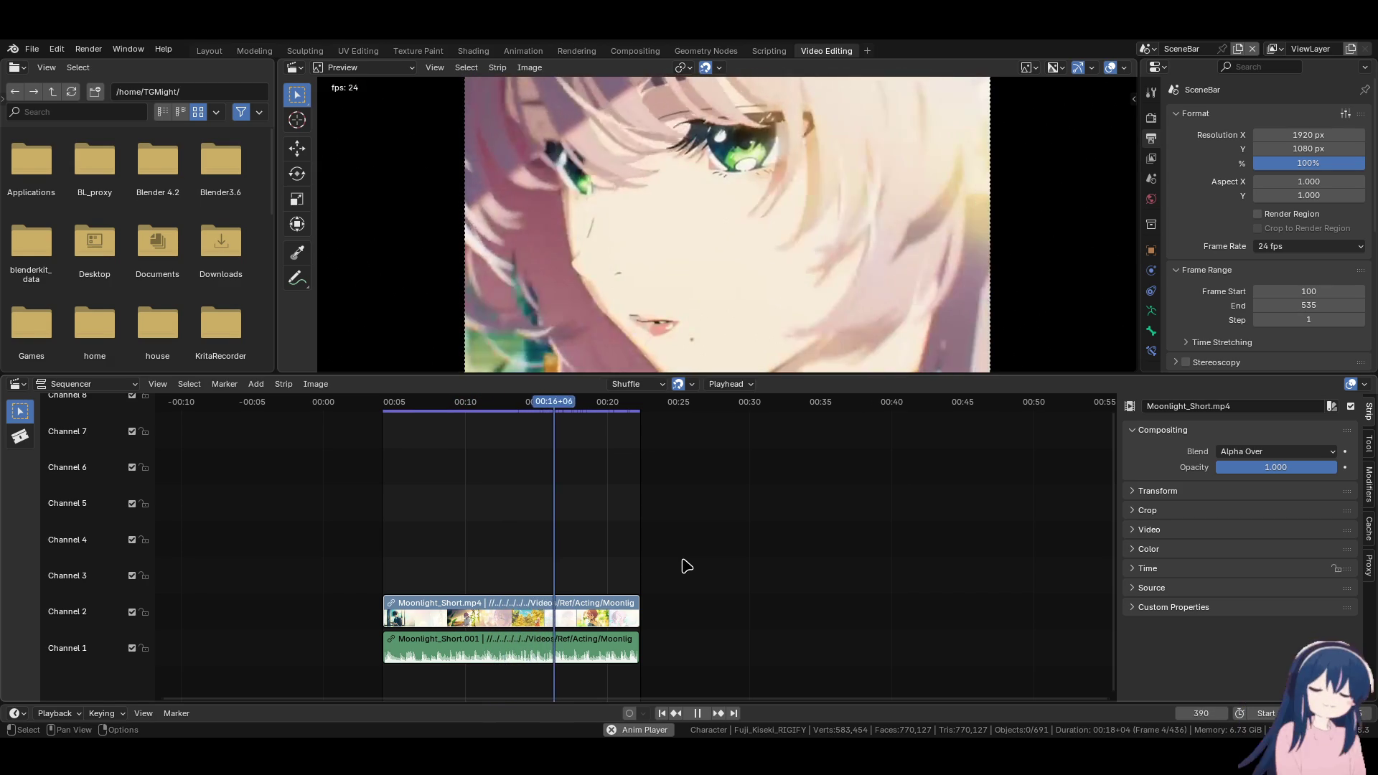
left_click(443, 406)
left_click_drag(445, 411, 409, 406)
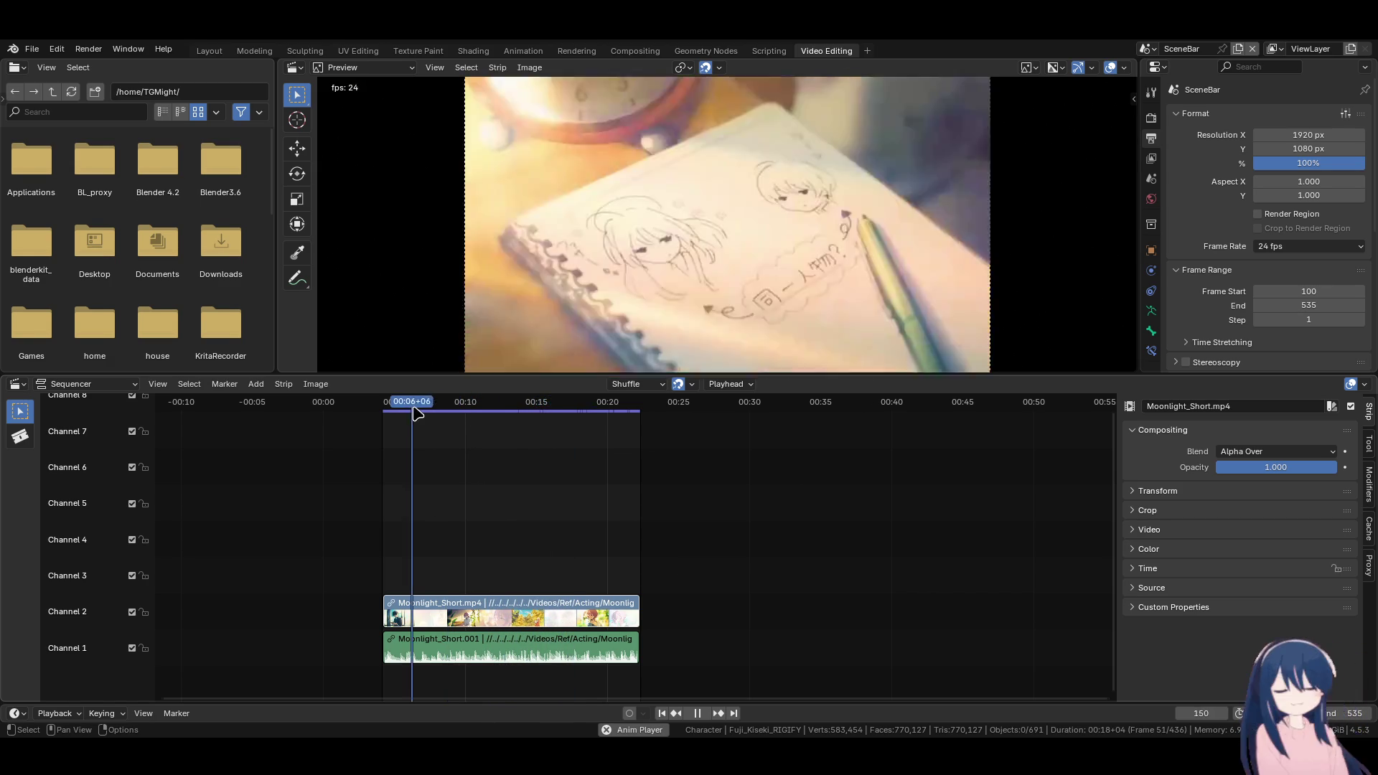
key("space")
key("space")
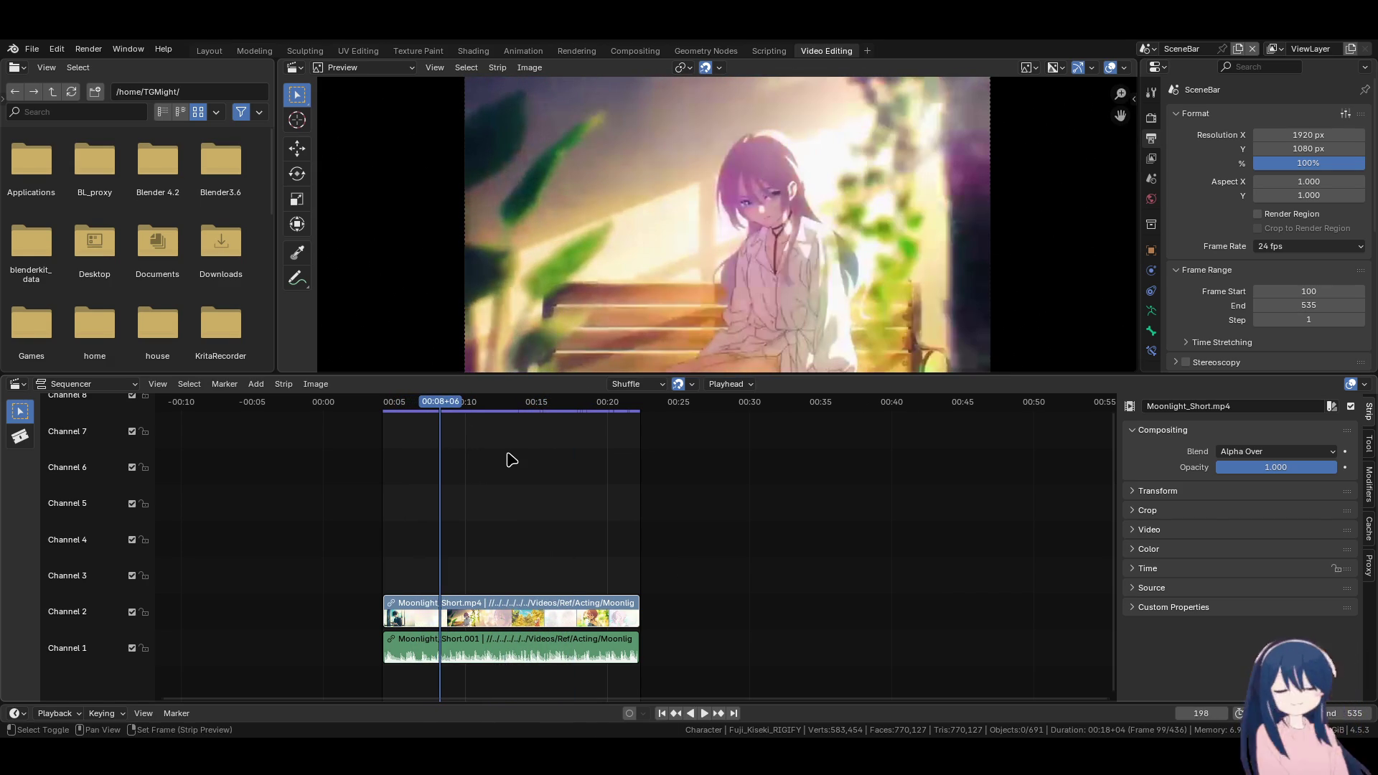
key("space")
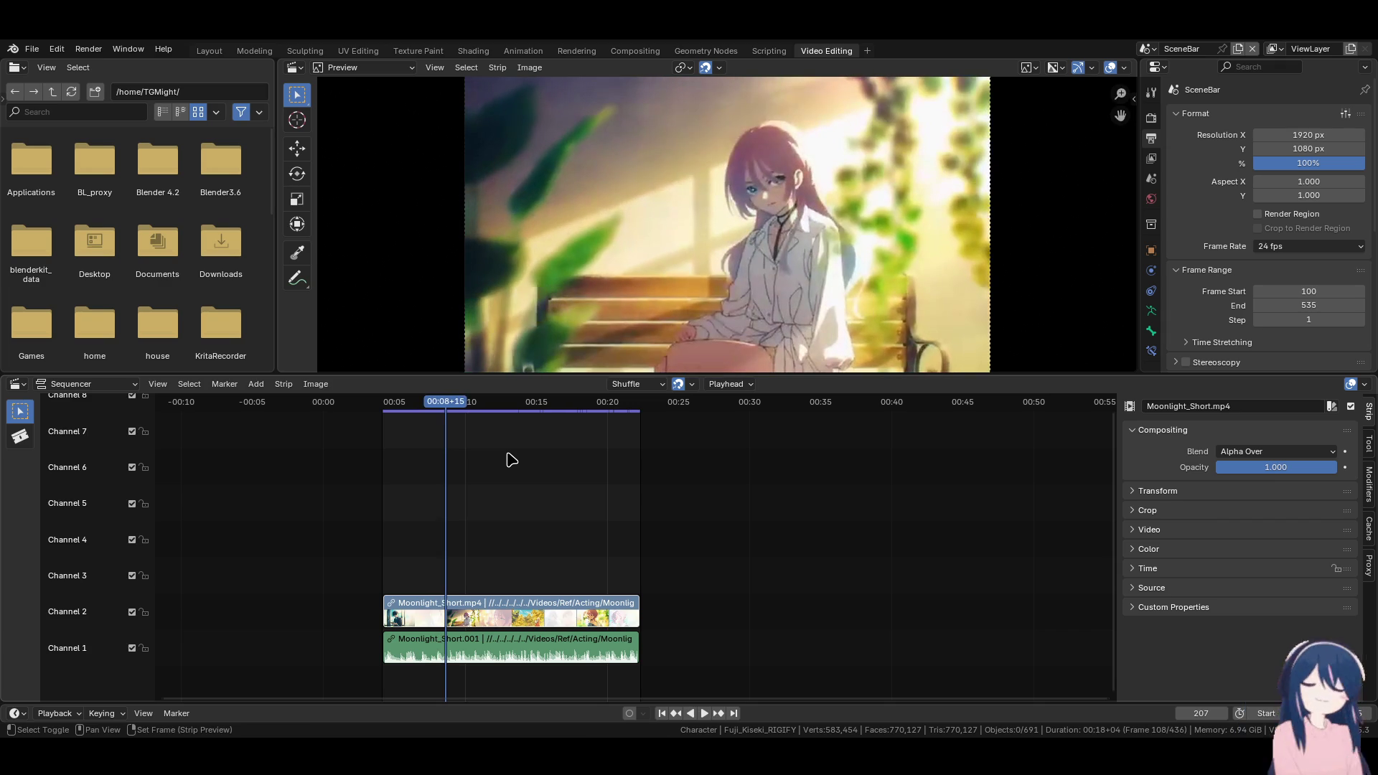
key("space")
key("space")
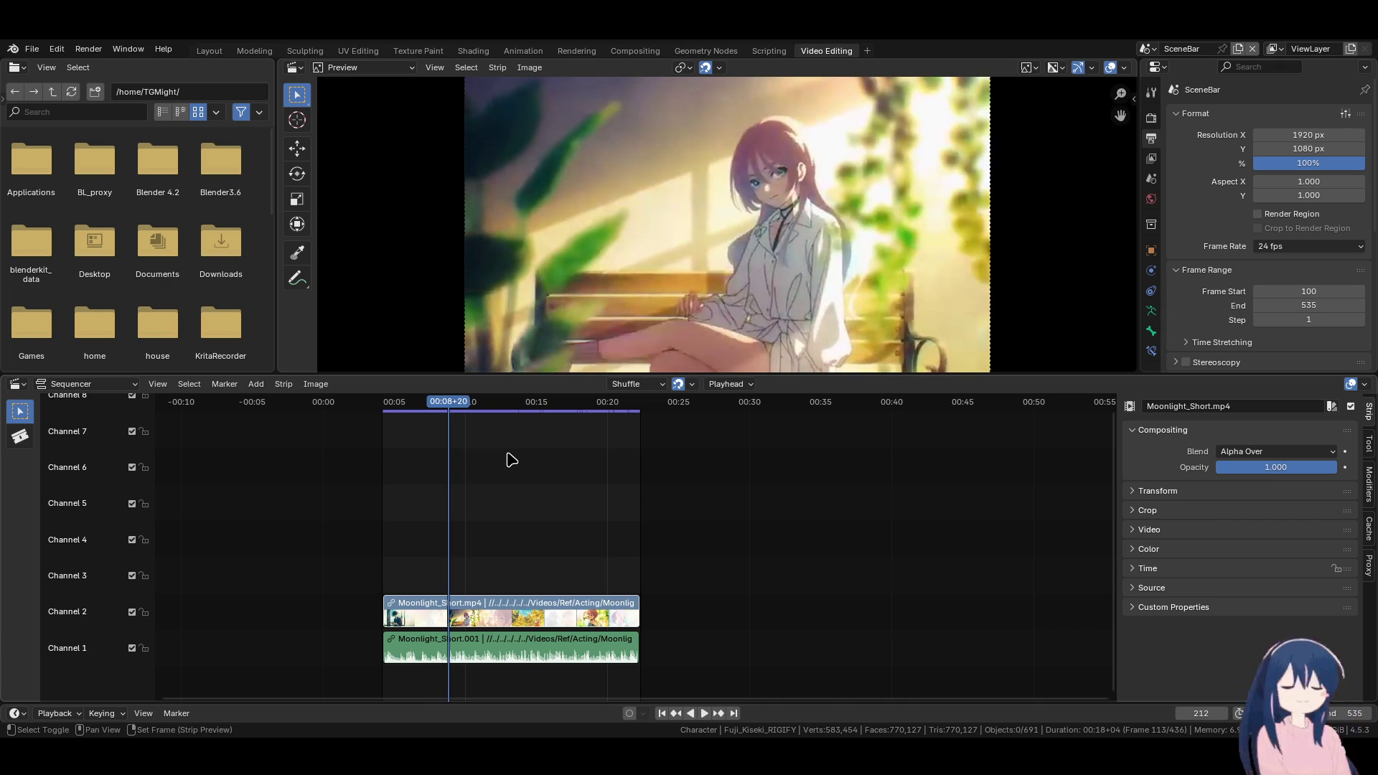
right_click(440, 429, "shift")
key("shift+ctrl+space")
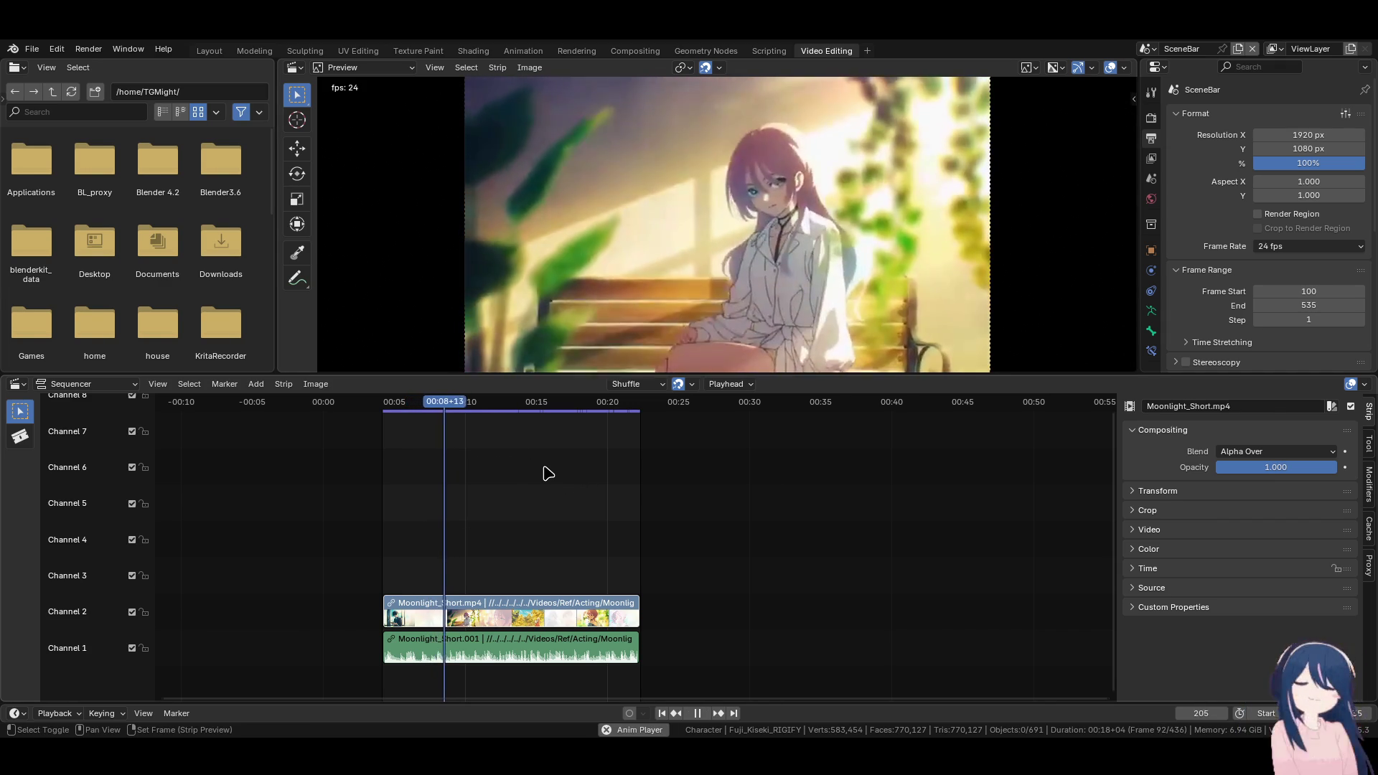
key("space")
key("space")
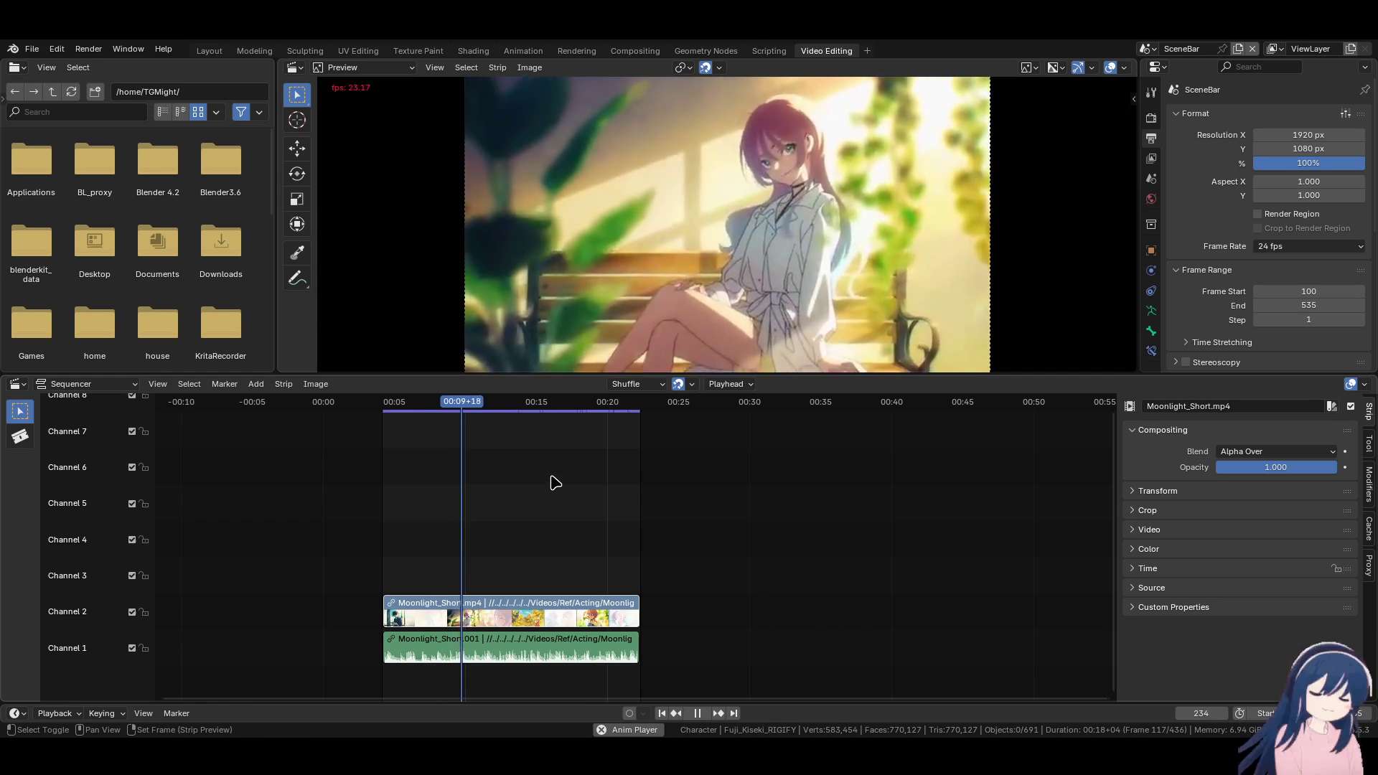
Jump ahead to the face close-up, stop playback, and return to the Animation workspace
left_click(550, 404)
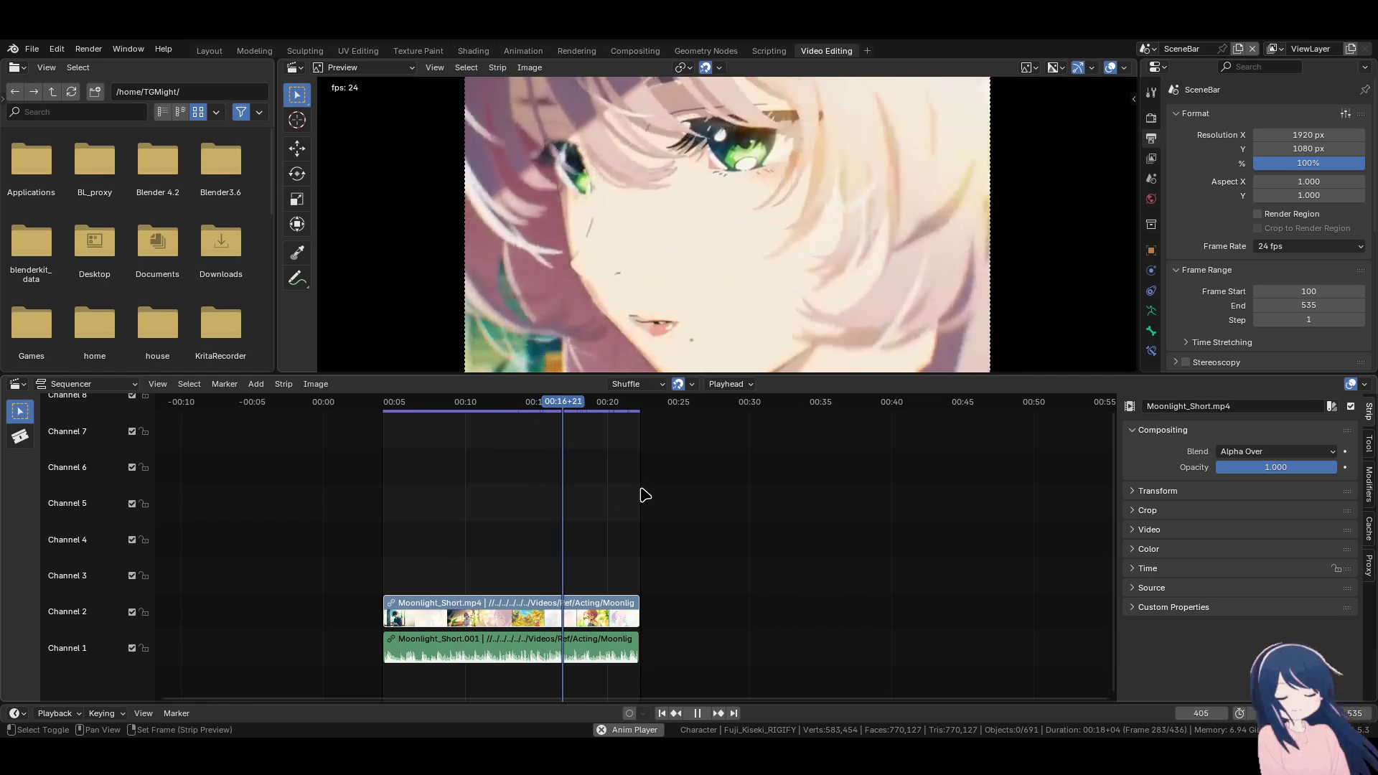
key("space")
left_click(523, 50)
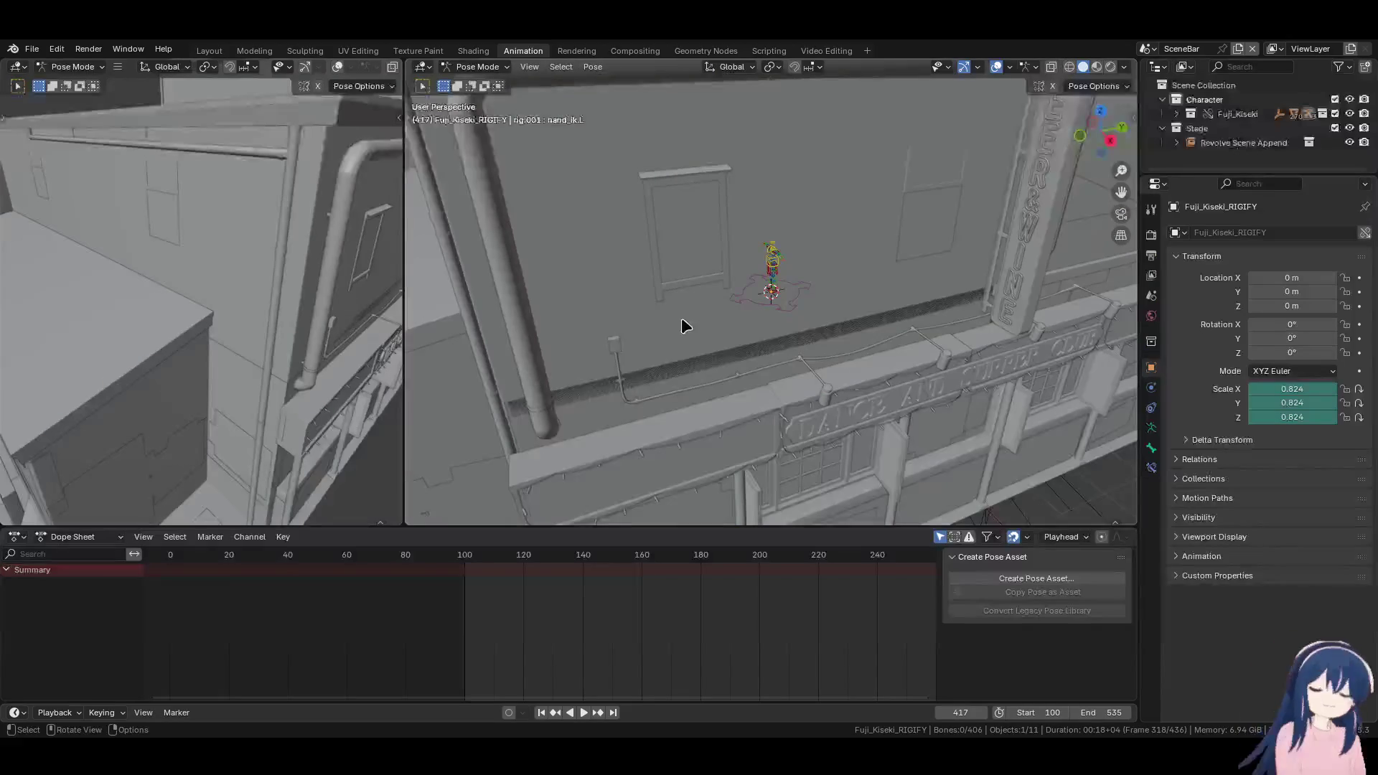
Split the left viewport horizontally and turn the top area into a Video Sequencer Preview
right_click(130, 66)
left_click(129, 144)
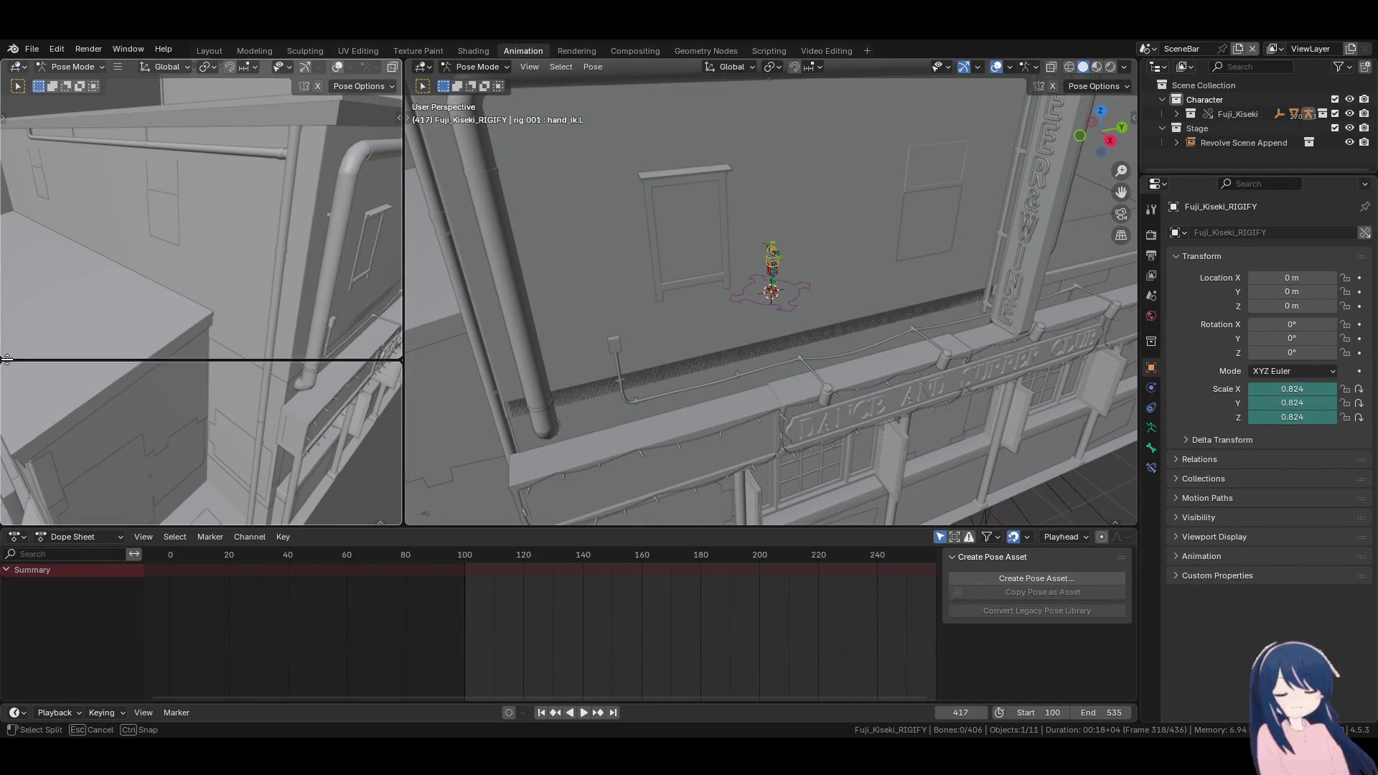
left_click(12, 279)
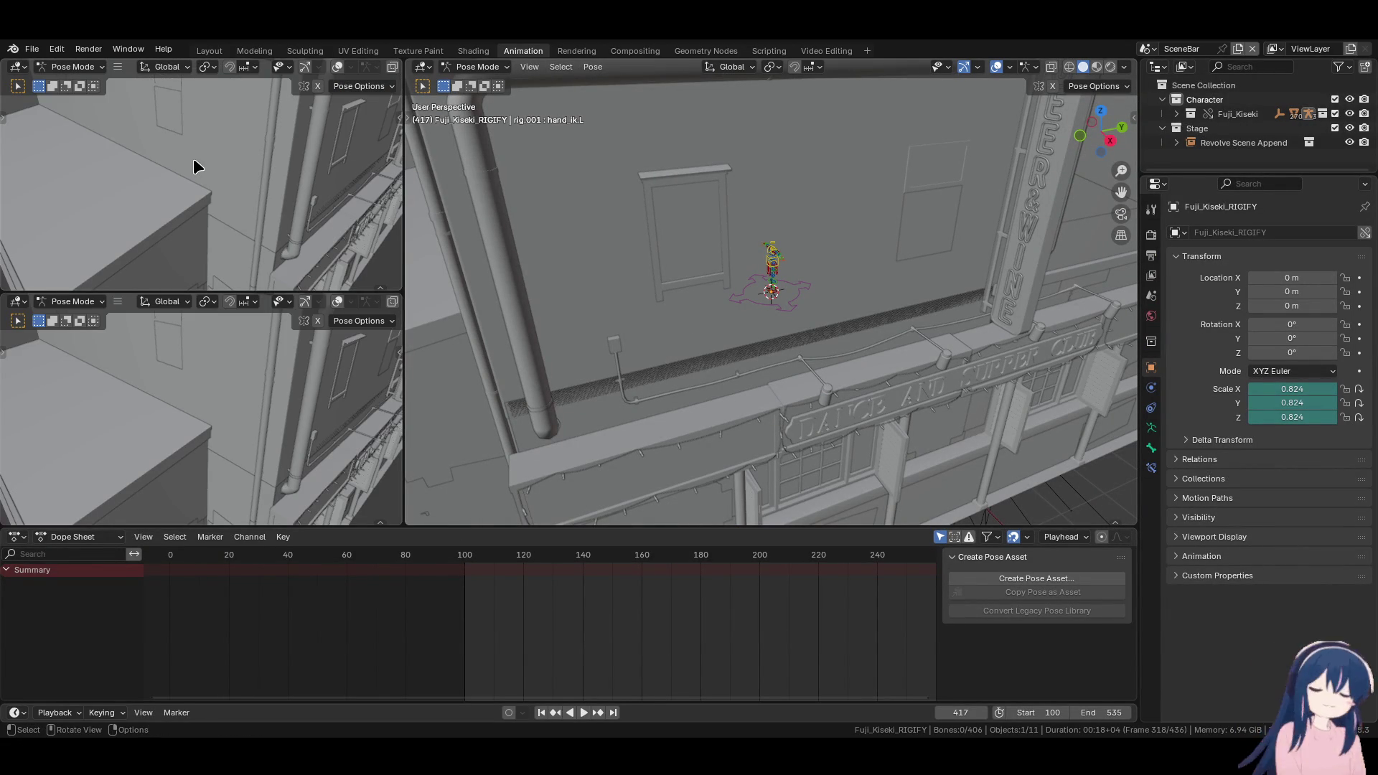
left_click(18, 66)
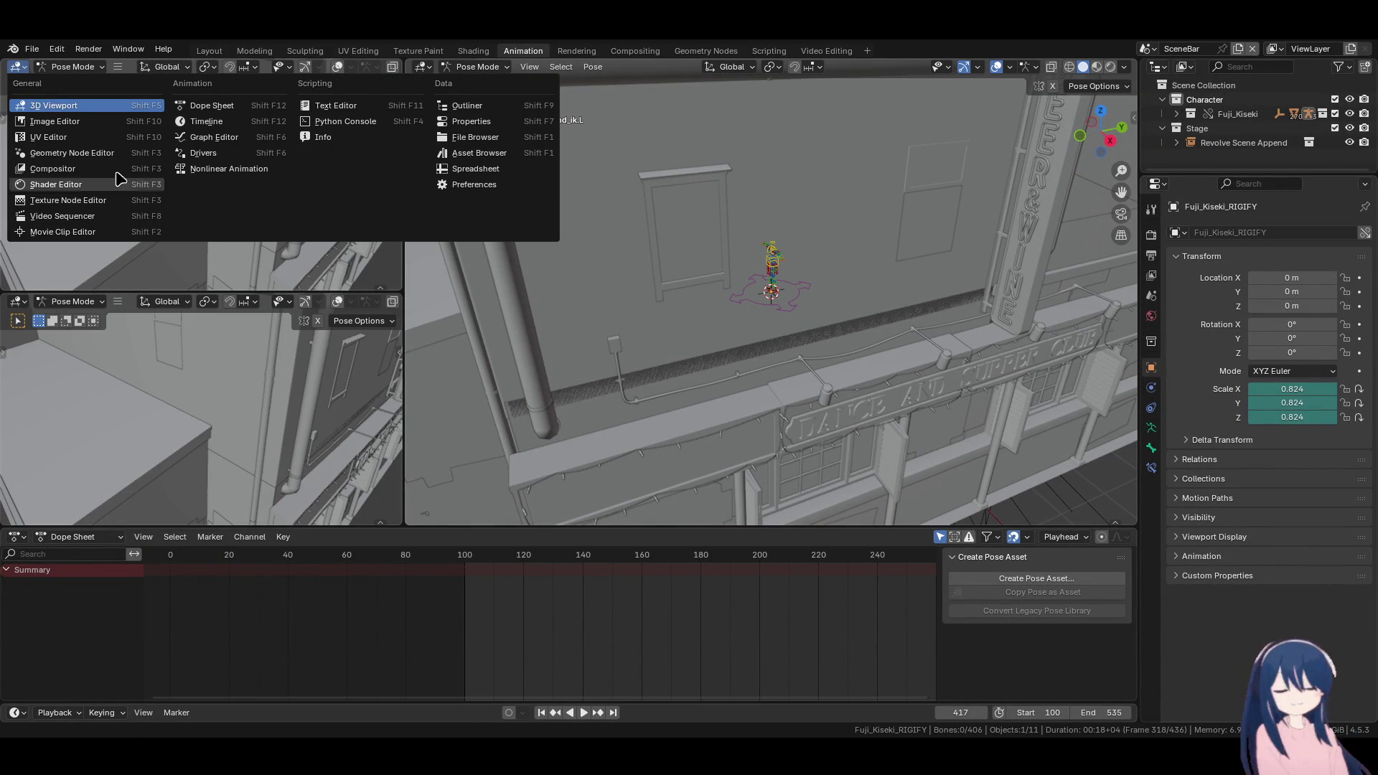
left_click(65, 216)
left_click(87, 67)
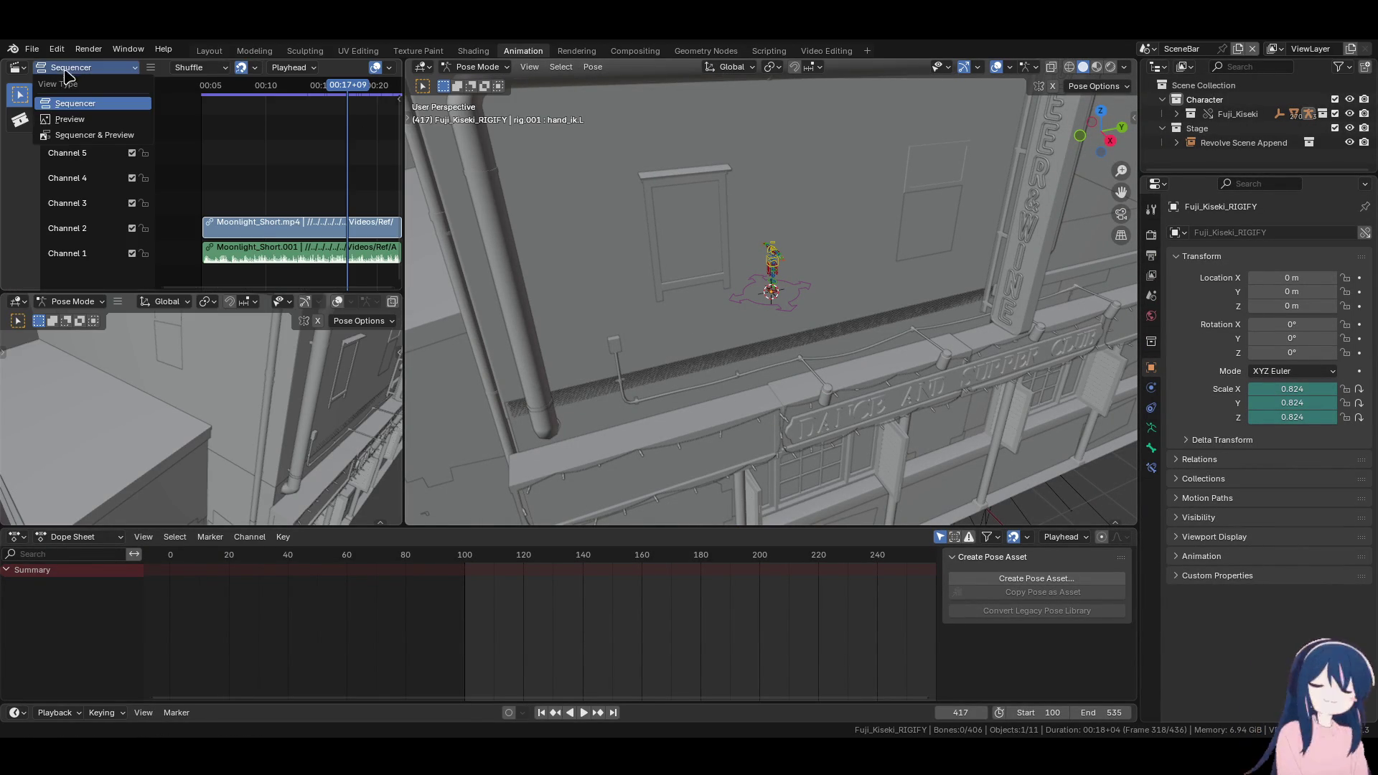
left_click(76, 120)
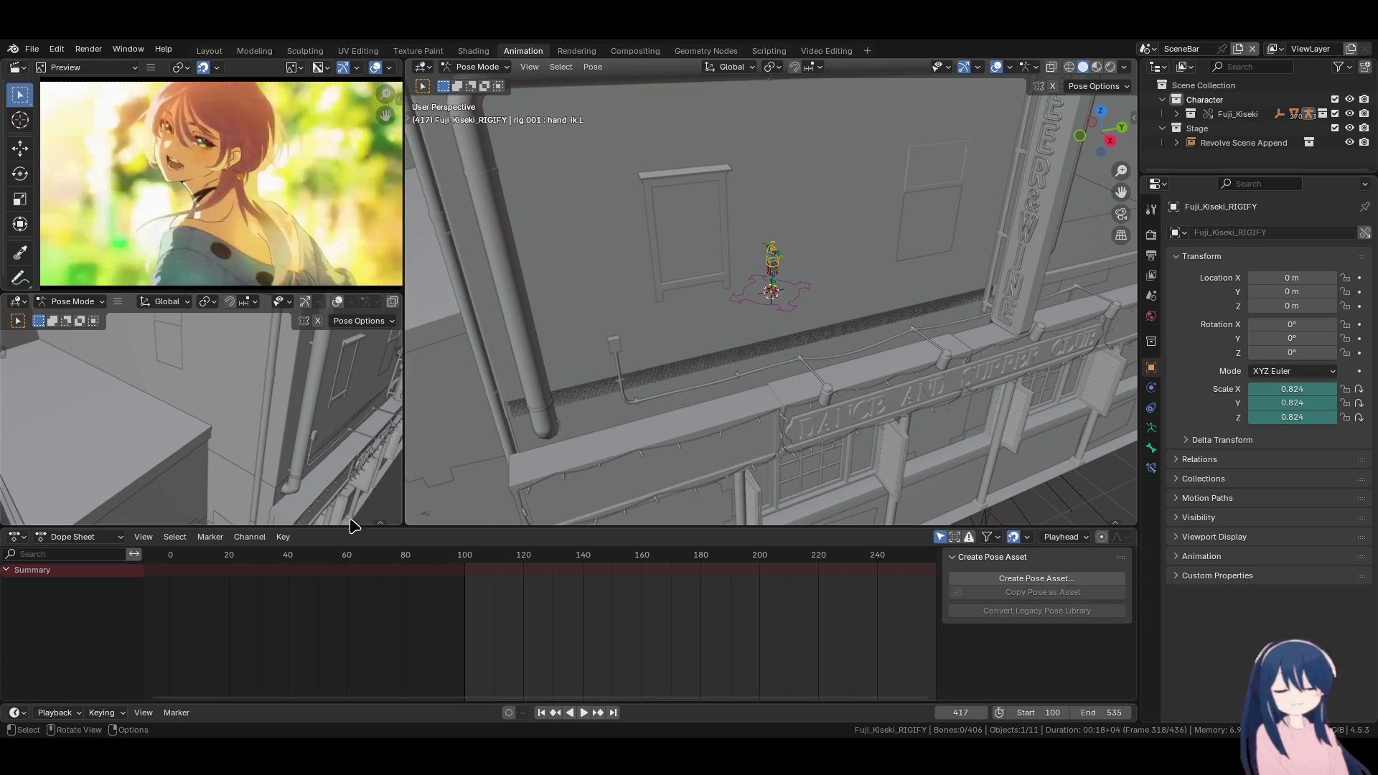
Exclude the Stage collection so only the character remains visible
left_click(810, 302)
scroll(790, 338, "down", 10)
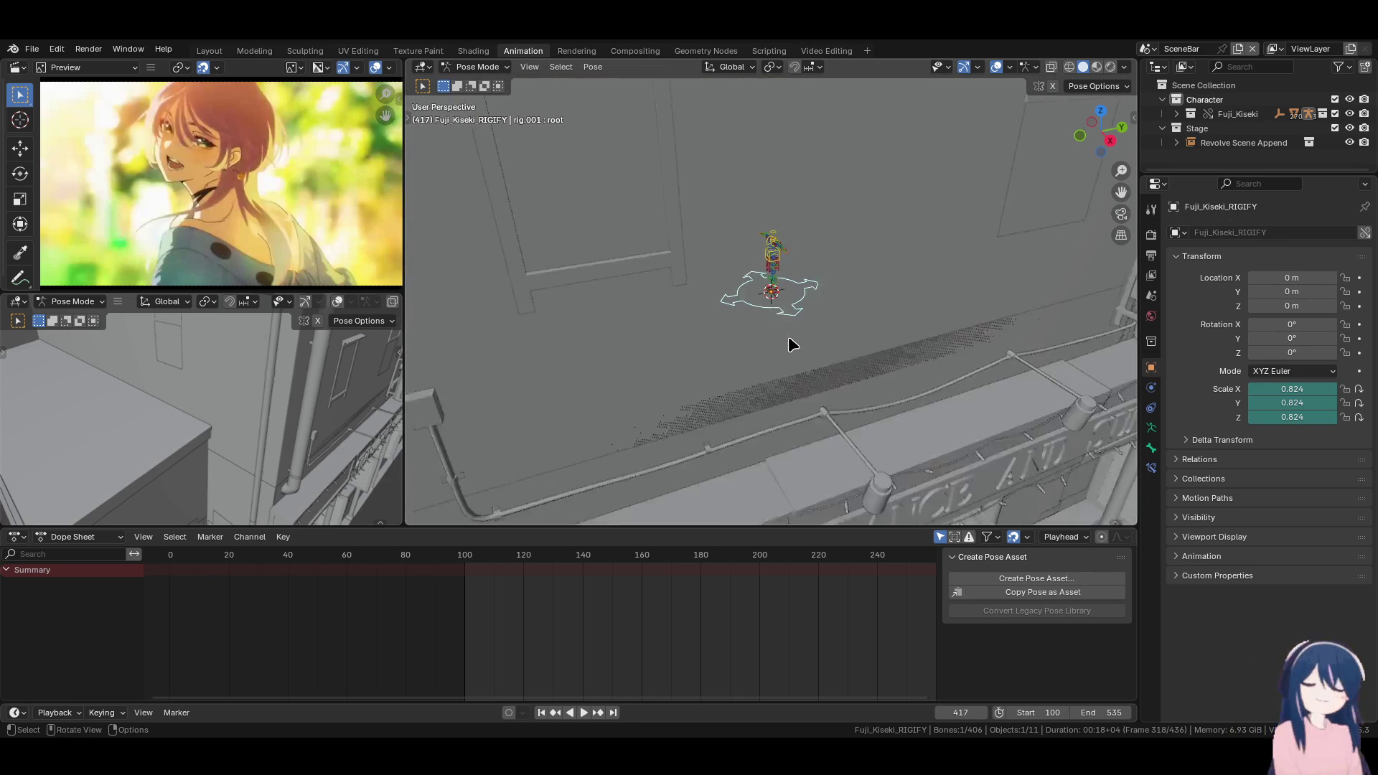
left_click(1335, 128)
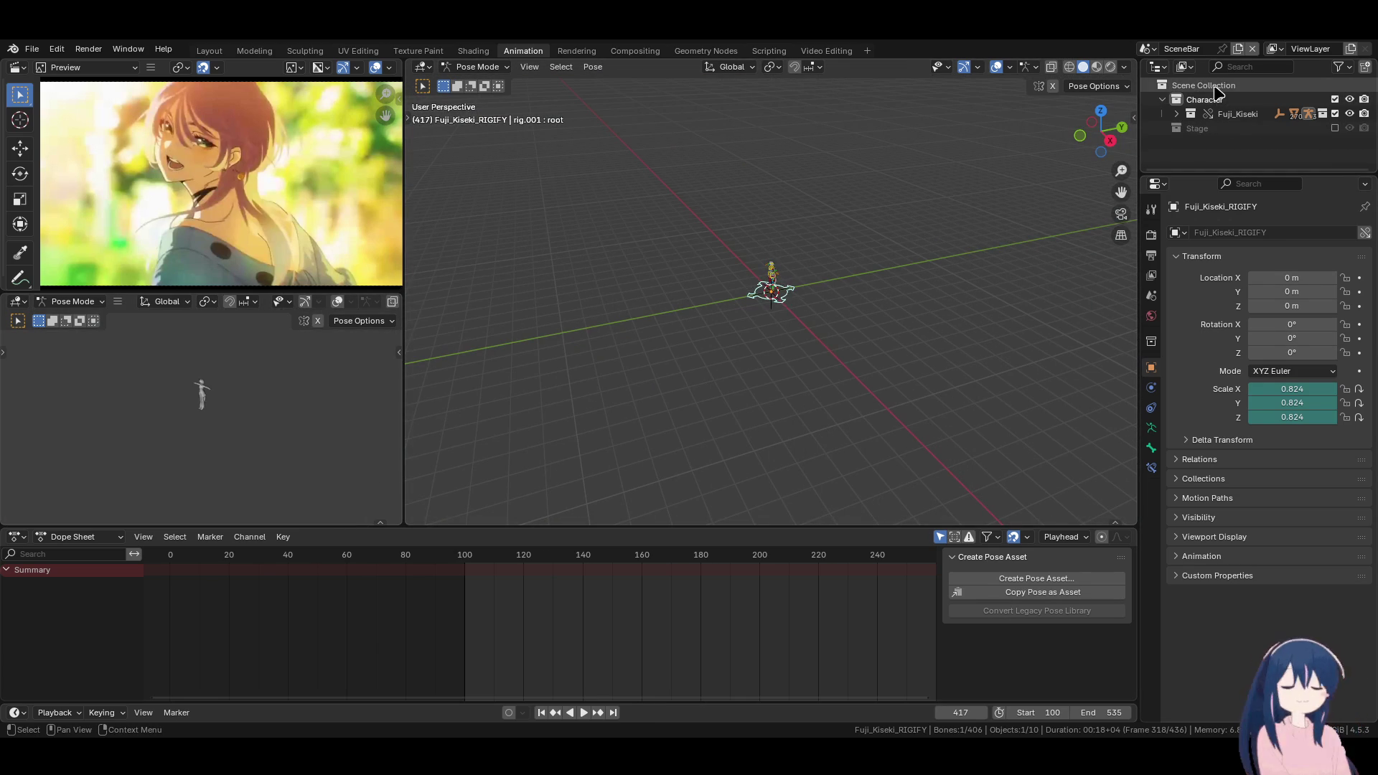
Create a new collection under Scene Collection and name it Scene
left_click(1204, 85)
right_click(1213, 86)
left_click(1218, 128)
double_click(1214, 143)
type("S")
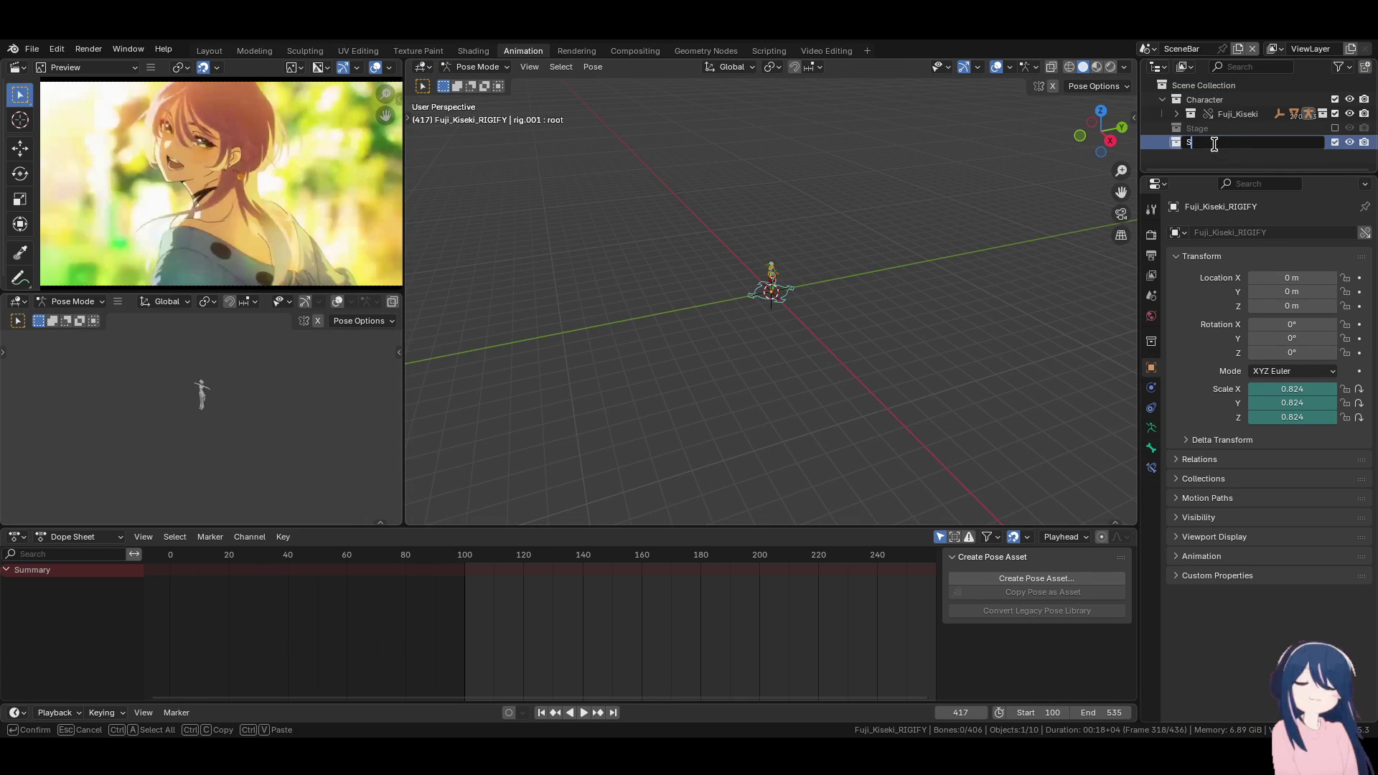
type("cen")
key("Return")
scroll(809, 281, "up", 3)
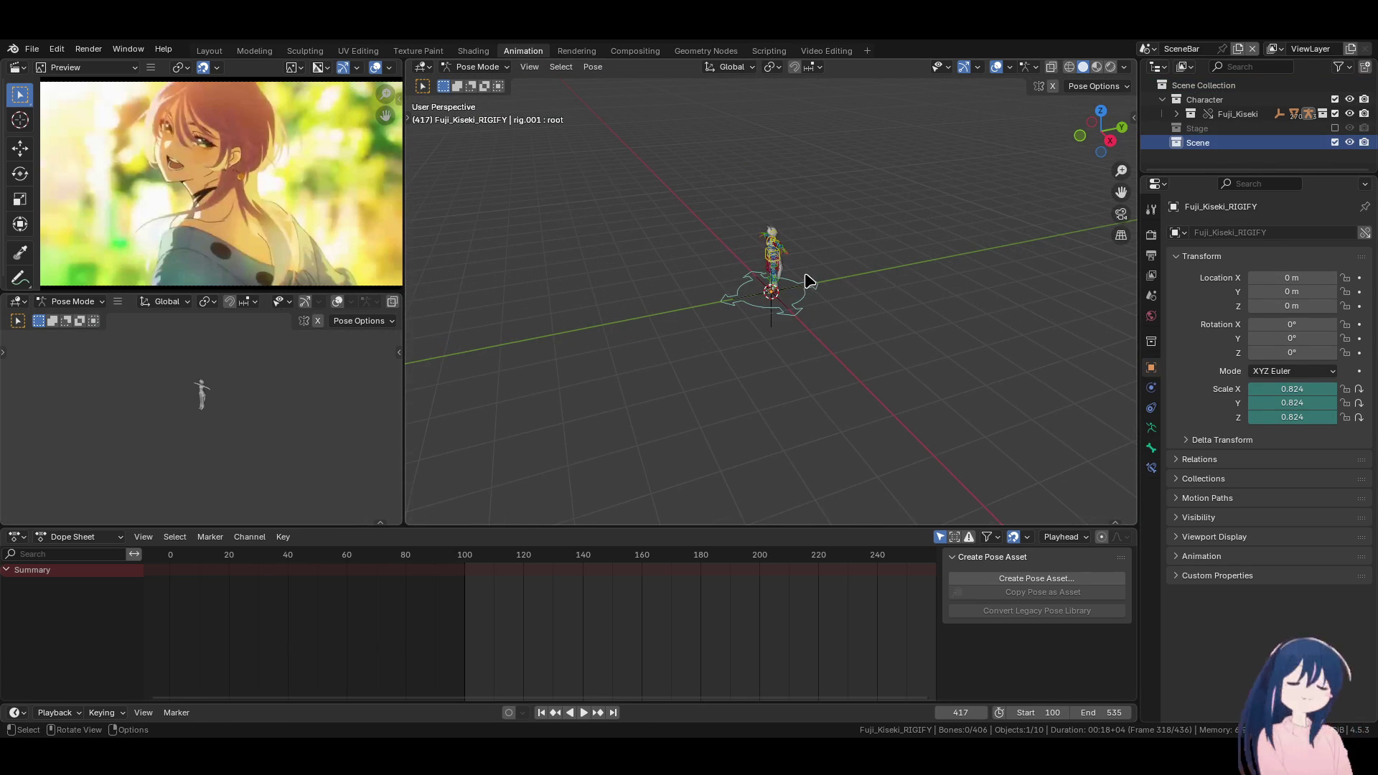
Switch the rig from Pose Mode to Object Mode
left_click(494, 72)
left_click(474, 84)
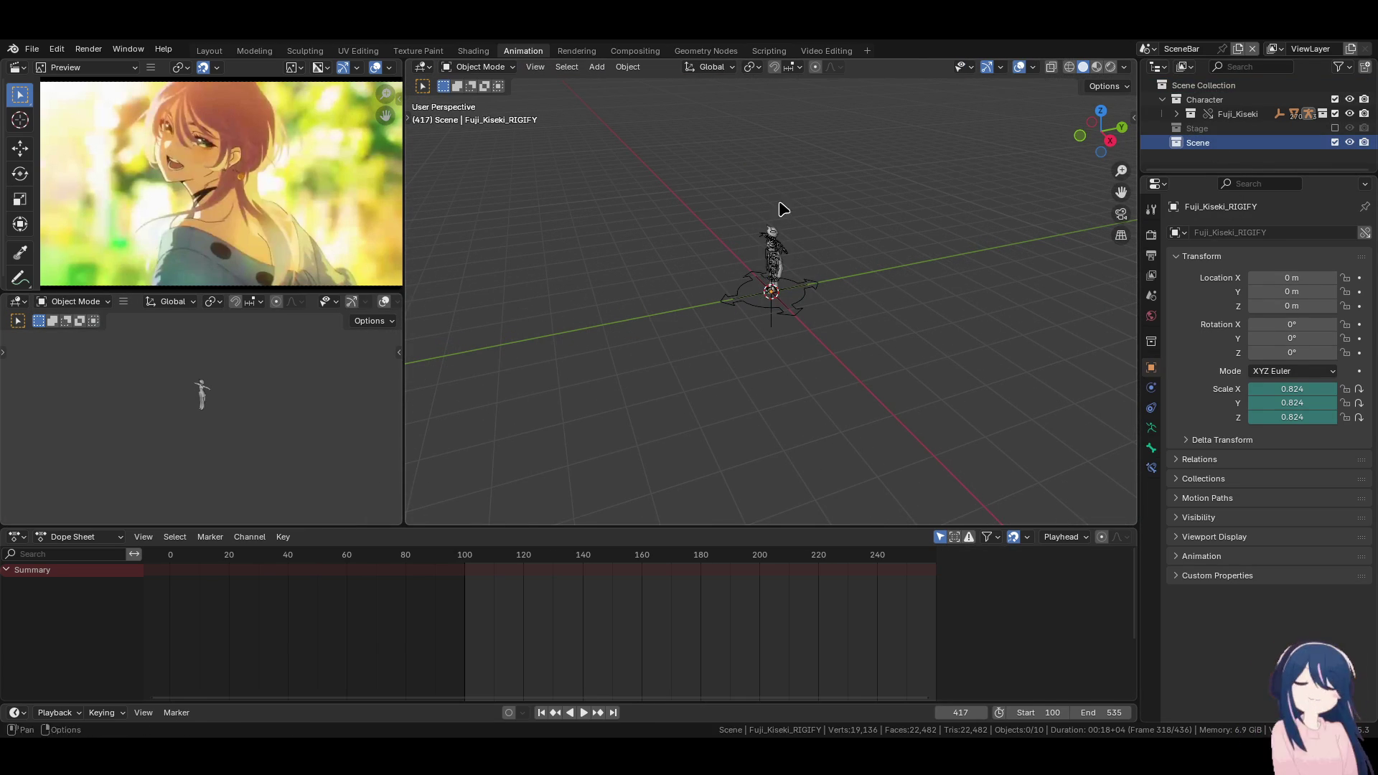
key("shift+a")
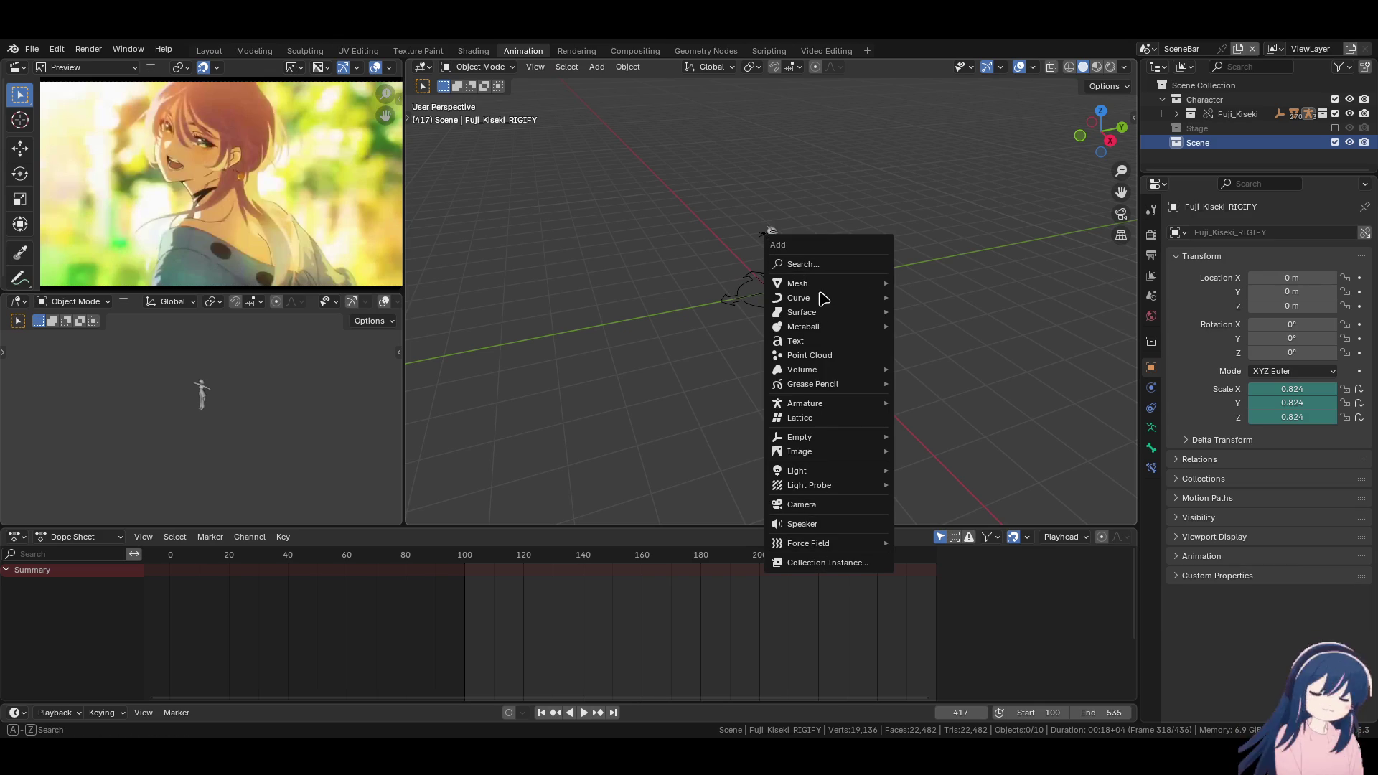
Add a Plain Axes empty at the world origin
mouse_move(844, 409)
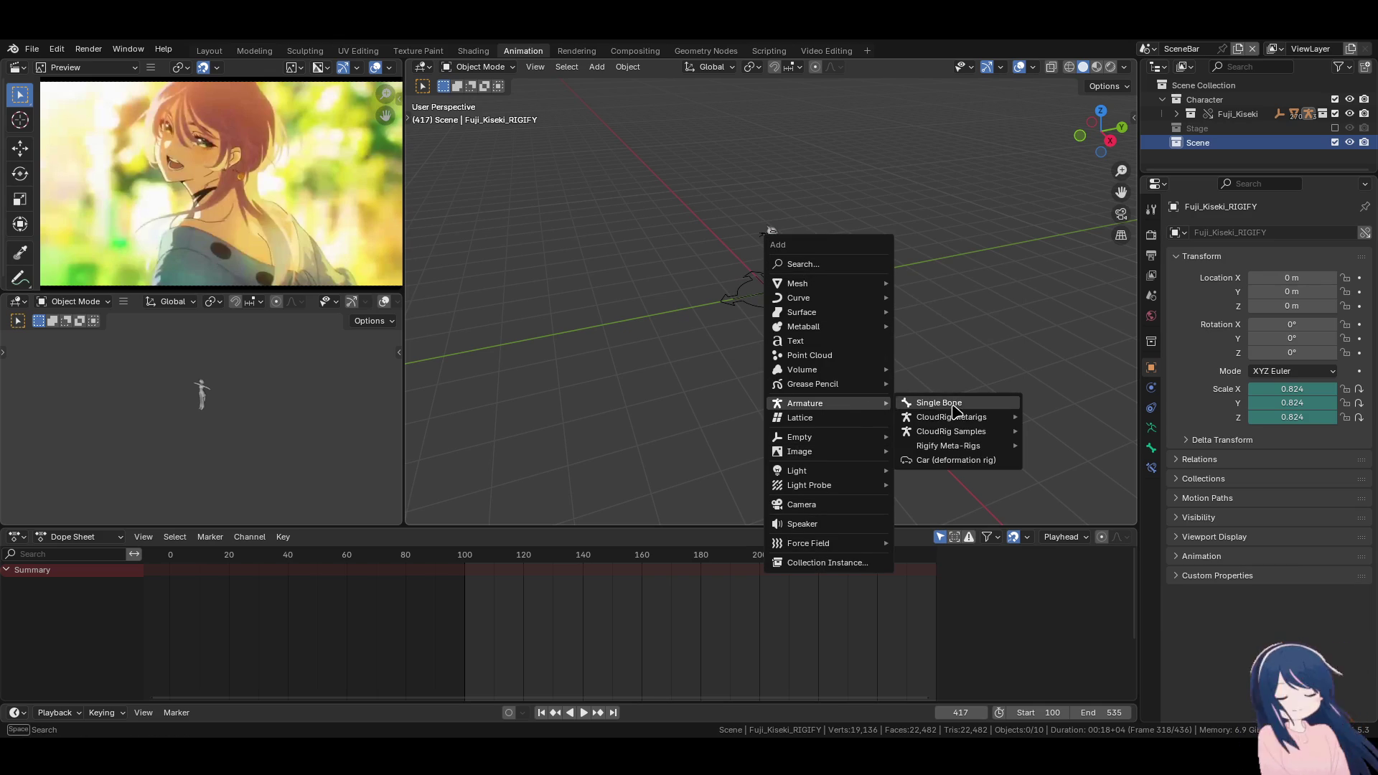
mouse_move(803, 438)
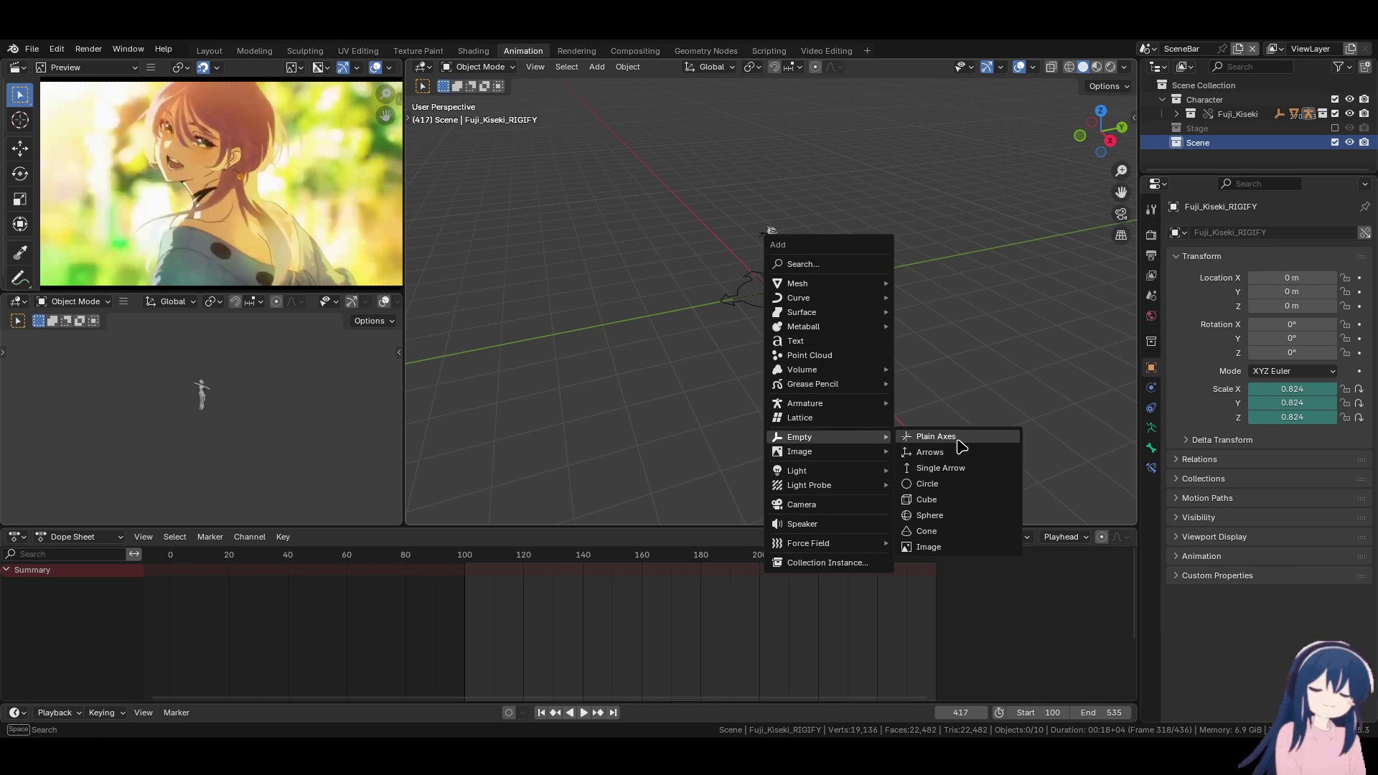
left_click(955, 441)
scroll(856, 368, "up", 5)
Add a camera and clear its rotation and location back to the origin
key("shift+a")
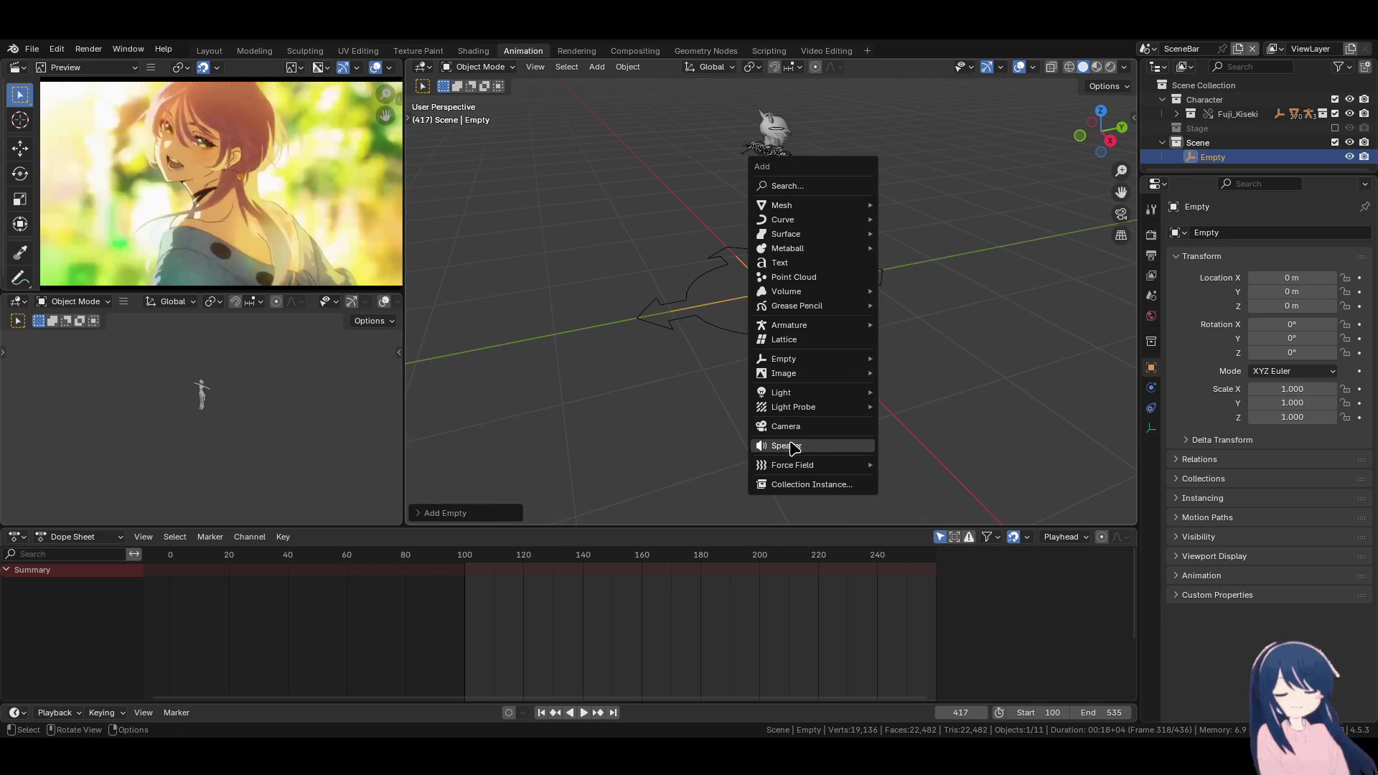
left_click(794, 428)
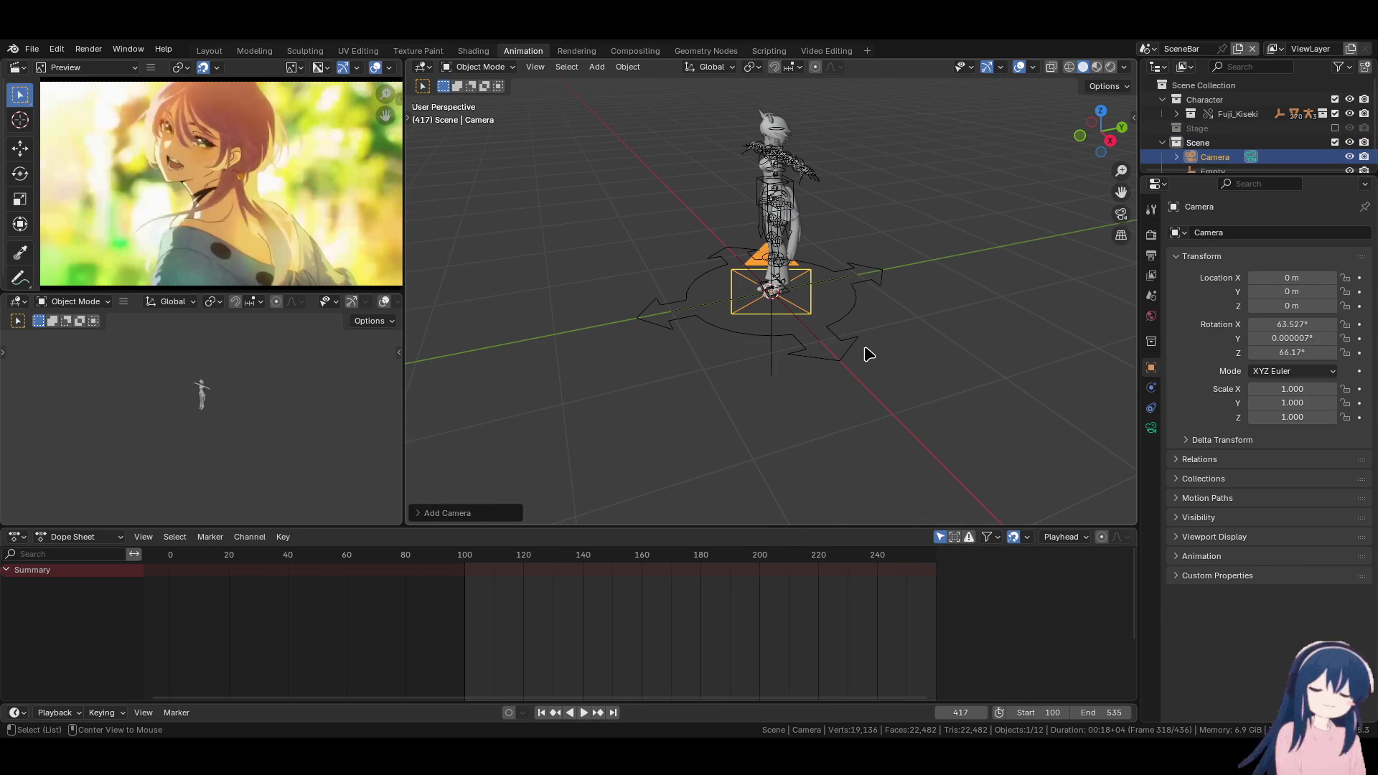
key("alt+r")
key("alt+g")
left_click(861, 327, "shift")
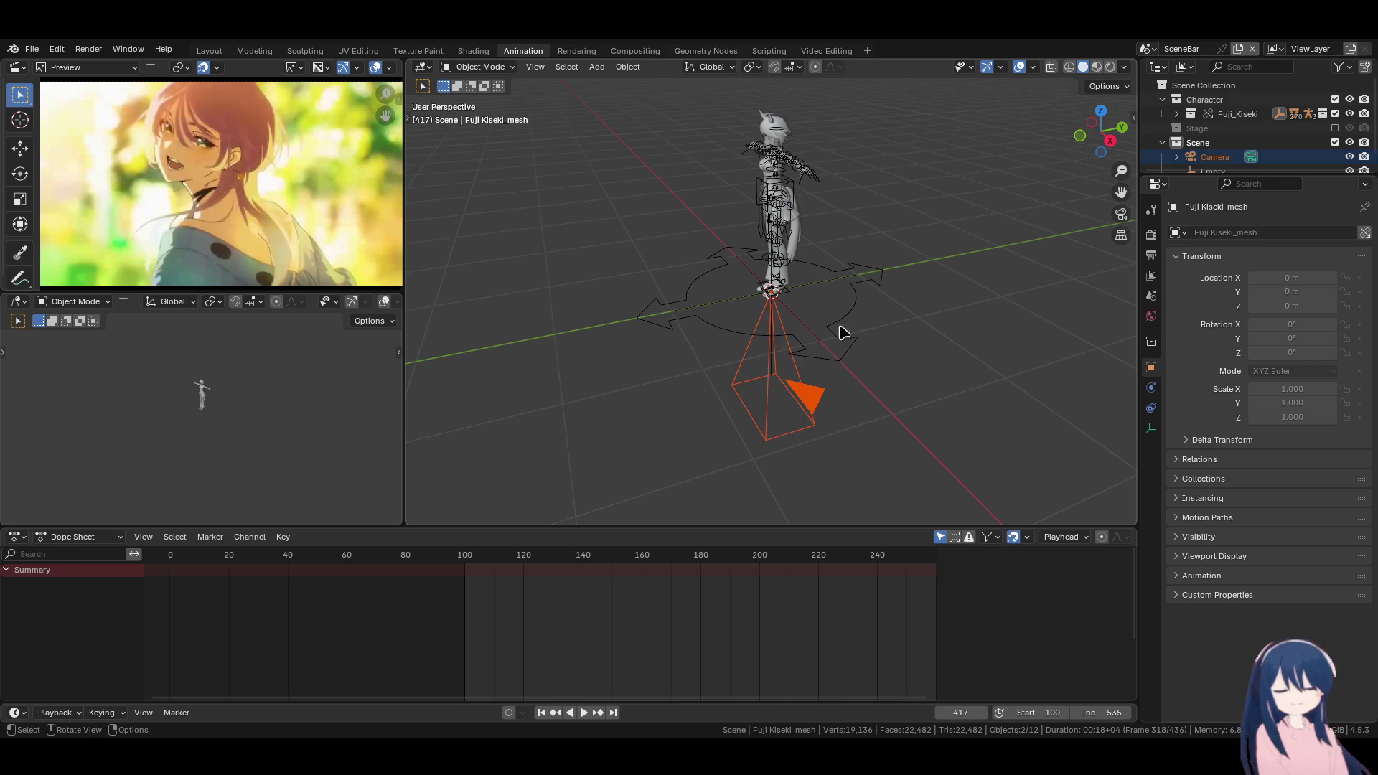
left_click(796, 386)
left_click(804, 323, "shift")
left_click(807, 361)
Select the camera, then the Empty as the active object, for parenting
mouse_move(807, 362)
middle_mouse_down()
mouse_move(787, 372)
mouse_move(826, 337)
middle_mouse_up()
left_click_drag(1221, 177, 1220, 314)
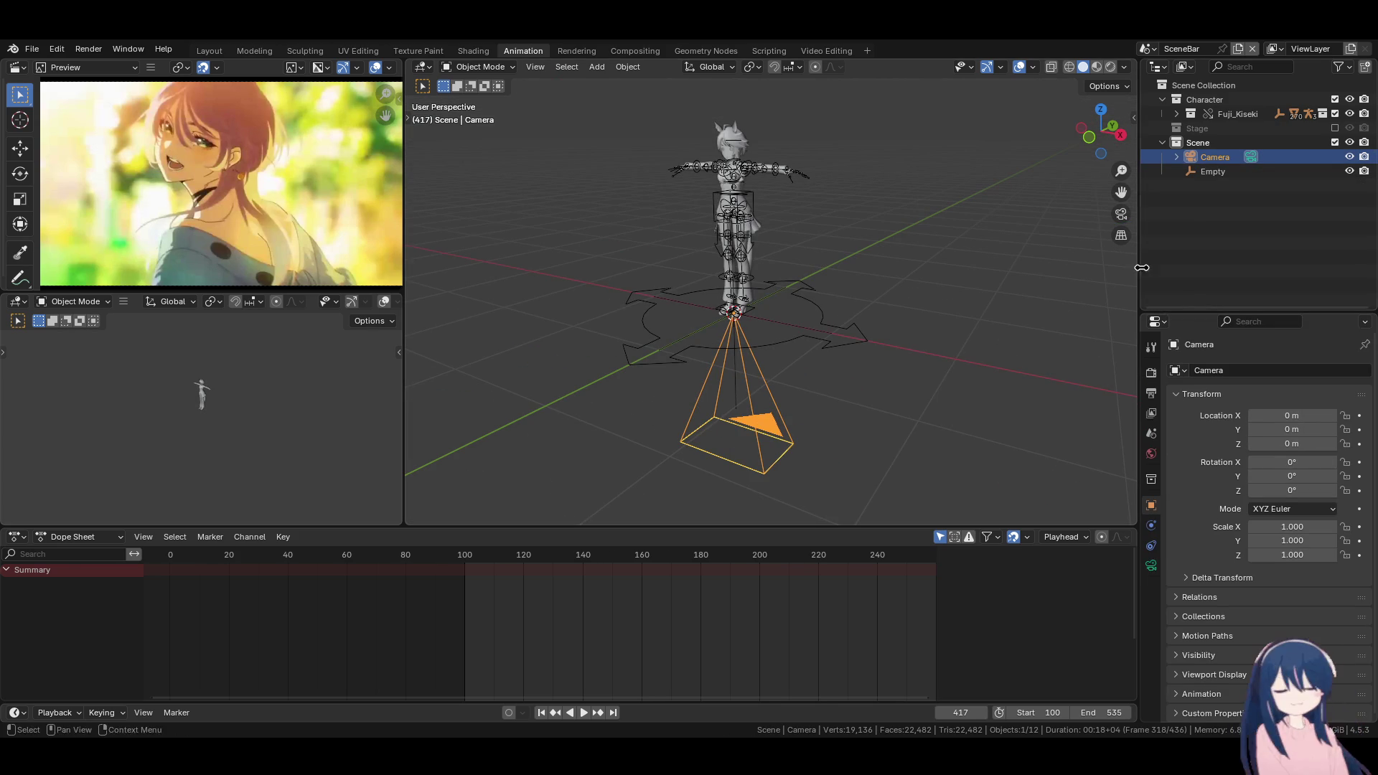
left_click(812, 331, "shift")
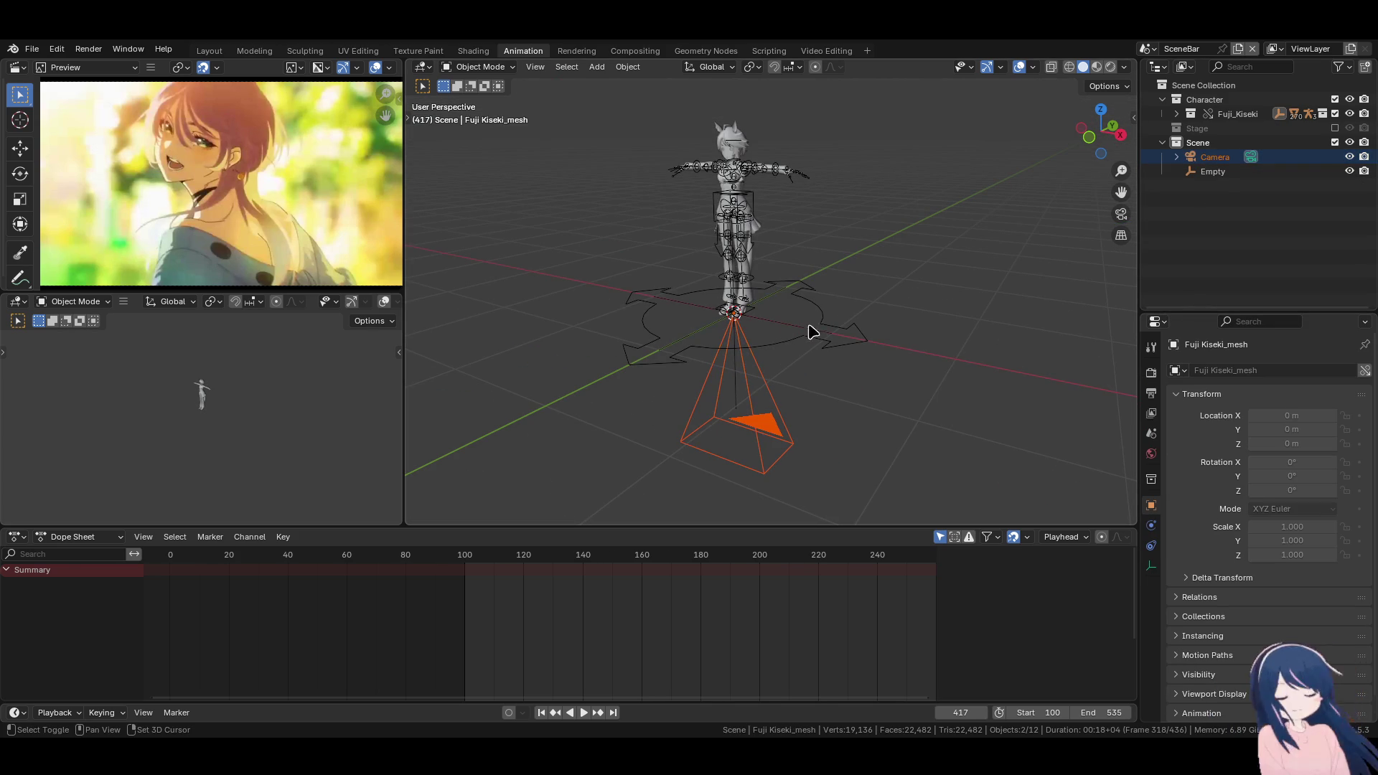
left_click(786, 425)
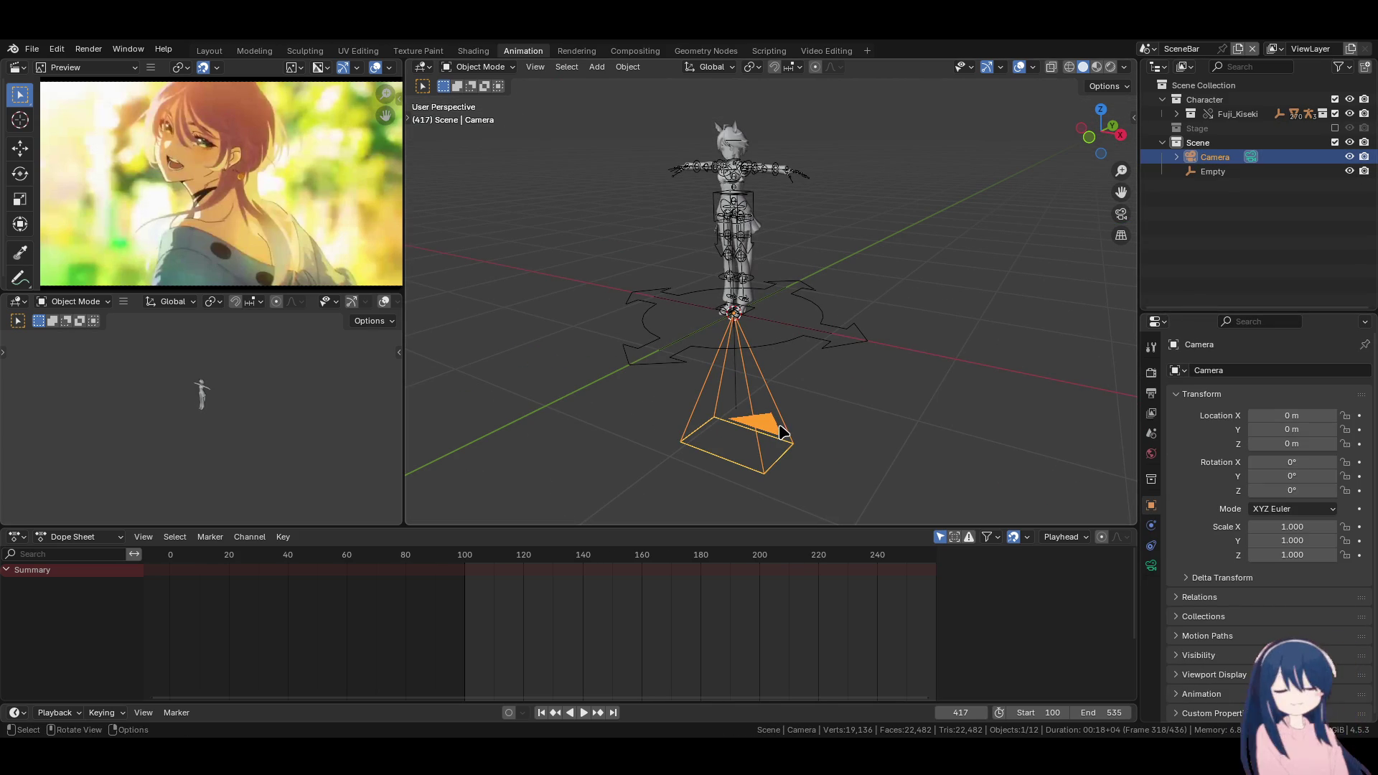
left_click(1218, 173, "ctrl")
key("ctrl+p")
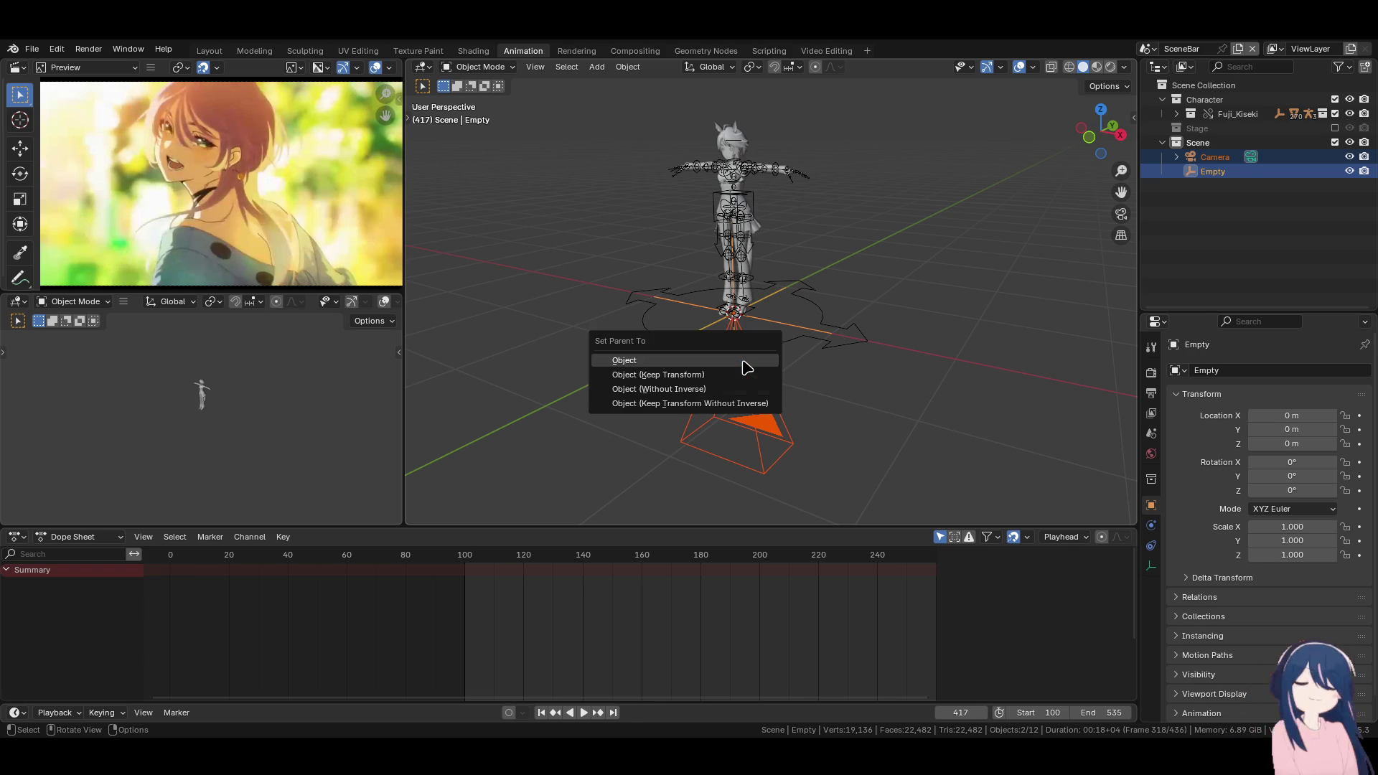
Parent the camera to the Empty and add Limit Location and Limit Rotation constraints
left_click(745, 361)
left_click(776, 400)
left_click(1152, 547)
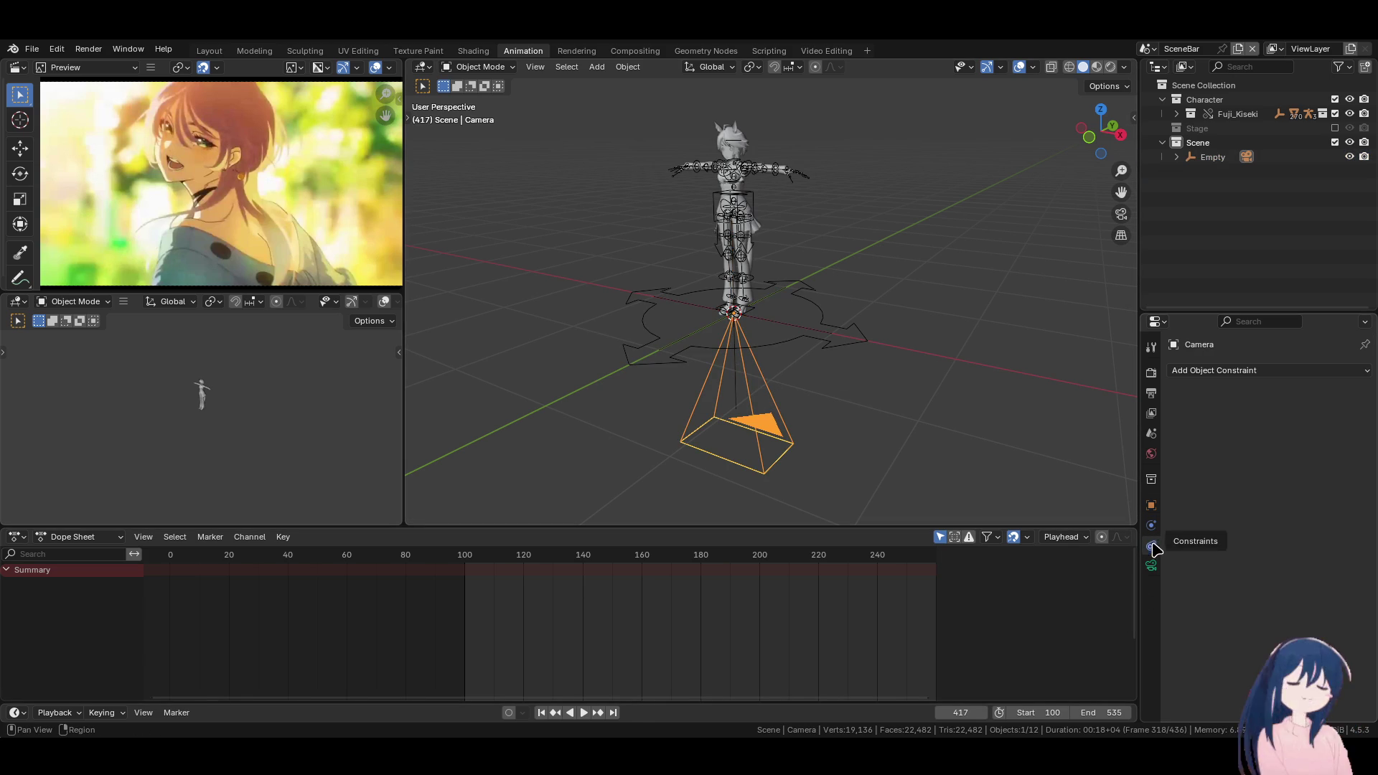
left_click(1227, 371)
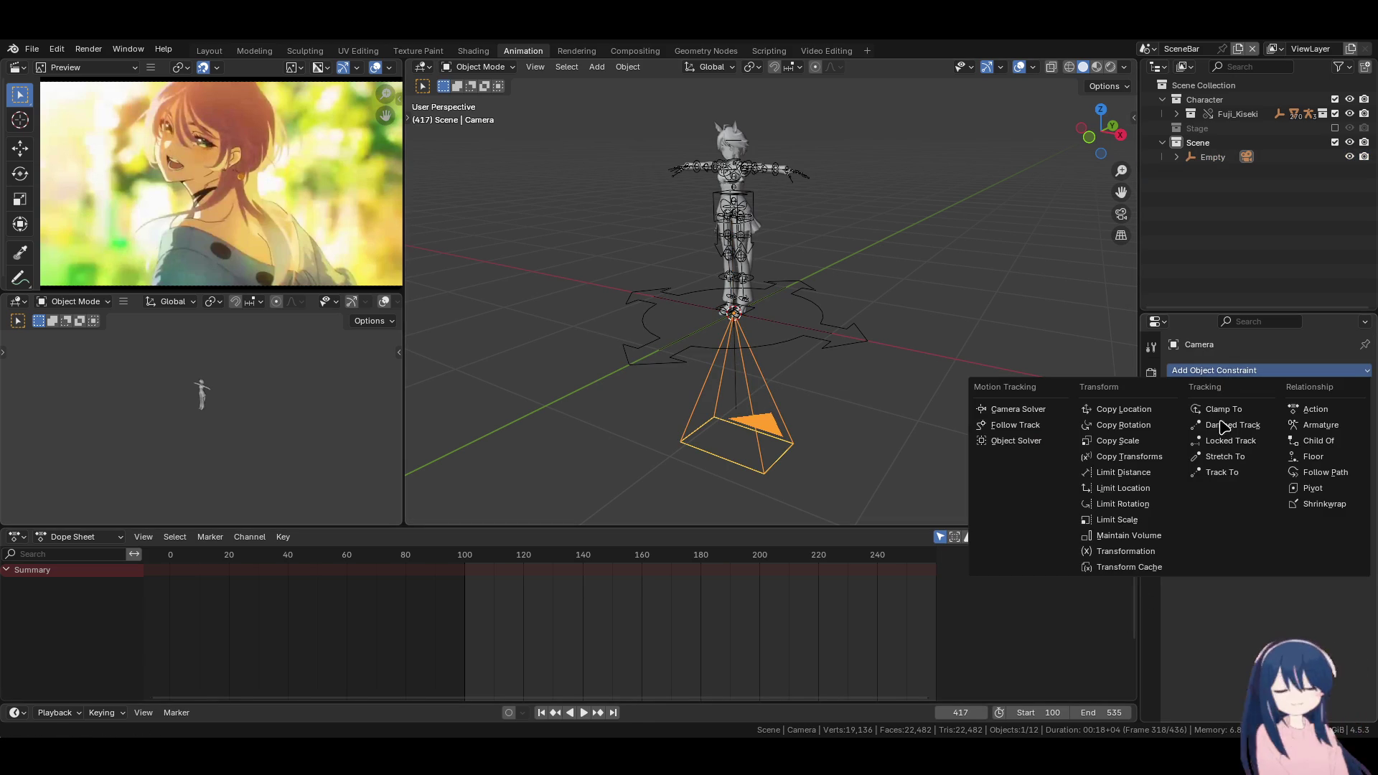
left_click(1135, 476)
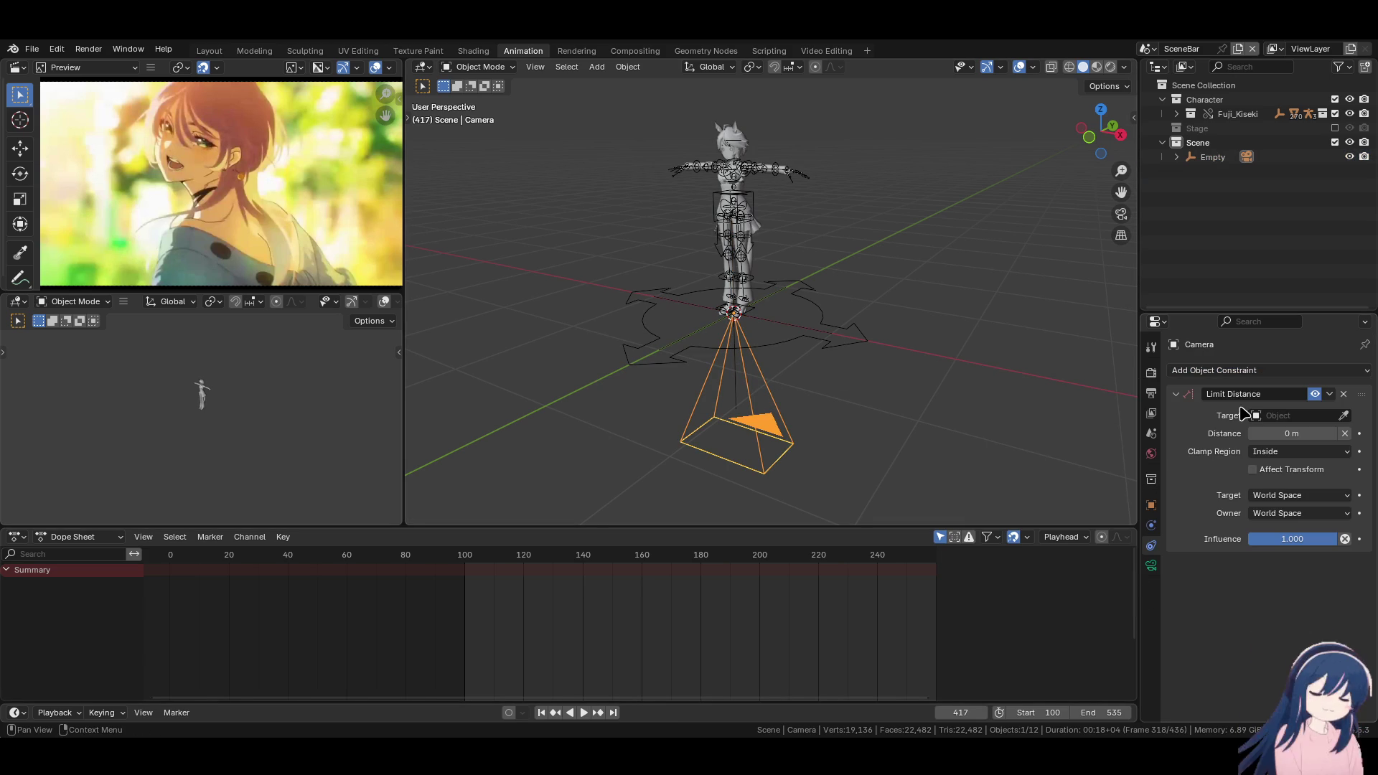
left_click(1344, 394)
left_click(1315, 371)
left_click(1124, 503)
left_click(1252, 369)
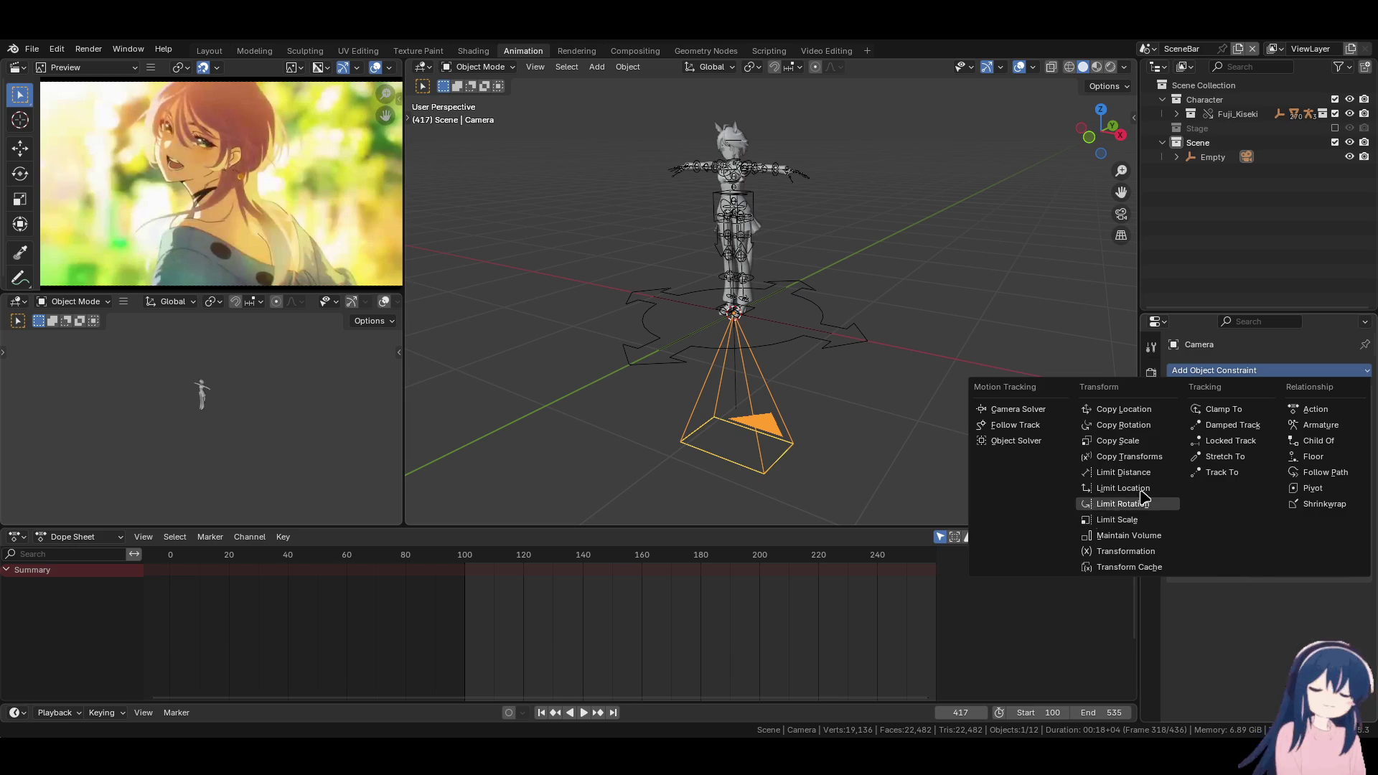
left_click(1127, 519)
Hold camera X and Y location at 0 m in Local Space; limit rotation on X, Y, Z
left_click_drag(1253, 416, 1256, 441)
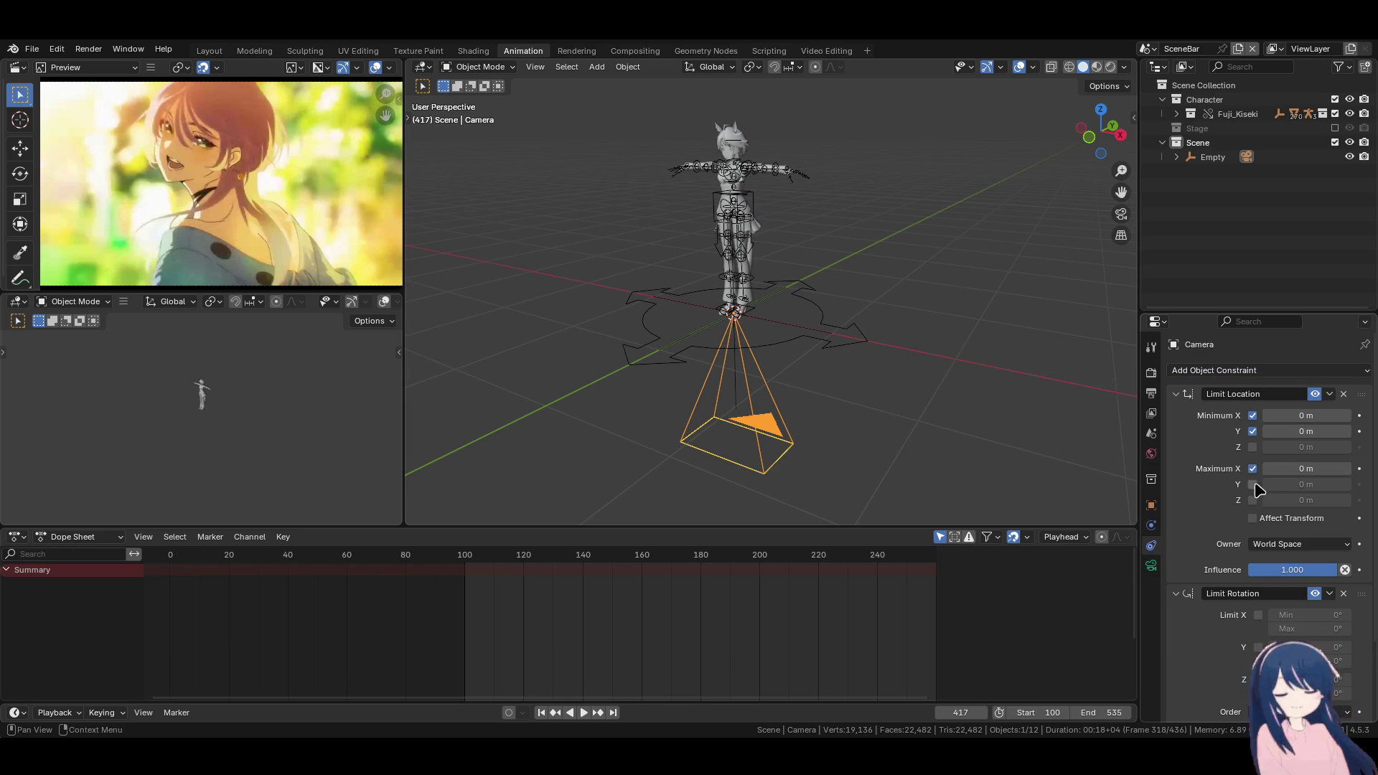
left_click(1296, 545)
left_click(1285, 592)
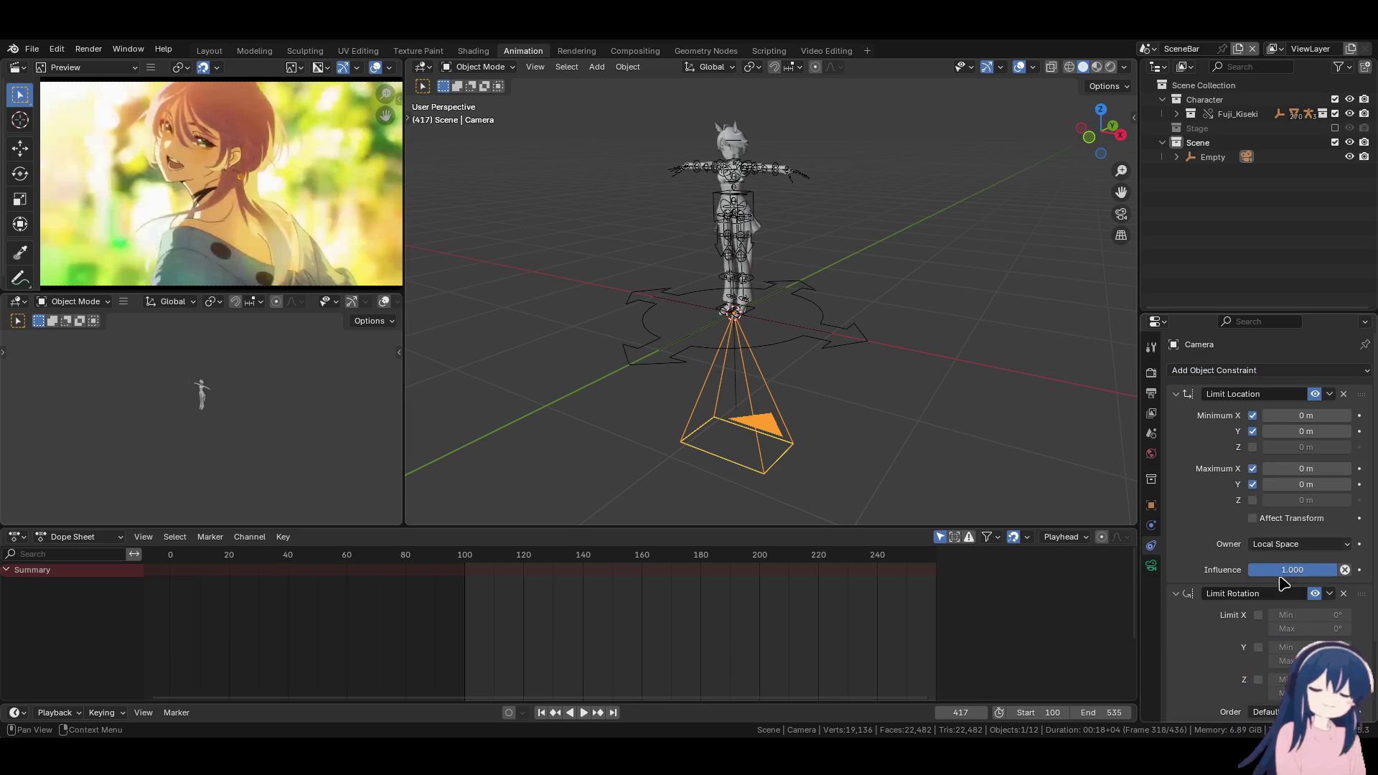
scroll(1283, 583, "down", 3)
left_click_drag(1259, 524, 1259, 590)
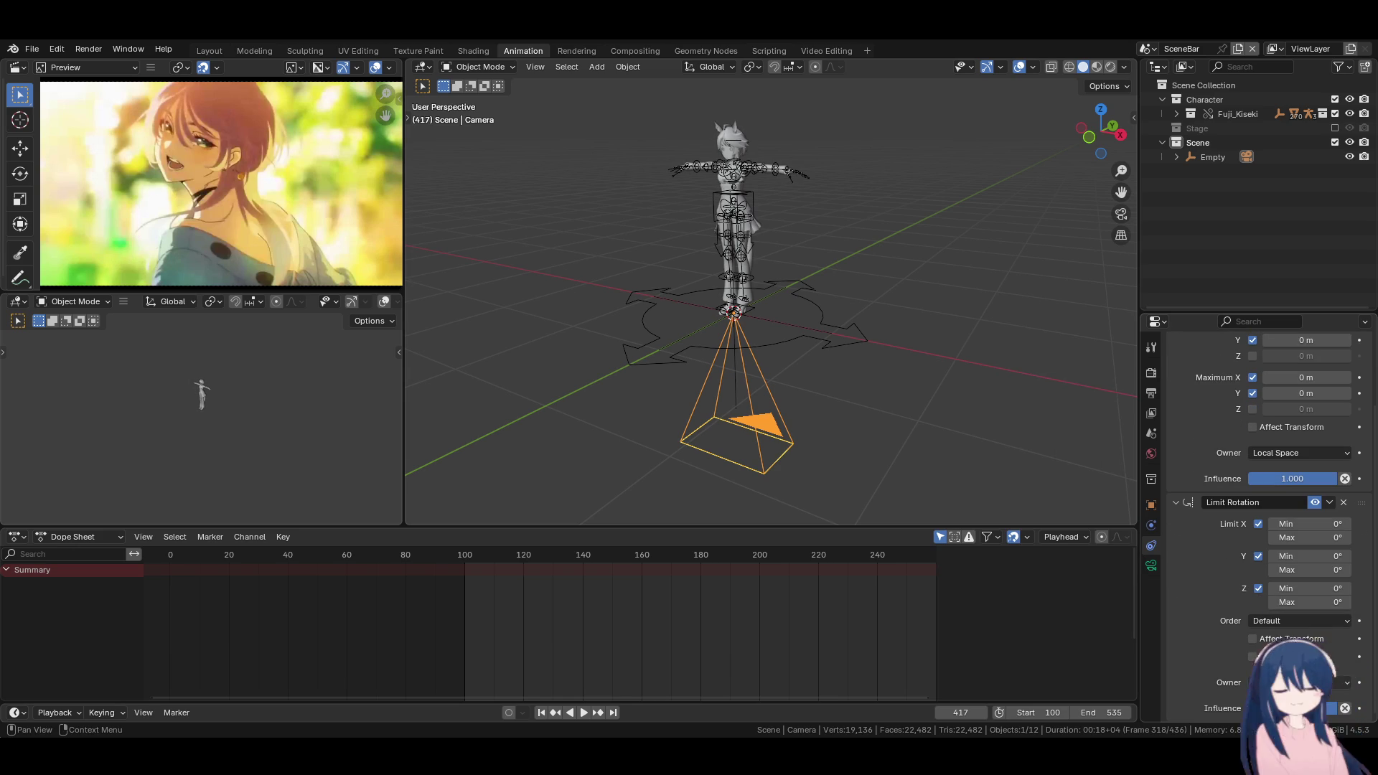
scroll(1175, 424, "up", 3)
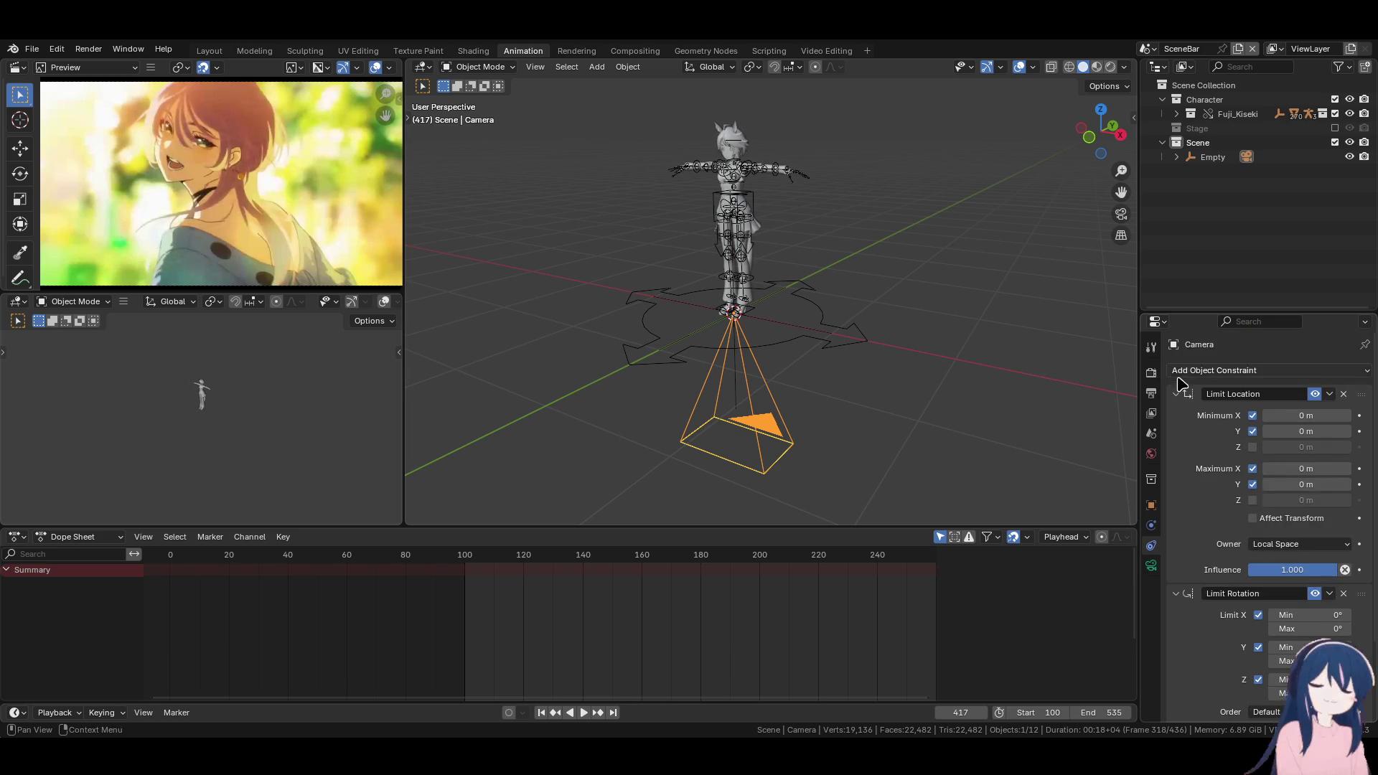
left_click(1176, 395)
left_click(1176, 413)
double_click(1206, 157)
type("Camera_M")
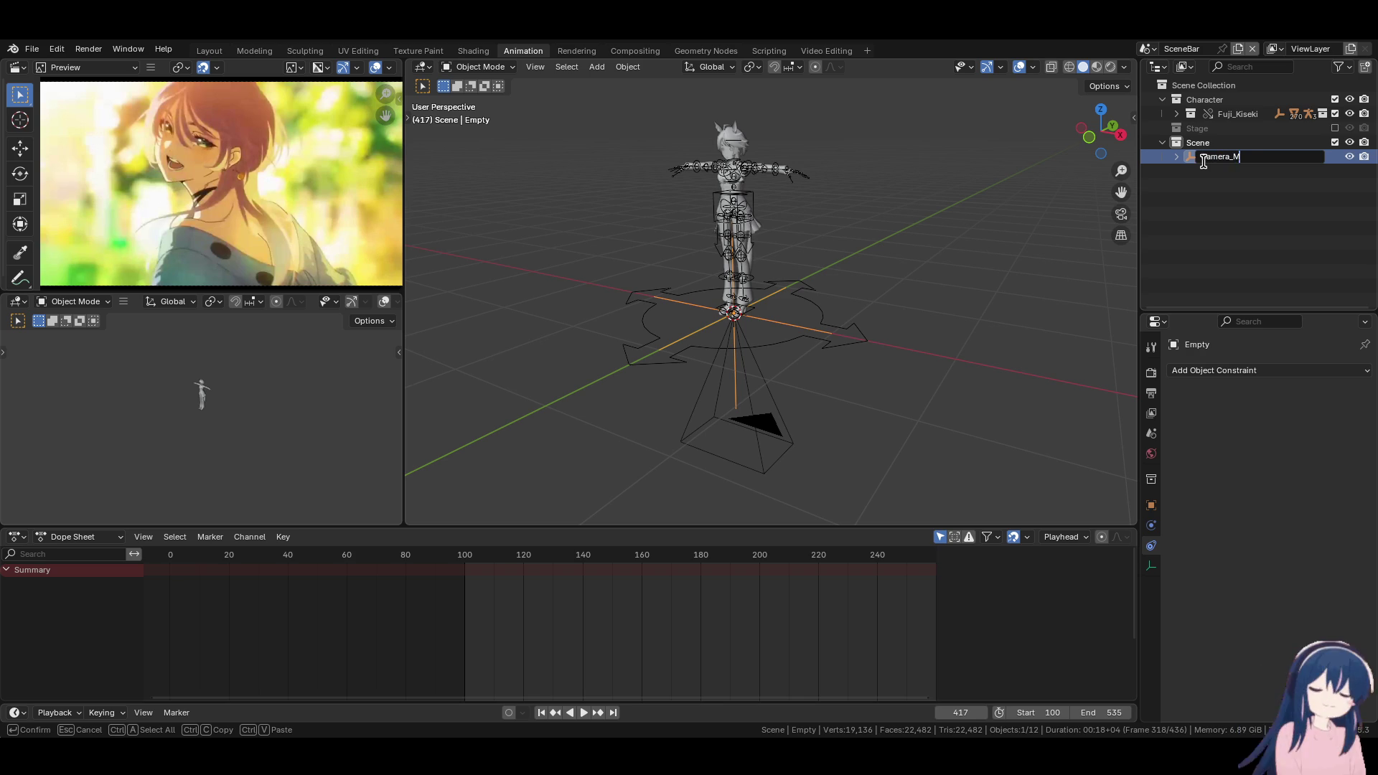
Rename the empty to Camera_Main and expand it to show its child camera
type("ain")
key("Return")
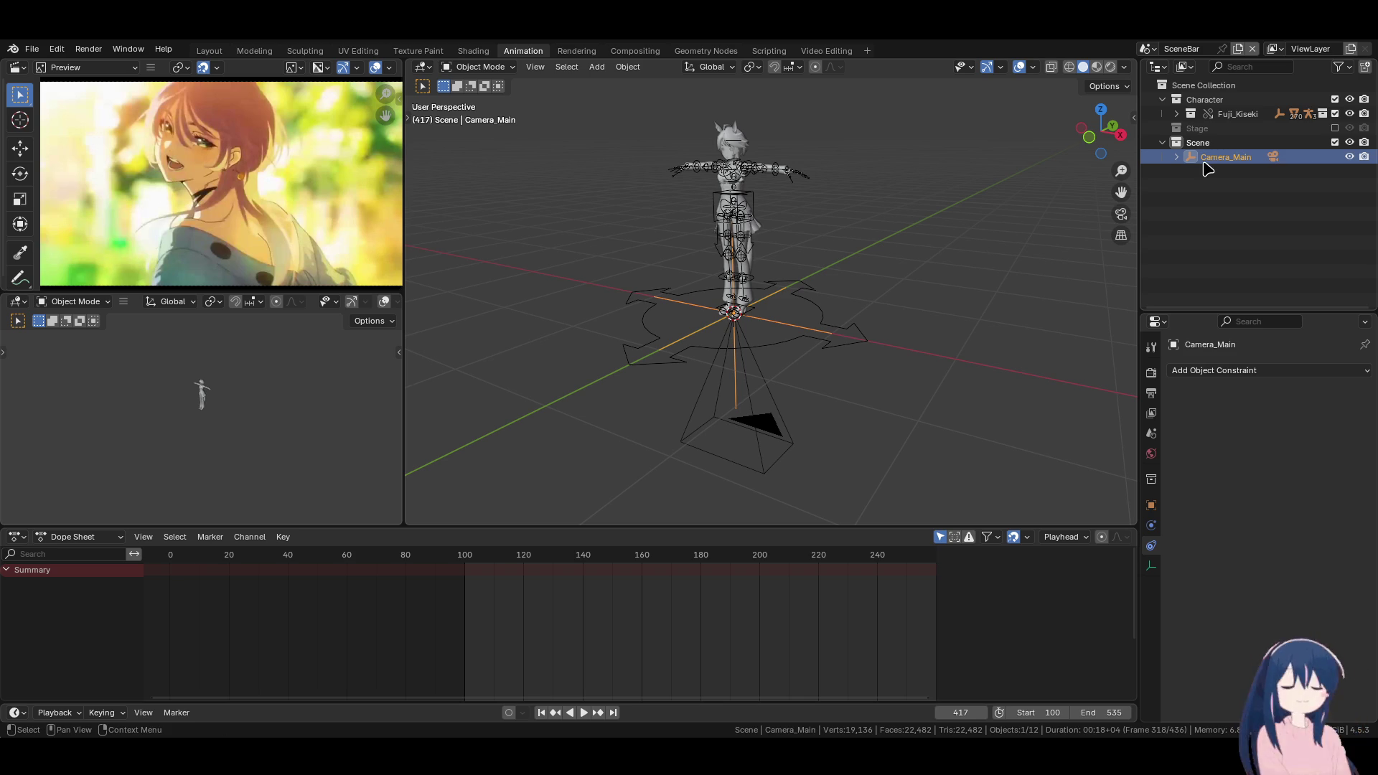
left_click(1172, 158)
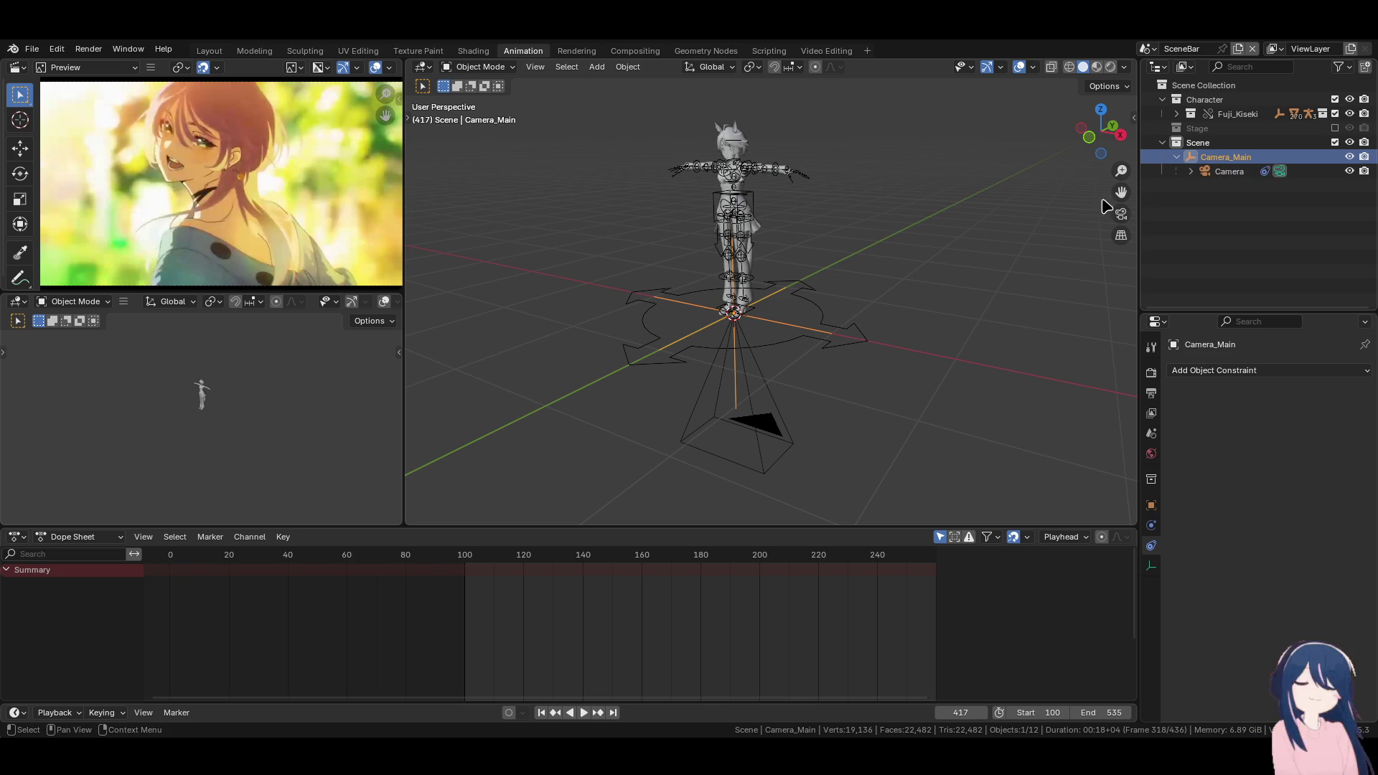
Duplicate the Camera_Main empty in place and parent the copy directly under Camera_Main
key("shift+d")
right_click(933, 345)
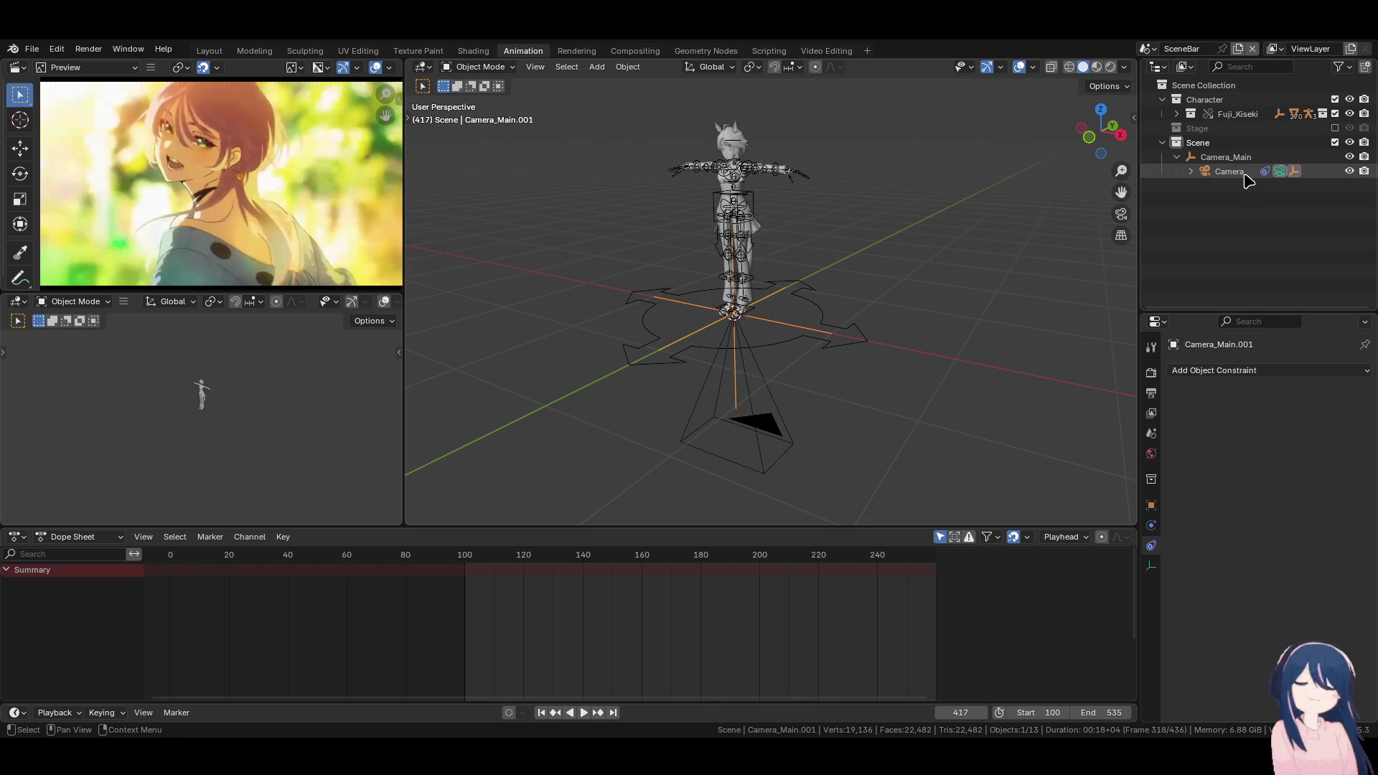
left_click(1193, 171)
left_click(1249, 216)
left_click_drag(1261, 219, 1253, 157)
Rename the duplicated empty to Camera_Focus, then select the character mesh
double_click(1248, 214)
type("Camera_Focu")
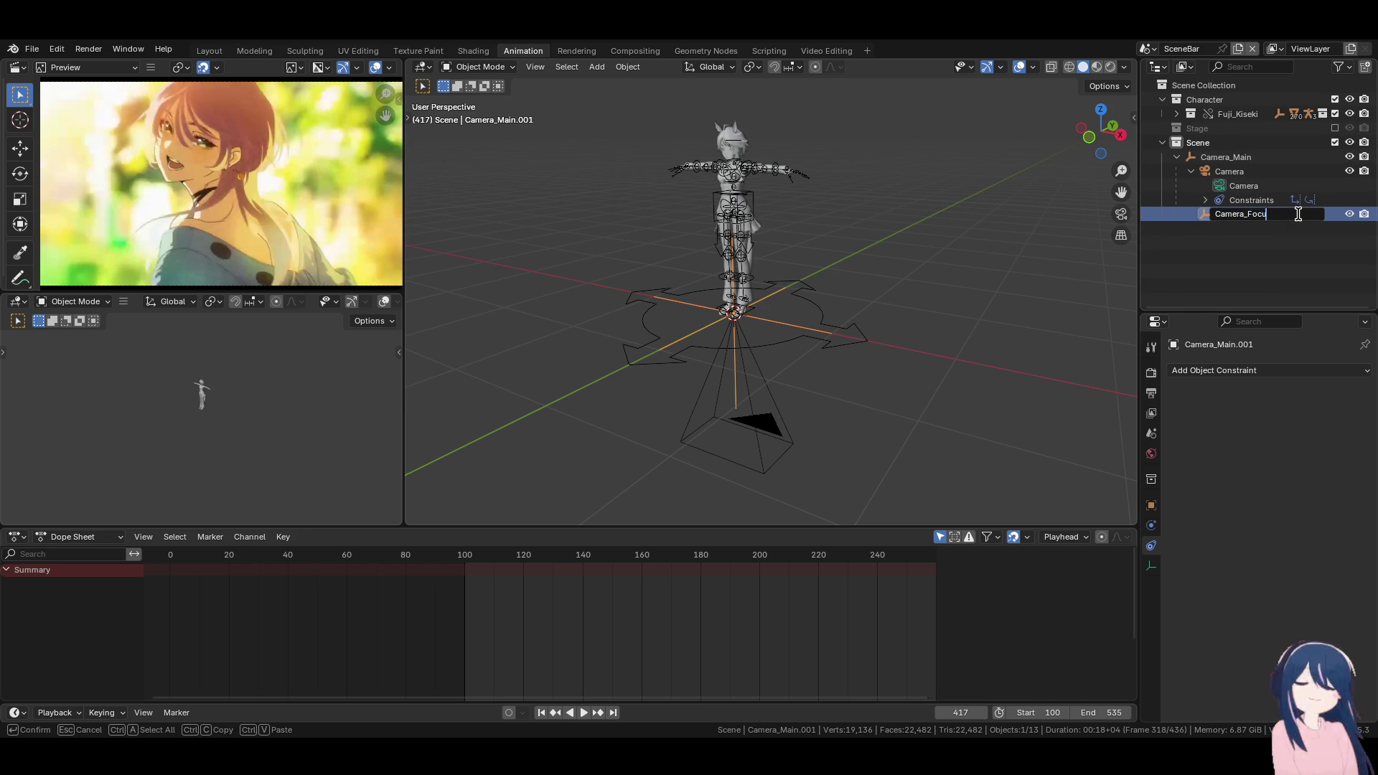
type("s")
key("Return")
left_click(1252, 244)
middle_click_drag(797, 347, 747, 347)
left_click(763, 360)
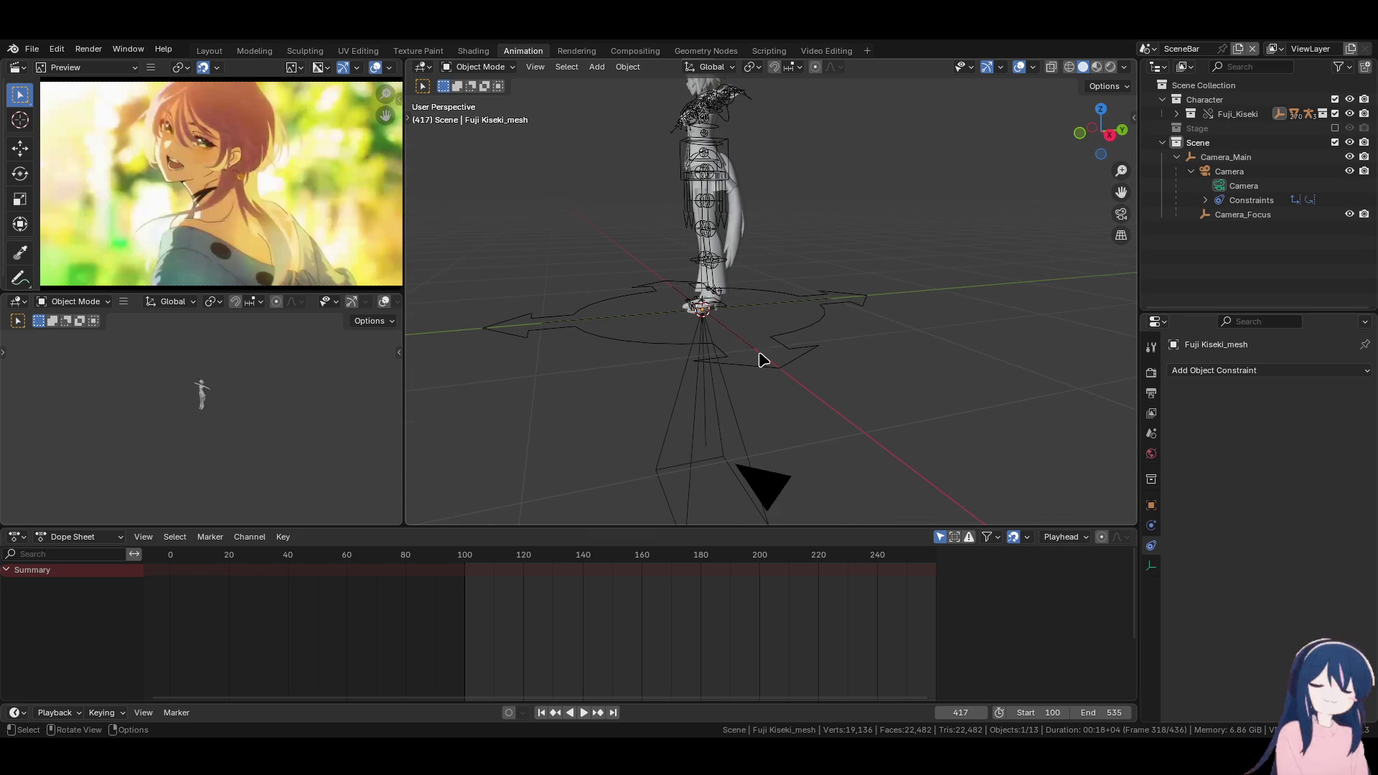
Move Camera_Focus down along the Z axis
left_click(1245, 215)
middle_click_drag(723, 371, 833, 289)
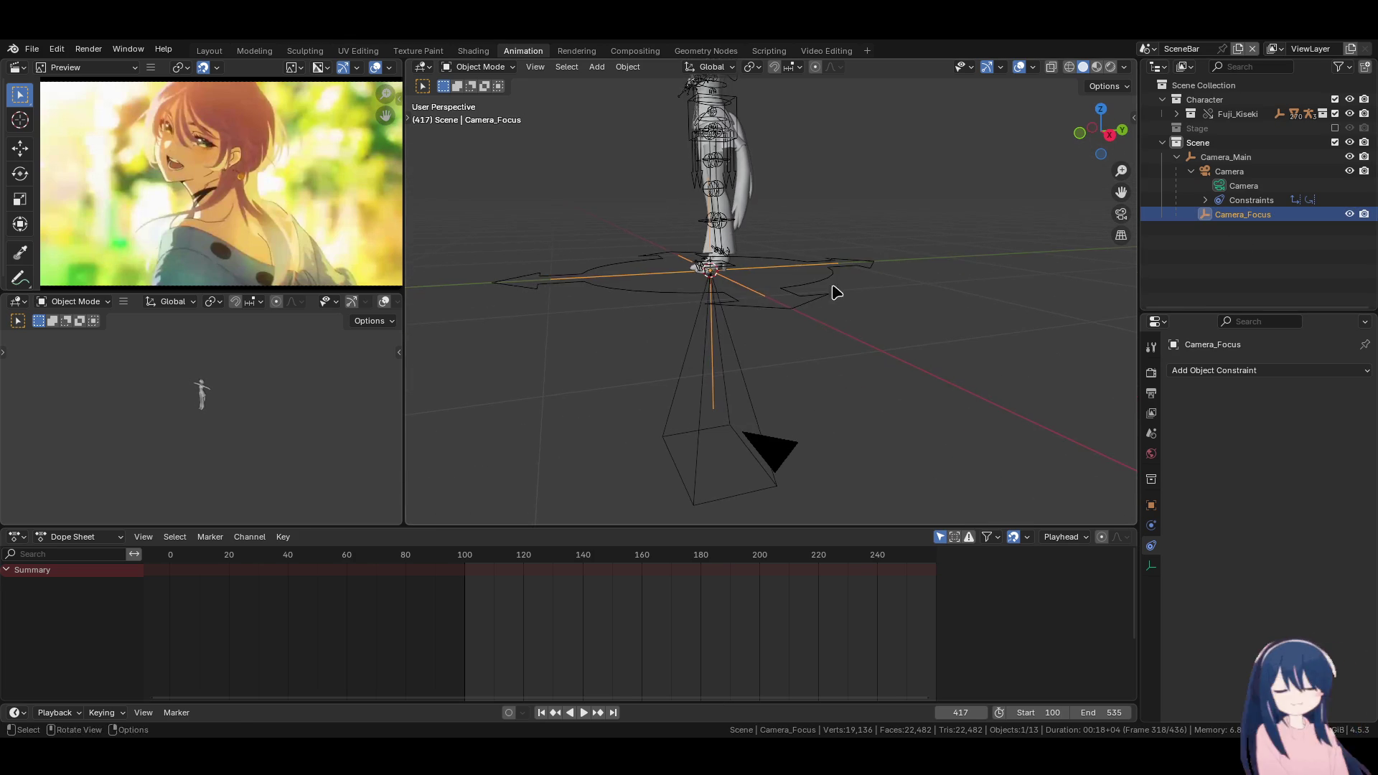
key("g")
key("z")
left_click(800, 409)
Raise the camera vertically along Z to a new height
mouse_move(800, 409)
middle_mouse_down()
mouse_move(806, 345)
mouse_move(761, 347)
middle_mouse_up()
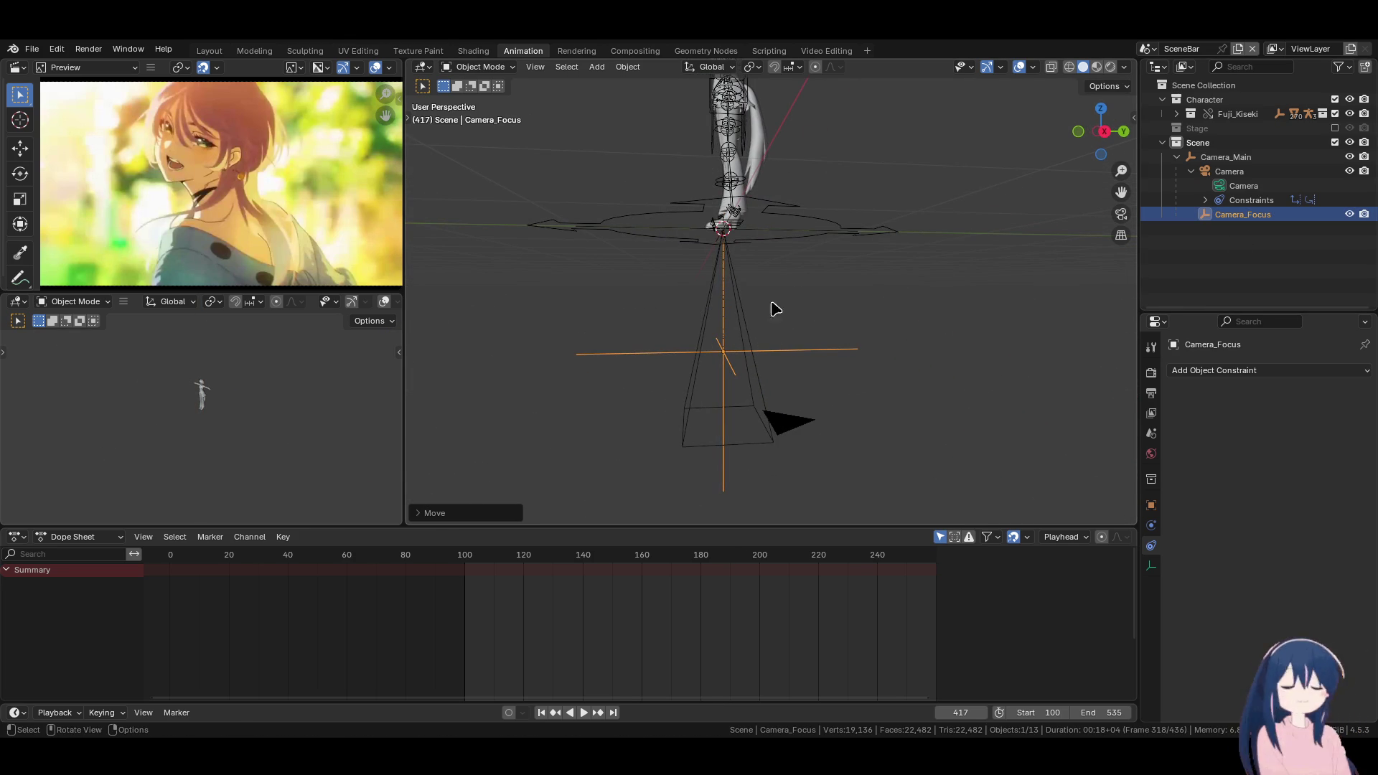
left_click(772, 392)
key("g")
key("z")
left_click(762, 233)
mouse_move(763, 234)
middle_mouse_down()
mouse_move(852, 369)
mouse_move(963, 381)
mouse_move(751, 360)
middle_mouse_up()
key("g")
key("z")
left_click(756, 329)
Rotate the Camera_Main rig 90° around the X axis
middle_click_drag(769, 314, 785, 295)
left_click(794, 270)
key("r")
right_click(801, 275)
left_click(804, 271)
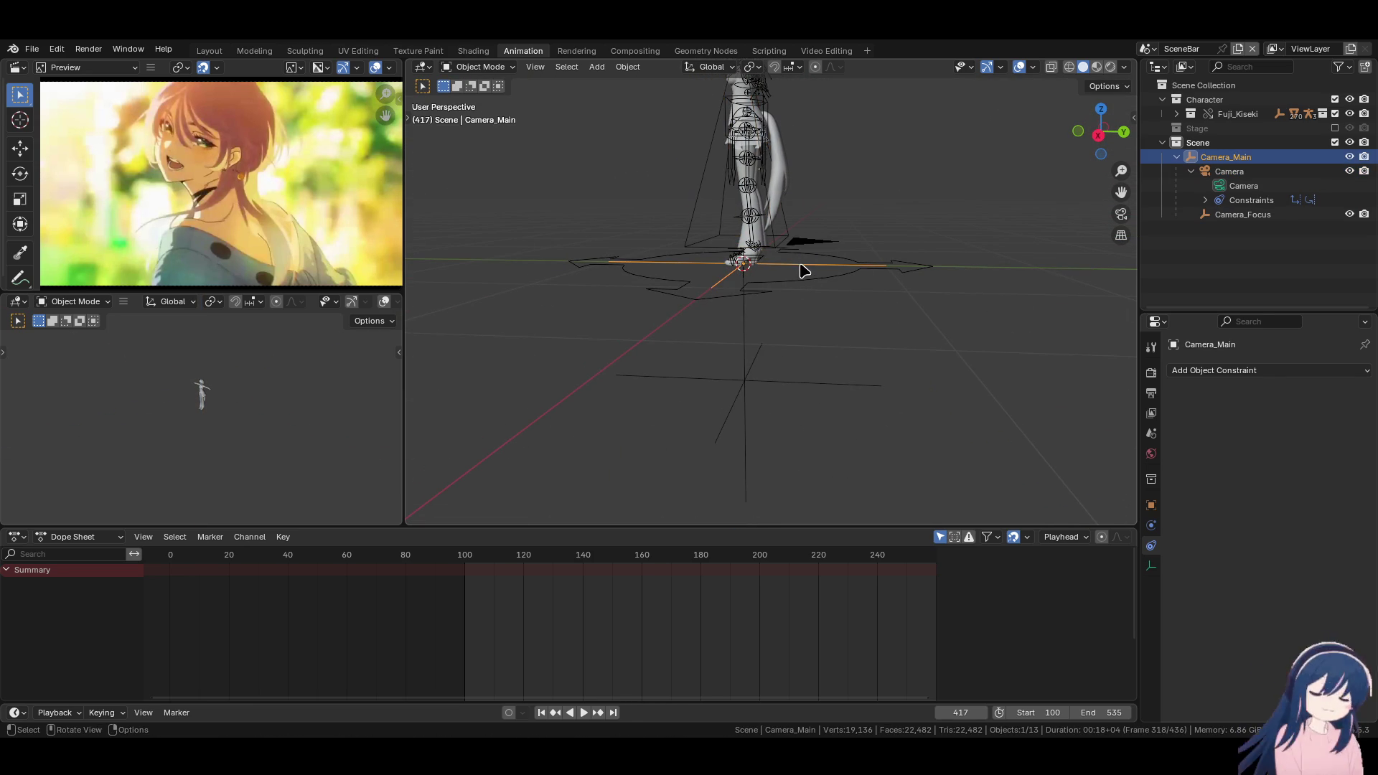
key("r")
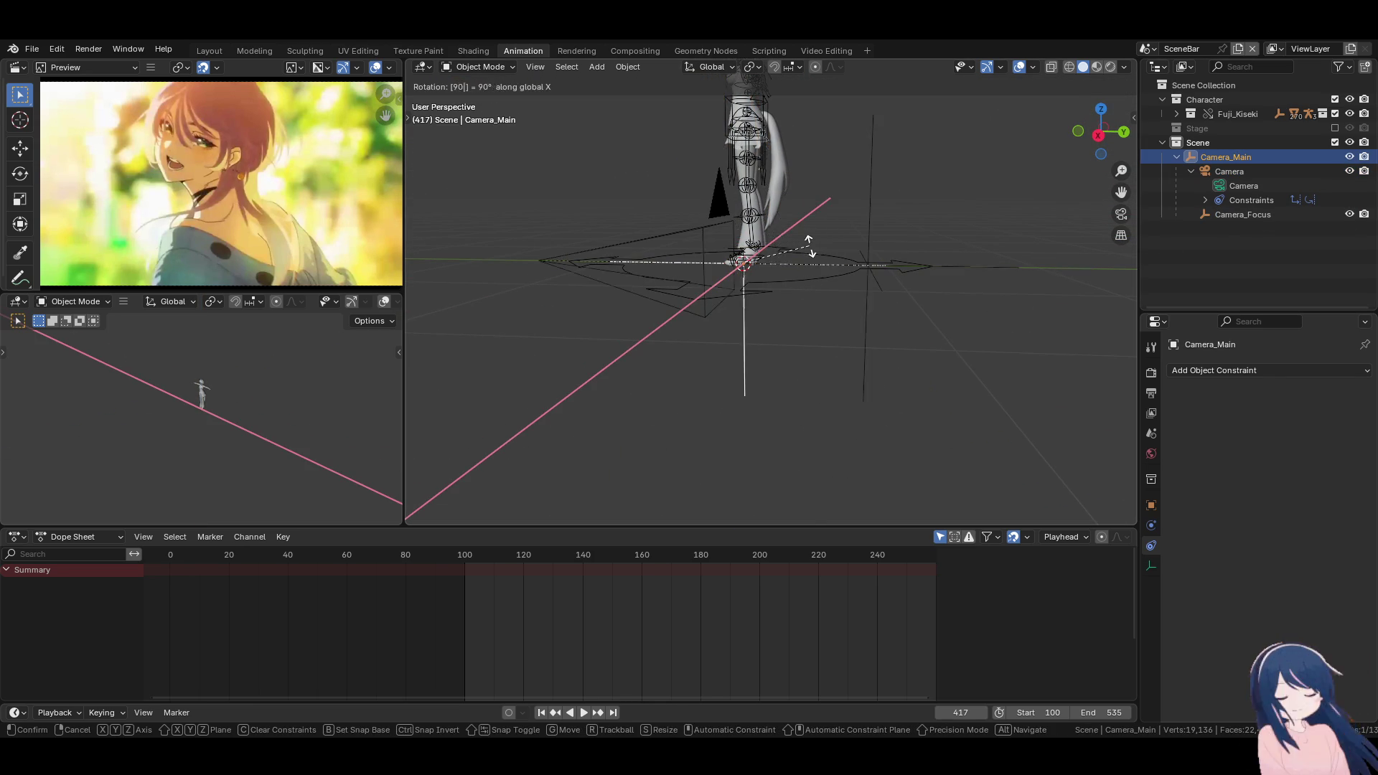
left_click(813, 253)
Slide Camera_Main outward along the Y axis
scroll(814, 254, "down", 4)
key("g")
key("z")
key("y")
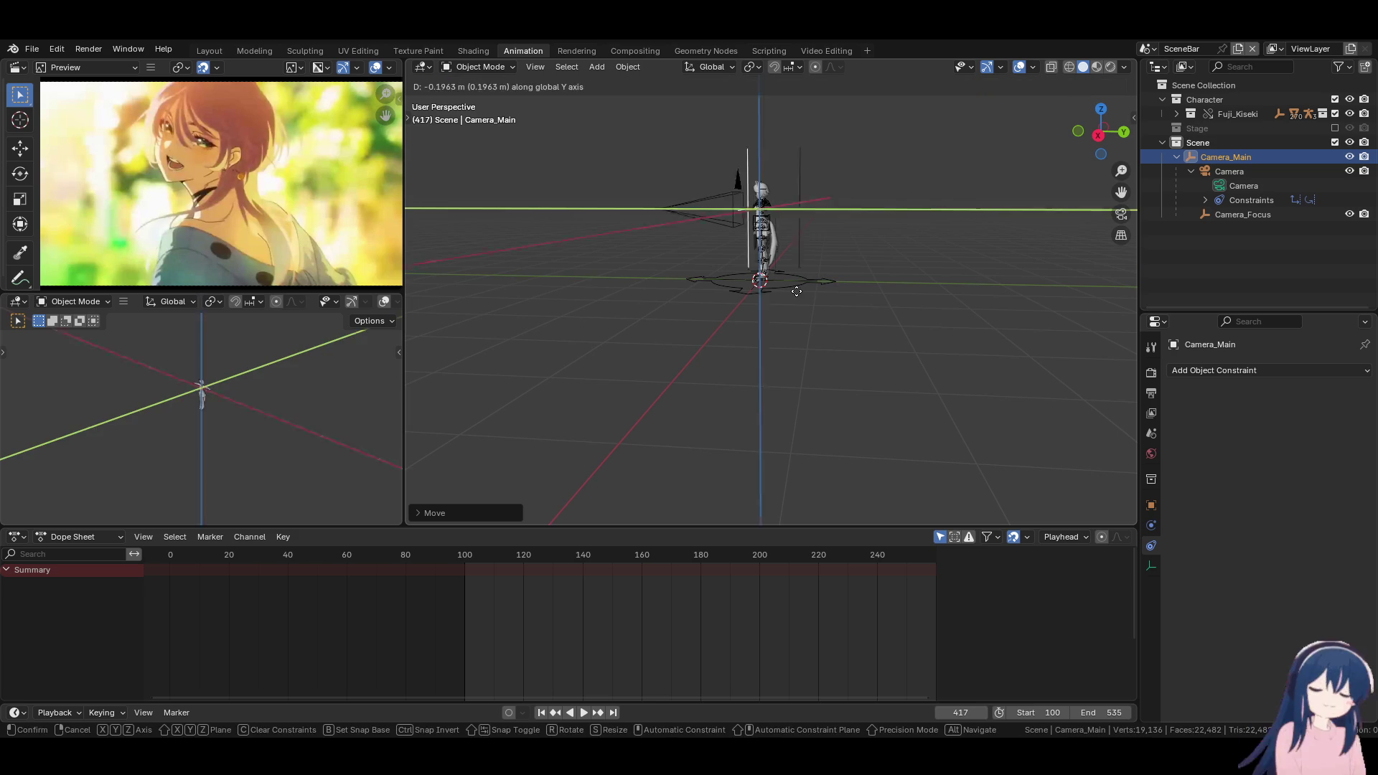
left_click(770, 310)
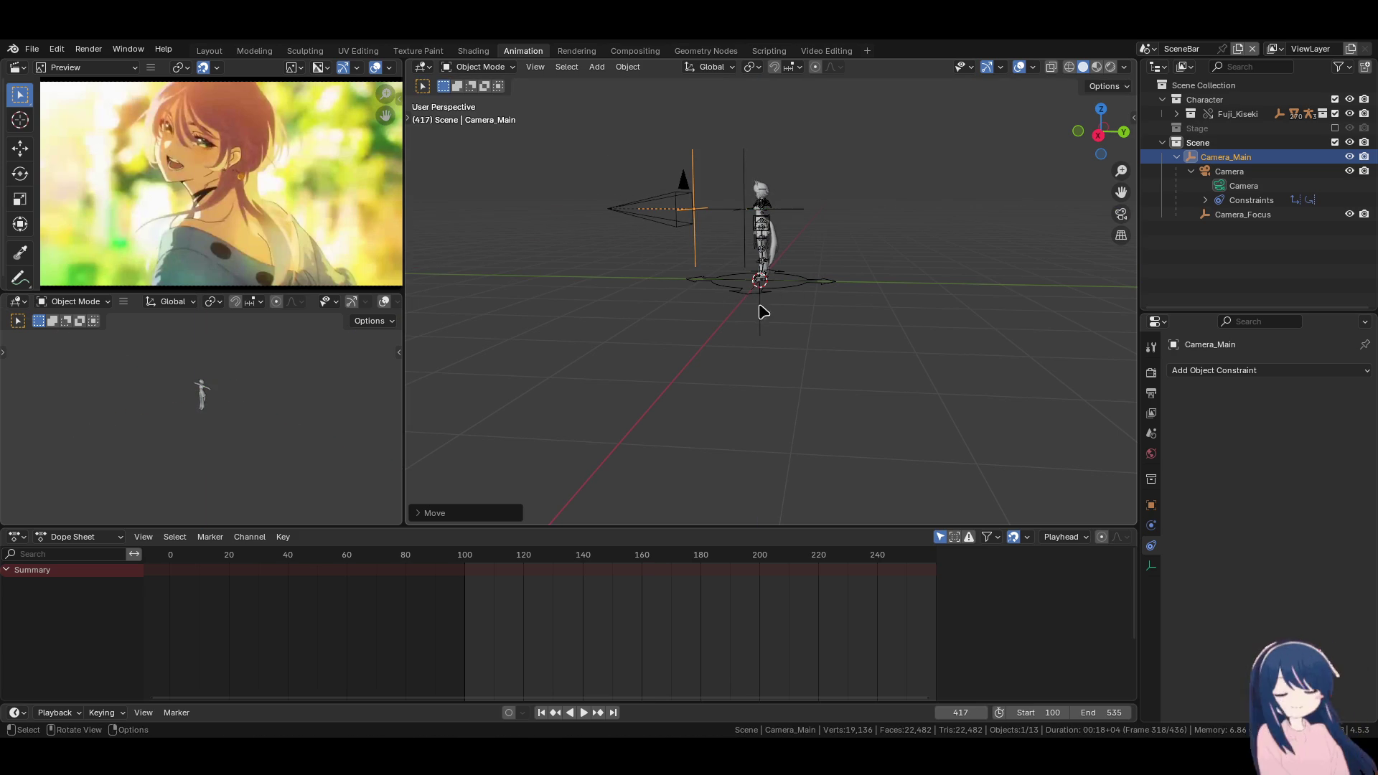
View the T-posed character through the active camera in the preview viewport
scroll(763, 320, "up", 3)
mouse_move(762, 320)
middle_mouse_down()
mouse_move(839, 393)
mouse_move(809, 356)
middle_mouse_up()
key("KP_0")
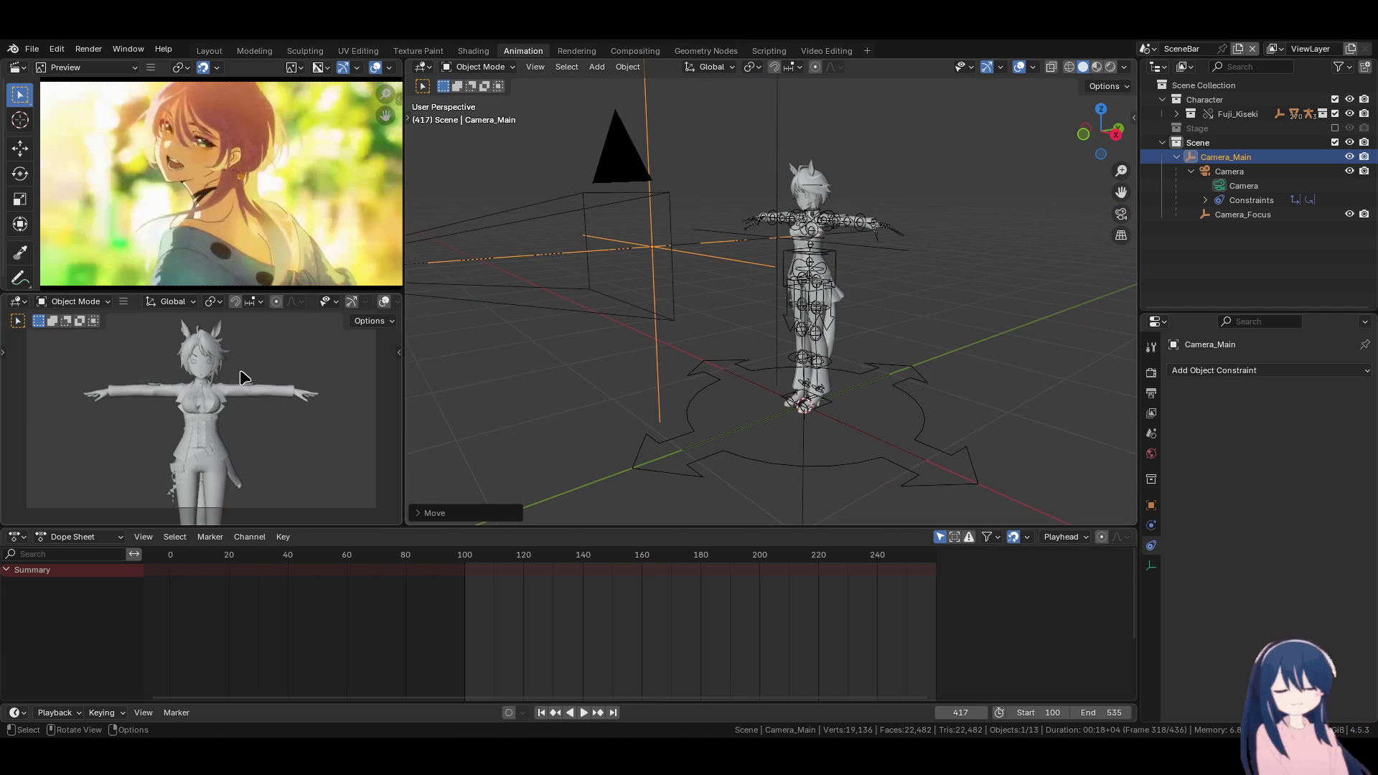
Set the render engine to Workbench in Render Properties
scroll(244, 384, "down", 2)
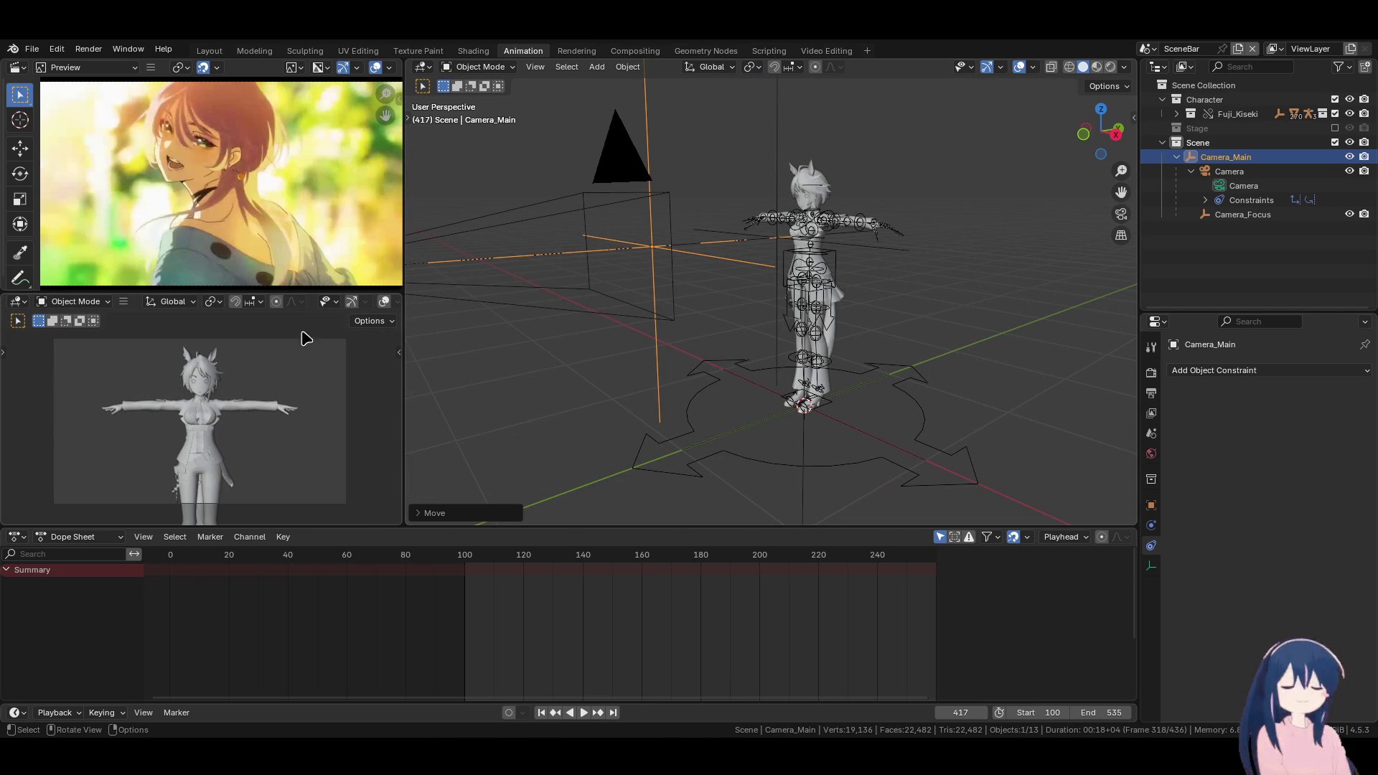
scroll(306, 337, "down", 2)
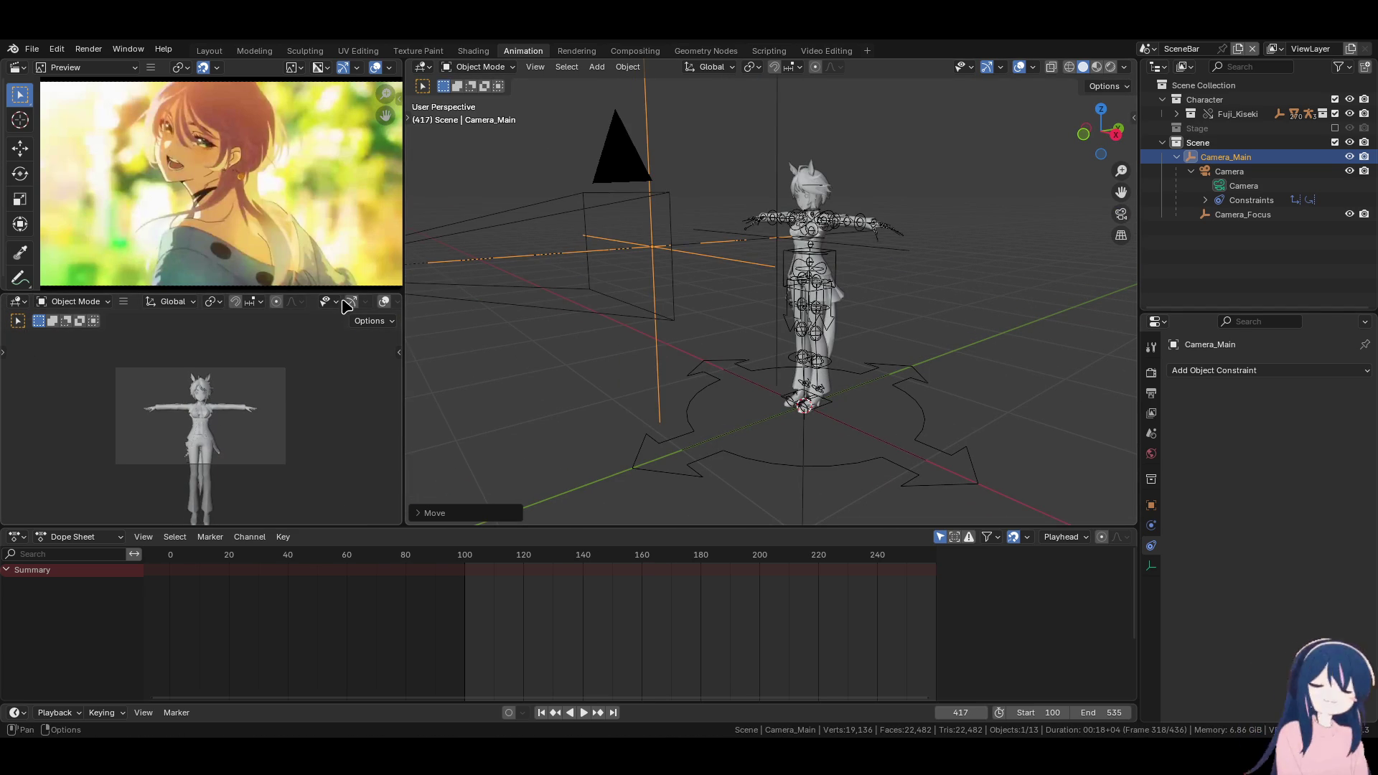
scroll(215, 301, "down", 3)
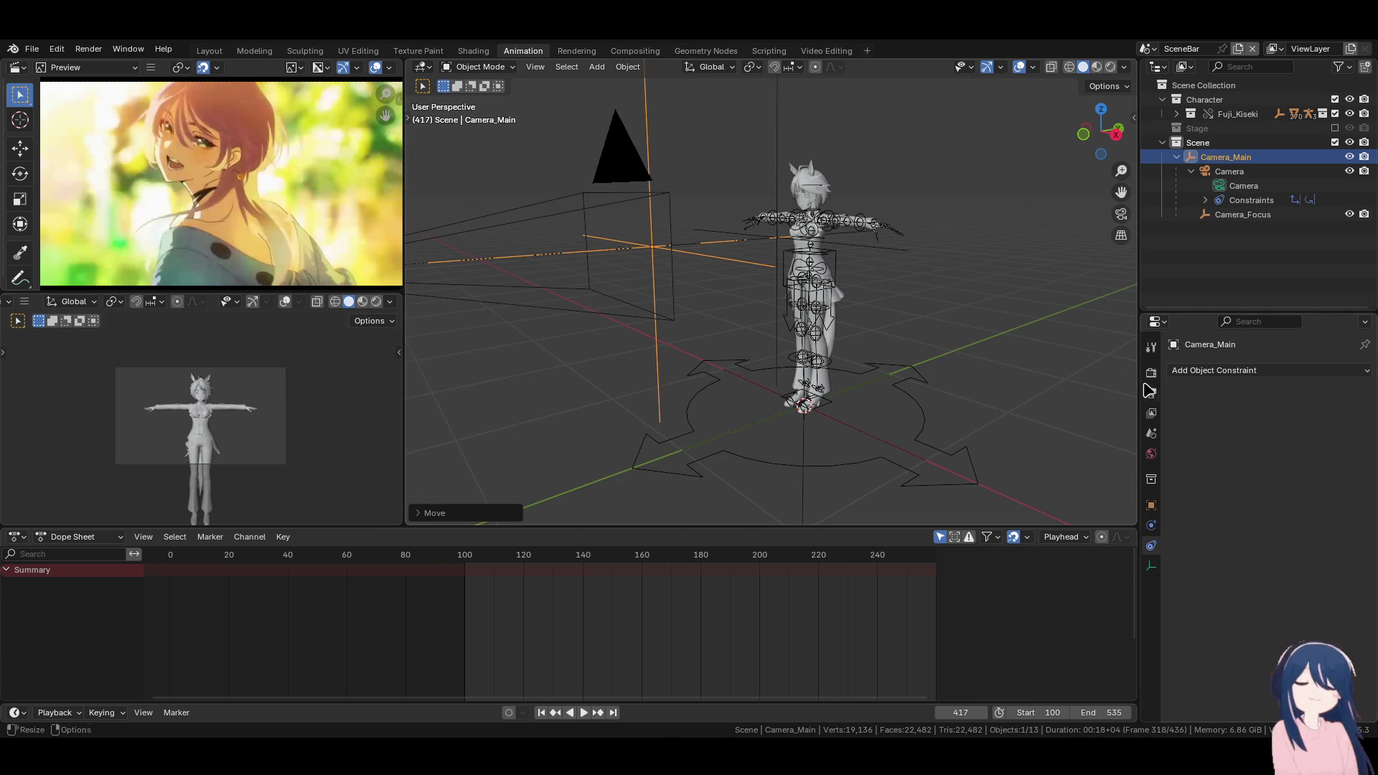
left_click(1151, 374)
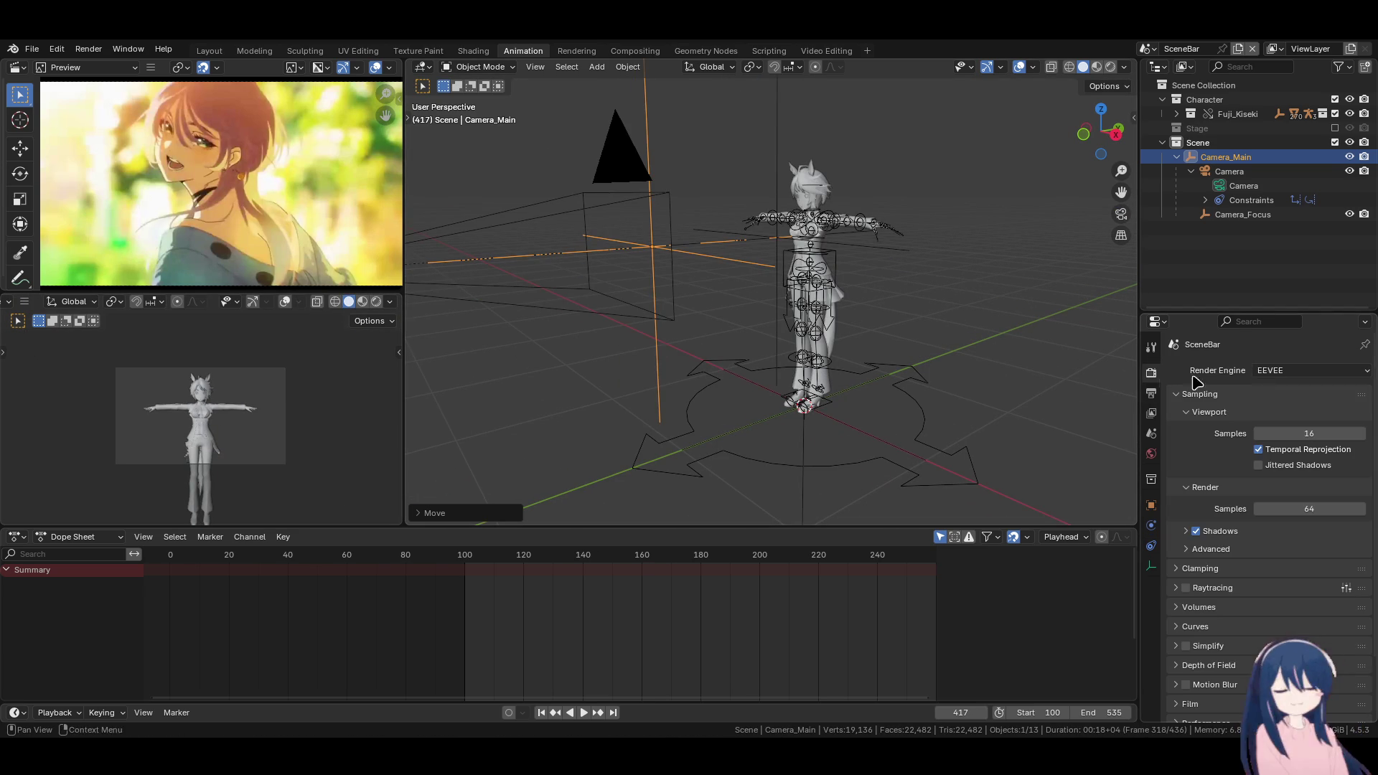
left_click(1313, 370)
left_click(1292, 404)
Give the camera preview texture colours, flat lighting and Rendered shading
scroll(214, 386, "up", 3)
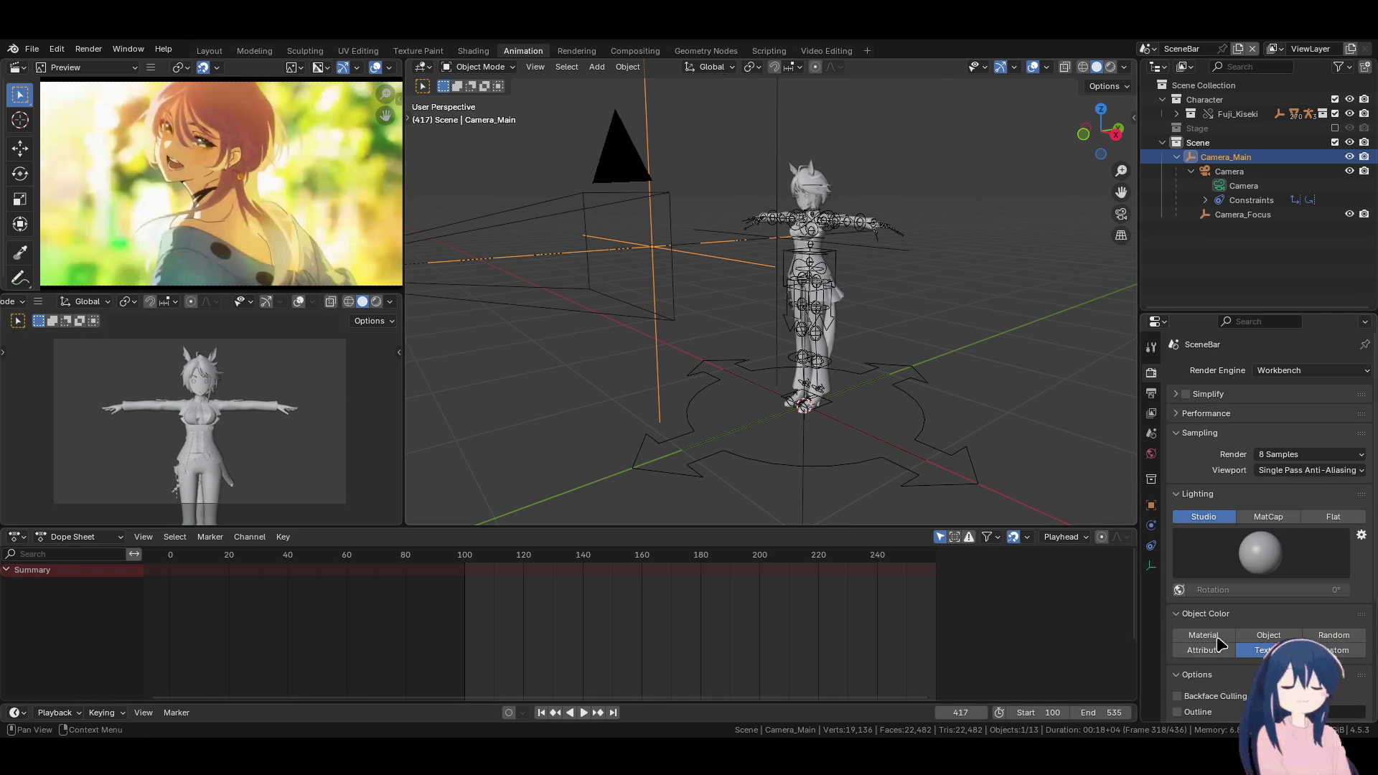
left_click(390, 302)
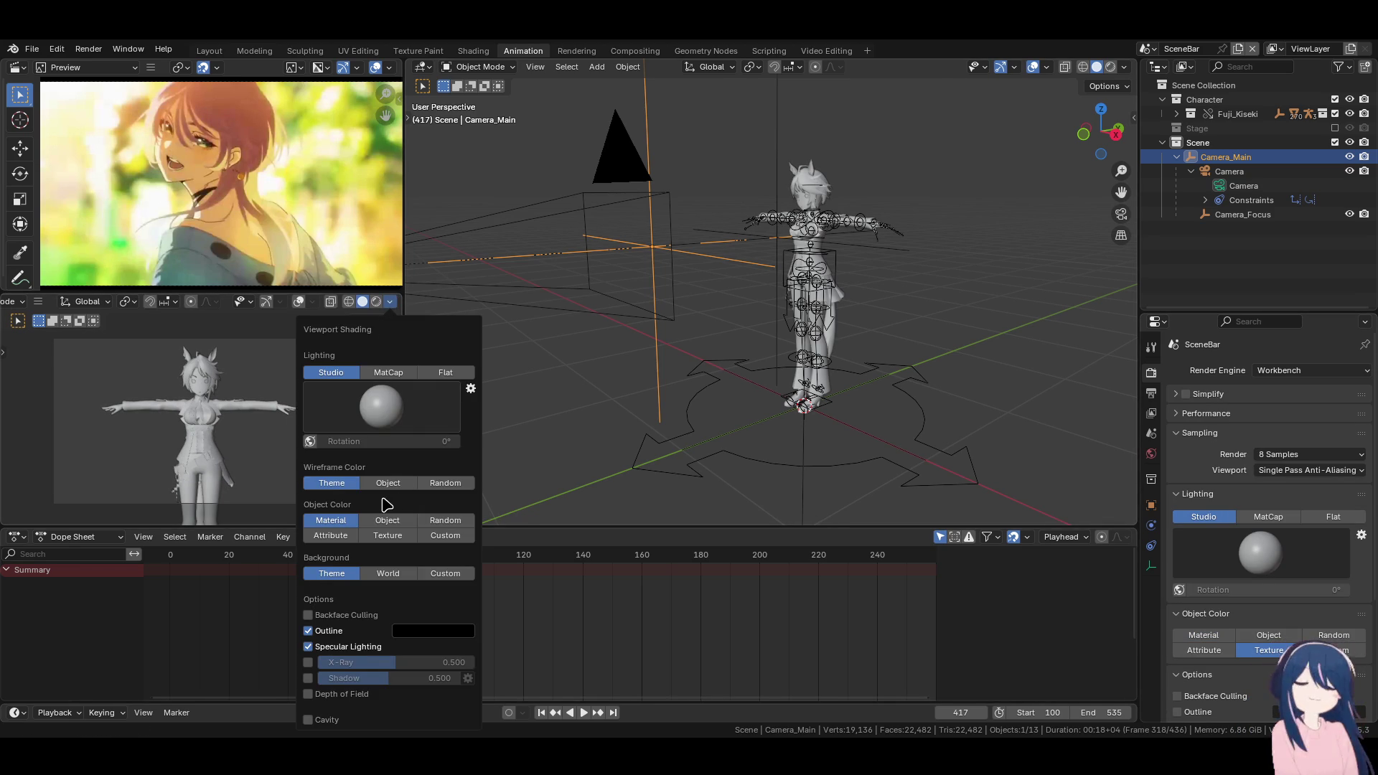
left_click(400, 532)
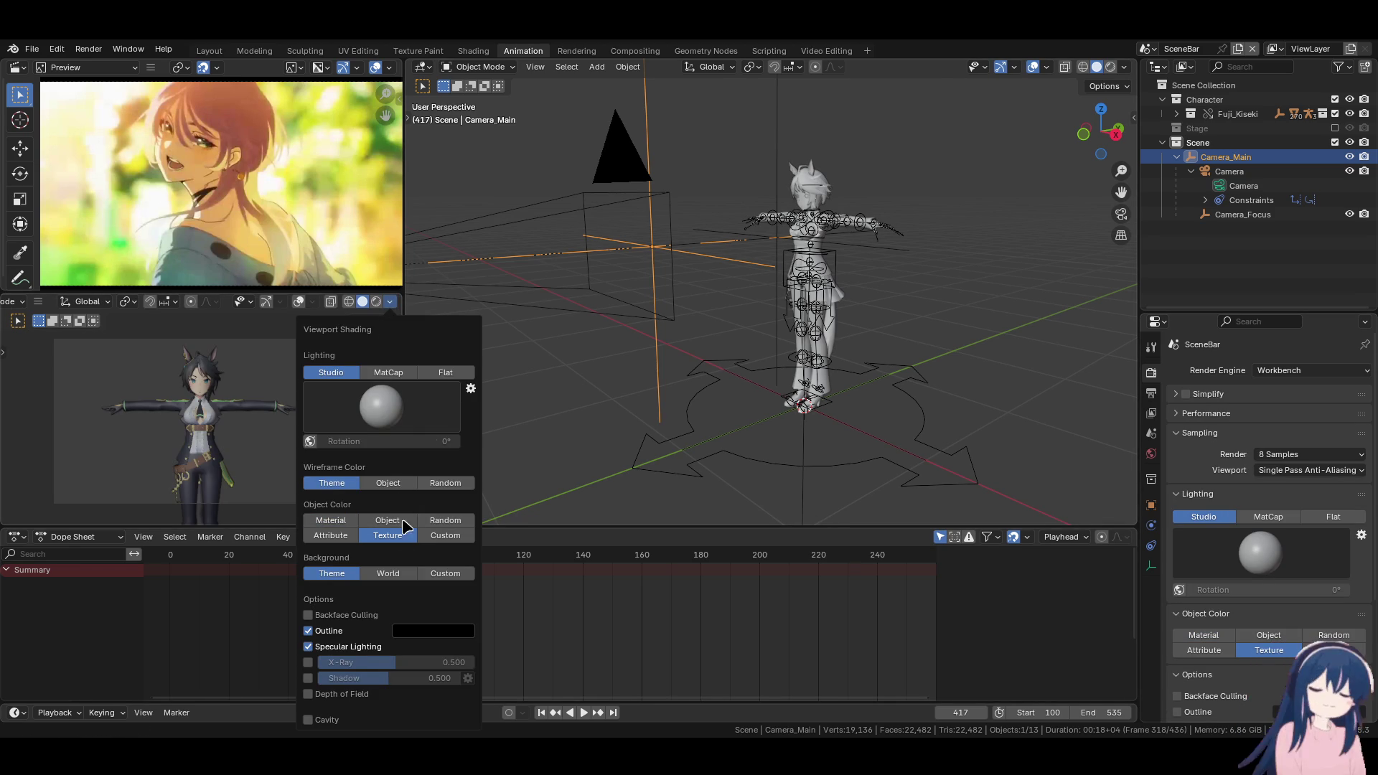
left_click(445, 372)
left_click(389, 301)
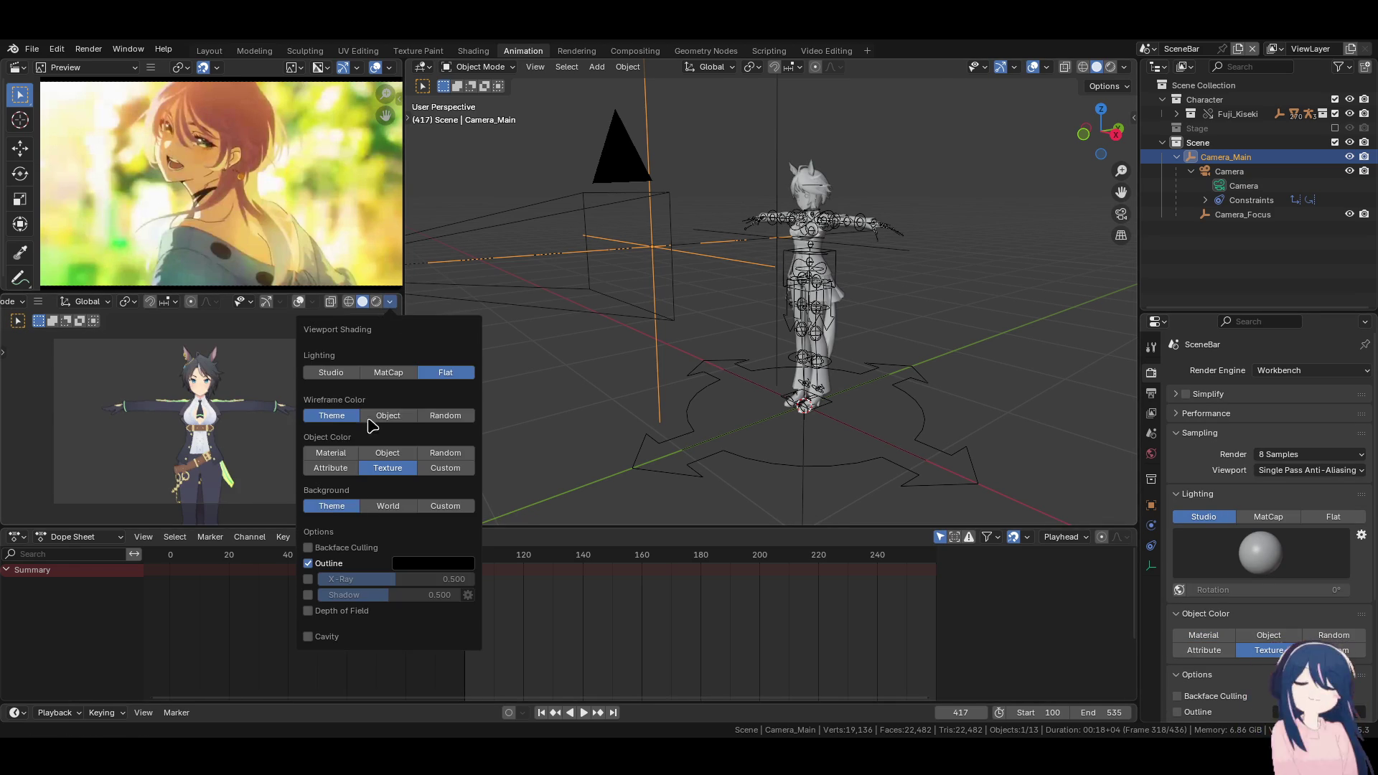
left_click(375, 301)
Set Workbench render lighting to Flat and enable object outlines
scroll(1277, 620, "down", 2)
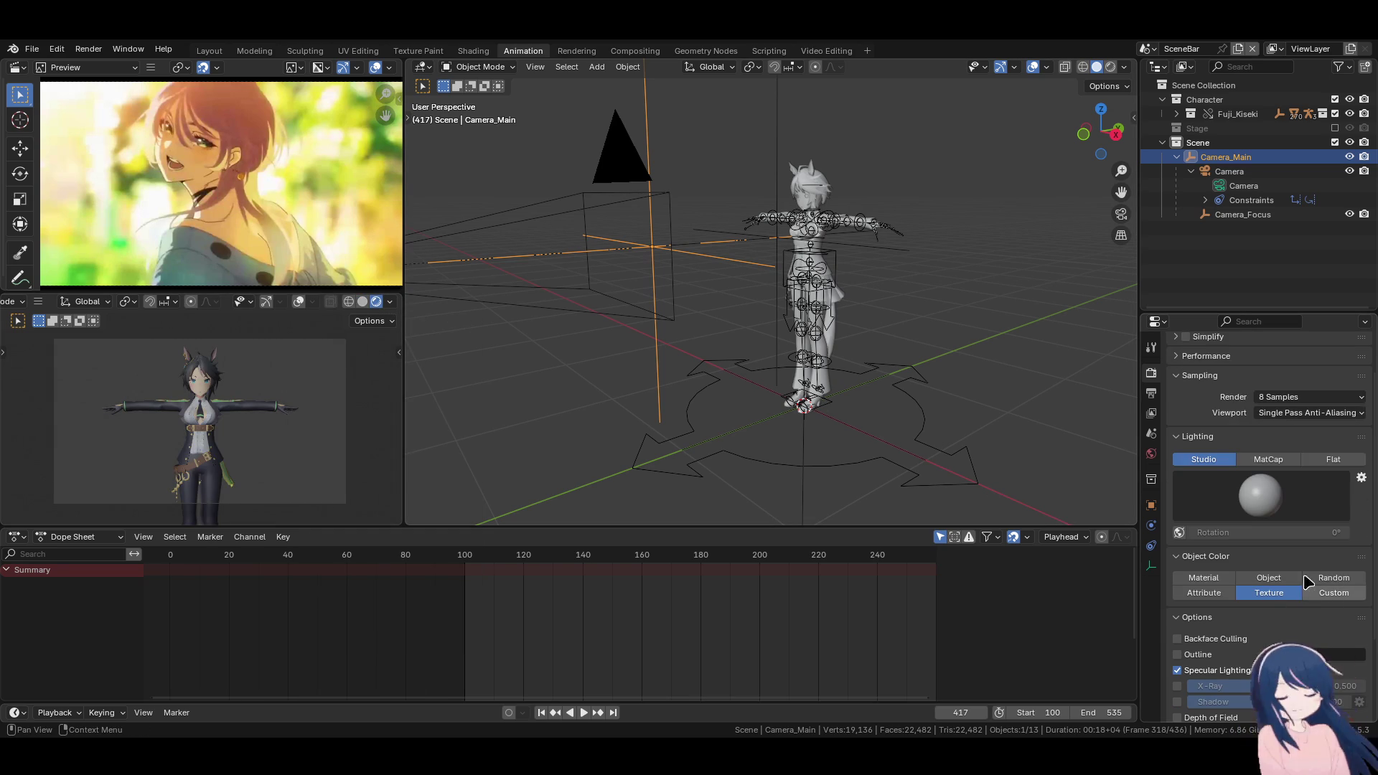
left_click(1328, 460)
left_click(1178, 585)
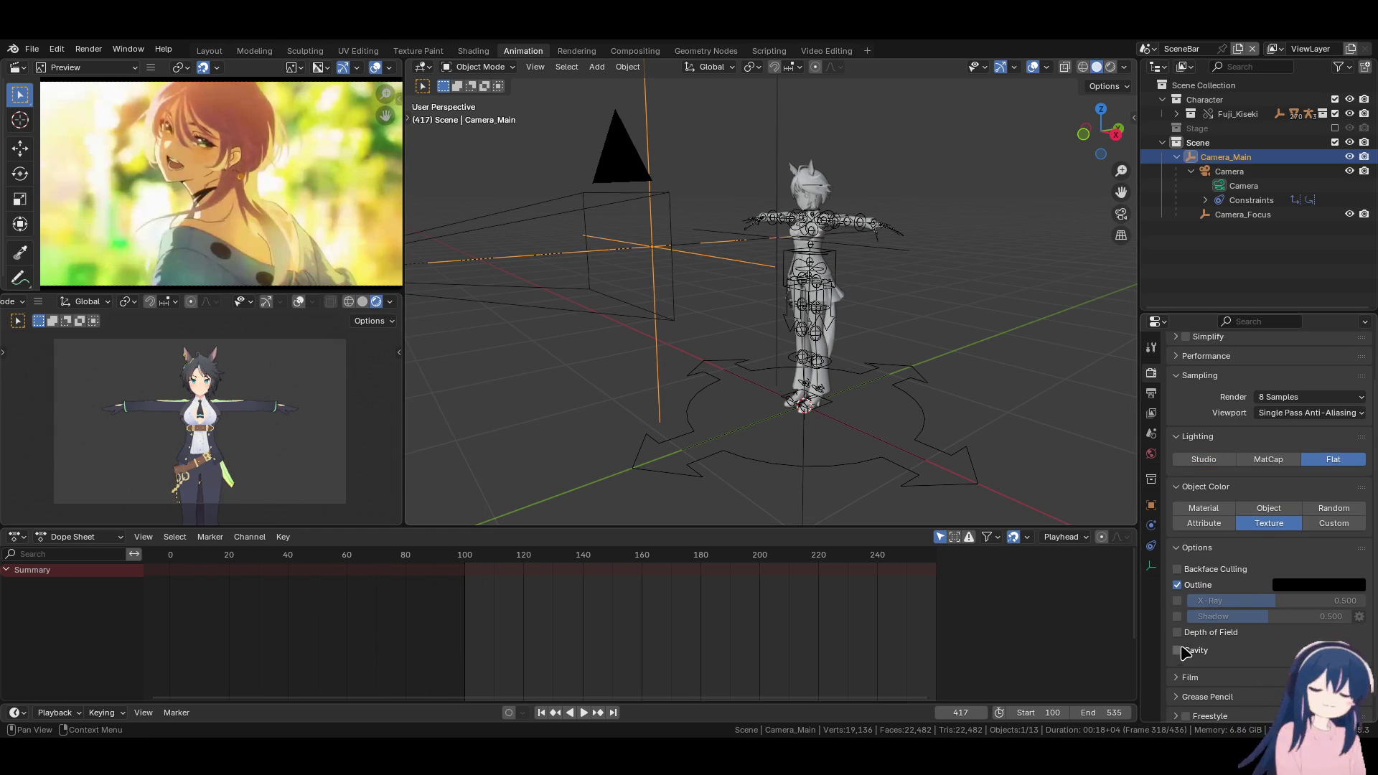
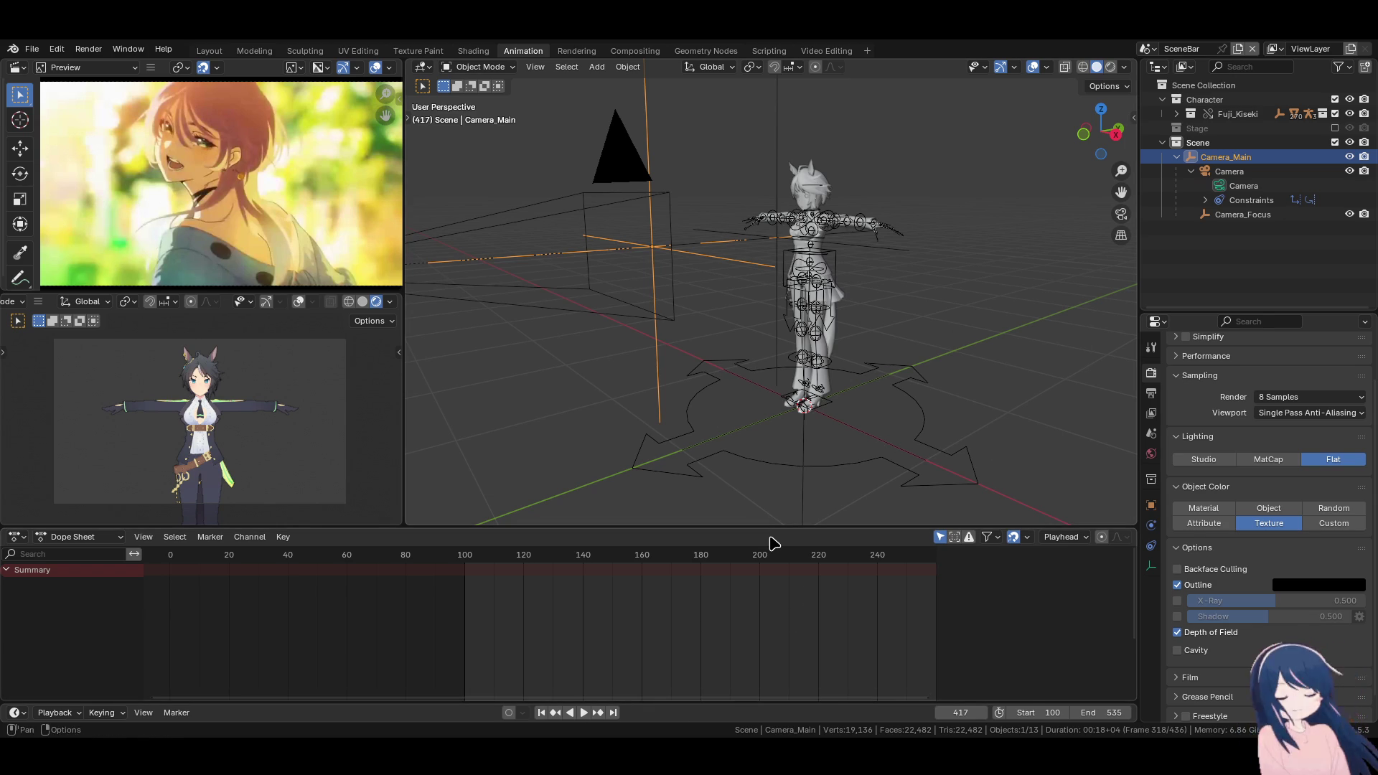
Orbit around the character, return to frame 100 and save the file
mouse_move(768, 445)
middle_mouse_down()
mouse_move(825, 402)
mouse_move(791, 391)
mouse_move(769, 402)
middle_mouse_up()
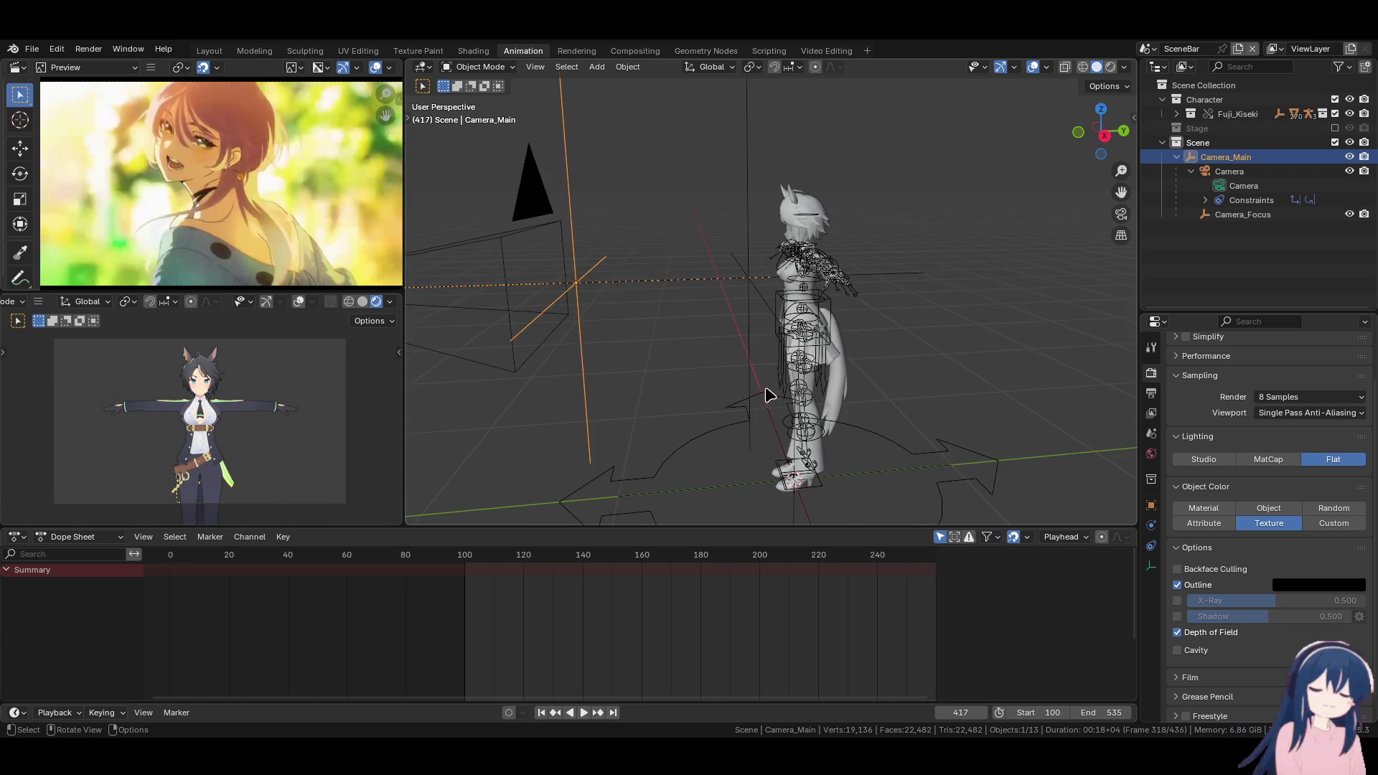
scroll(201, 415, "up", 5)
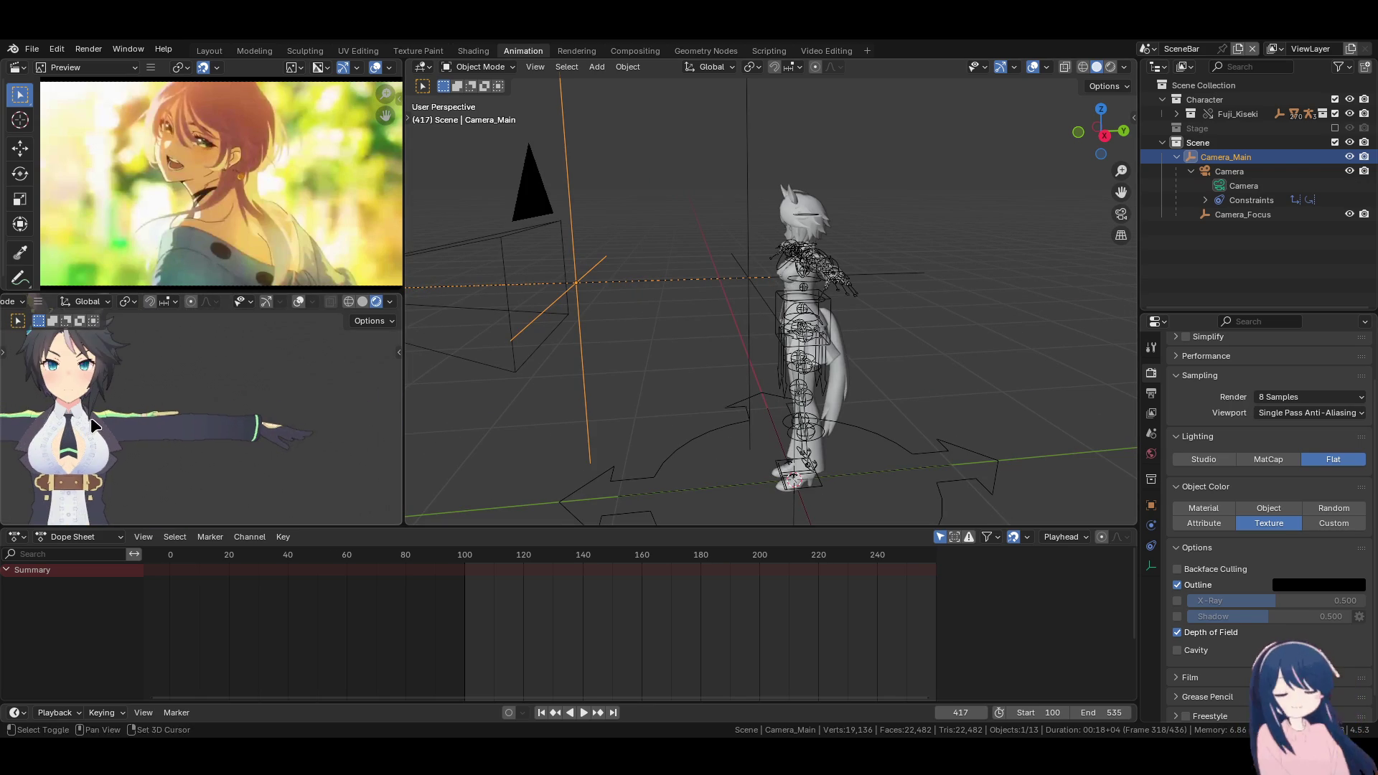
scroll(202, 433, "down", 3)
mouse_move(745, 420)
middle_mouse_down()
mouse_move(727, 410)
mouse_move(680, 509)
middle_mouse_up()
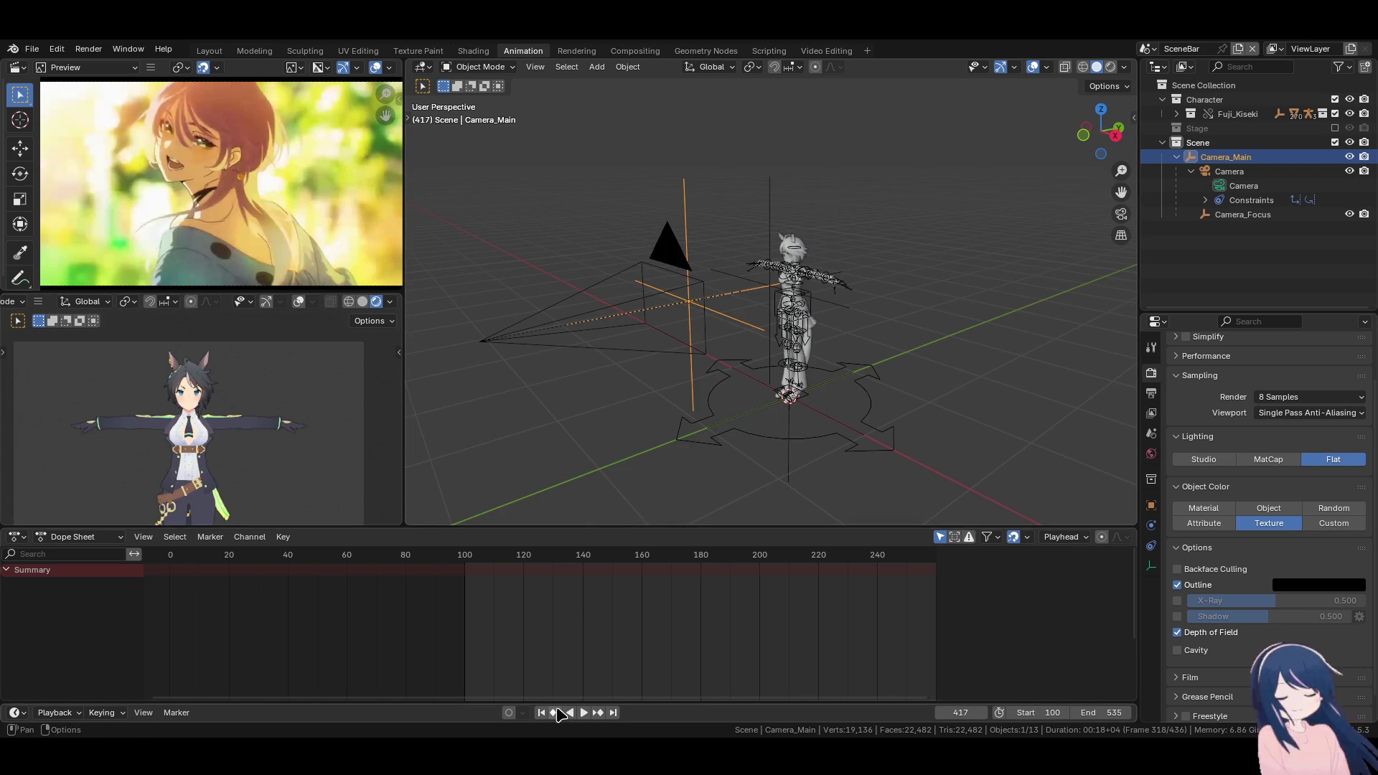
left_click(558, 712)
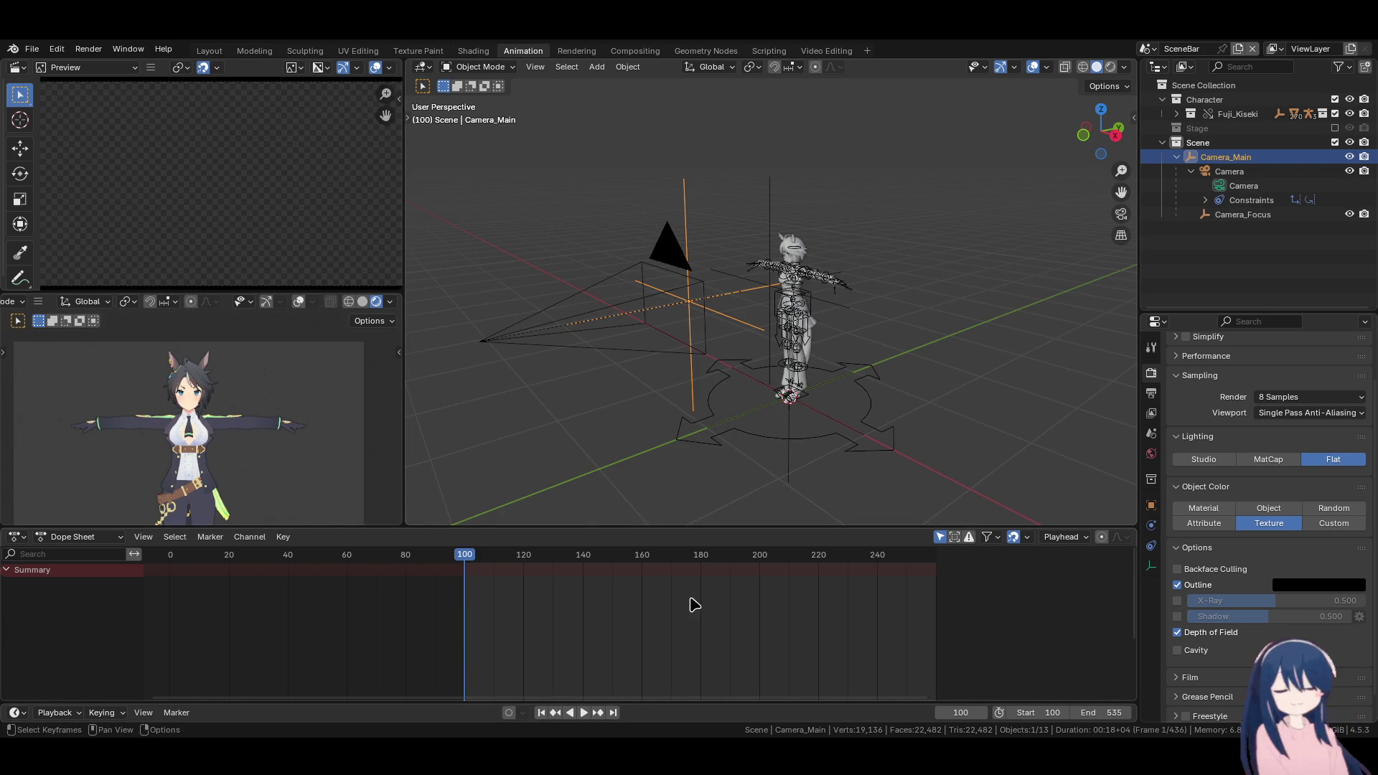
key("ctrl+s")
Show the Stage collection's bar set and play the animation from frame 100
left_click(1336, 128)
mouse_move(862, 251)
middle_mouse_down()
mouse_move(838, 291)
mouse_move(876, 298)
mouse_move(768, 310)
mouse_move(804, 315)
middle_mouse_up()
key("space")
mouse_move(692, 309)
middle_mouse_down()
mouse_move(725, 338)
mouse_move(770, 323)
middle_mouse_up()
Stop playback at frame 216 and save Moonlight_Fuji_Kiseki.blend
key("space")
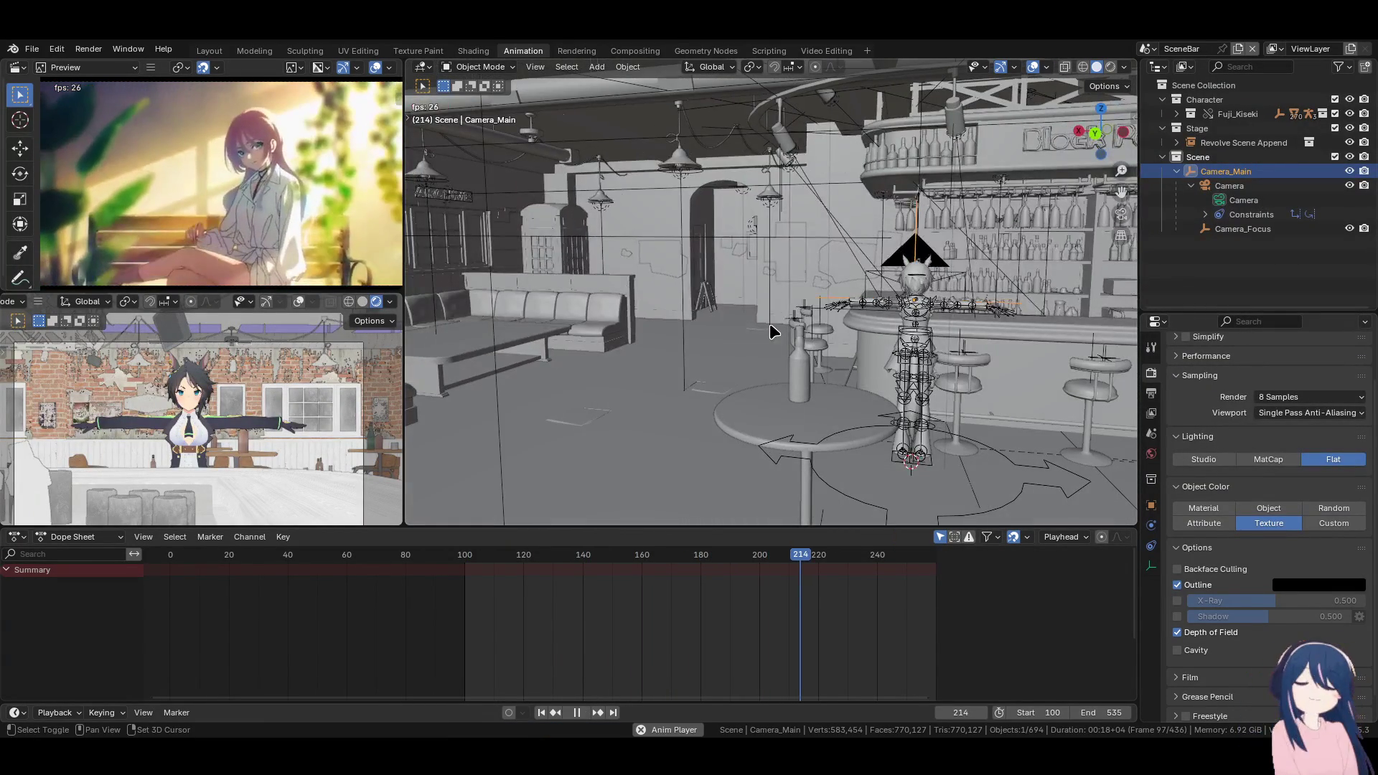
middle_click_drag(680, 325, 787, 325)
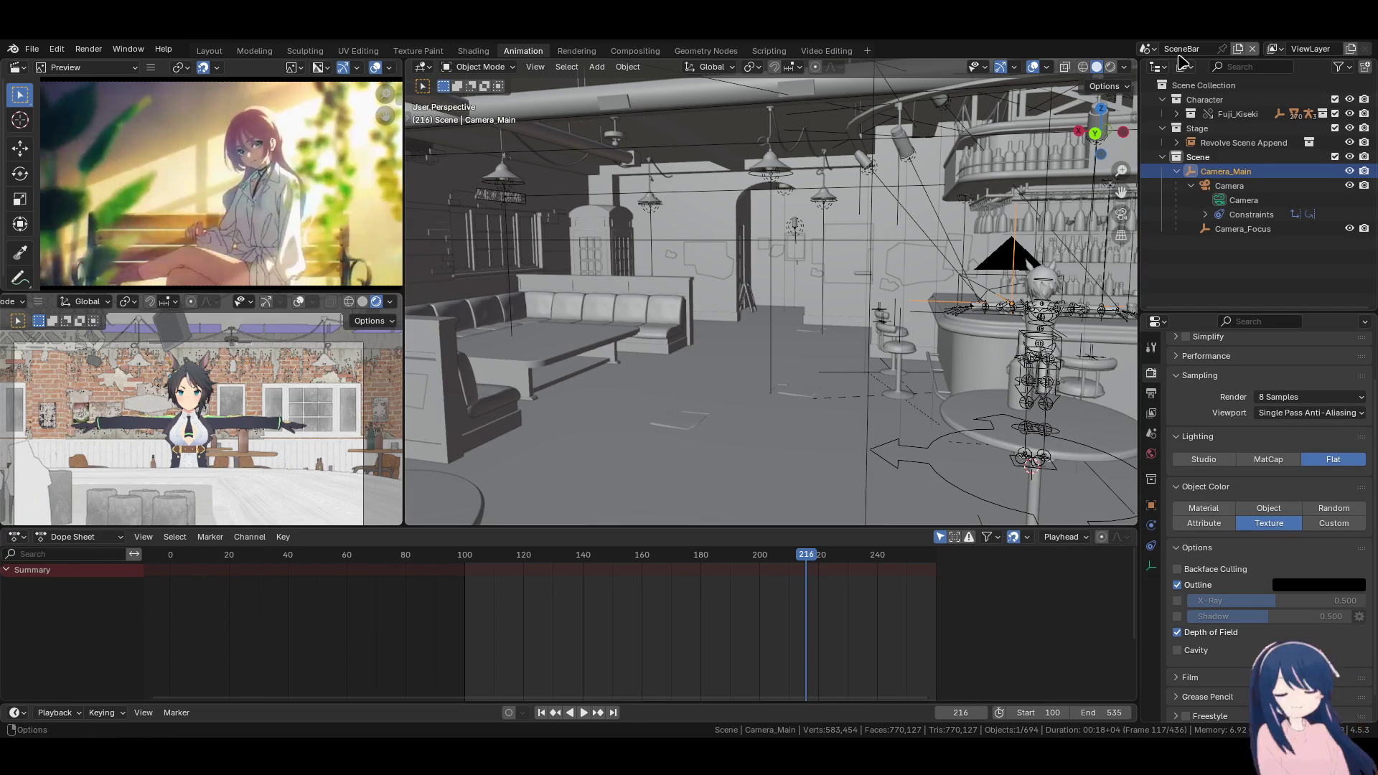
key("ctrl+s")
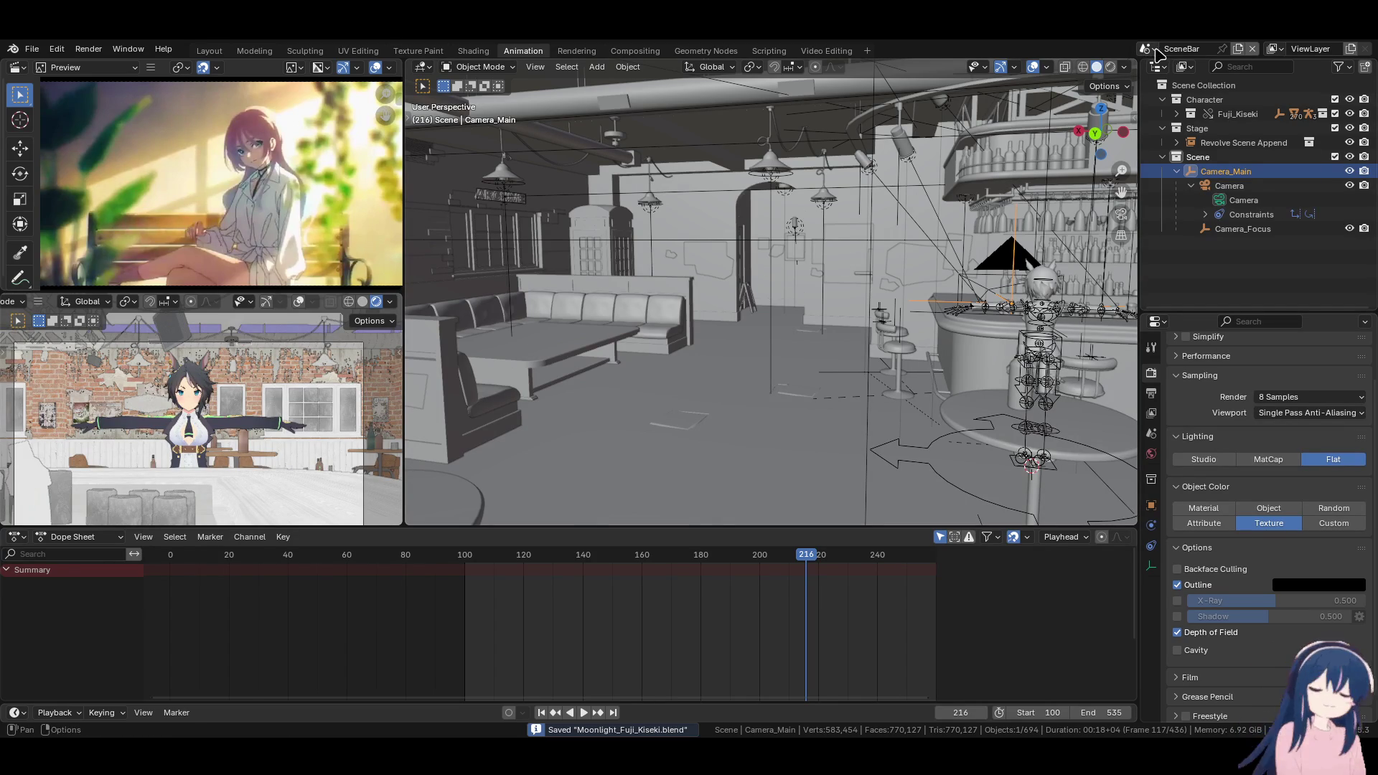
Rename scene SceneBar.001 to 'SceneBar 2', then switch back to SceneBar
left_click(1152, 50)
left_click(1174, 86)
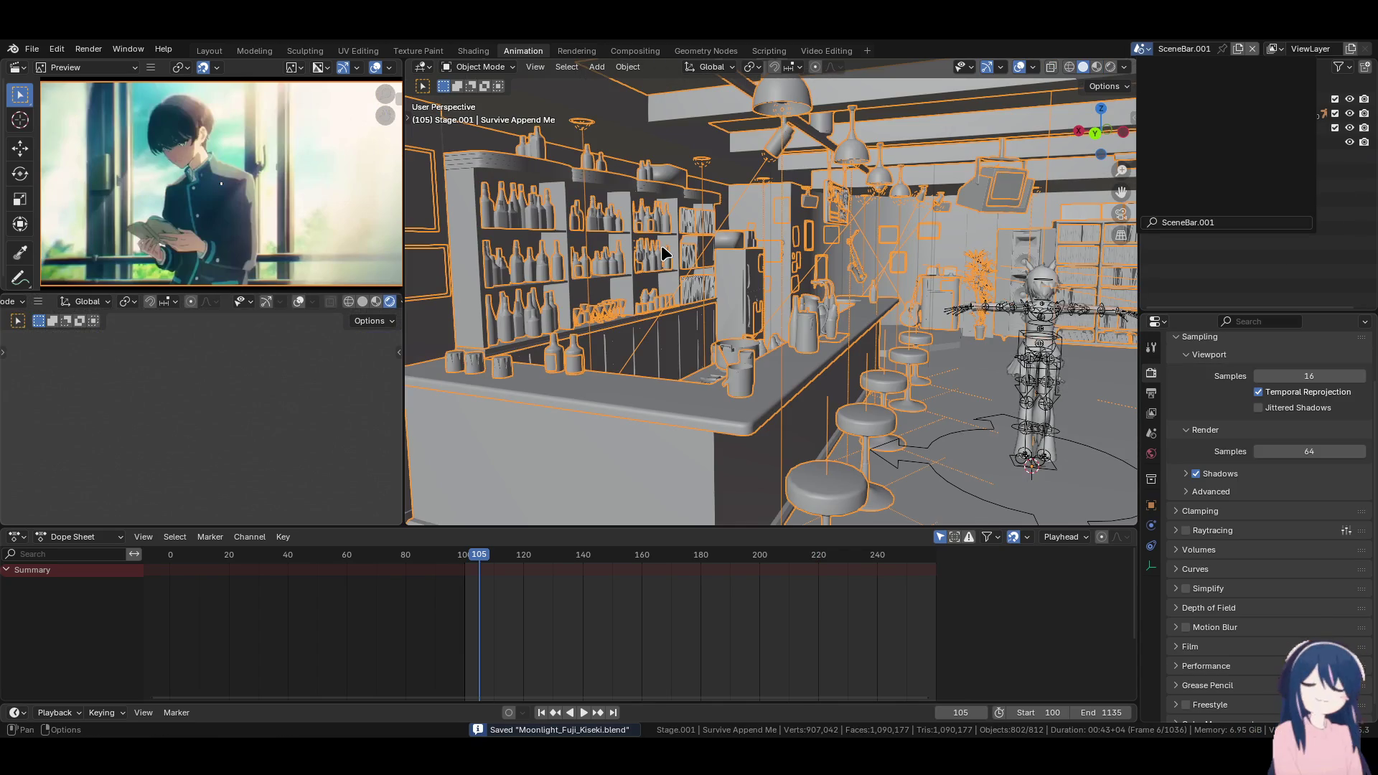
left_click(1143, 49)
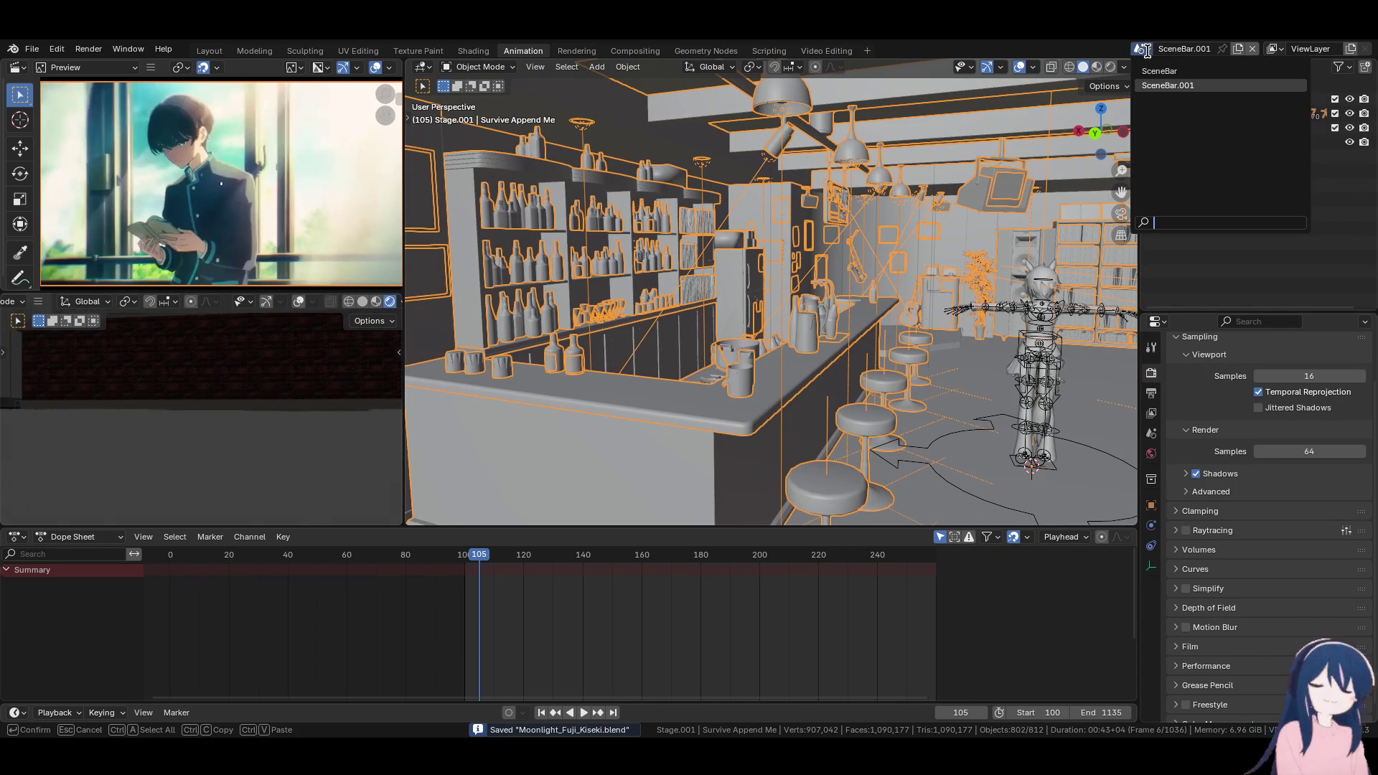
left_click(1207, 87)
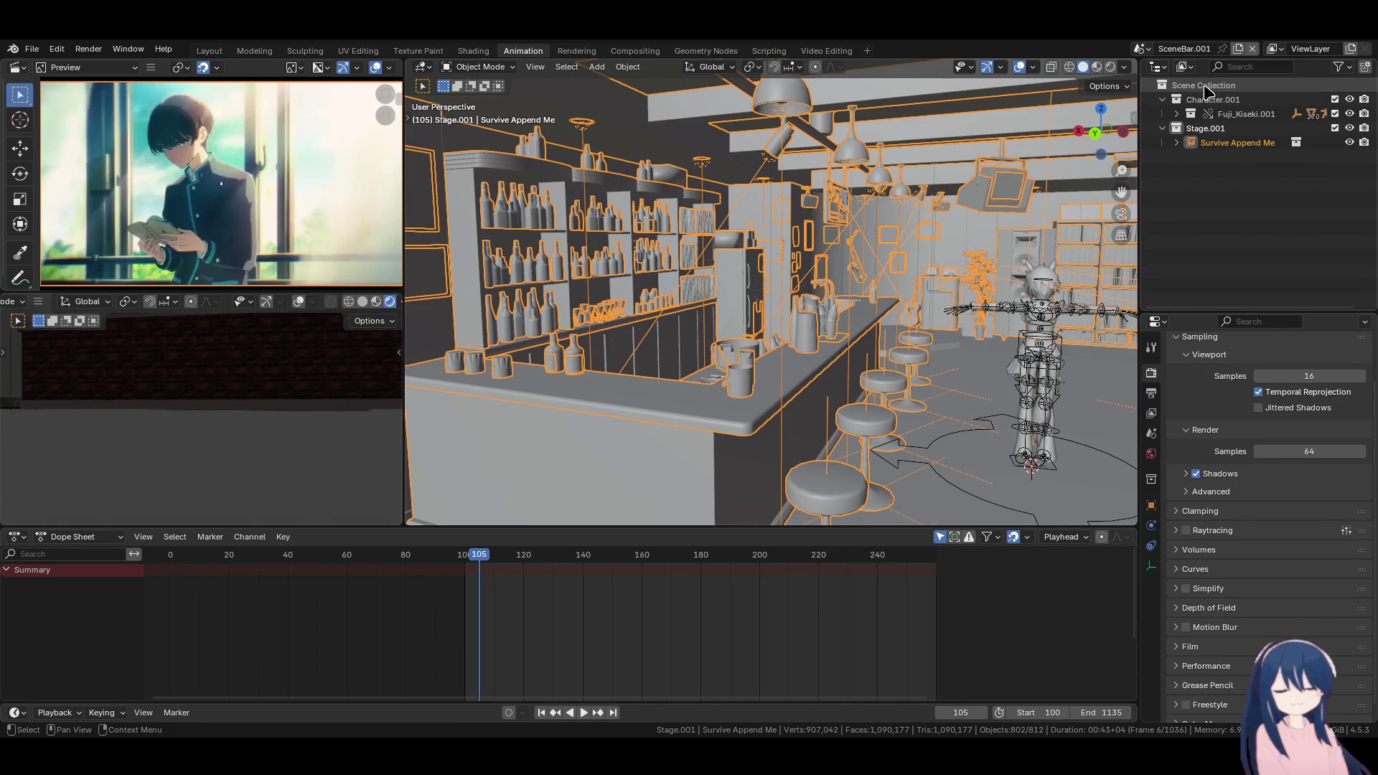
left_click(1198, 50)
left_click(1210, 48)
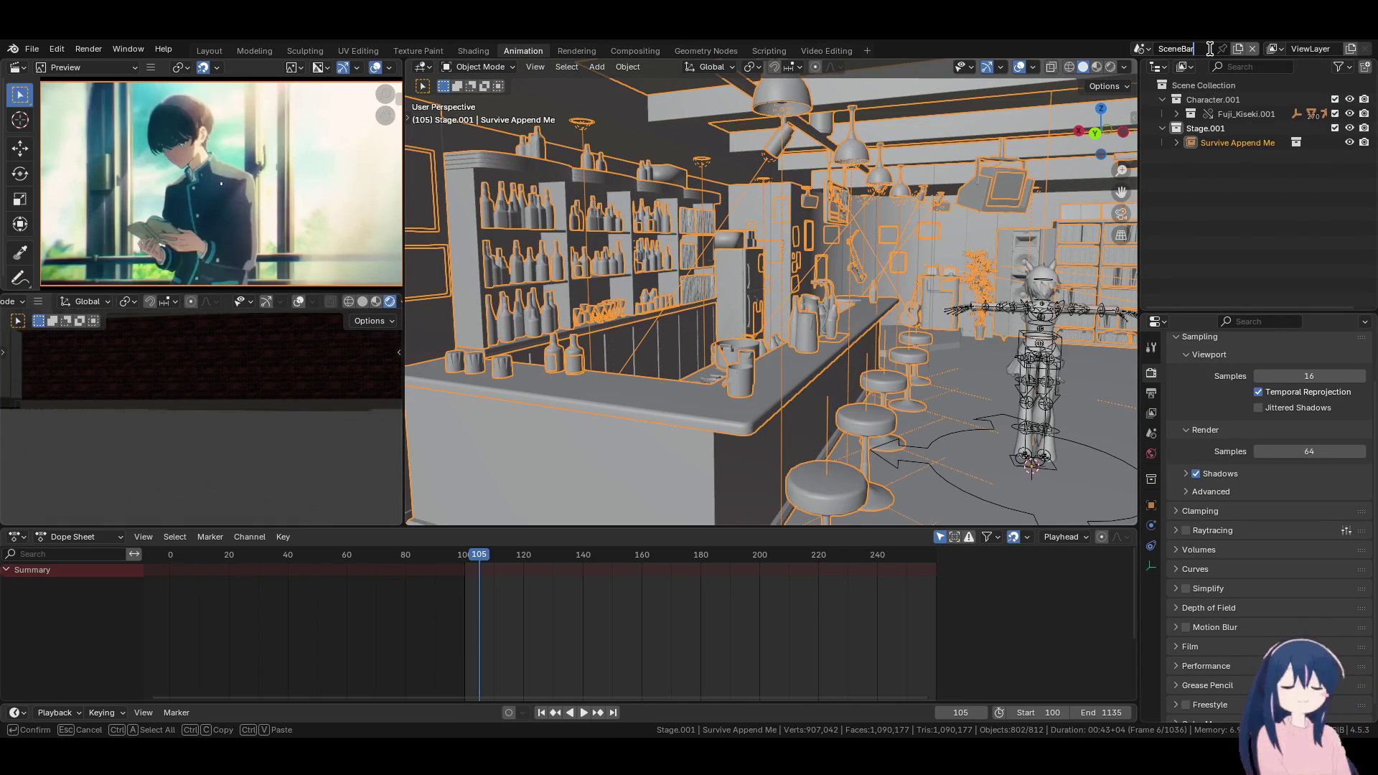
type("2")
key("Return")
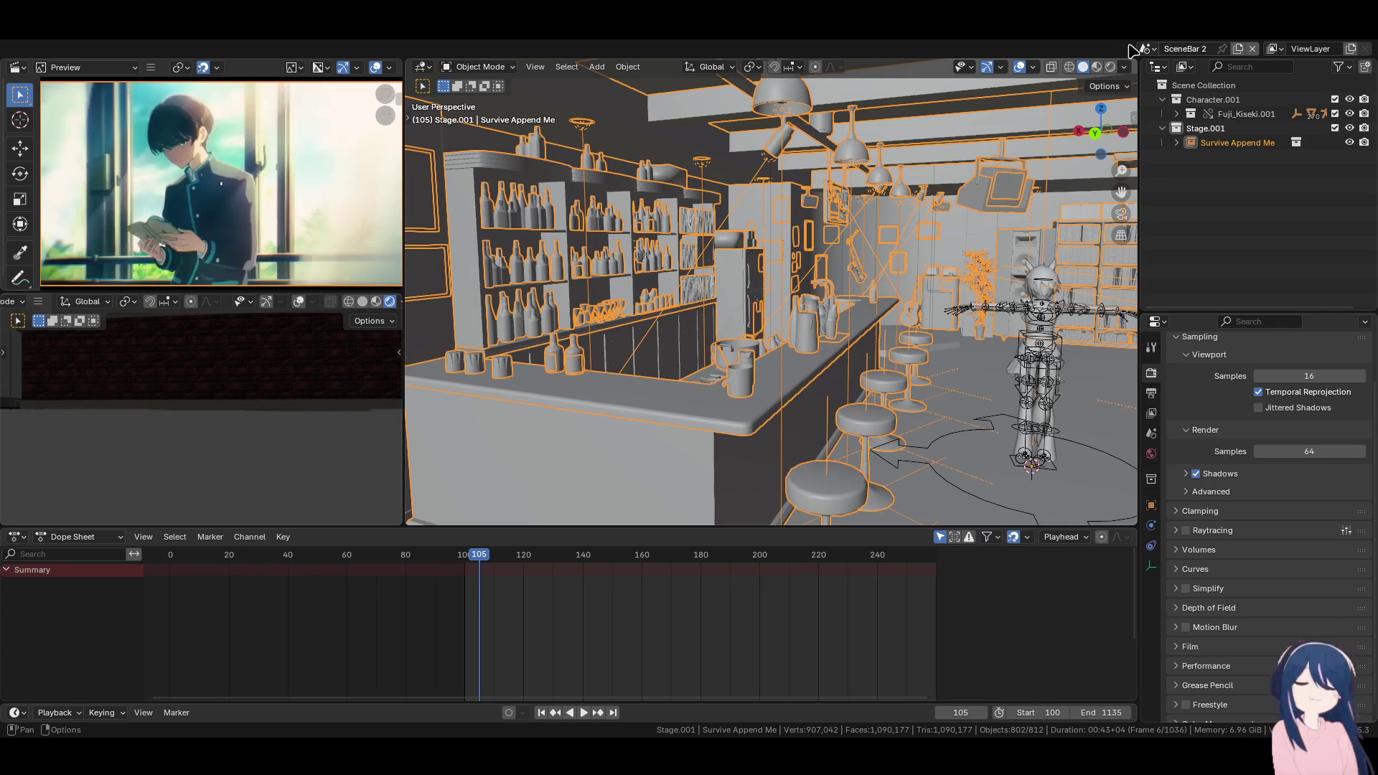
left_click(1153, 50)
left_click(1166, 71)
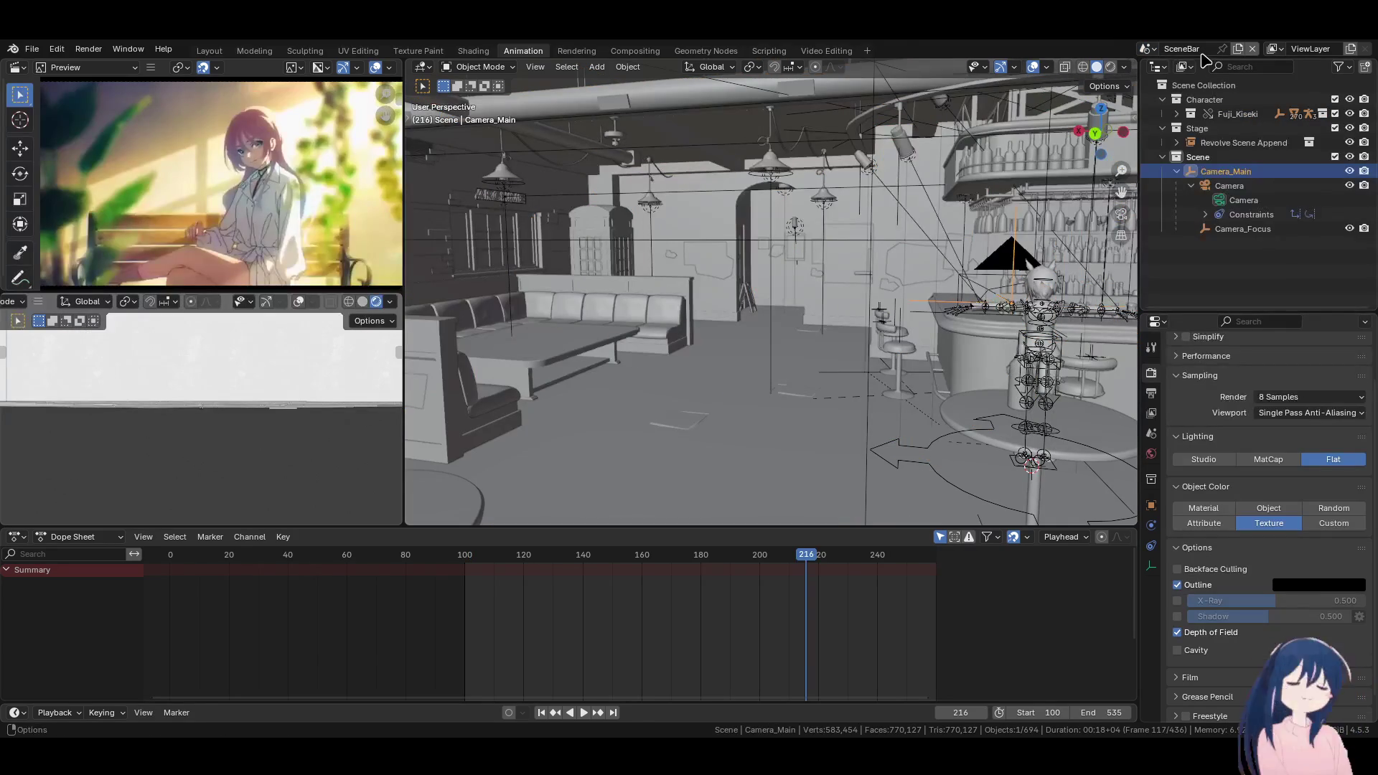
type("1")
Confirm the scene name 'SceneBar 1' and review the animation from frame 100 to about 442
key("Return")
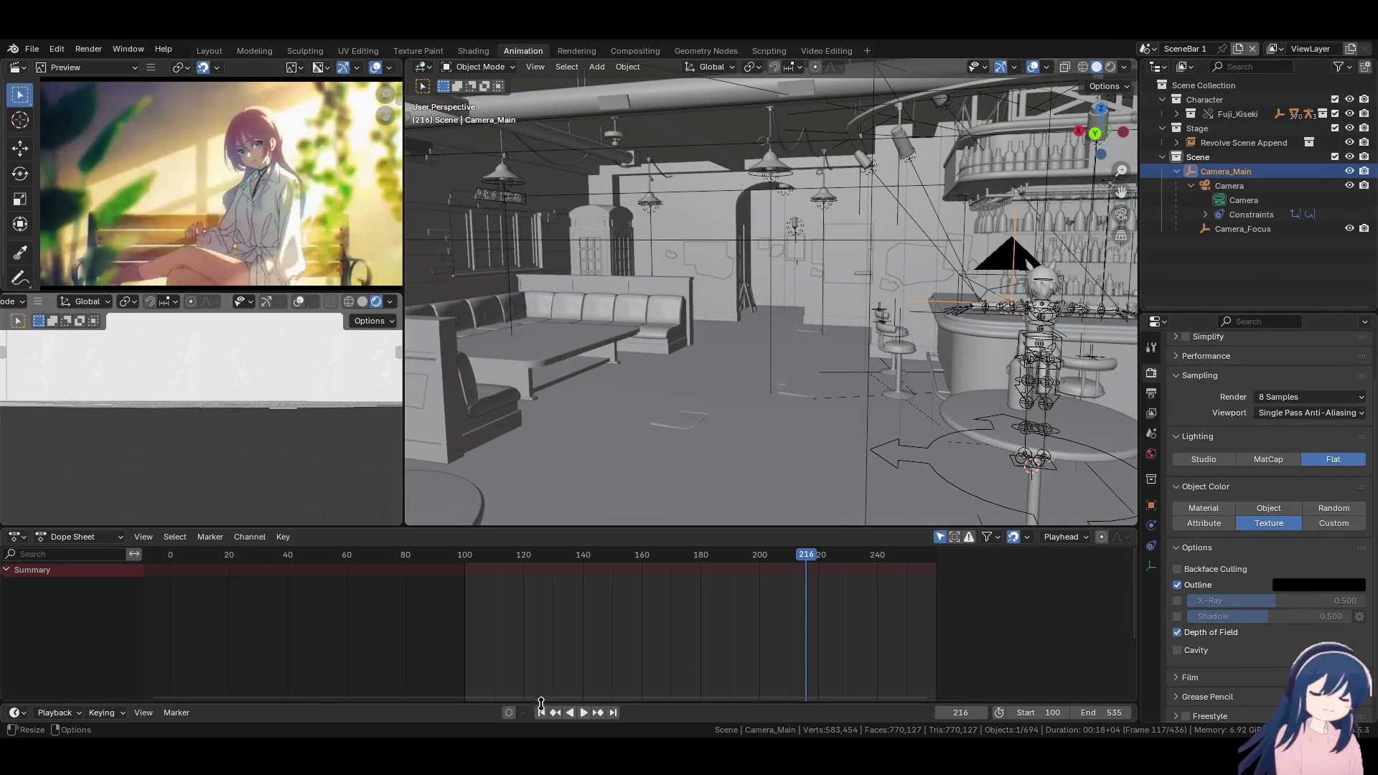
key("shift+Left")
key("space")
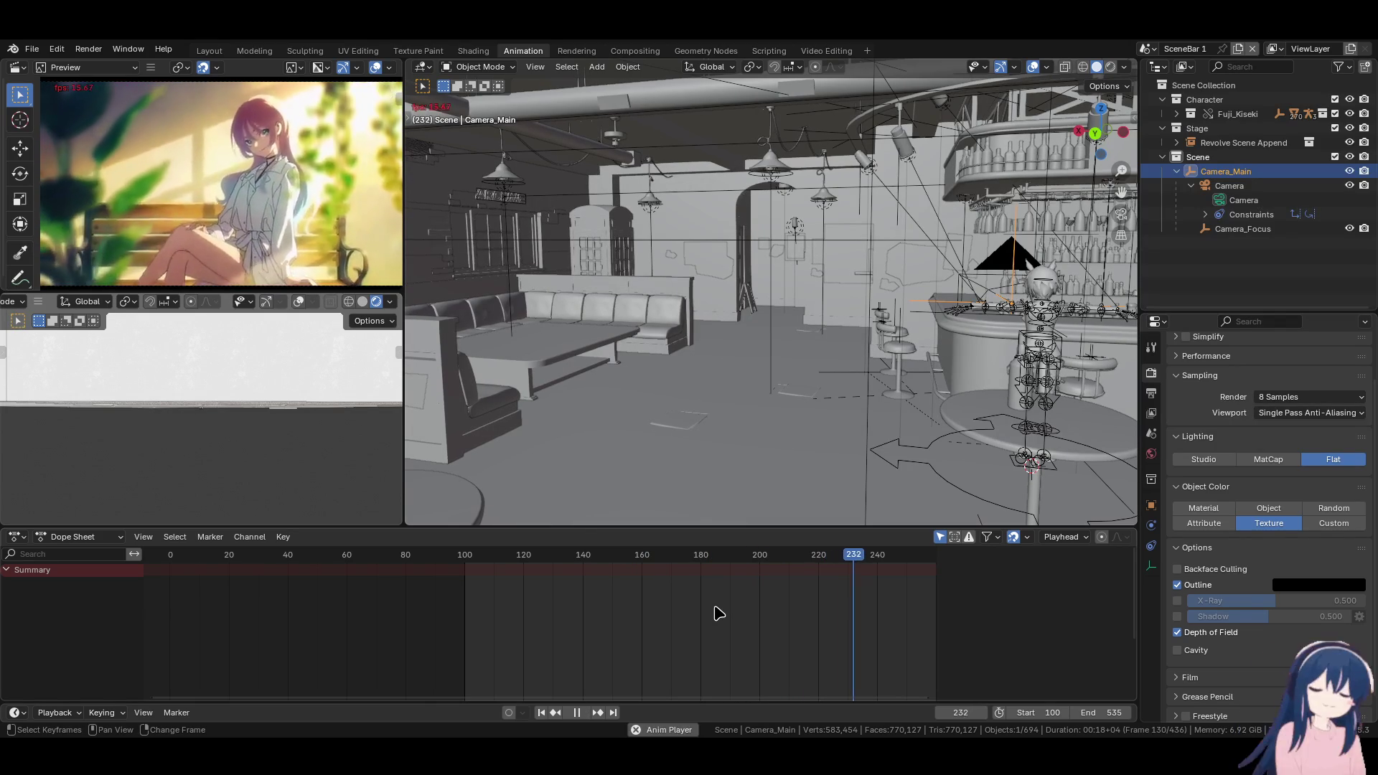
key("space")
key("space")
key("space")
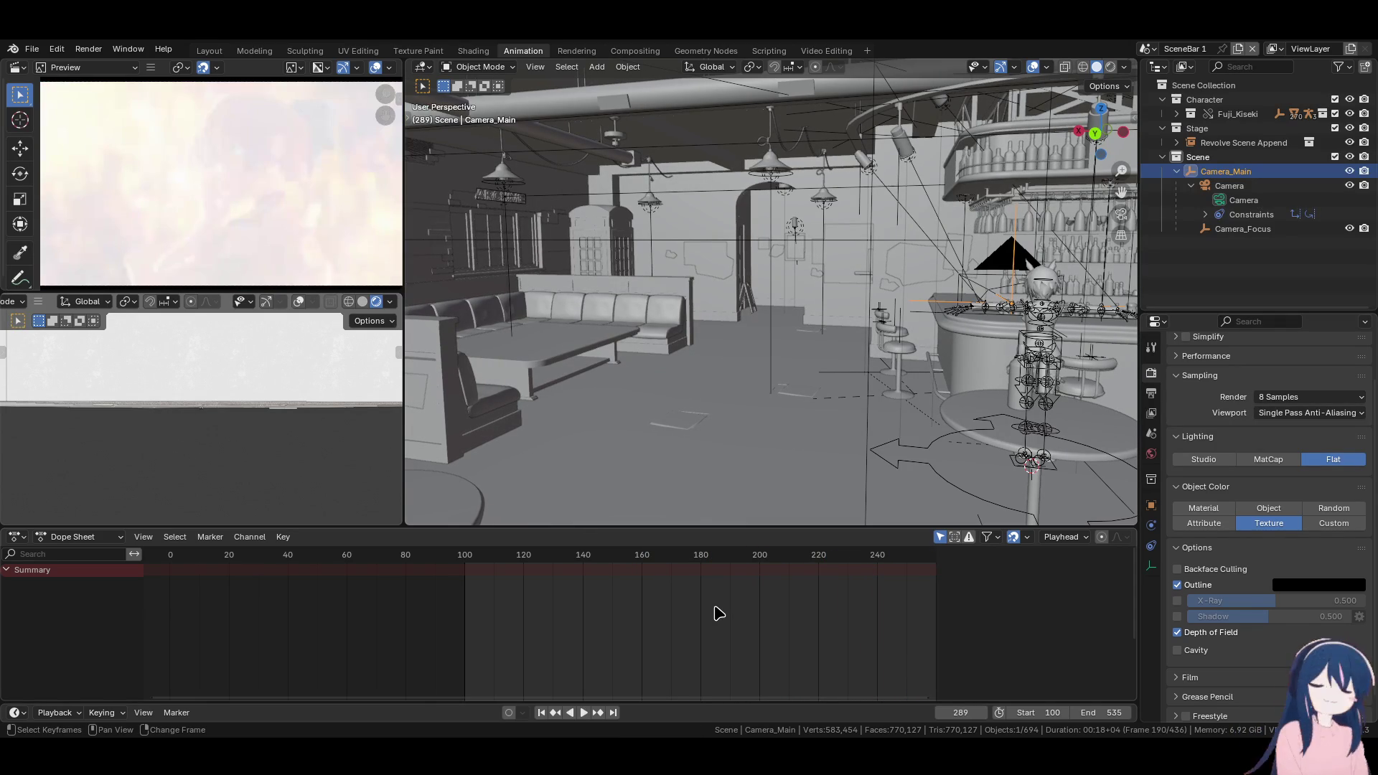
key("space")
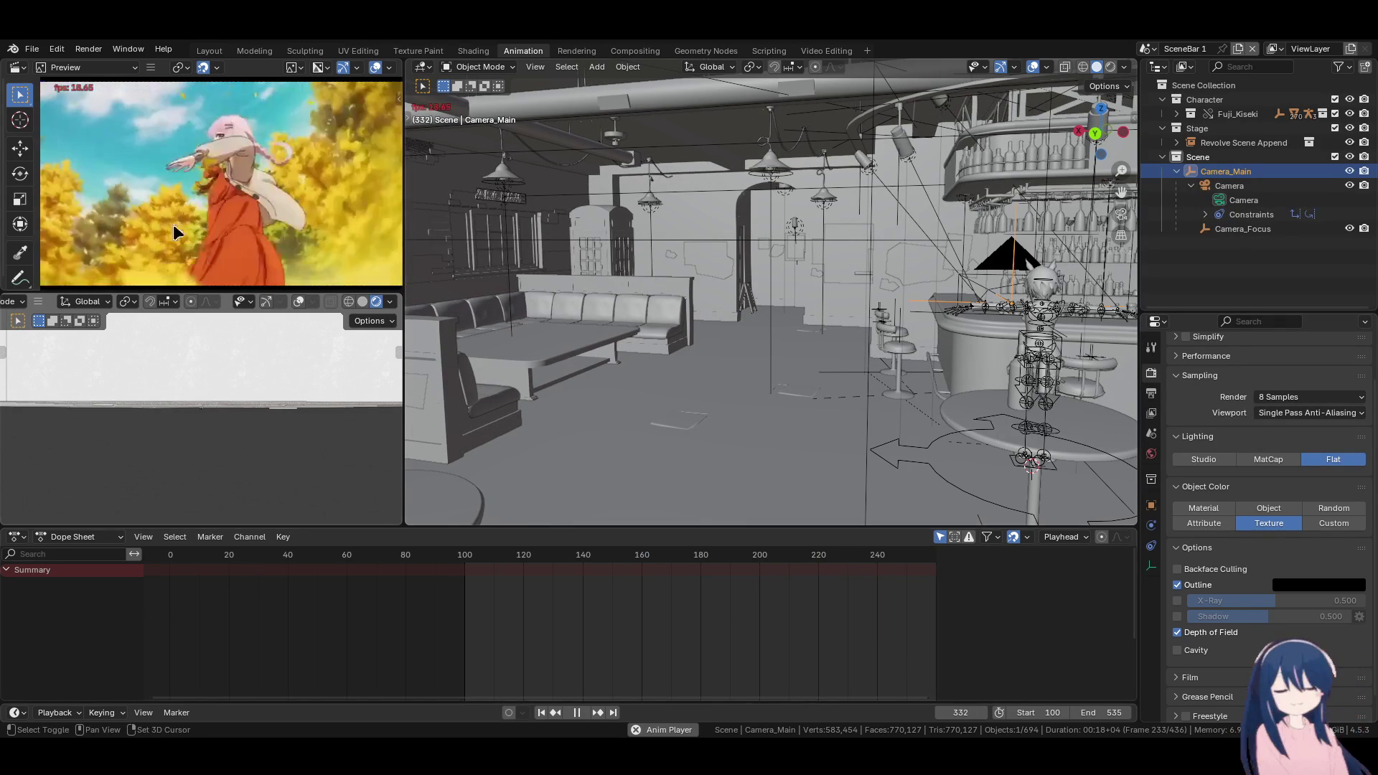
key("space")
scroll(727, 623, "down", 2)
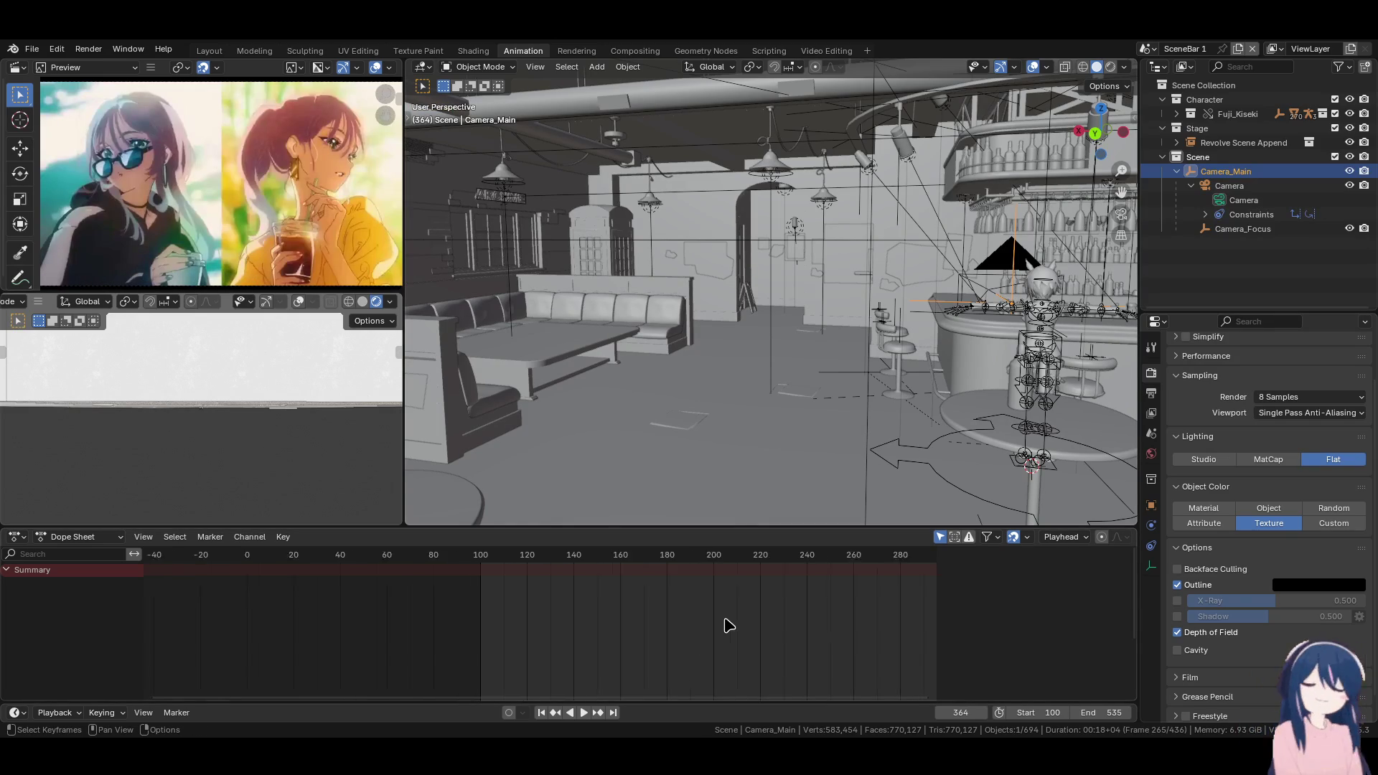
middle_click_drag(729, 626, 520, 622)
middle_click_drag(769, 606, 644, 610)
scroll(718, 615, "down", 2)
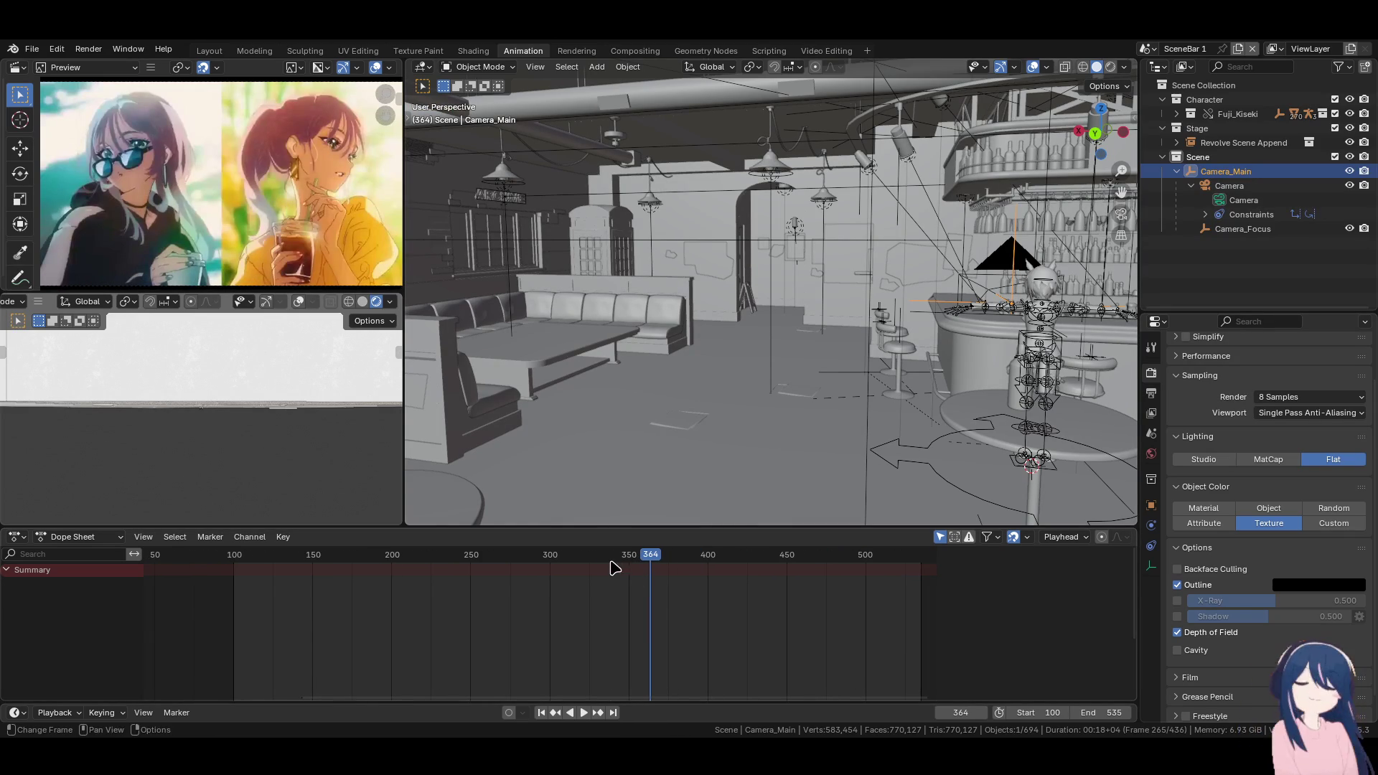
left_click_drag(615, 568, 644, 603)
key("Right")
key("Right")
key("Right")
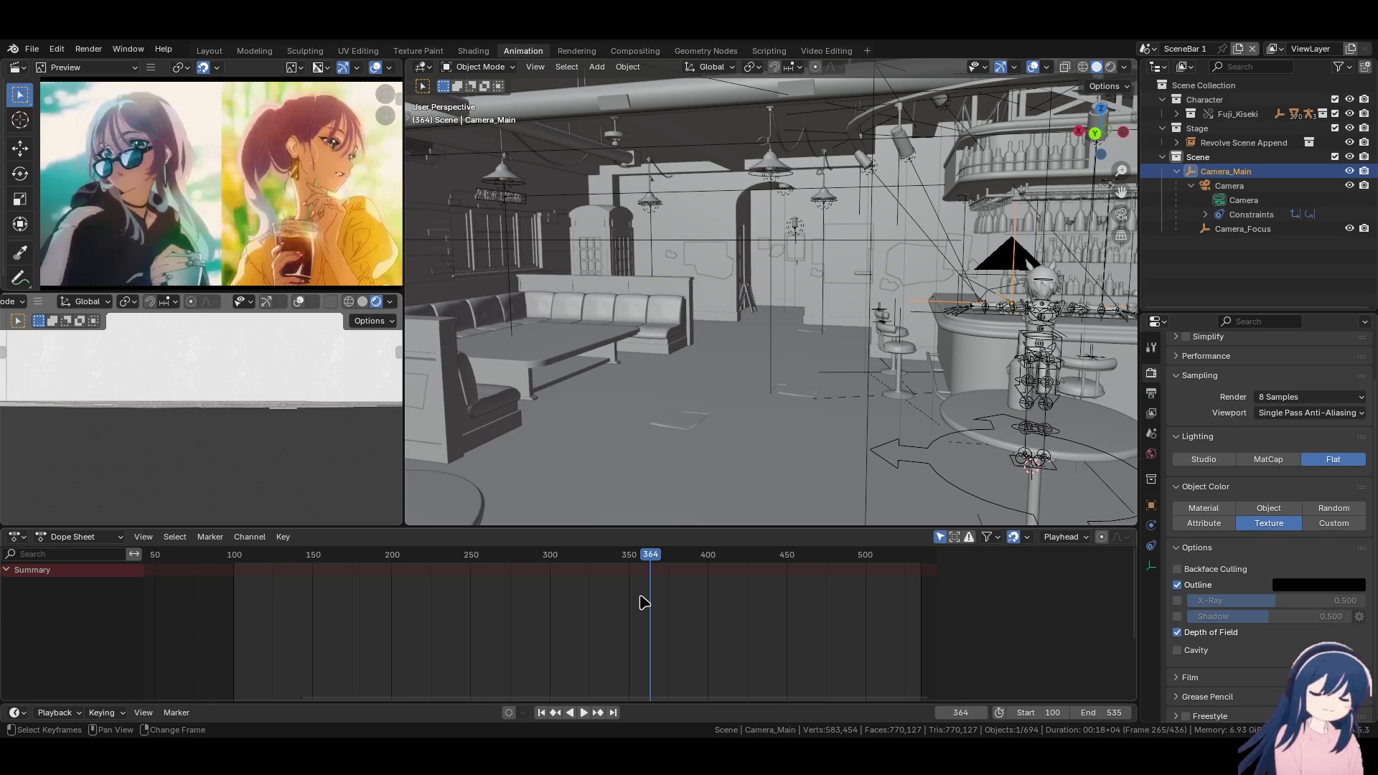
key("space")
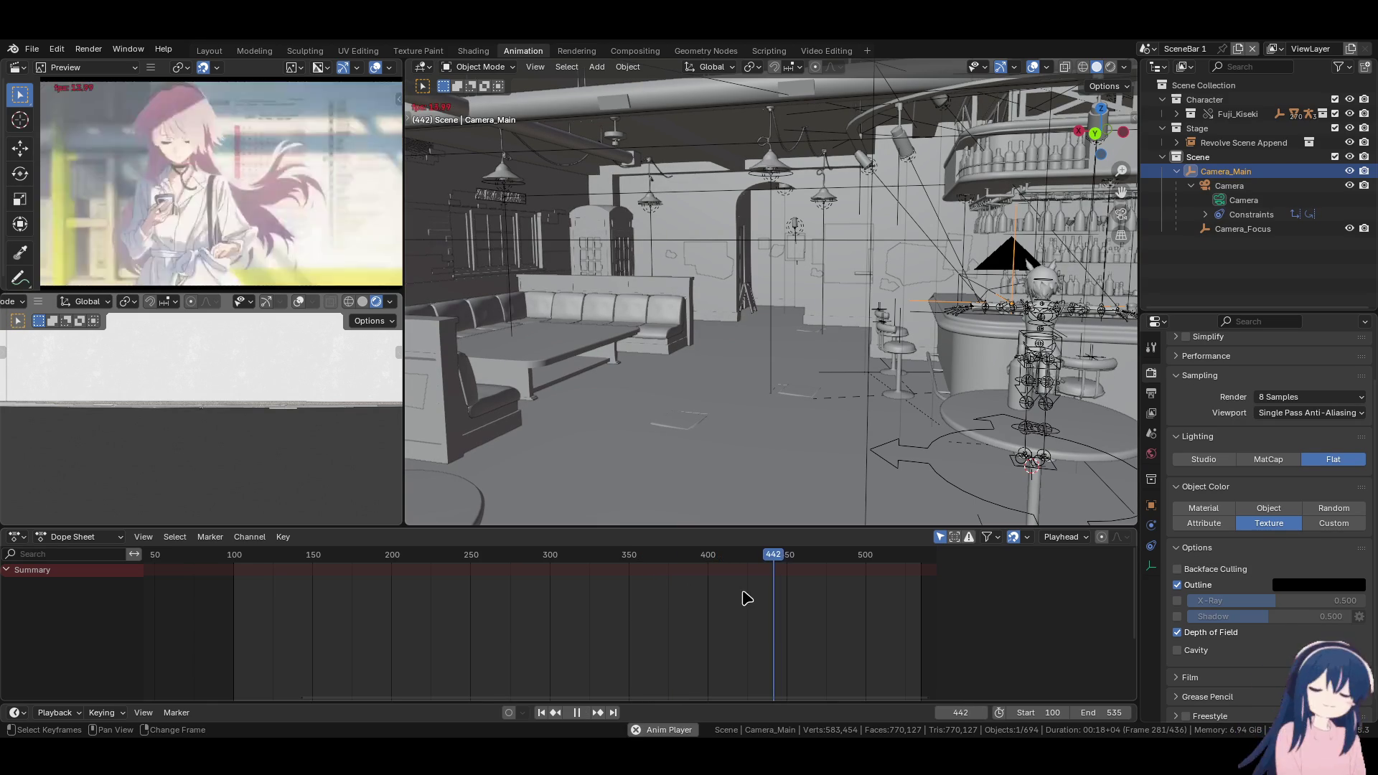
key("space")
Set the animation start frame to 101 and save the file
left_click(234, 557)
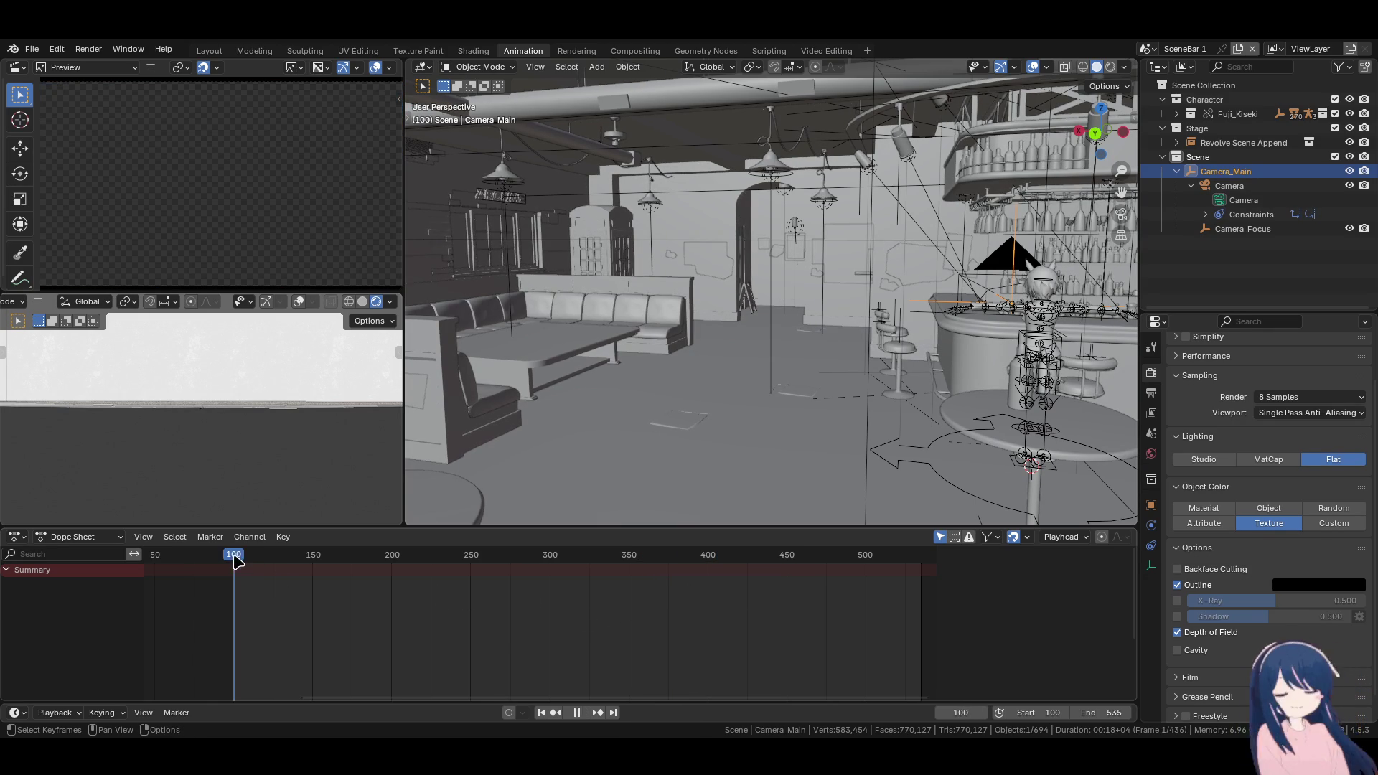
key("space")
key("space")
left_click(235, 557)
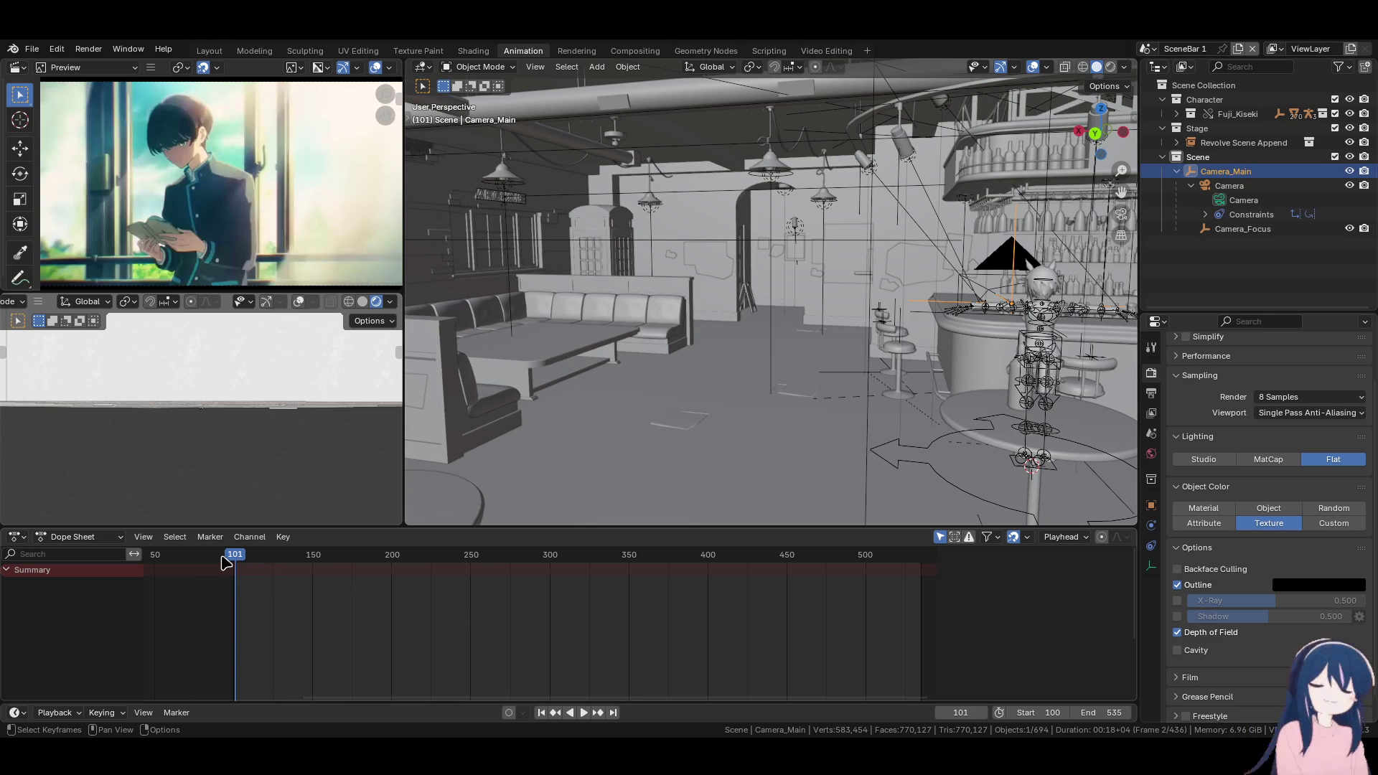
left_click(541, 713)
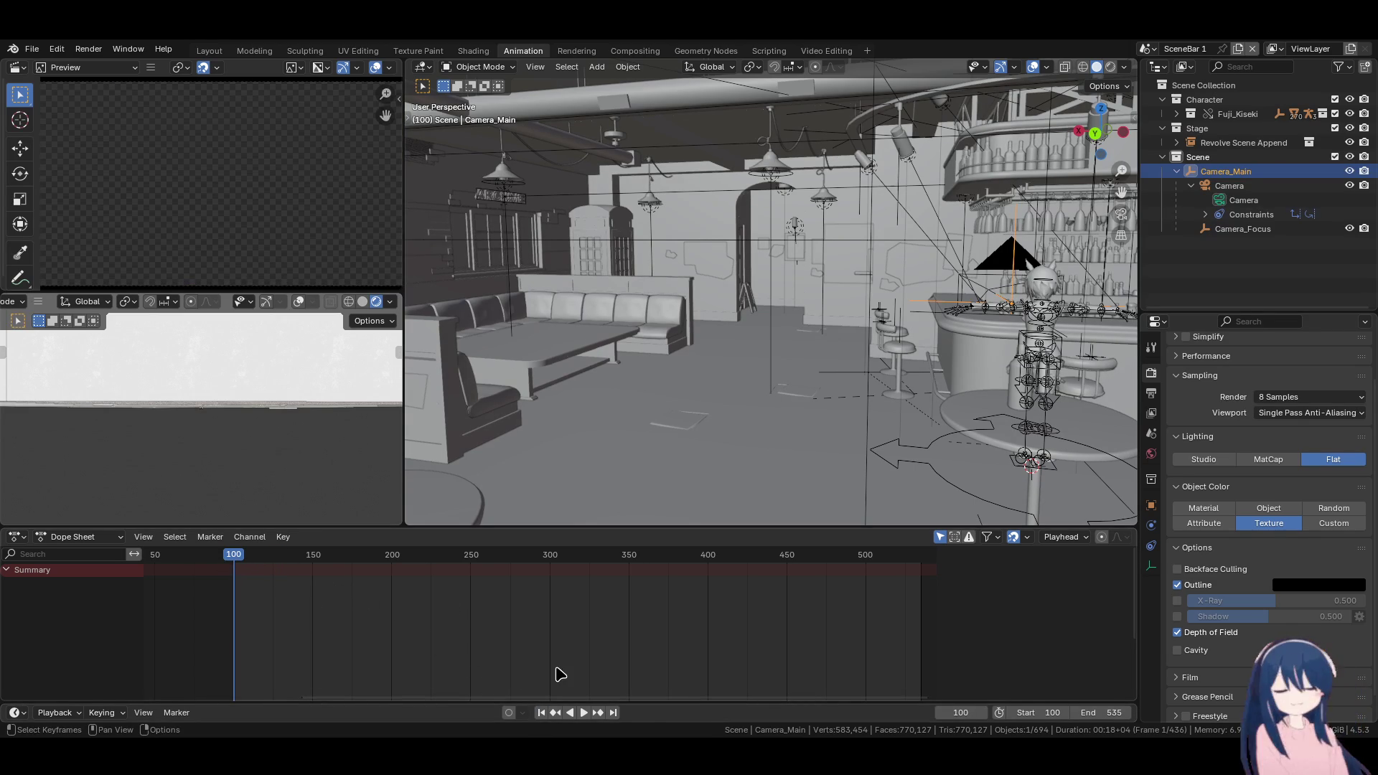
left_click(1050, 713)
type("101")
key("Return")
left_click(541, 713)
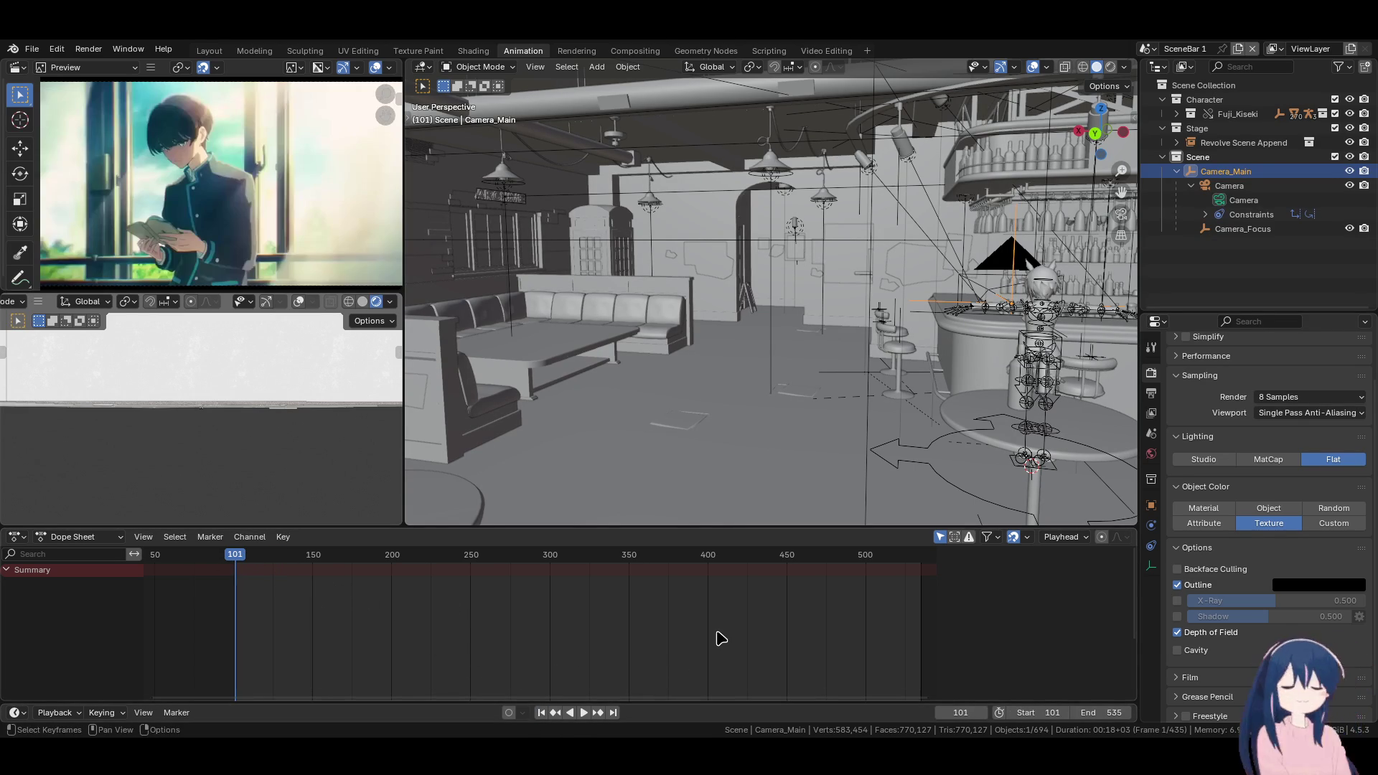
key("ctrl+s")
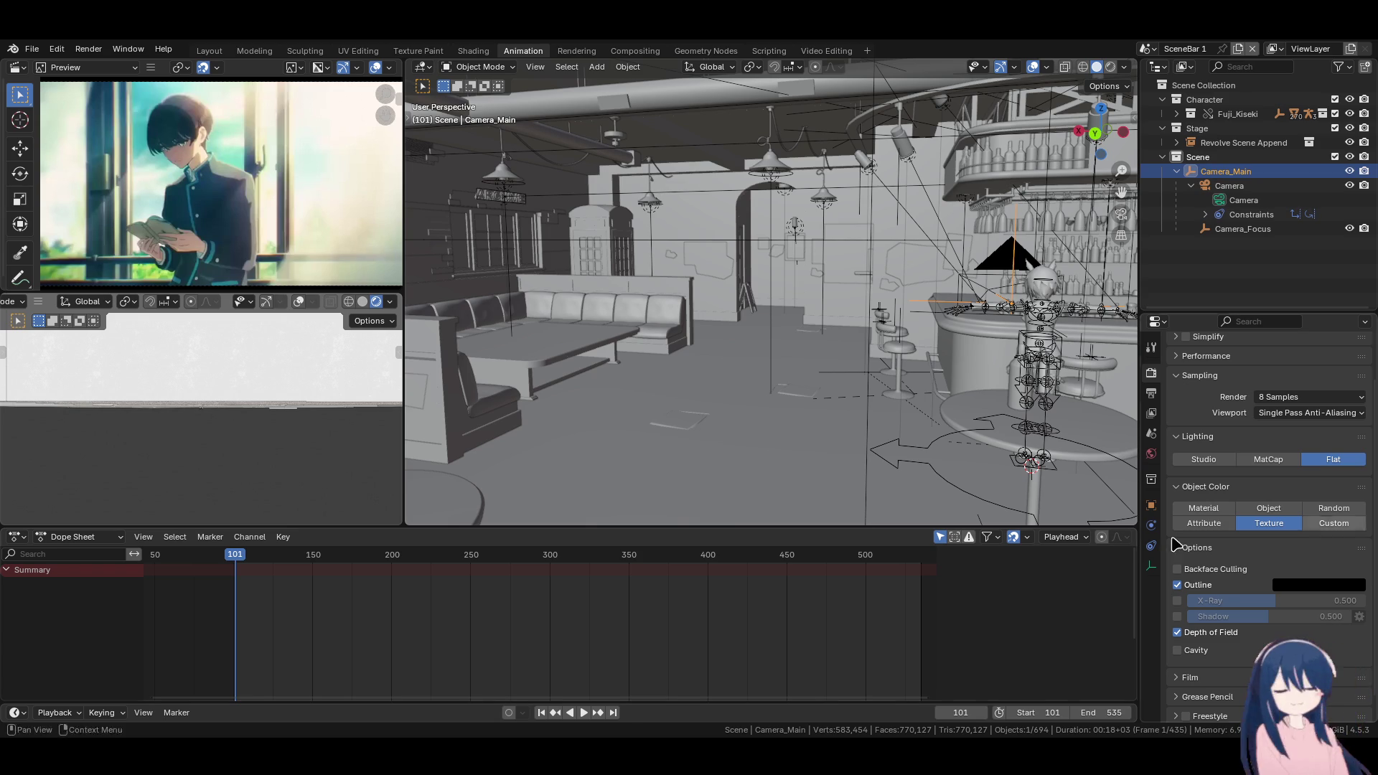
mouse_move(830, 277)
middle_mouse_down()
mouse_move(807, 259)
mouse_move(827, 321)
mouse_move(946, 400)
middle_mouse_up()
left_click(958, 420)
left_click(988, 423)
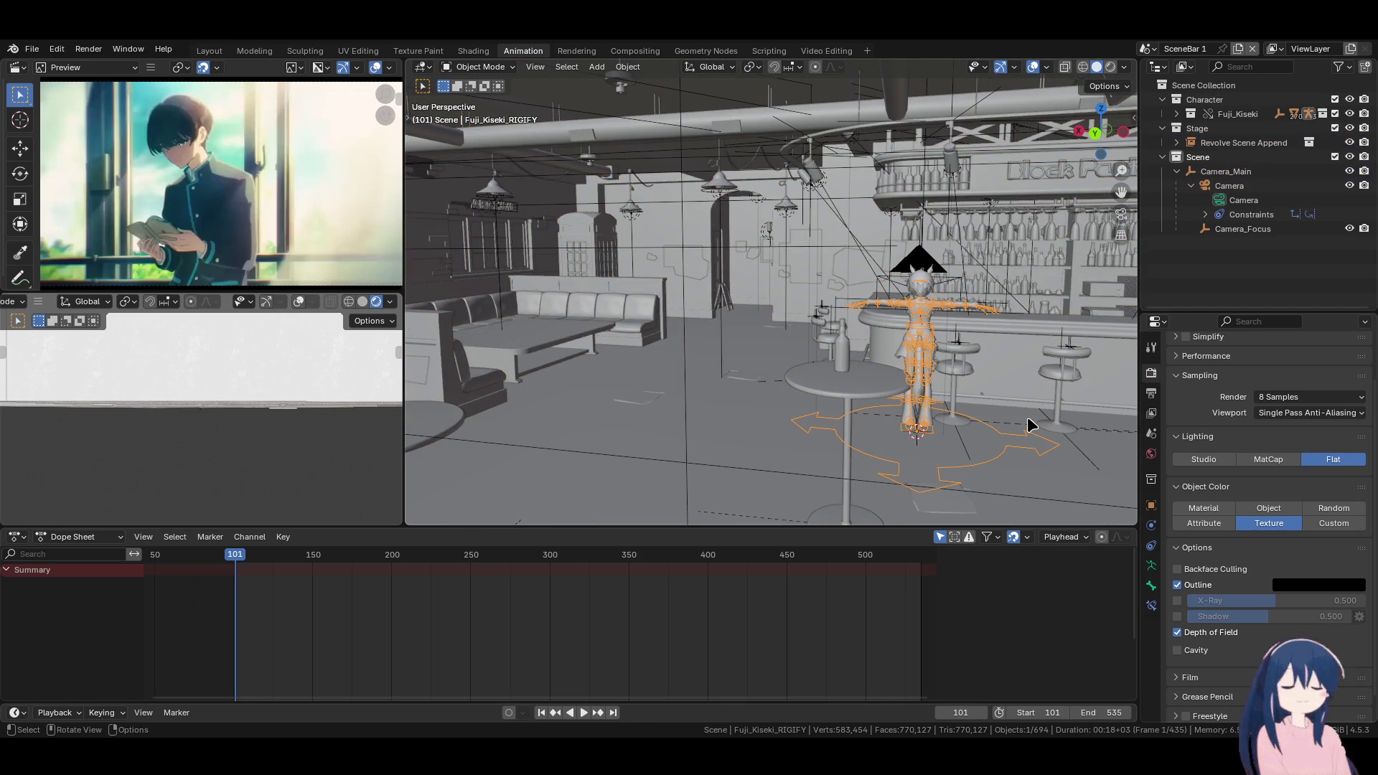
mouse_move(1029, 419)
middle_mouse_down()
mouse_move(993, 430)
mouse_move(859, 422)
mouse_move(980, 406)
middle_mouse_up()
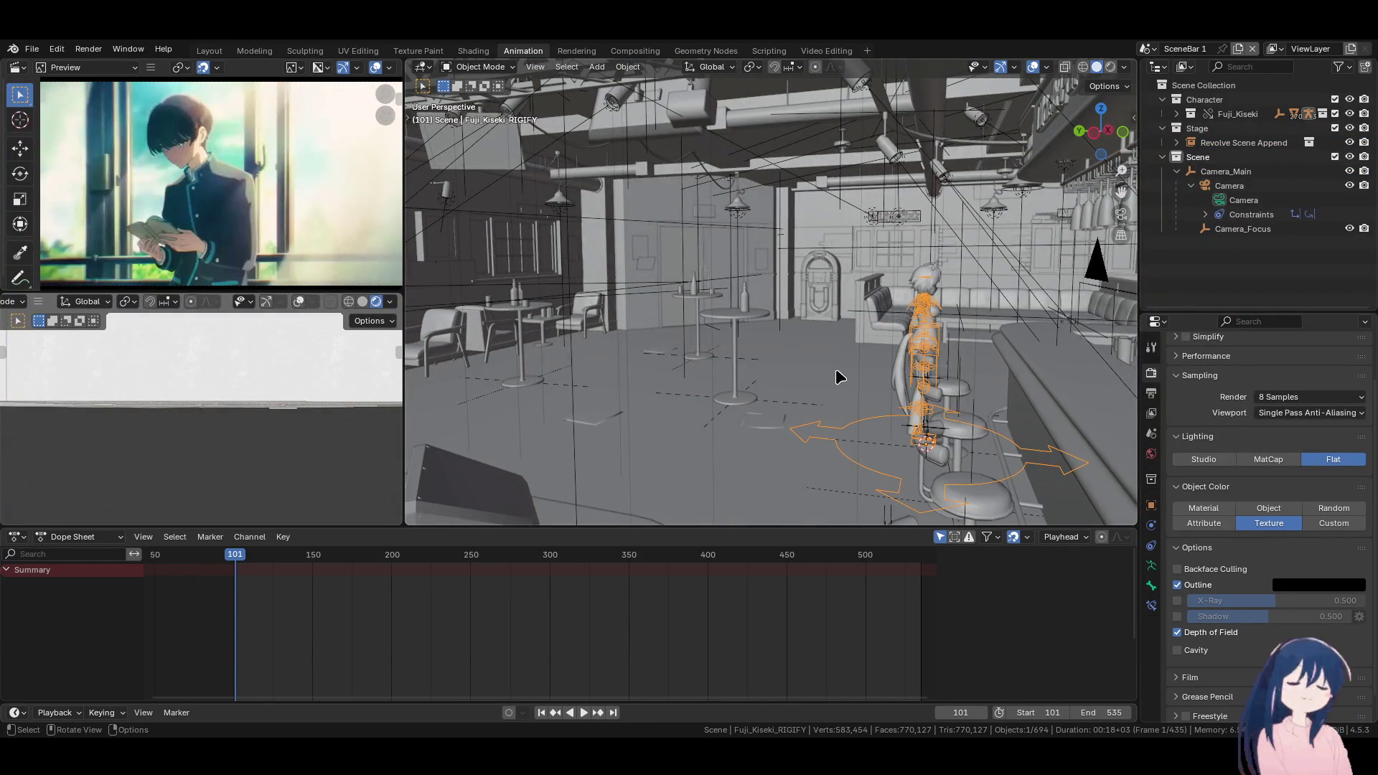
mouse_move(836, 372)
middle_mouse_down()
mouse_move(830, 397)
mouse_move(718, 396)
mouse_move(953, 394)
mouse_move(706, 395)
mouse_move(840, 388)
mouse_move(802, 390)
middle_mouse_up()
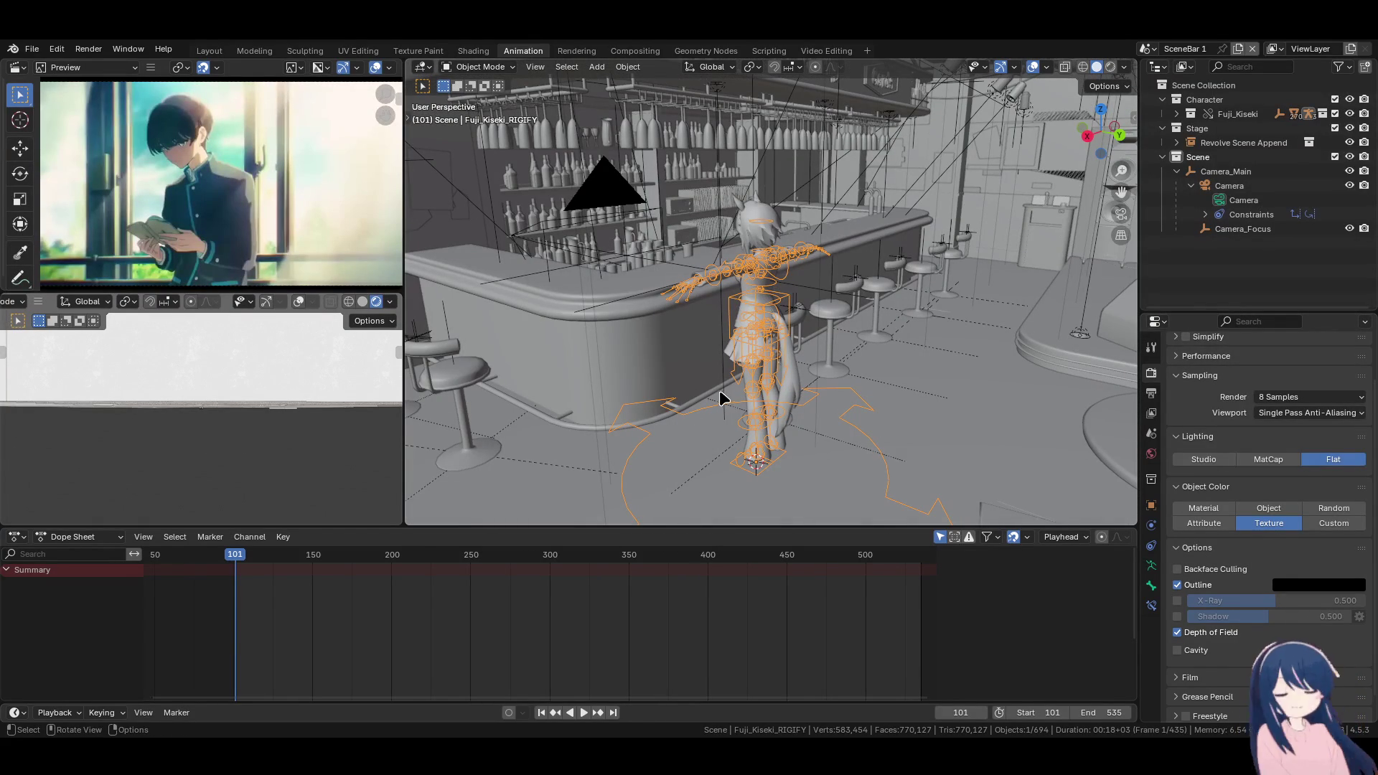
left_click(583, 713)
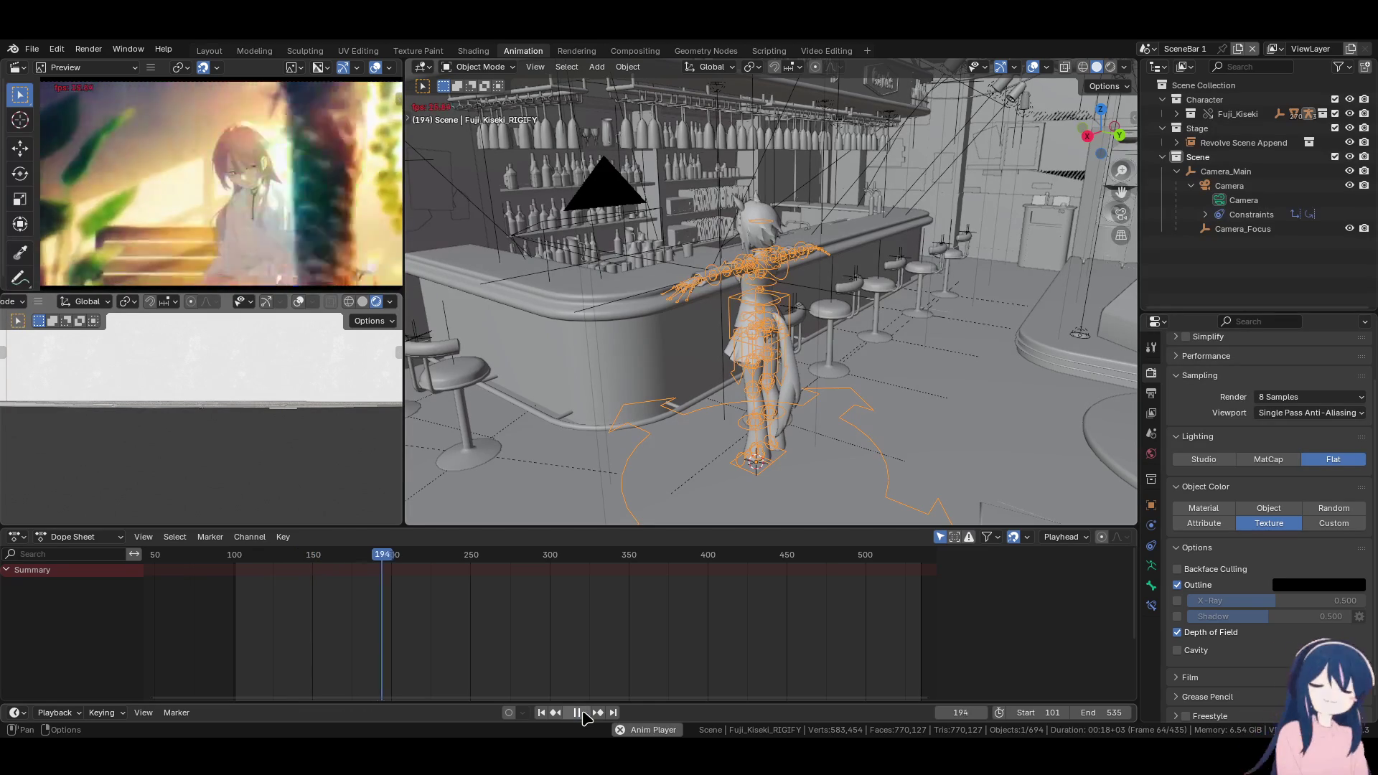
left_click(582, 713)
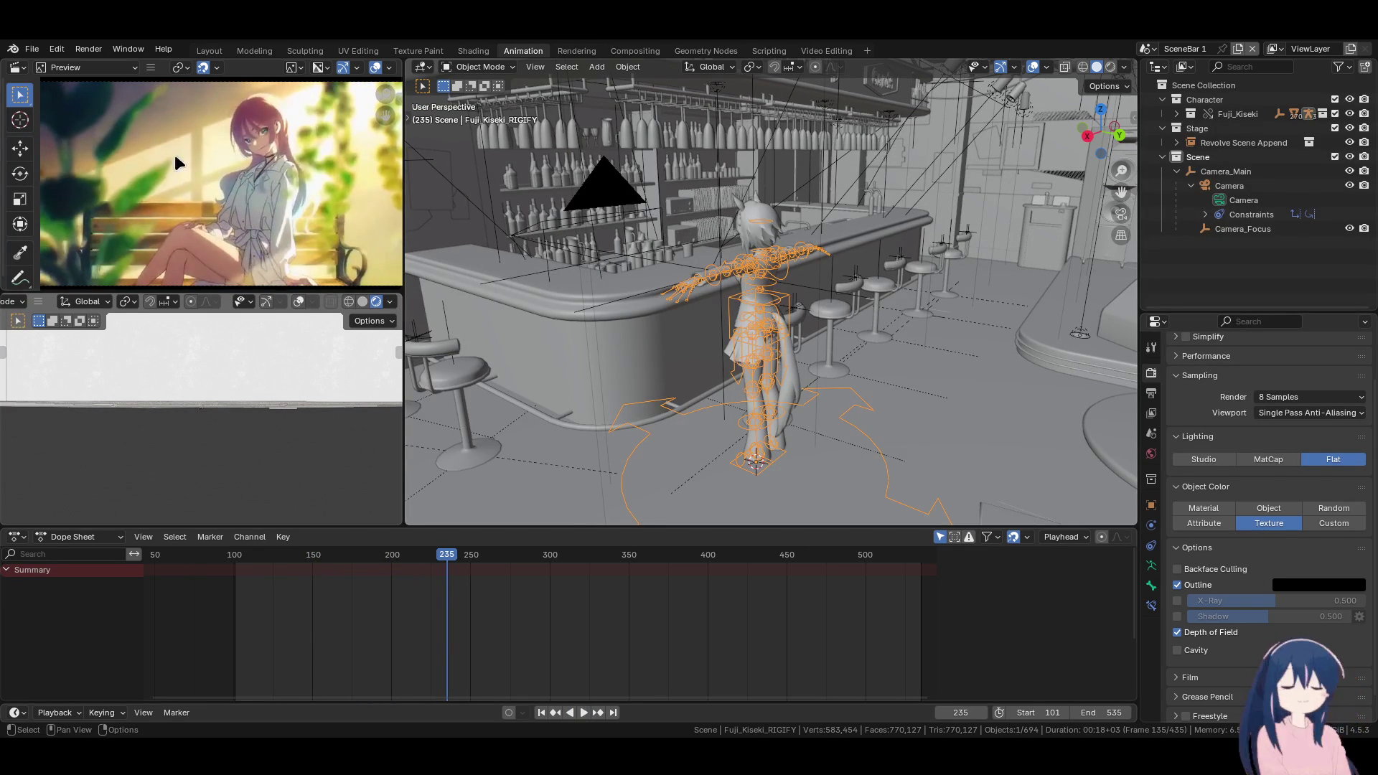
left_click(541, 713)
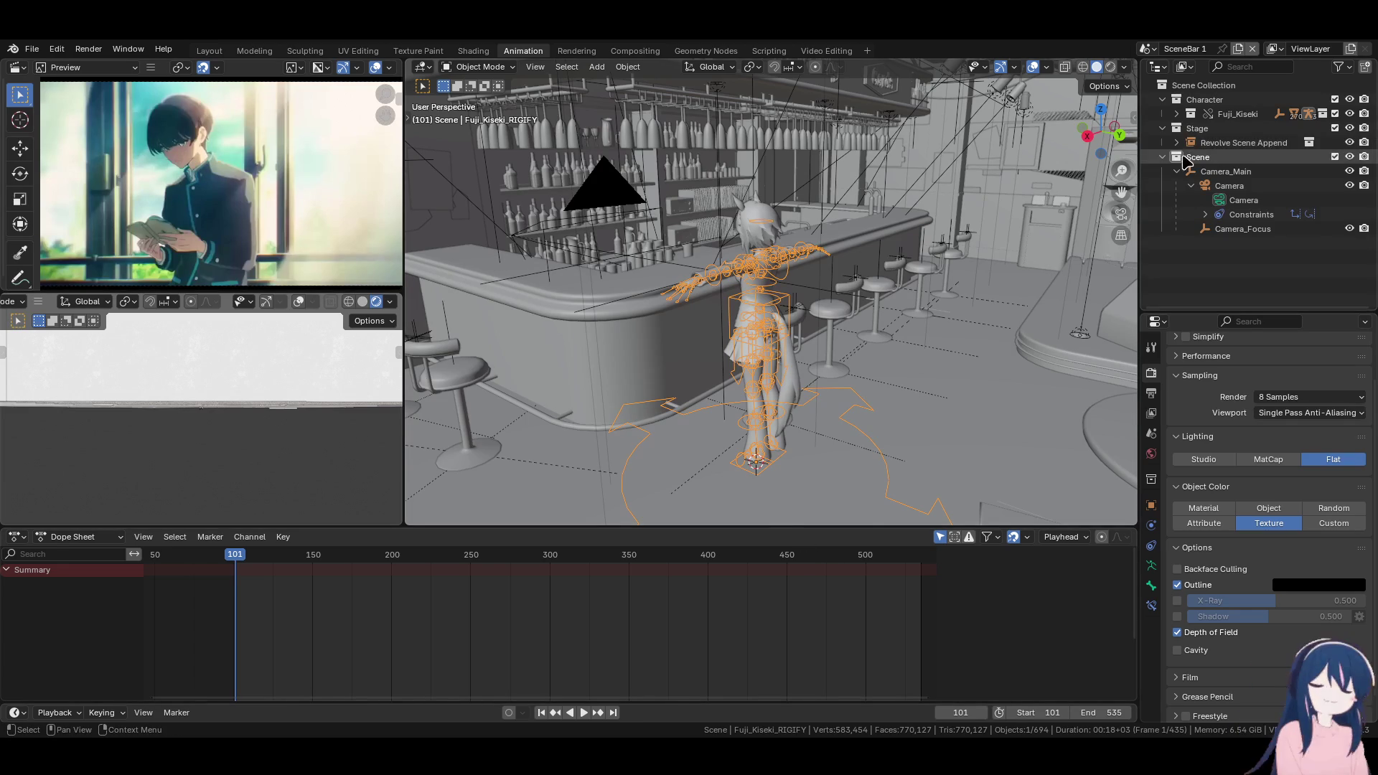
Append the Kiryu Kazuma collection into the active Character collection and zoom in on it
left_click(1163, 156)
left_click(1163, 128)
left_click(1206, 100)
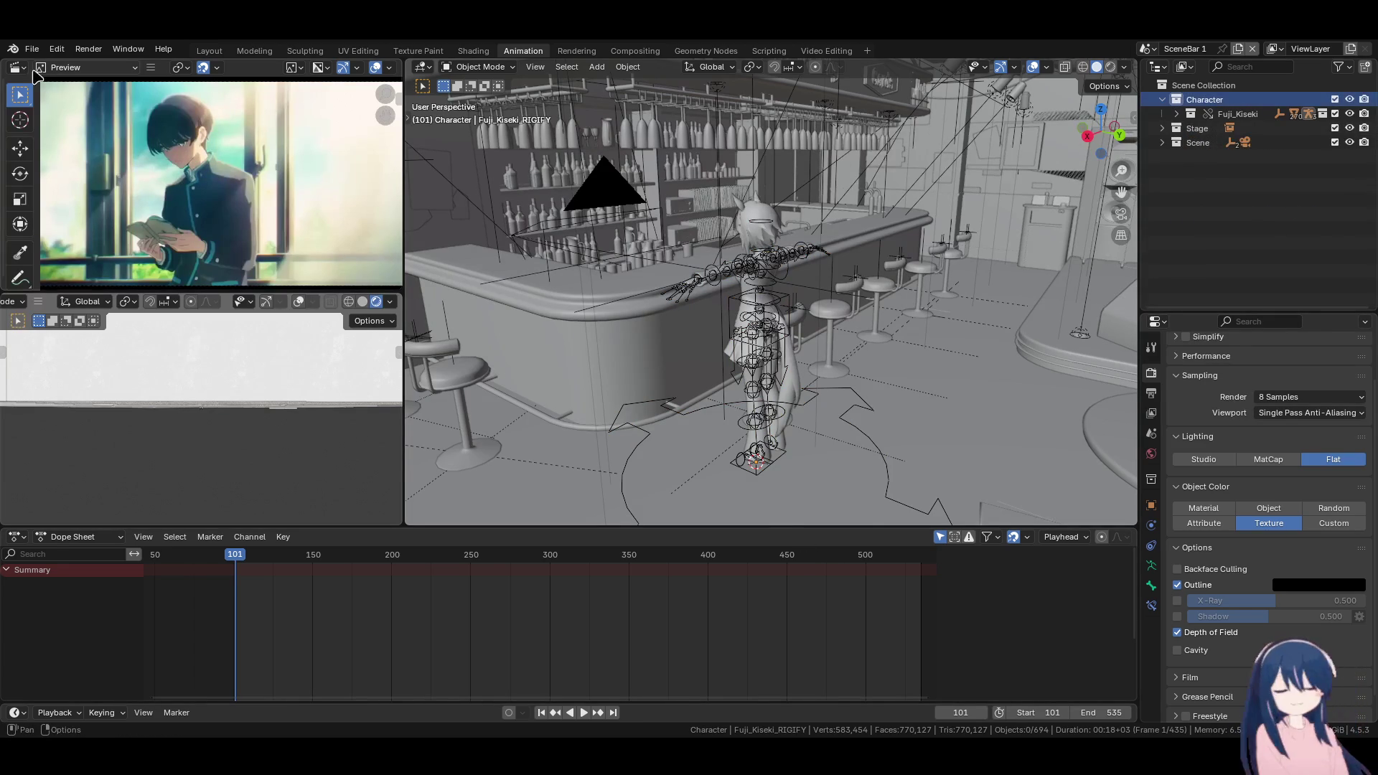
left_click(32, 49)
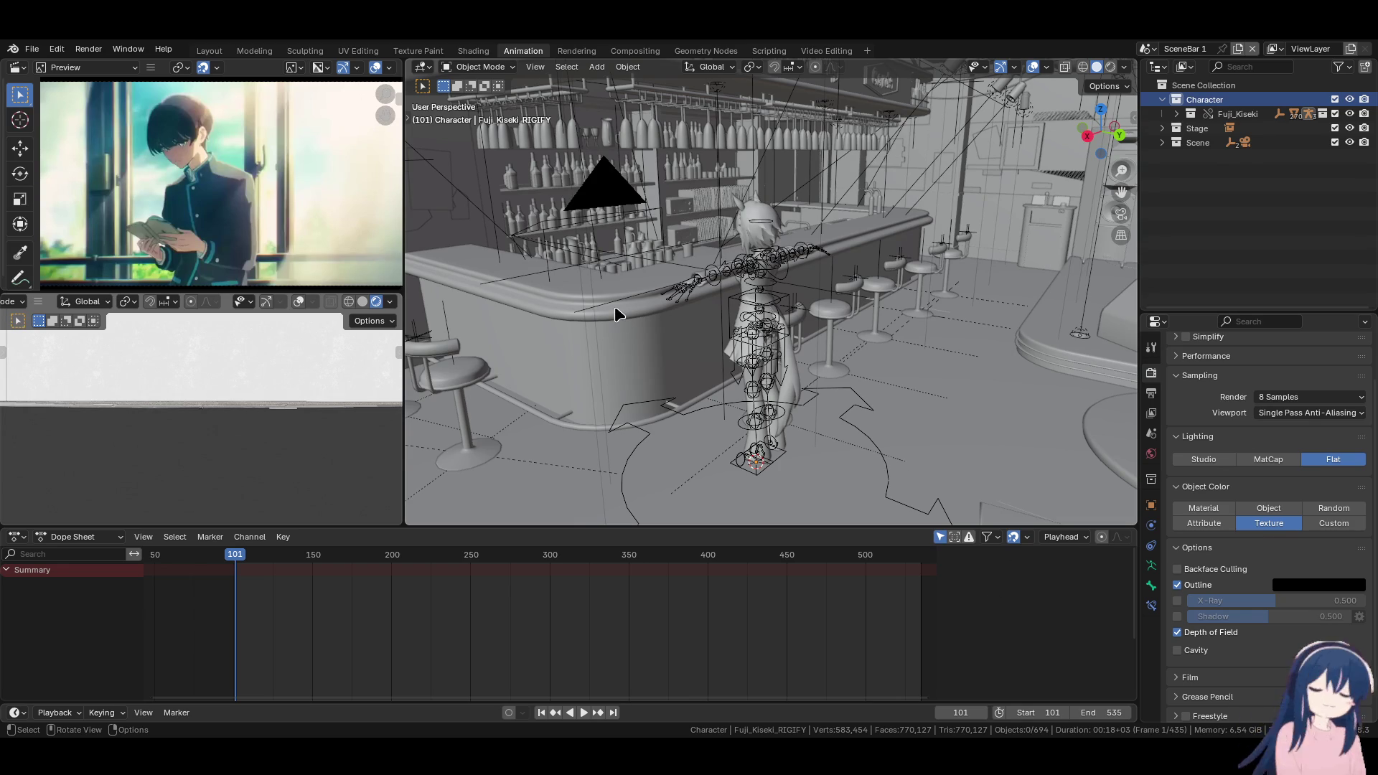
middle_click_drag(614, 306, 668, 304)
scroll(668, 304, "up", 4)
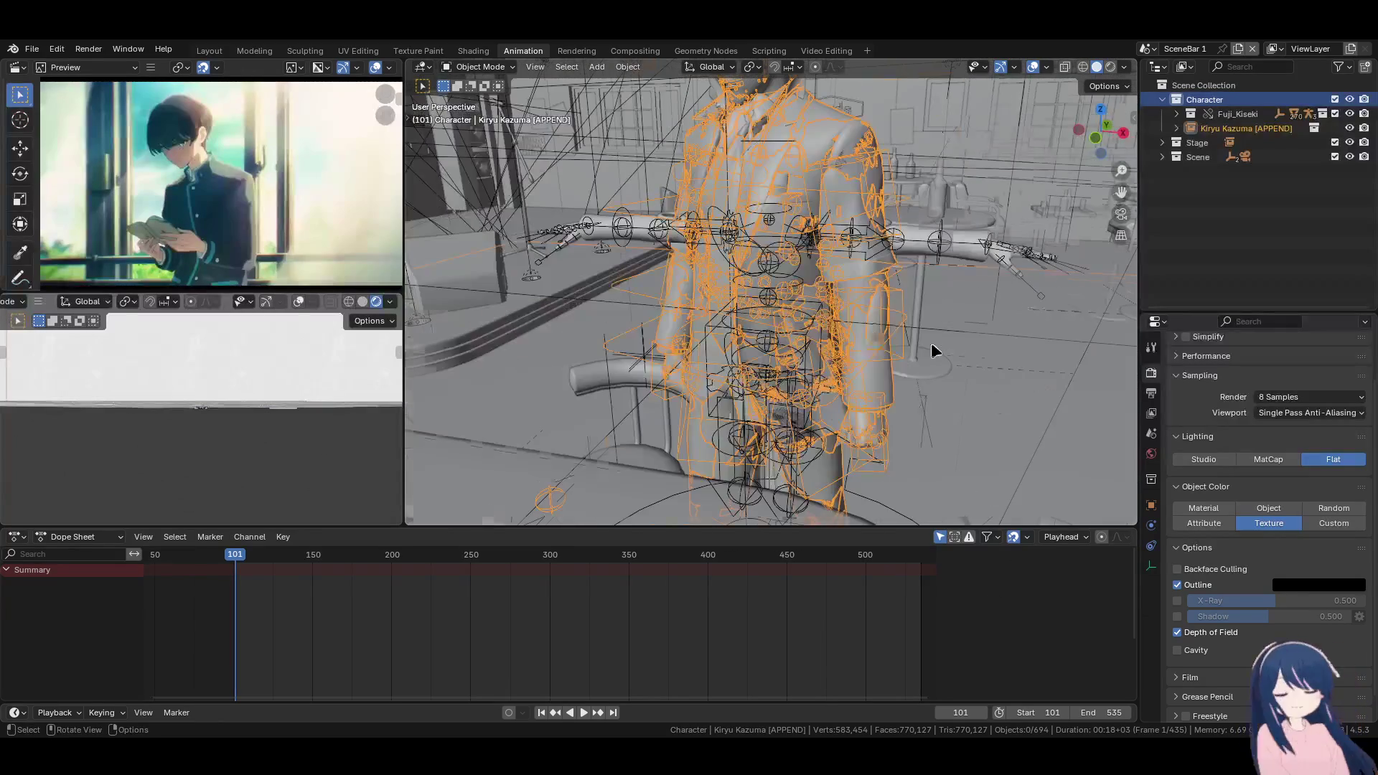
right_click(1266, 129)
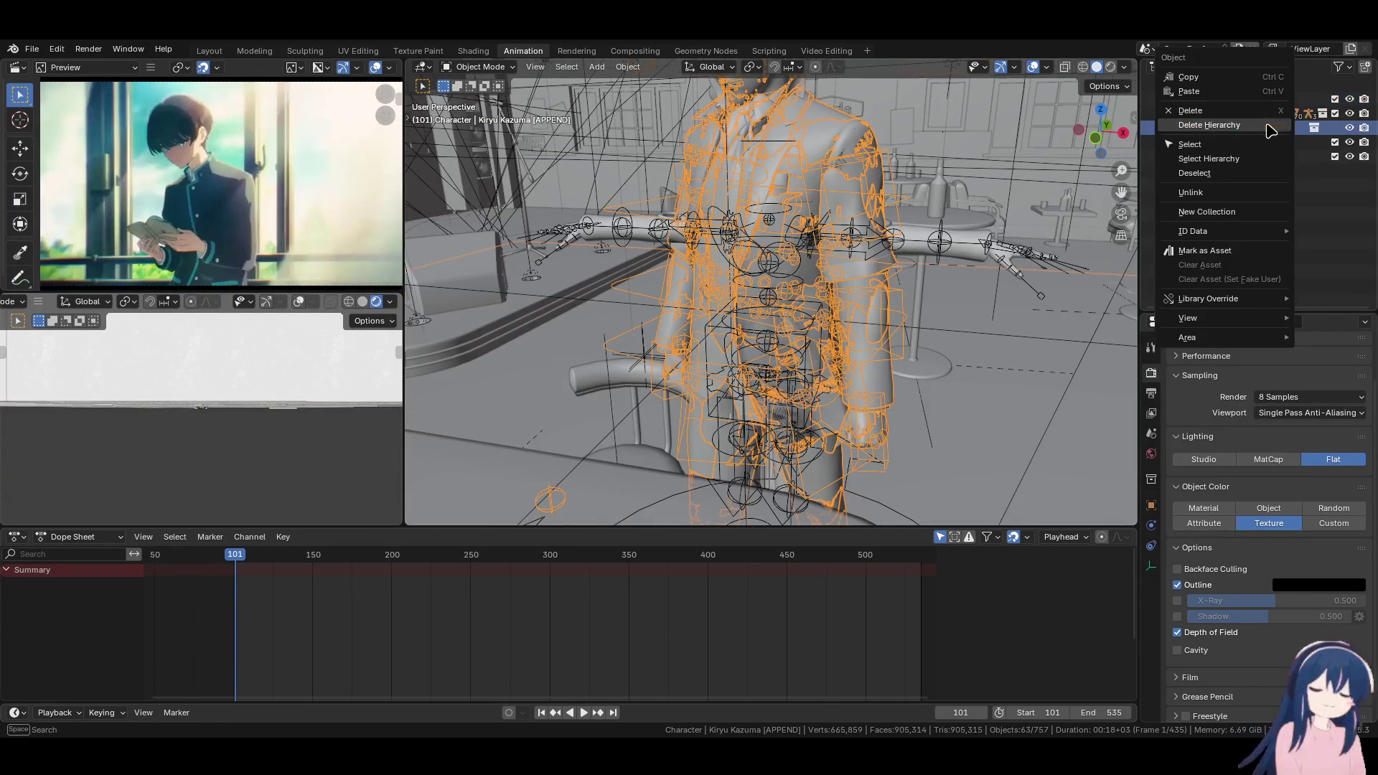
Make Kiryu Kazuma a Selected & Content library override and scale its rig down slightly
left_click(1205, 332)
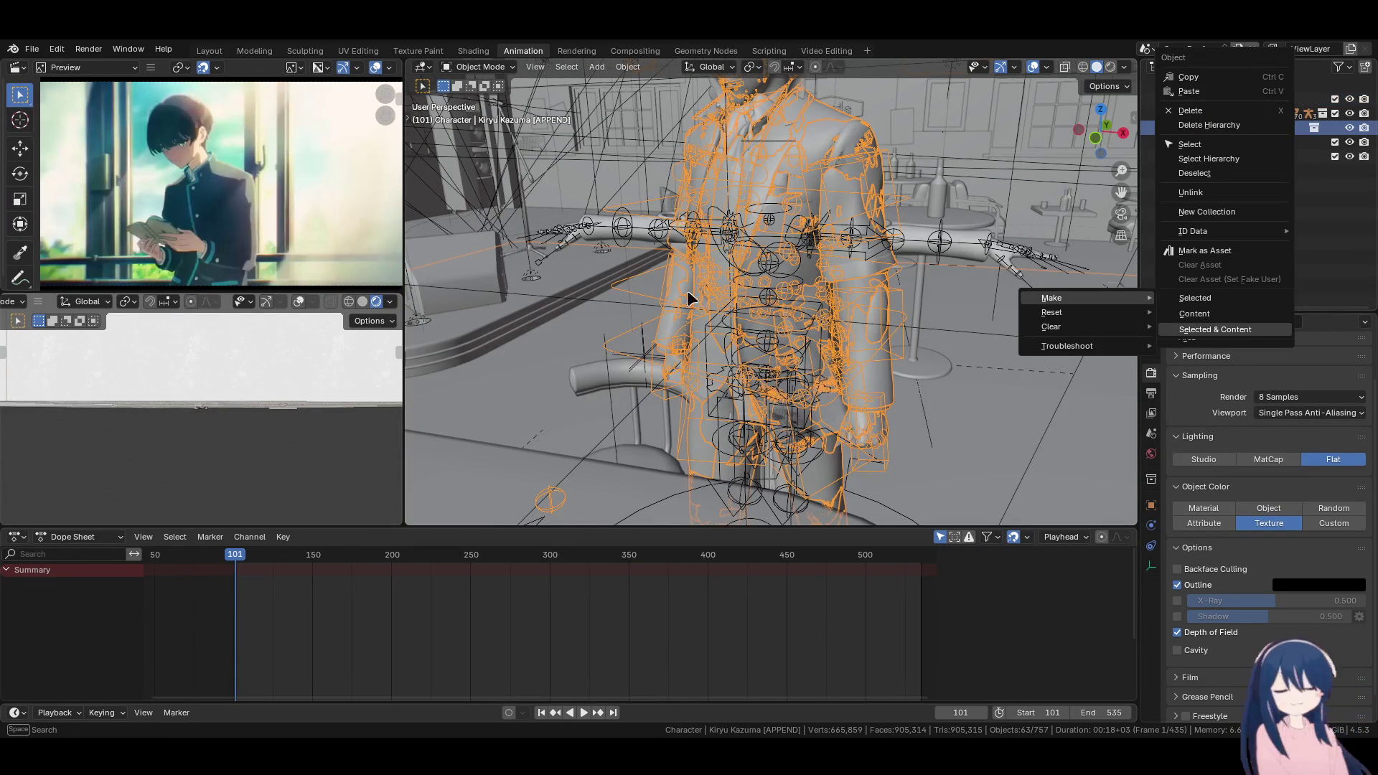
middle_click_drag(650, 265, 828, 270, "shift")
left_click(833, 244)
mouse_move(938, 283)
middle_mouse_down()
mouse_move(851, 260)
mouse_move(979, 308)
middle_mouse_up()
key("s")
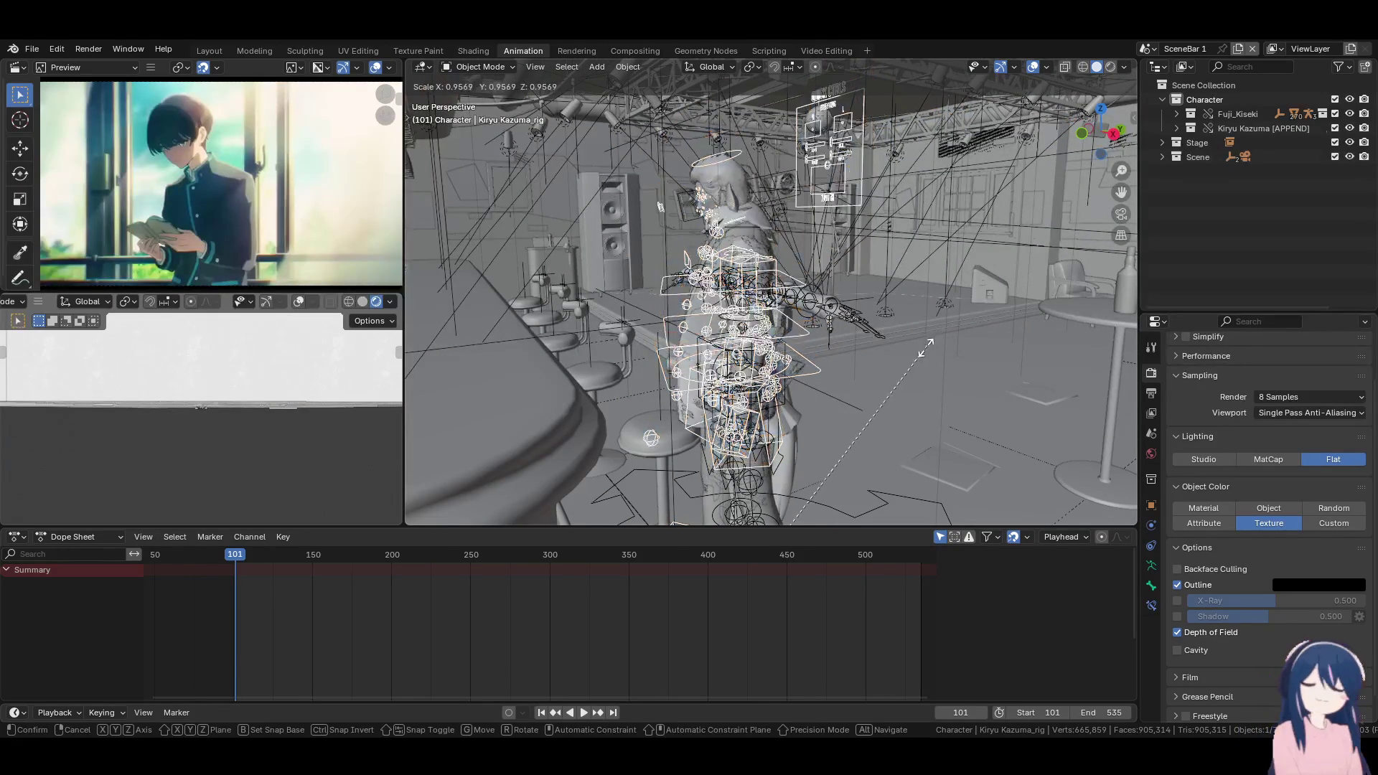
right_click(966, 333)
left_click(937, 336)
mouse_move(937, 336)
middle_mouse_down()
mouse_move(720, 321)
mouse_move(763, 334)
mouse_move(916, 327)
middle_mouse_up()
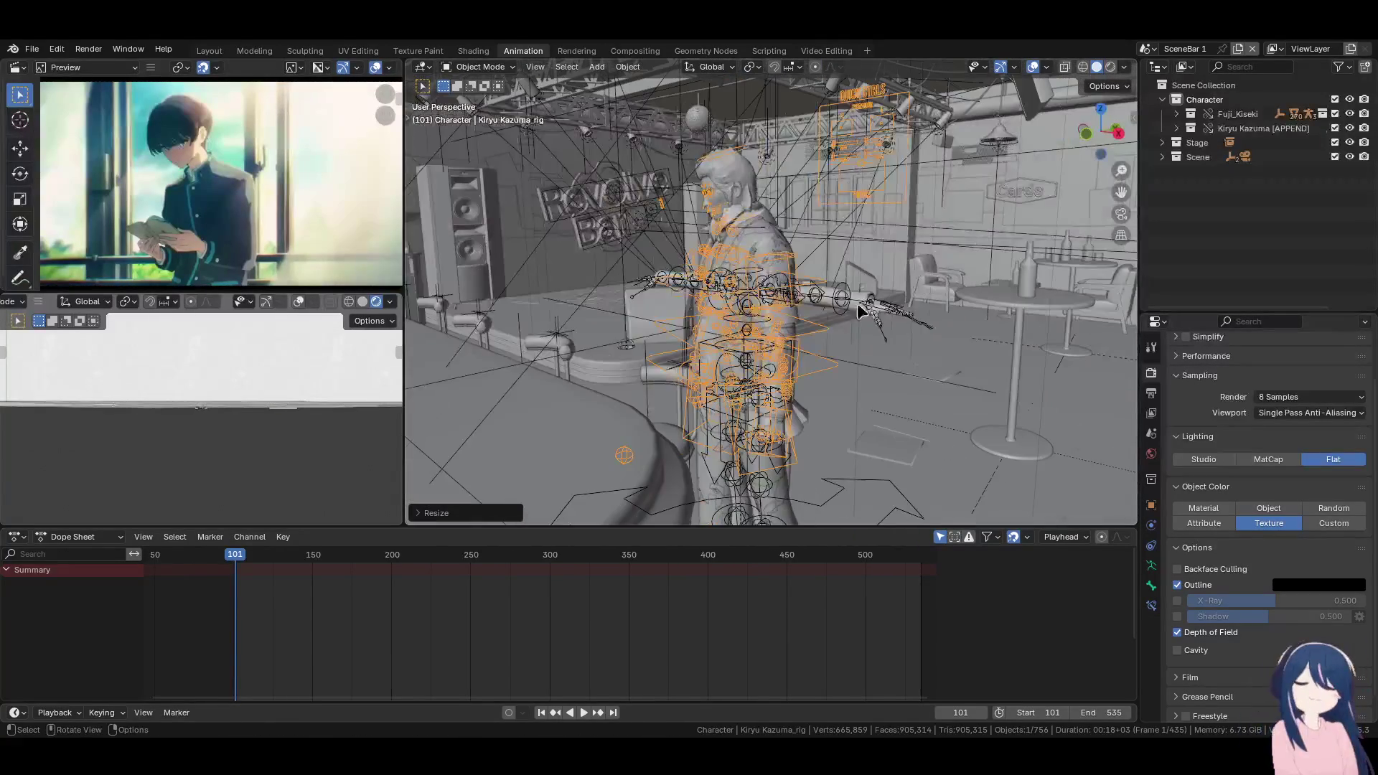
left_click(477, 67)
Switch the Kiryu Kazuma rig to Pose Mode and save Moonlight_Fuji_Kiseki.blend
left_click(478, 115)
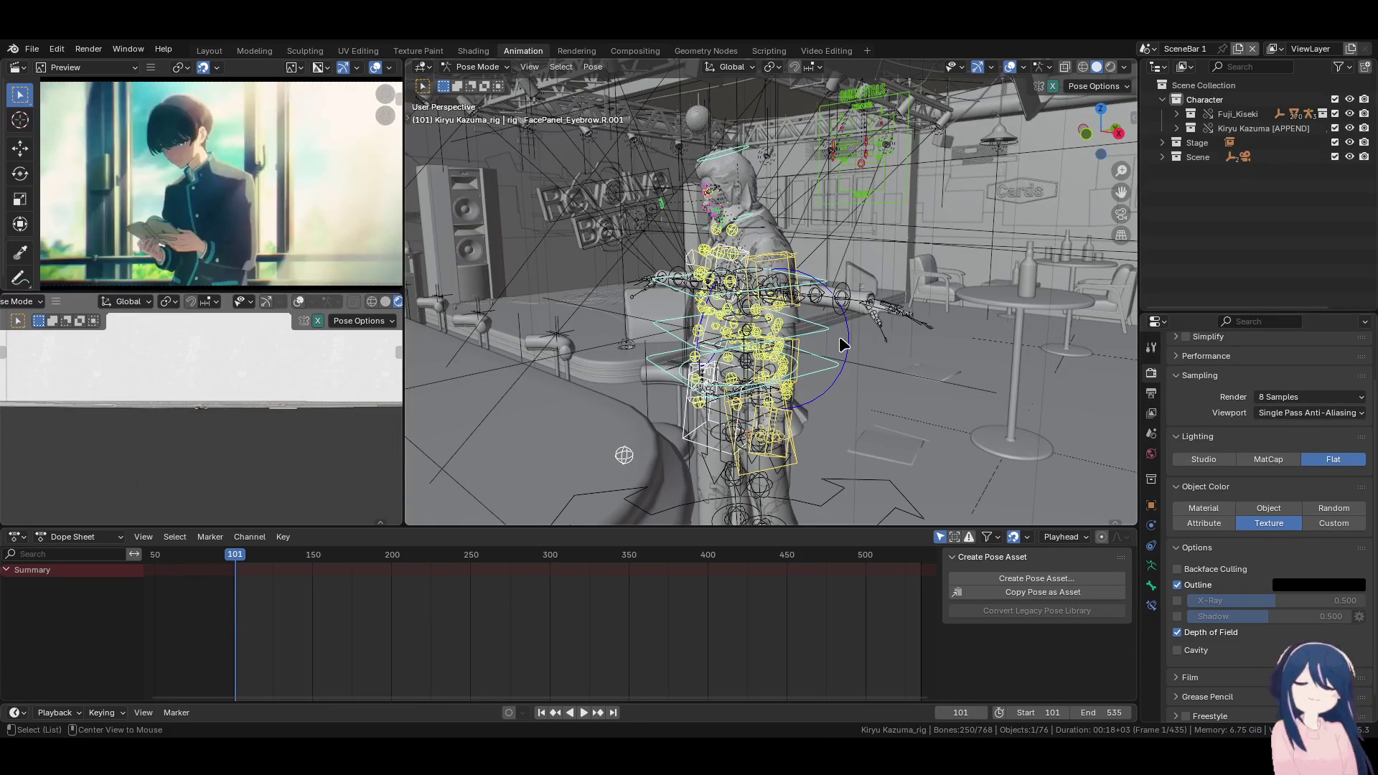
mouse_move(841, 345)
middle_mouse_down()
mouse_move(882, 287)
mouse_move(695, 296)
mouse_move(795, 365)
mouse_move(839, 371)
middle_mouse_up()
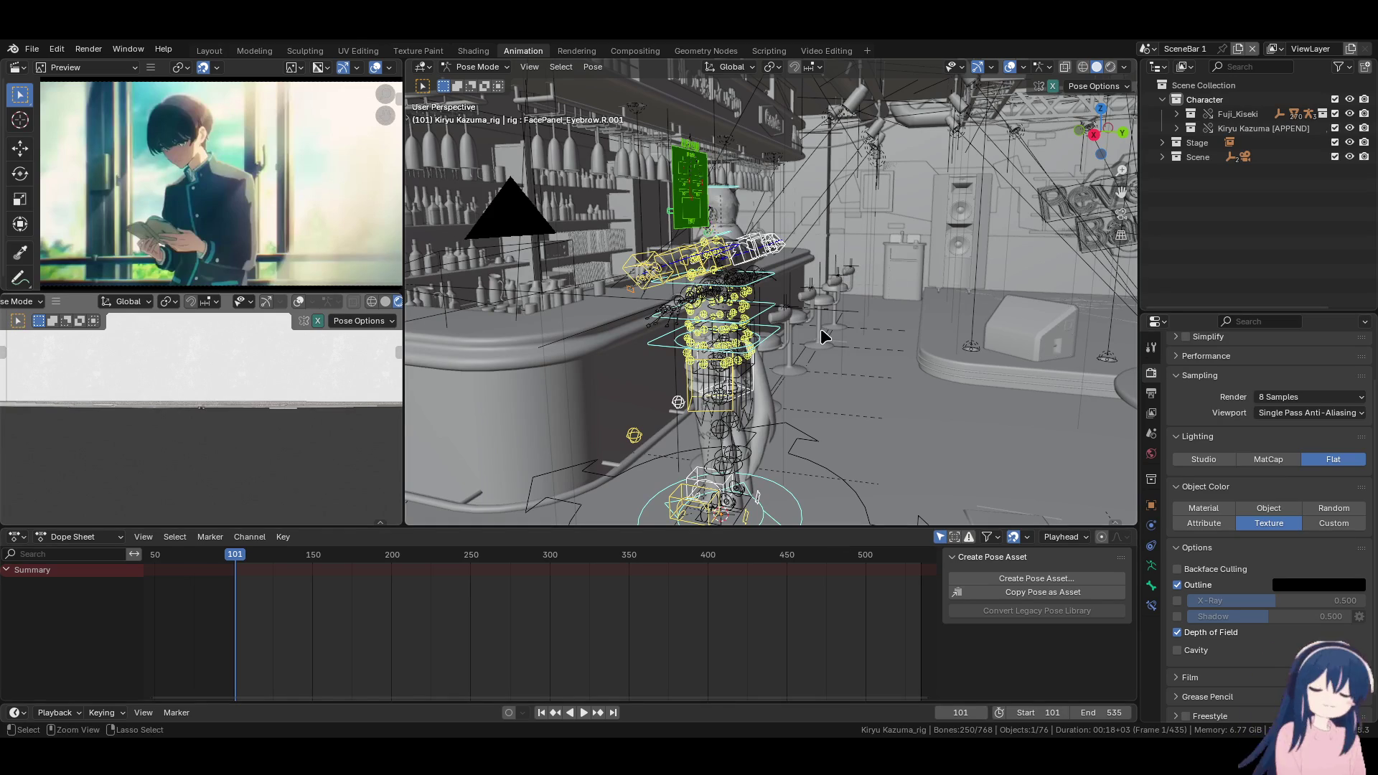
key("ctrl+s")
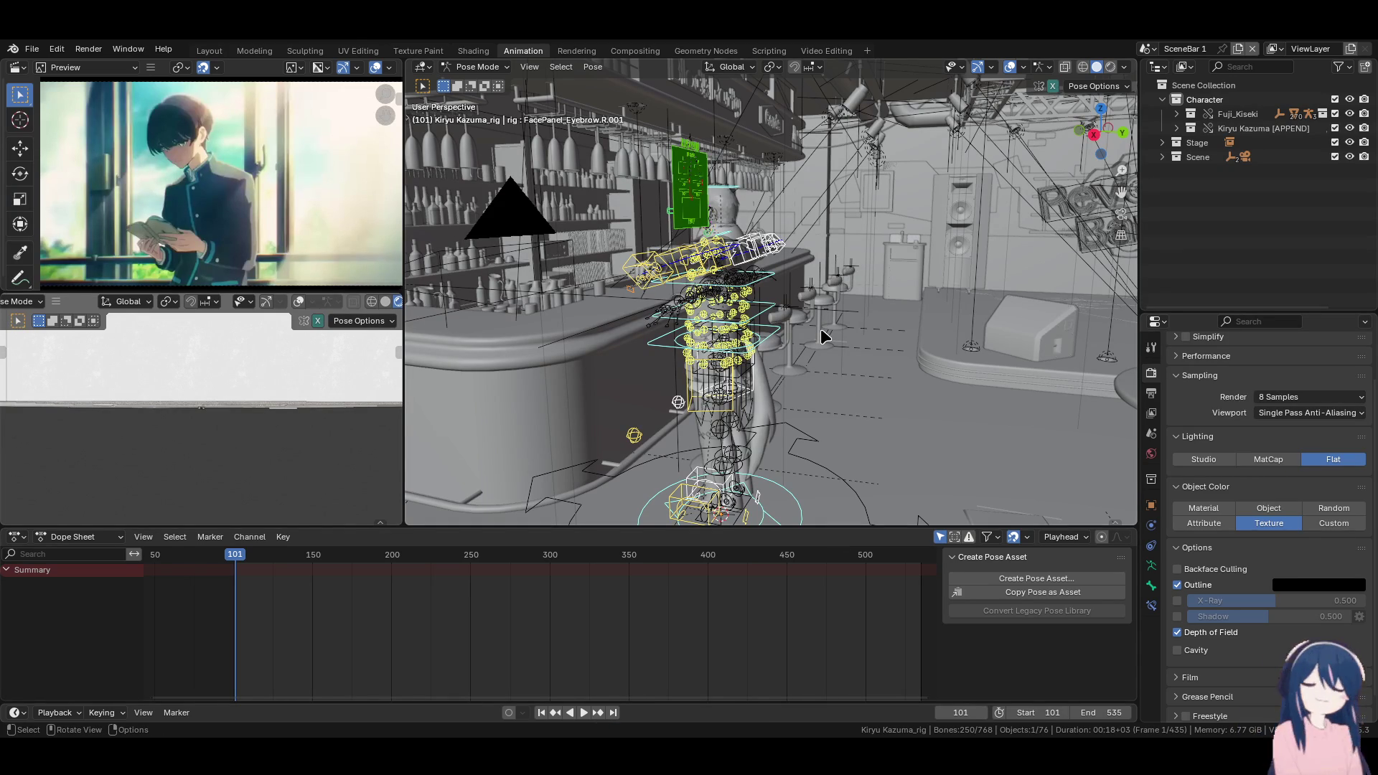
mouse_move(824, 336)
middle_mouse_down()
mouse_move(756, 395)
mouse_move(527, 395)
middle_mouse_up()
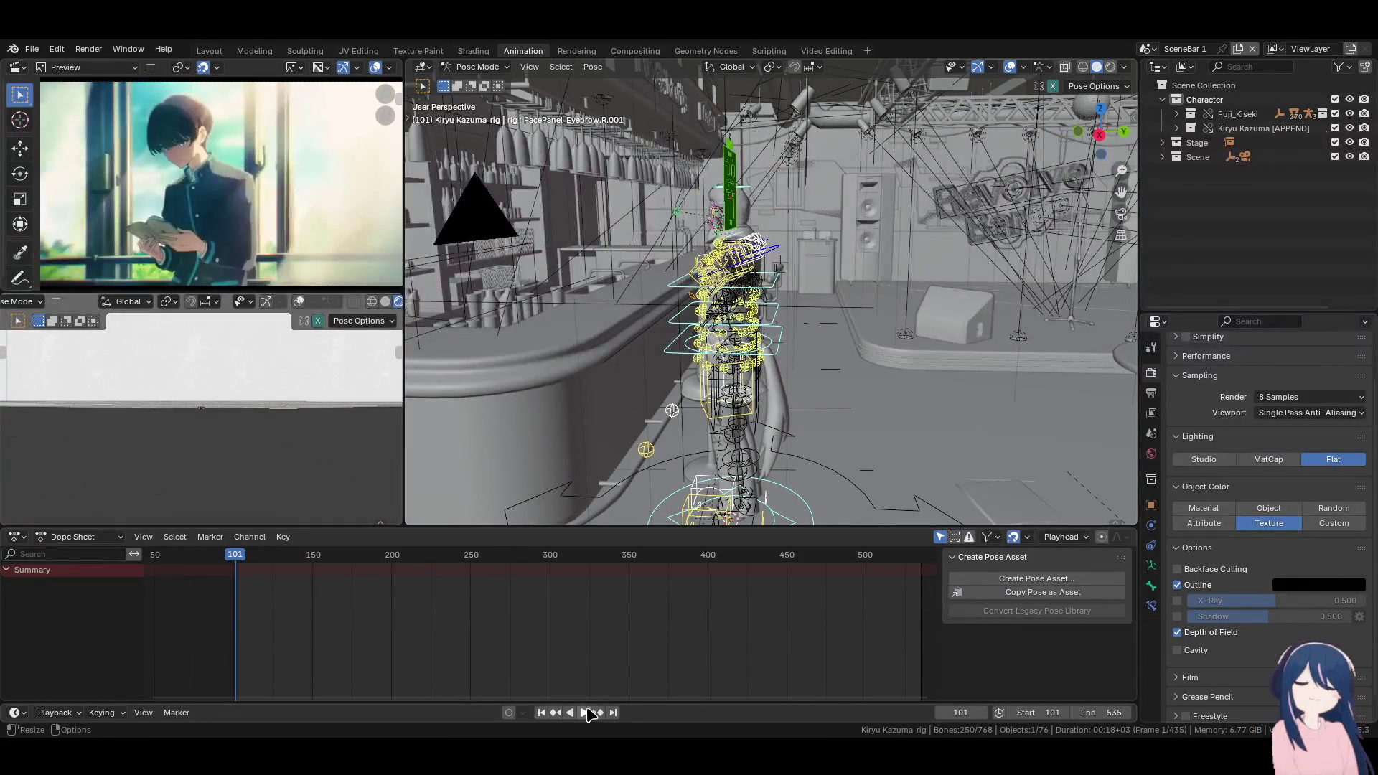
left_click(585, 713)
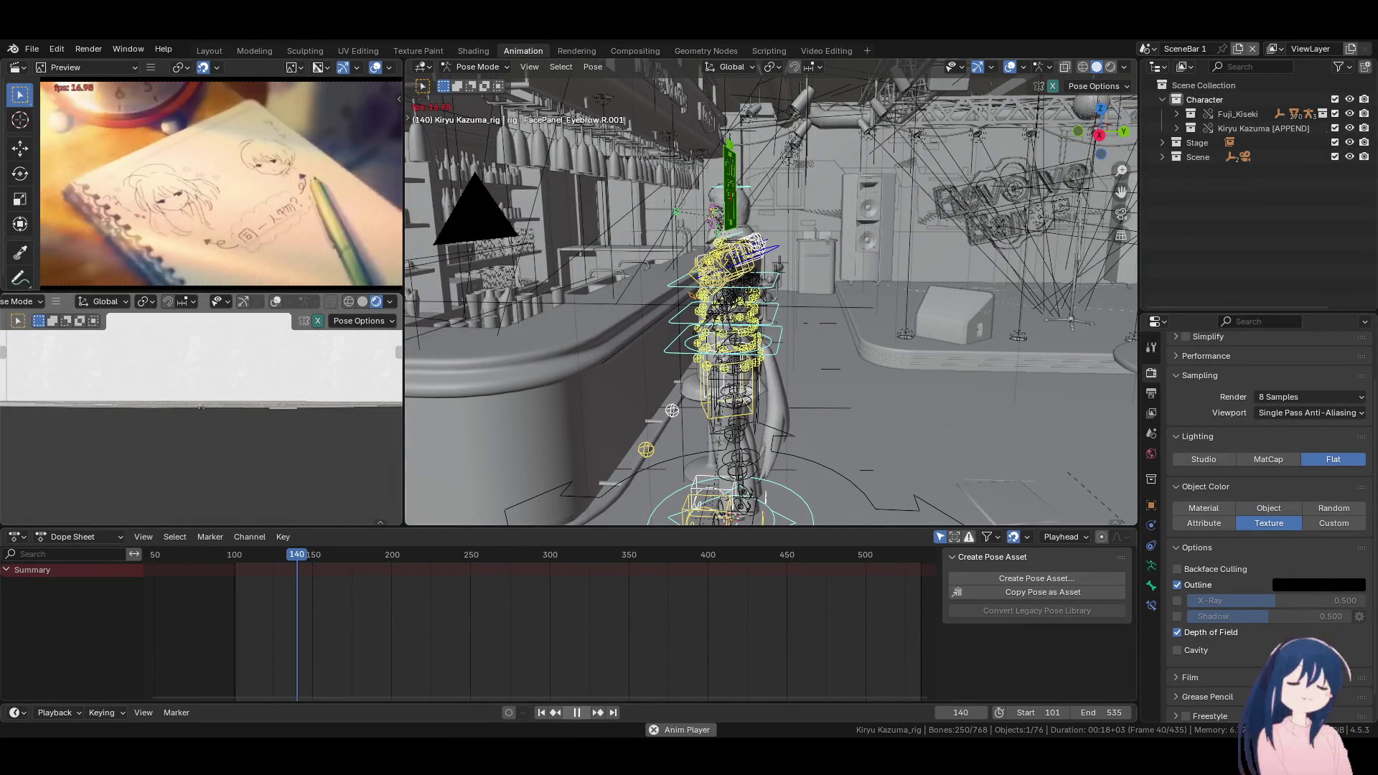
left_click(654, 730)
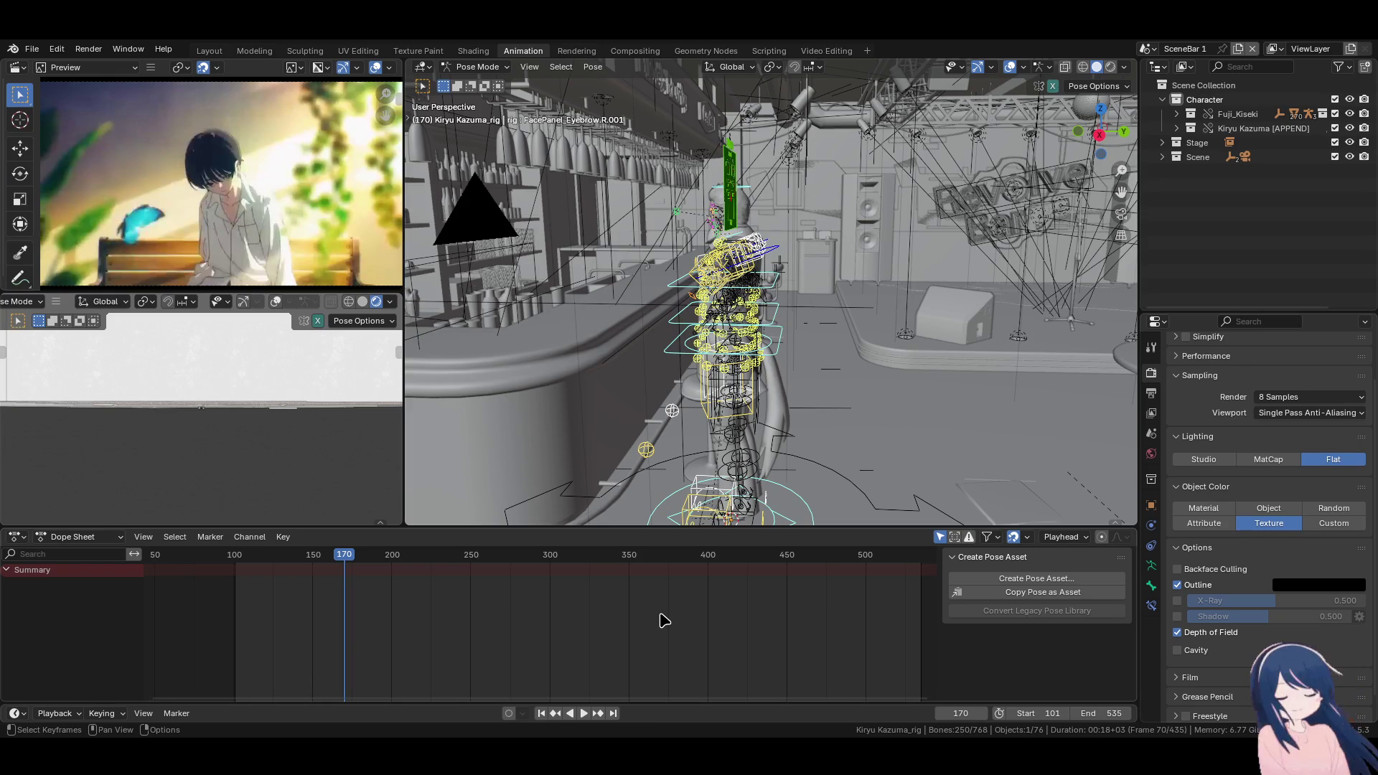
left_click(316, 558)
key("space")
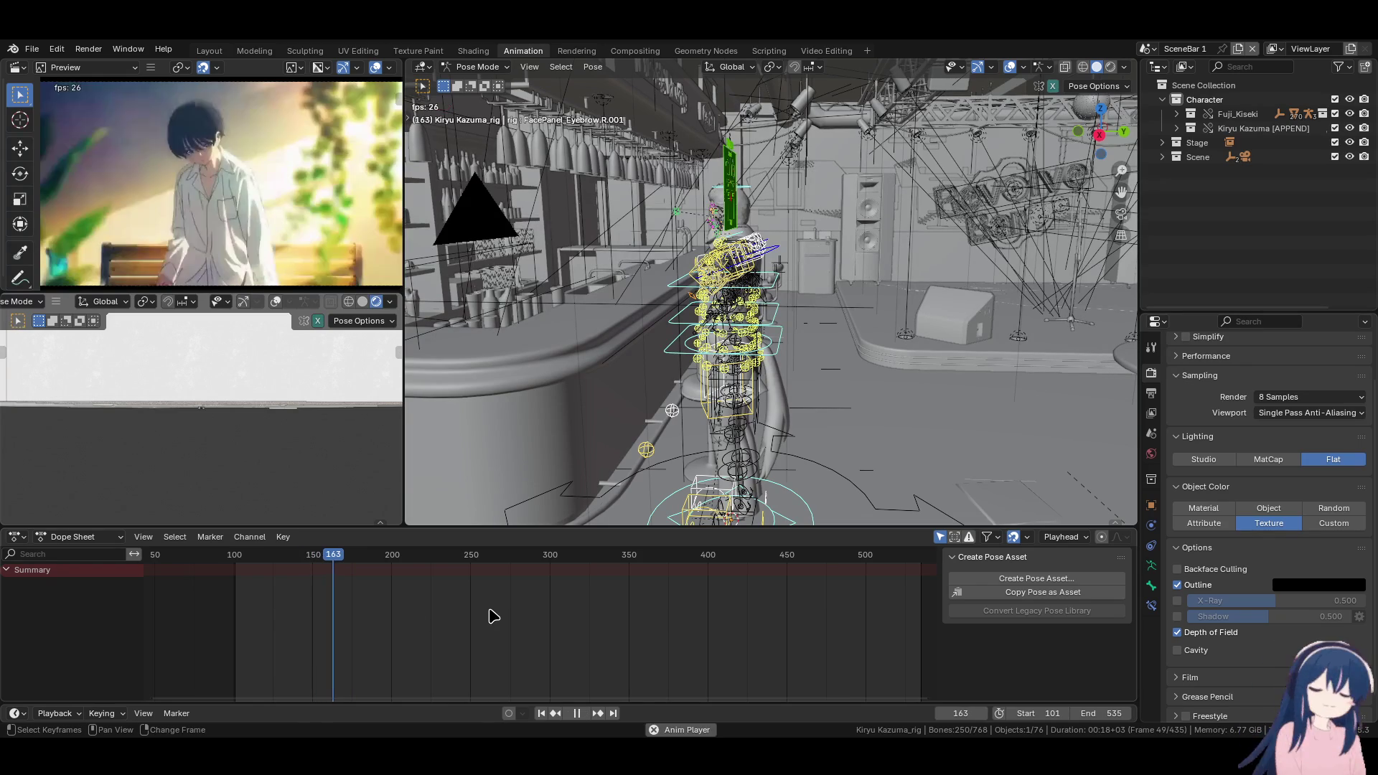
key("space")
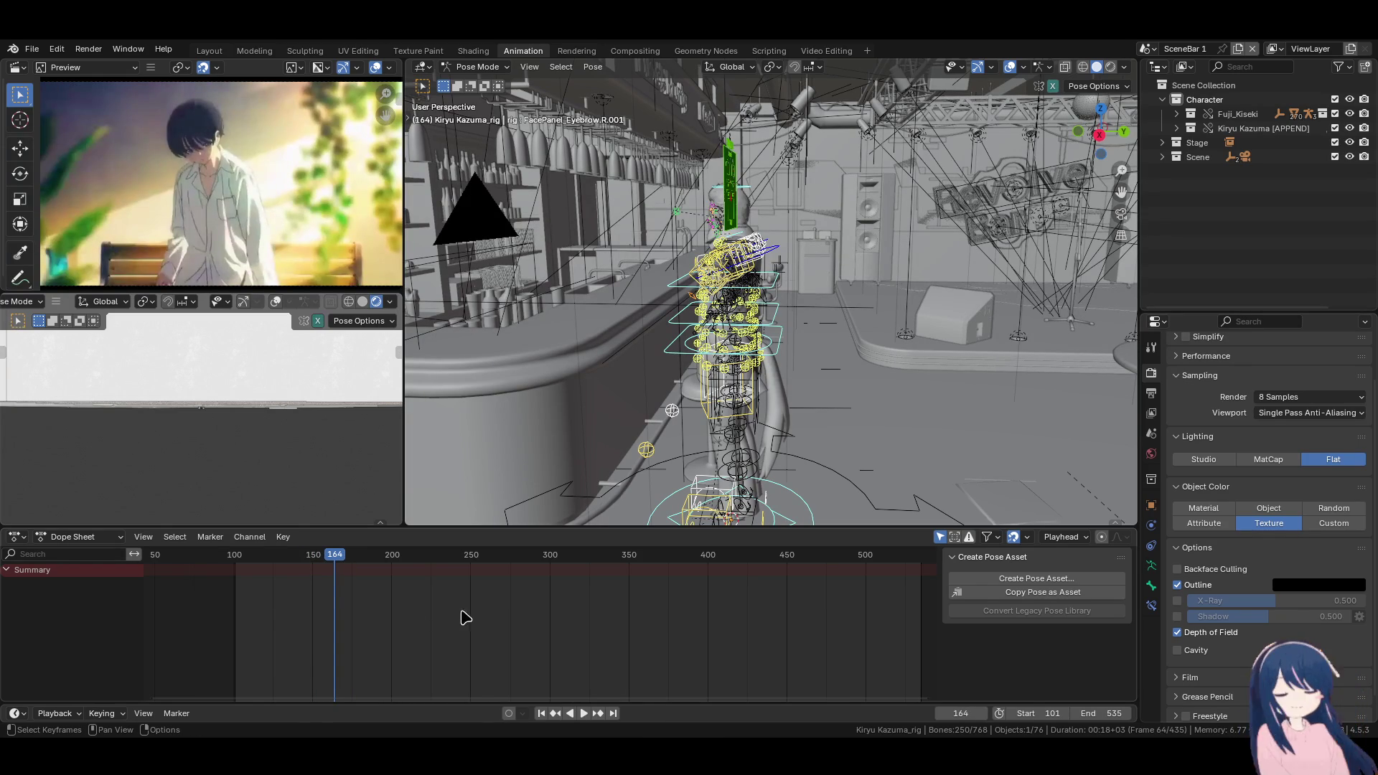
left_click(312, 567)
key("space")
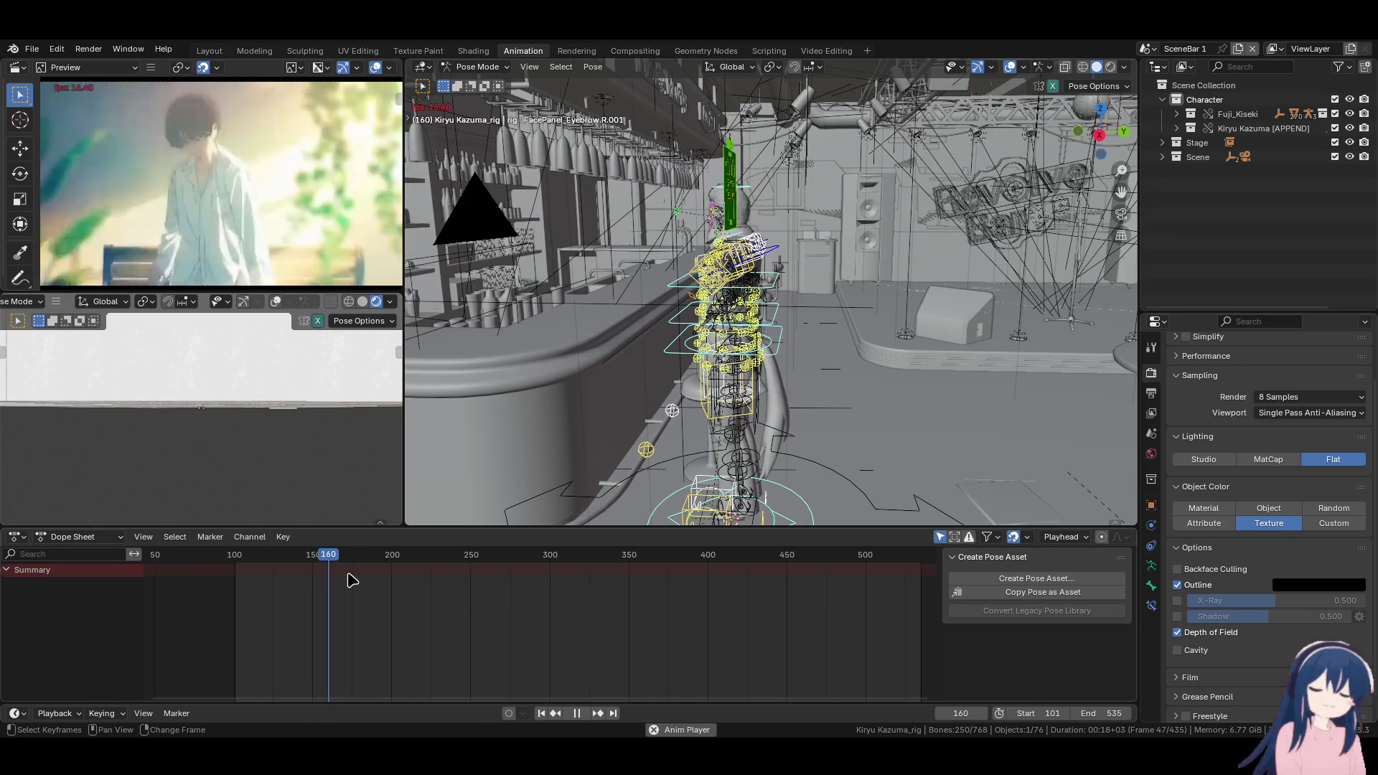
key("space")
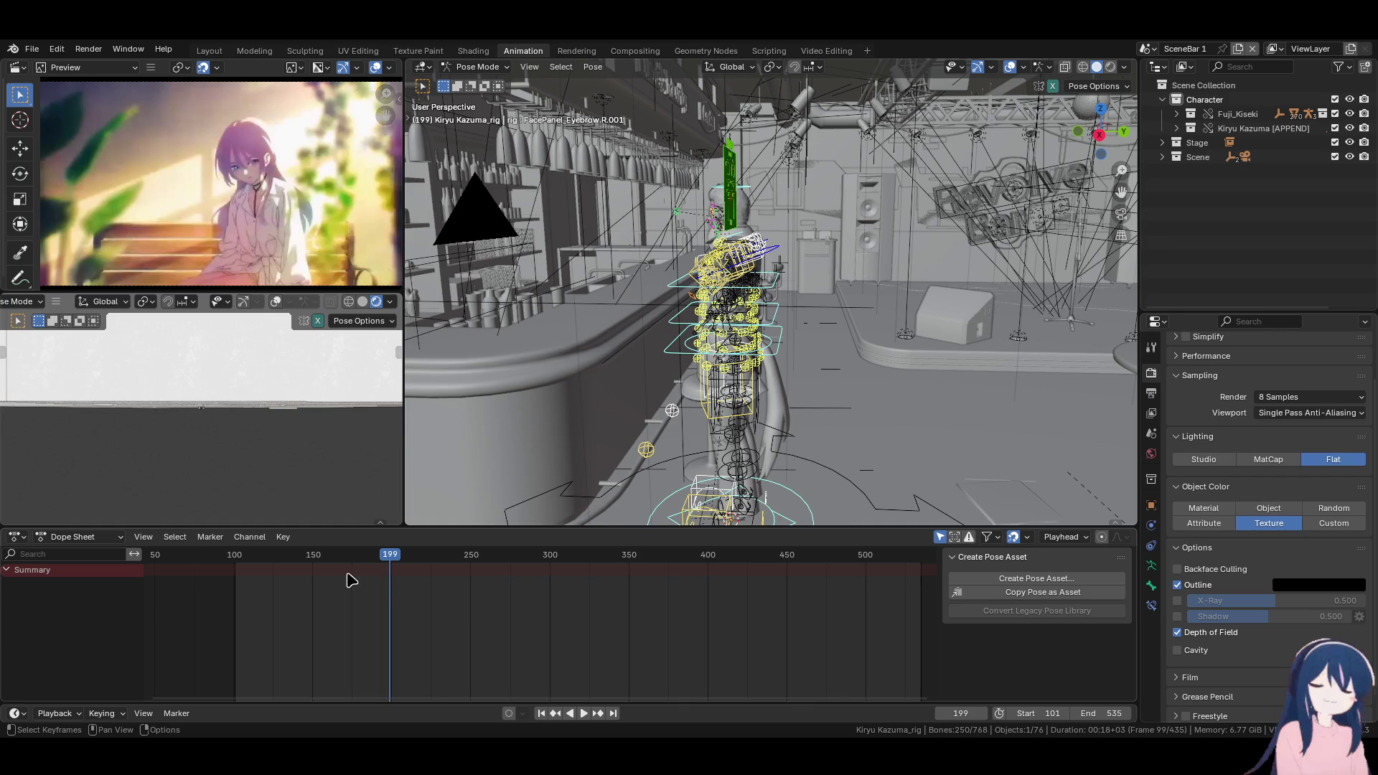
left_click(244, 558)
key("space")
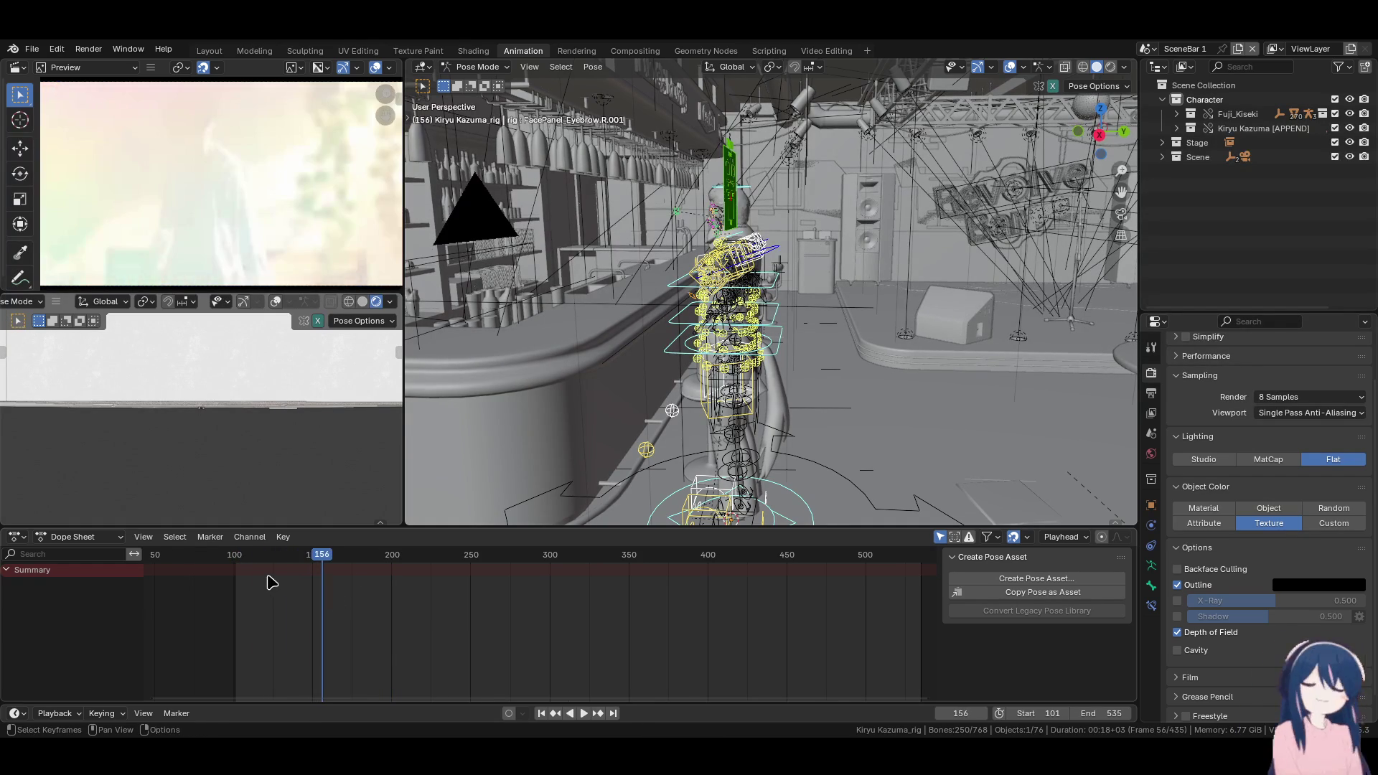
key("shift+Left")
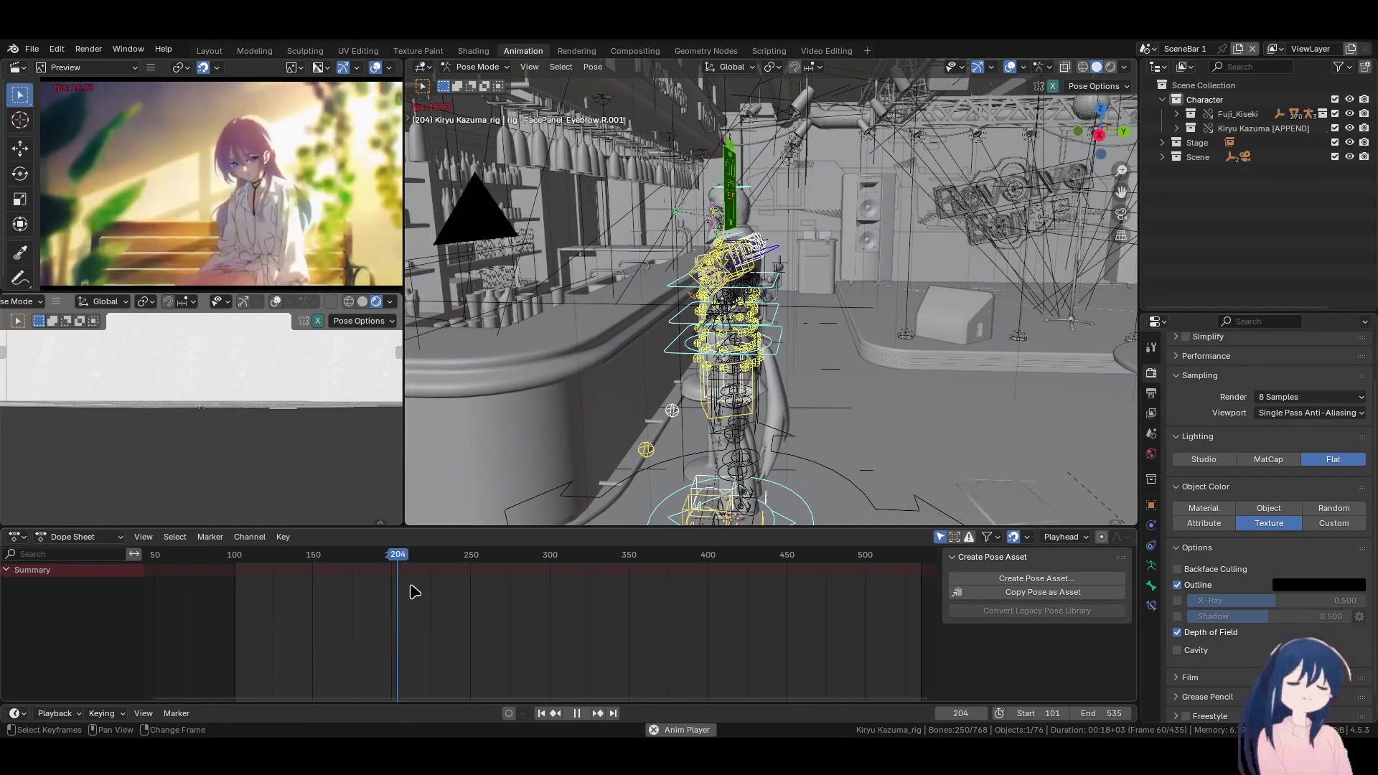
key("space")
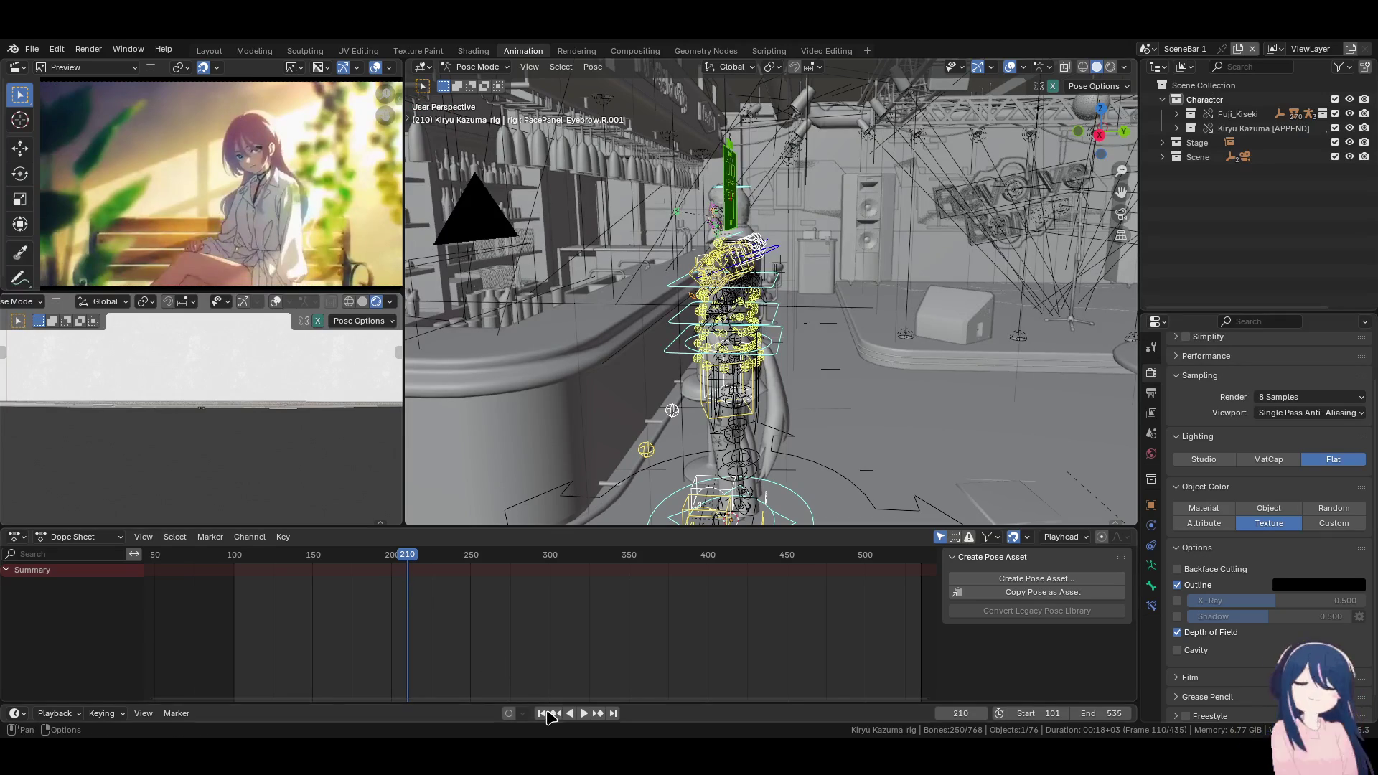
left_click(543, 714)
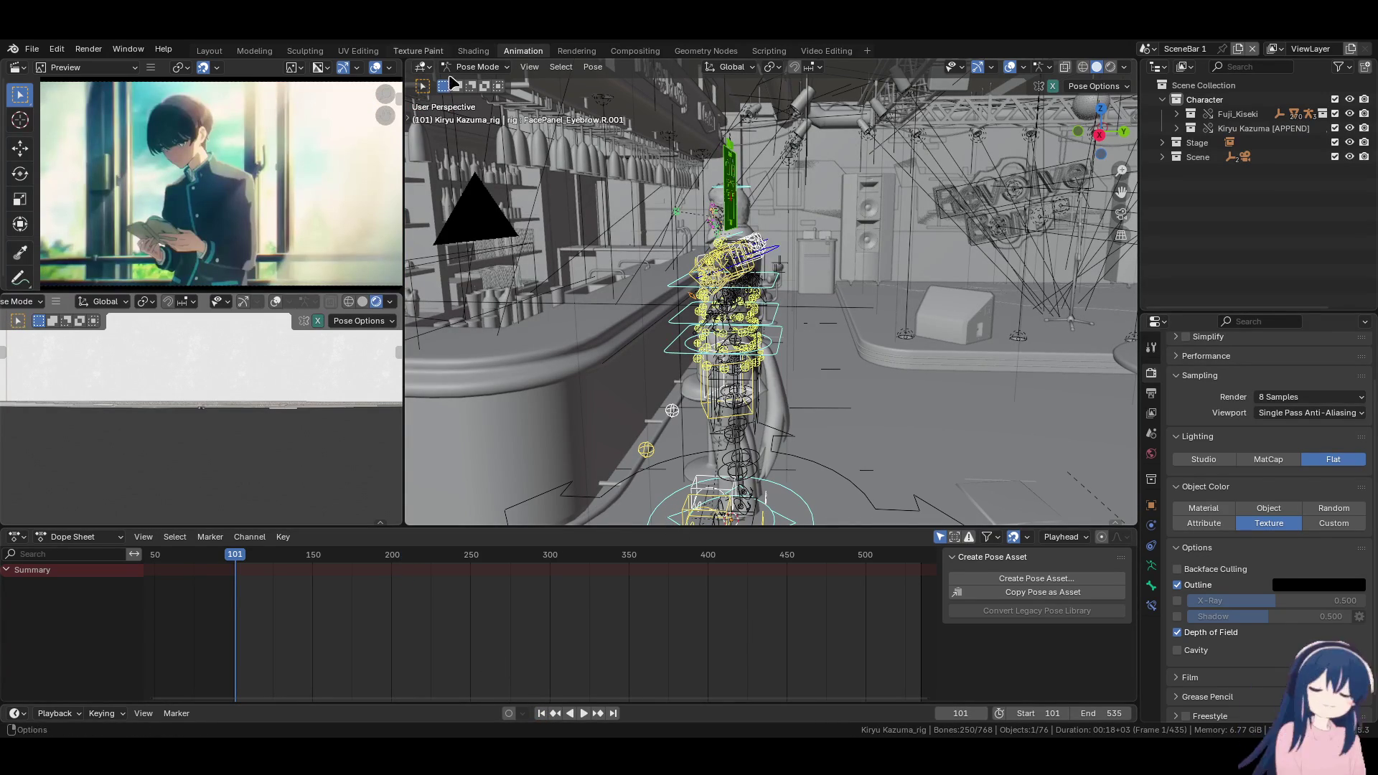
Return the rig to Object Mode and move it along Y to a new spot
left_click(479, 67)
left_click(483, 84)
mouse_move(831, 483)
middle_mouse_down()
mouse_move(740, 404)
mouse_move(880, 385)
mouse_move(649, 391)
mouse_move(686, 466)
middle_mouse_up()
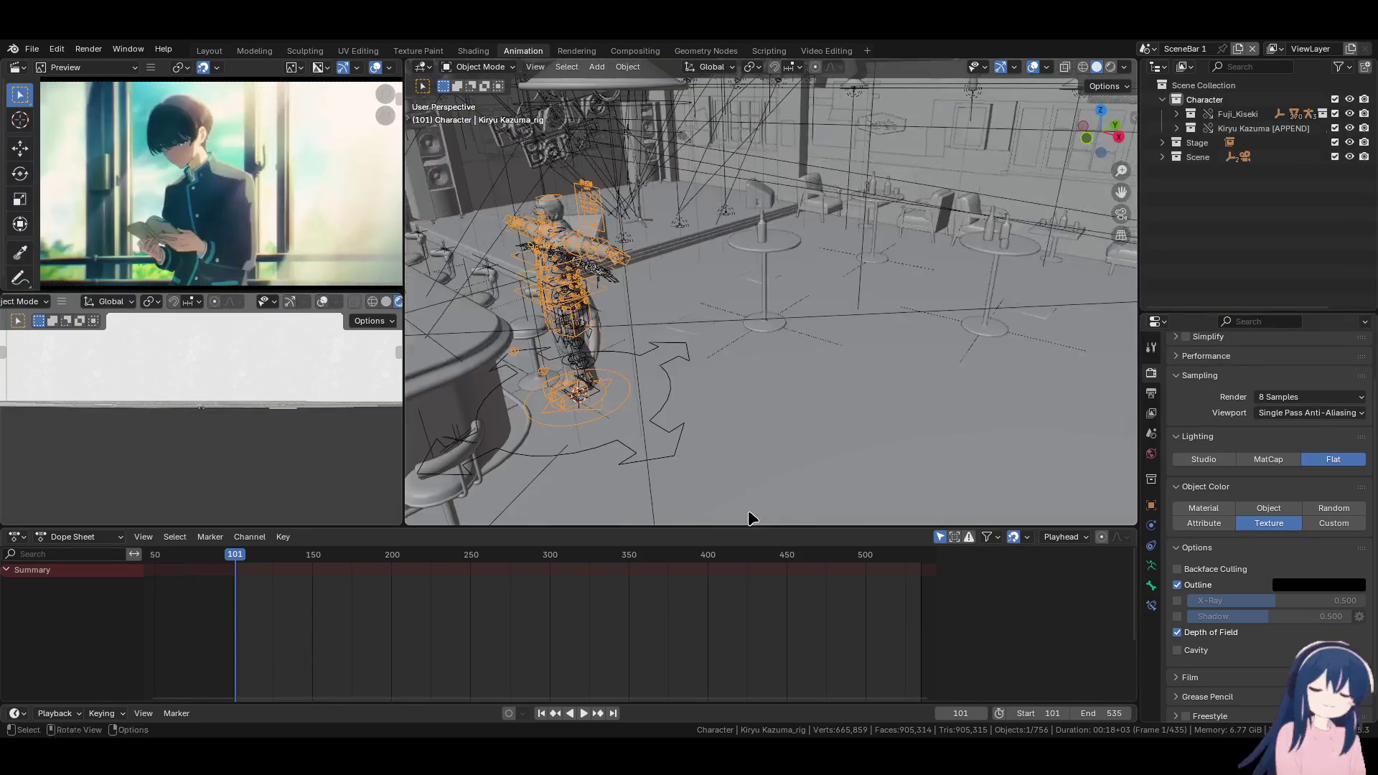
middle_click_drag(722, 364, 665, 395)
key("shift+d")
key("y")
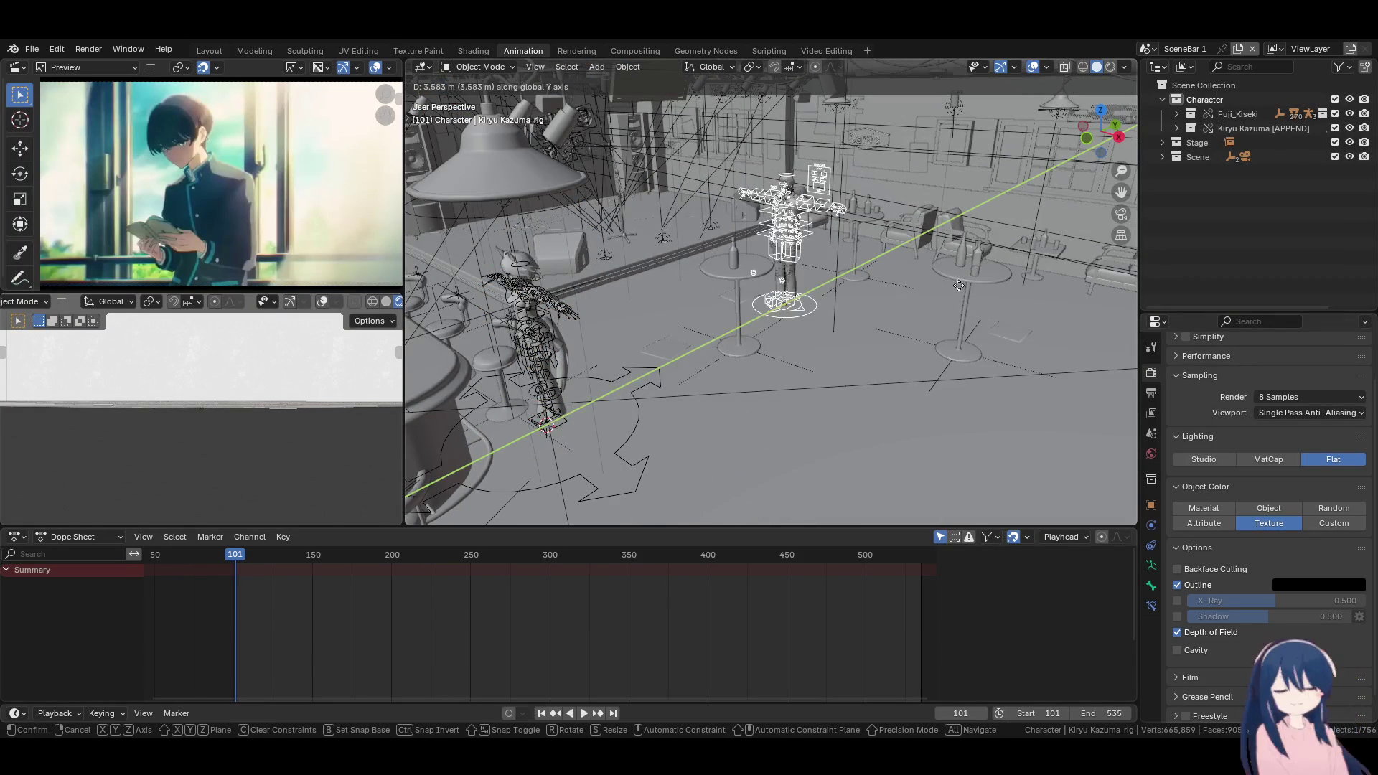
left_click(977, 280)
mouse_move(864, 289)
middle_mouse_down()
mouse_move(714, 364)
mouse_move(794, 338)
mouse_move(740, 358)
mouse_move(771, 394)
mouse_move(729, 403)
mouse_move(745, 388)
mouse_move(730, 364)
mouse_move(825, 362)
mouse_move(944, 388)
middle_mouse_up()
Shift the rig along X to refine its position among the bar tables
key("g")
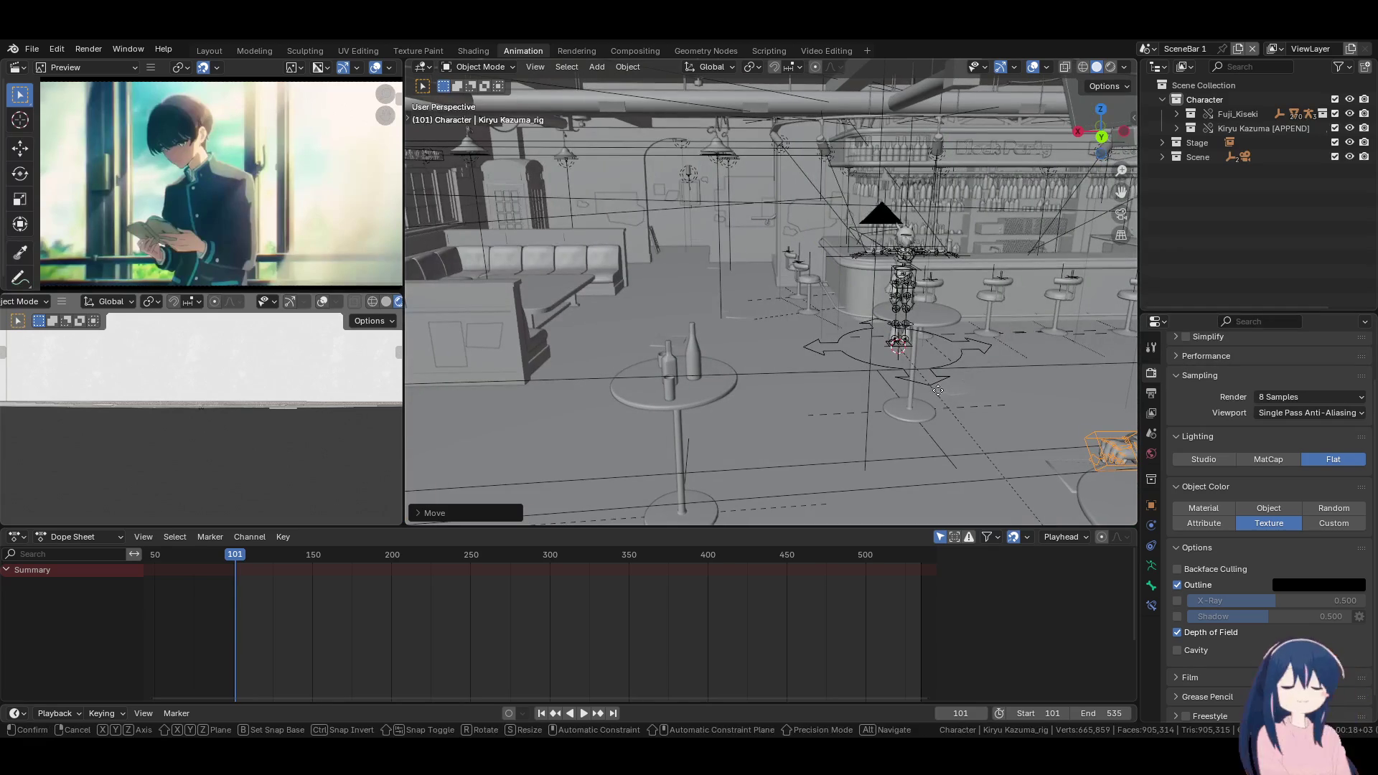
key("x")
left_click(877, 387)
mouse_move(745, 381)
middle_mouse_down()
mouse_move(836, 374)
mouse_move(722, 382)
mouse_move(853, 388)
mouse_move(639, 382)
mouse_move(892, 409)
mouse_move(810, 413)
mouse_move(777, 361)
mouse_move(610, 388)
middle_mouse_up()
key("g")
key("y")
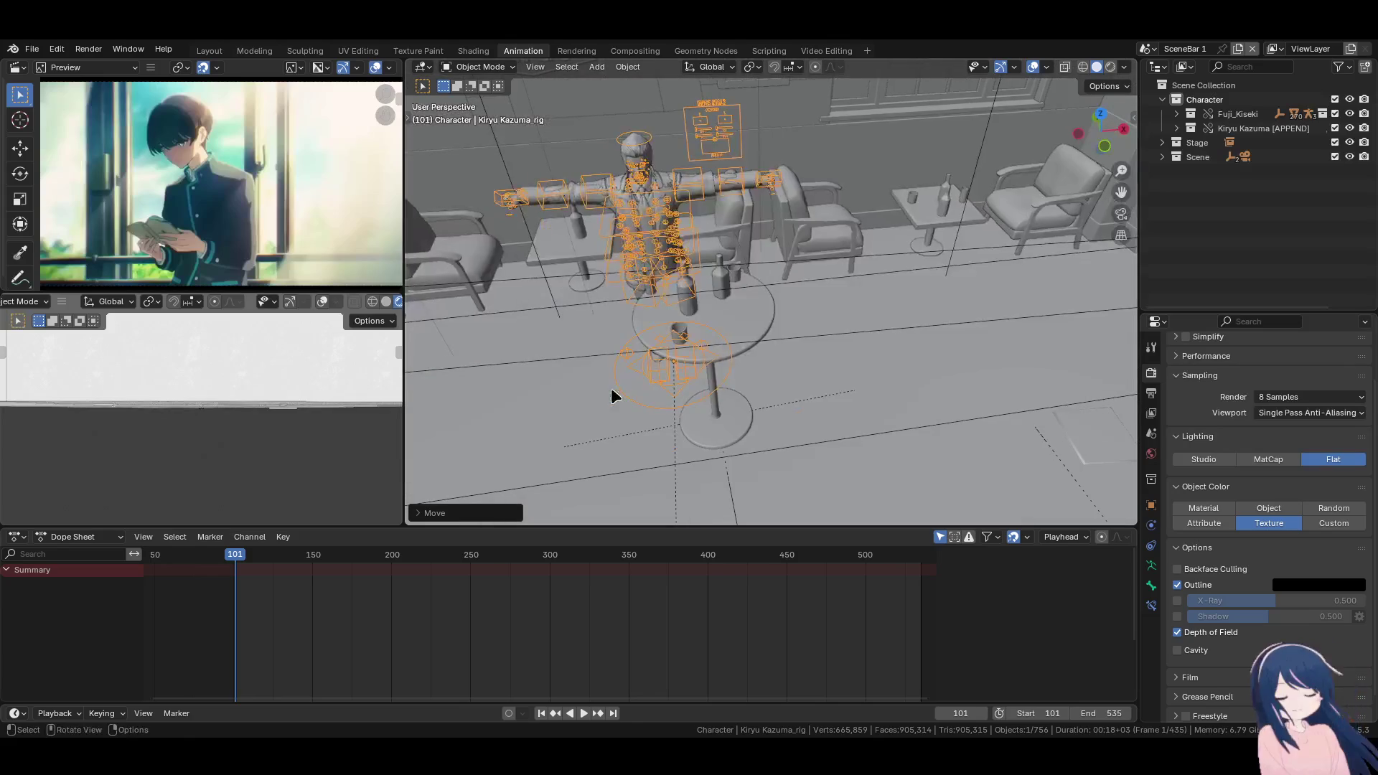
key("x")
left_click(664, 395)
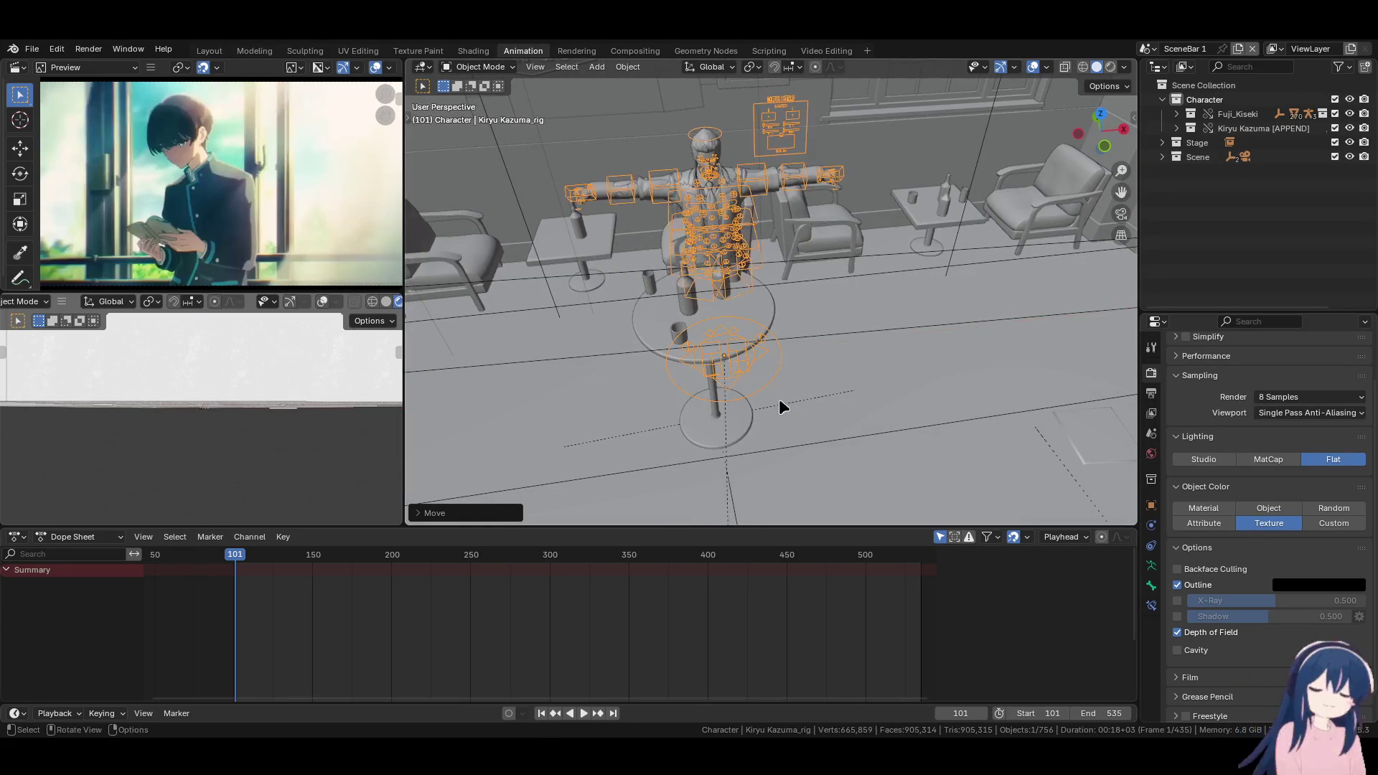
Enable Auto Keying and move the rig along X to keyframe its position at frame 101
left_click(509, 713)
key("g")
key("x")
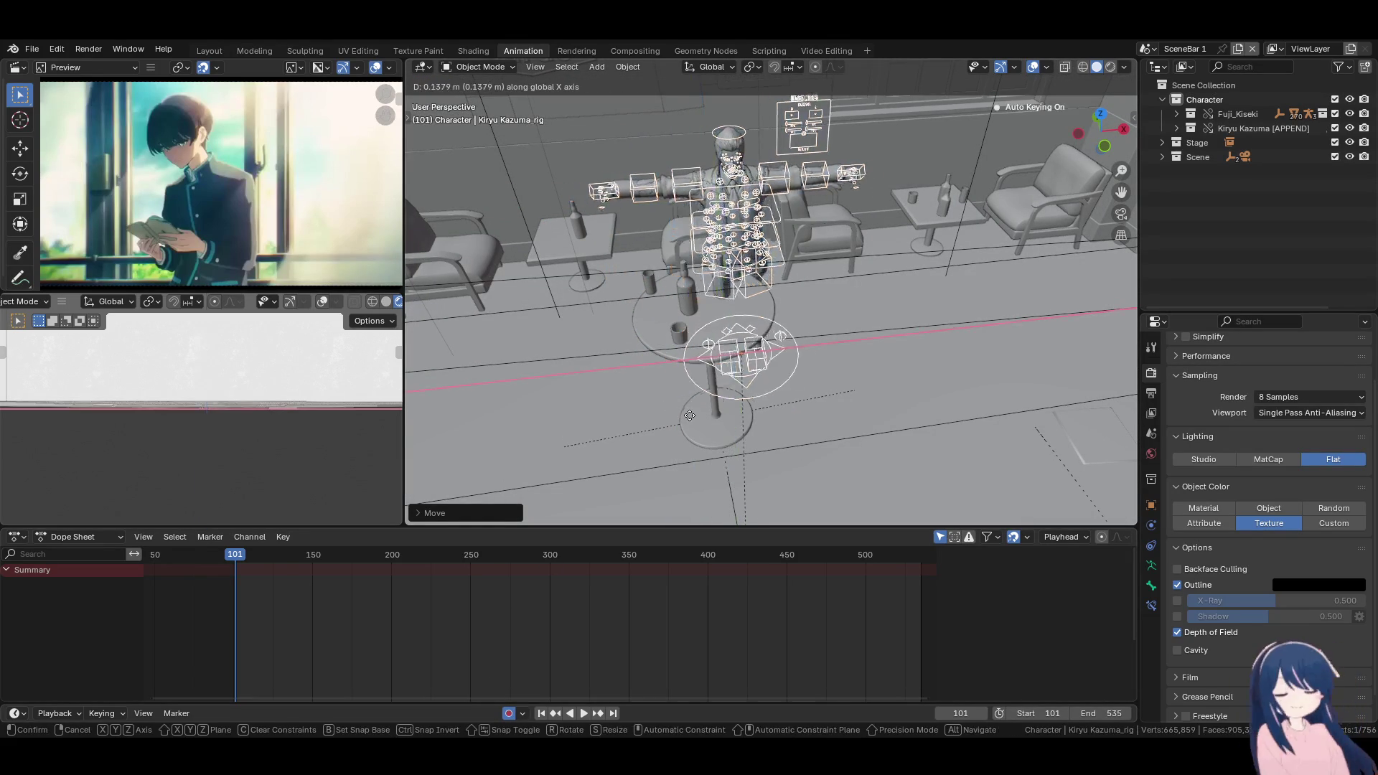
left_click(673, 412)
mouse_move(692, 368)
middle_mouse_down()
mouse_move(614, 436)
mouse_move(865, 409)
mouse_move(726, 416)
mouse_move(1065, 408)
mouse_move(1067, 388)
mouse_move(973, 387)
mouse_move(718, 420)
mouse_move(916, 430)
mouse_move(692, 455)
mouse_move(860, 465)
mouse_move(851, 431)
mouse_move(671, 345)
middle_mouse_up()
key("F3")
Start Walk Navigation via the 'walk' search and move through the bar interior and doorway
type("walk")
key("Return")
key("w")
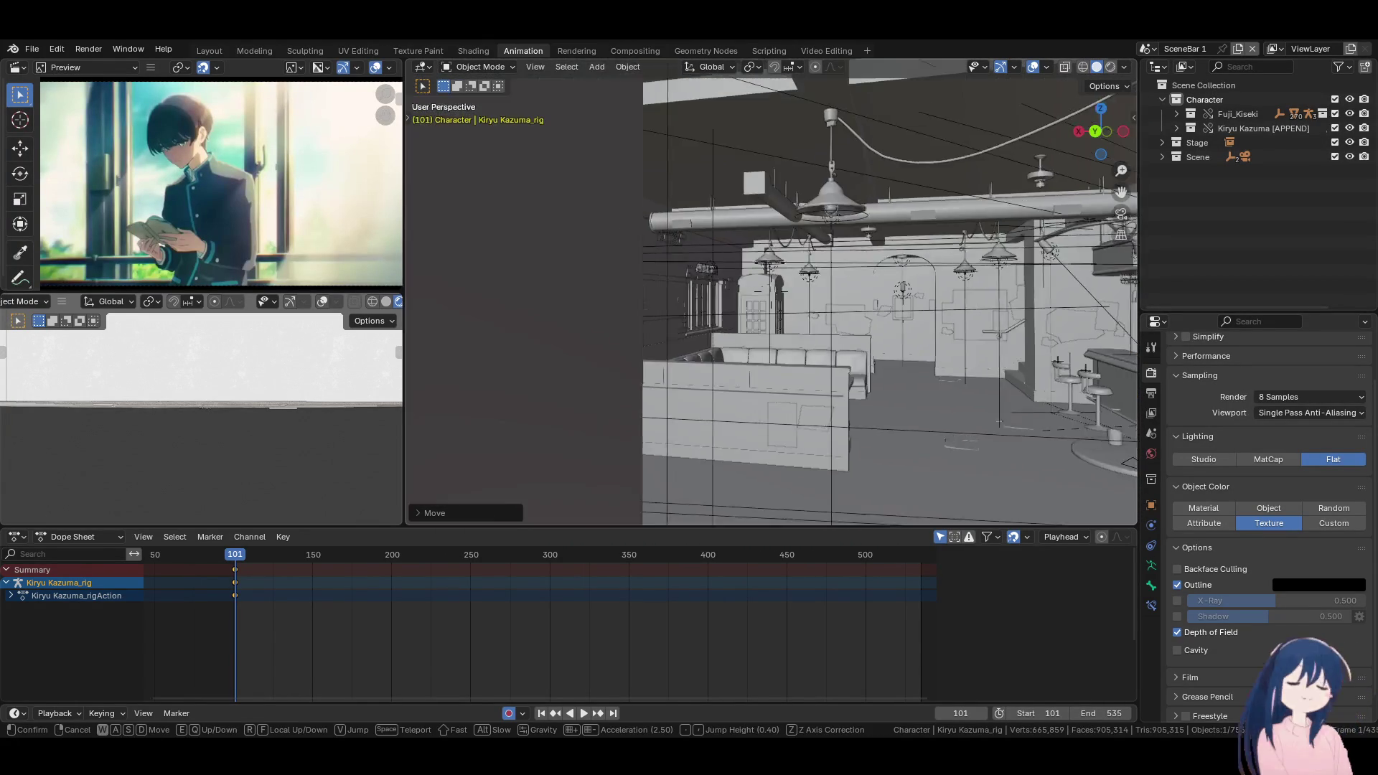
scroll(771, 292, "up", 2)
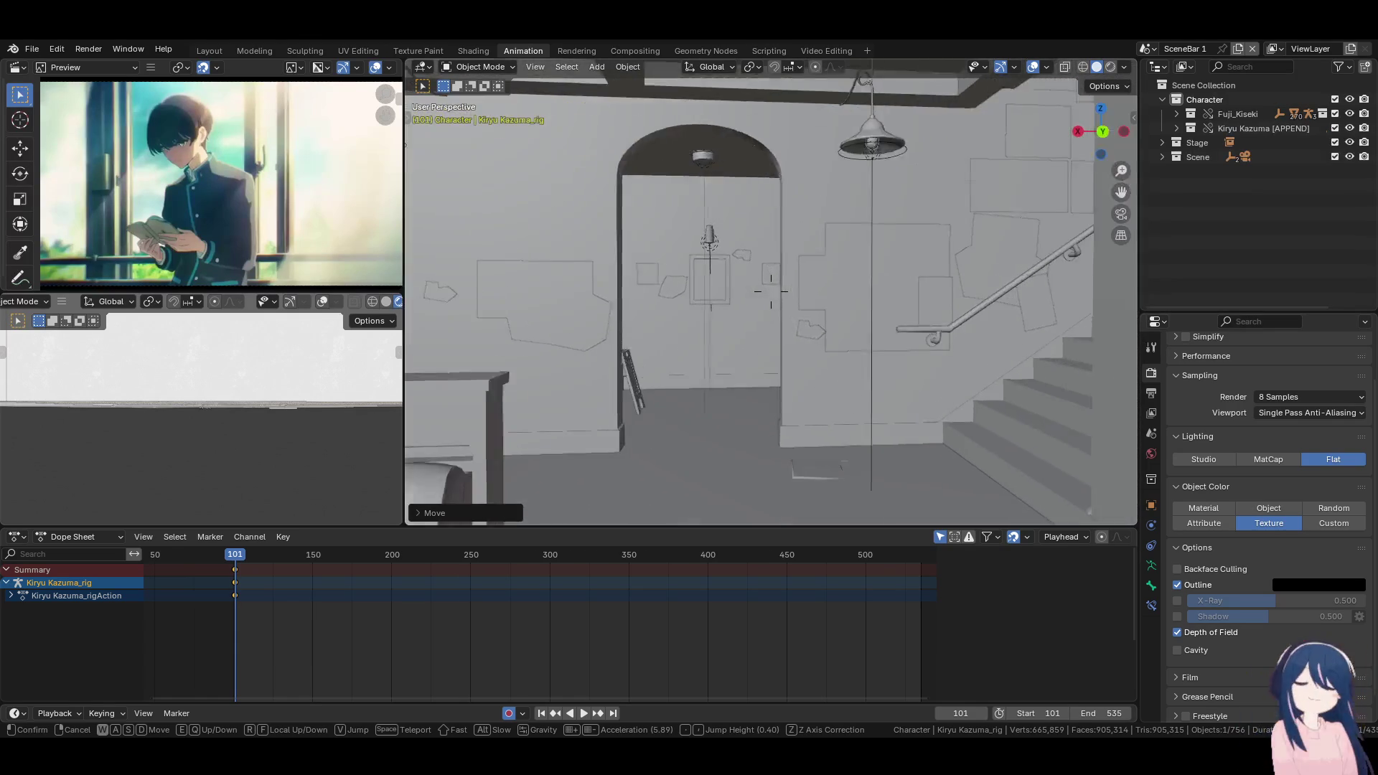
key("s")
key("w")
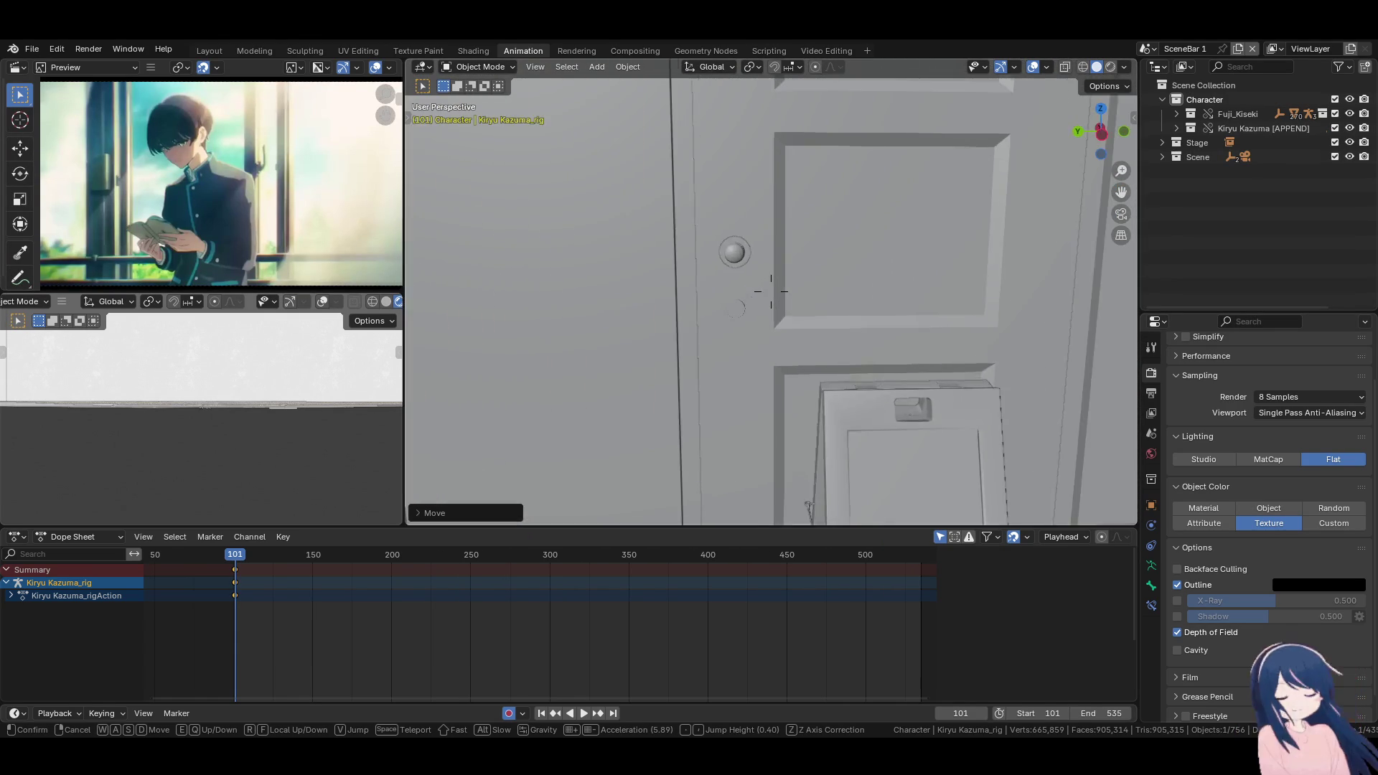
key("s")
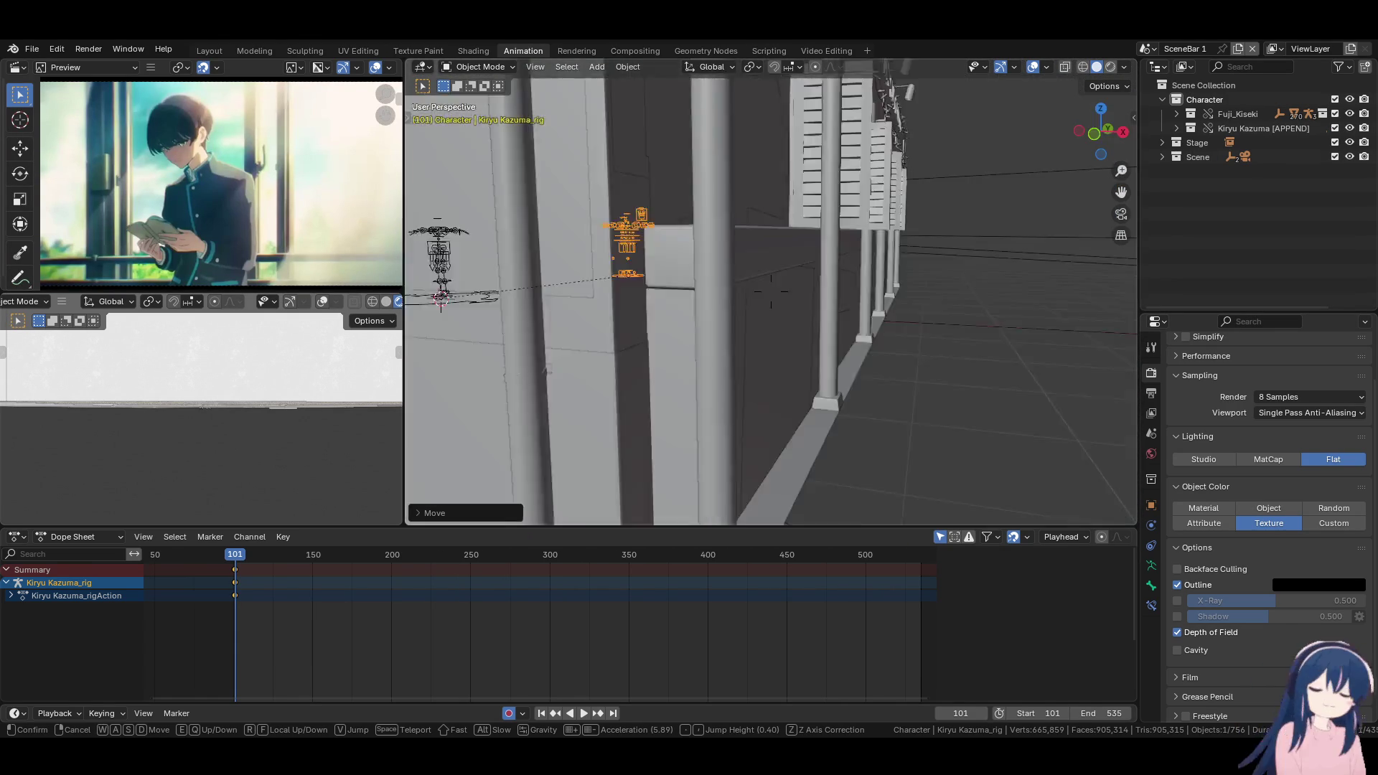
Walk past the staircase into the café, counter and framed wall, then end the walk
key("a")
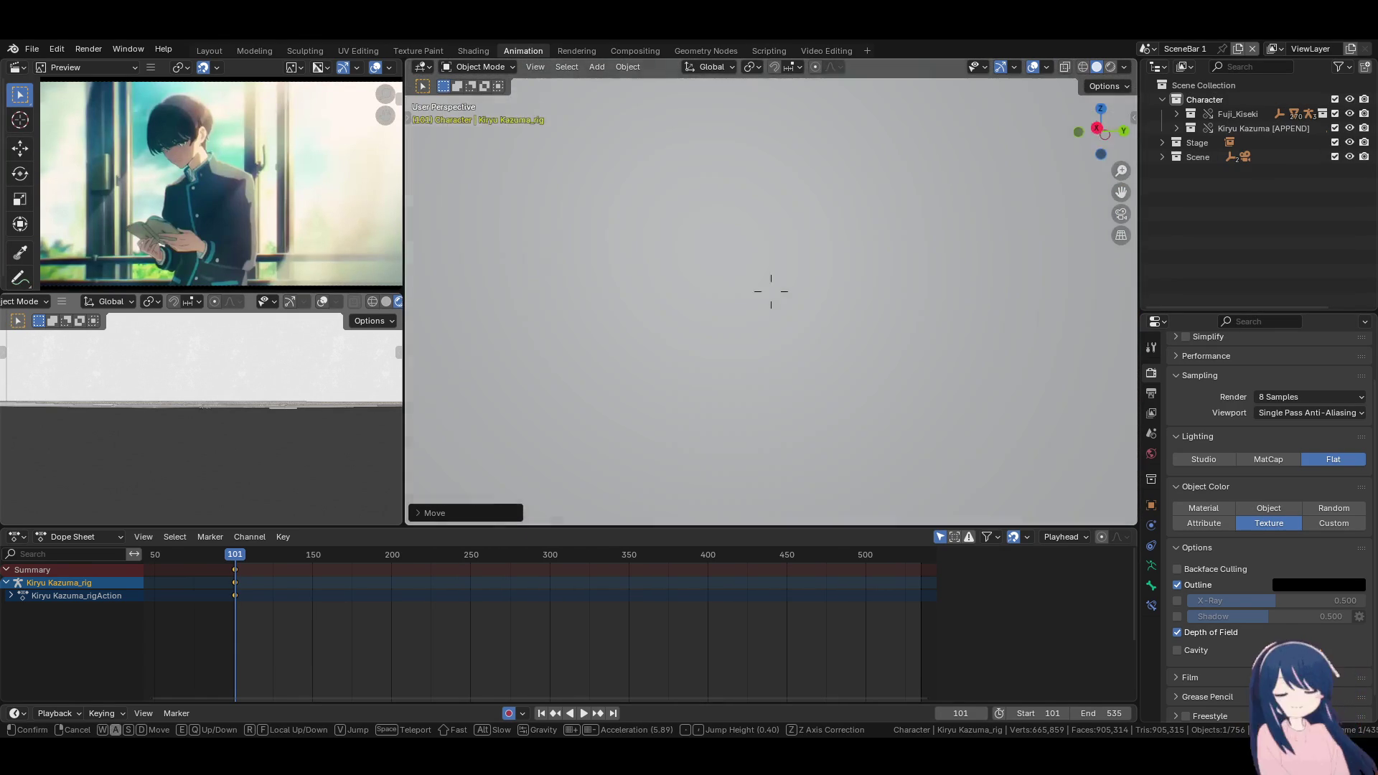
key("w")
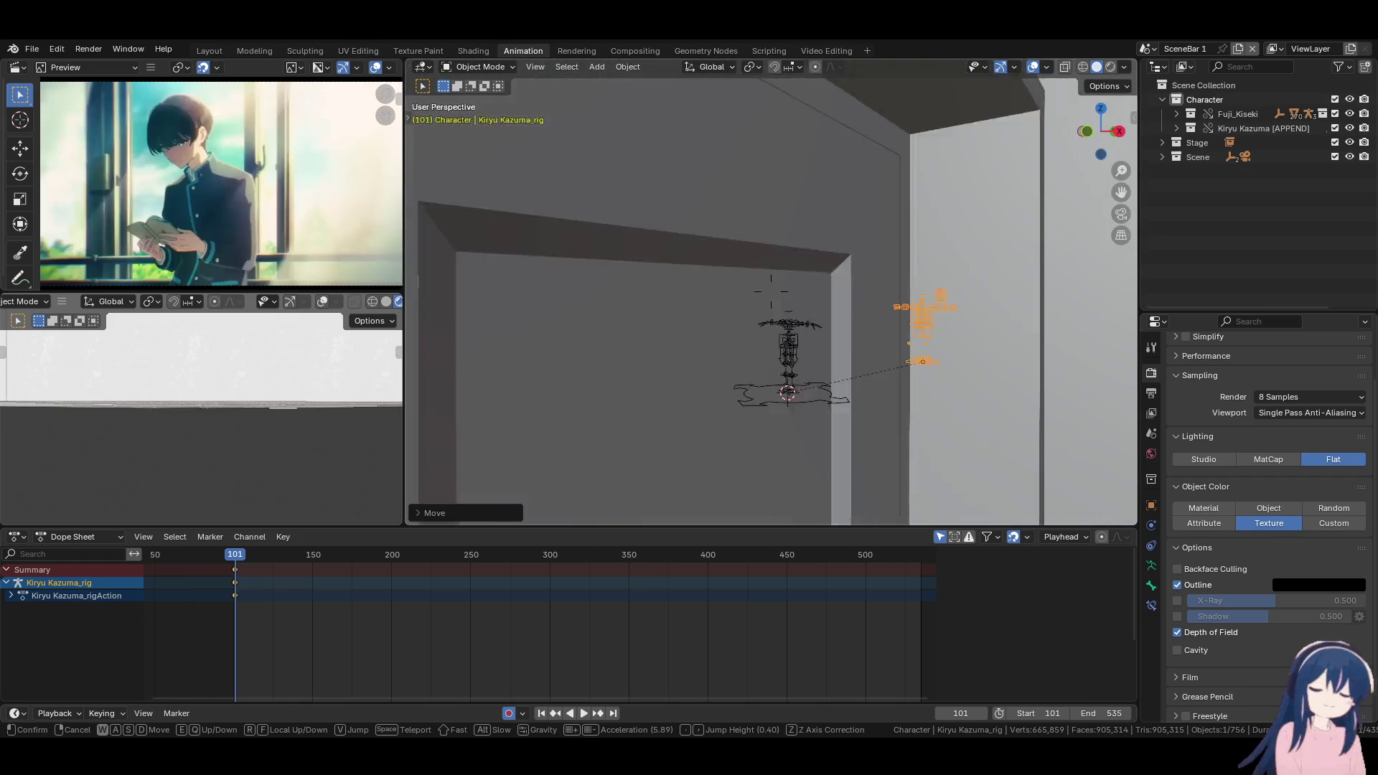
key("w")
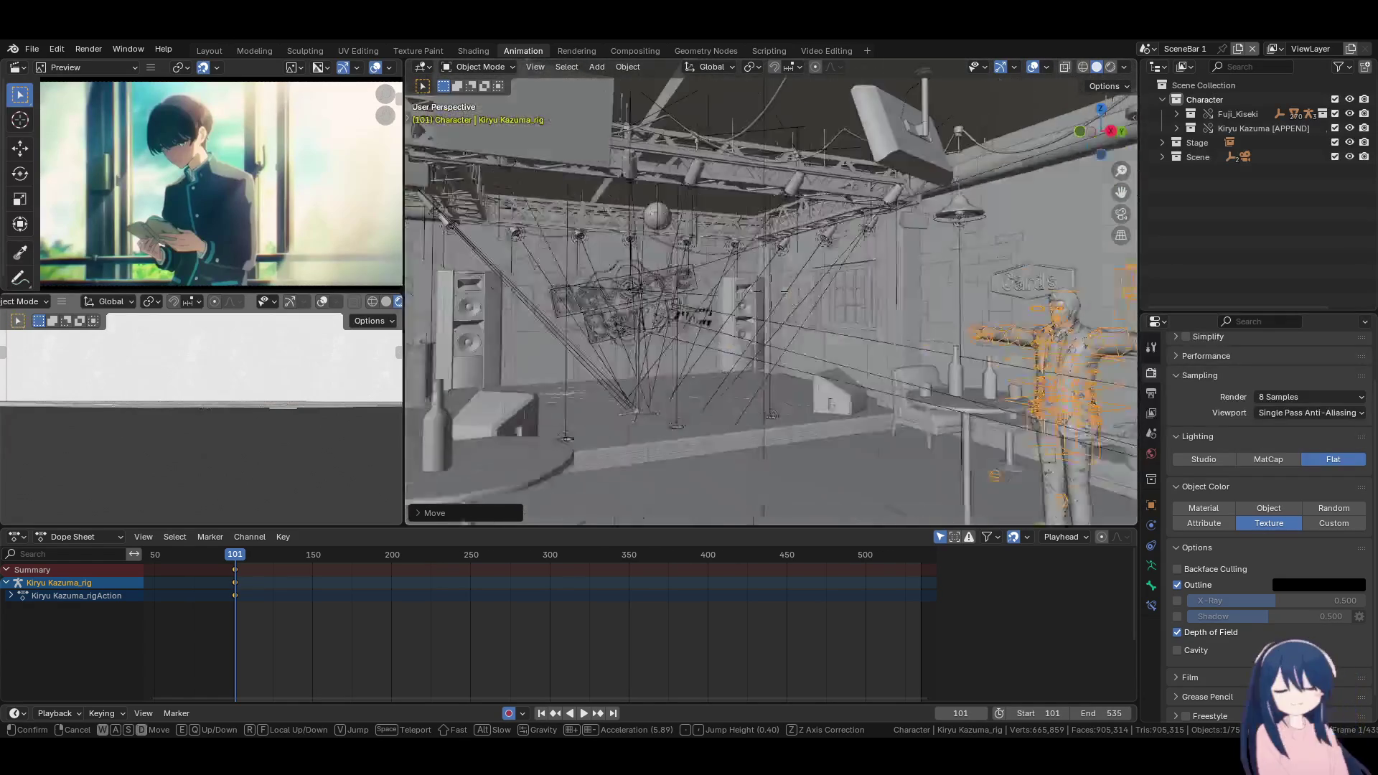
key("w")
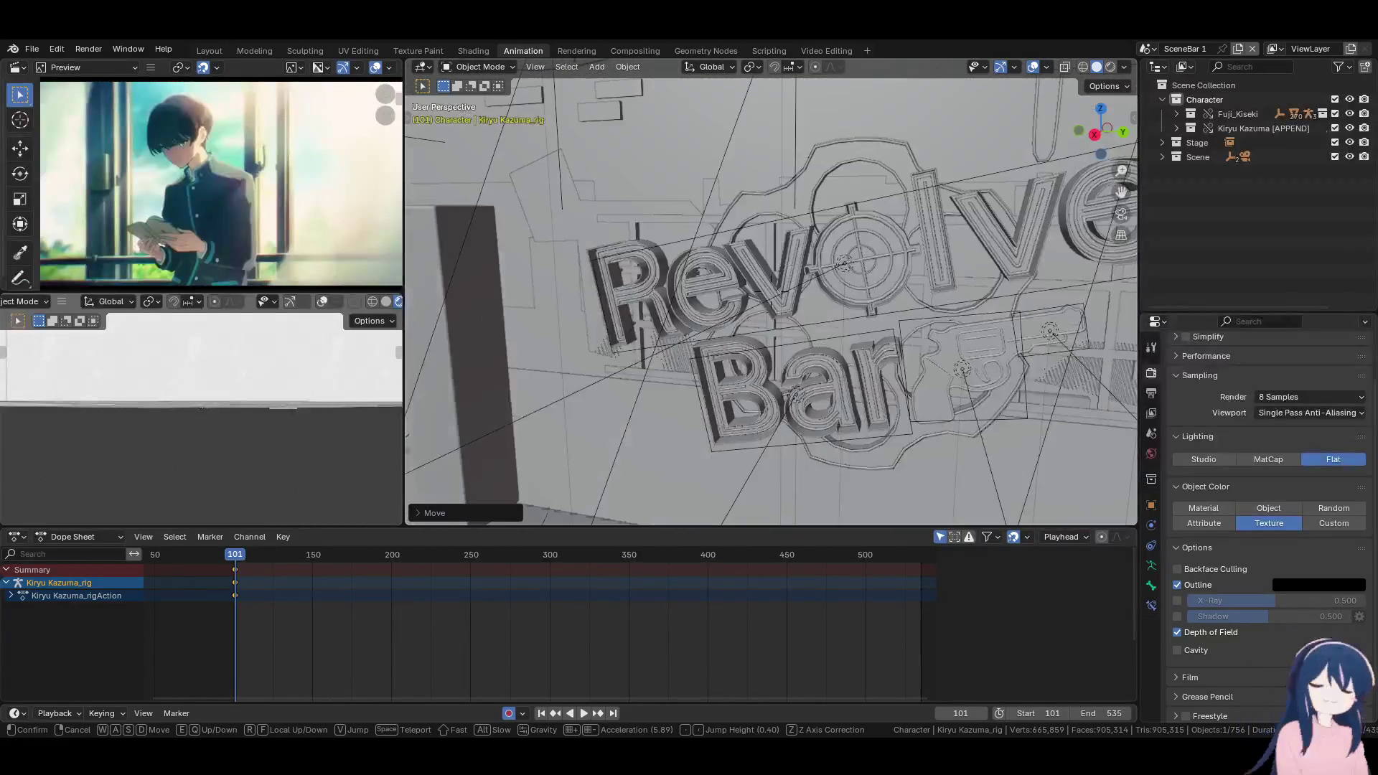
key("w")
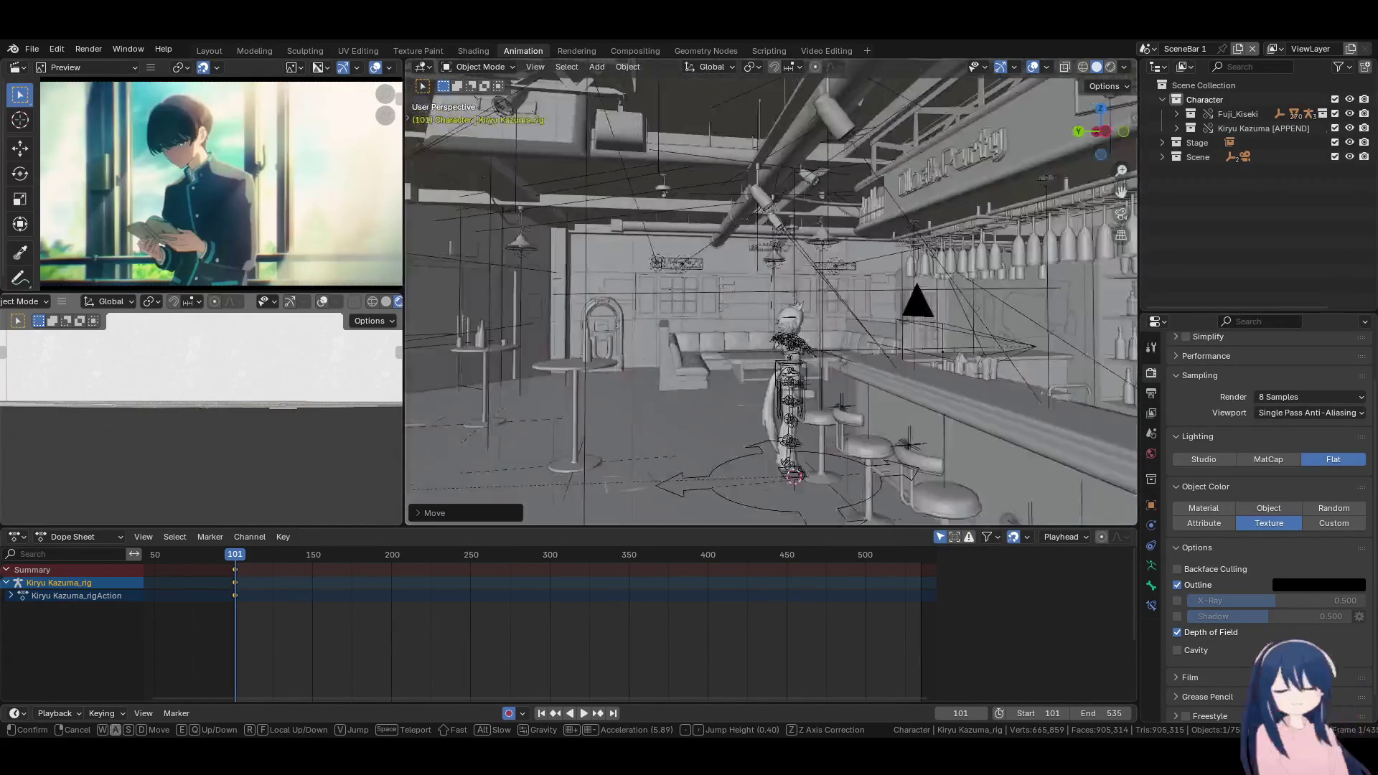
key("w")
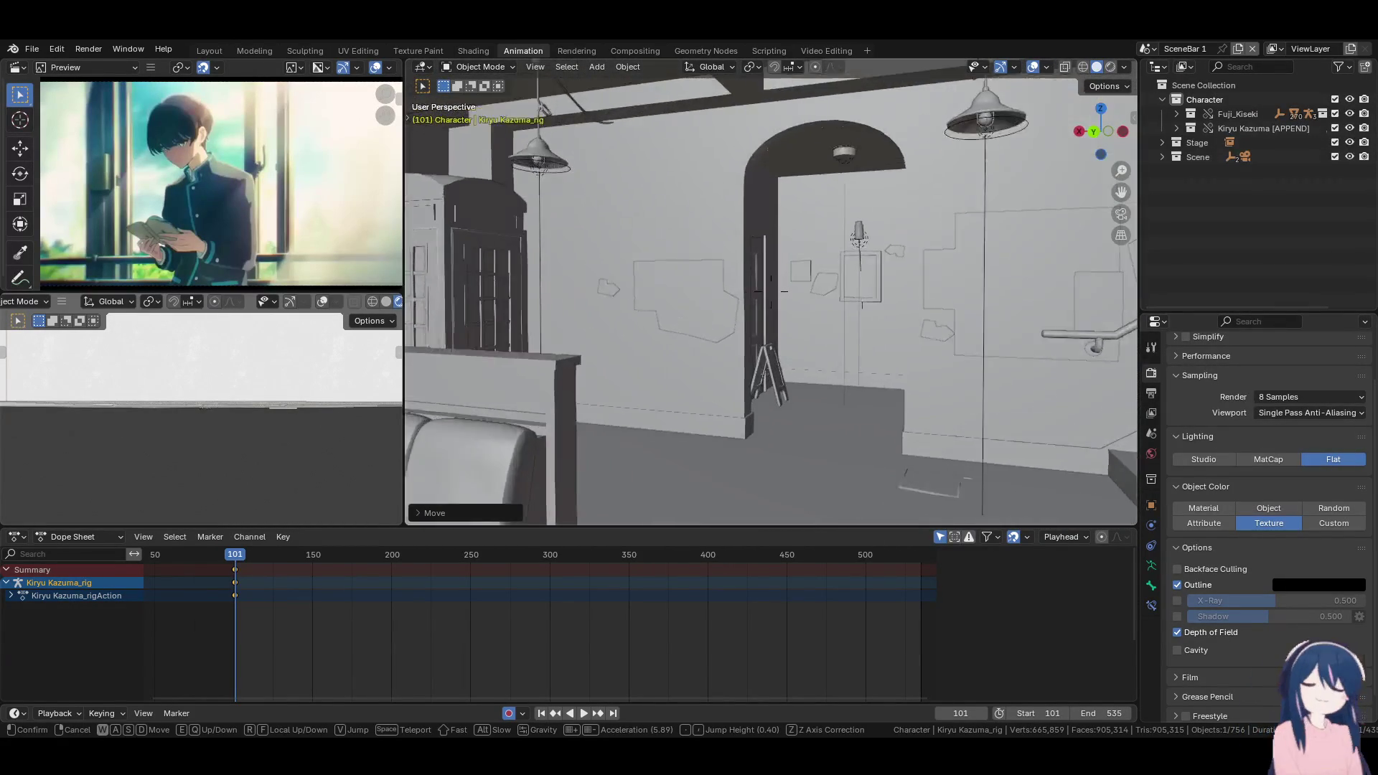
key("w")
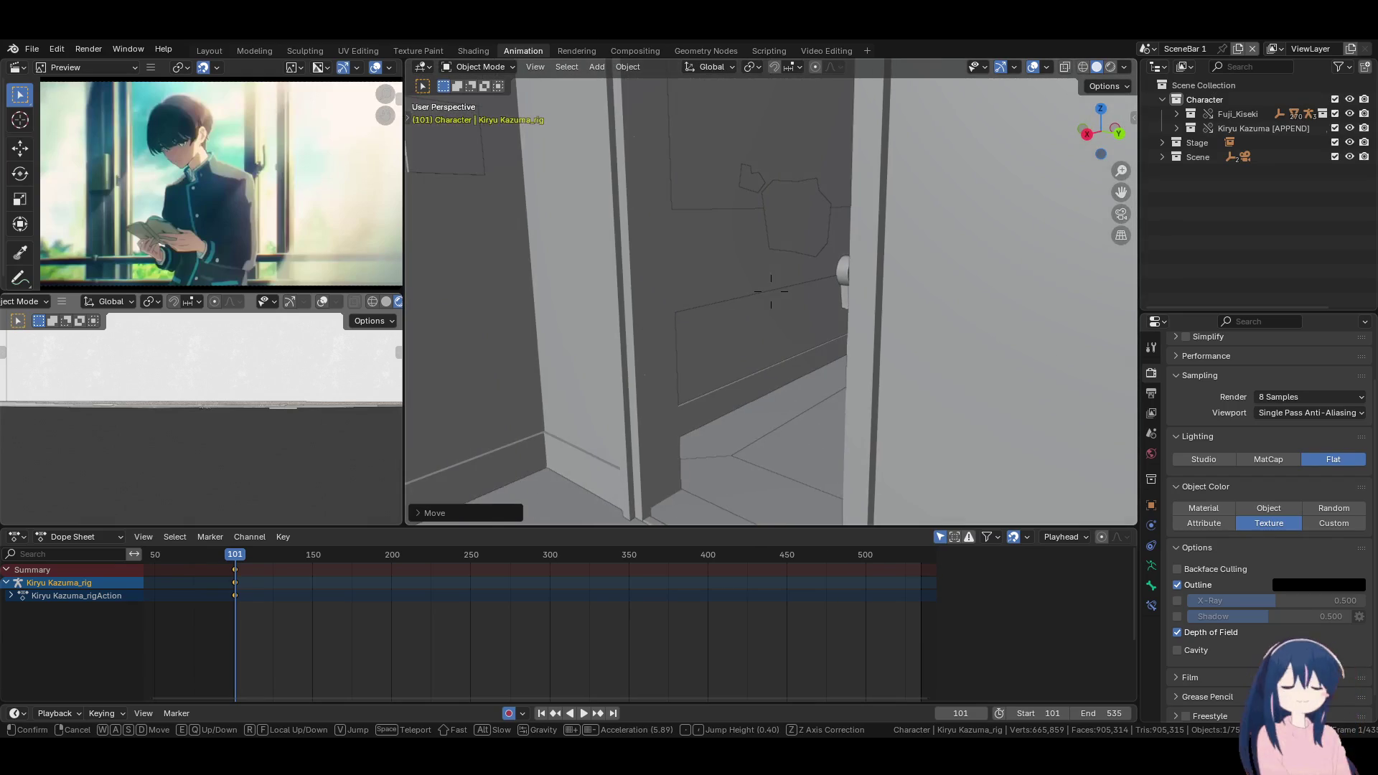
left_click(775, 376)
Switch to Rendered shading and walk through the rooms up to Kiryu Kazuma by the bottle table
key("z")
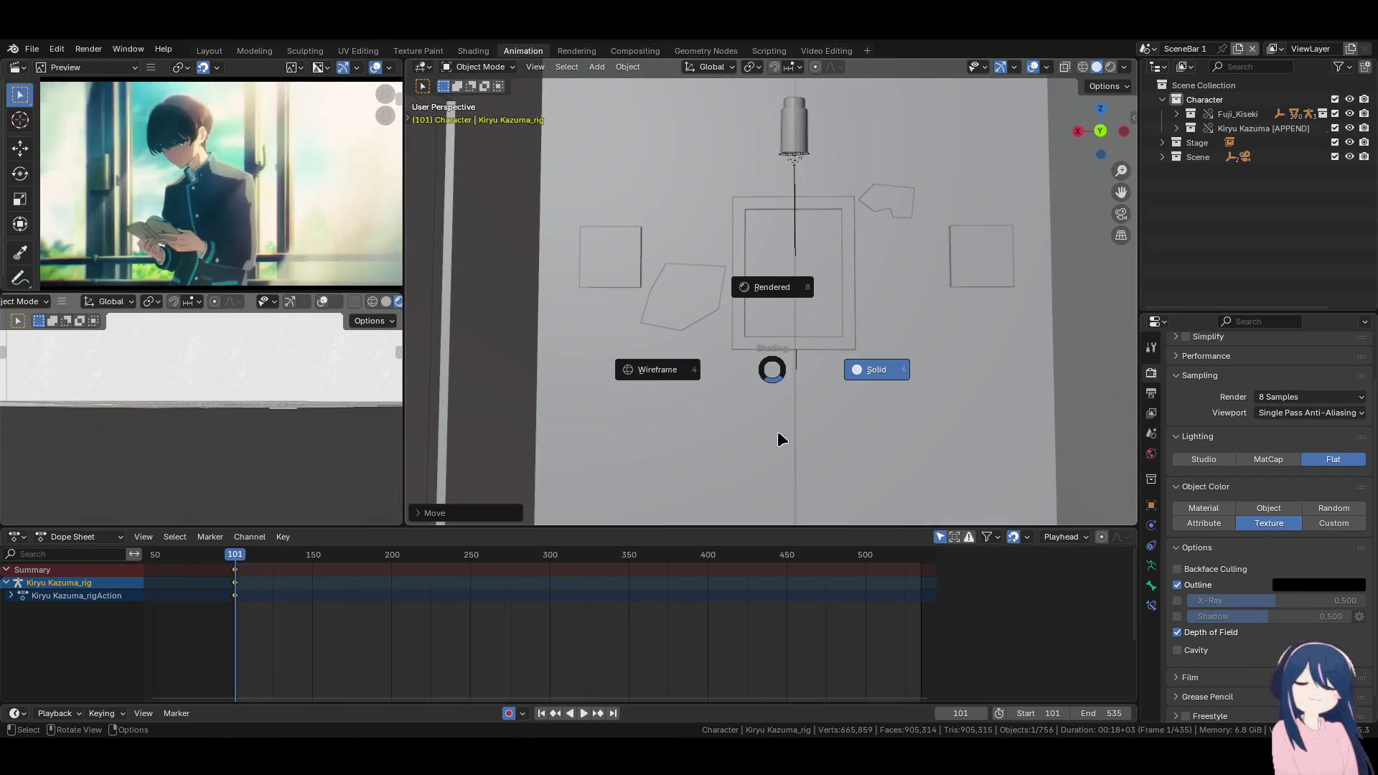
left_click(788, 305)
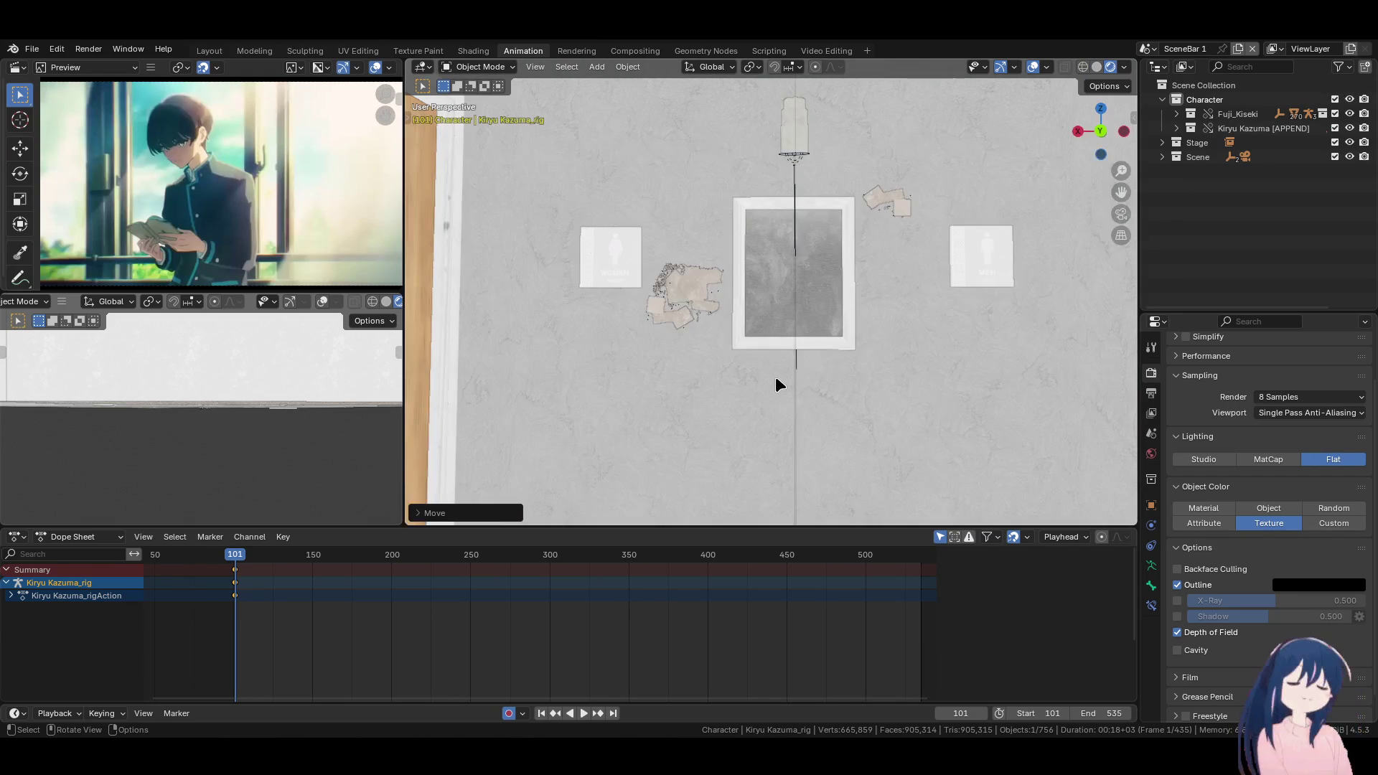
key("F3")
type("walk")
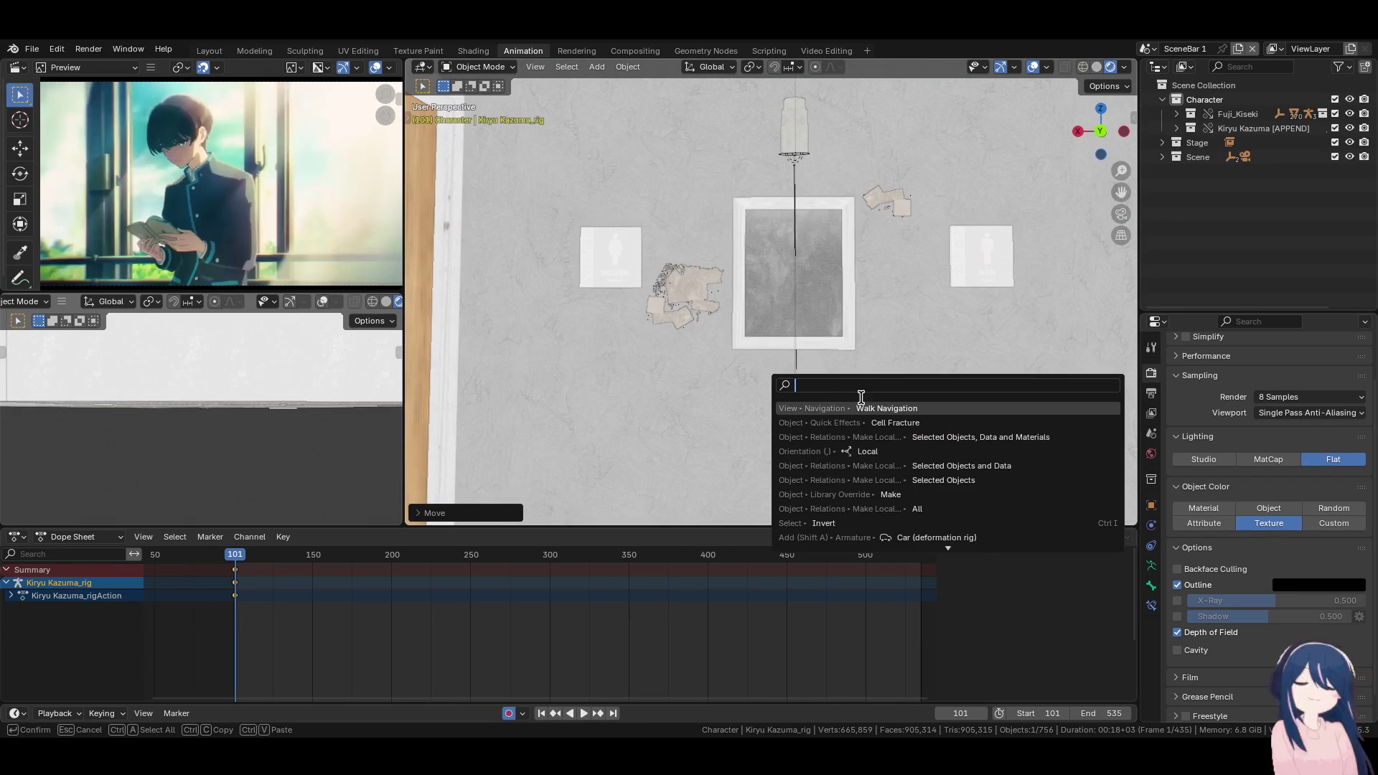
key("Return")
mouse_move(771, 291)
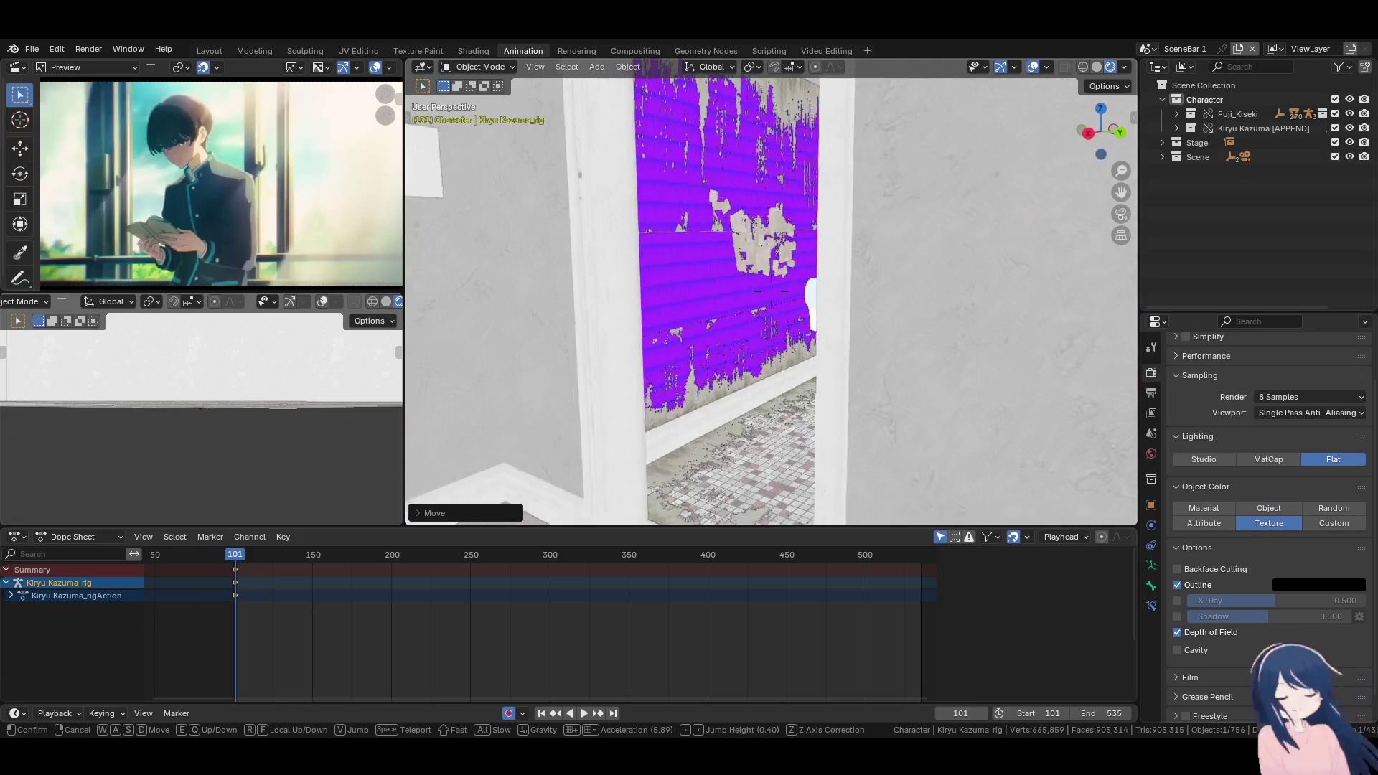
key("w")
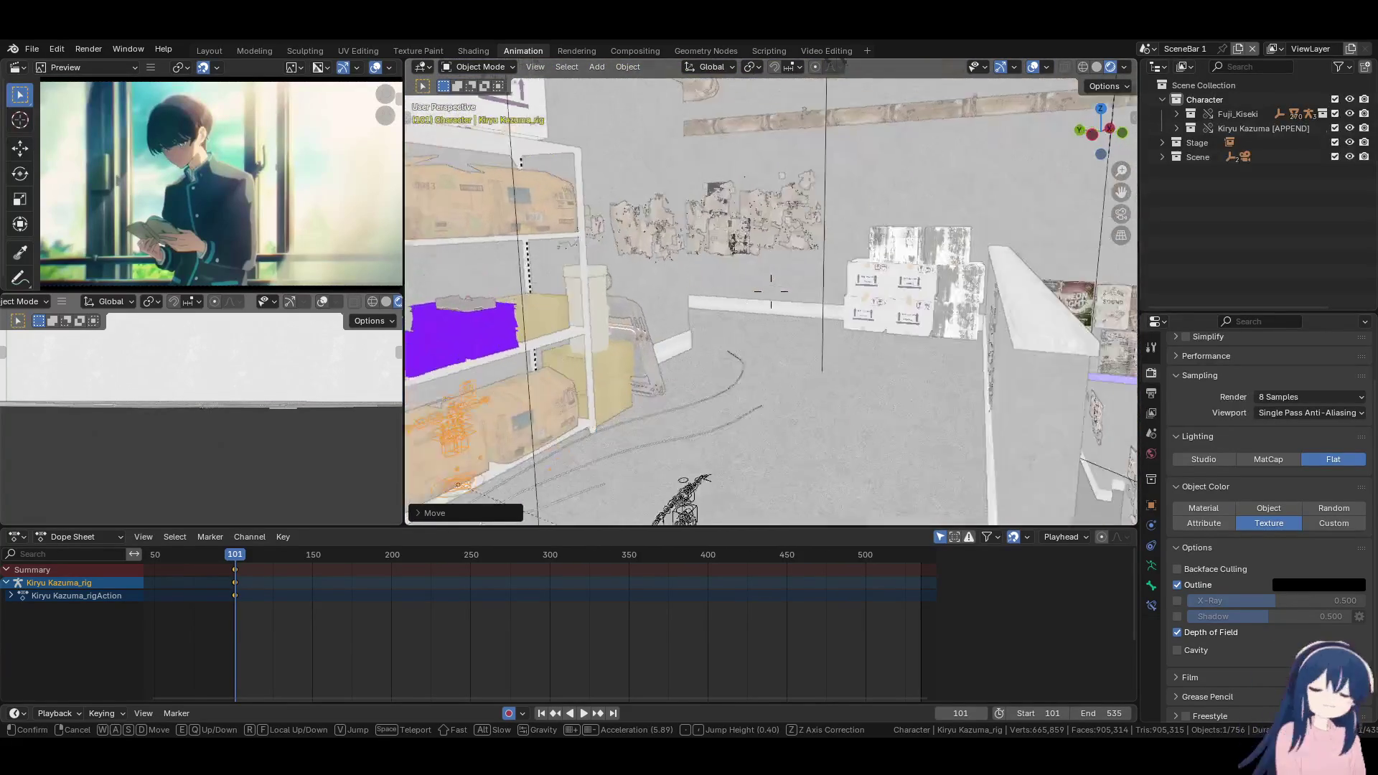
key("w")
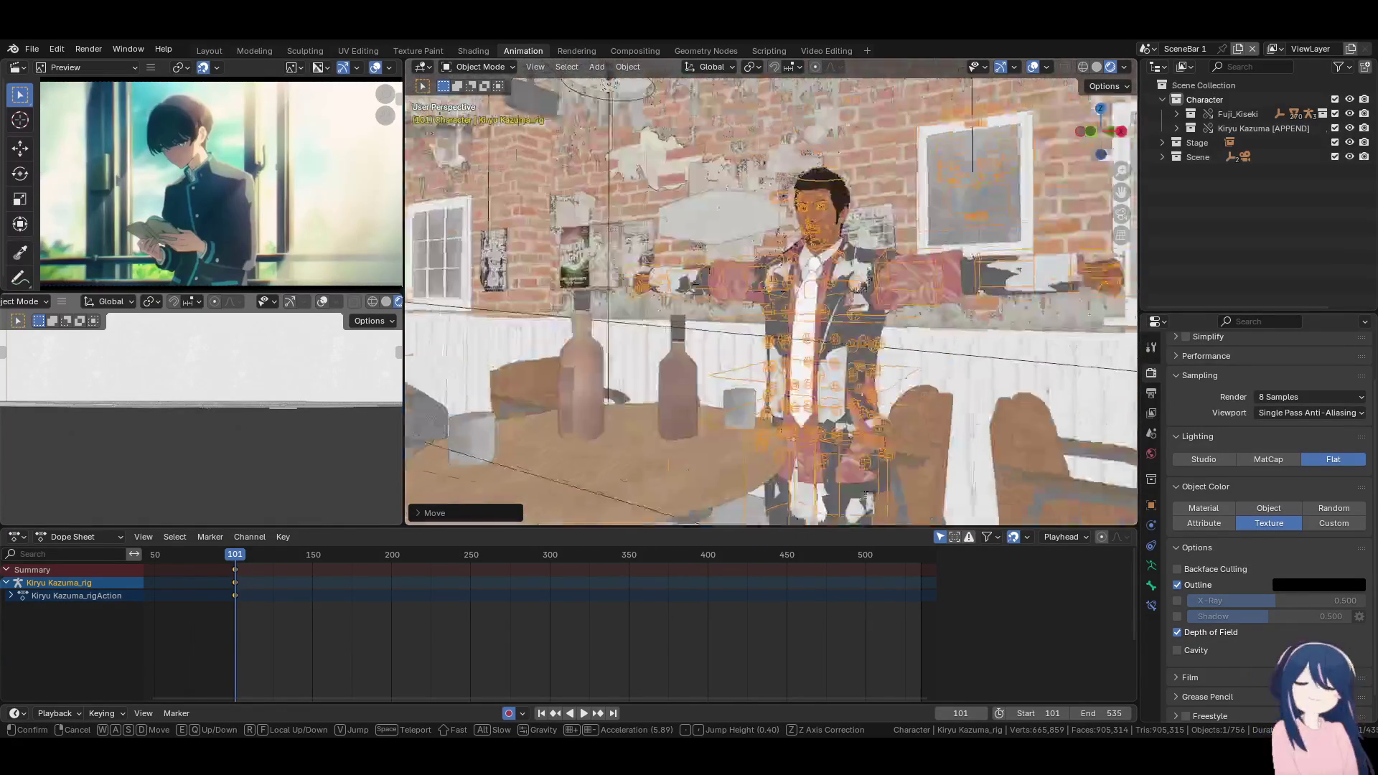
key("w")
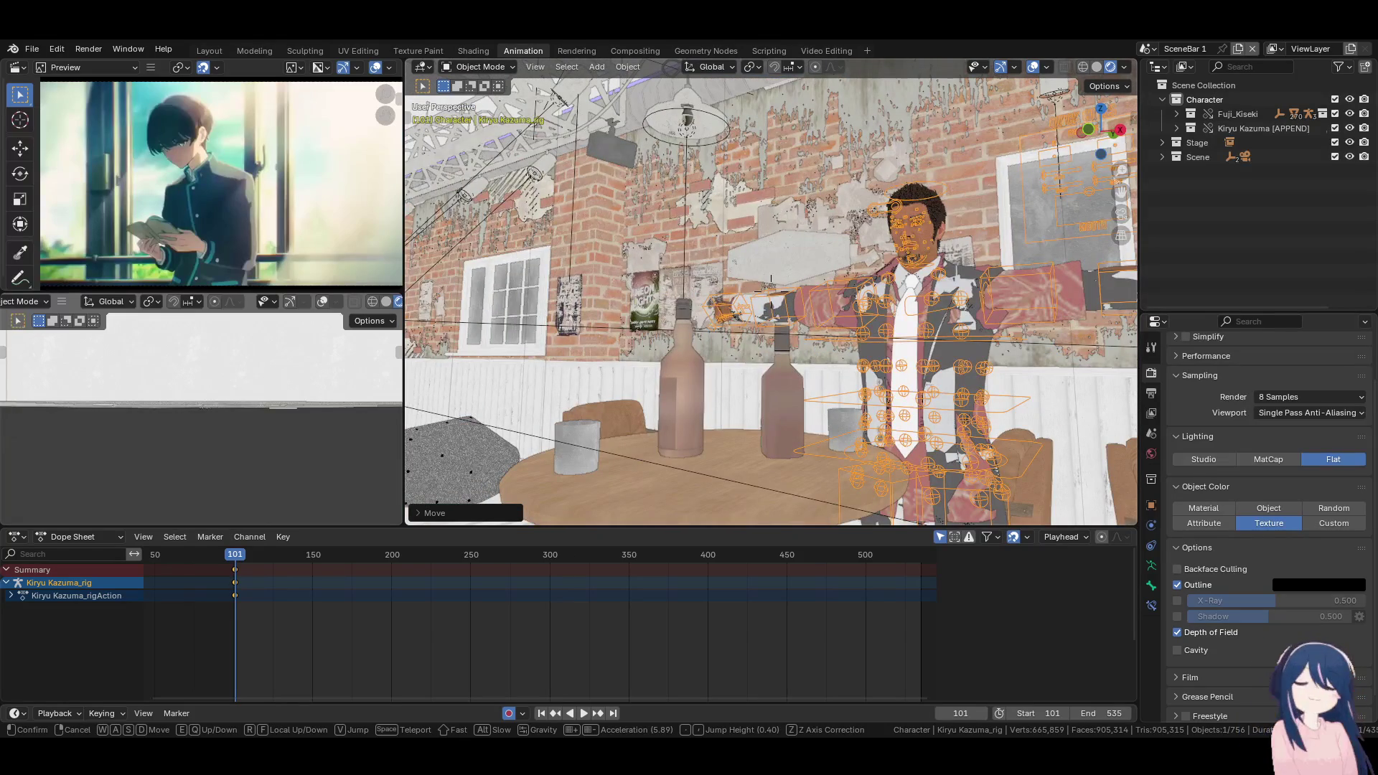
key("d")
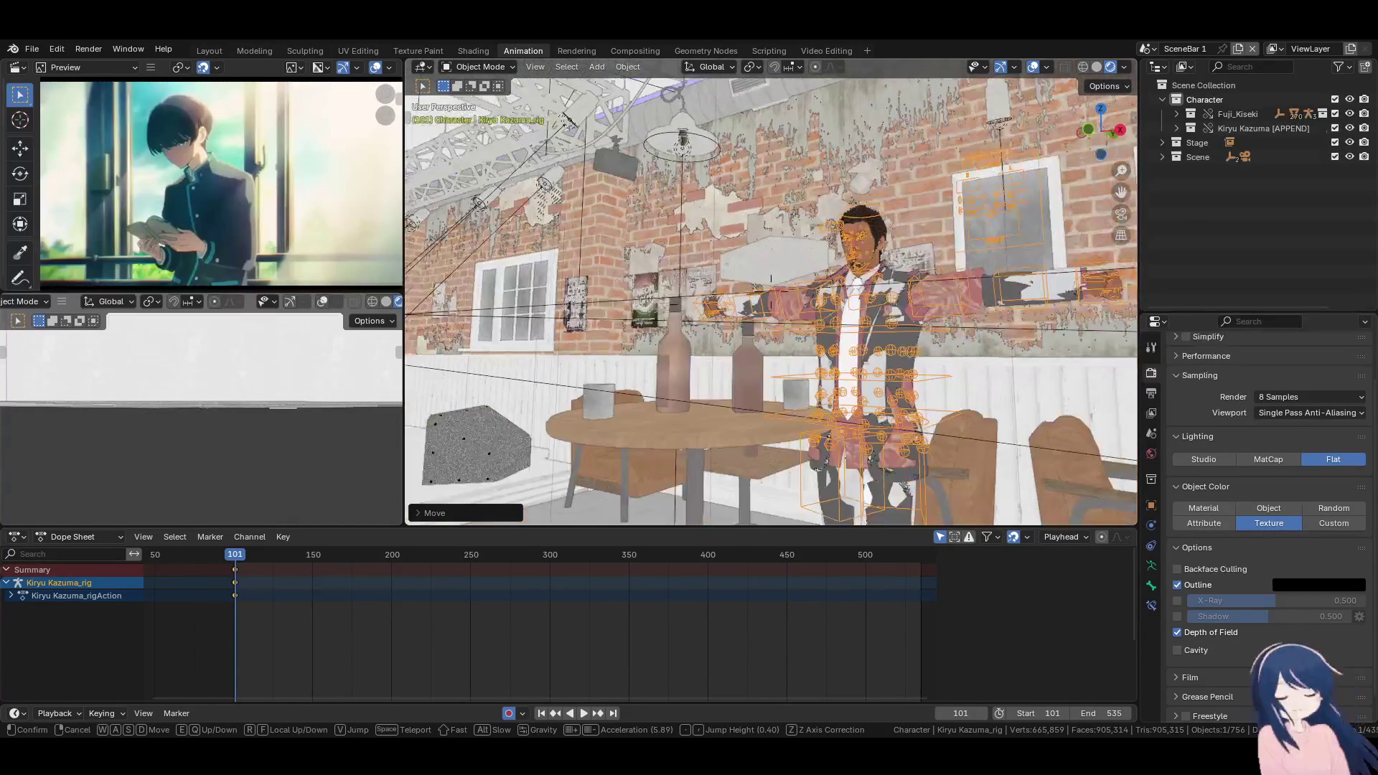
Exclude Kiryu's c_am_kiryu_ono, c_am_kiryu_oki and c_am_kiryu_mou collections, keeping c_am_kiryu visible
left_click(880, 407)
left_click(1177, 128)
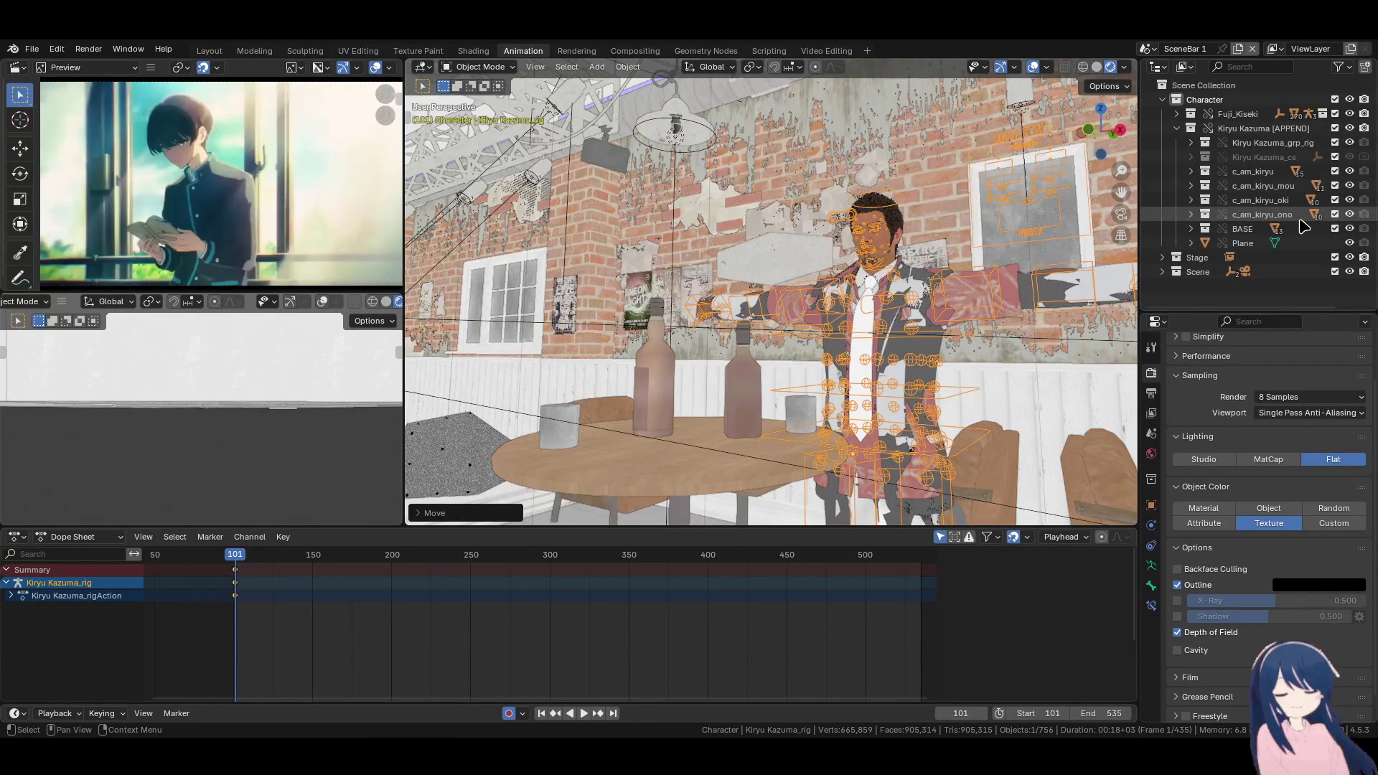
left_click_drag(1335, 214, 1335, 200)
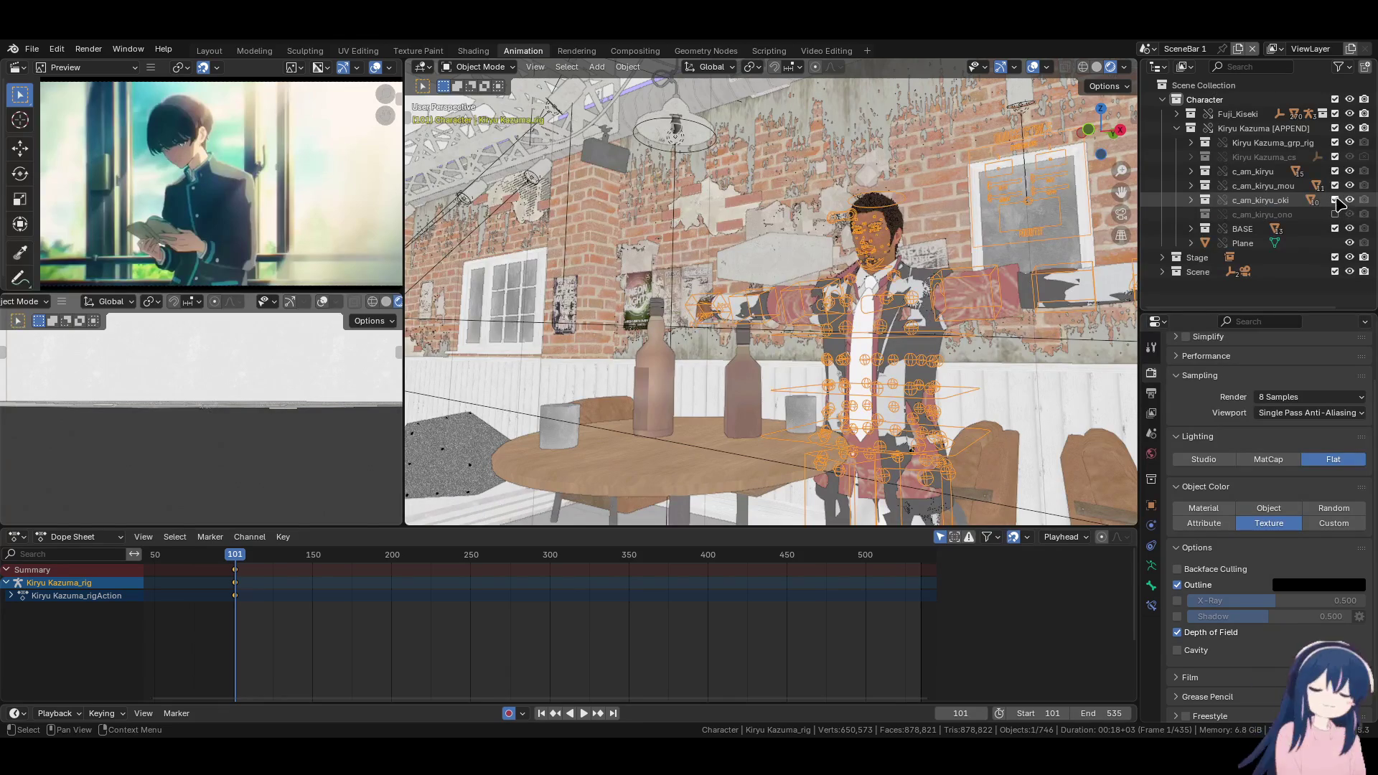
left_click(1335, 185)
left_click(1335, 170)
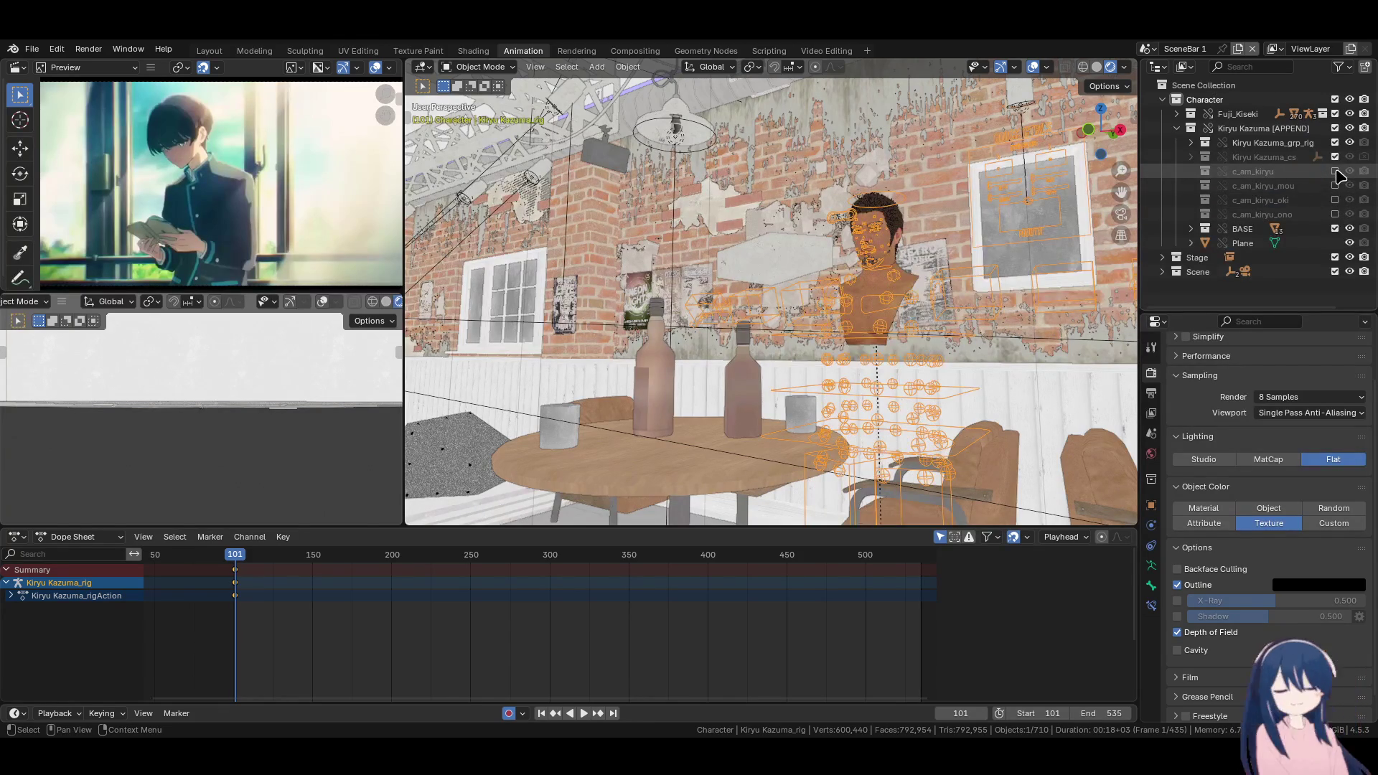
left_click(1335, 171)
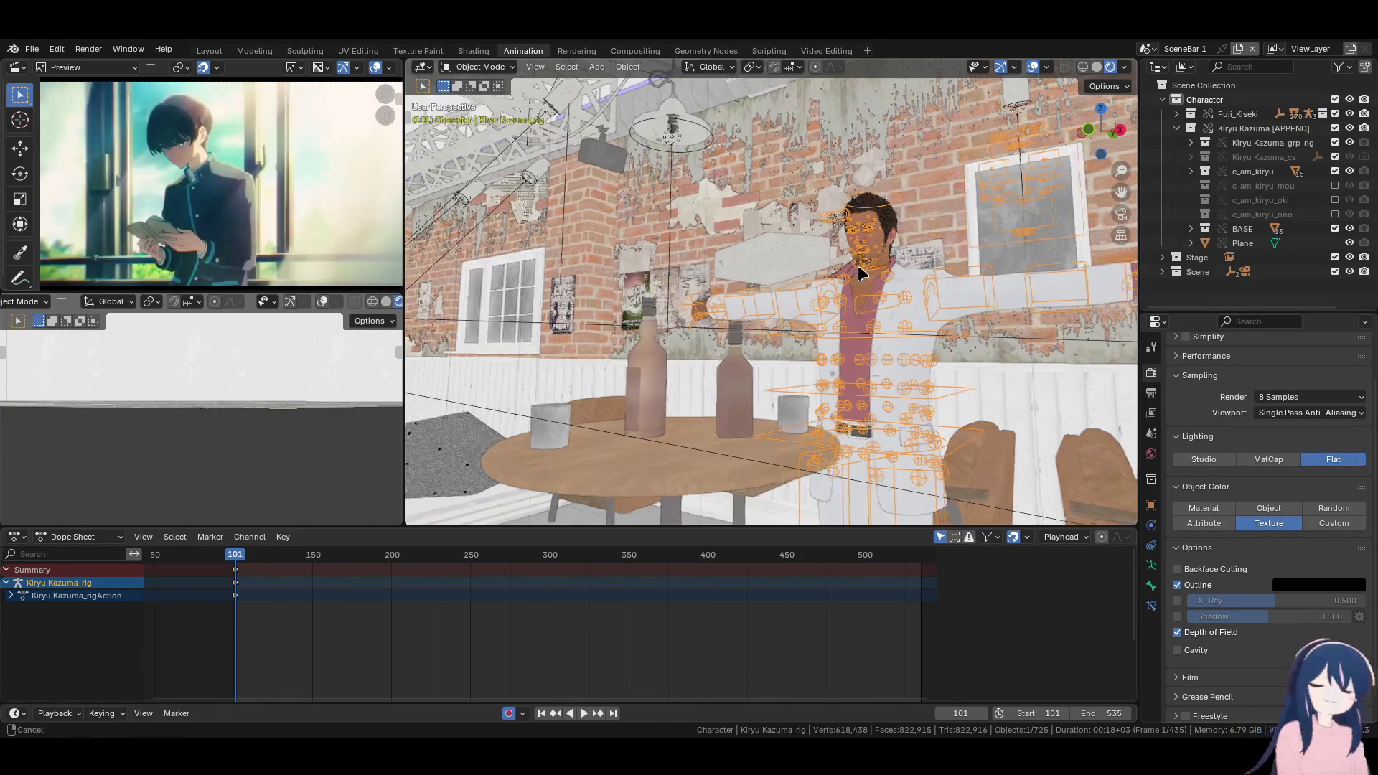
middle_click_drag(859, 265, 850, 262)
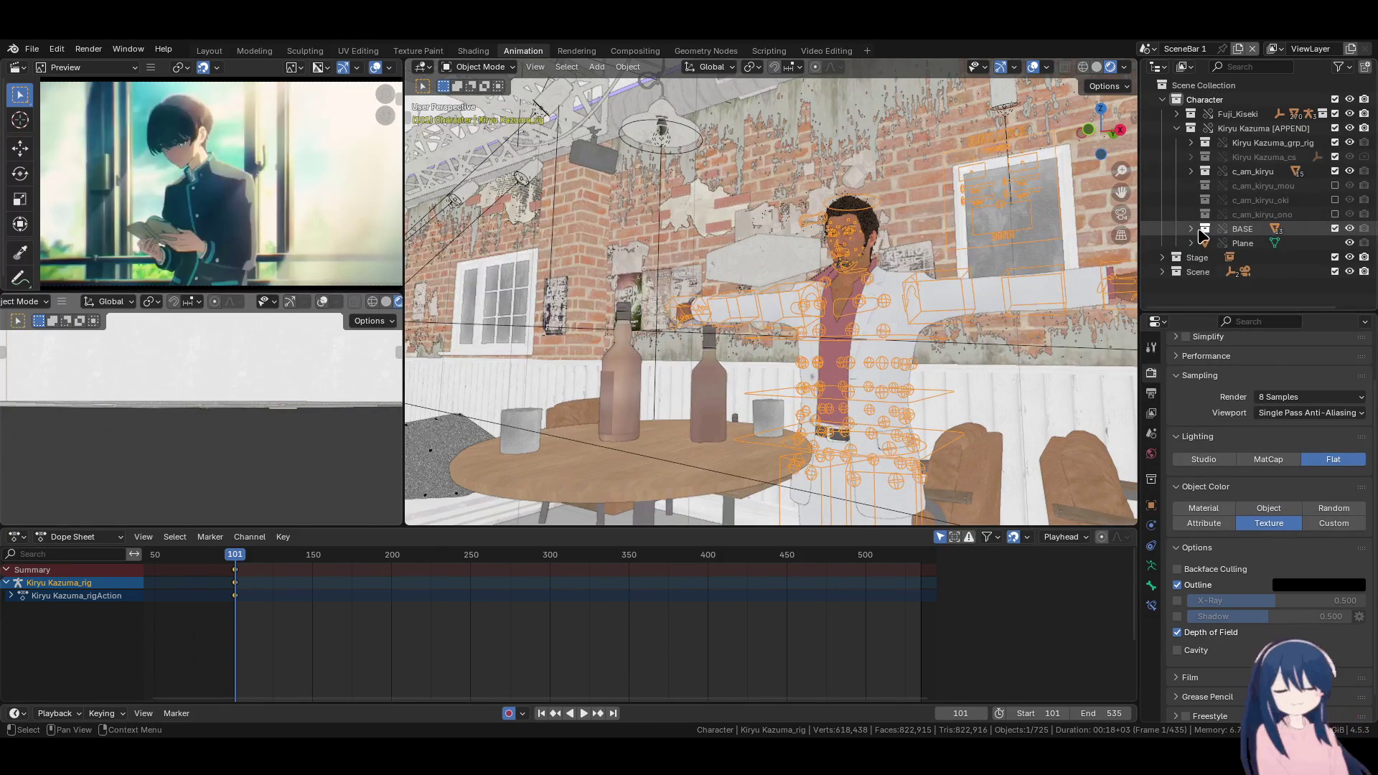
left_click(480, 67)
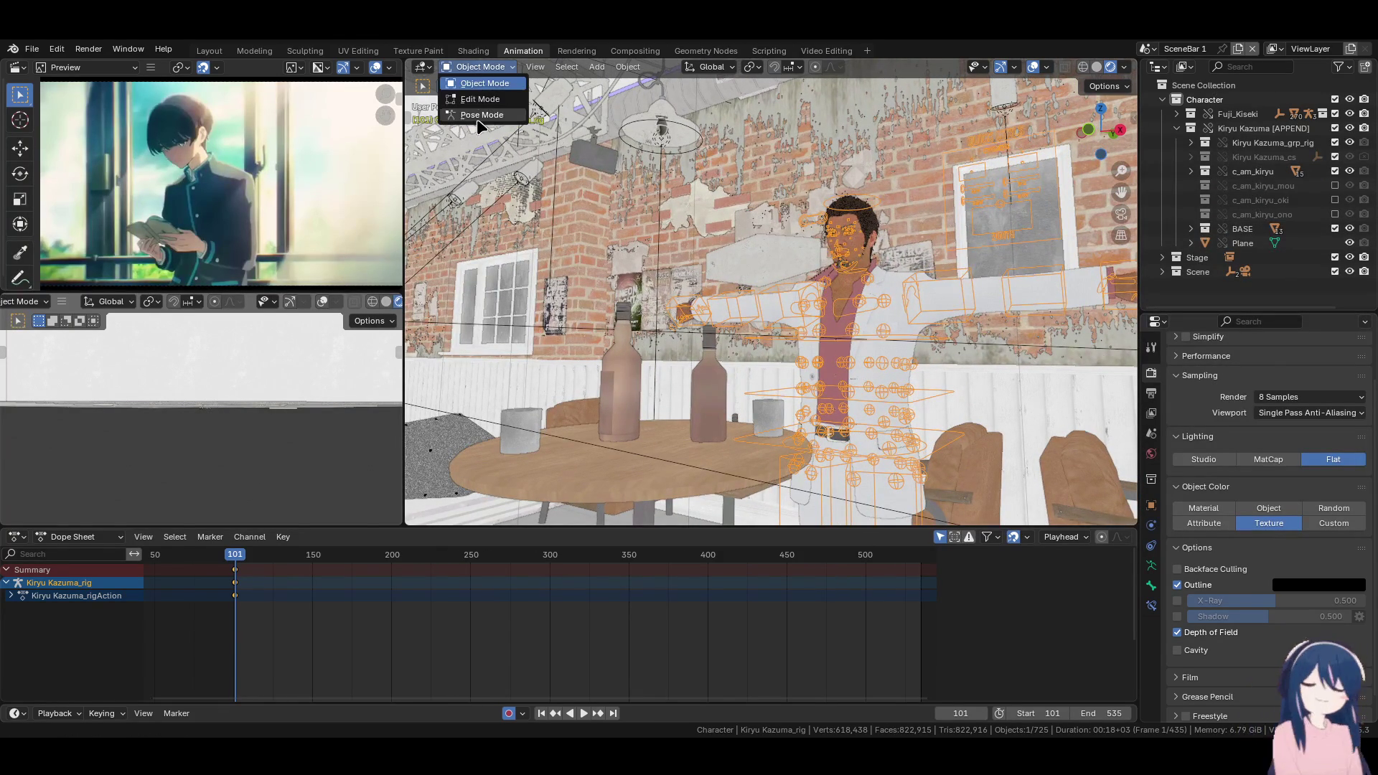
Put the rig in Pose Mode, select c_spine_01.x and cancel a trial rotation, then select all bones
left_click(481, 115)
left_click(906, 415)
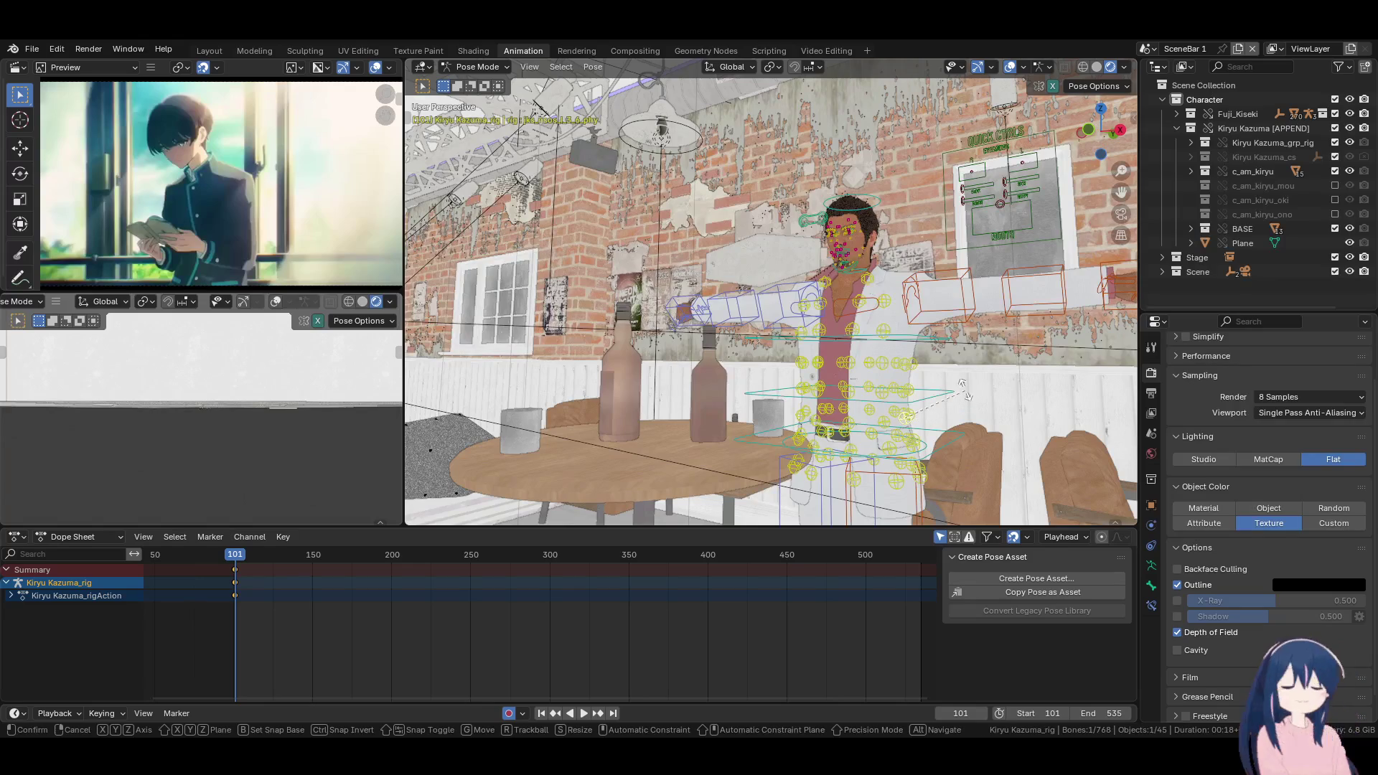
left_click(949, 387)
key("r")
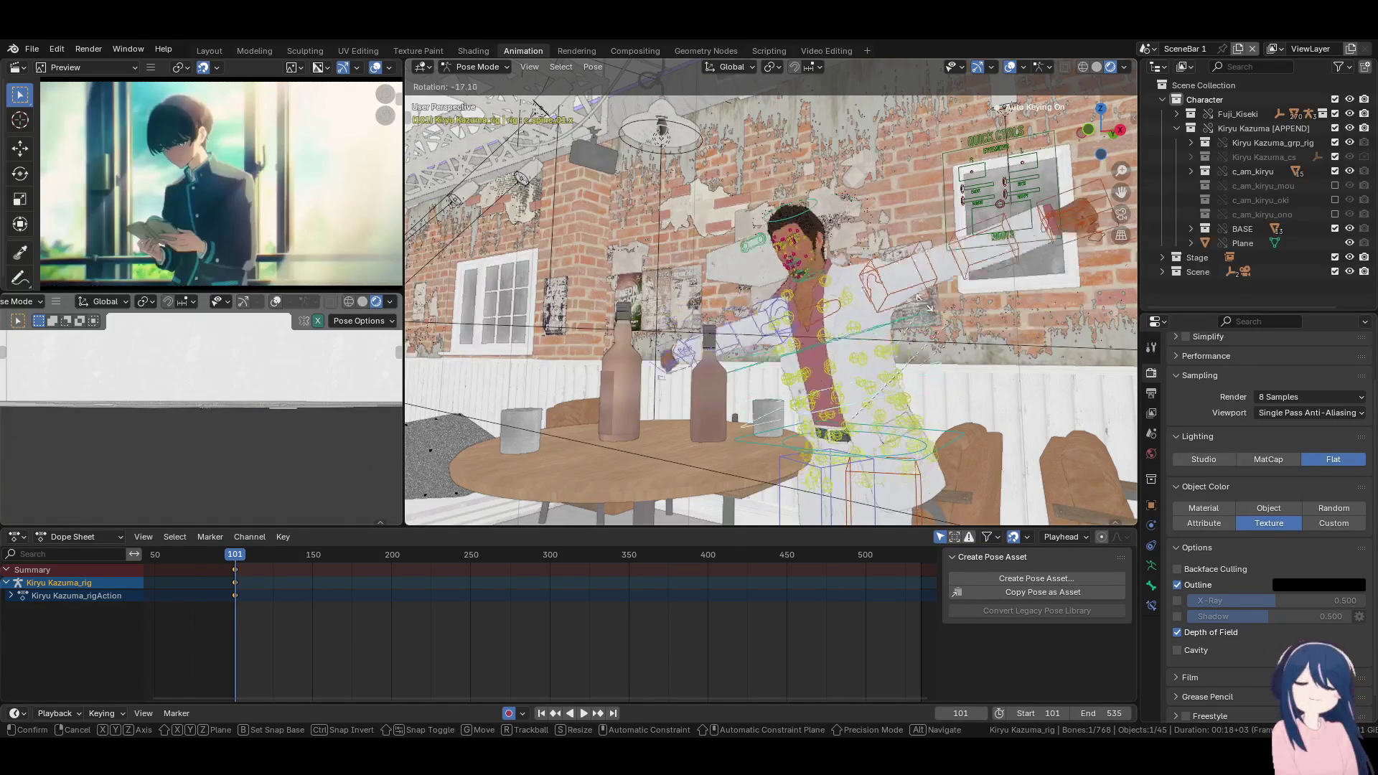
key("Escape")
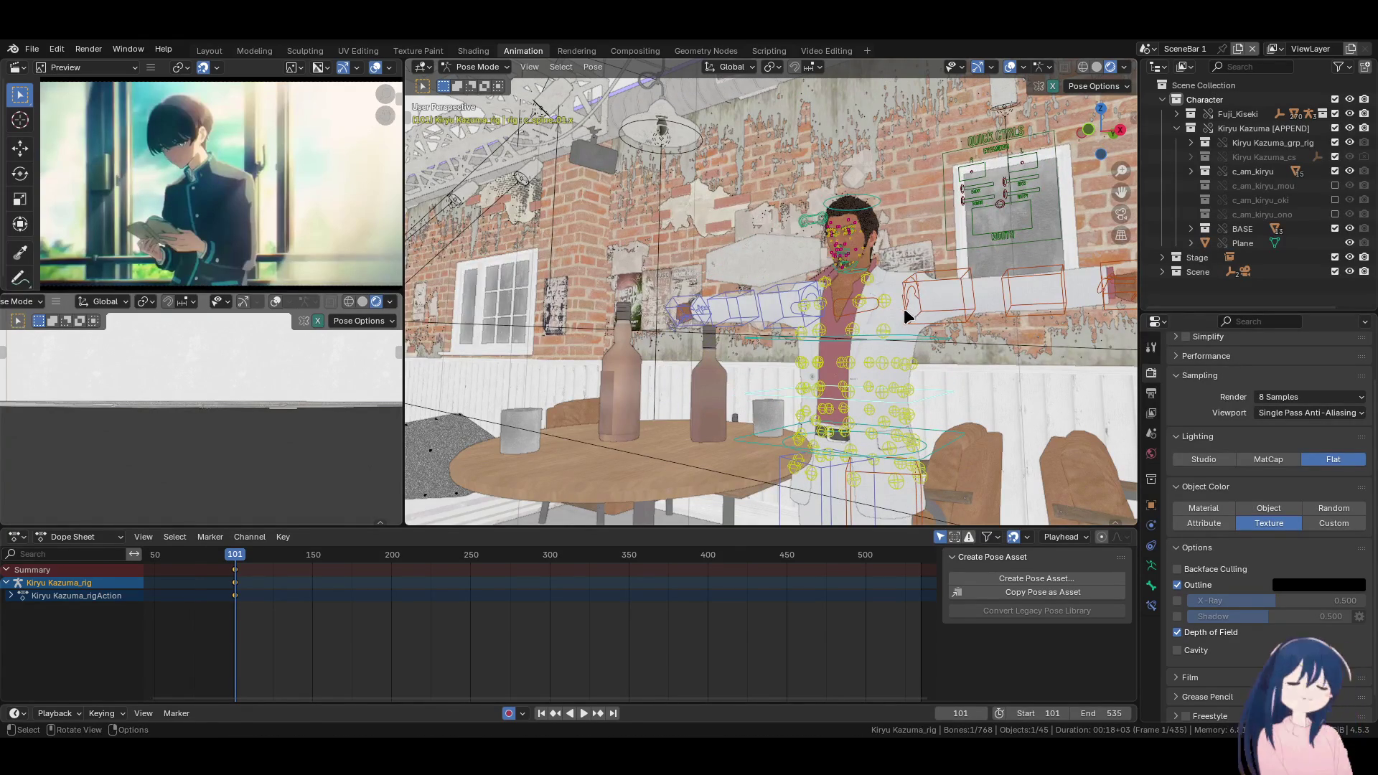
mouse_move(803, 338)
middle_mouse_down()
mouse_move(834, 349)
mouse_move(827, 368)
middle_mouse_up()
key("a")
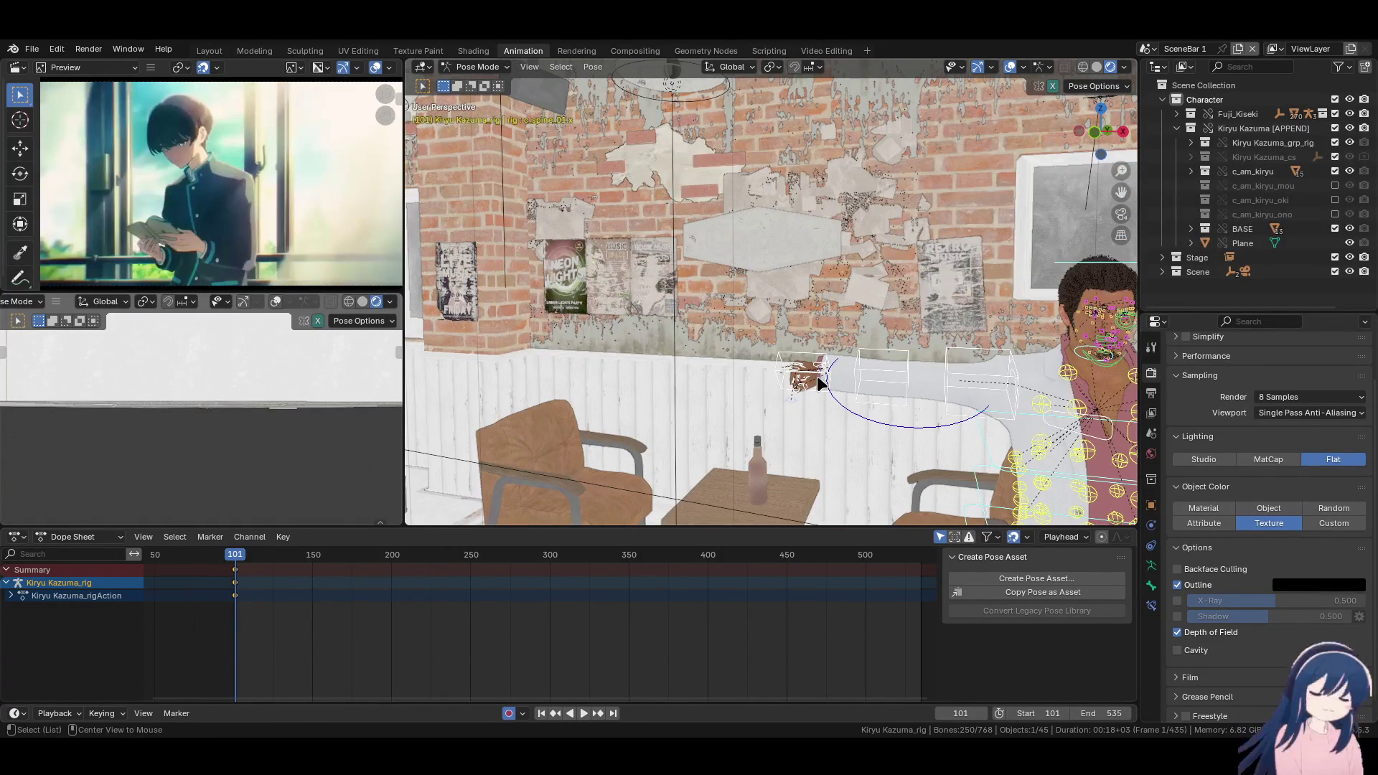
mouse_move(816, 377)
middle_mouse_down()
mouse_move(691, 347)
mouse_move(859, 355)
mouse_move(775, 356)
middle_mouse_up()
scroll(874, 387, "up", 3)
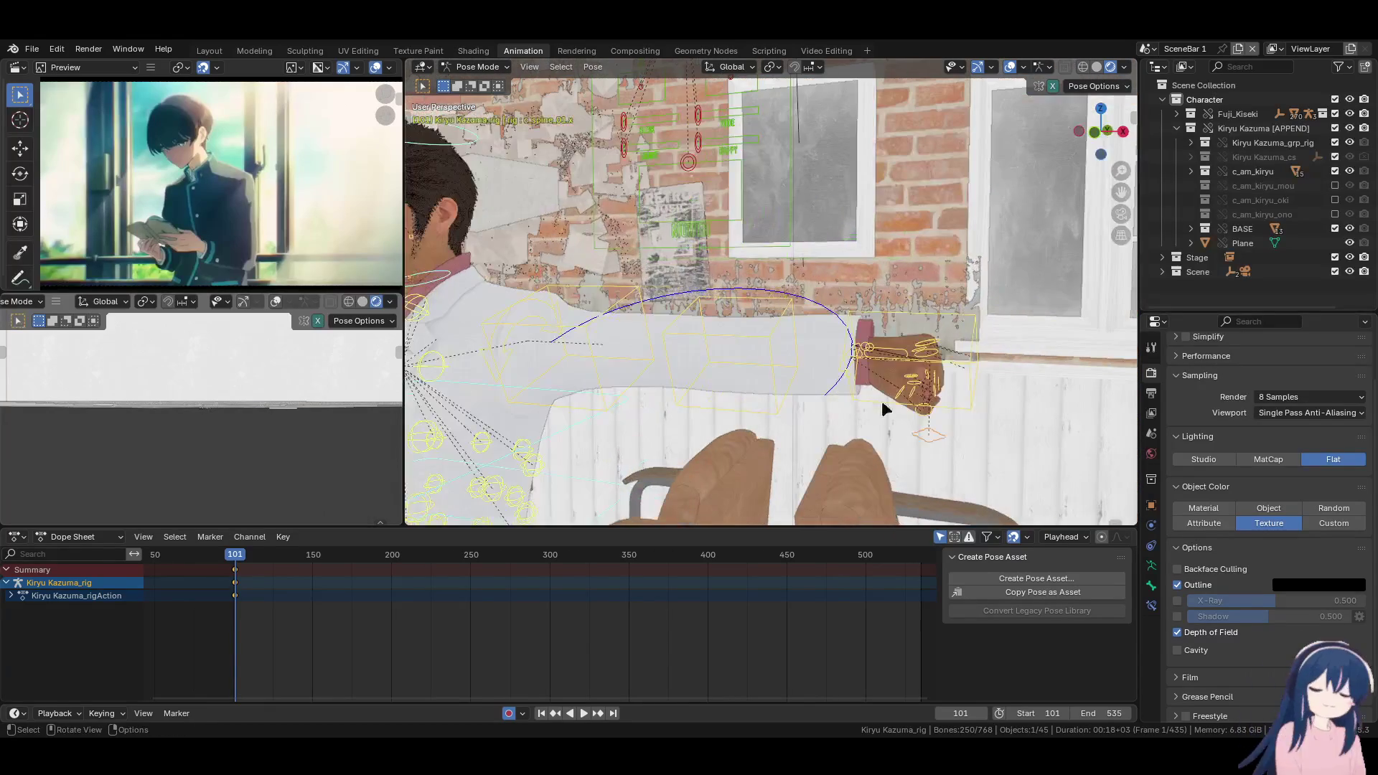
Select the c_fist.L control and clear its scale with Alt+S
left_click(928, 435)
key("alt+s")
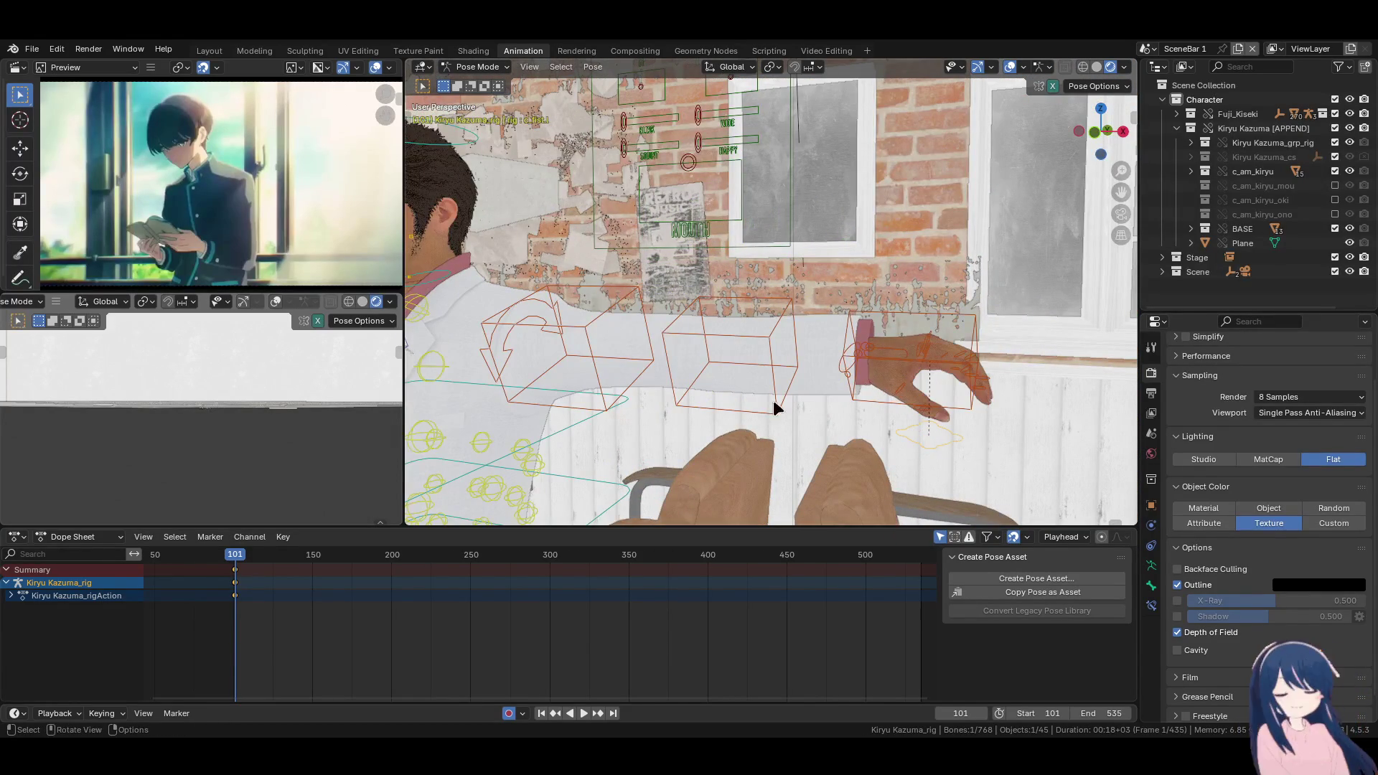
middle_click_drag(689, 377, 562, 372)
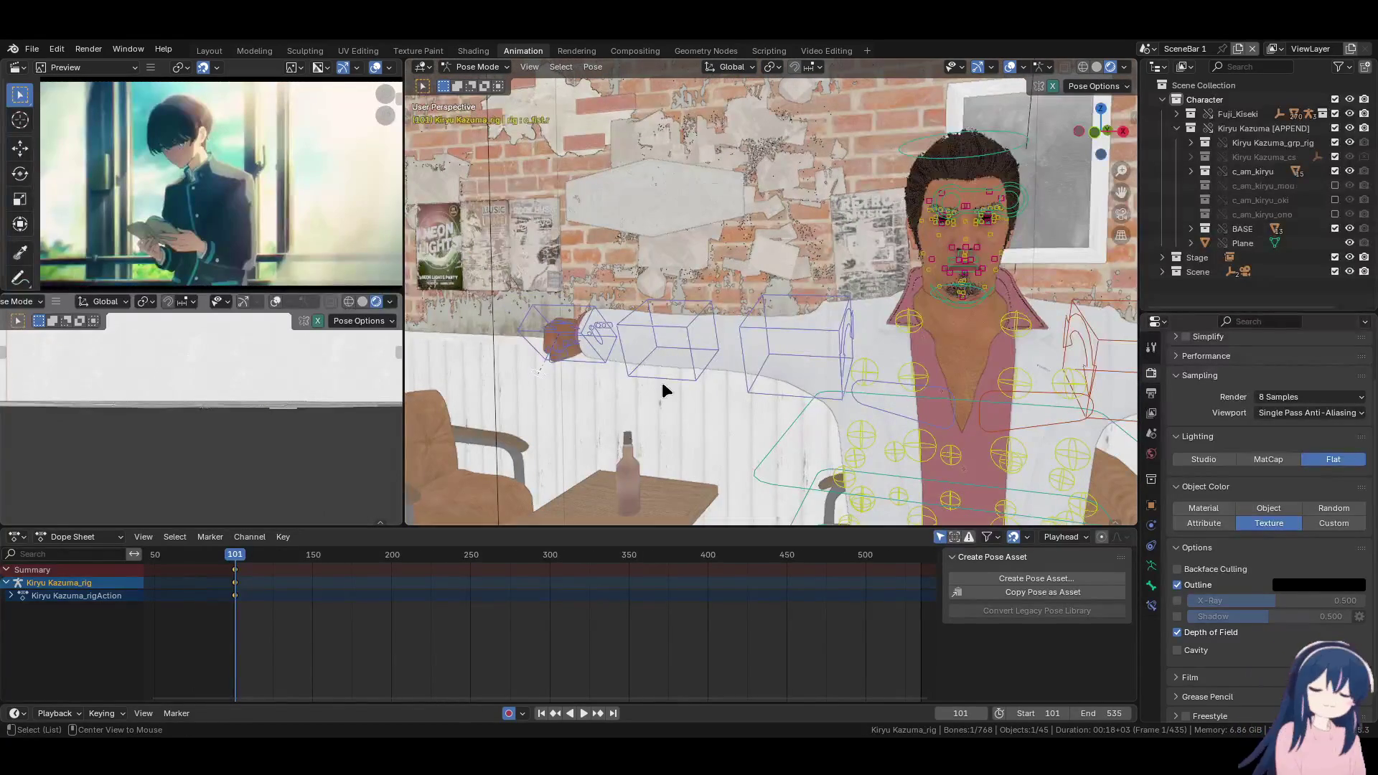
key("alt+s")
middle_click_drag(782, 372, 769, 377)
scroll(770, 377, "down", 4)
scroll(770, 377, "up", 4)
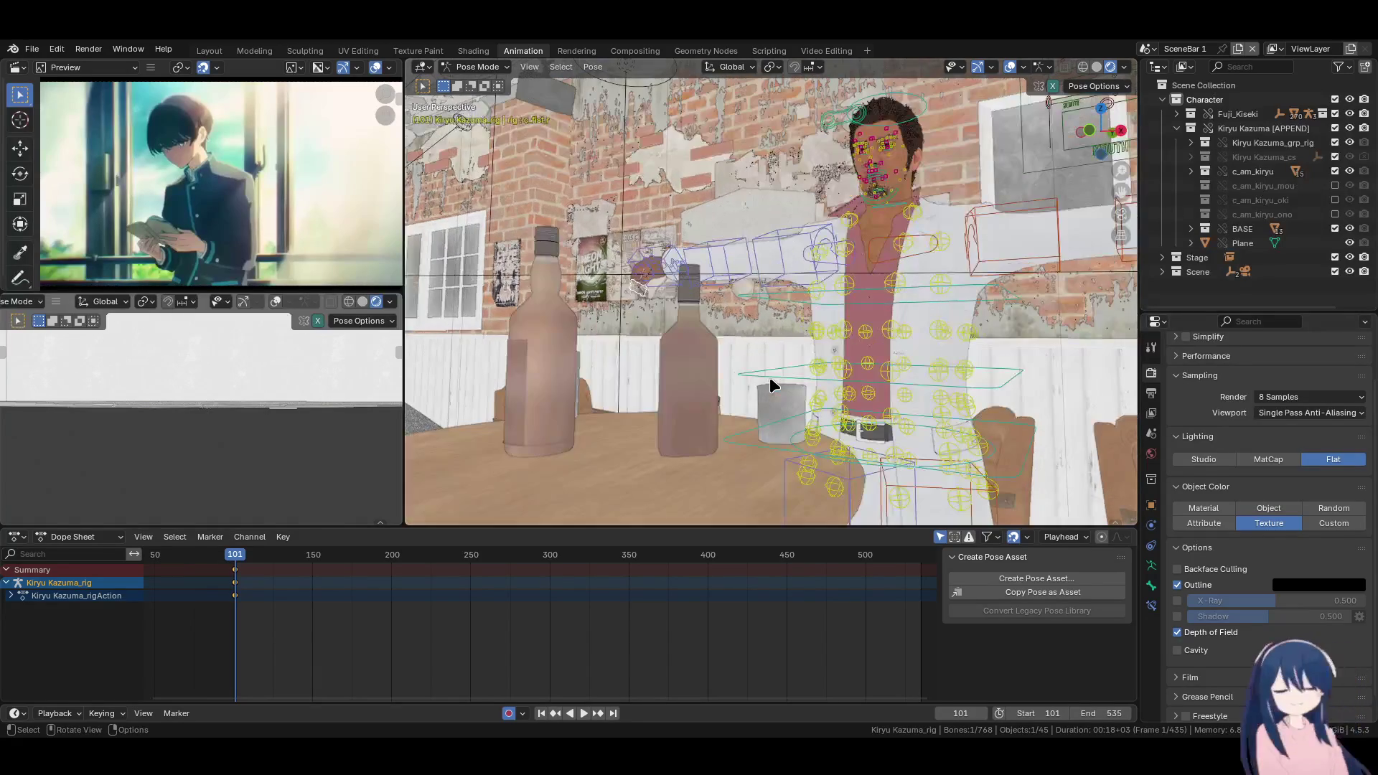
Select the right hand and forearm bones, trial-rotate them, and show the N sidebar transform readout
left_click(652, 244)
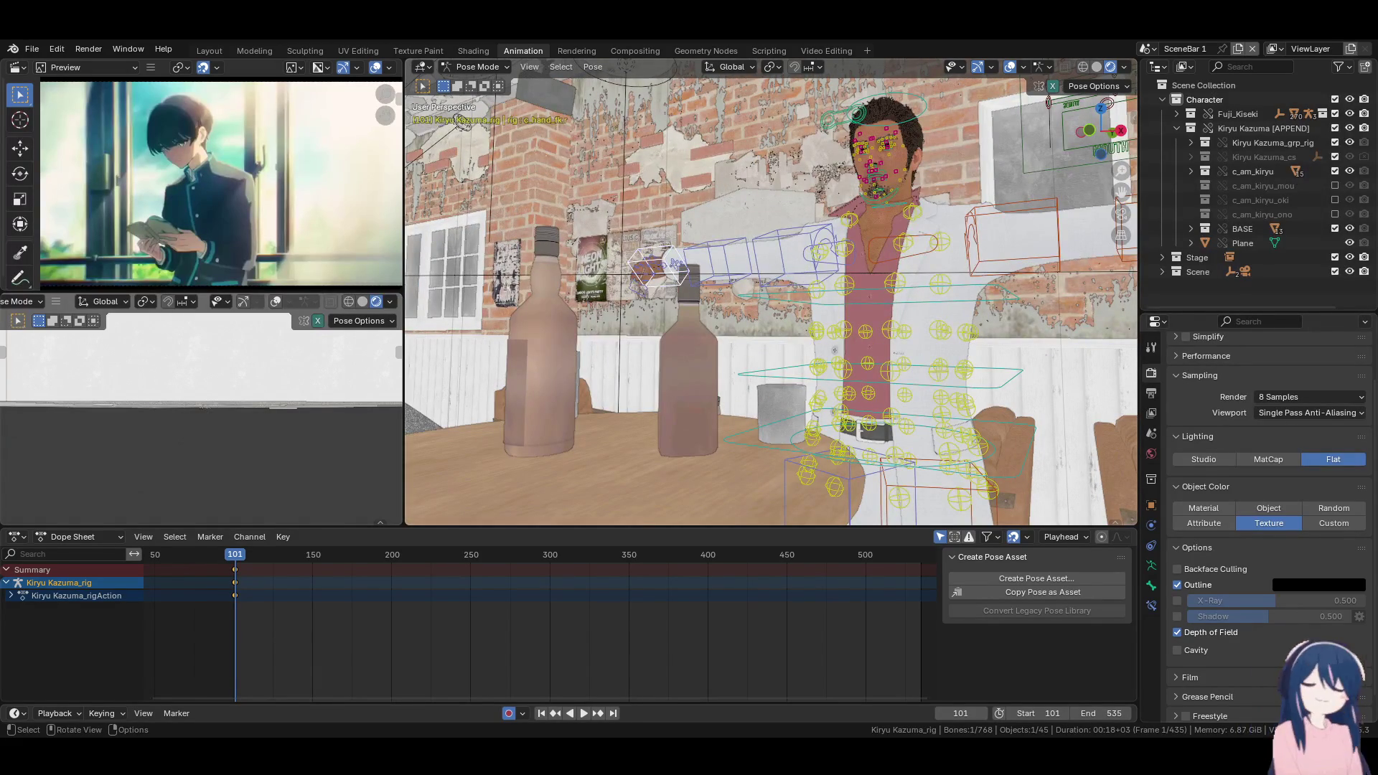
key("r")
left_click(704, 288)
key("r")
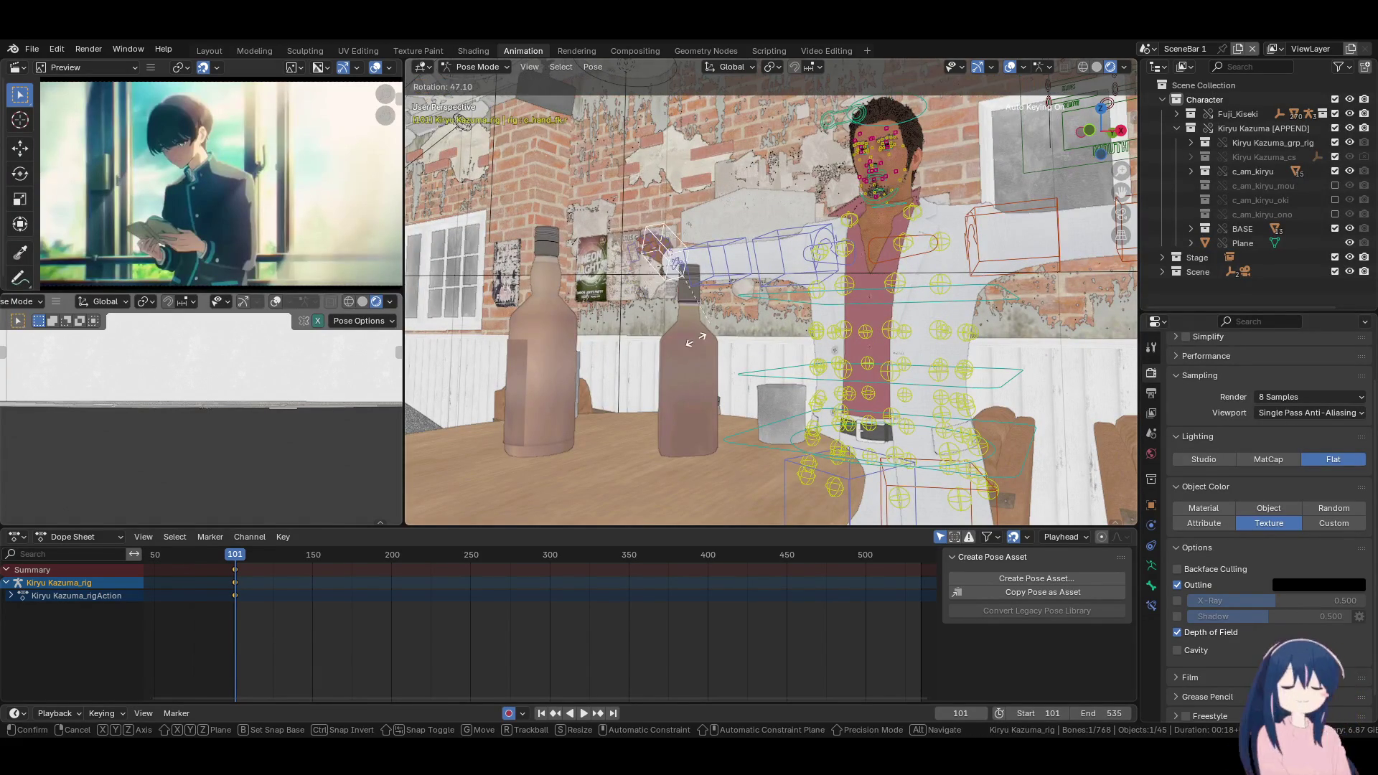
key("Escape")
left_click(704, 250)
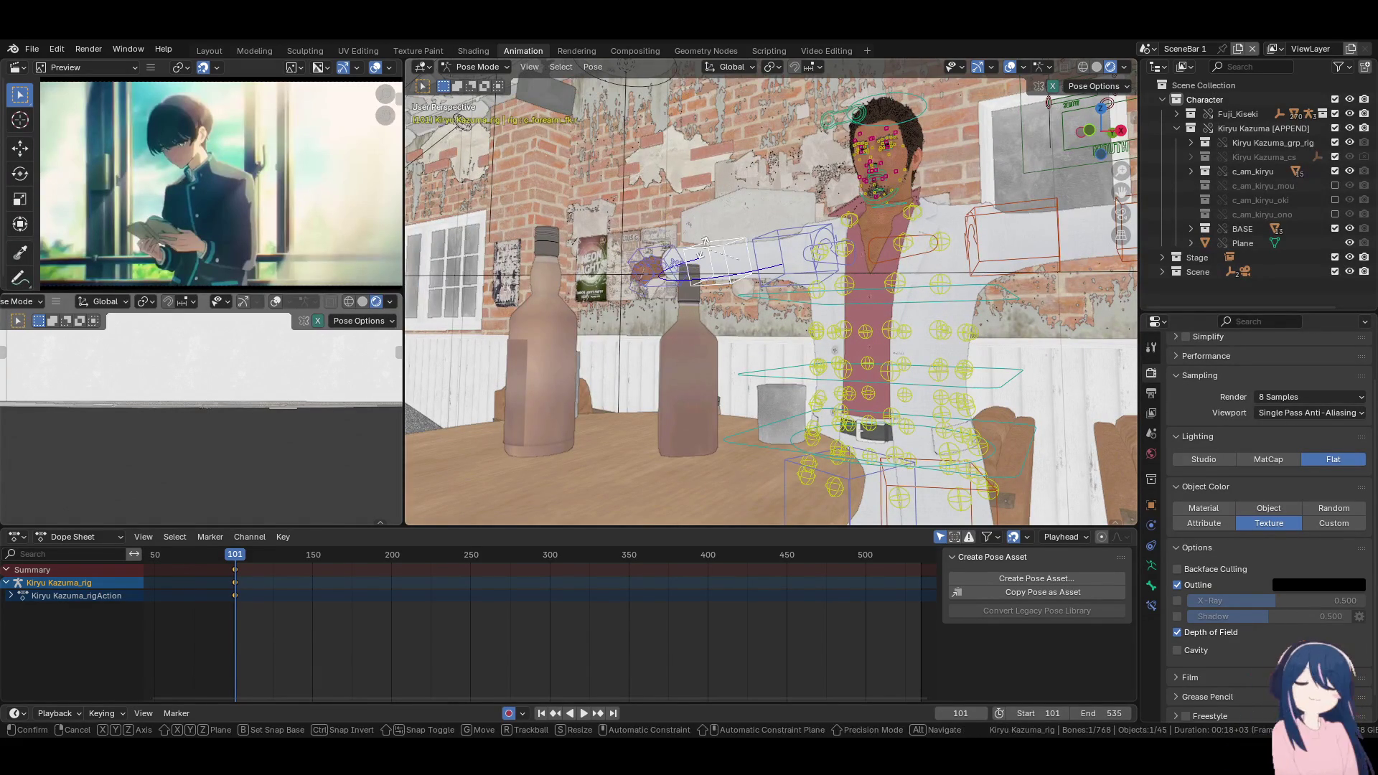
key("r")
left_click(752, 275)
key("n")
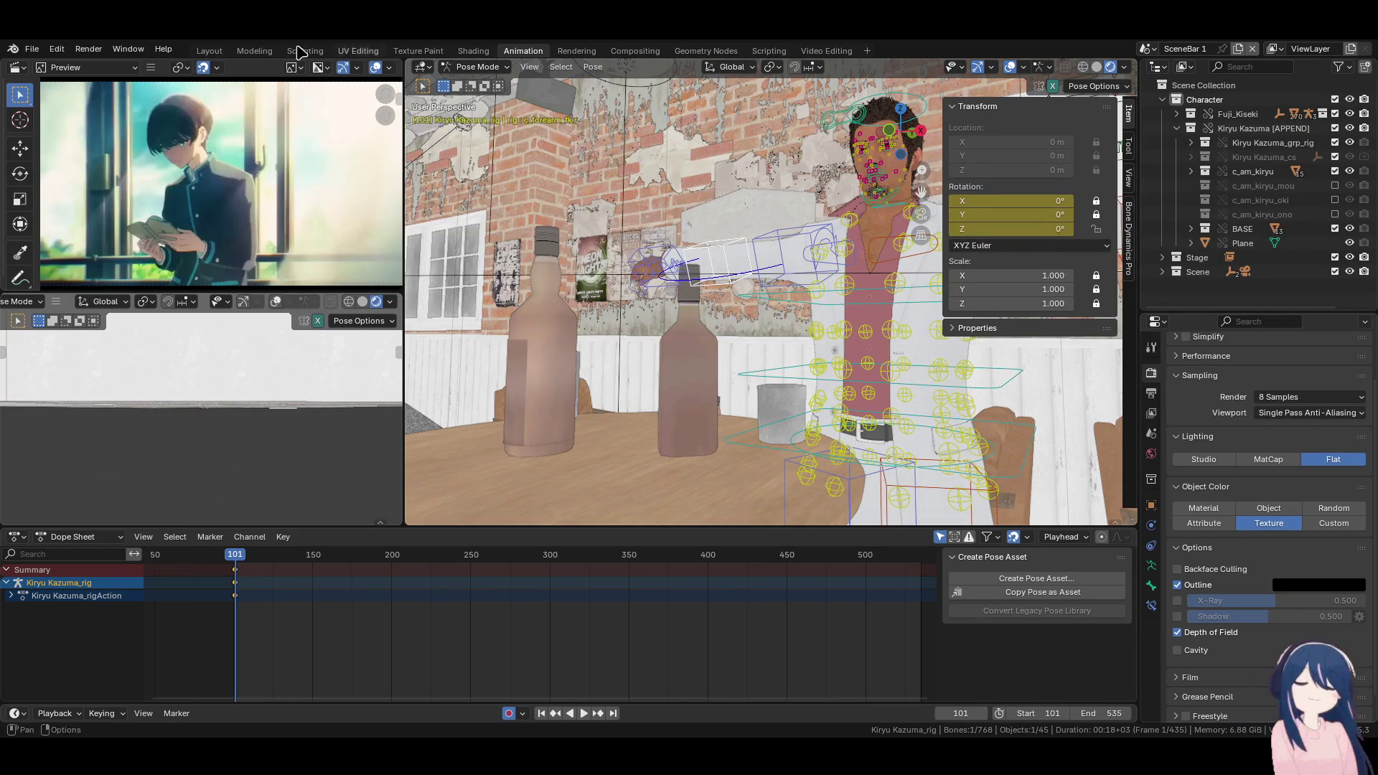
left_click(31, 49)
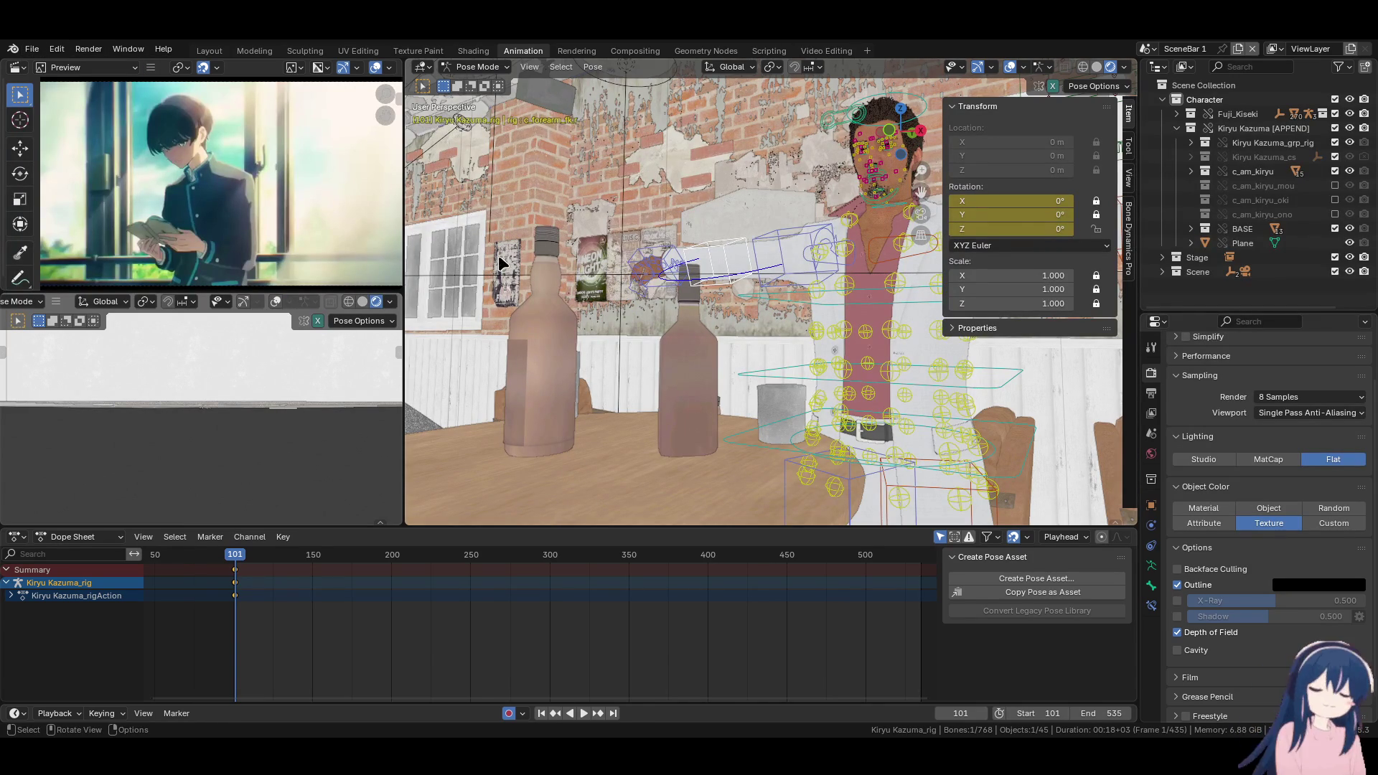
left_click(800, 52)
Open the rig credits text in Scripting, delete it, and go back to Layout
left_click(767, 50)
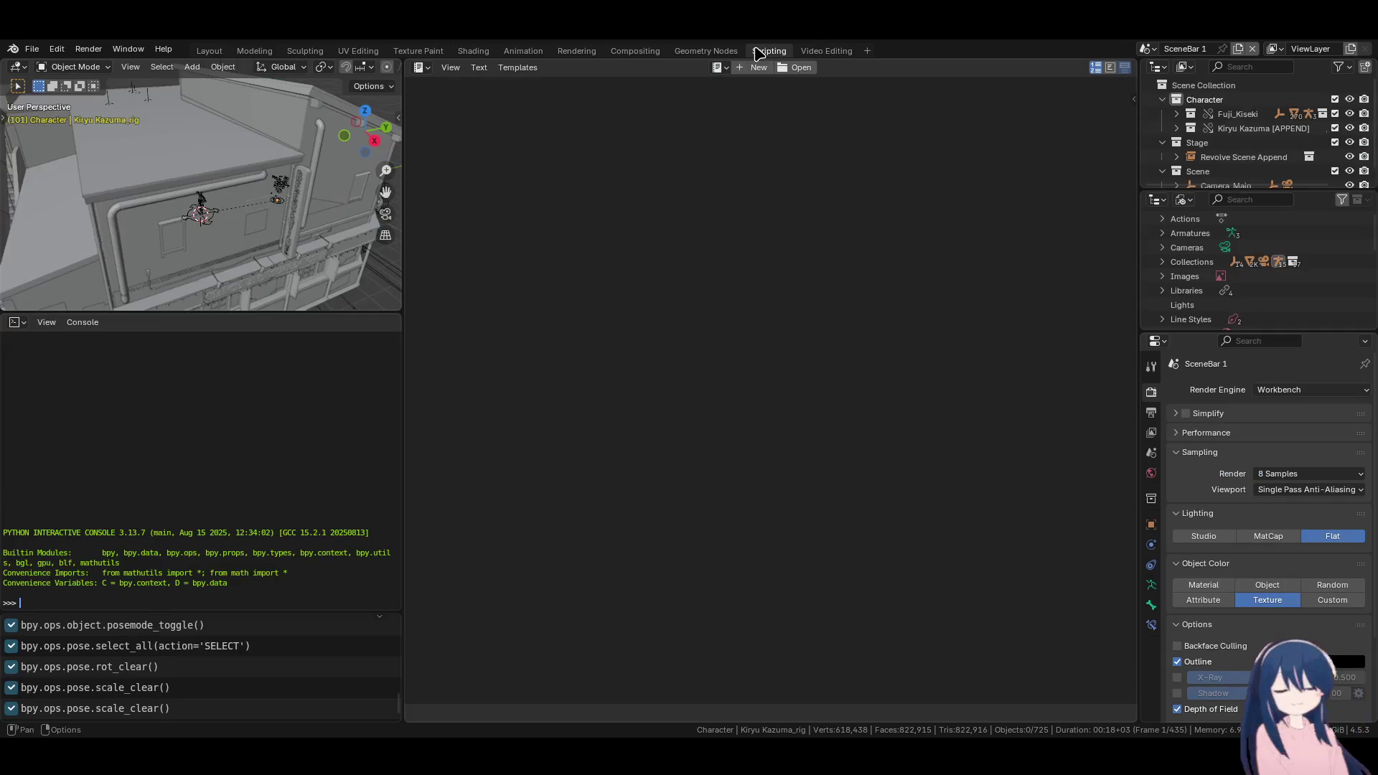
left_click(718, 68)
left_click(733, 99)
scroll(630, 146, "up", 5)
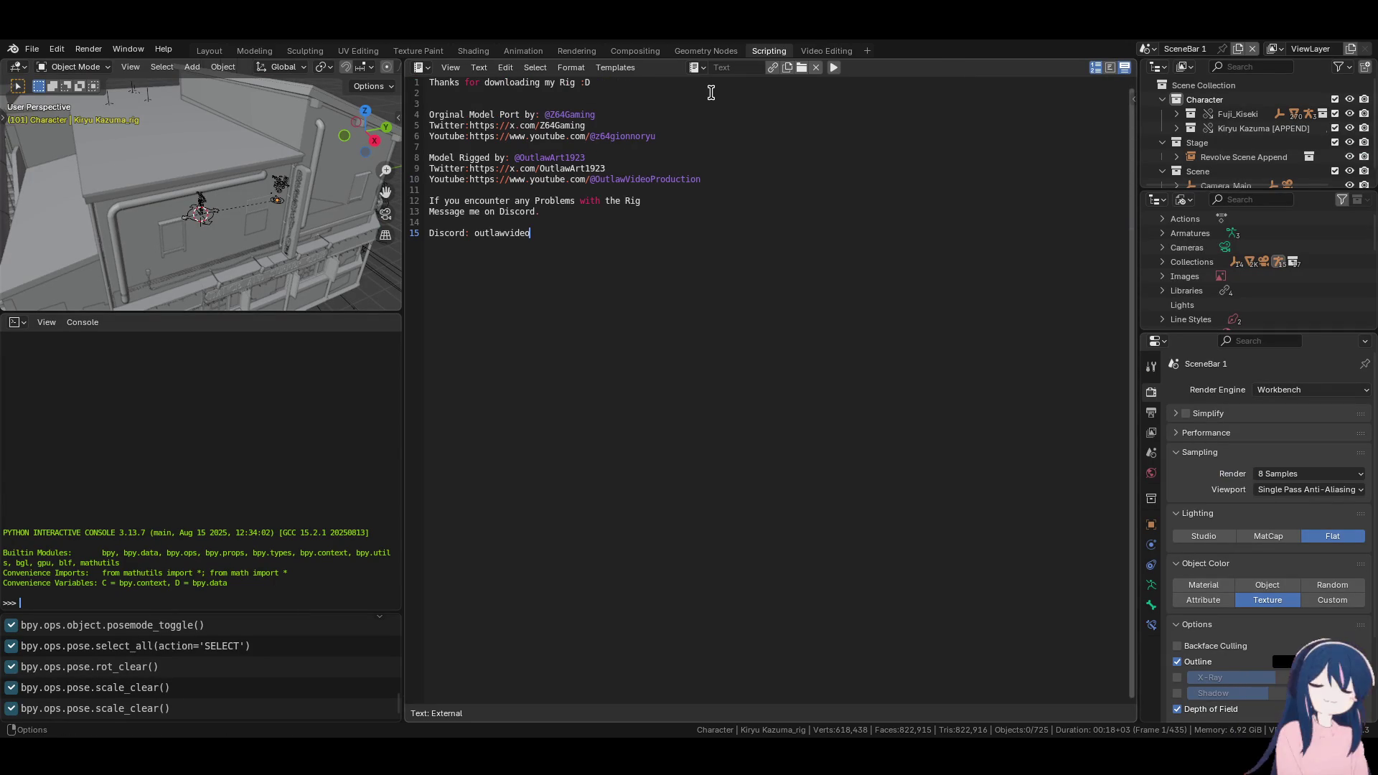
left_click(816, 67)
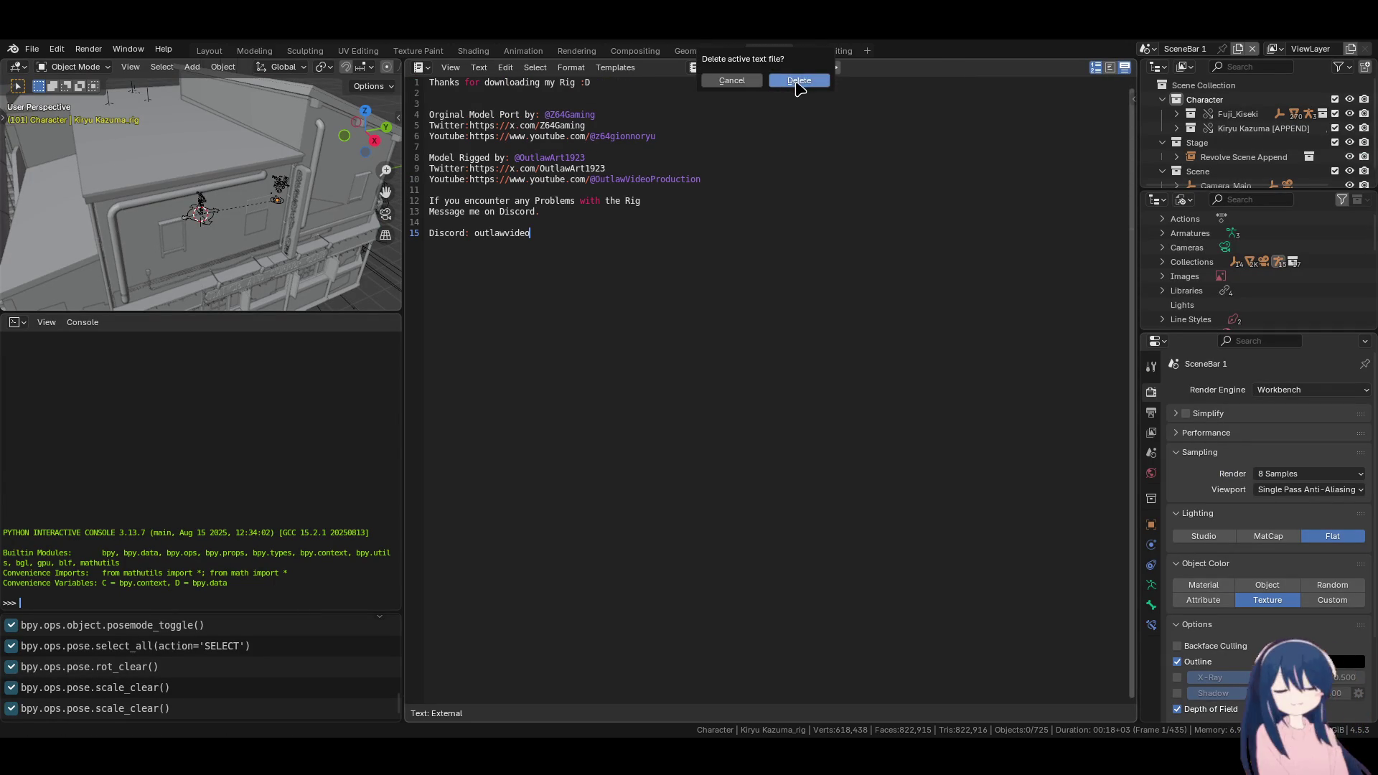
left_click(799, 81)
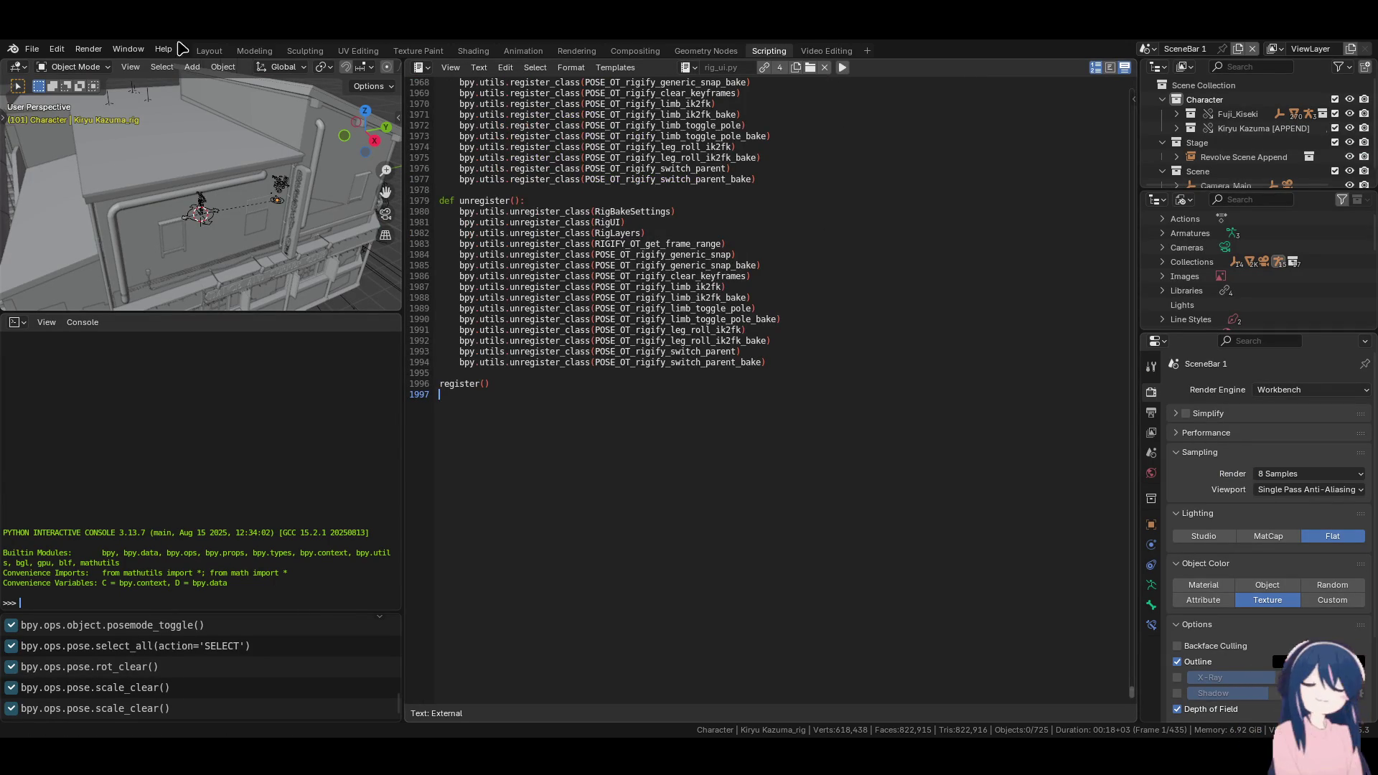
scroll(721, 224, "up", 20)
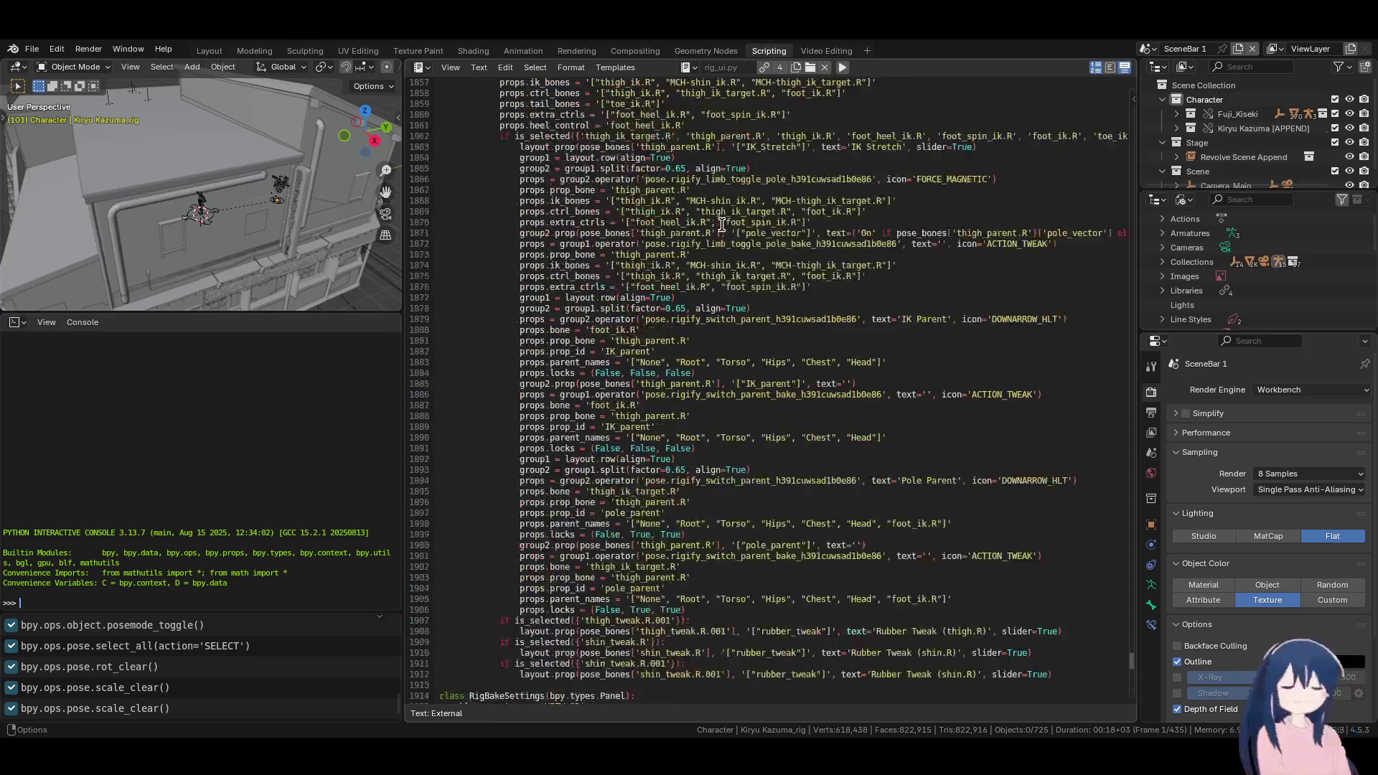
left_click(210, 50)
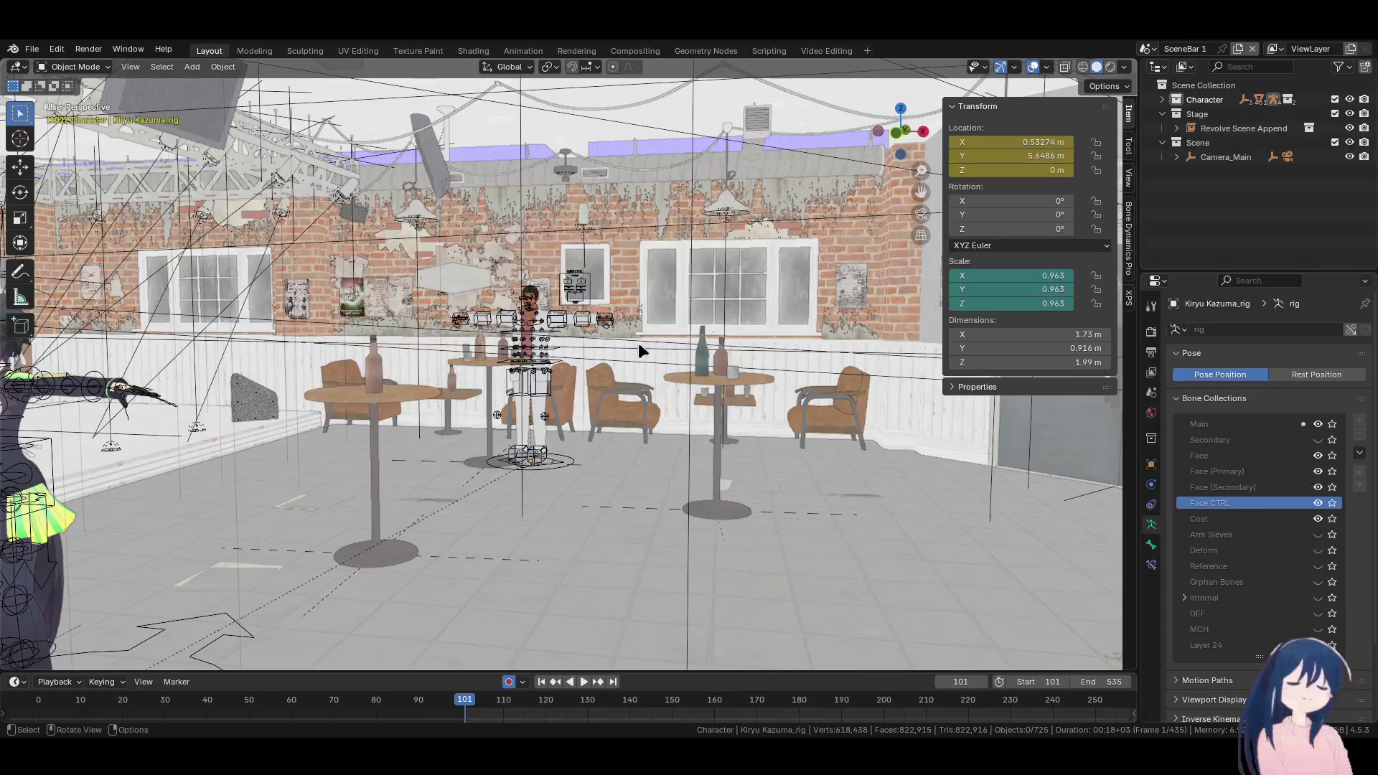
Select the Kiryu Kazuma rig and switch it into Pose Mode
left_click(560, 320)
left_click(75, 66)
left_click(69, 112)
left_click(553, 314)
middle_click_drag(553, 314, 590, 316)
Select the left hand bone c_hand_fk.l, cancel trial rotations to keep 0°, and open its Bone properties
left_click(745, 362)
key("r")
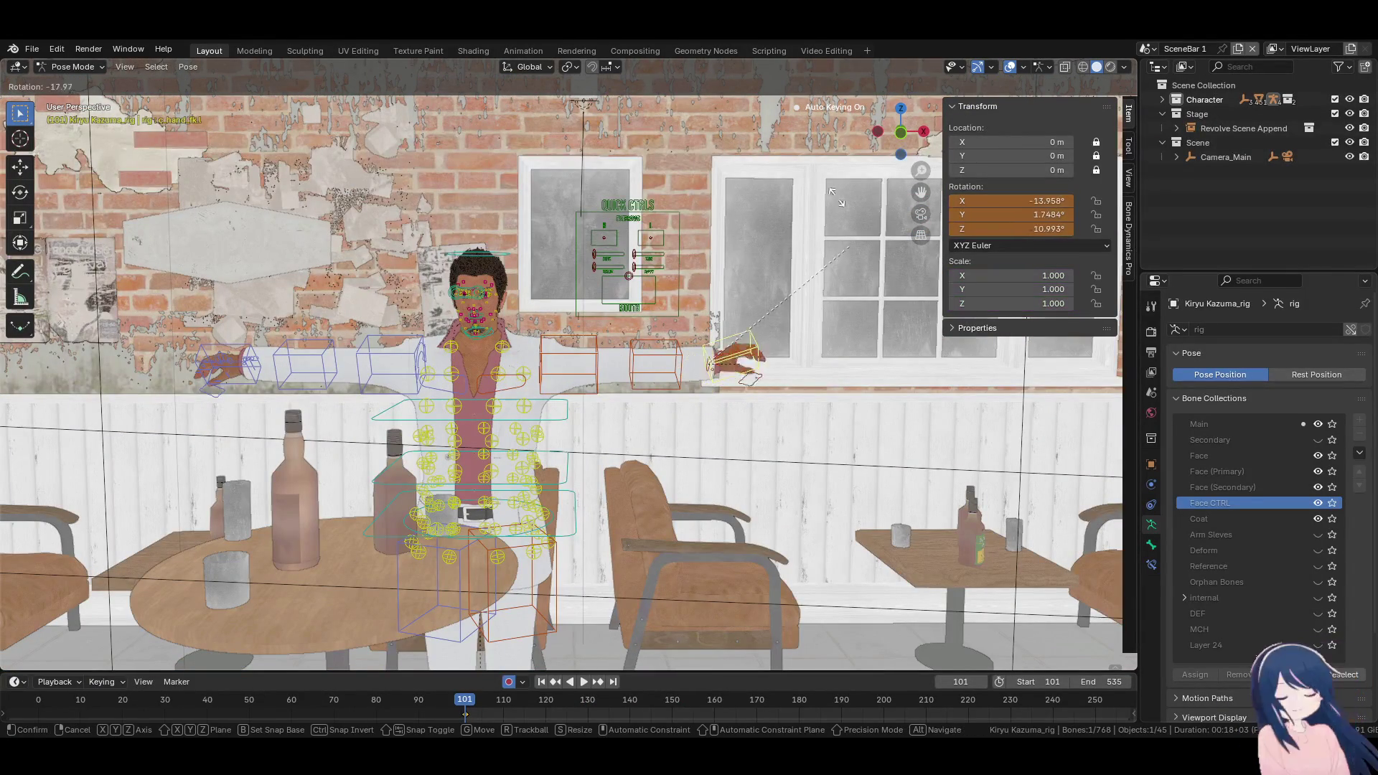
key("Escape")
key("r")
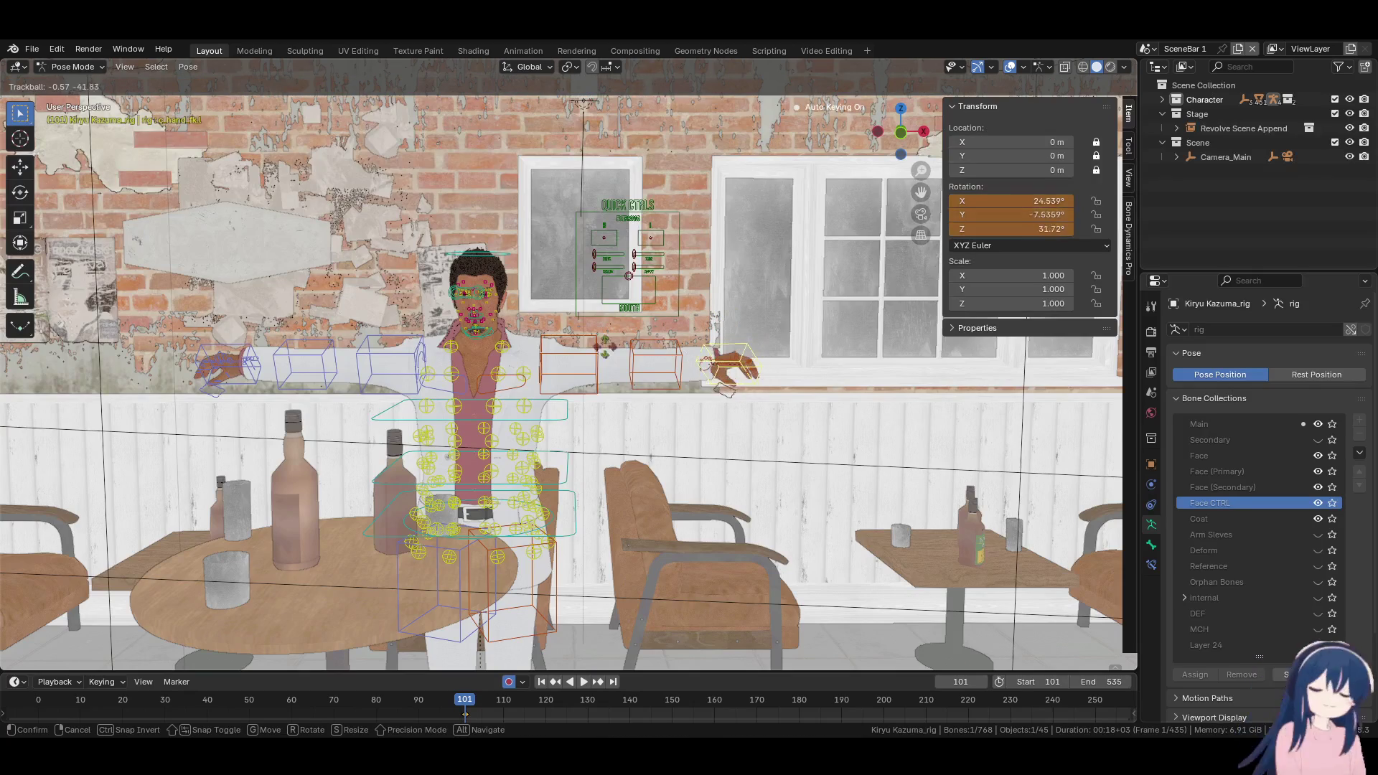
key("Escape")
left_click(1151, 544)
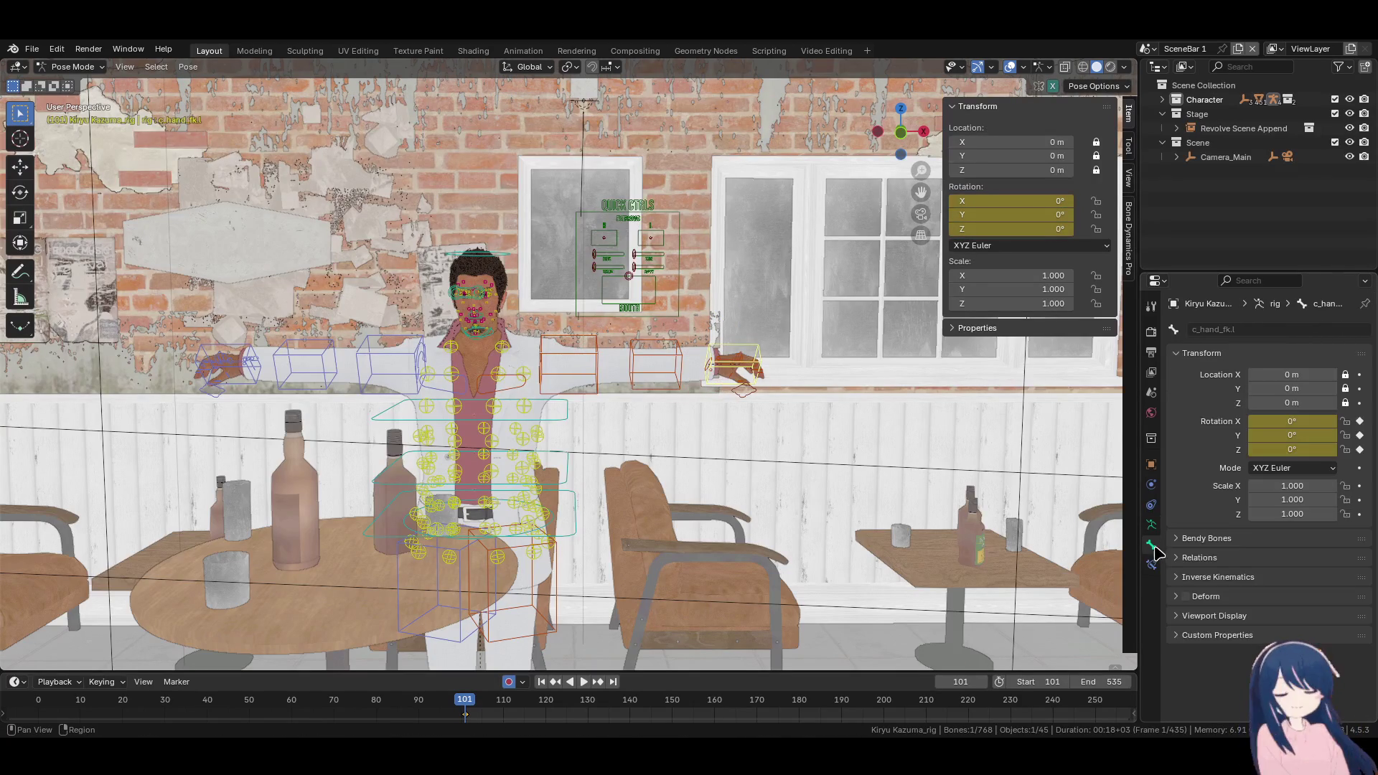
Switch through the properties tabs to the rig's Object Data bone collections list
left_click(1151, 565)
left_click(1151, 545)
left_click(1151, 524)
left_click(1151, 545)
left_click(1151, 525)
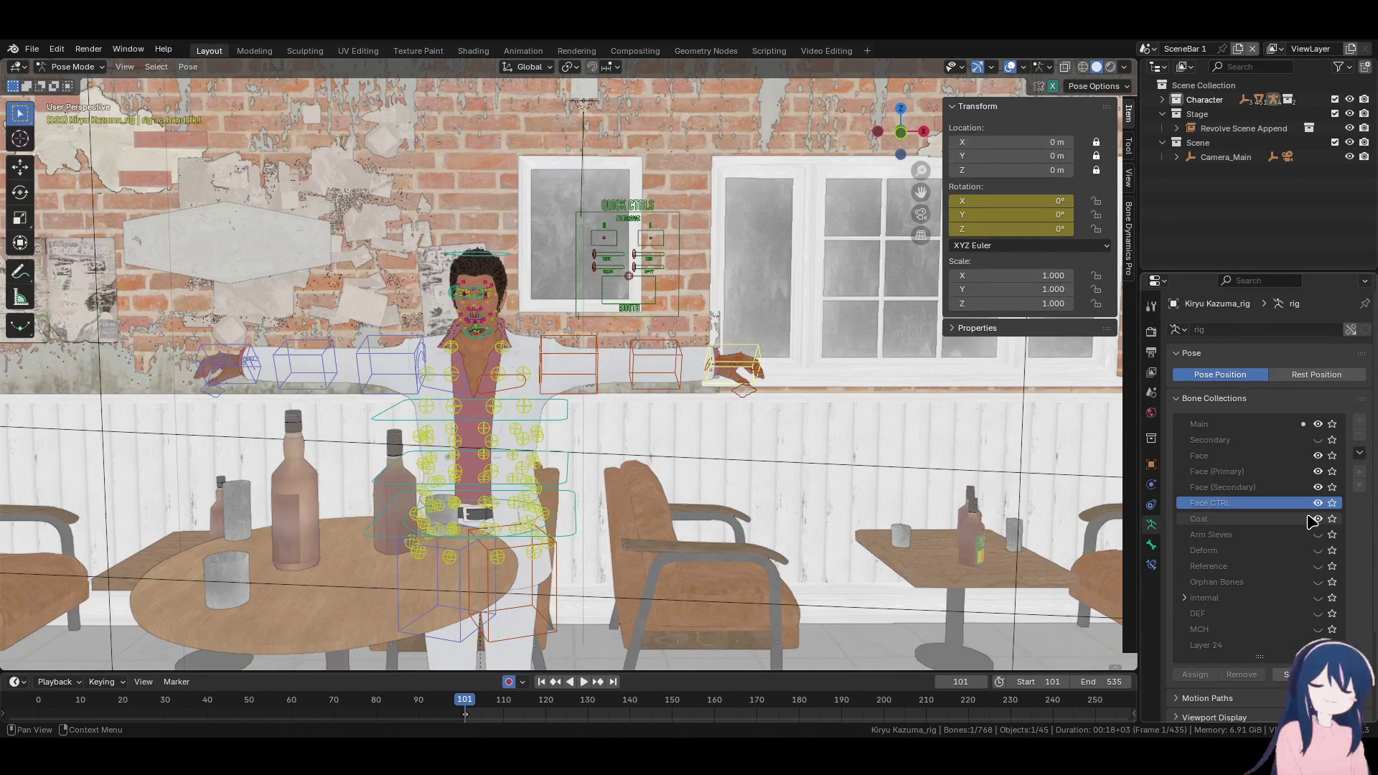
scroll(1313, 517, "down", 5)
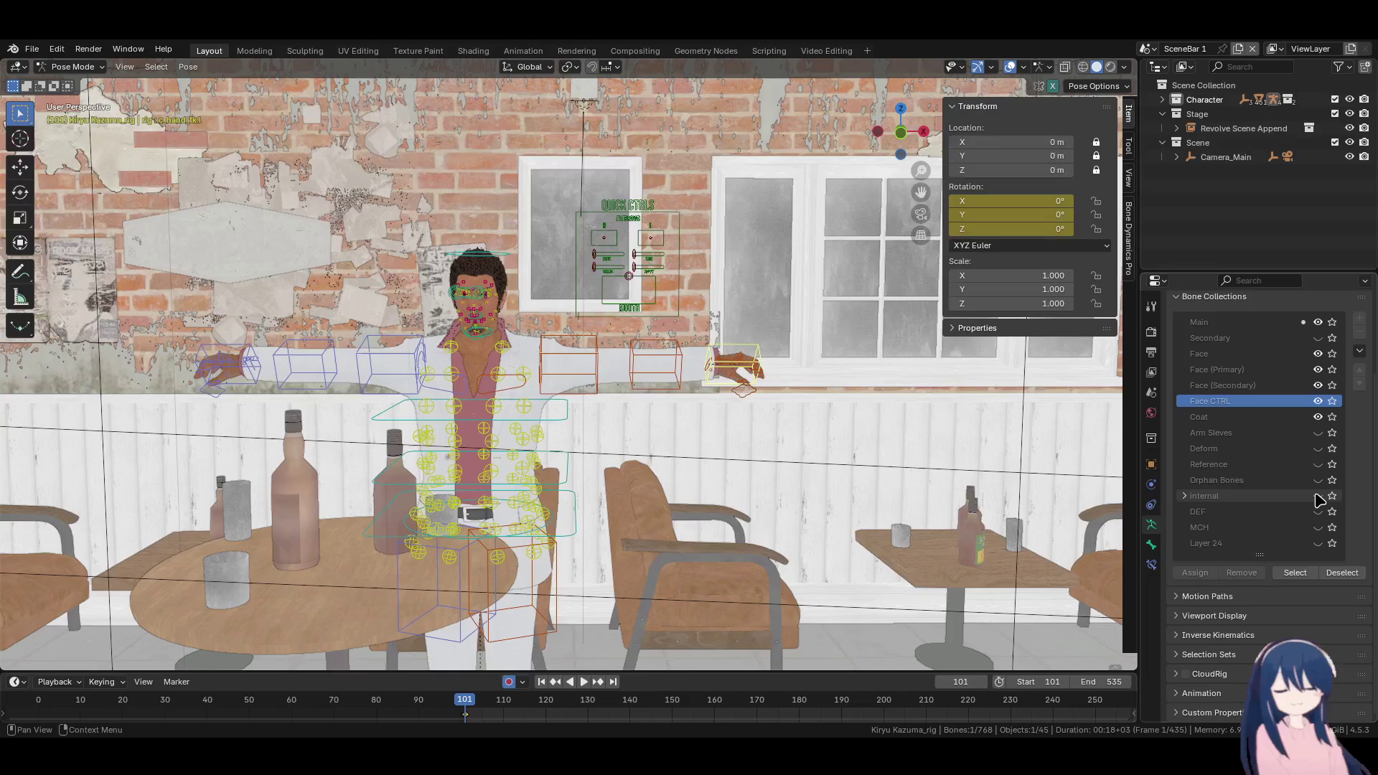
Toggle the Deform and Arm Sleeves bone collection eye icons and make the list taller
left_click(1319, 449)
left_click(1318, 449)
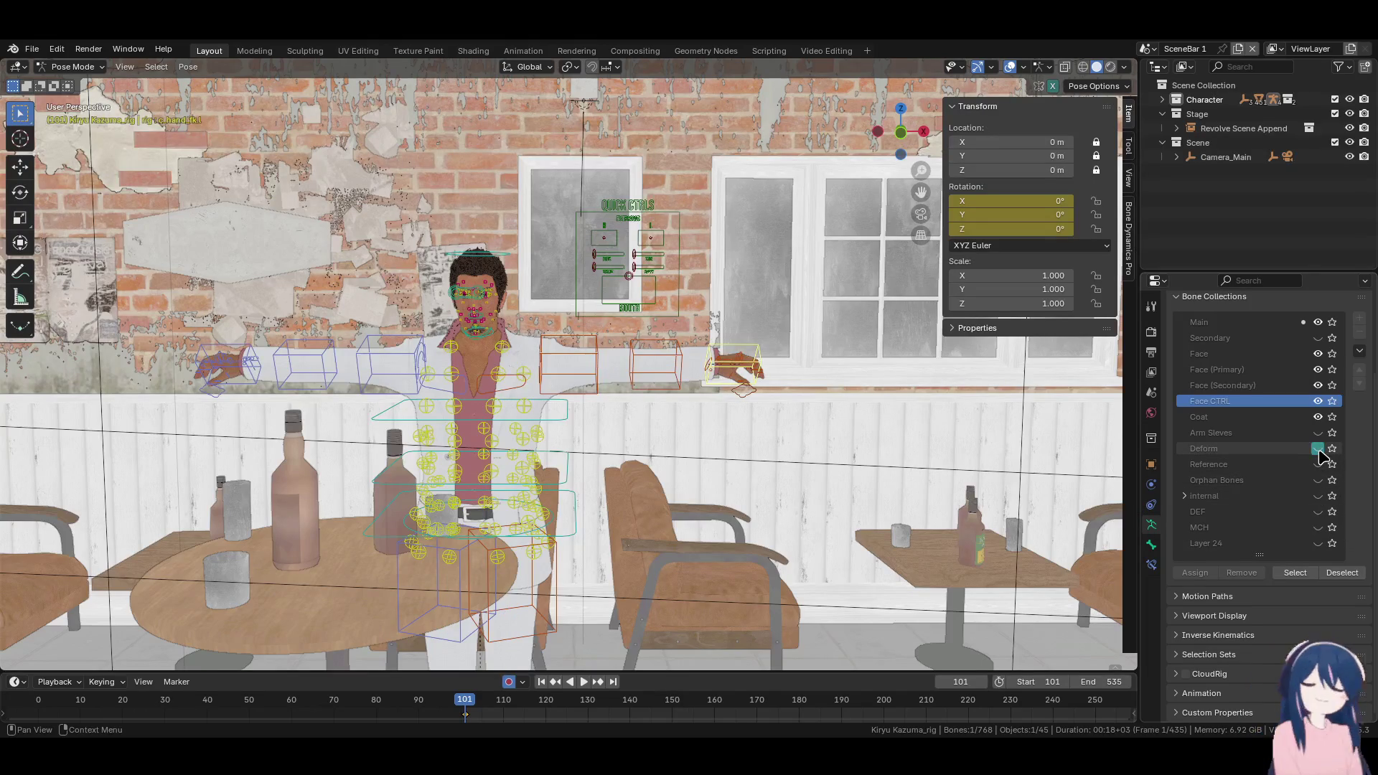
left_click_drag(1264, 555, 1264, 603)
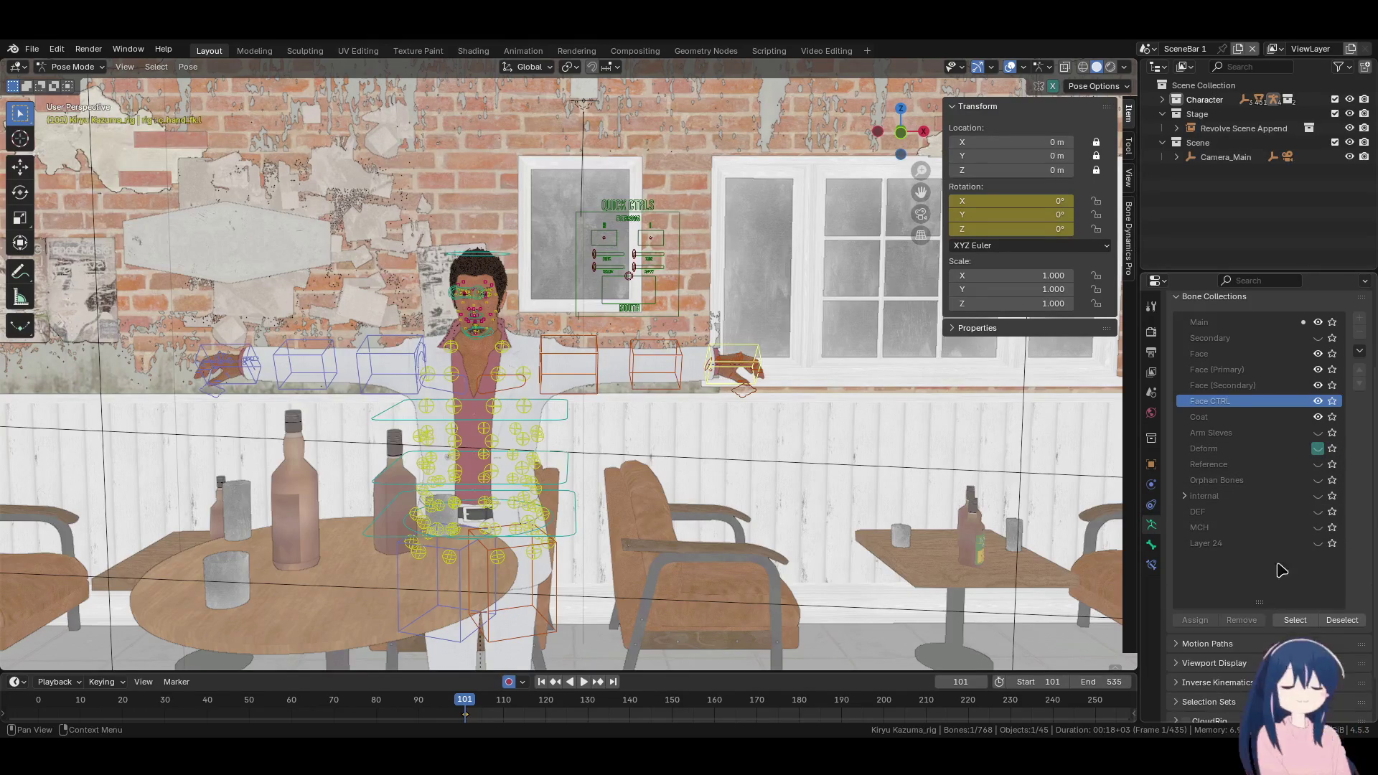
left_click(1318, 433)
left_click(1318, 433)
left_click(1318, 432)
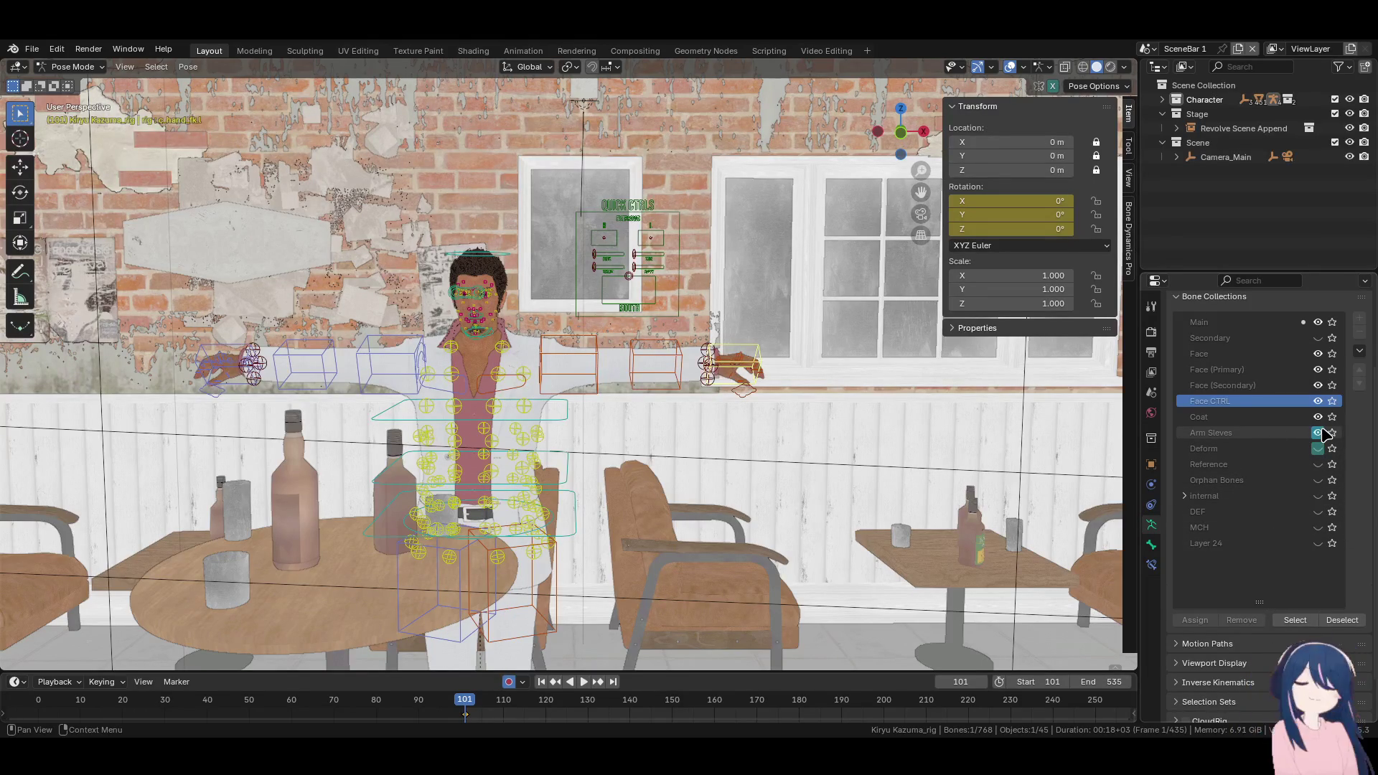
left_click(1318, 433)
mouse_move(694, 443)
middle_mouse_down()
mouse_move(583, 441)
mouse_move(753, 458)
mouse_move(579, 492)
middle_mouse_up()
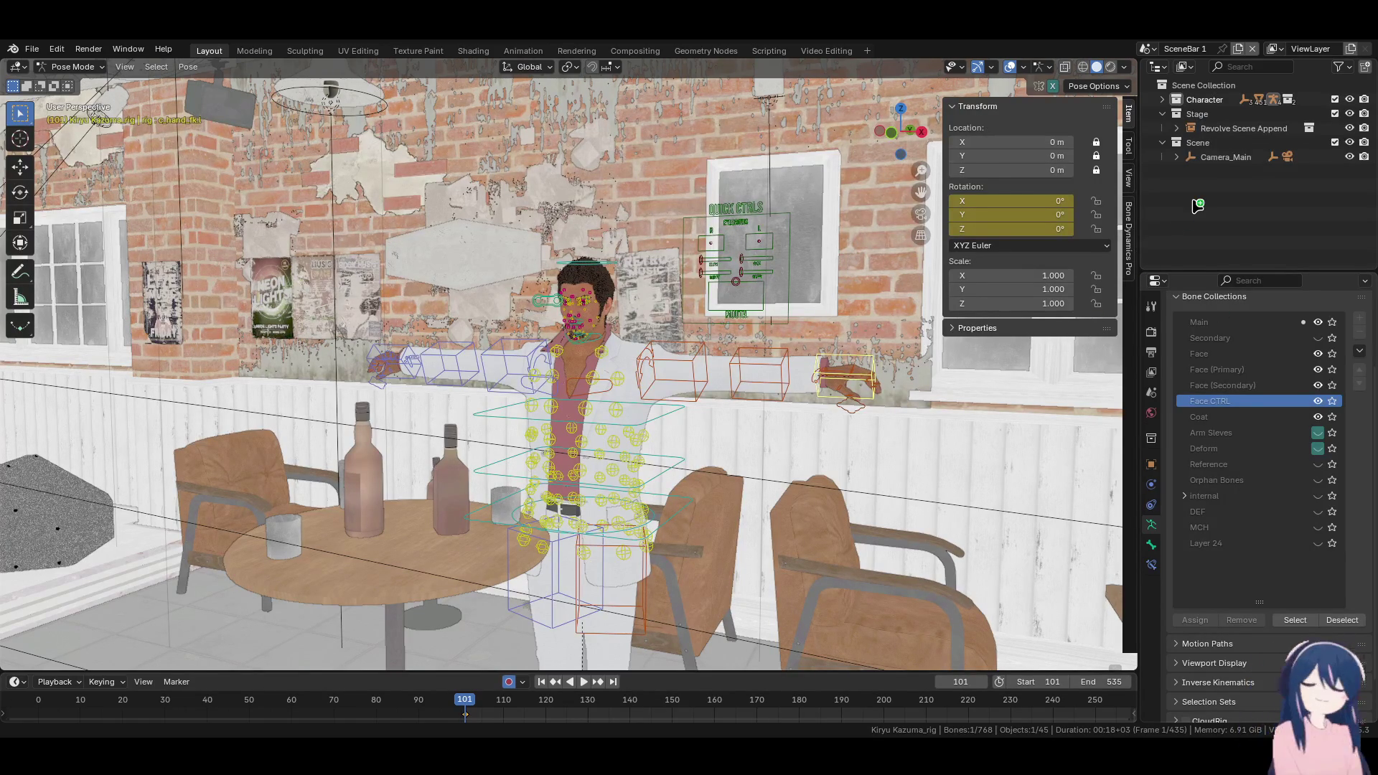
Import the phone FBX into the scene, then undo the import
left_click_drag(1197, 206, 1134, 549)
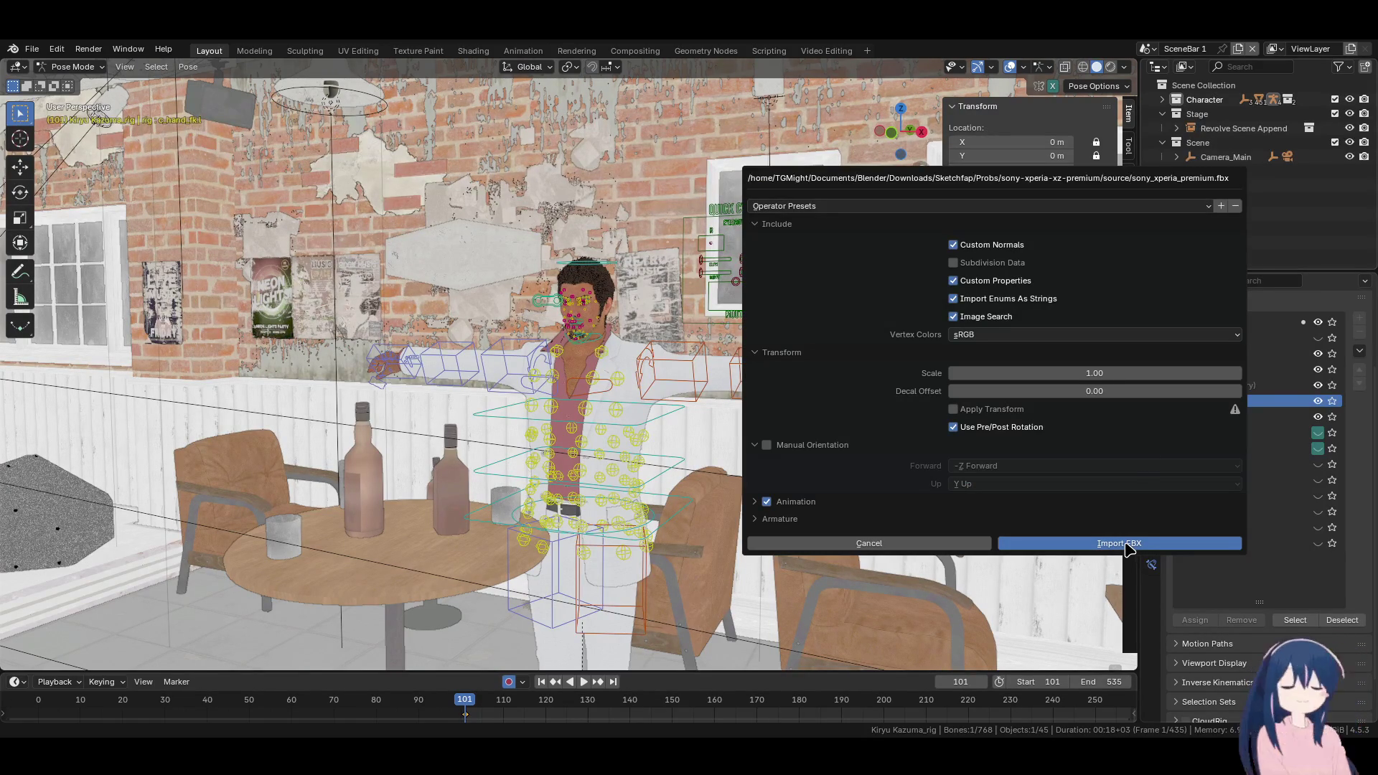
left_click(1127, 545)
left_click(1163, 99)
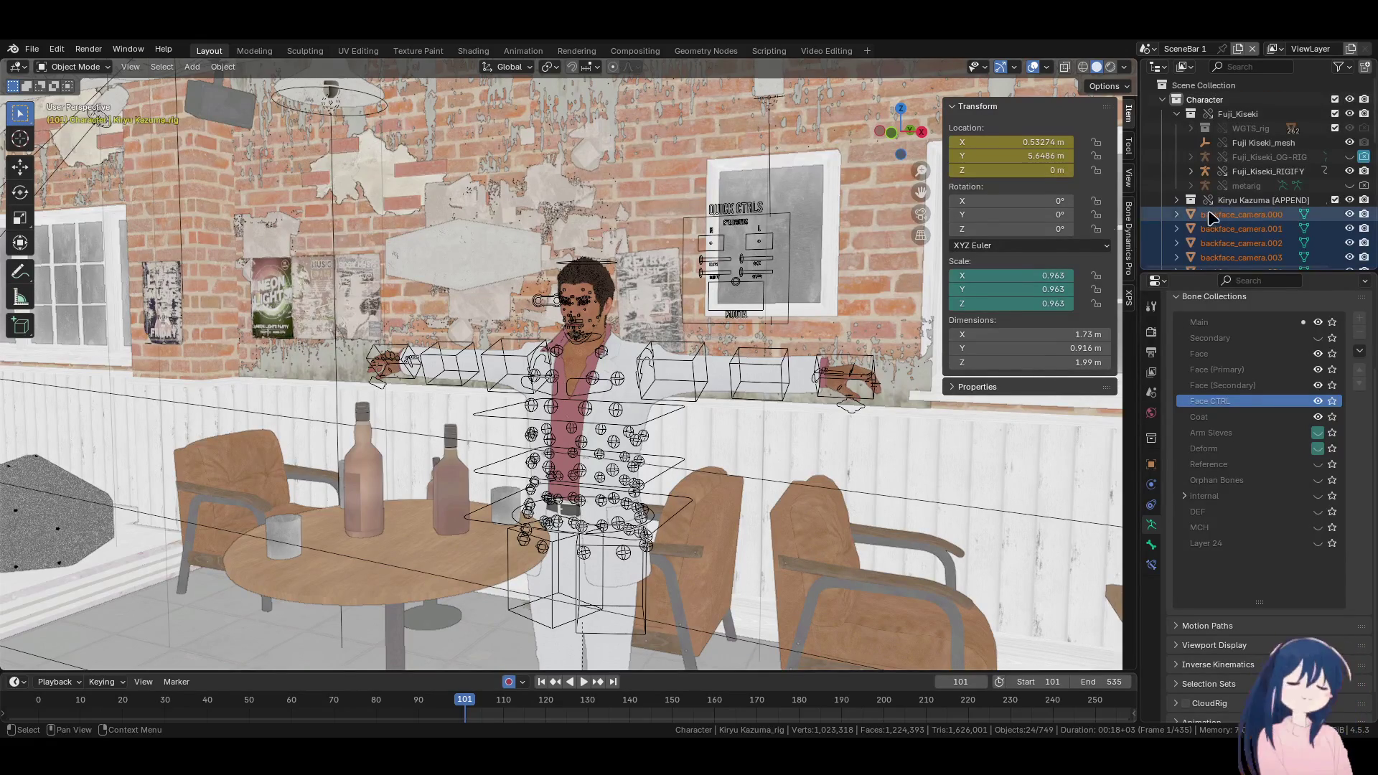
key("ctrl+z")
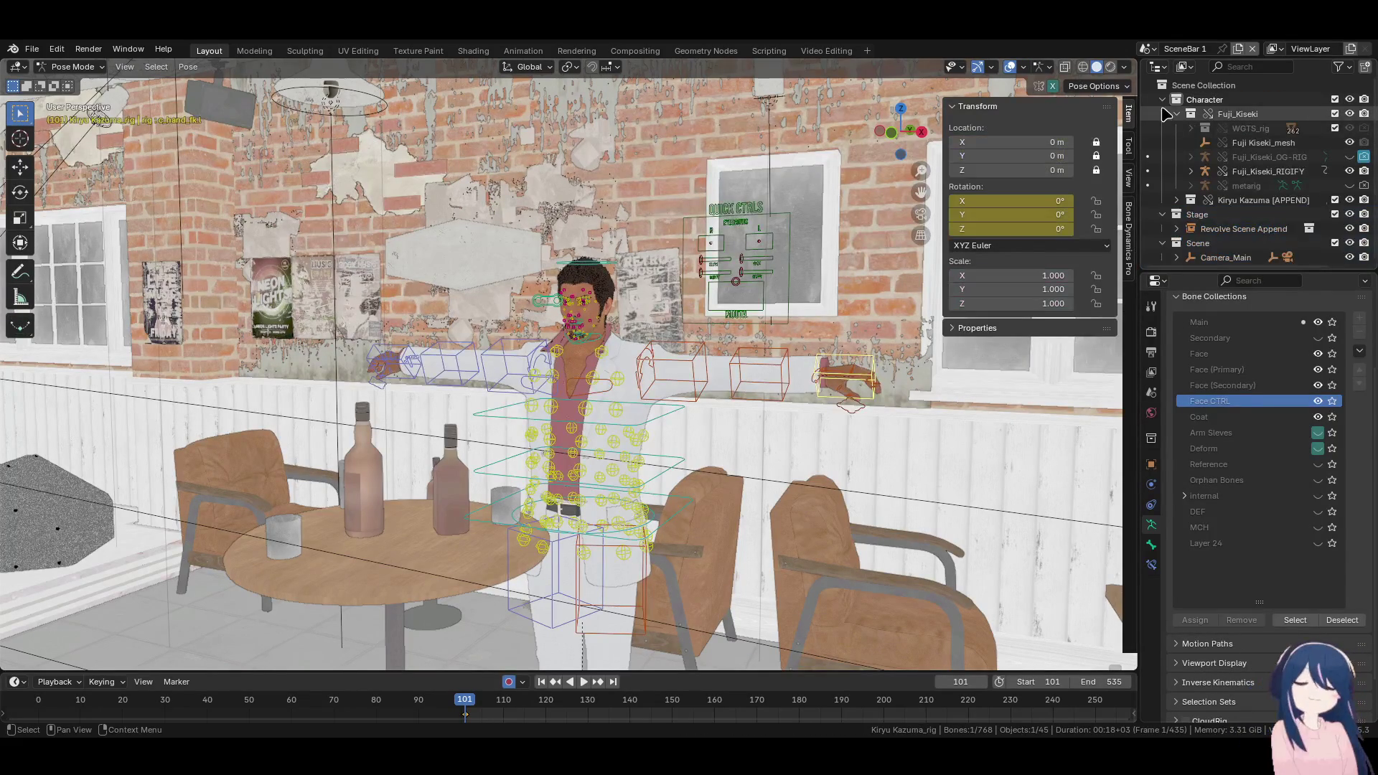
left_click(1163, 99)
Create a Stage 1 collection inside Stage and import sony_xperia_premium.fbx into it, framing the phone
left_click(1209, 117)
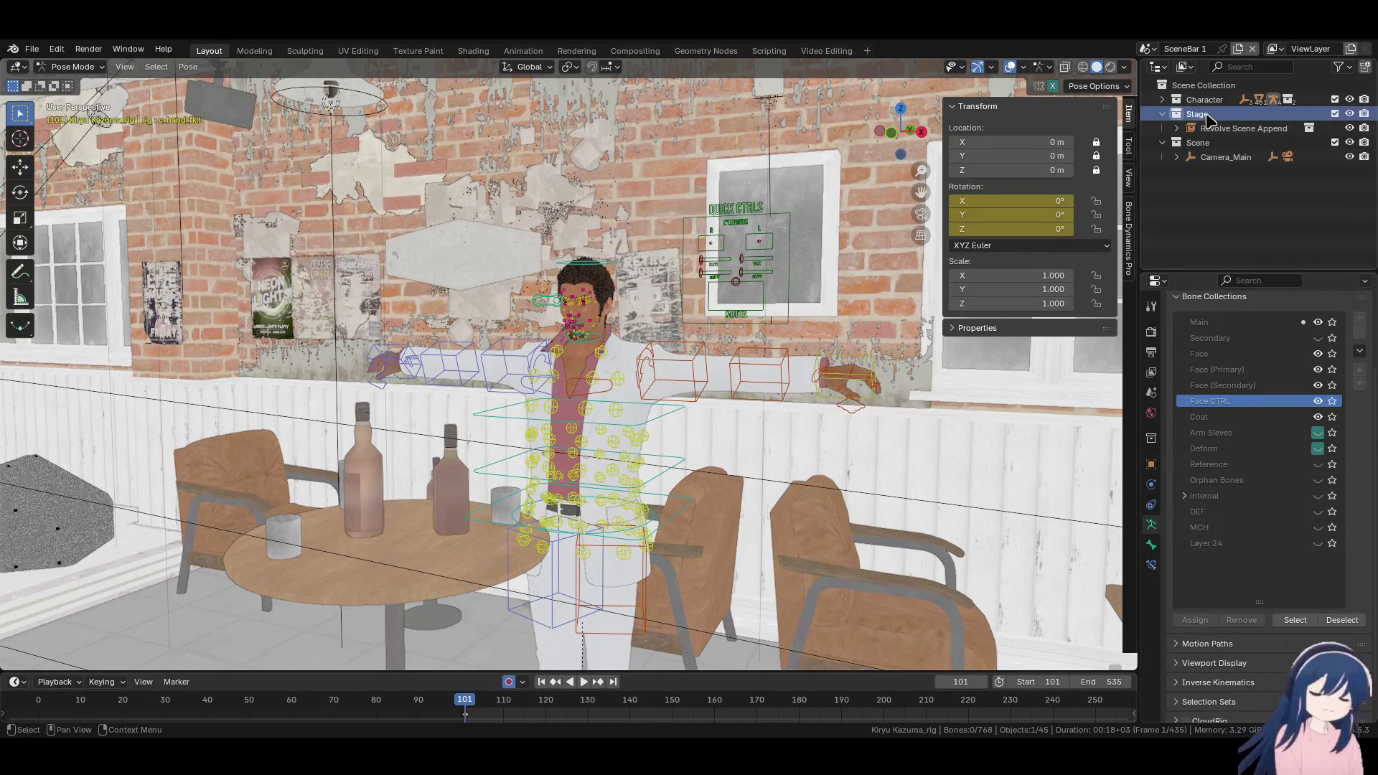
right_click(1209, 120)
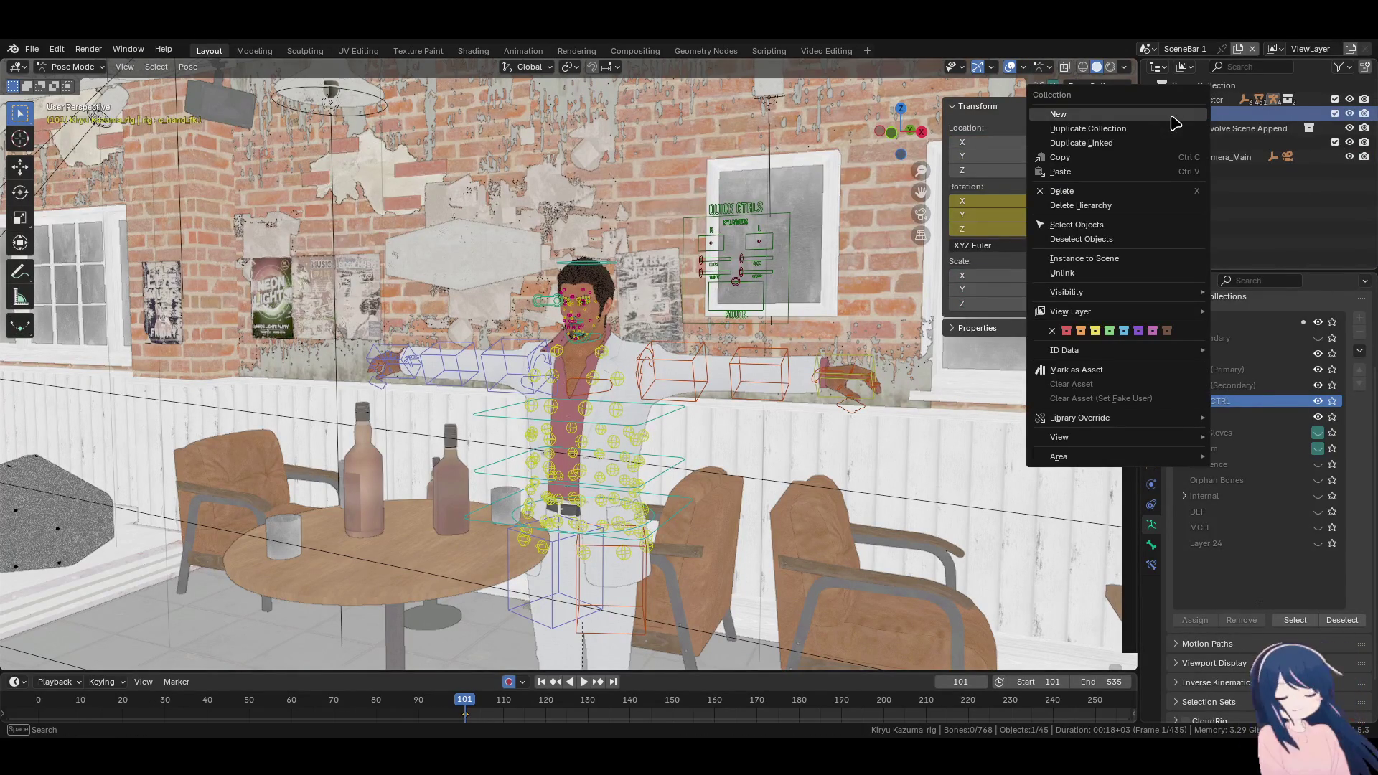
left_click(1174, 119)
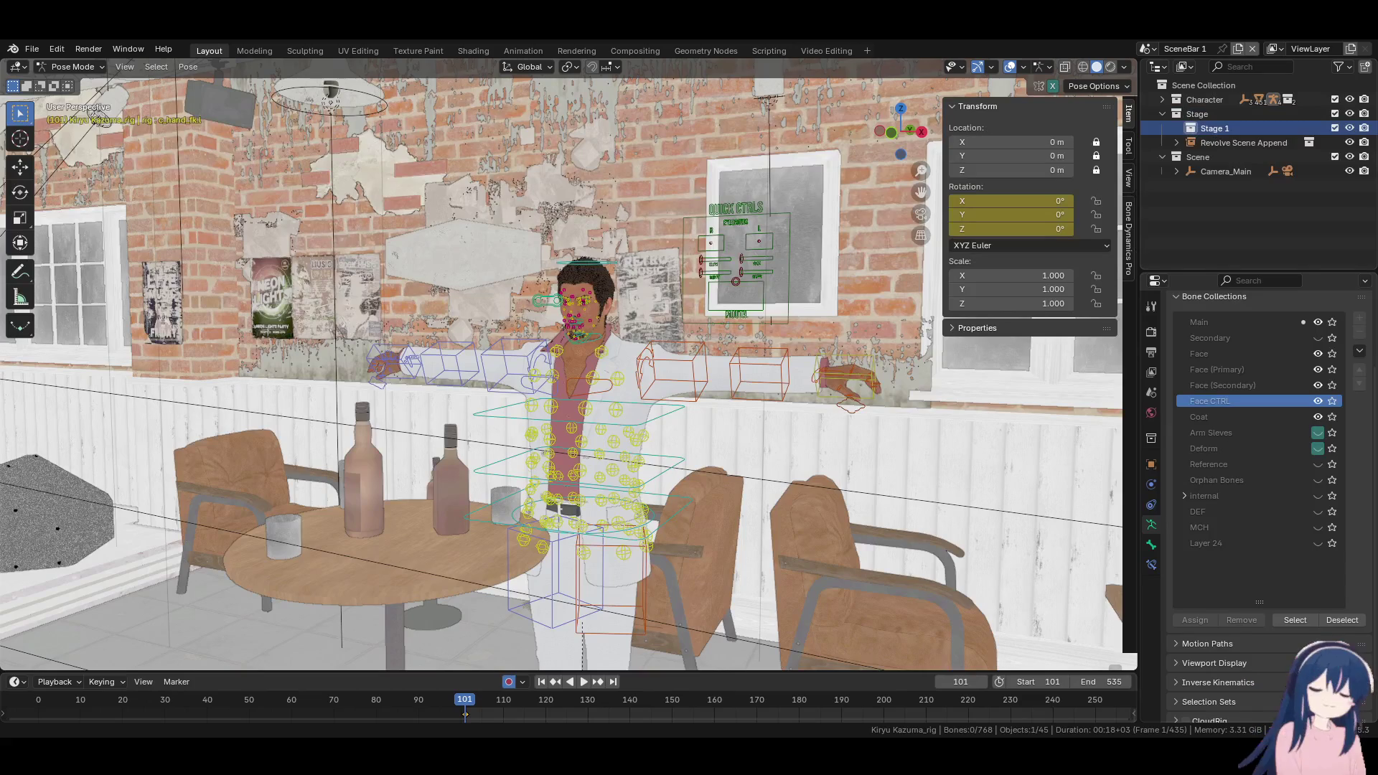
left_click_drag(1263, 149, 1222, 134)
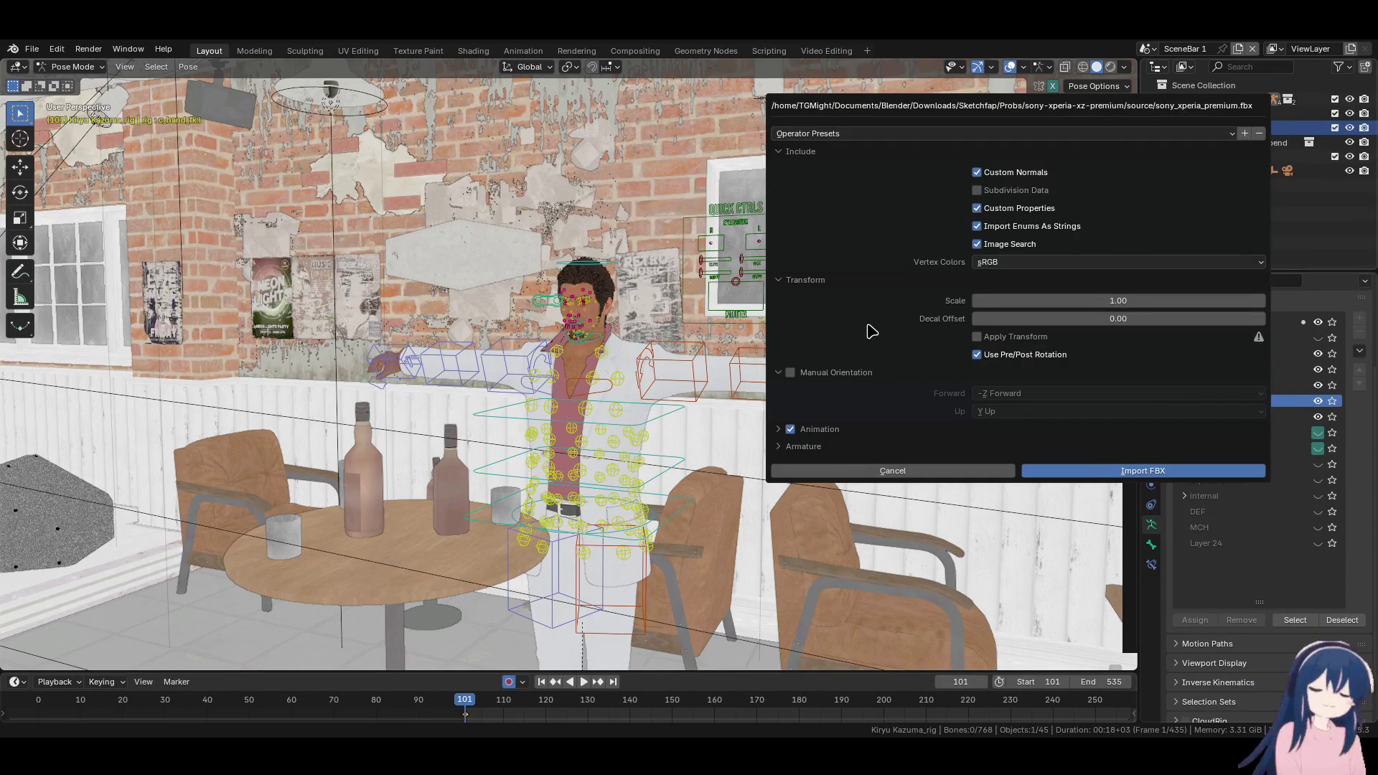
key("Return")
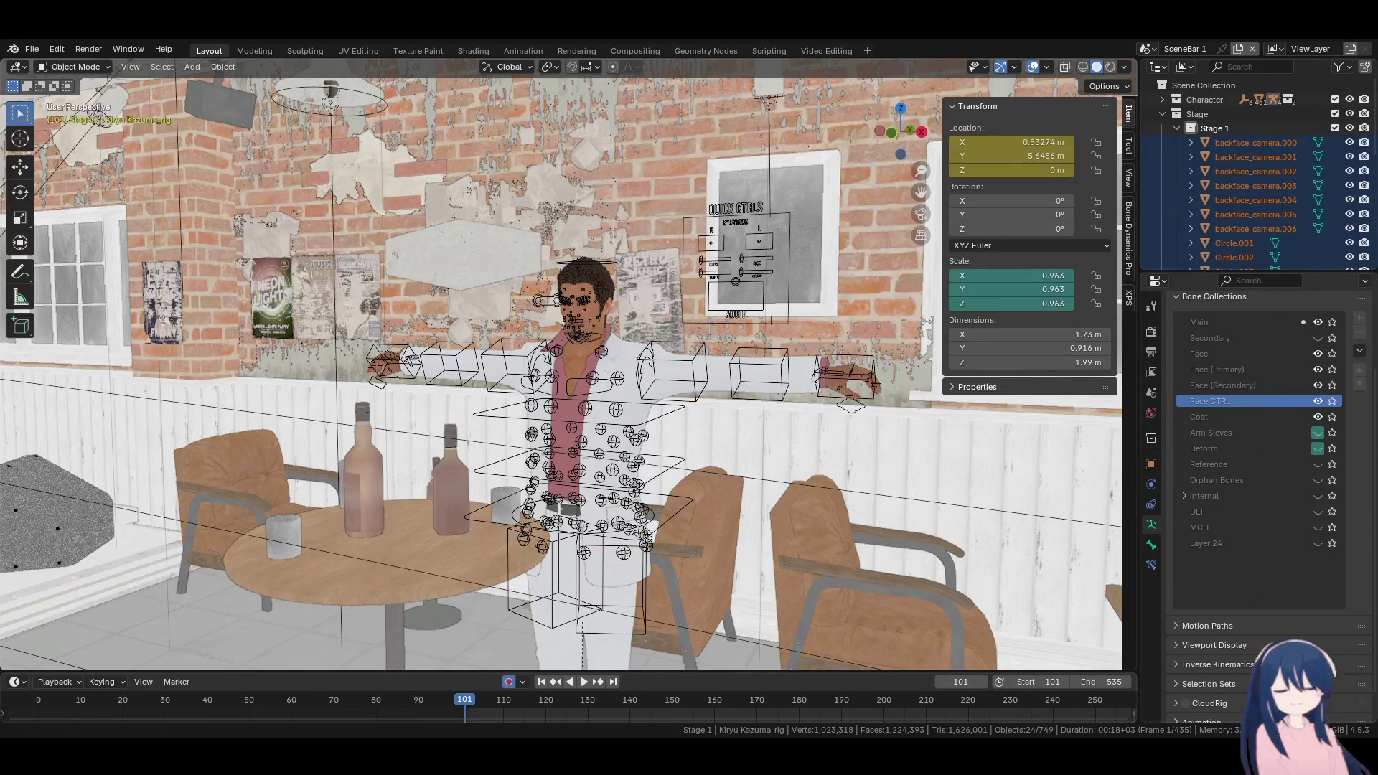
key("KP_Decimal")
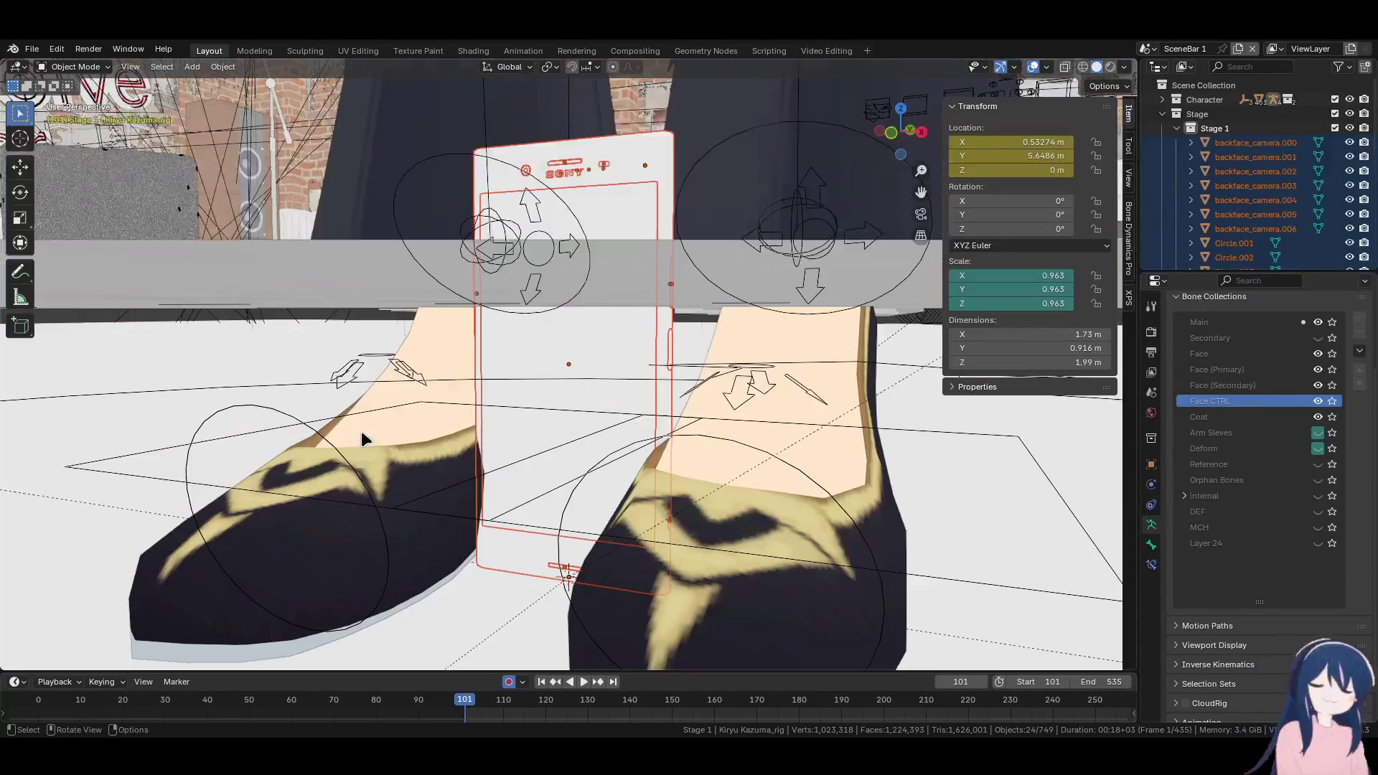
Zoom and orbit to the phone on the floor and select xperia_body
scroll(558, 412, "down", 5)
mouse_move(558, 413)
middle_mouse_down()
mouse_move(419, 424)
mouse_move(549, 415)
mouse_move(510, 411)
middle_mouse_up()
scroll(510, 412, "up", 2)
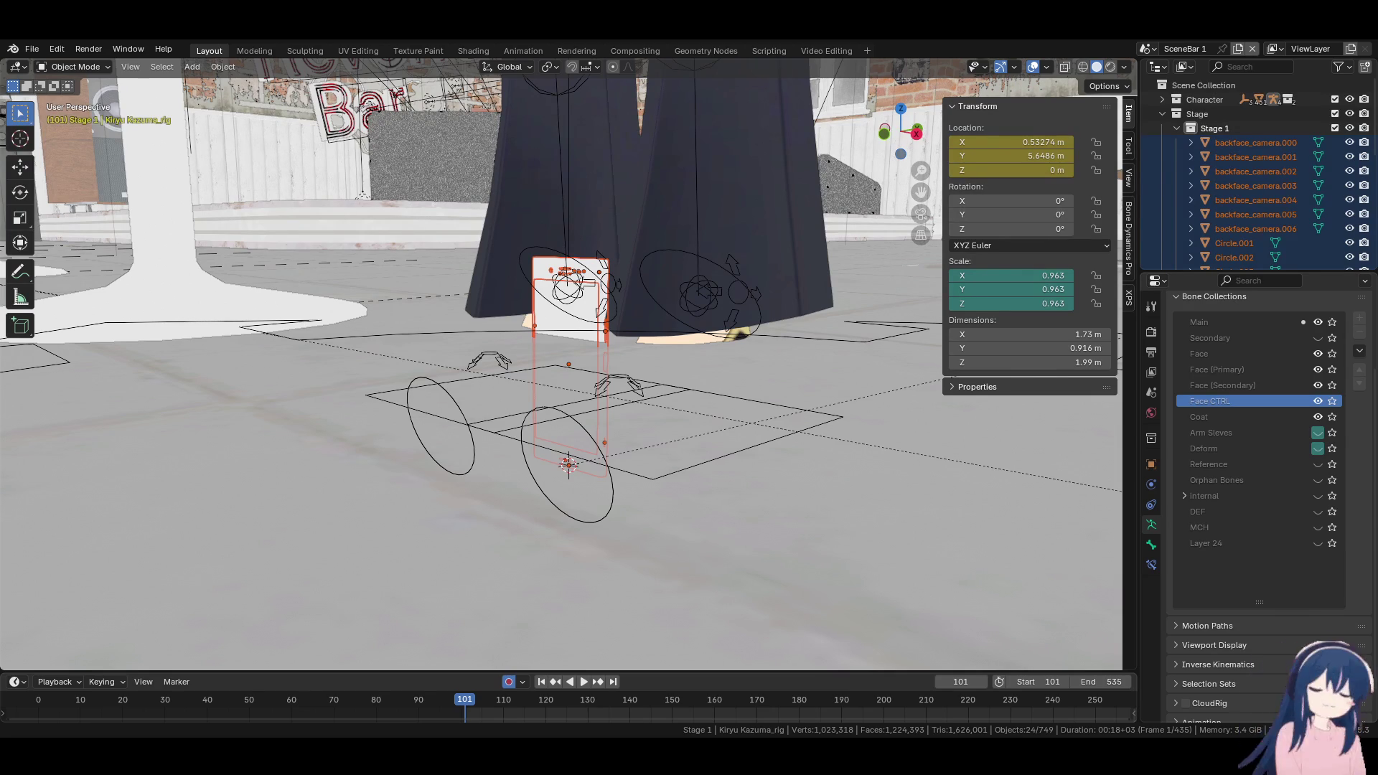
mouse_move(747, 429)
middle_mouse_down()
mouse_move(587, 428)
mouse_move(490, 379)
mouse_move(622, 376)
mouse_move(574, 429)
mouse_move(530, 372)
middle_mouse_up()
left_click(573, 268)
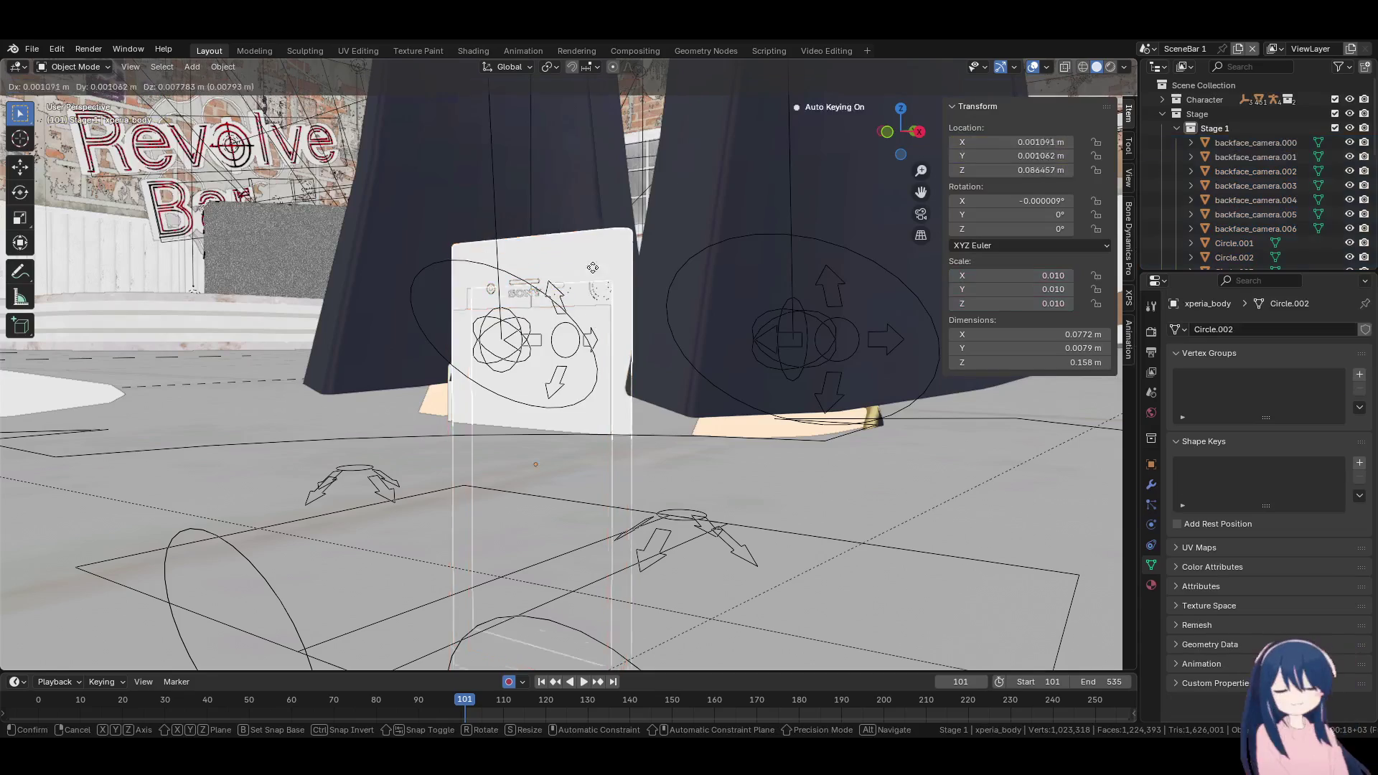
Select the phone part objects with xperia_body active, join them with Ctrl+J, then undo
left_click(1255, 143)
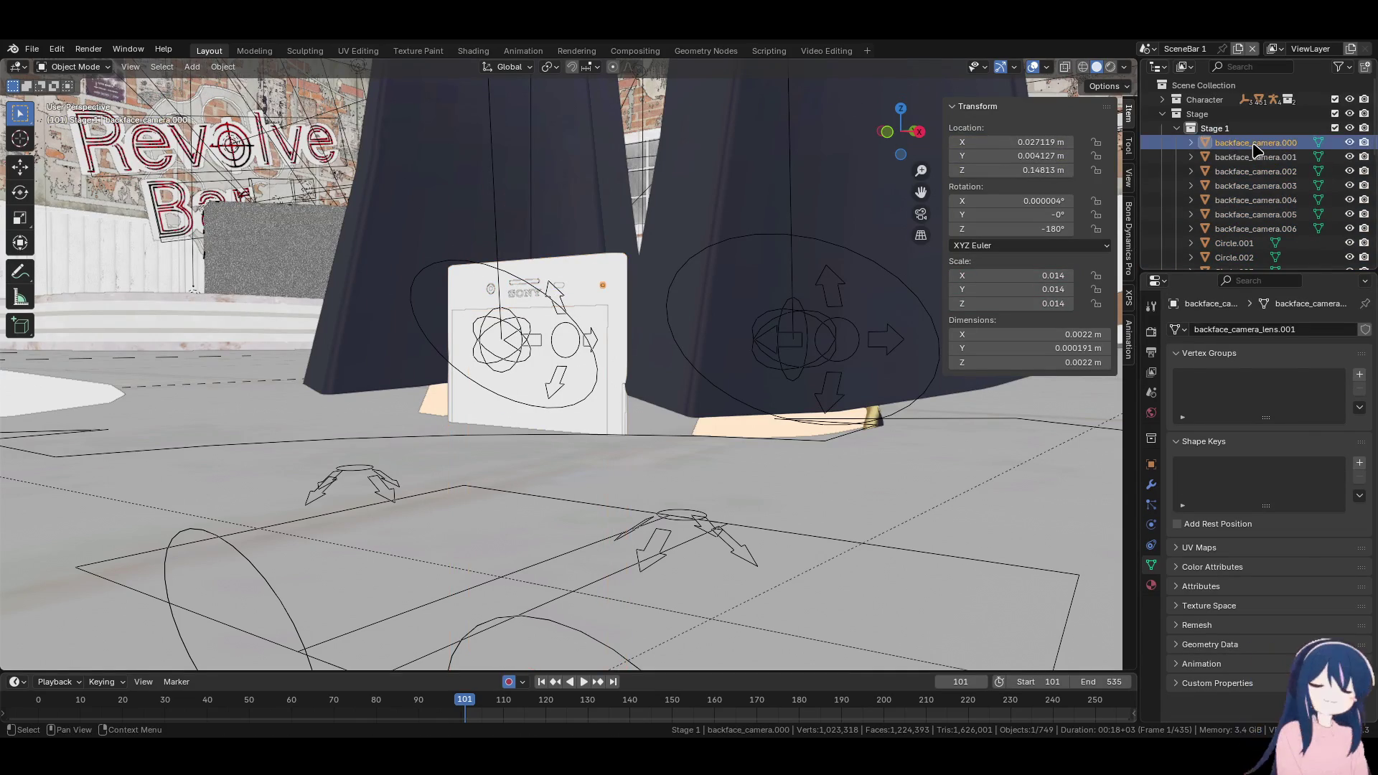
scroll(1253, 180, "down", 8)
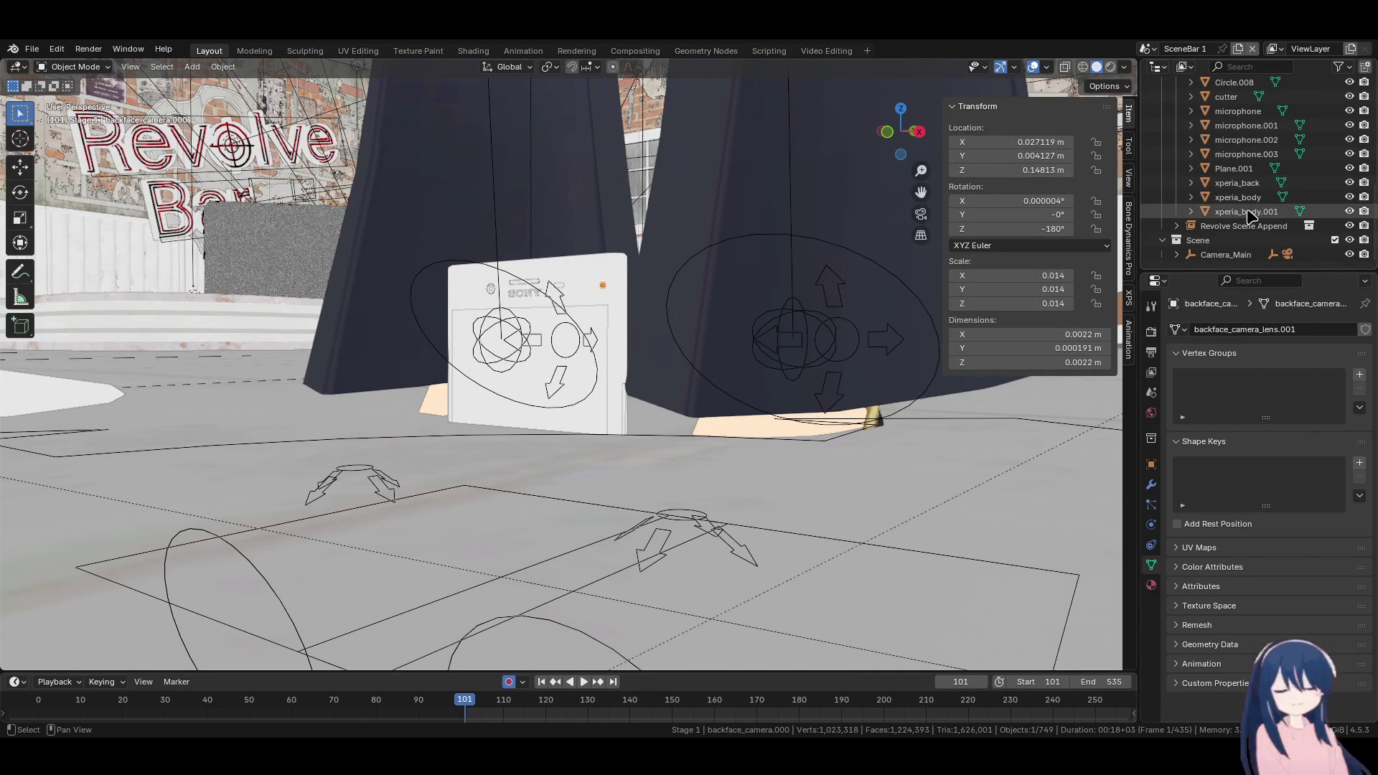
left_click(1253, 199, "shift")
left_click(1252, 198, "ctrl")
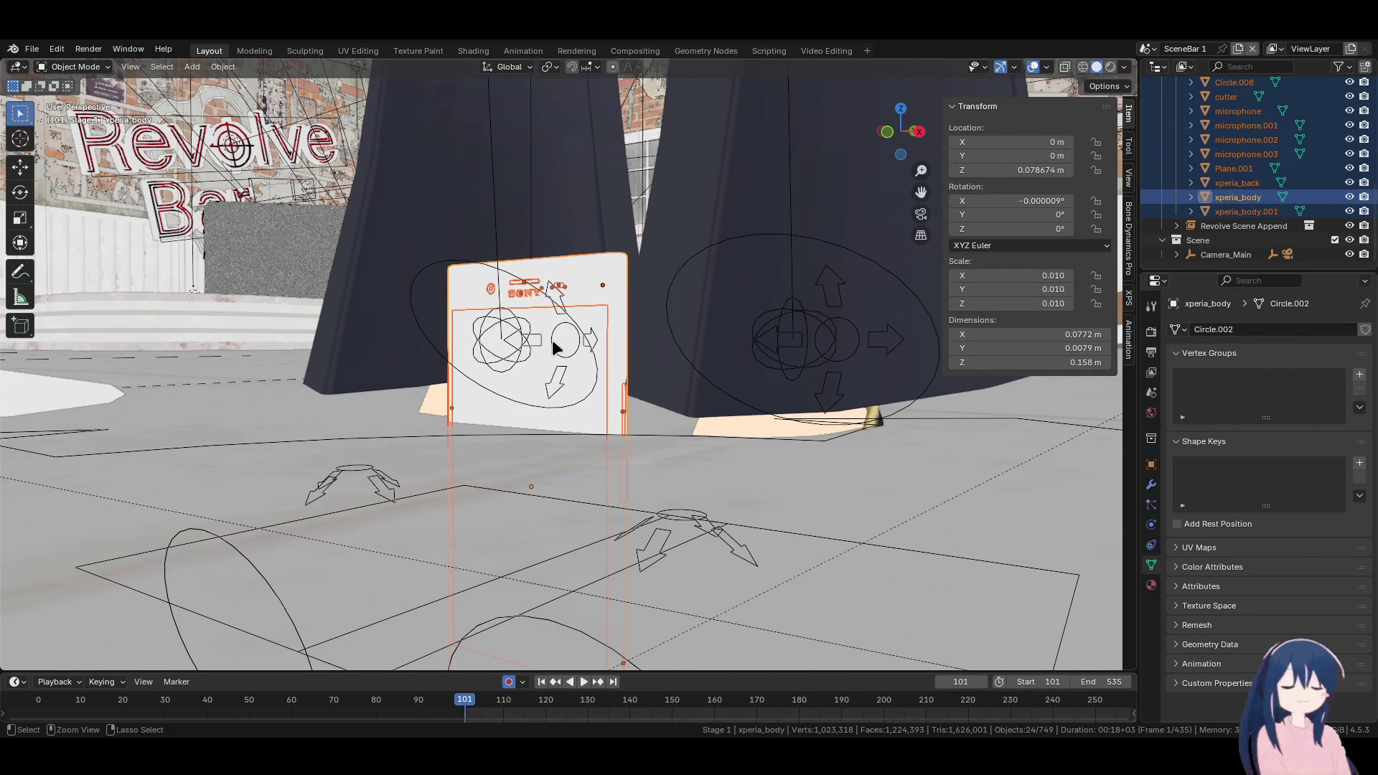
key("ctrl+j")
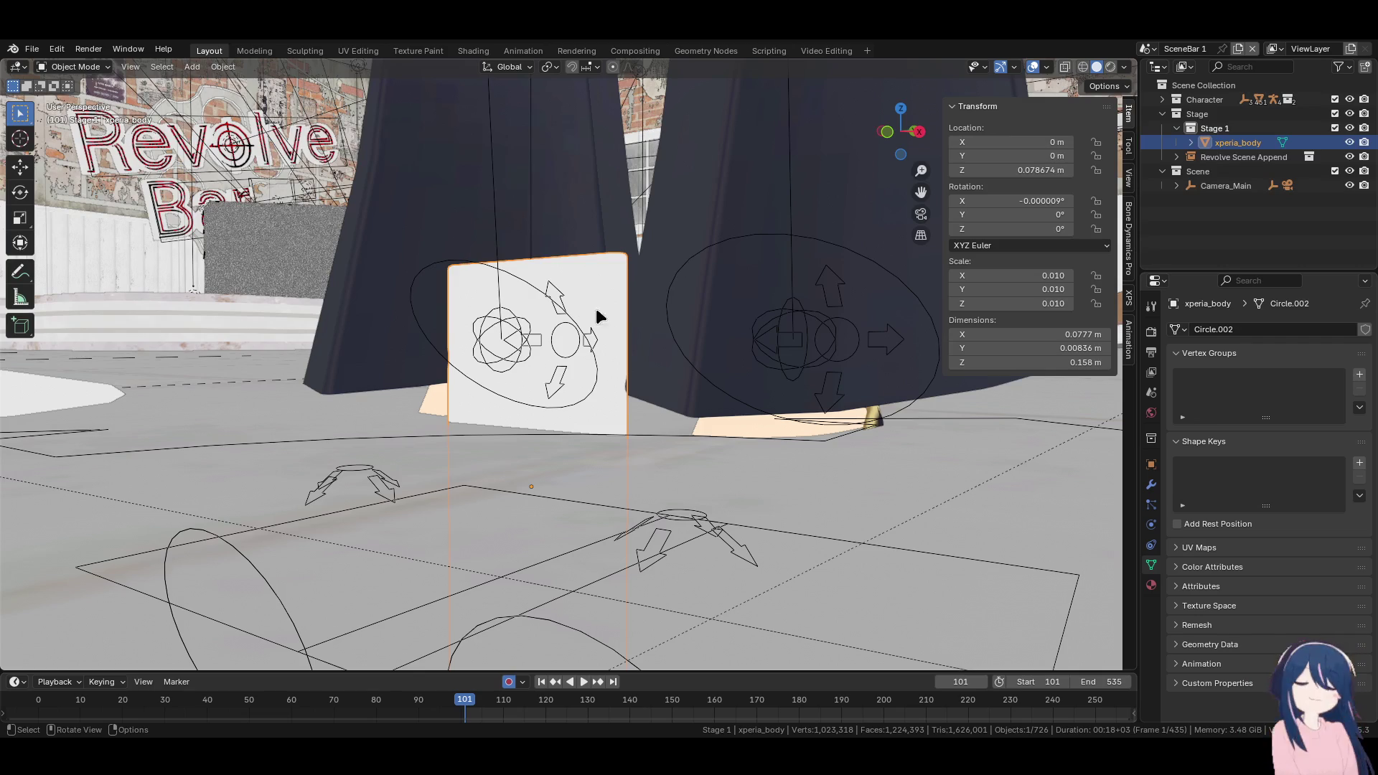
mouse_move(606, 354)
middle_mouse_down("ctrl")
mouse_move(612, 323)
mouse_move(617, 386)
middle_mouse_up("ctrl")
key("ctrl+z")
Preview the scene in rendered shading, then return to solid shading
key("z")
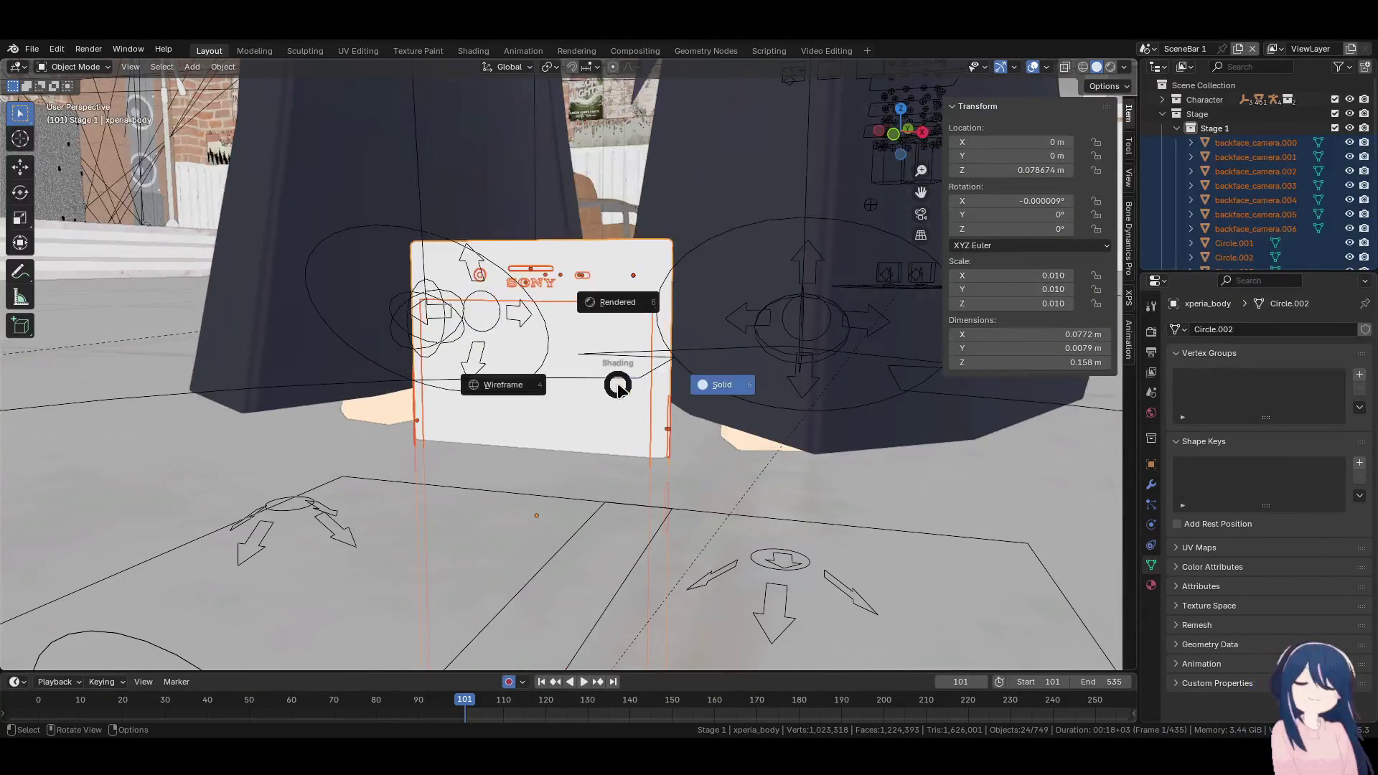
left_click(622, 320)
key("z")
left_click(685, 386)
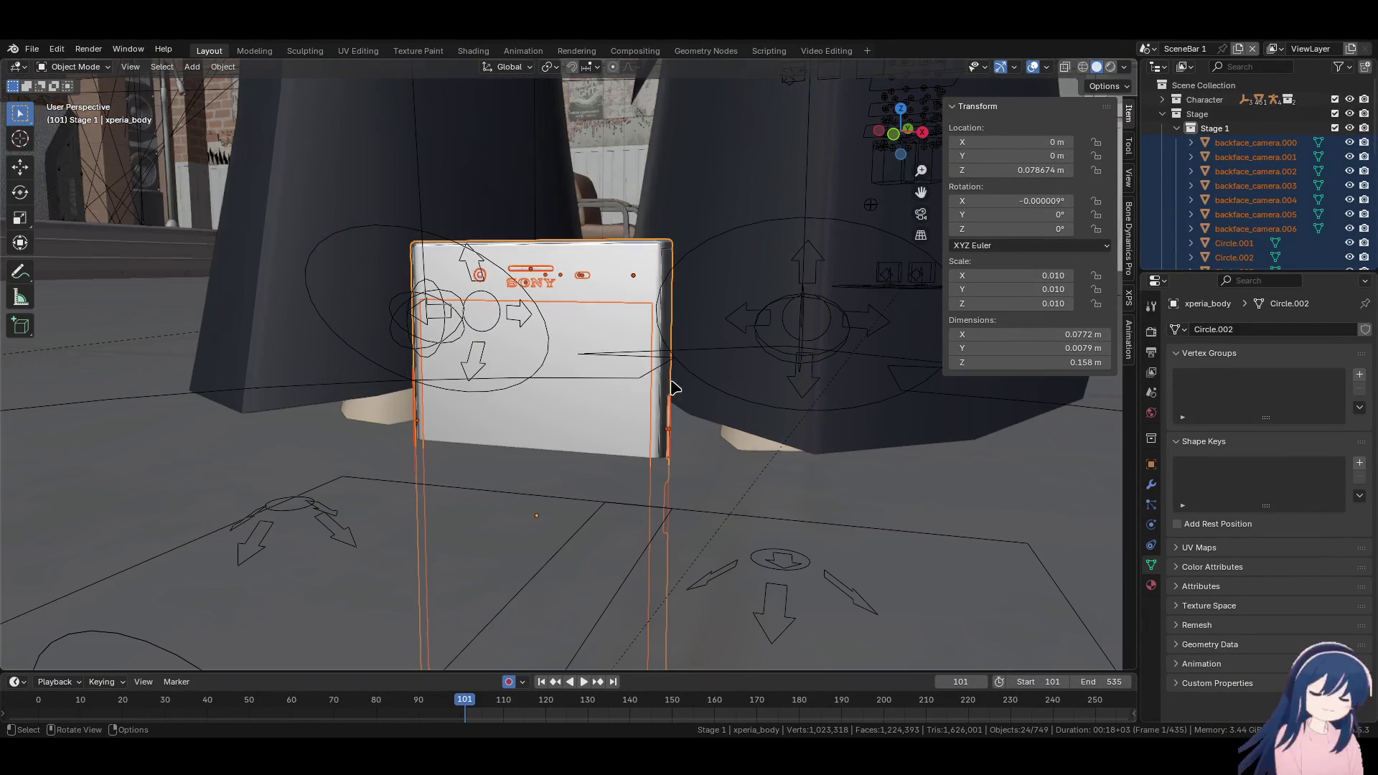
Select the phone body and move it into the bar to 0.531, 1.115, 0.875 m
mouse_move(625, 391)
middle_mouse_down()
mouse_move(667, 391)
mouse_move(646, 382)
mouse_move(629, 430)
mouse_move(610, 390)
mouse_move(557, 386)
mouse_move(575, 452)
mouse_move(554, 498)
middle_mouse_up()
left_click(623, 406)
scroll(575, 452, "down", 6)
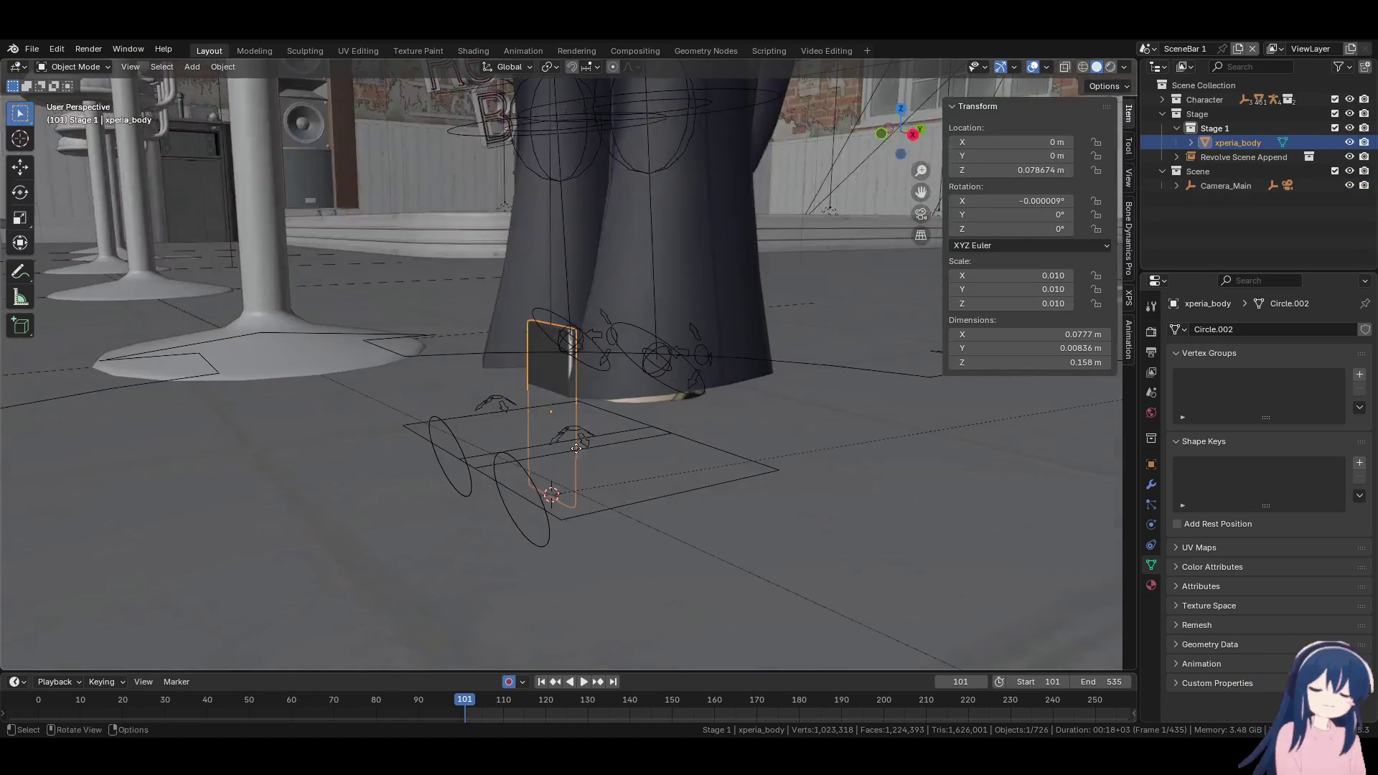
key("g")
mouse_move(503, 259)
middle_mouse_down("alt")
mouse_move(415, 431)
mouse_move(819, 275)
middle_mouse_up("alt")
left_click(819, 275)
left_click(769, 317)
mouse_move(768, 316)
middle_mouse_down()
mouse_move(529, 486)
mouse_move(680, 379)
mouse_move(454, 482)
mouse_move(542, 455)
mouse_move(495, 461)
mouse_move(550, 471)
mouse_move(357, 465)
middle_mouse_up()
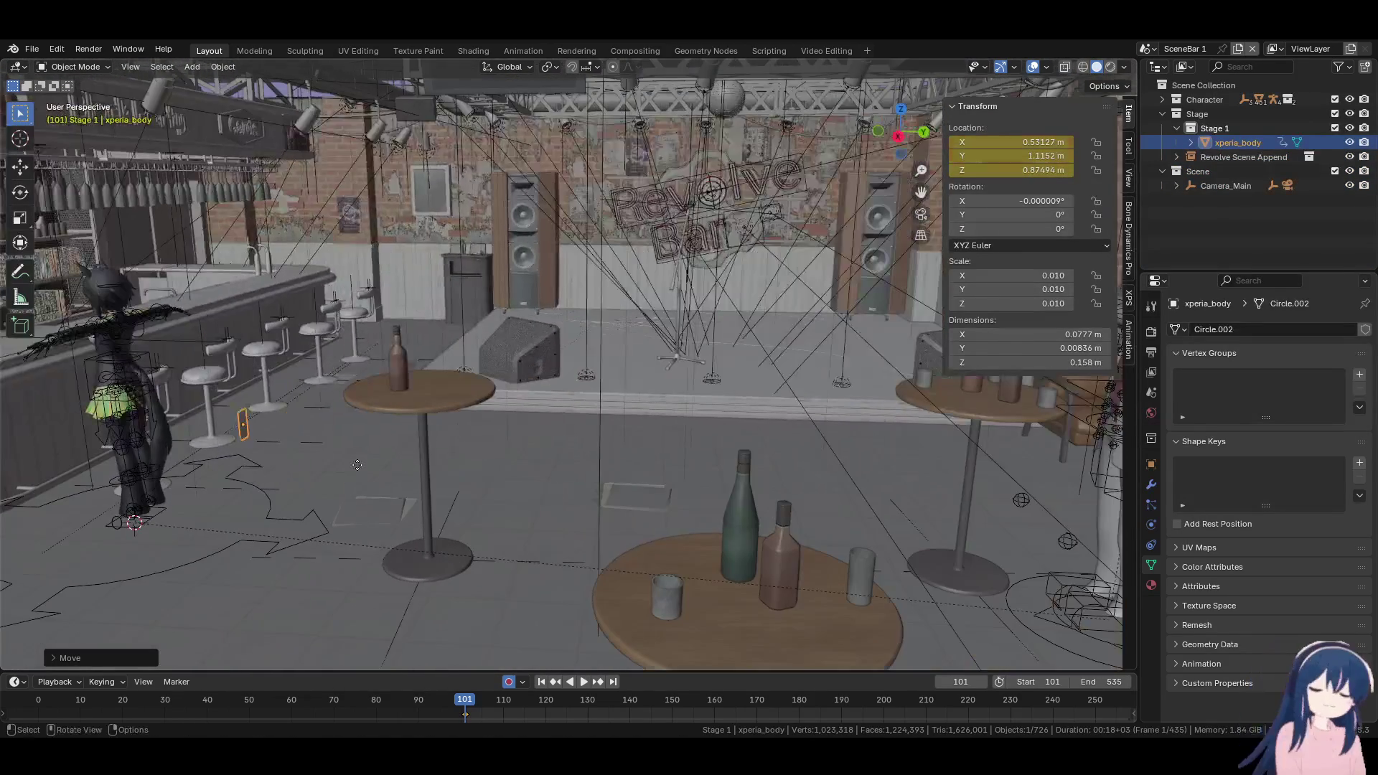
Delete the phone's stray location keyframe and bring the view to the character's side
right_click(470, 720)
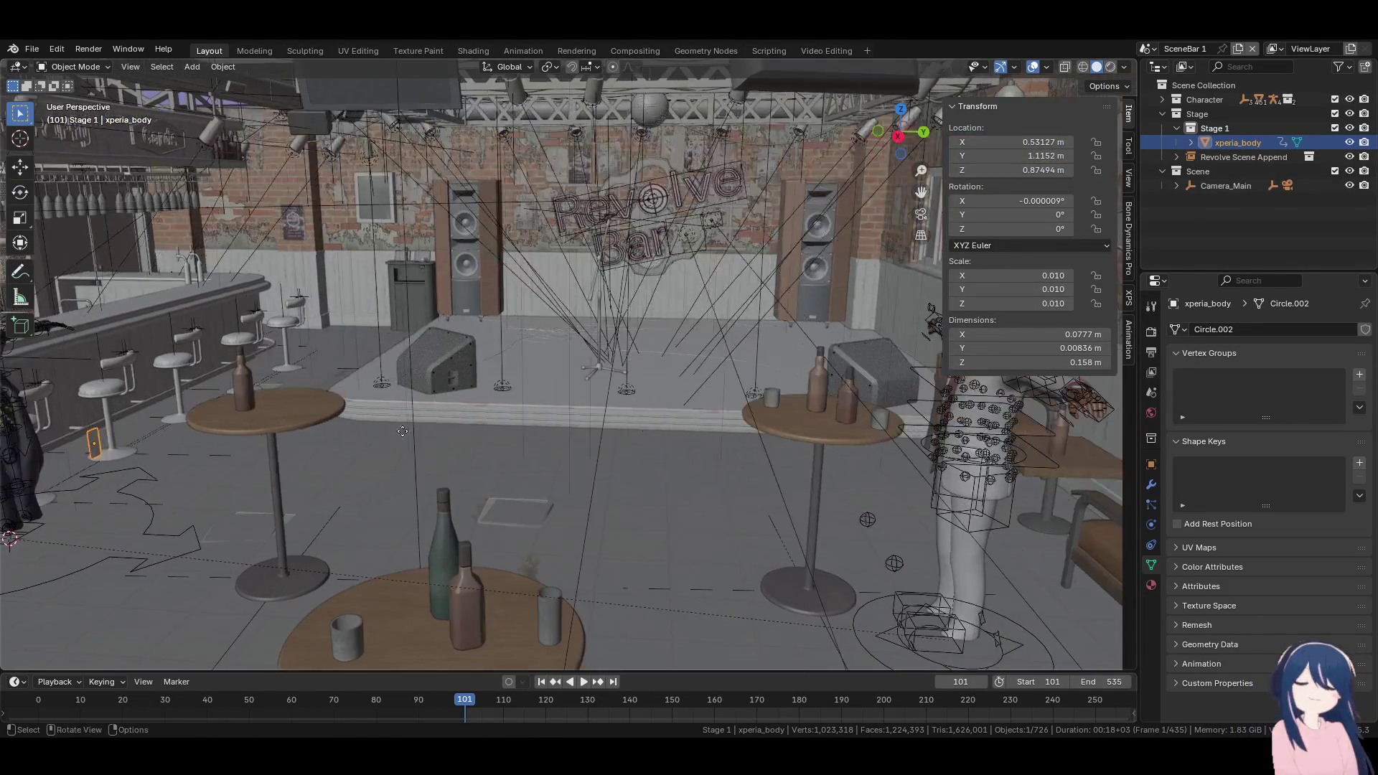
key("g")
key("Return")
mouse_move(144, 445)
middle_mouse_down()
mouse_move(28, 472)
mouse_move(6, 506)
middle_mouse_up()
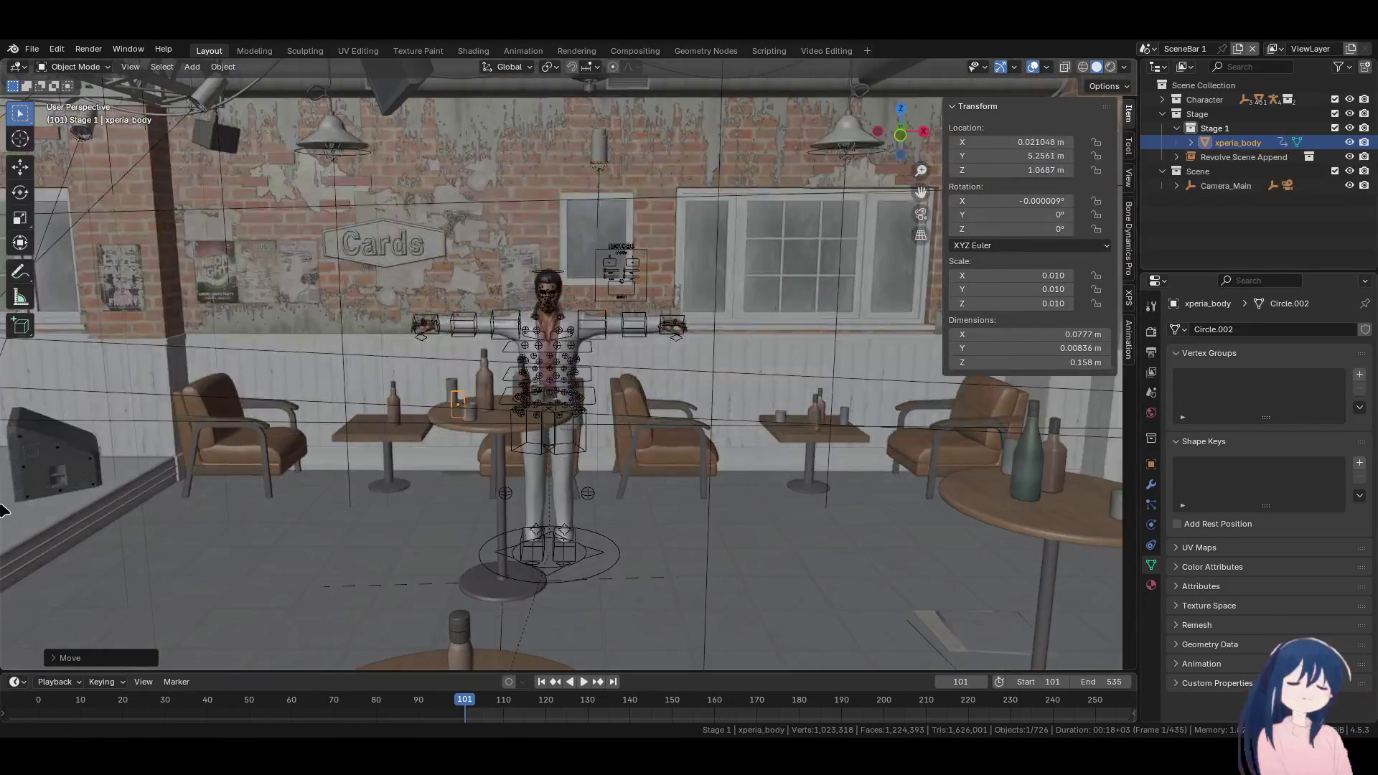
scroll(430, 474, "up", 5)
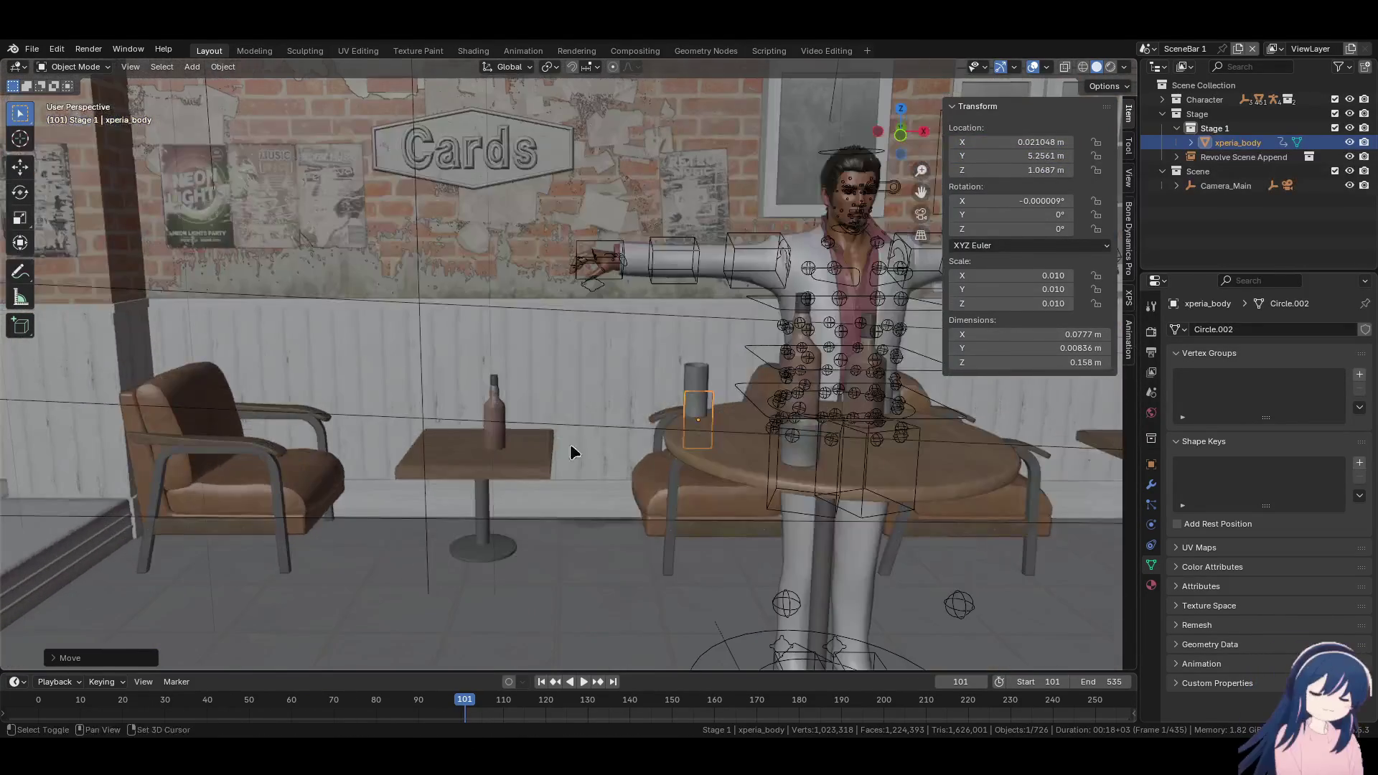
mouse_move(574, 452)
middle_mouse_down()
mouse_move(547, 499)
mouse_move(400, 483)
mouse_move(461, 471)
mouse_move(561, 492)
mouse_move(532, 554)
middle_mouse_up()
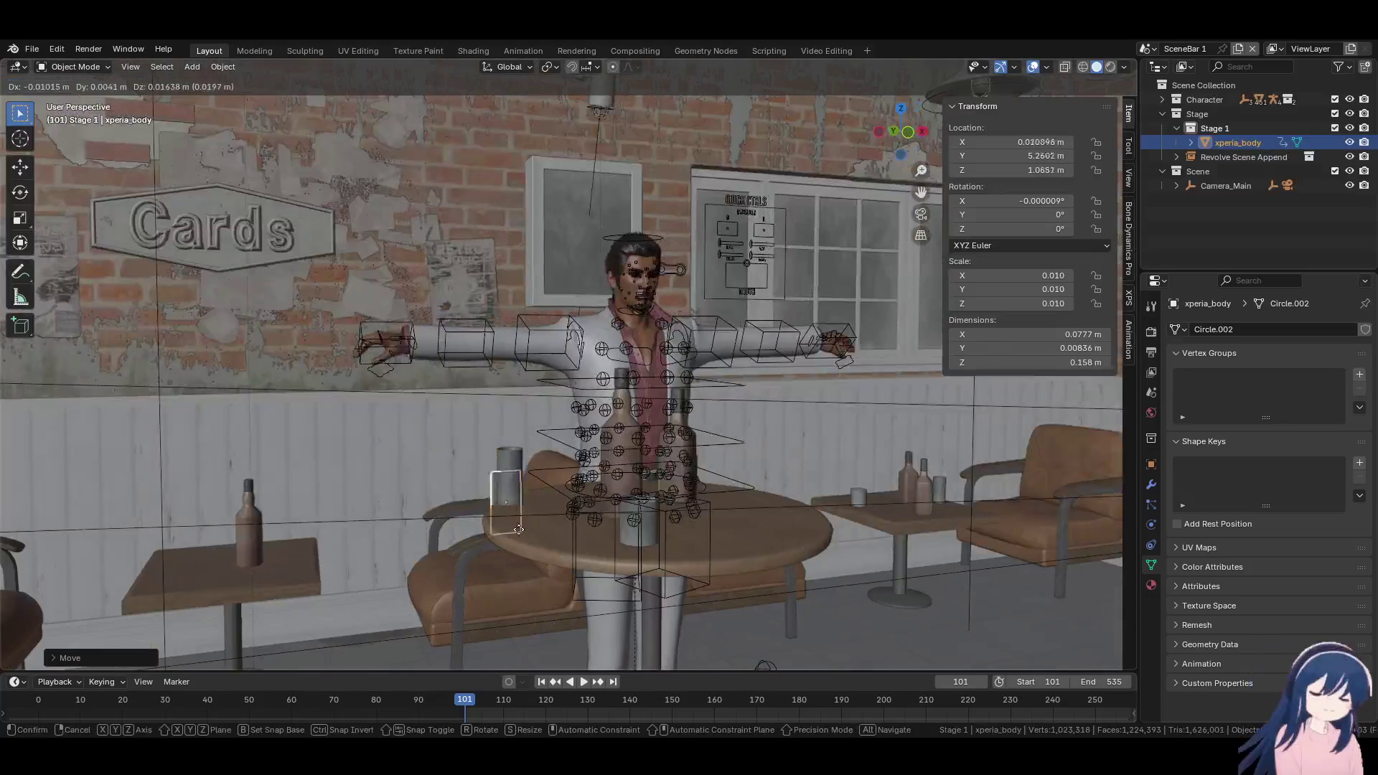
middle_click_drag(520, 447, 632, 457)
Move the phone beside the character's hand and rotate it into a rough orientation
key("g")
left_click(614, 452)
key("r")
left_click(623, 455)
scroll(632, 457, "up", 5)
mouse_move(538, 455)
middle_mouse_down()
mouse_move(610, 461)
mouse_move(640, 440)
middle_mouse_up()
key("r")
Refine the phone's orientation in the hand with repeated trackball and plain rotations
key("r")
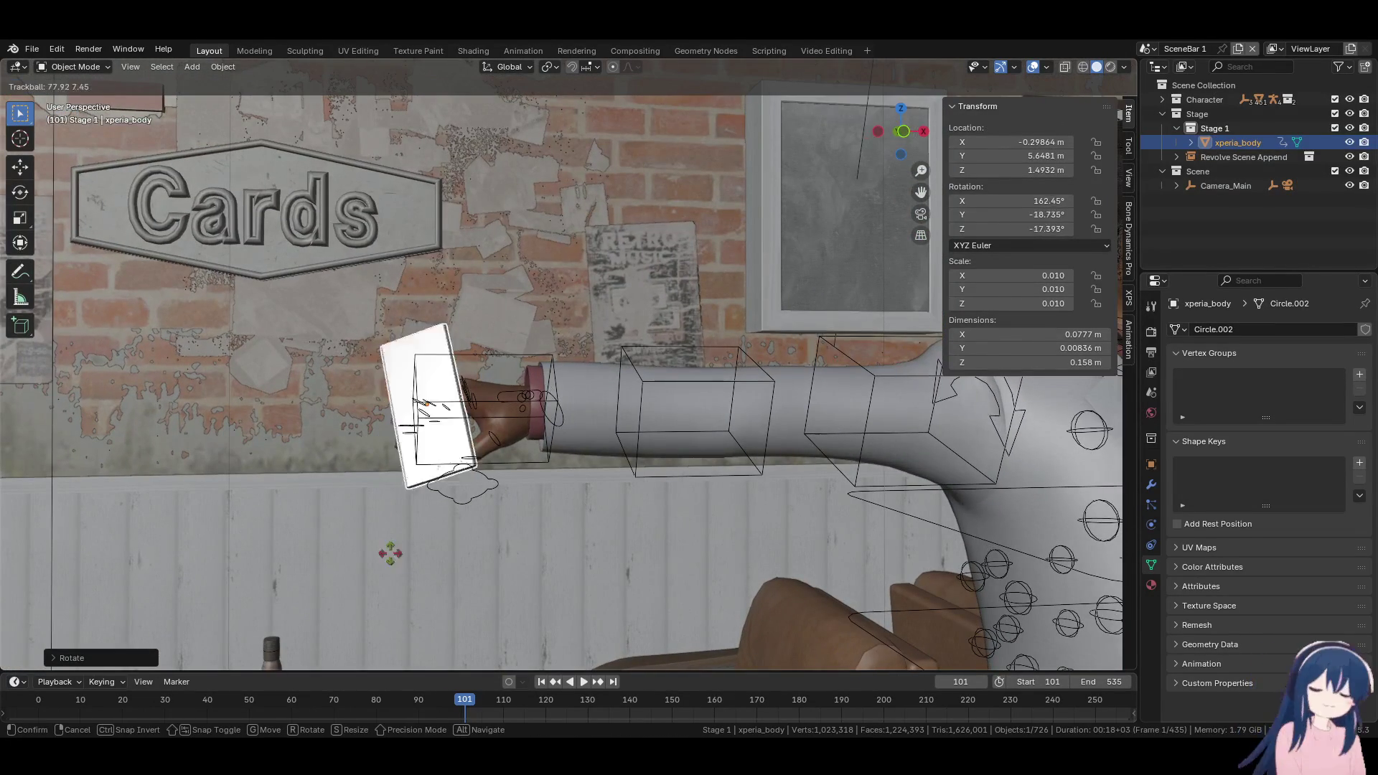
left_click(412, 524)
mouse_move(413, 523)
middle_mouse_down()
mouse_move(501, 510)
mouse_move(581, 522)
mouse_move(508, 517)
mouse_move(600, 547)
mouse_move(626, 526)
middle_mouse_up()
key("r")
key("r")
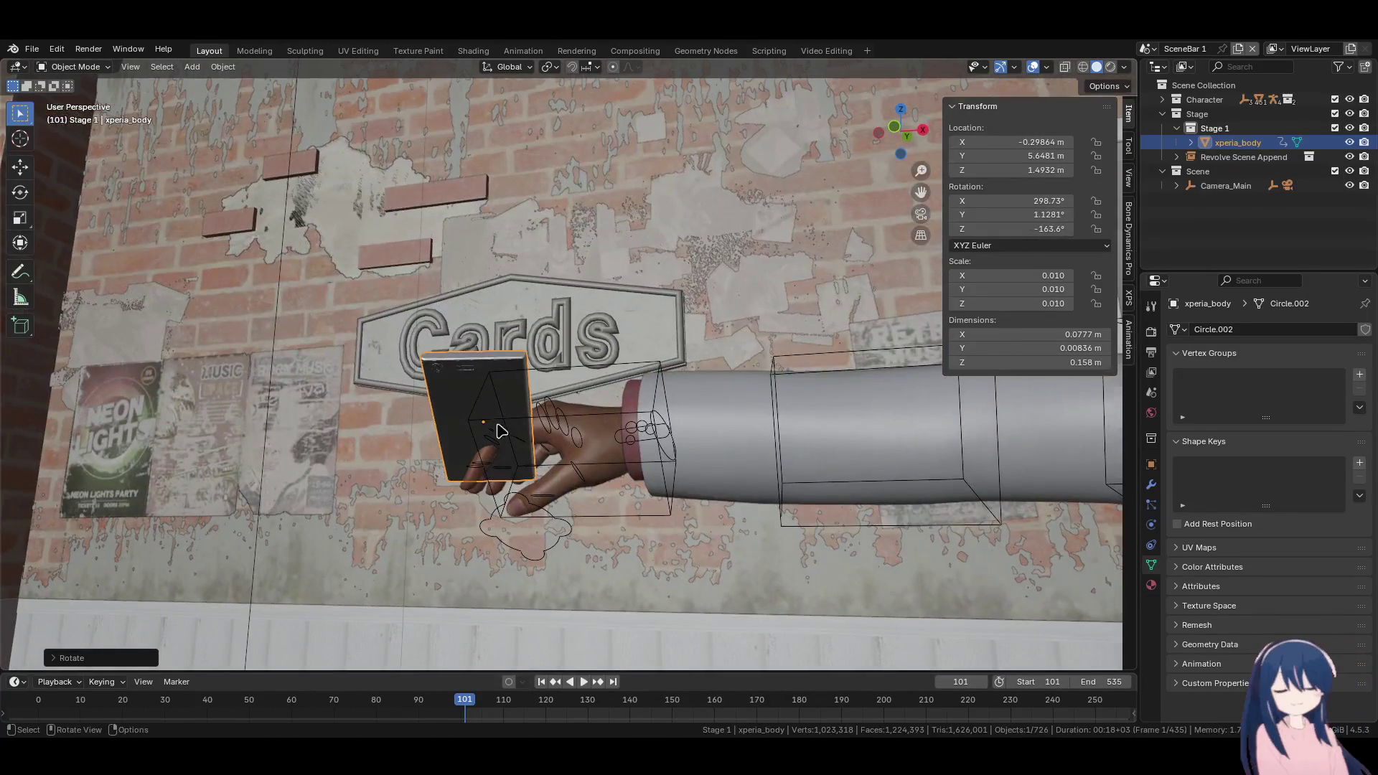
left_click(526, 443)
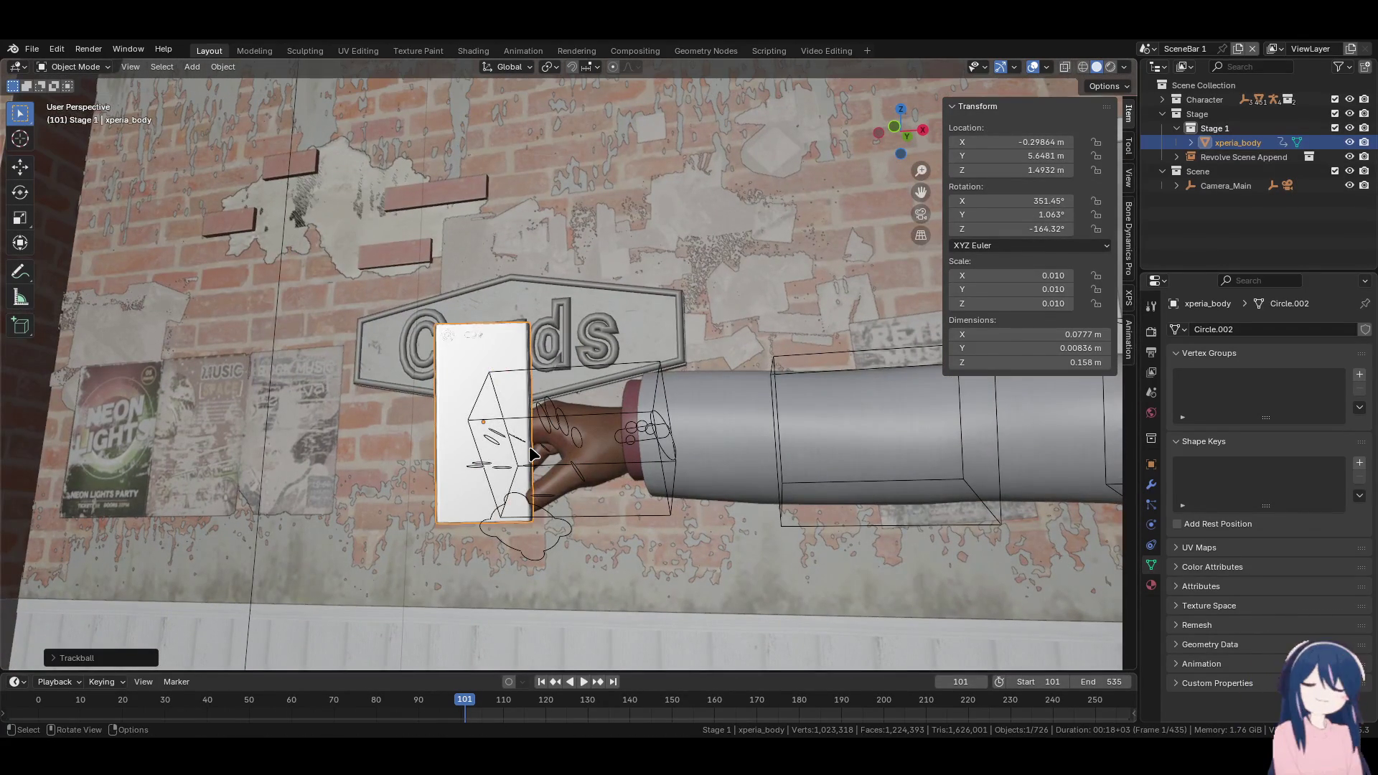
scroll(532, 454, "up", 6)
key("r")
key("r")
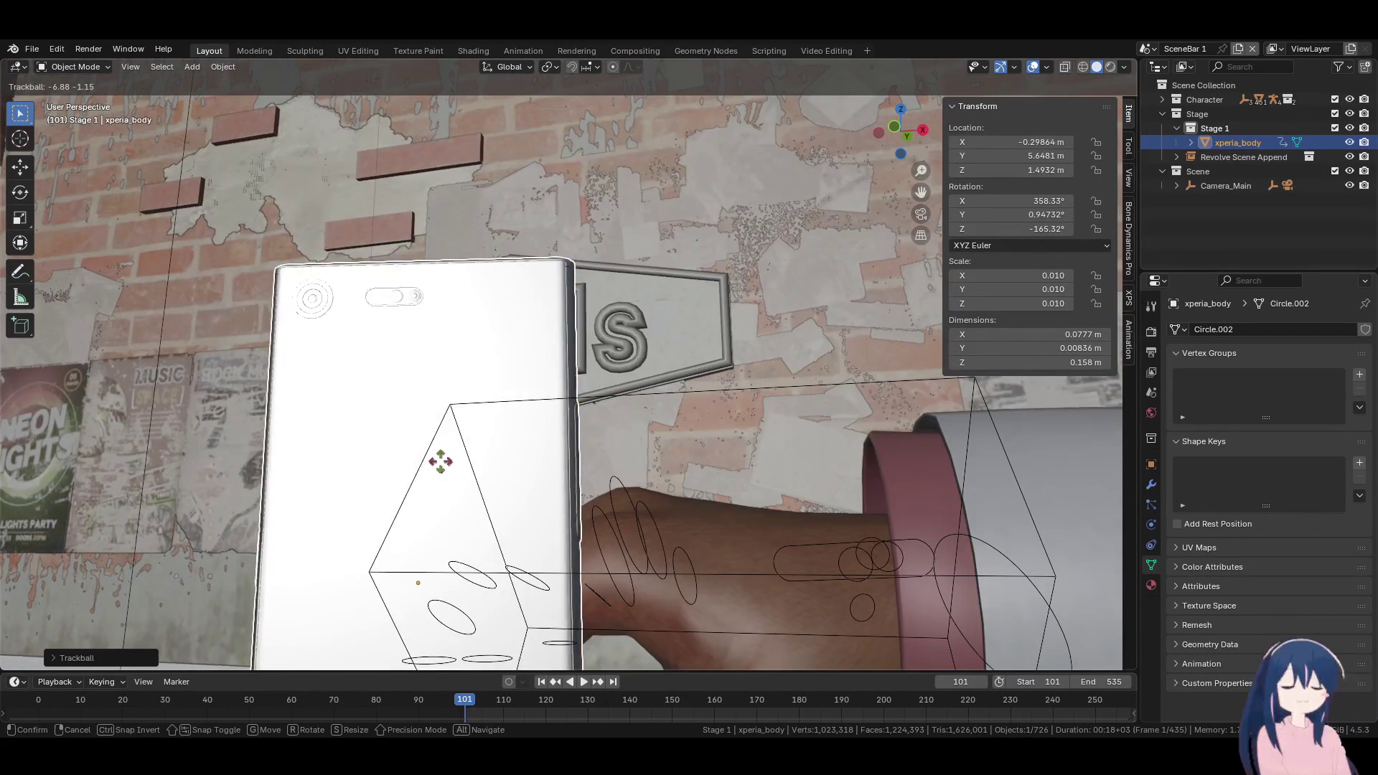
key("r")
left_click(601, 350)
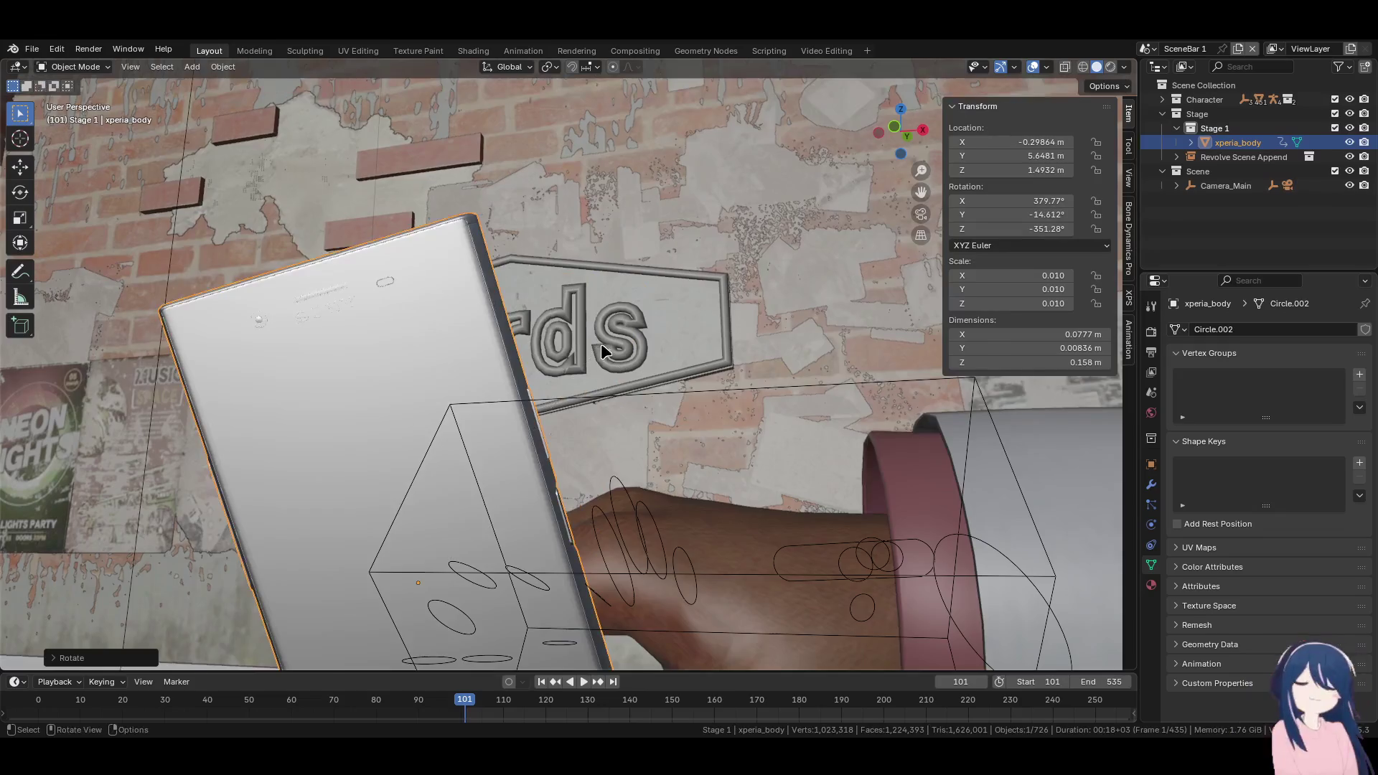
scroll(602, 350, "down", 5)
key("r")
key("r")
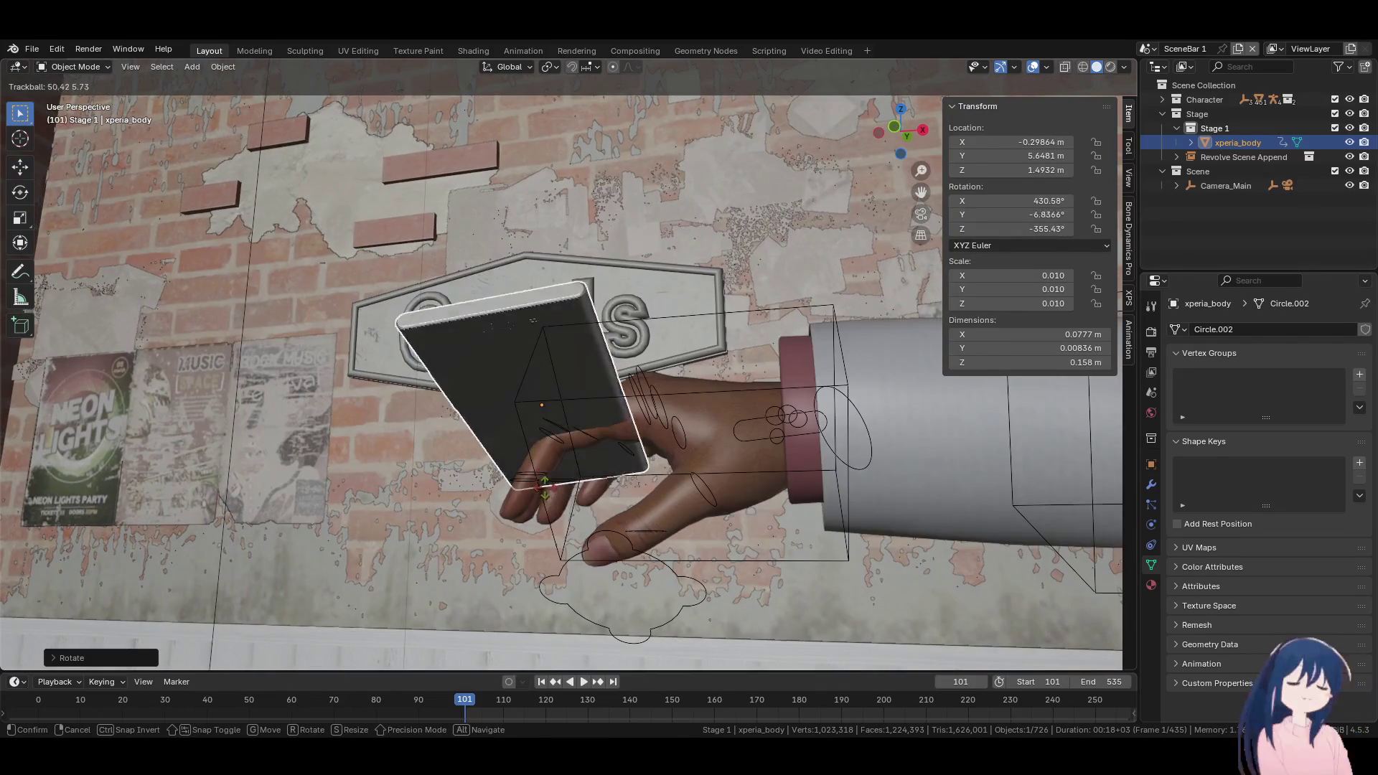
key("g")
left_click(544, 488)
Slide the phone along Y and tilt it into the grip, ending at -0.281, 5.687, 1.465 m
mouse_move(545, 488)
middle_mouse_down()
mouse_move(647, 467)
mouse_move(668, 445)
mouse_move(586, 421)
middle_mouse_up()
key("r")
left_click(702, 460)
key("g")
key("y")
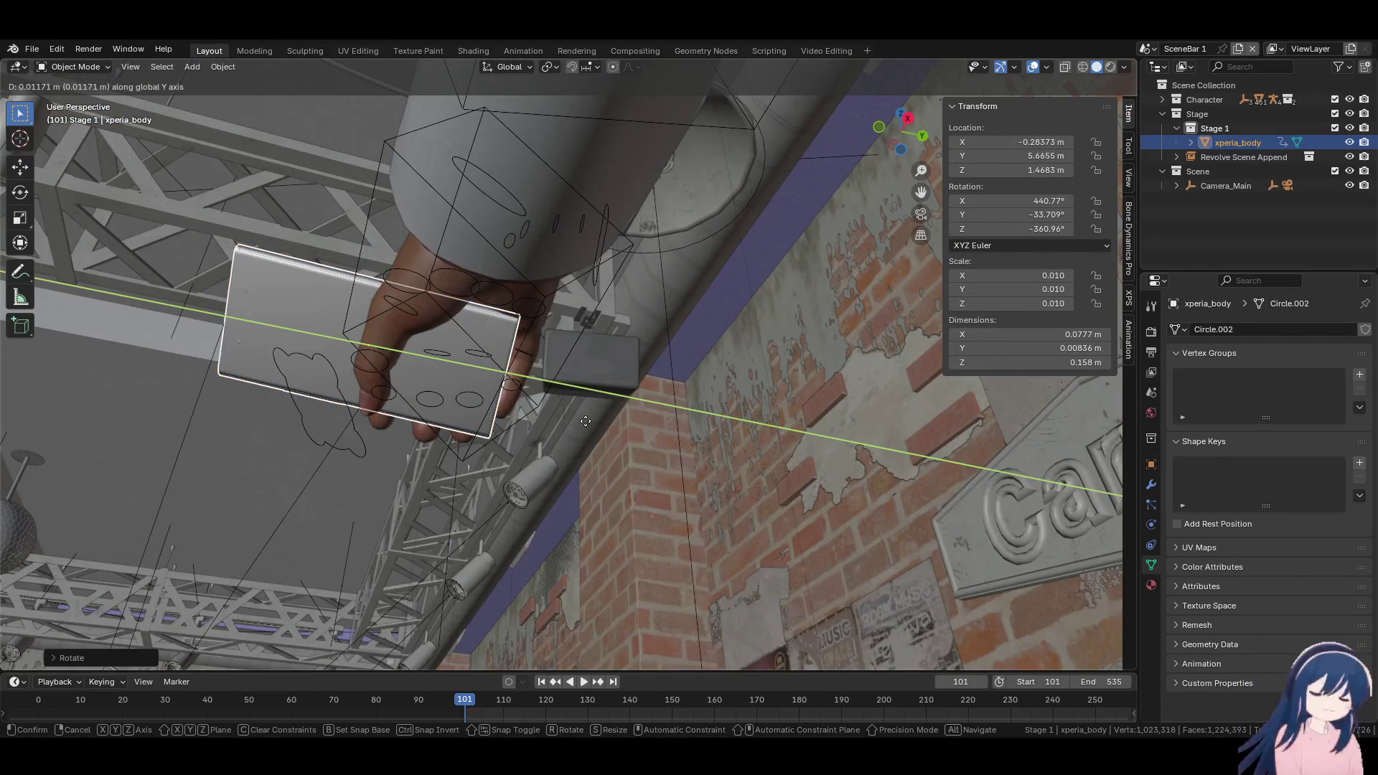
left_click(560, 417)
key("r")
key("r")
left_click(494, 414)
mouse_move(494, 414)
middle_mouse_down()
mouse_move(671, 455)
mouse_move(541, 455)
mouse_move(527, 474)
mouse_move(532, 447)
middle_mouse_up()
key("g")
left_click(538, 453)
Bring up the phone's Object Constraint properties
left_click(1151, 546)
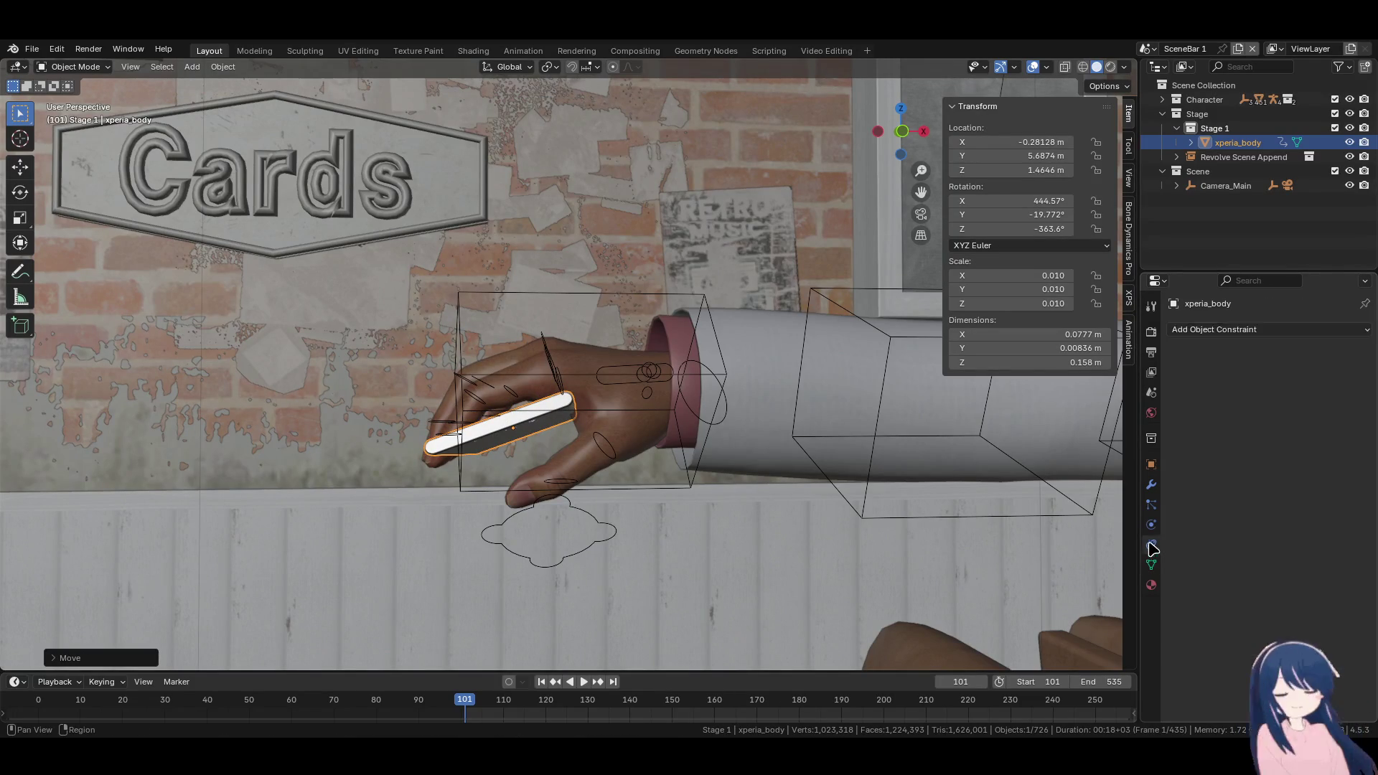
left_click(1152, 525)
left_click(1151, 546)
left_click(1152, 525)
left_click(1151, 504)
left_click(1152, 546)
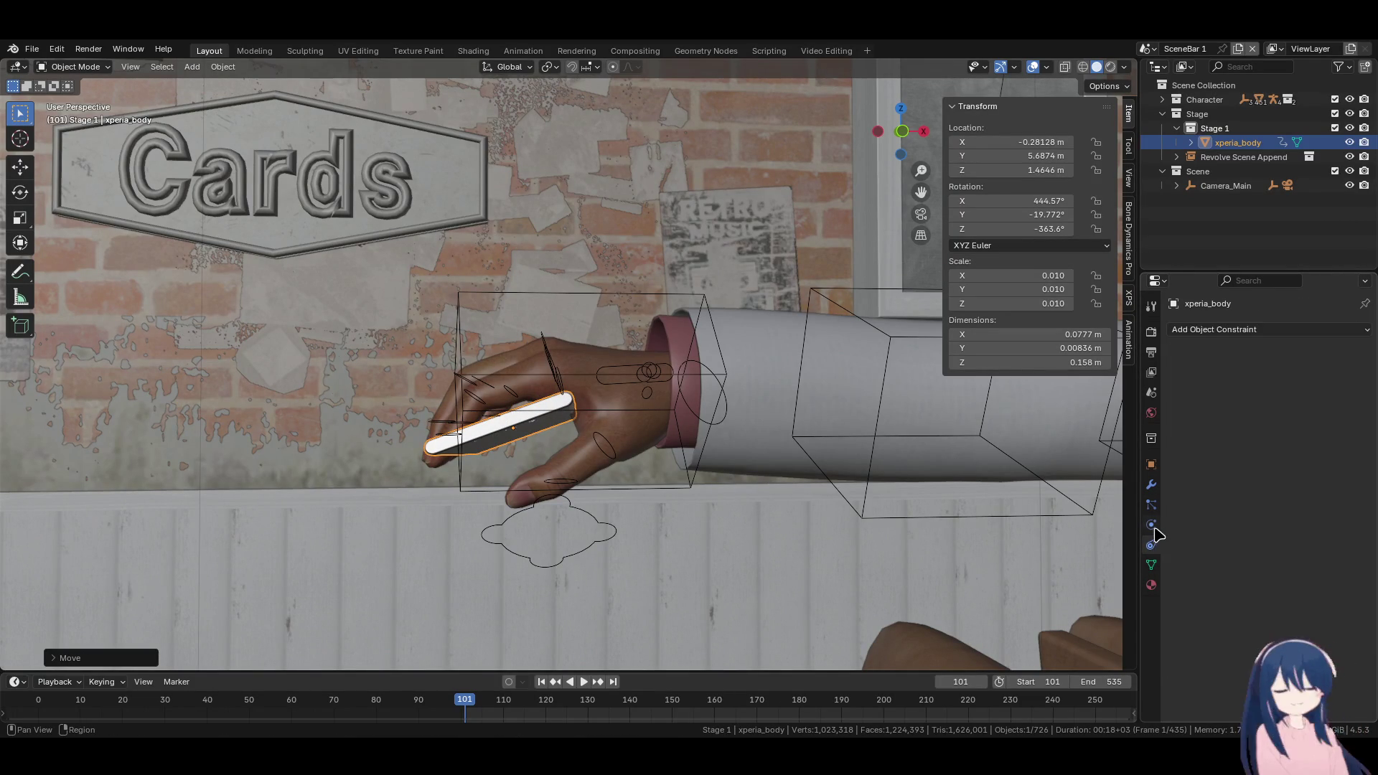
scroll(1155, 535, "up", 1, "ctrl")
scroll(1156, 511, "up", 2, "ctrl")
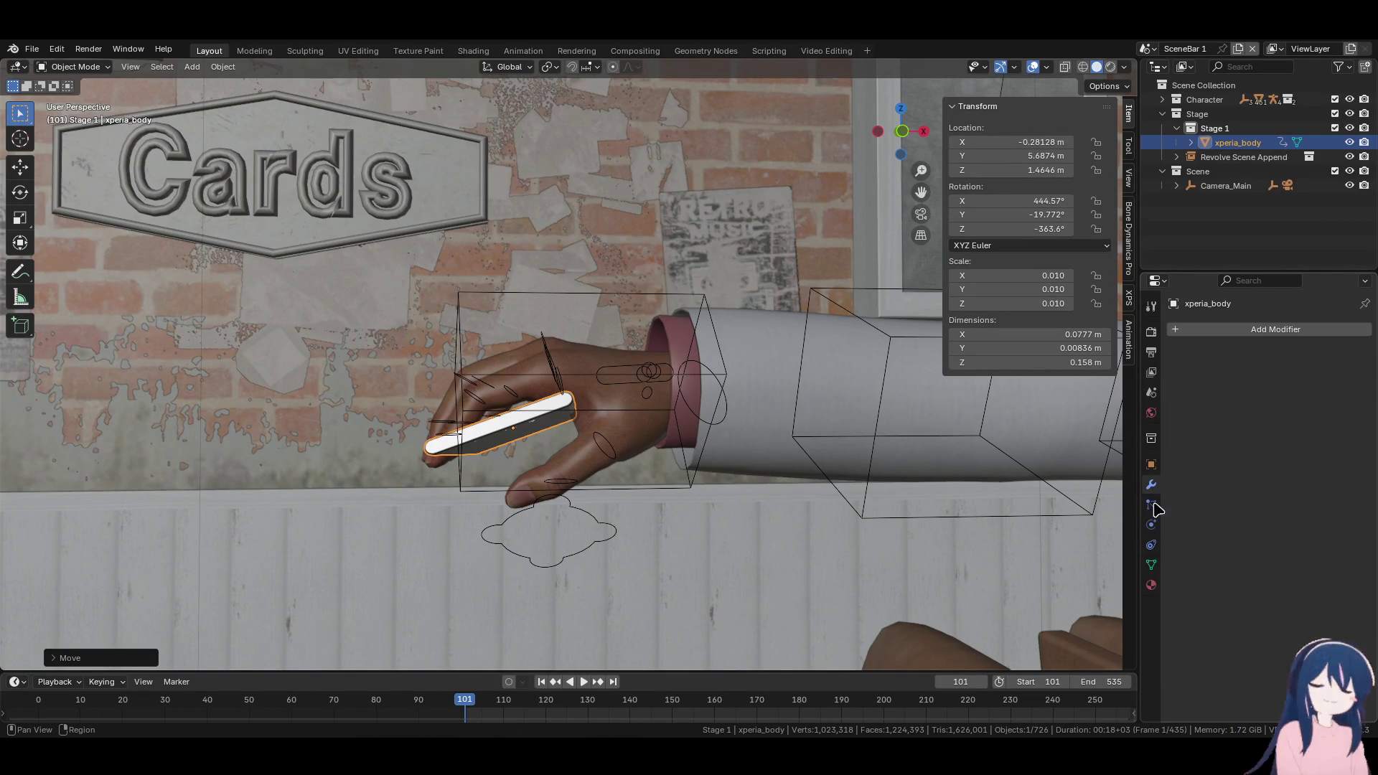
left_click(1152, 545)
Add a Child Of constraint targeting the Kiryu Kazuma rig's hand.l bone, with Set Inverse applied
left_click(1232, 336)
left_click(1308, 411)
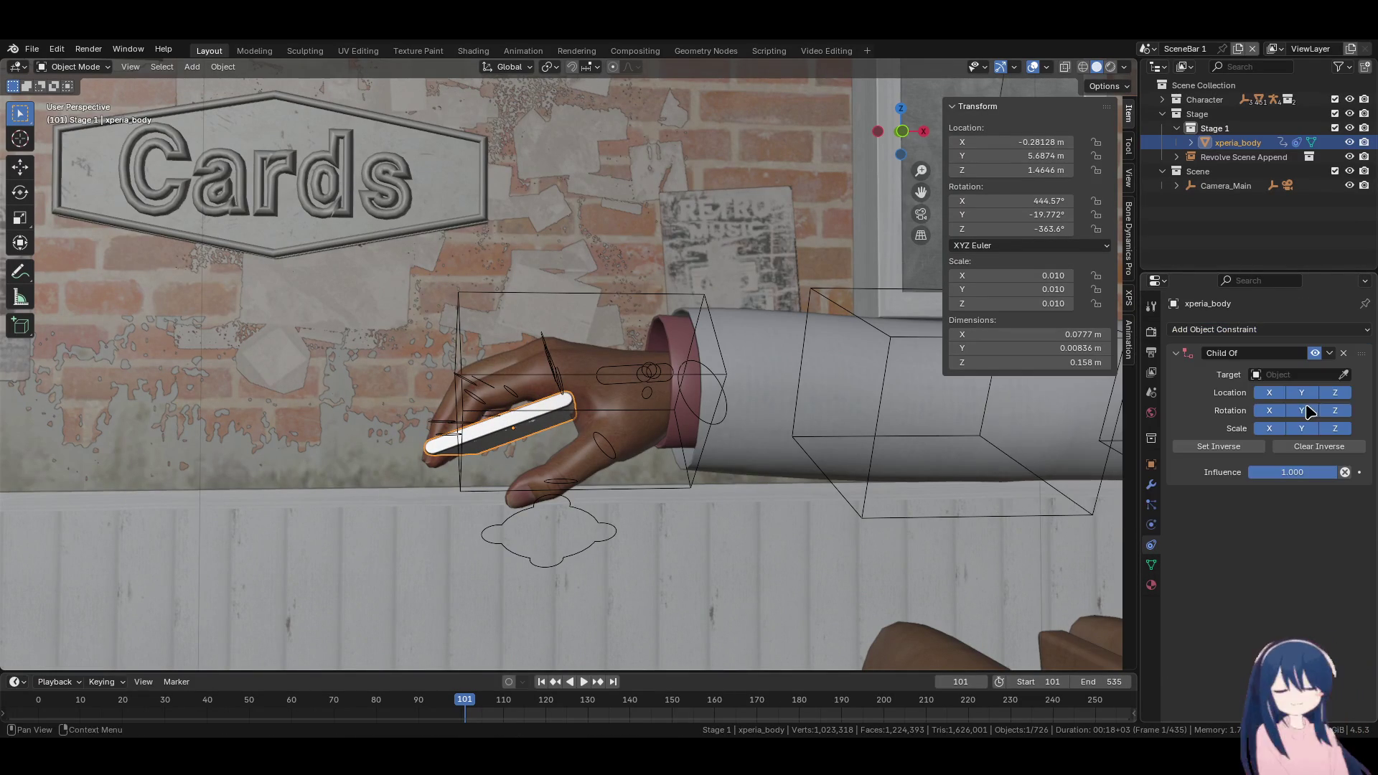
left_click(1344, 374)
left_click(711, 280)
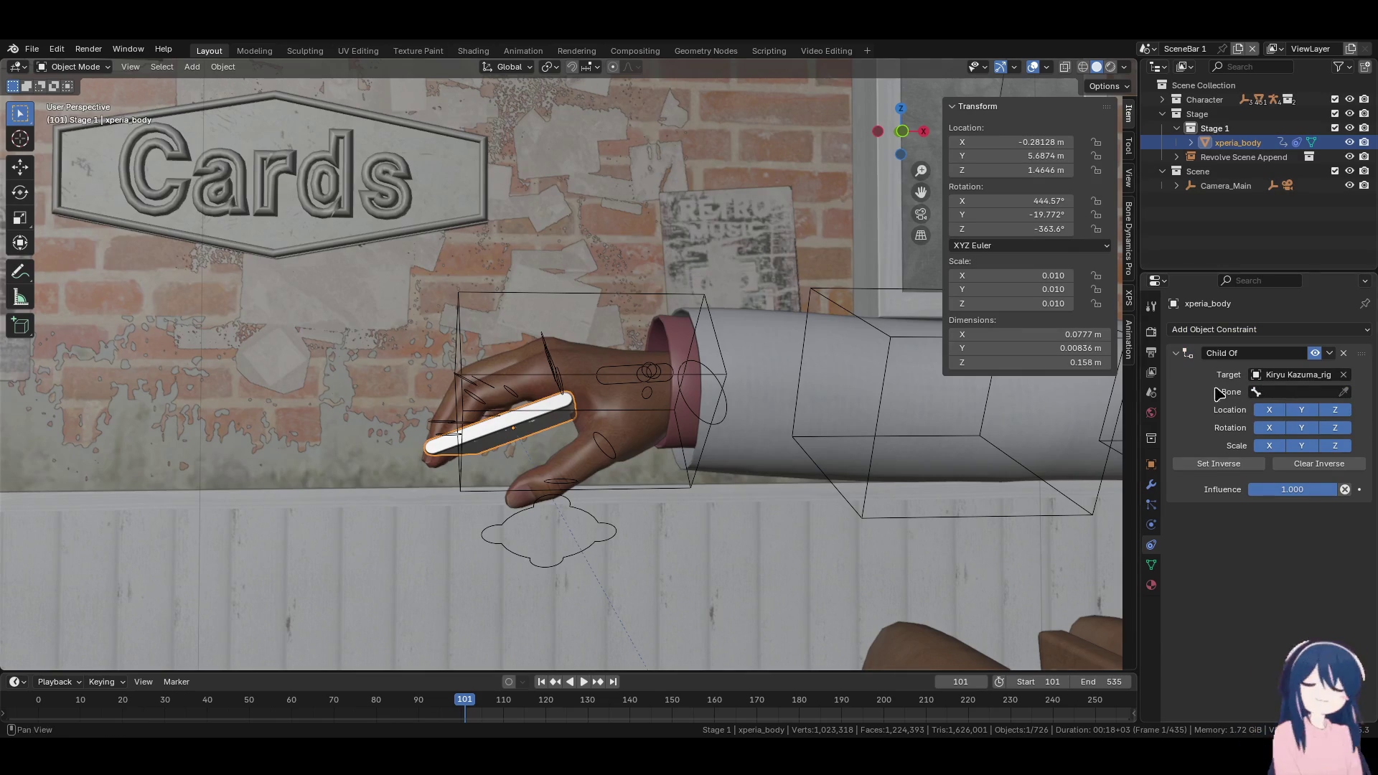
left_click(1283, 391)
type("han")
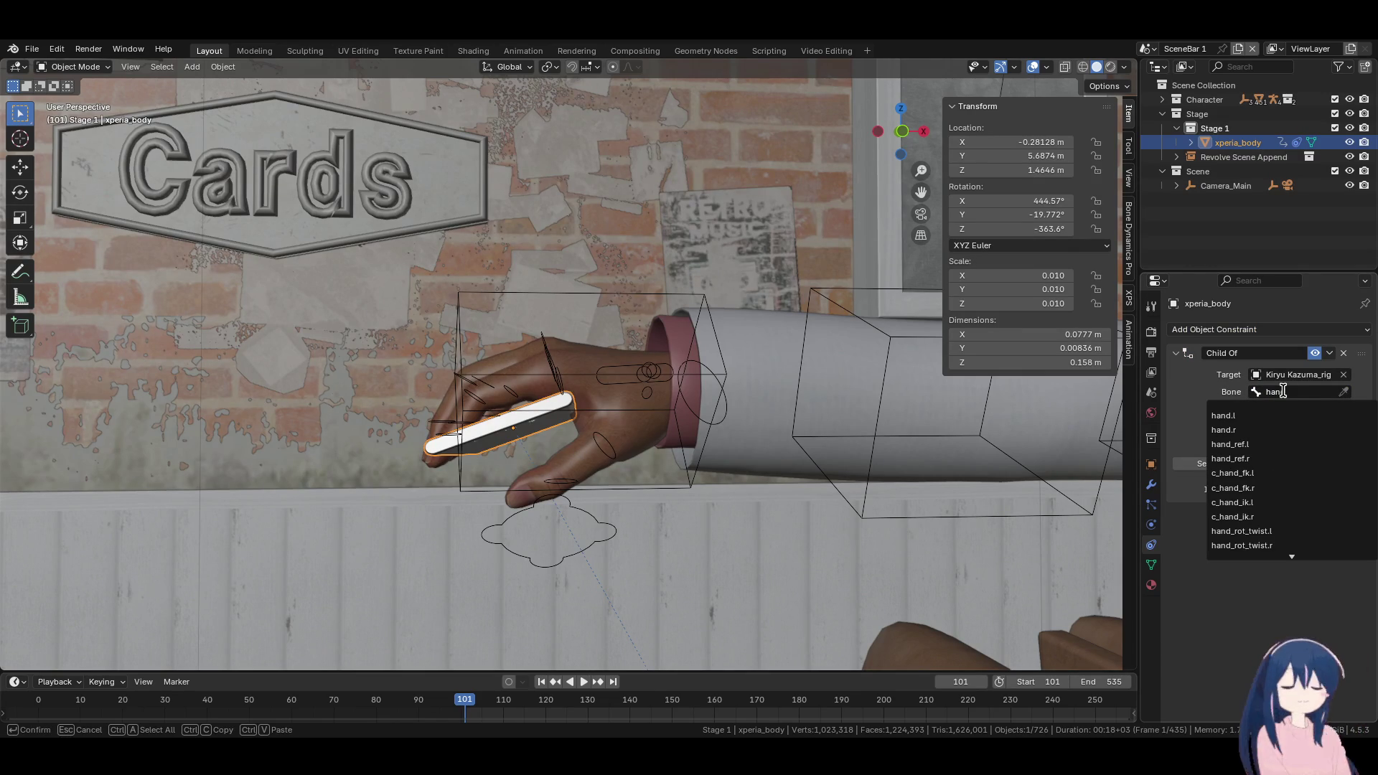
type("d")
left_click(1229, 415)
left_click(1219, 464)
left_click(631, 303)
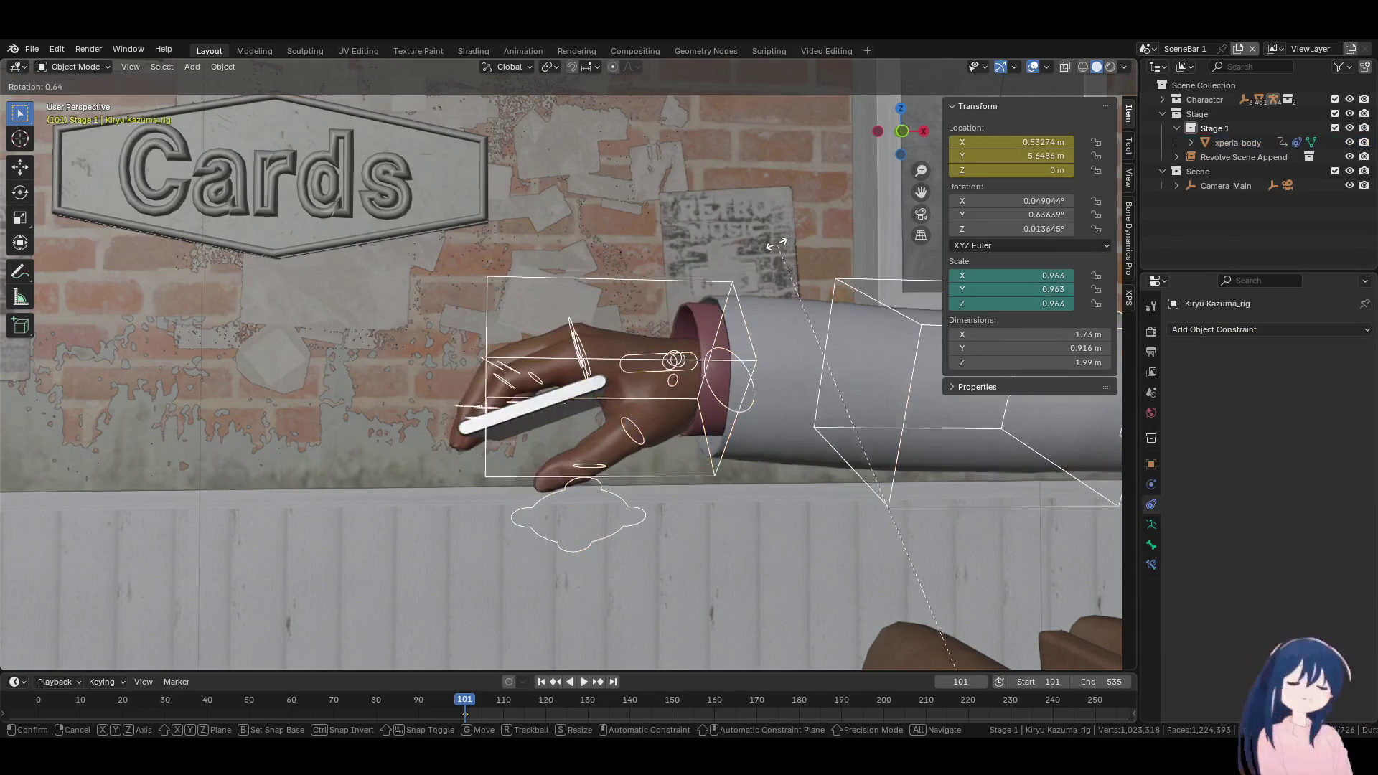
Put the rig in Pose Mode and test-rotate the hand bone, cancelling each rotation
left_click(74, 67)
left_click(77, 115)
left_click(494, 364)
key("r")
key("Escape")
key("r")
key("Escape")
left_click(476, 450)
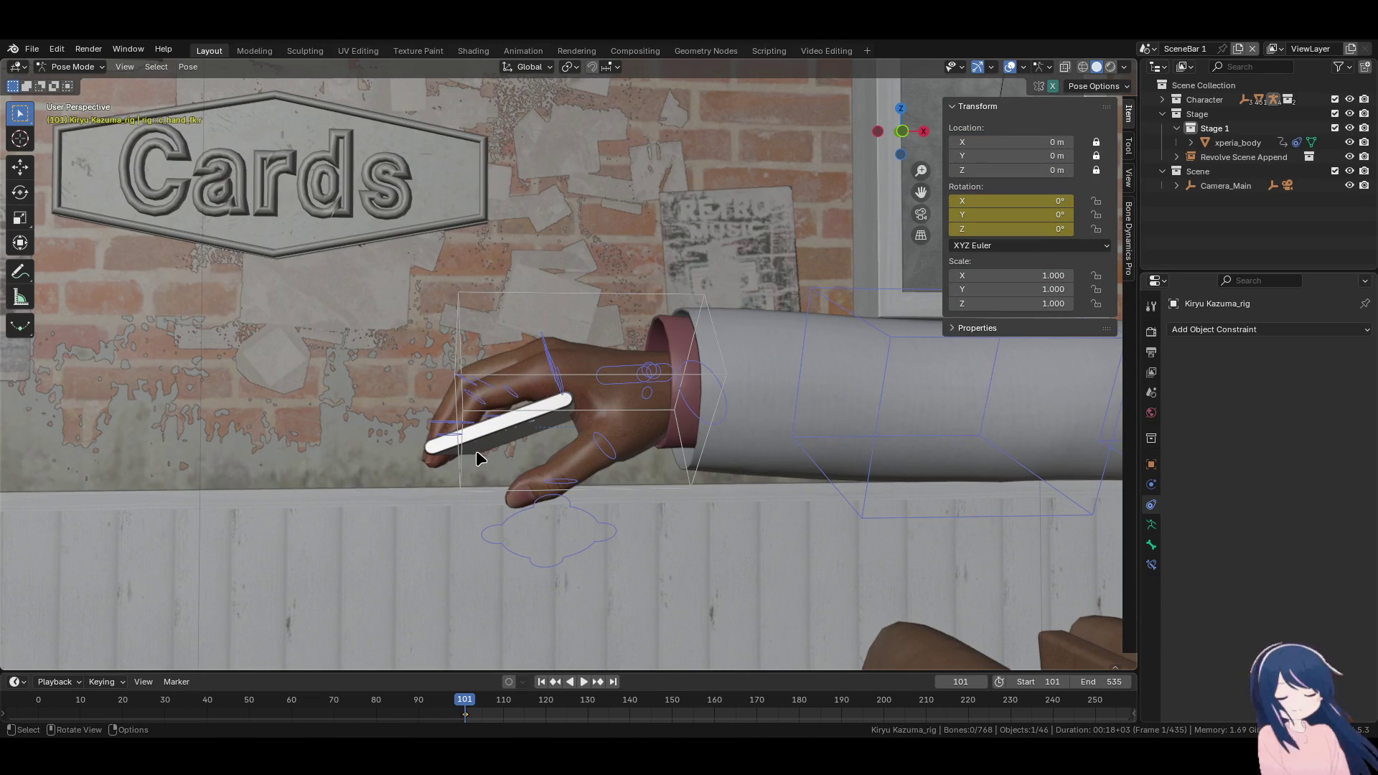
Back in Object Mode, retarget the phone's Child Of constraint to hand.r and set inverse
left_click(86, 67)
left_click(80, 84)
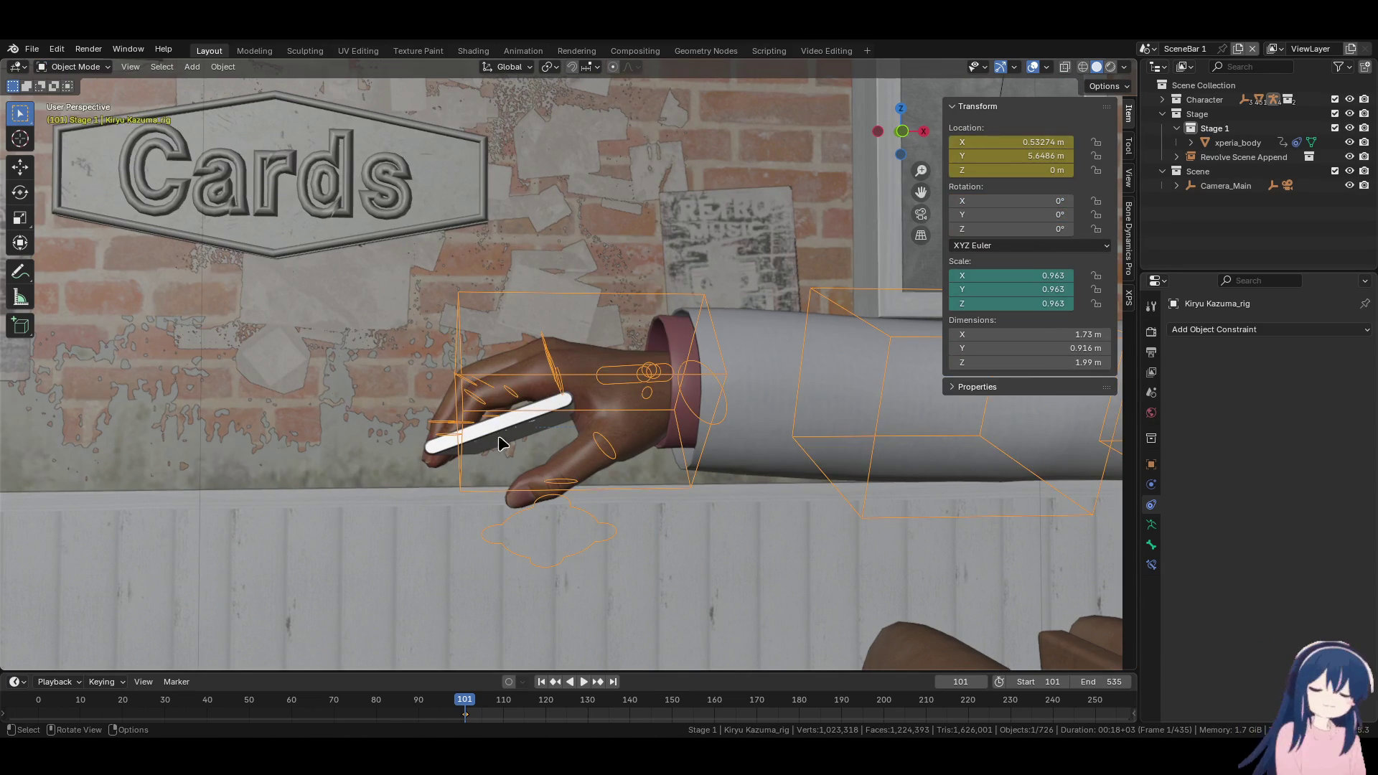
left_click(498, 435)
left_click(1302, 391)
type("r")
key("Return")
left_click(1249, 466)
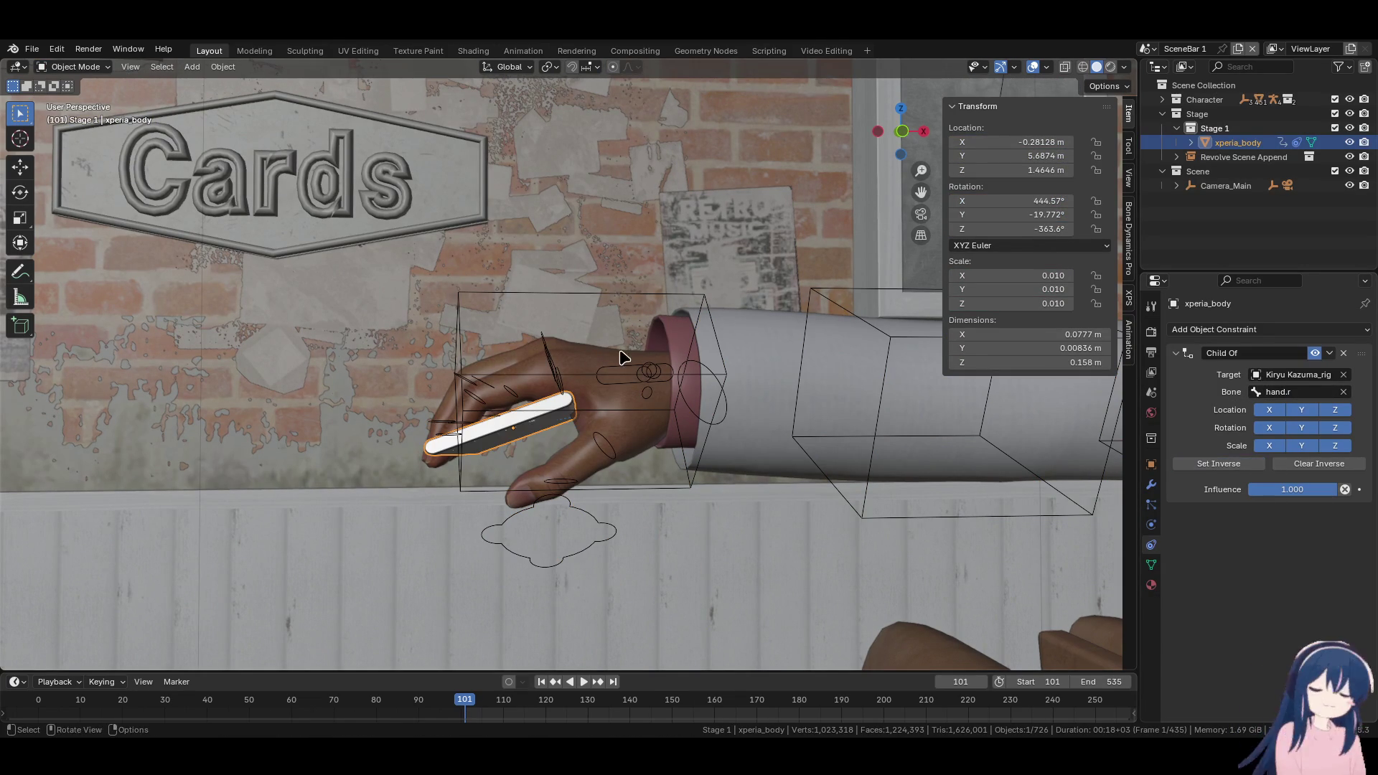
Test-rotate the rig's right hand bone in Pose Mode, cancel to keep 0° rotation, and save
left_click(57, 49)
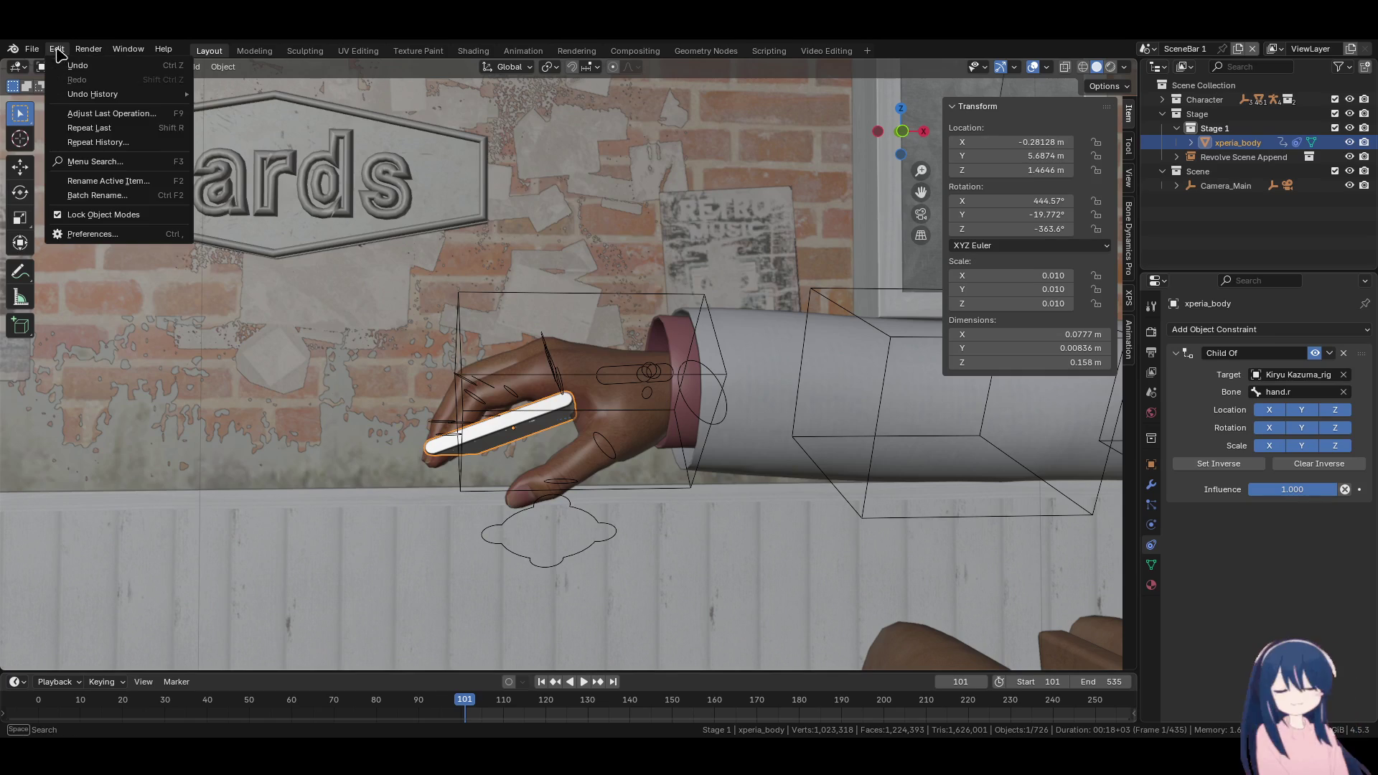
left_click(605, 294)
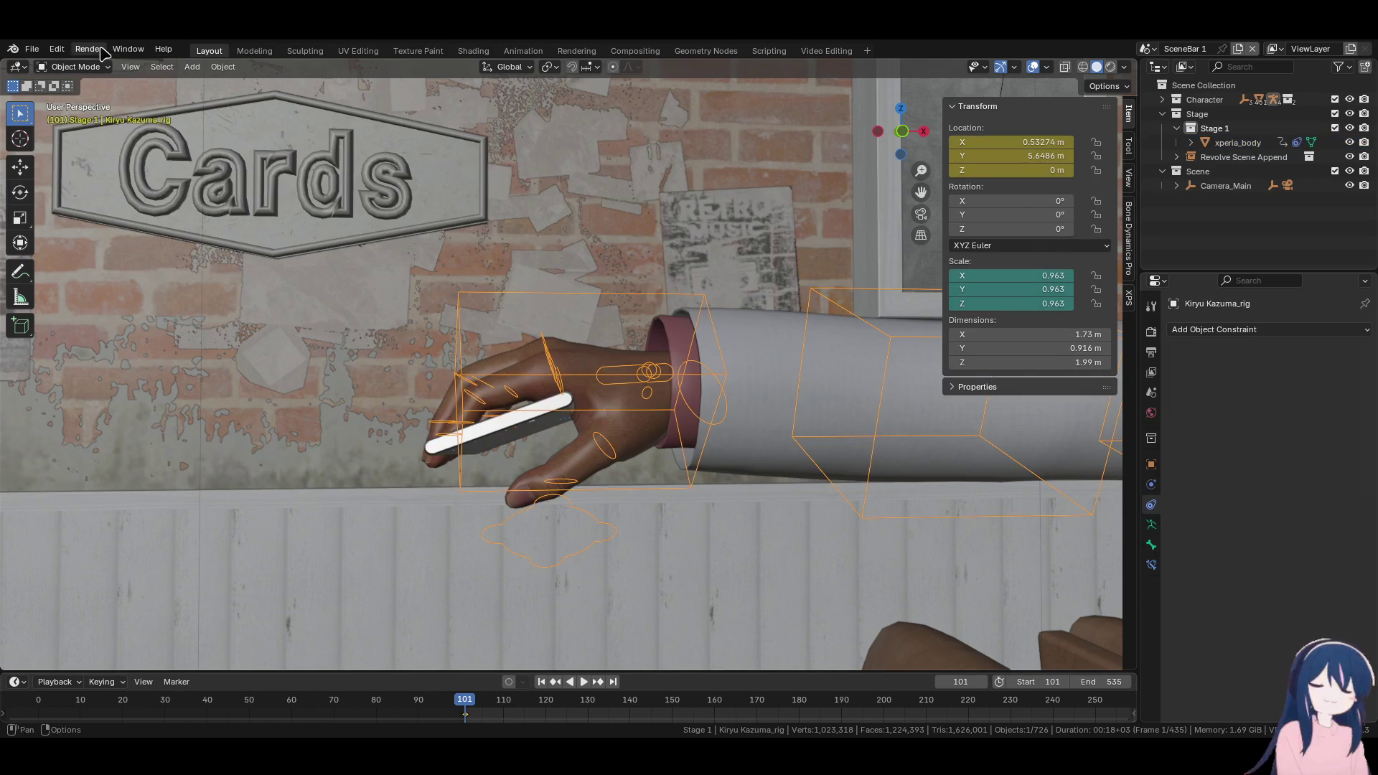
left_click(74, 67)
left_click(77, 115)
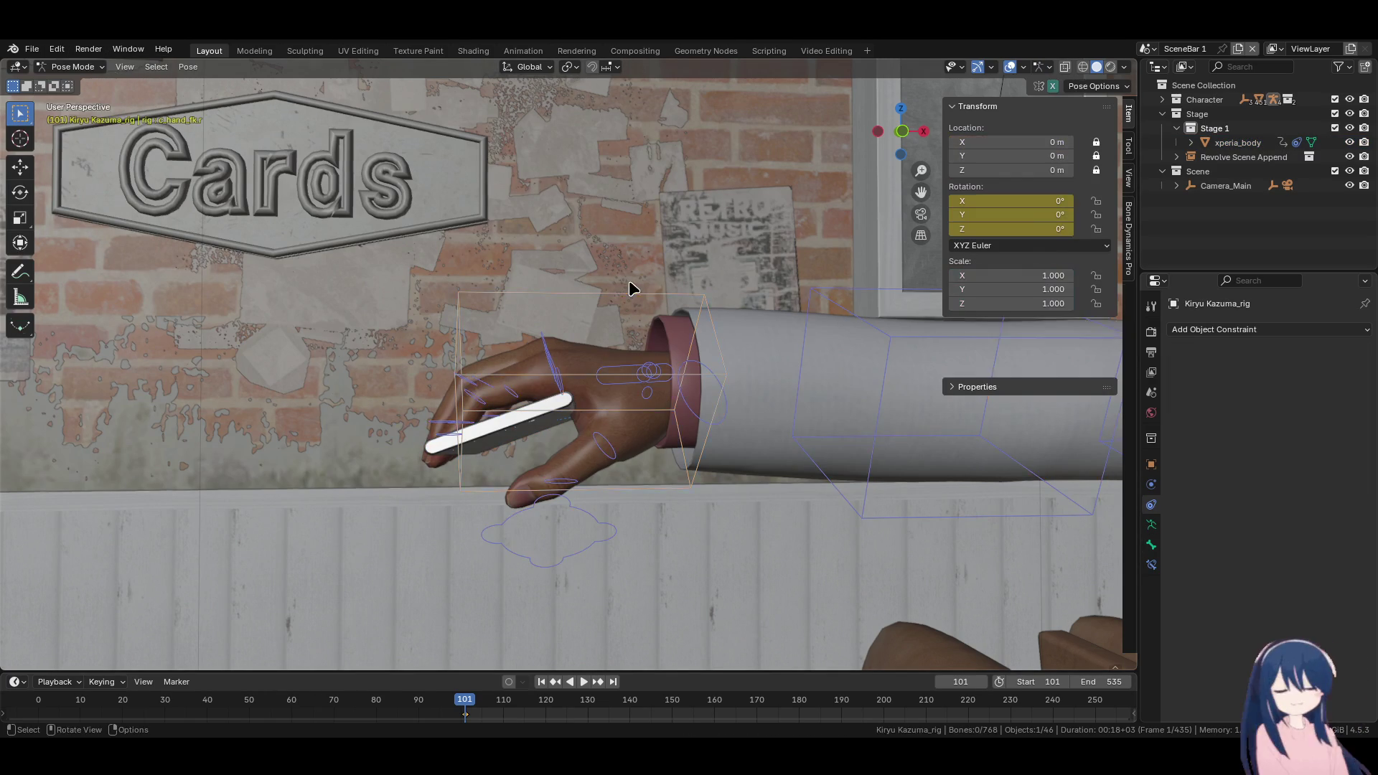
left_click(632, 294)
key("r")
right_click(795, 412)
scroll(686, 384, "down", 5)
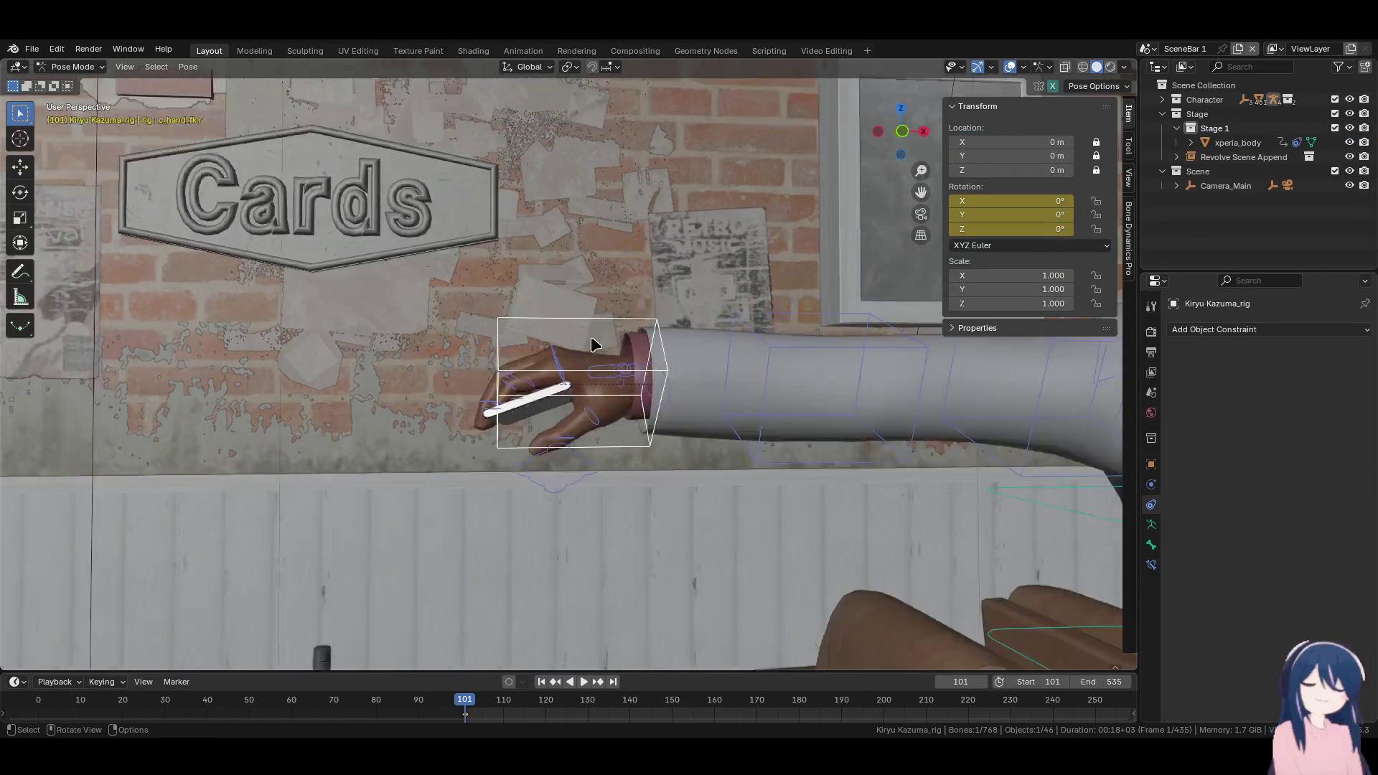
key("ctrl+s")
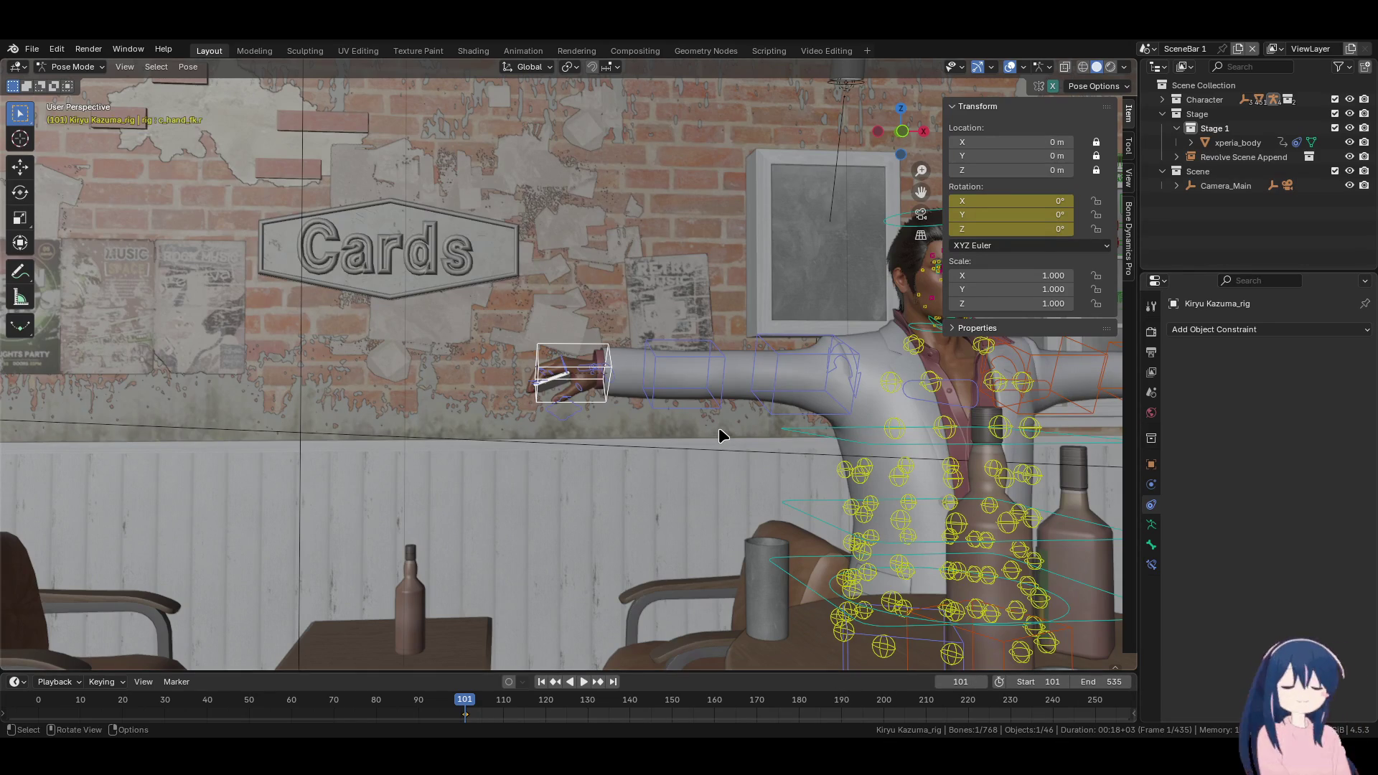
Select the rig's right upper arm bone and try a rotation, then cancel it
mouse_move(700, 394)
middle_mouse_down()
mouse_move(562, 354)
mouse_move(520, 323)
middle_mouse_up()
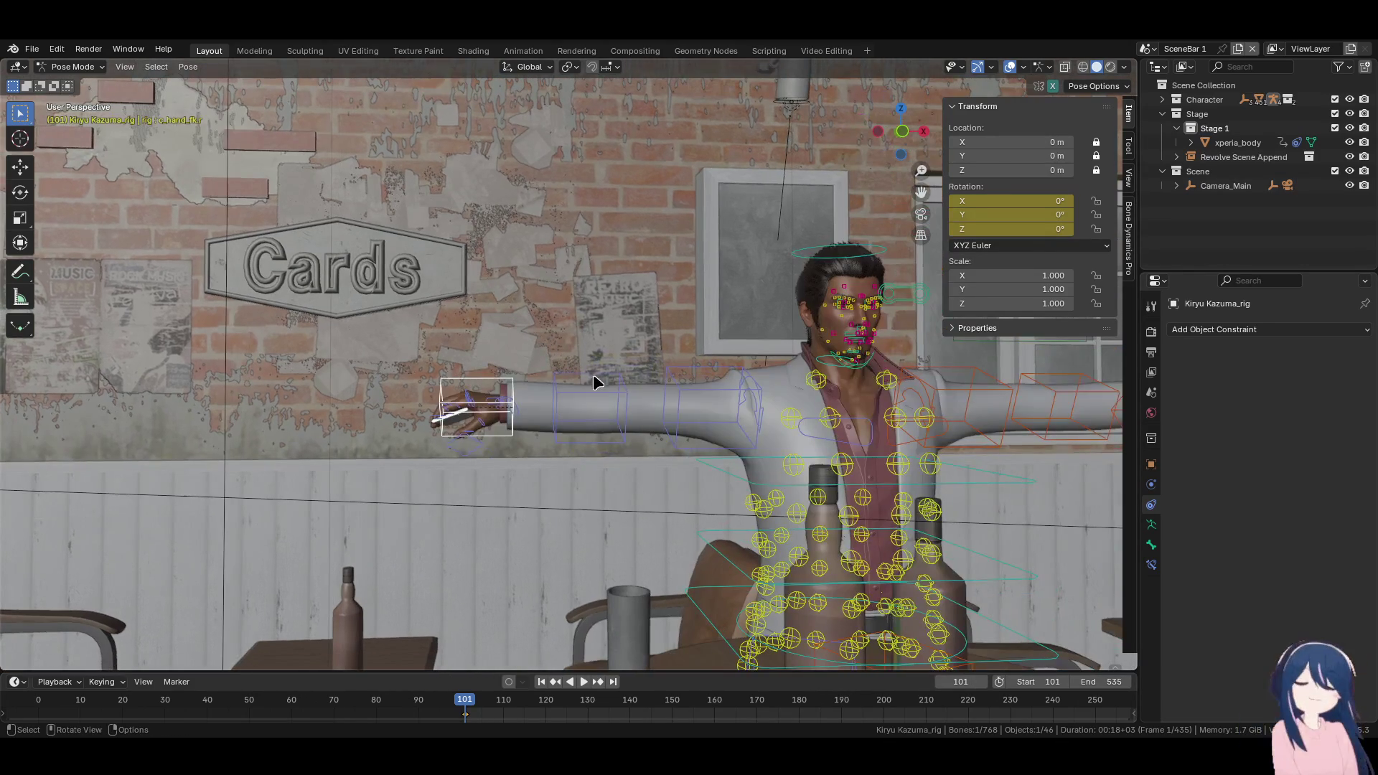
left_click(718, 387)
middle_click_drag(718, 388, 740, 363)
key("r")
key("Escape")
Select Camera_Main and switch to the Animation workspace
left_click(1226, 185)
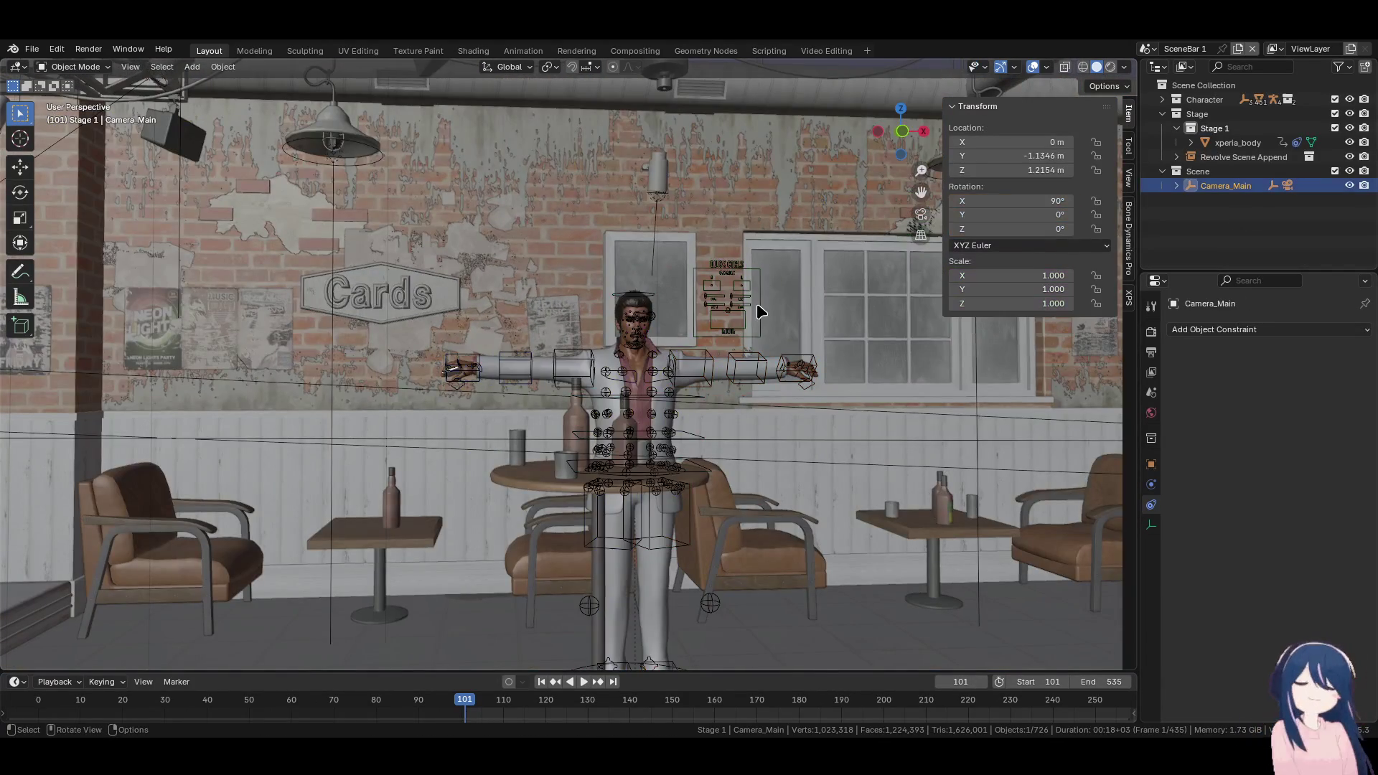
scroll(760, 311, "down", 3)
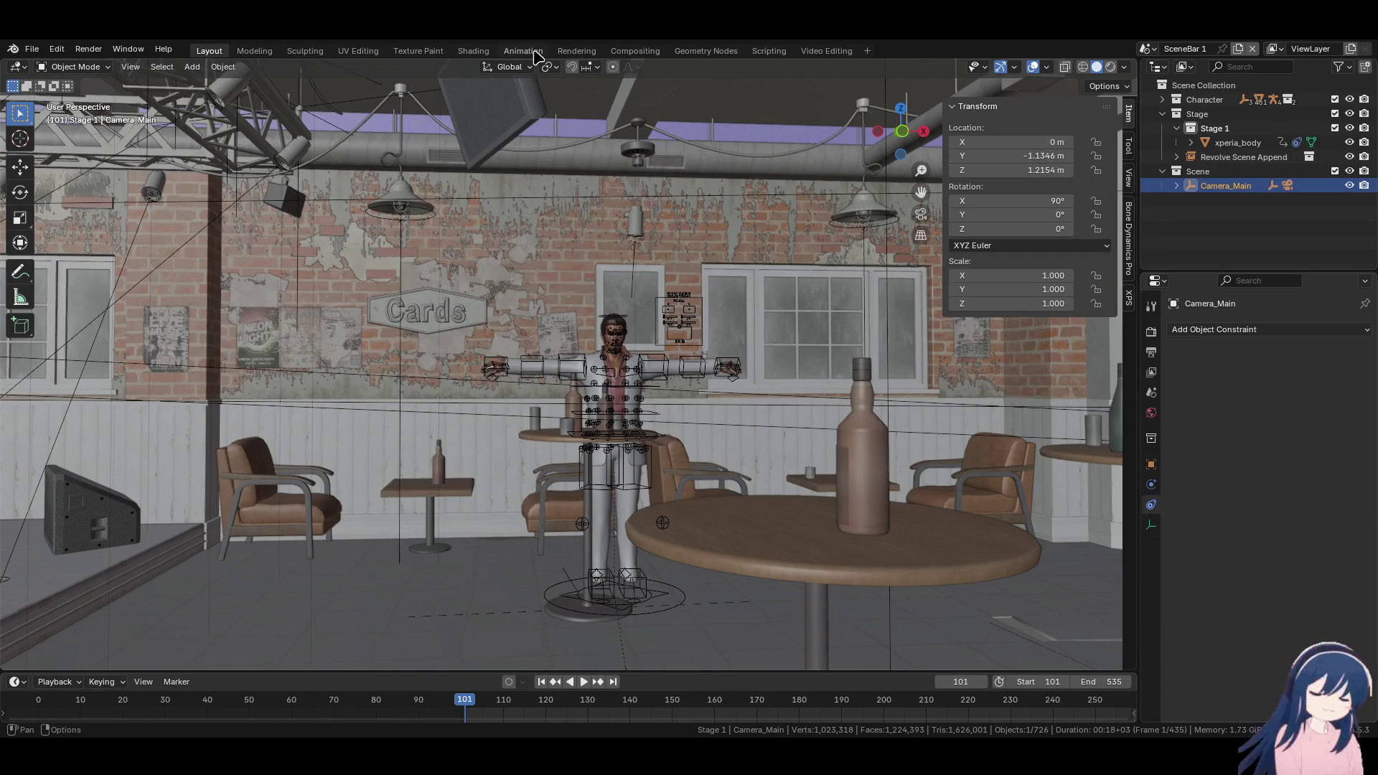
left_click(523, 51)
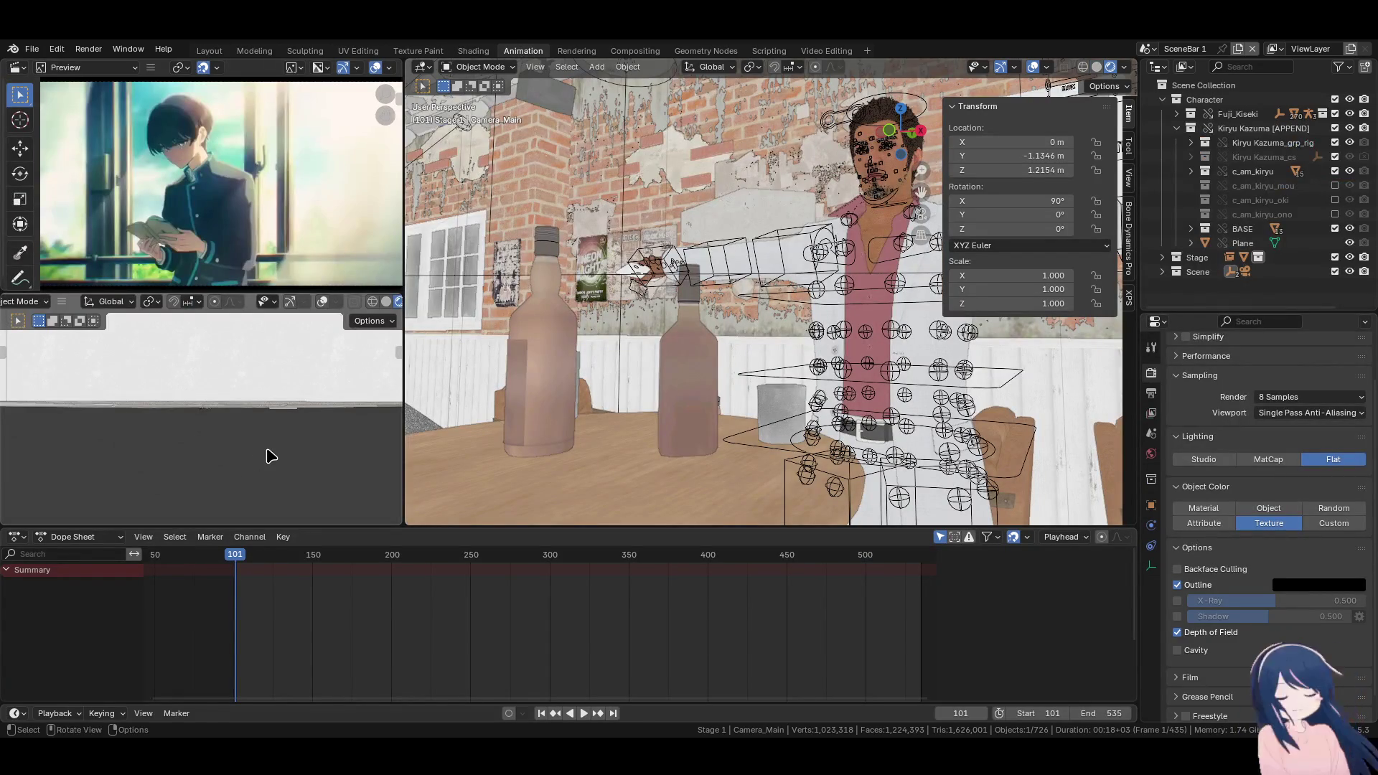
scroll(844, 313, "down", 8)
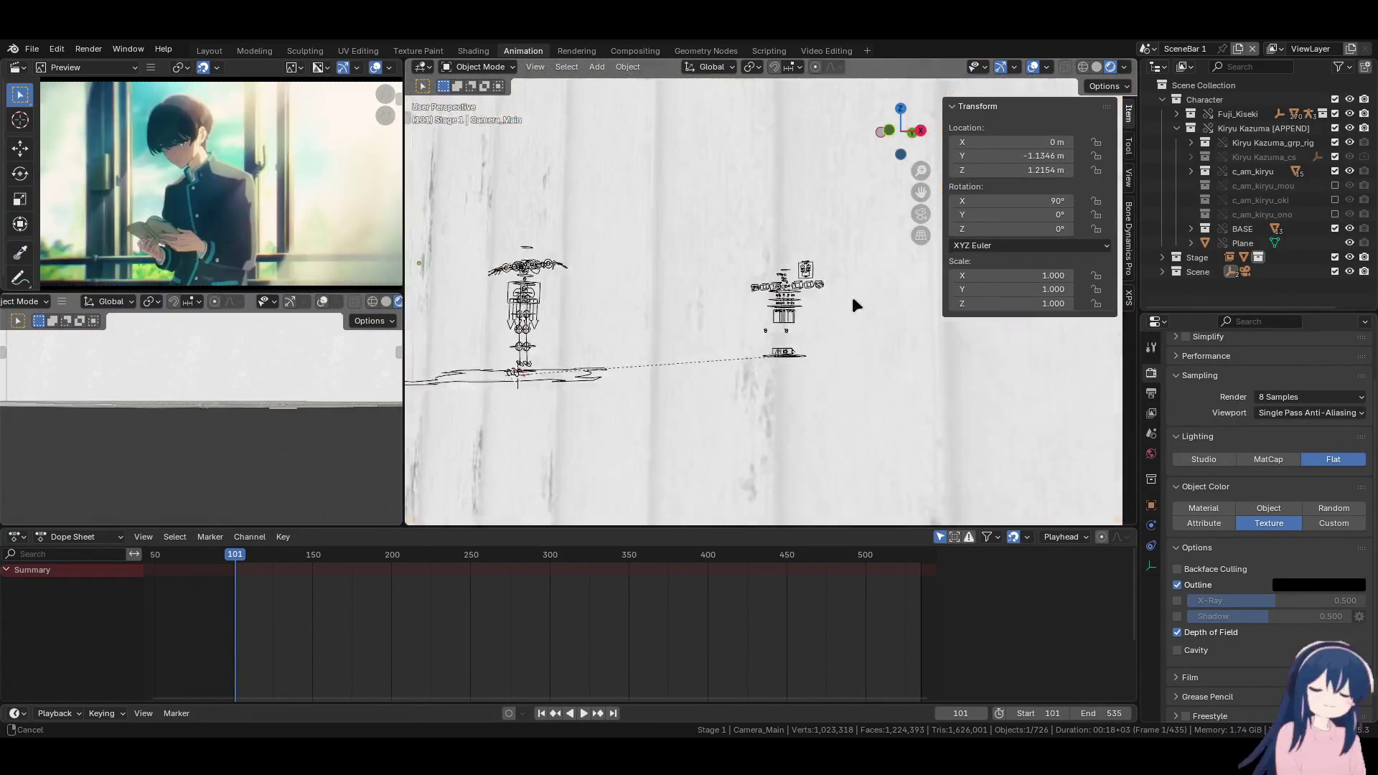
Move Camera_Main along Y, first to 4.266 m and then to 6.2308 m
key("g")
key("y")
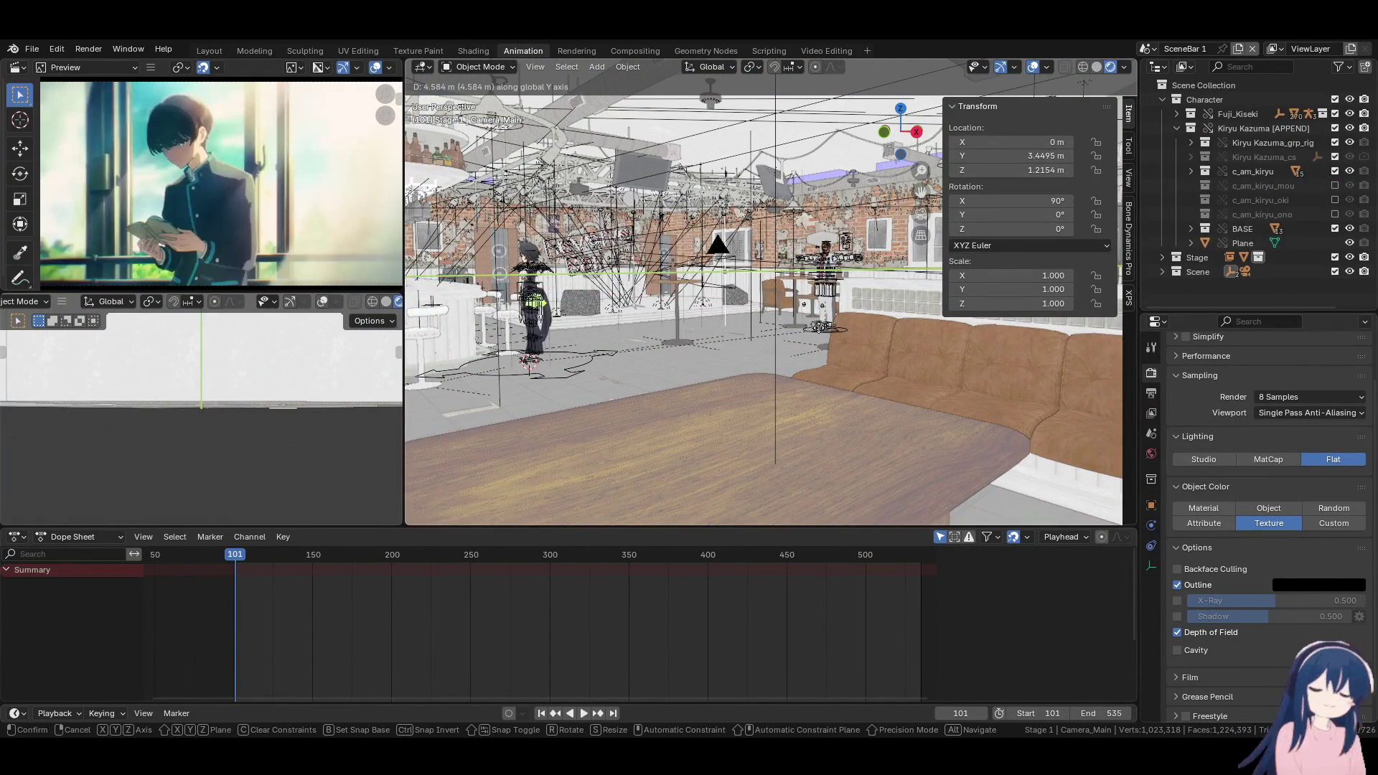
left_click(855, 323)
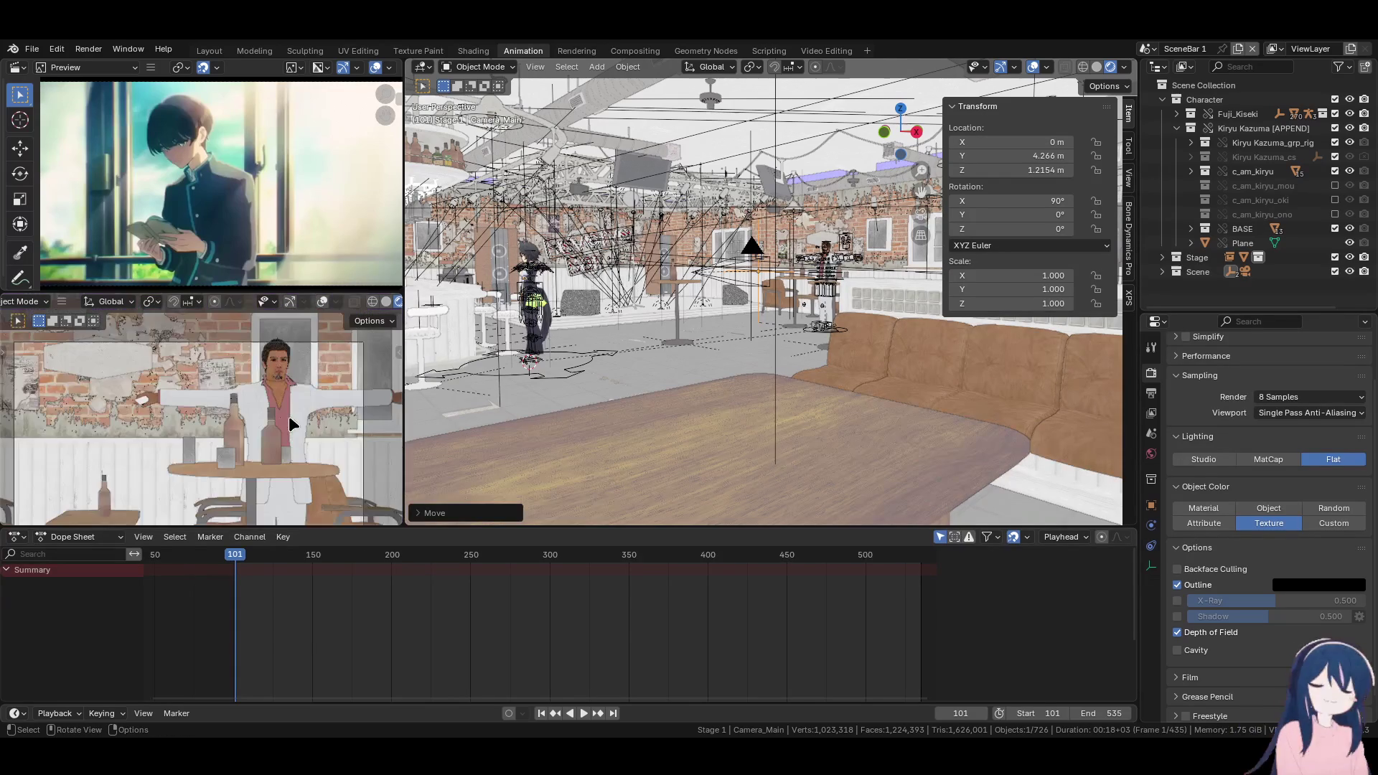
scroll(240, 409, "down", 2)
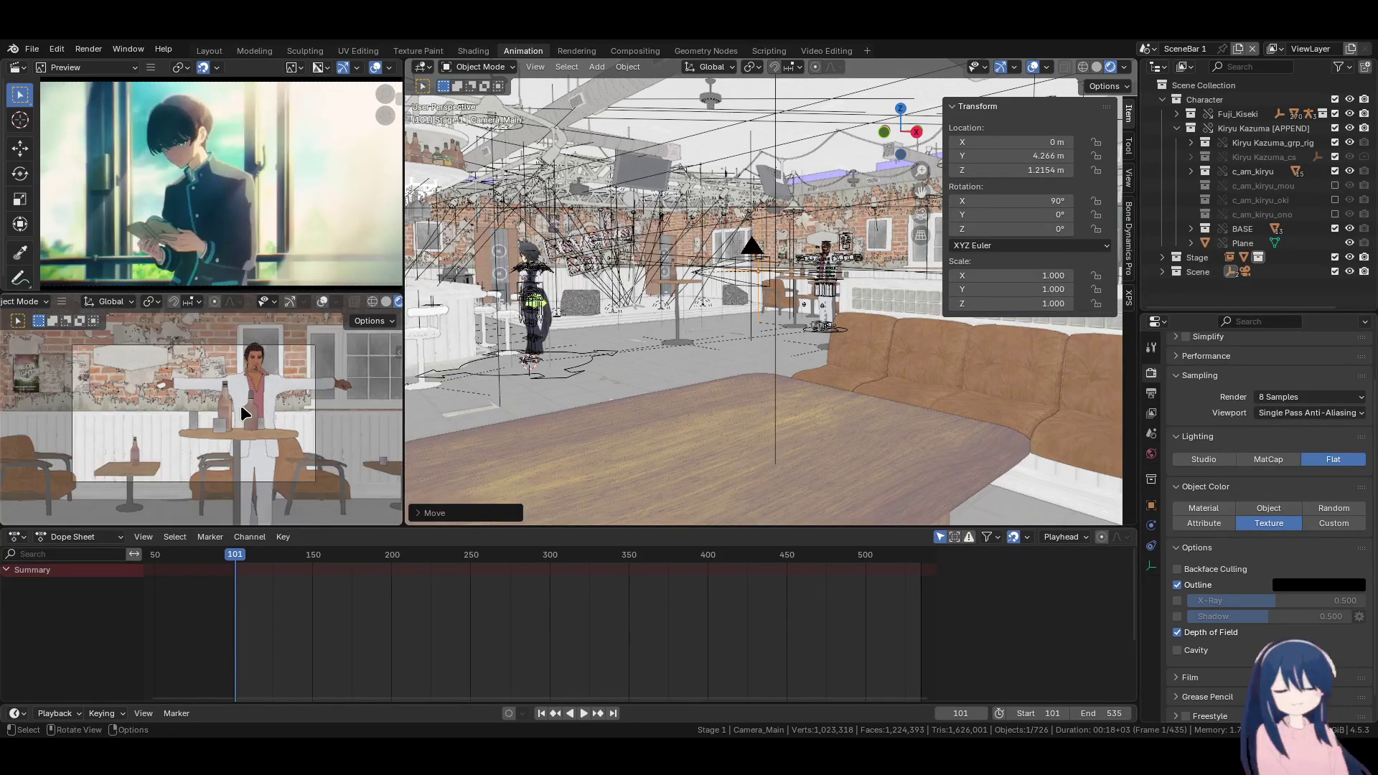
scroll(240, 405, "up", 1)
mouse_move(718, 338)
middle_mouse_down()
mouse_move(678, 325)
mouse_move(625, 338)
middle_mouse_up()
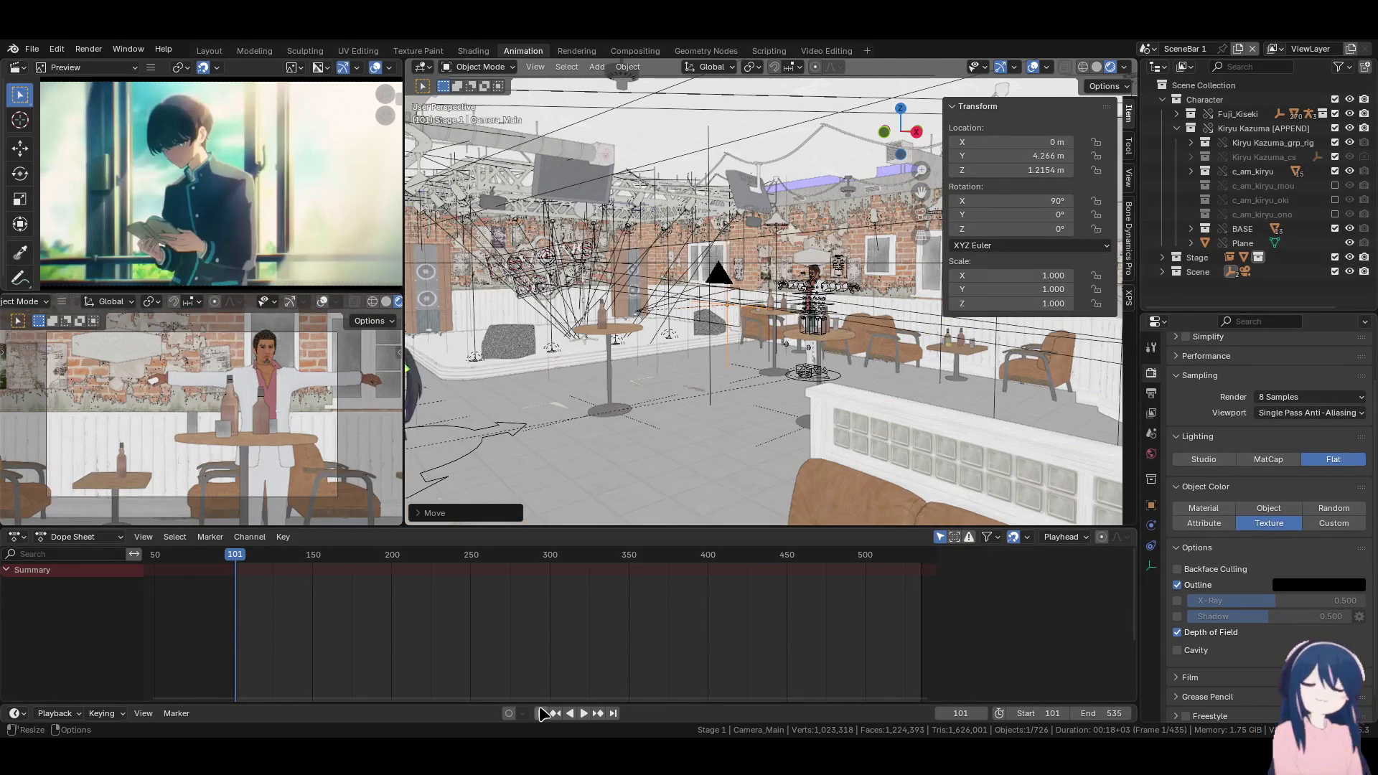
key("g")
key("y")
left_click(663, 428)
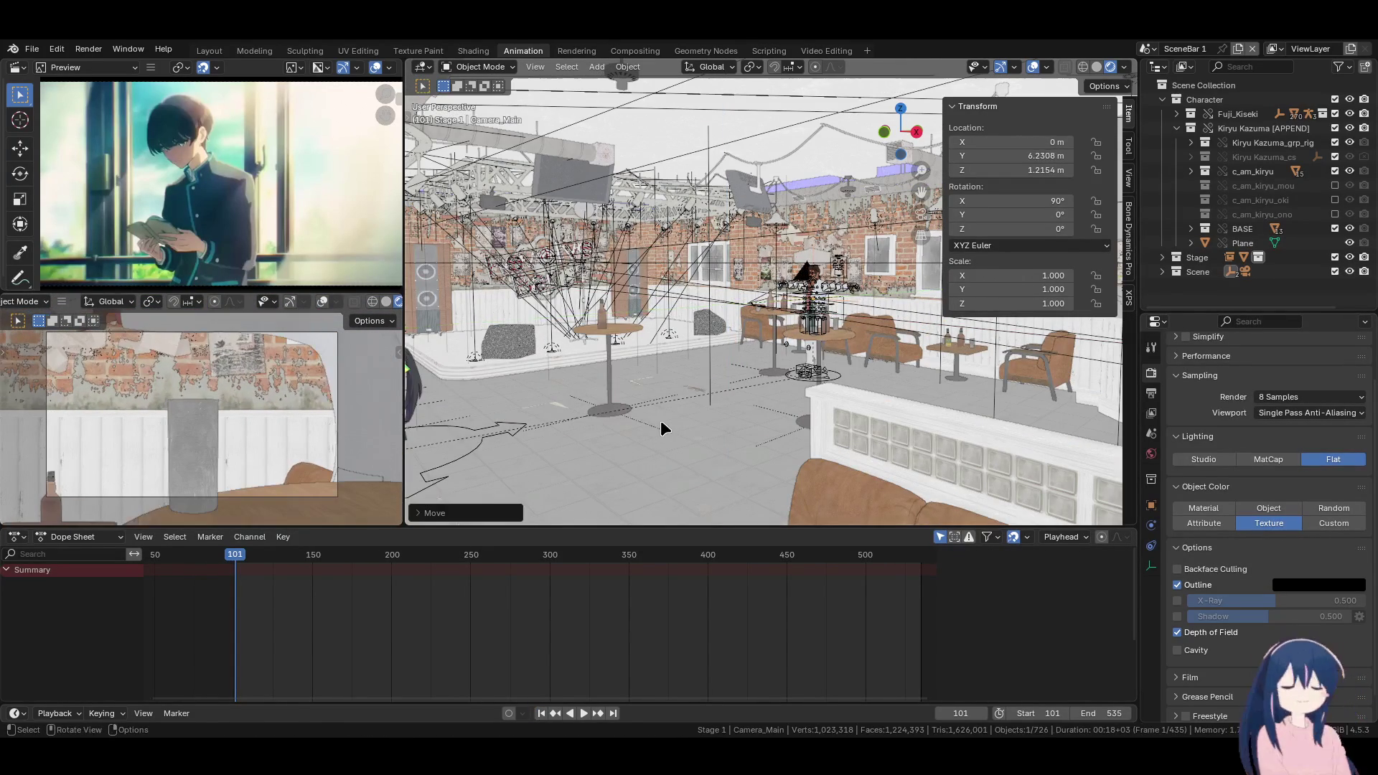
scroll(663, 428, "up", 6)
Turn Camera_Main 36.565° around Z, abandoning two vertical move attempts
key("r")
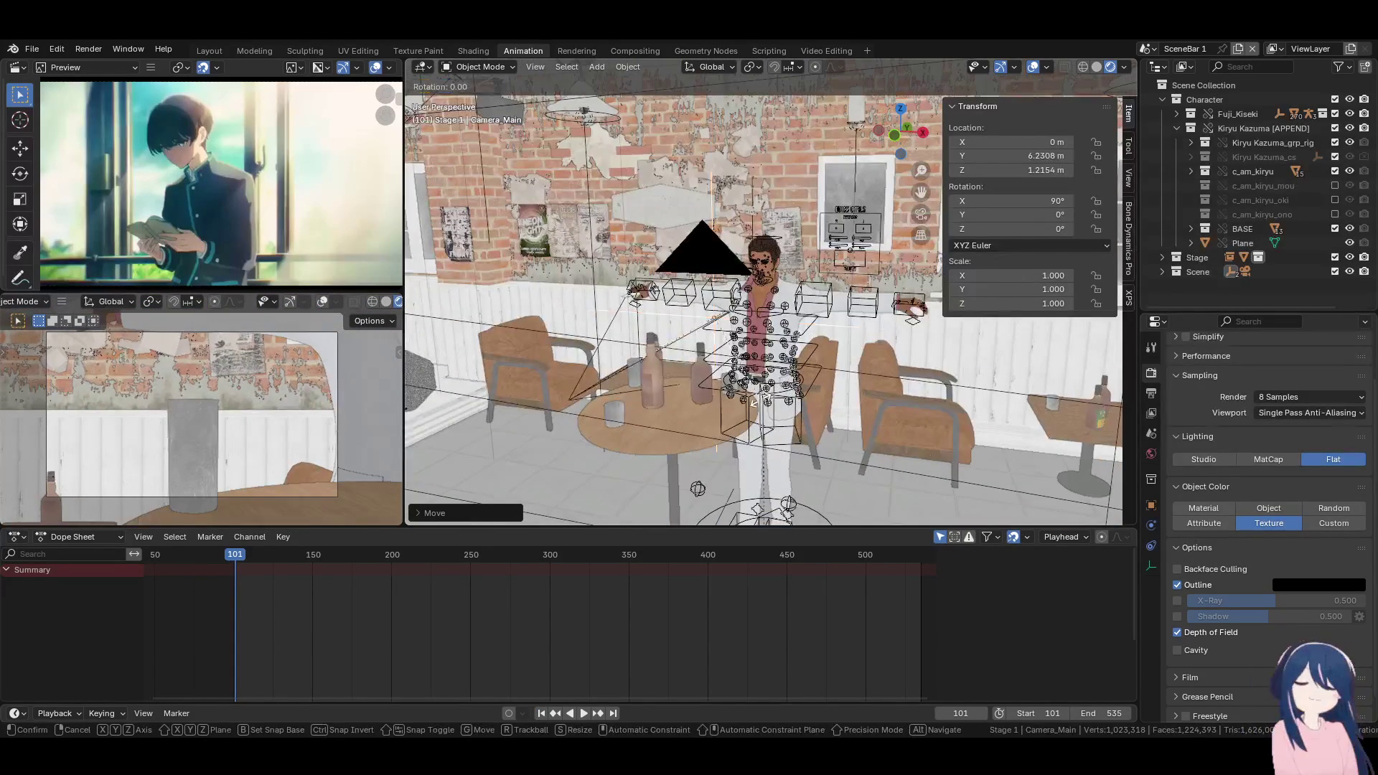
left_click(783, 370)
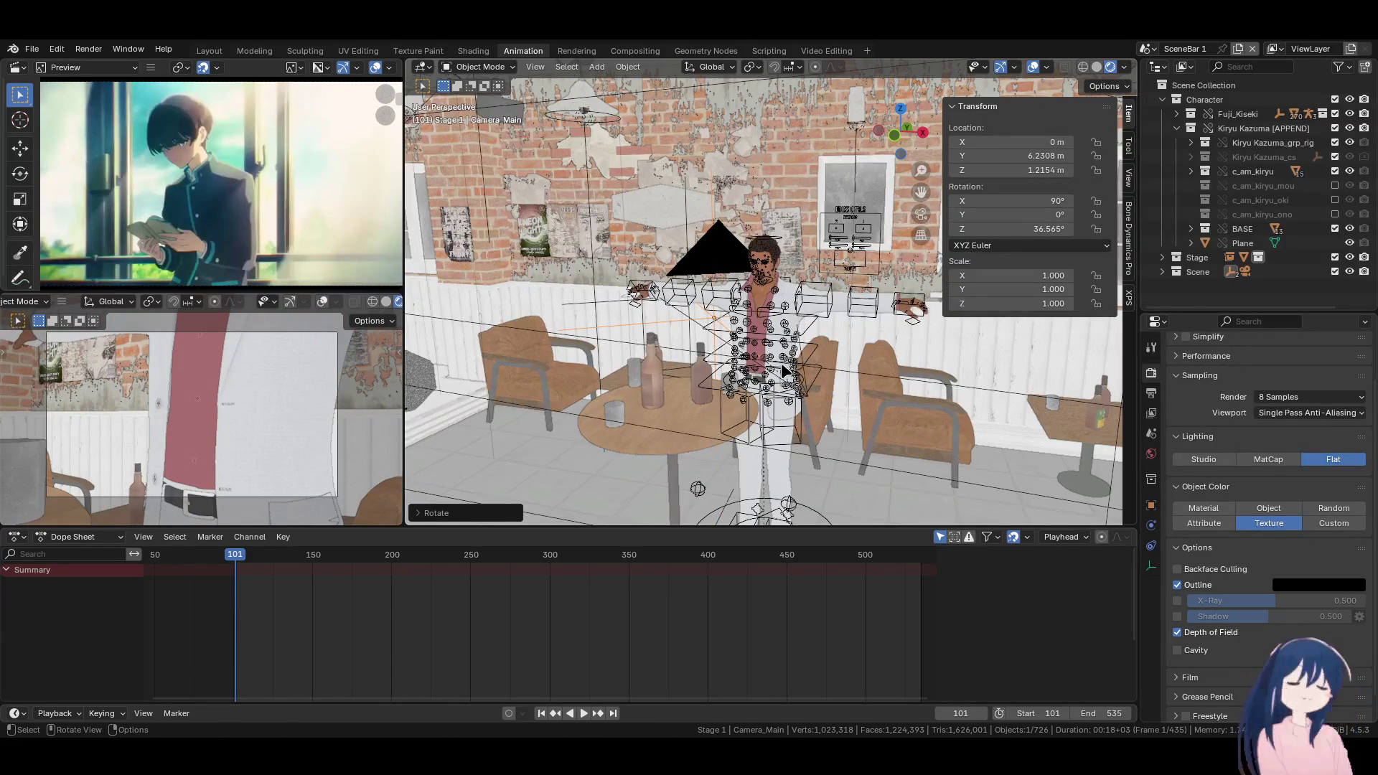
key("g")
key("z")
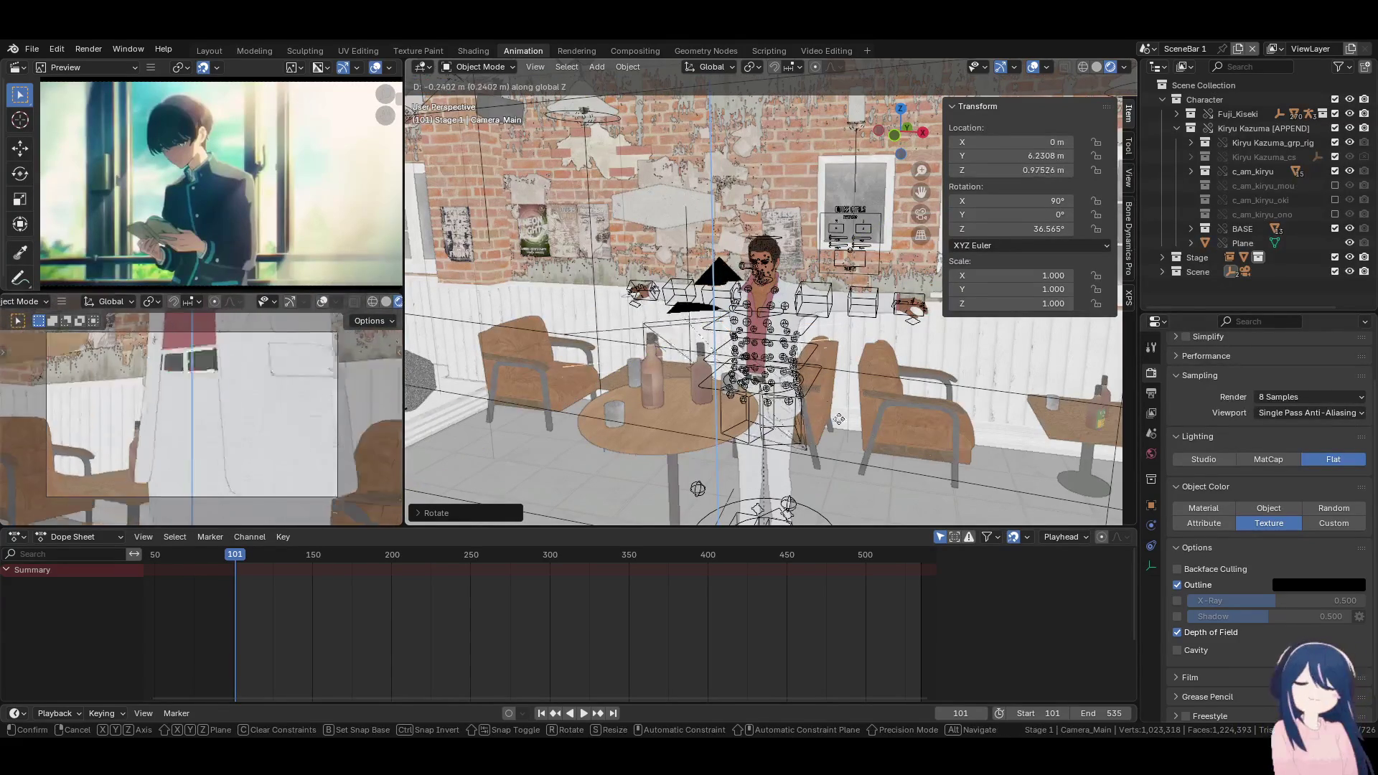
key("Escape")
key("g")
key("z")
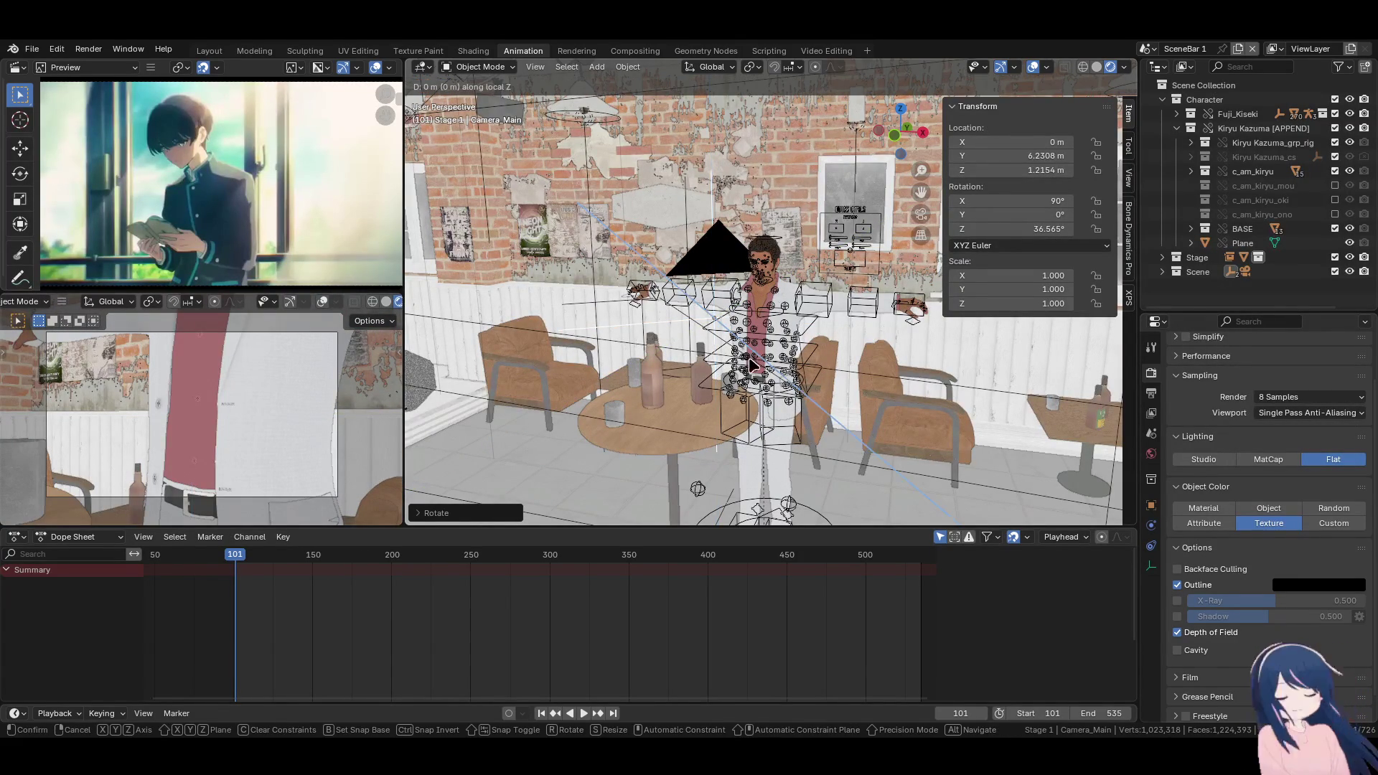
key("Escape")
Switch to Local orientation and push Camera_Main forward along its local Z
key("comma")
left_click(700, 126)
key("g")
key("z")
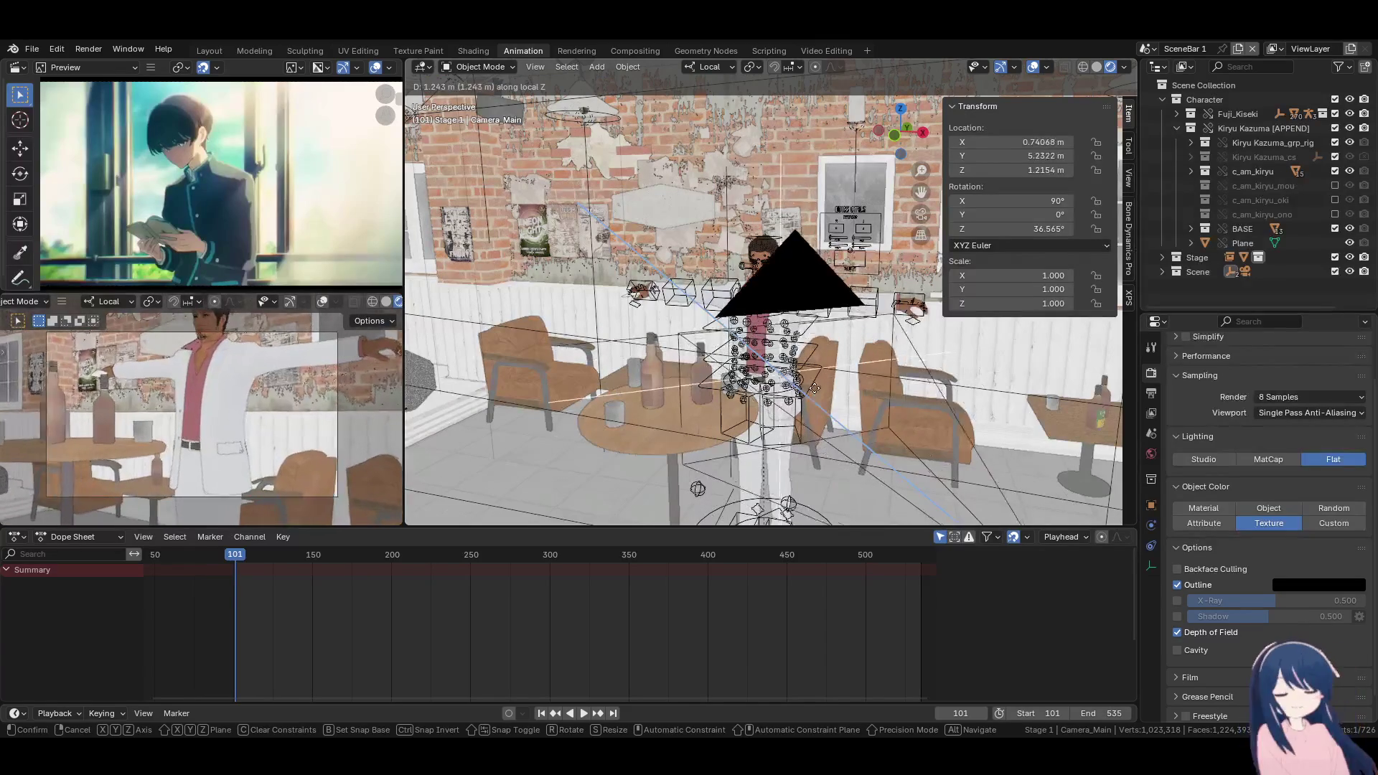
left_click(817, 388)
Looking through the camera, tilt and reposition Camera_Main to rotation 102.6°, -4.2358°, 28.318°
key("KP_0")
mouse_move(817, 388)
middle_mouse_down("shift")
mouse_move(844, 409)
mouse_move(807, 410)
middle_mouse_up("shift")
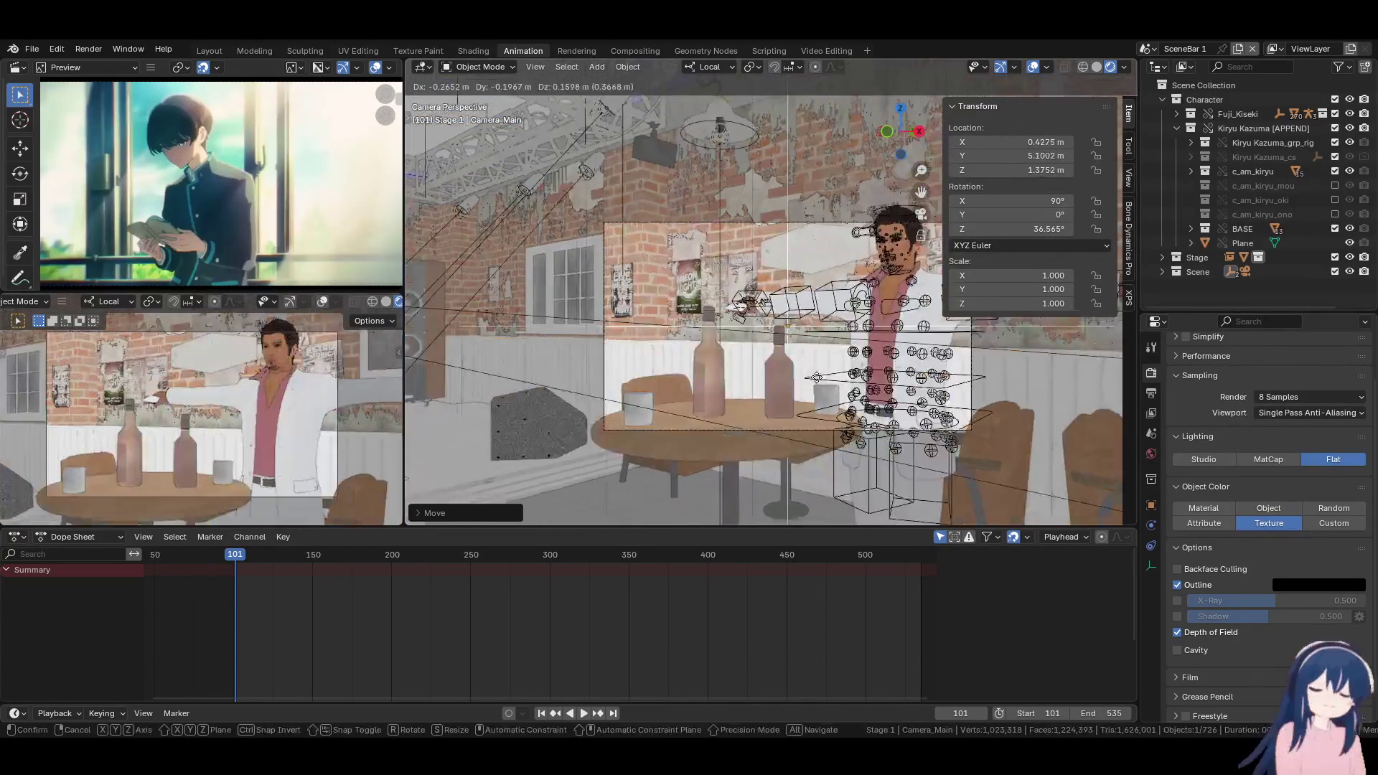
key("r")
key("r")
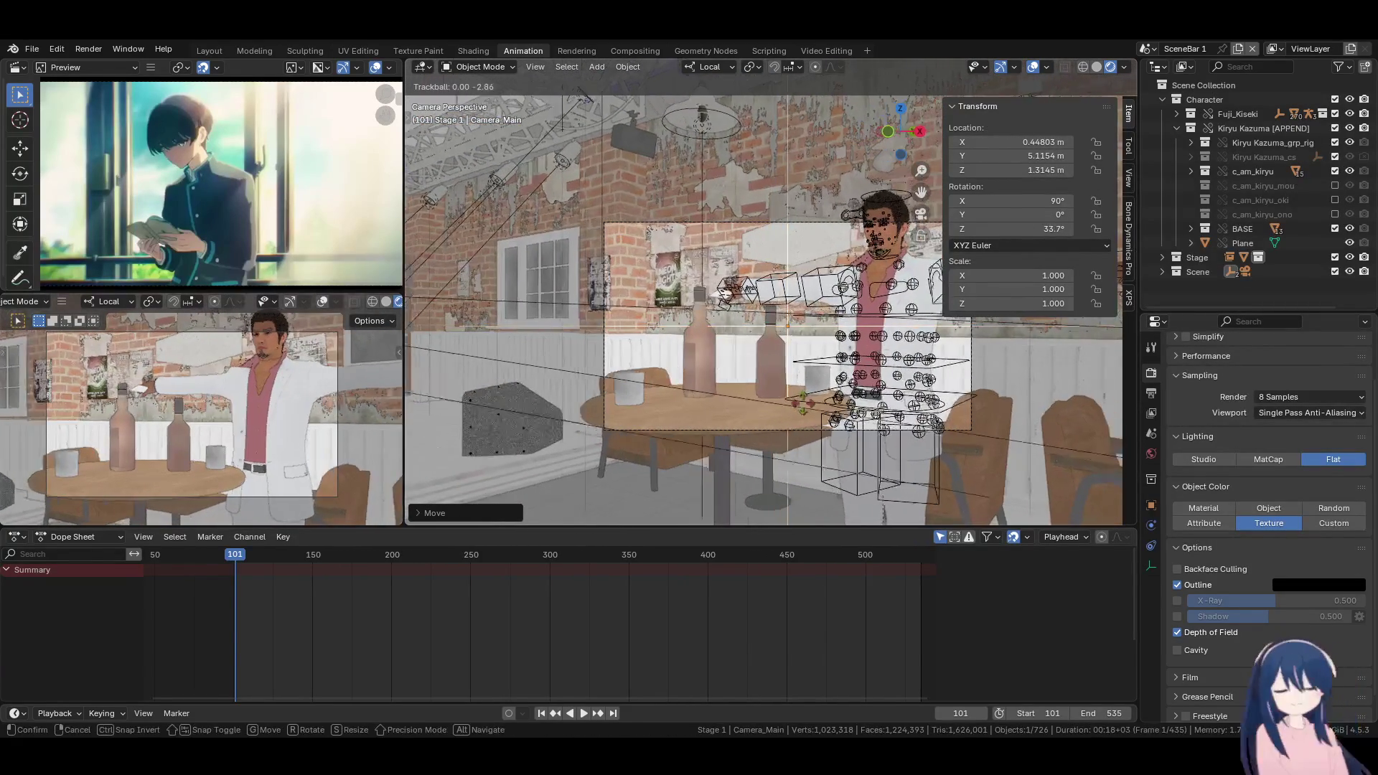
left_click(798, 422)
key("r")
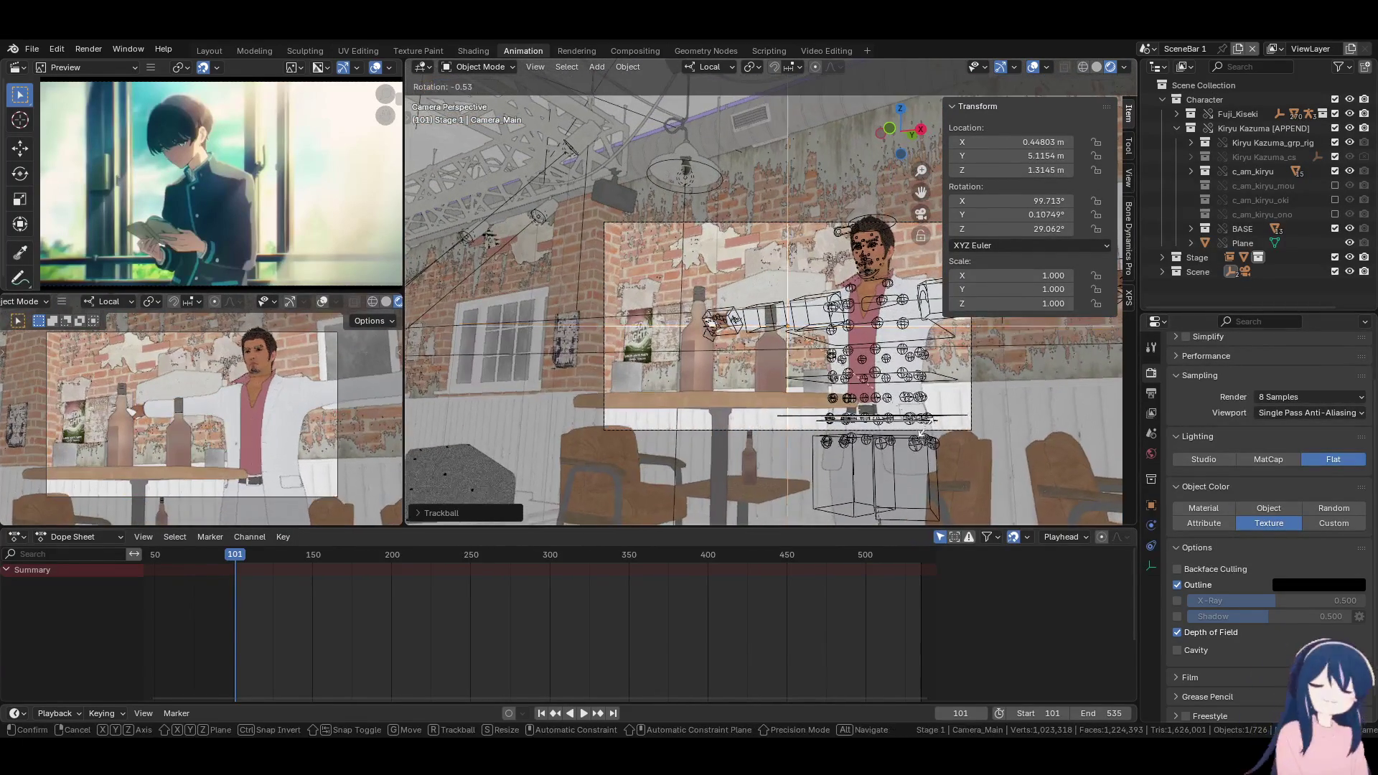
left_click(798, 422)
key("r")
key("r")
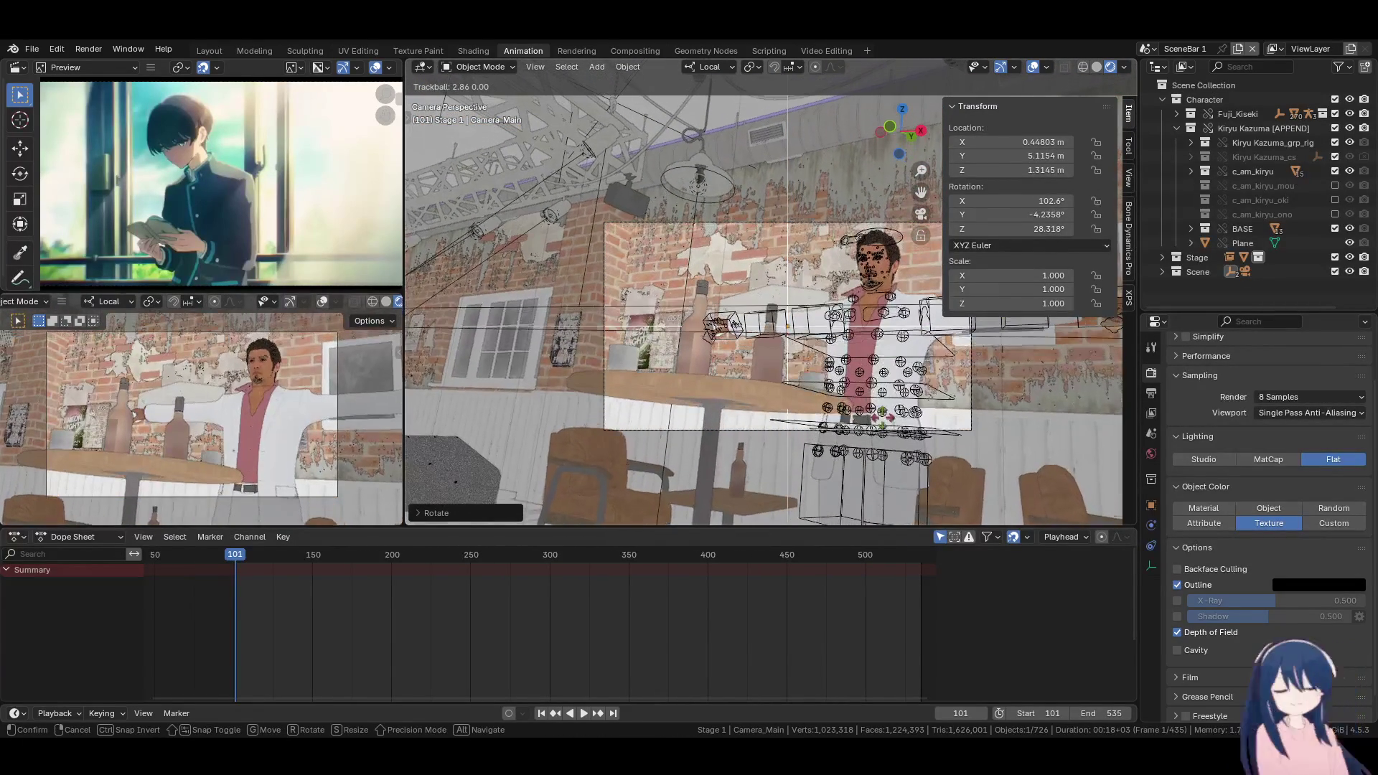
left_click(733, 325)
key("g")
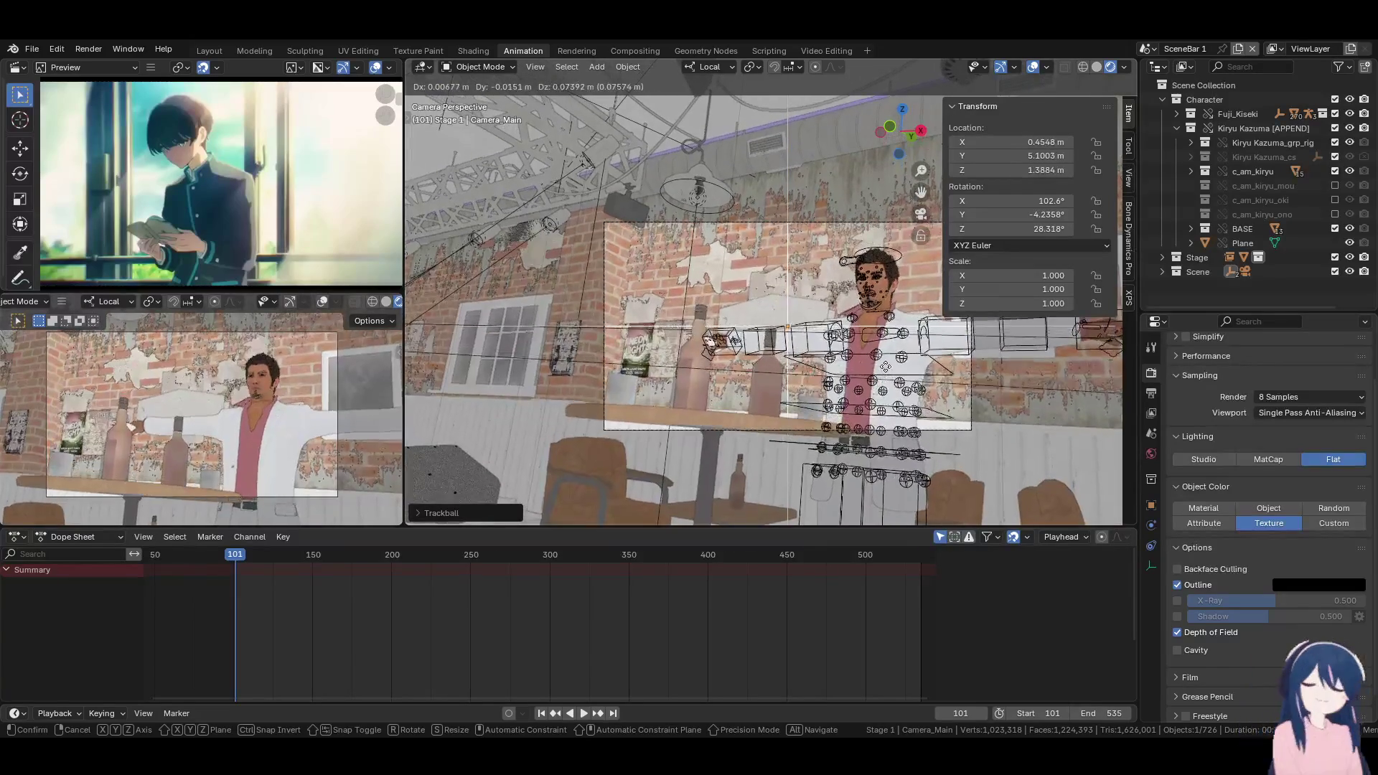
left_click(925, 330)
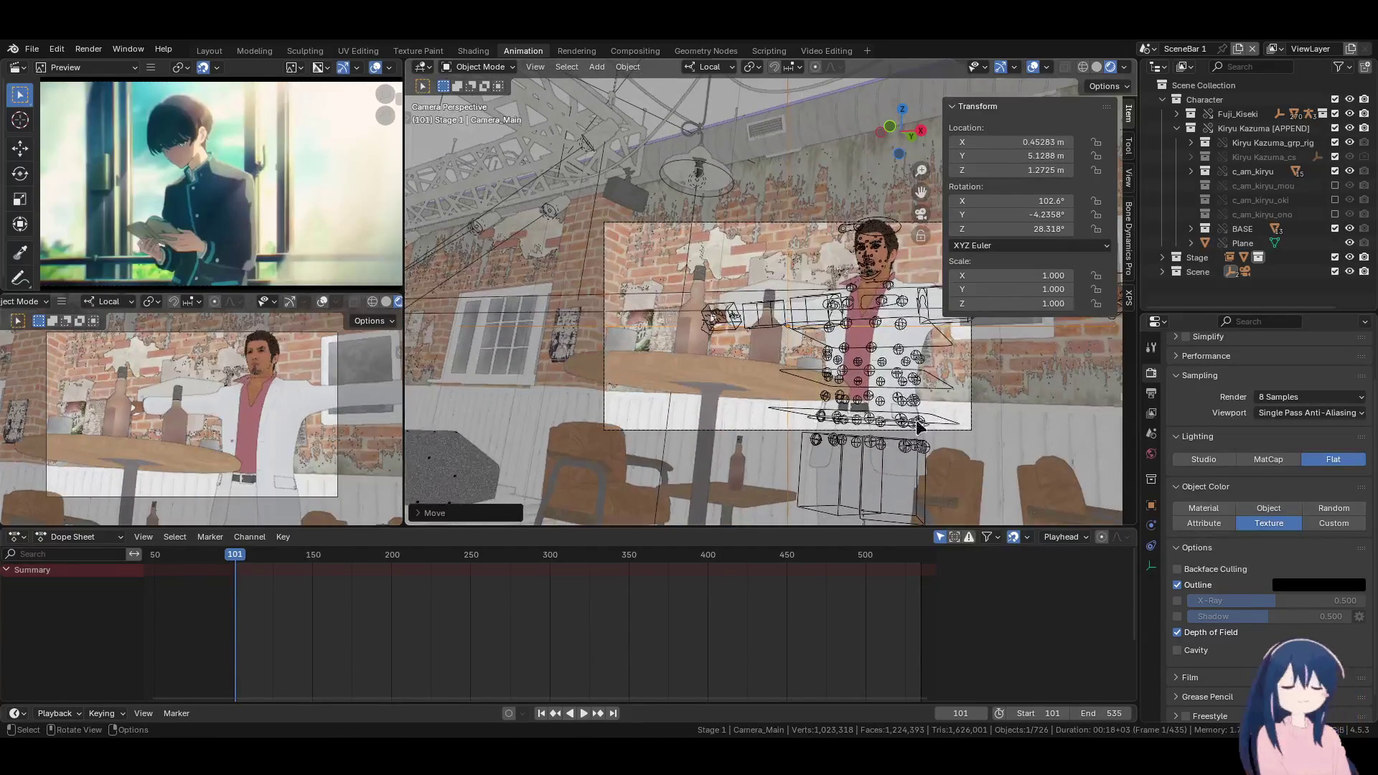
left_click(924, 330)
key("ctrl+Tab")
Return the Kiryu Kazuma rig to Object Mode and shift it along local X
left_click(476, 67)
left_click(479, 99)
left_click(489, 67)
left_click(487, 84)
key("g")
key("x")
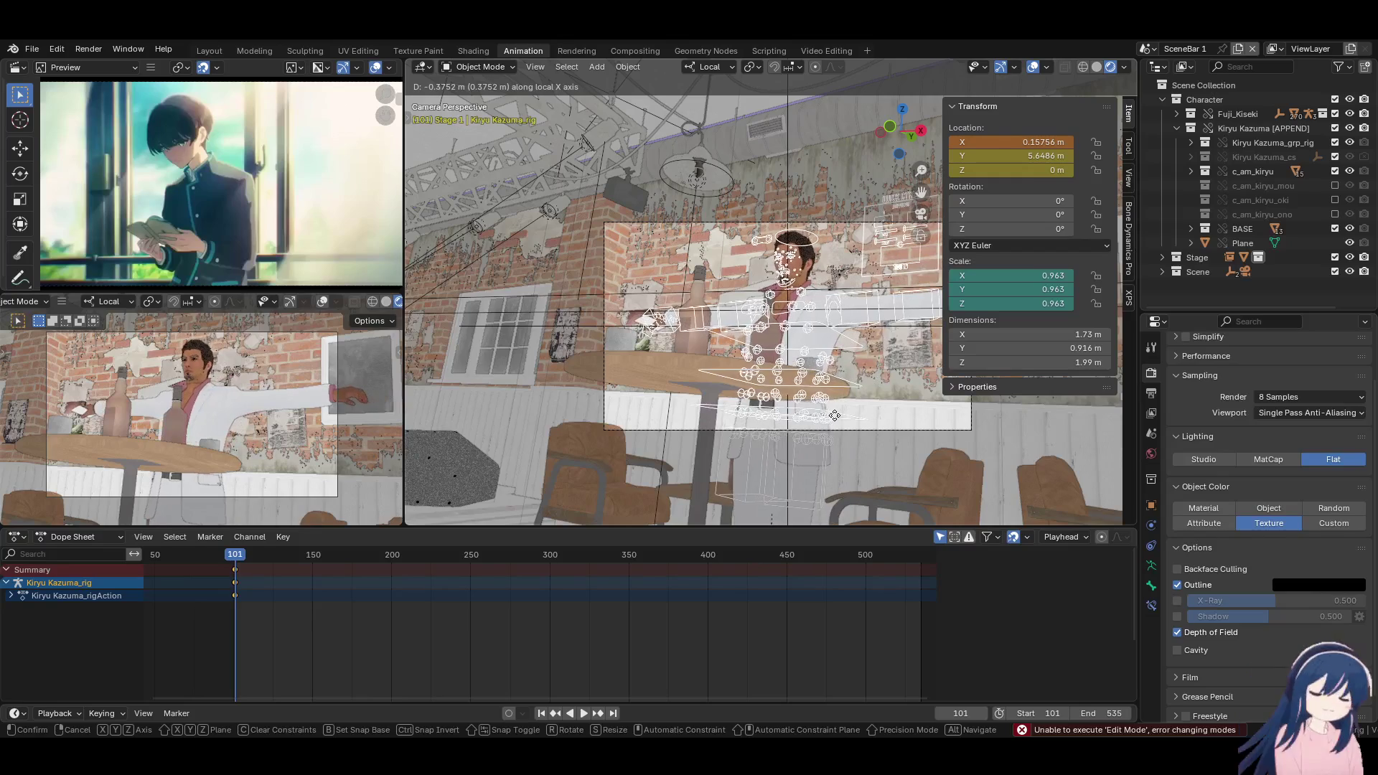
left_click(714, 332)
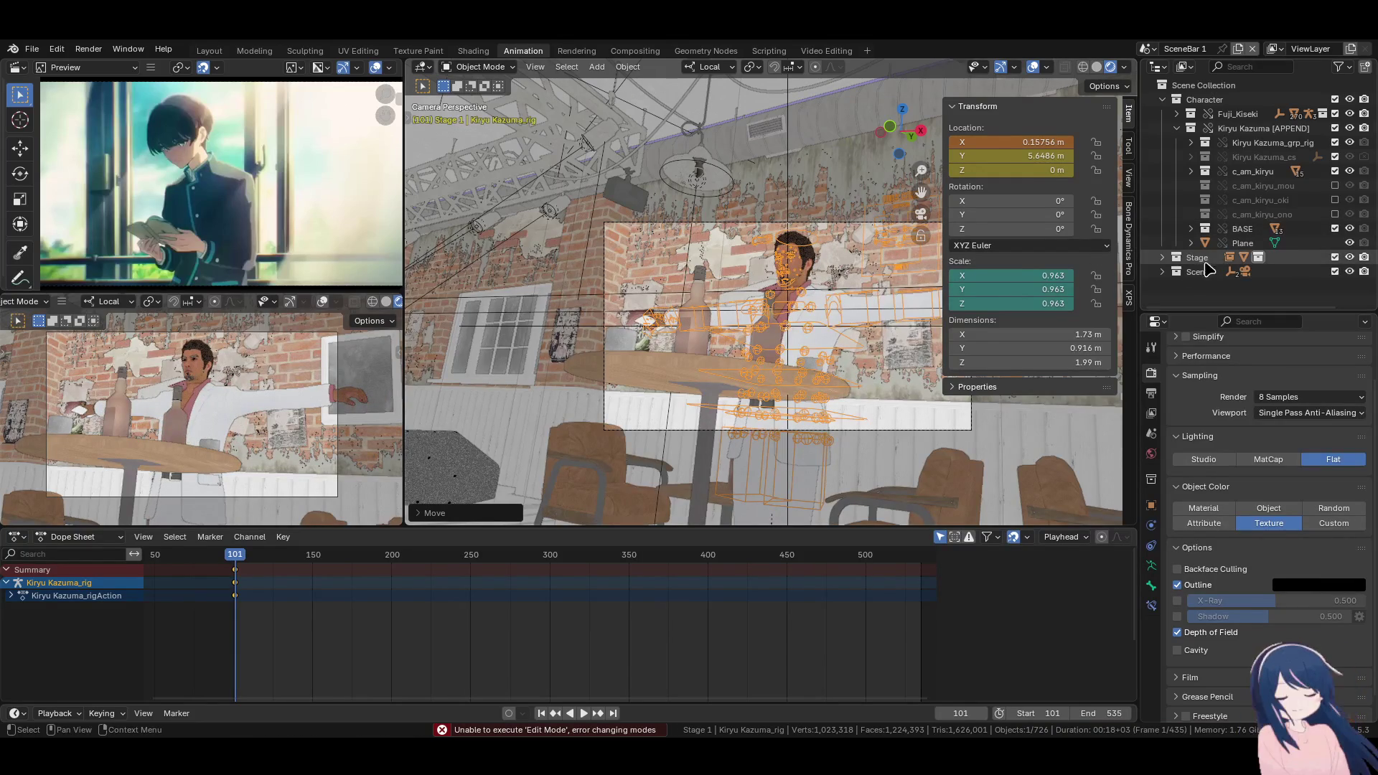
Locate xperia_body in the Stage collection, then shift Camera_Main sideways along its local X
left_click(1178, 128)
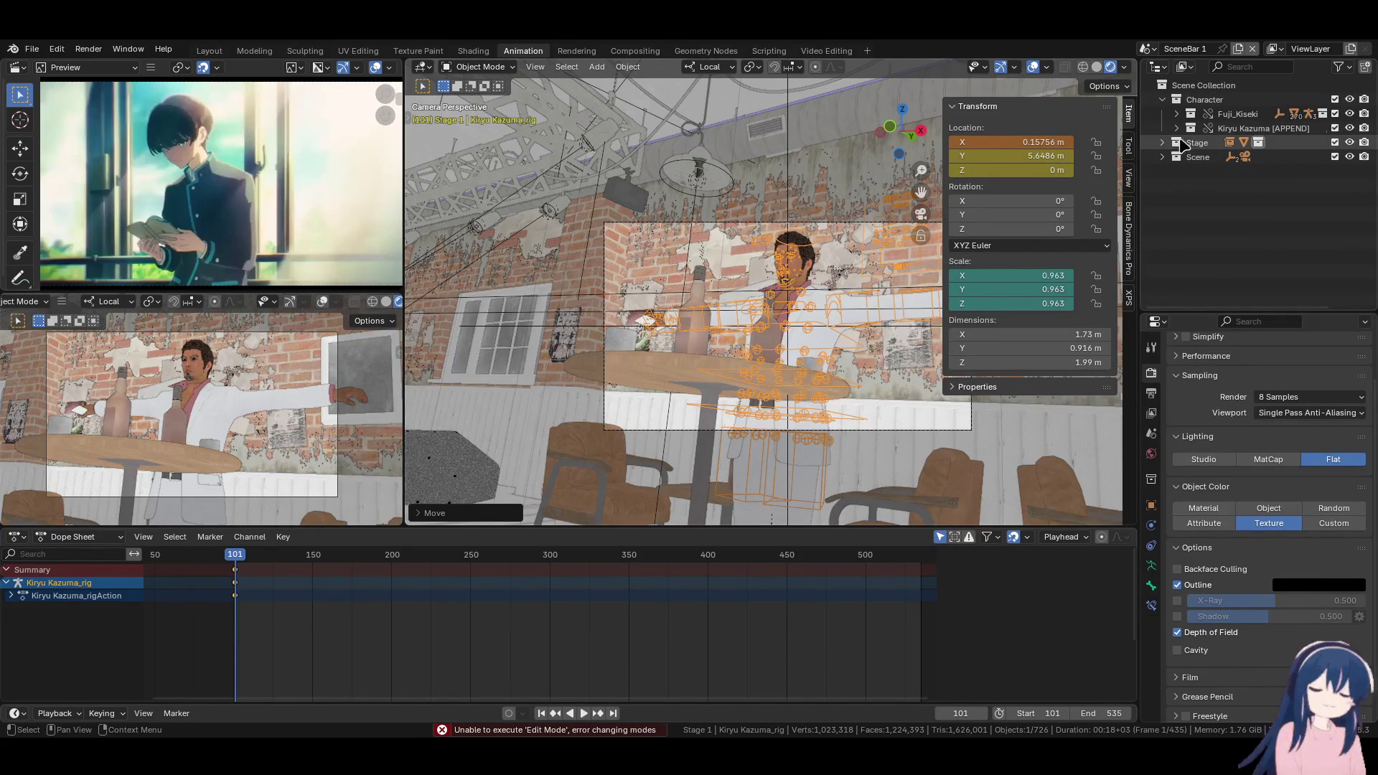
left_click(1163, 143)
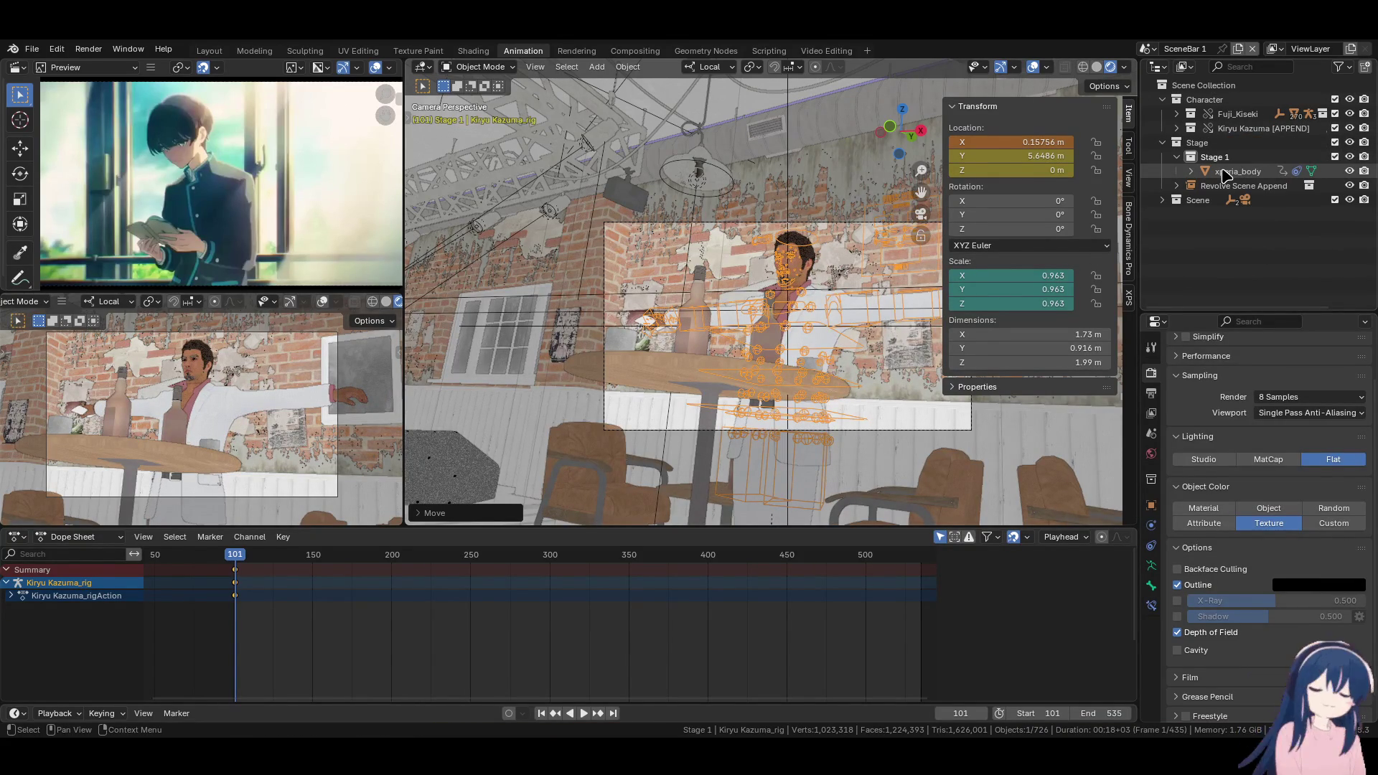
left_click(1225, 172)
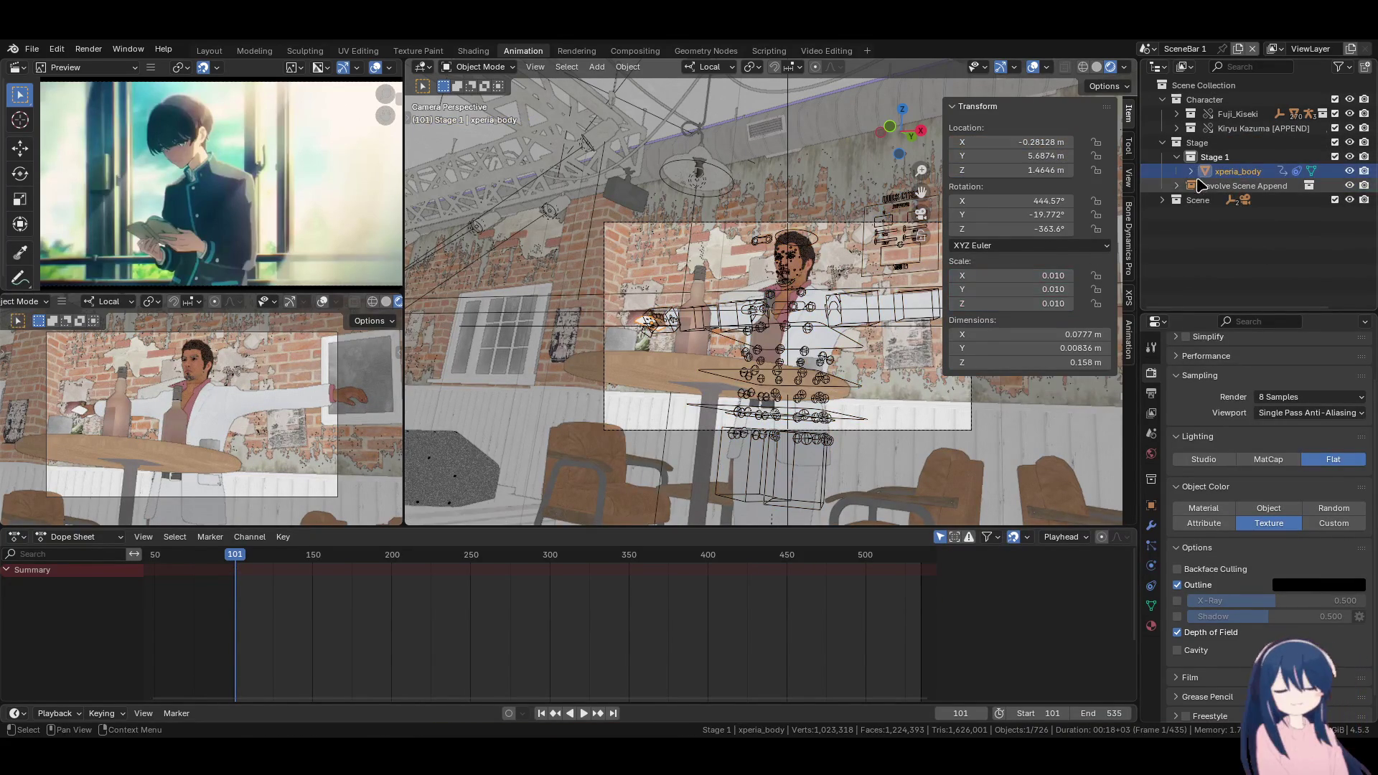
left_click(619, 323)
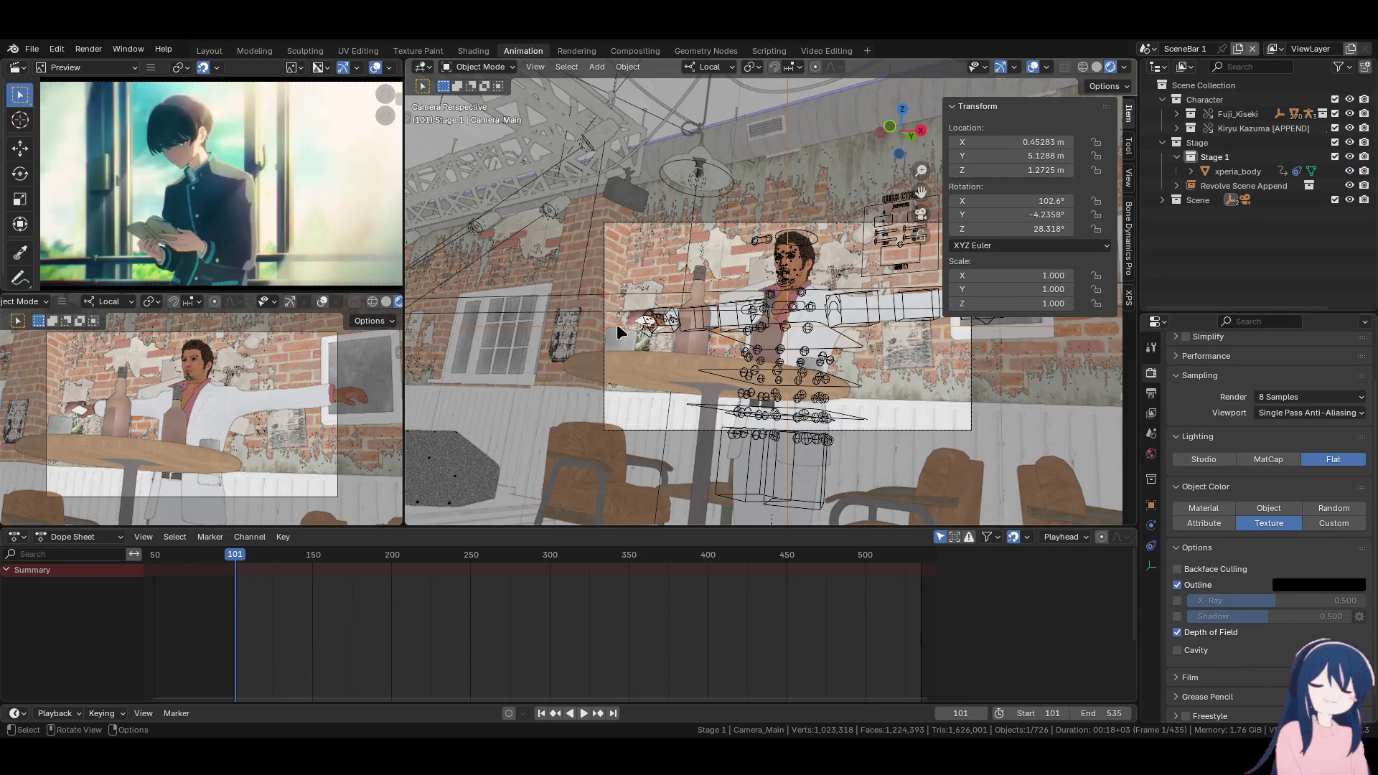
key("g")
key("z")
key("x")
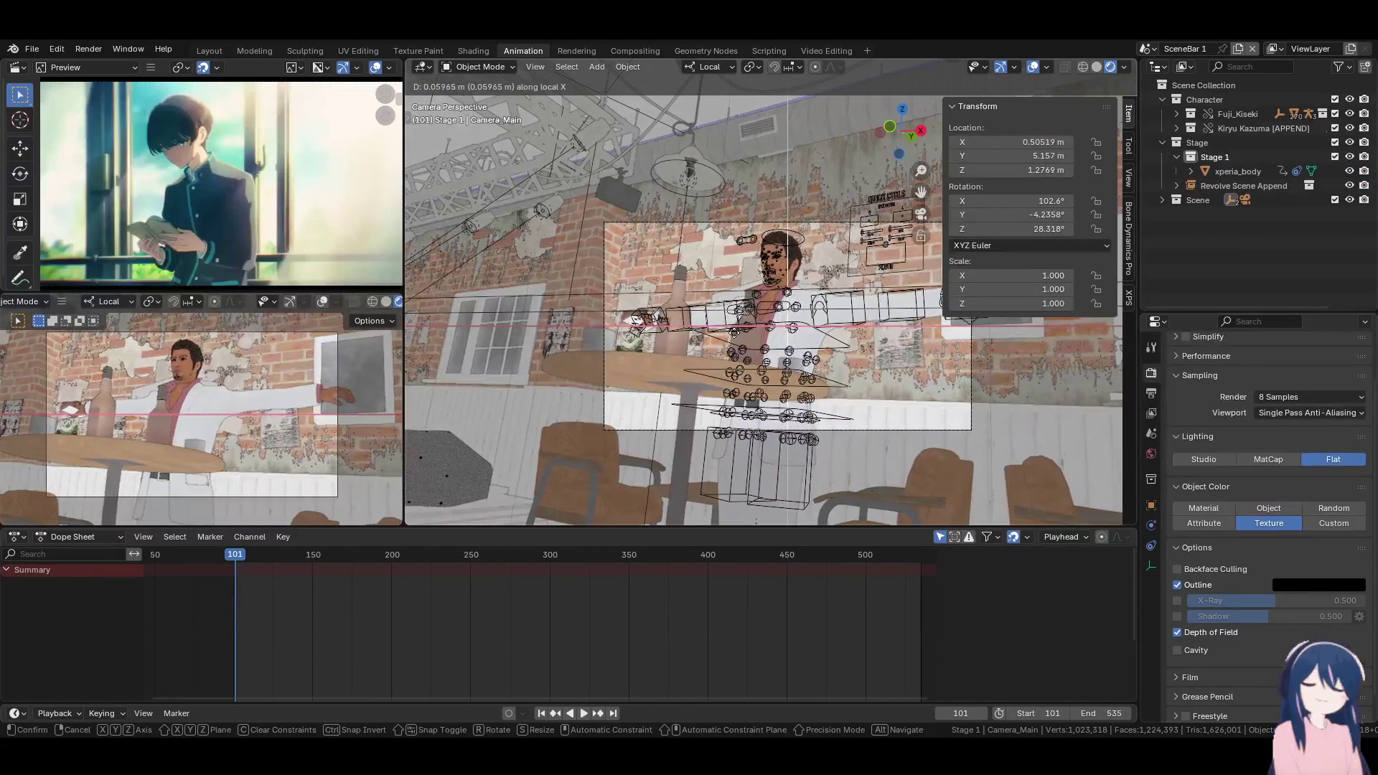
left_click(732, 336)
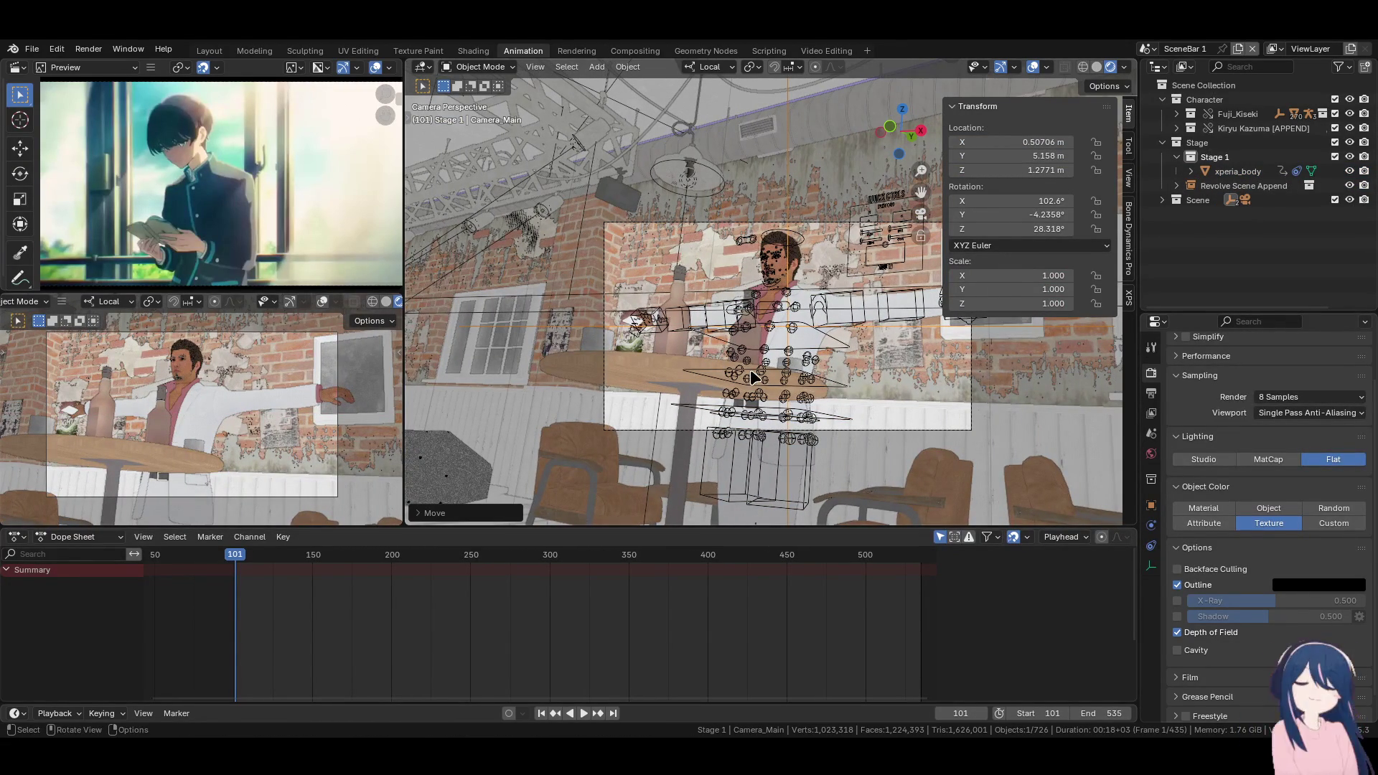
Hide the sidebar, nudge Camera_Main slightly, and save the project
key("n")
scroll(752, 369, "up", 2)
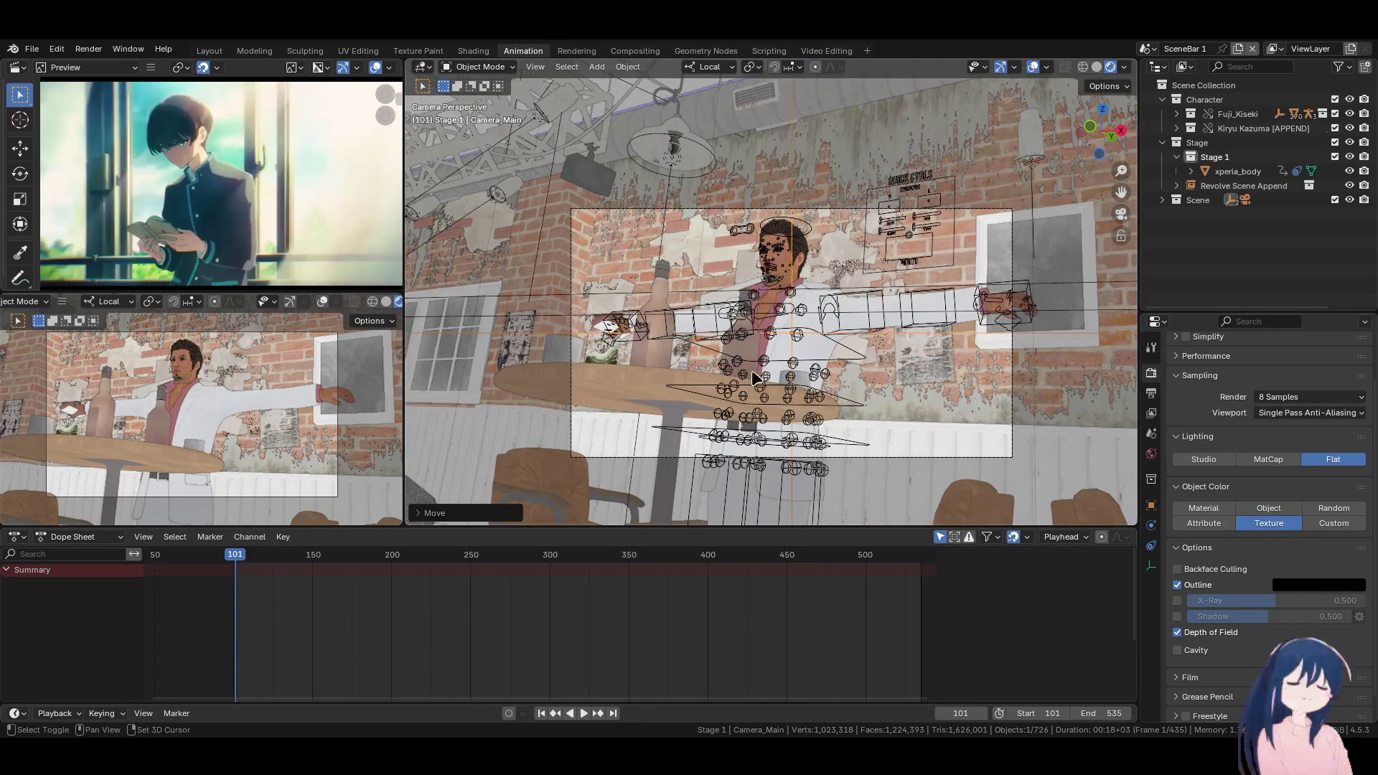
key("g")
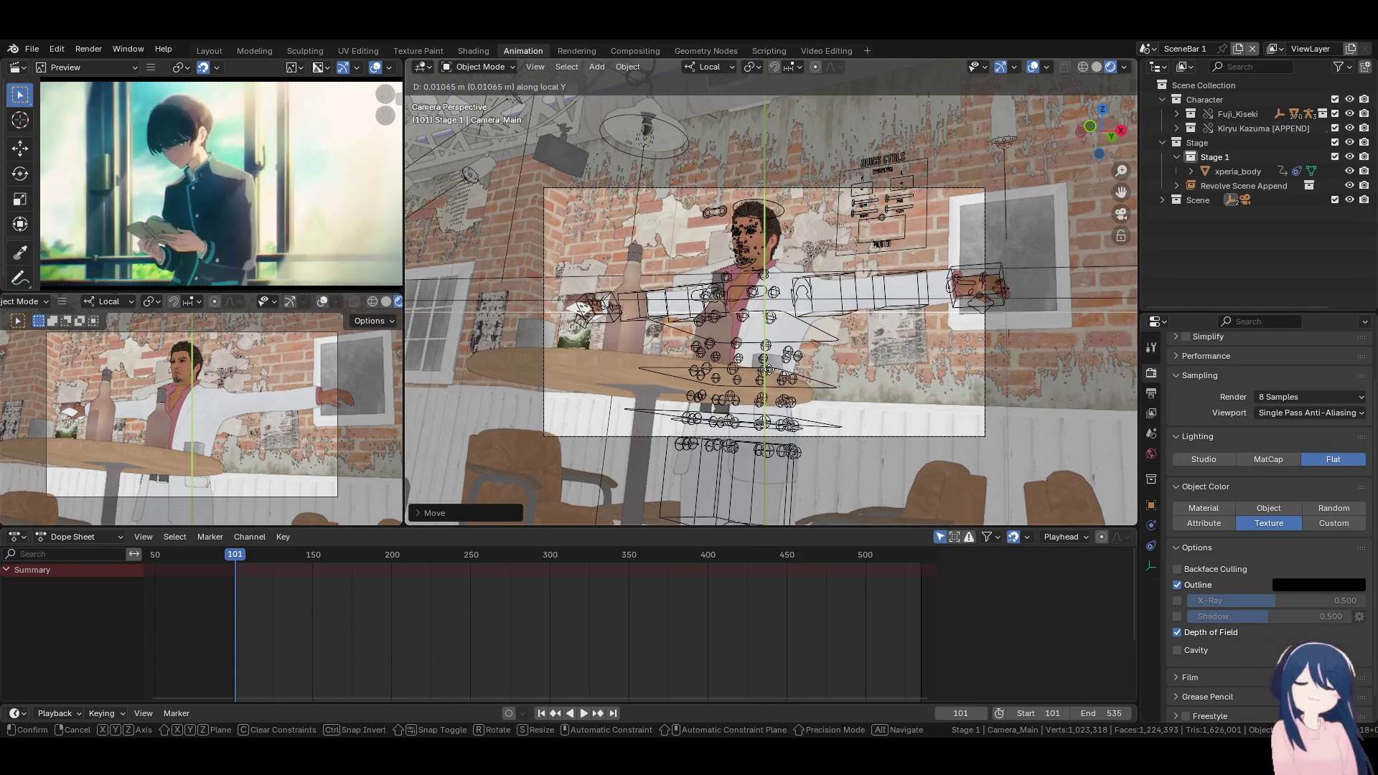
left_click(768, 362)
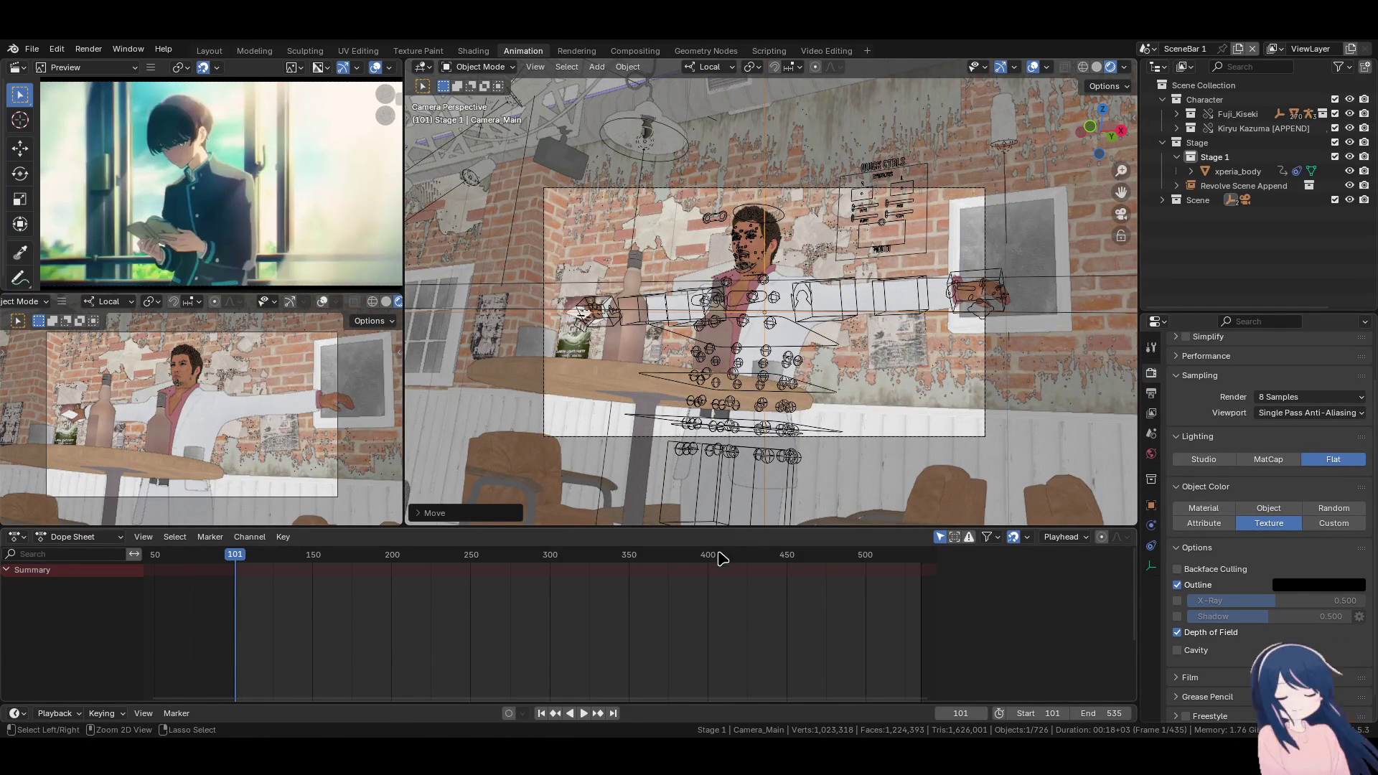
key("ctrl+s")
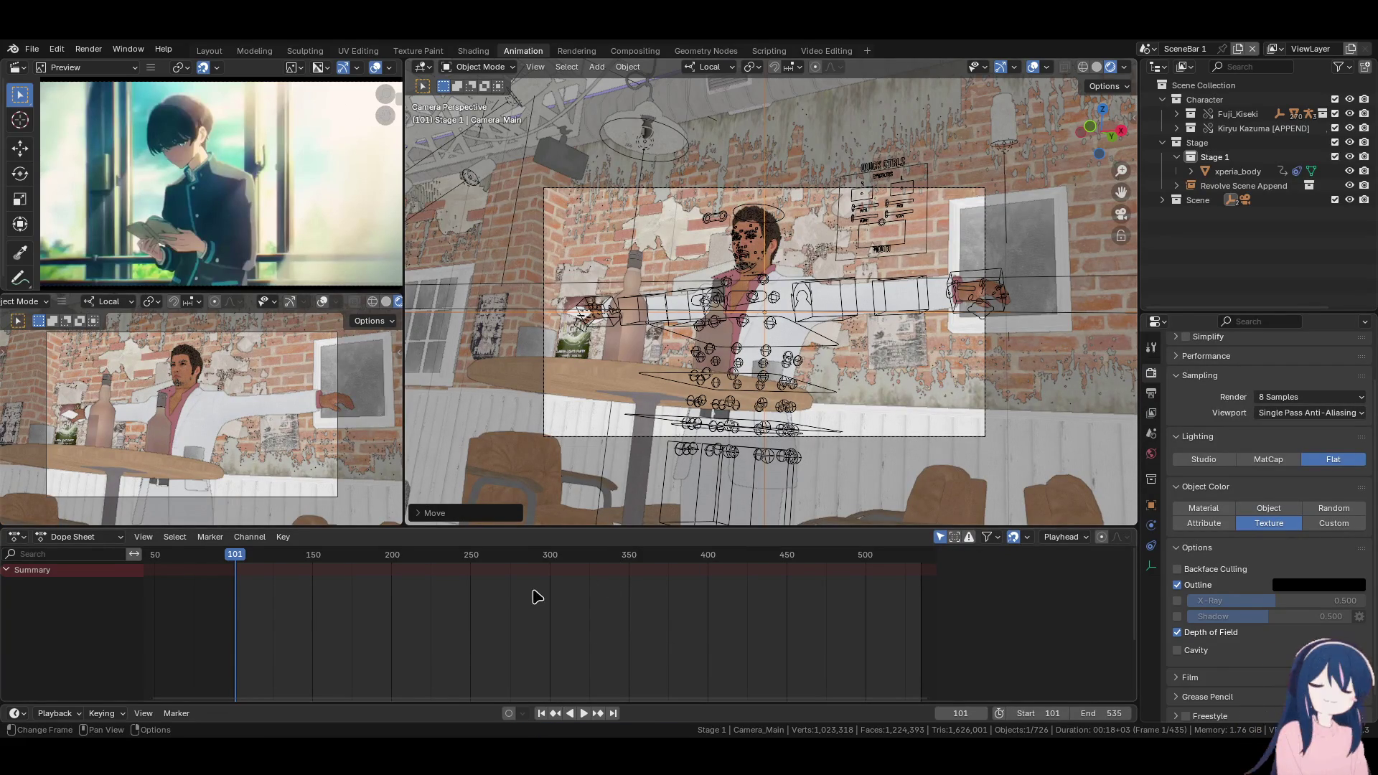
Turn on auto keying in the timeline
scroll(488, 623, "up", 2)
scroll(493, 623, "up", 2)
scroll(498, 624, "up", 4, "ctrl")
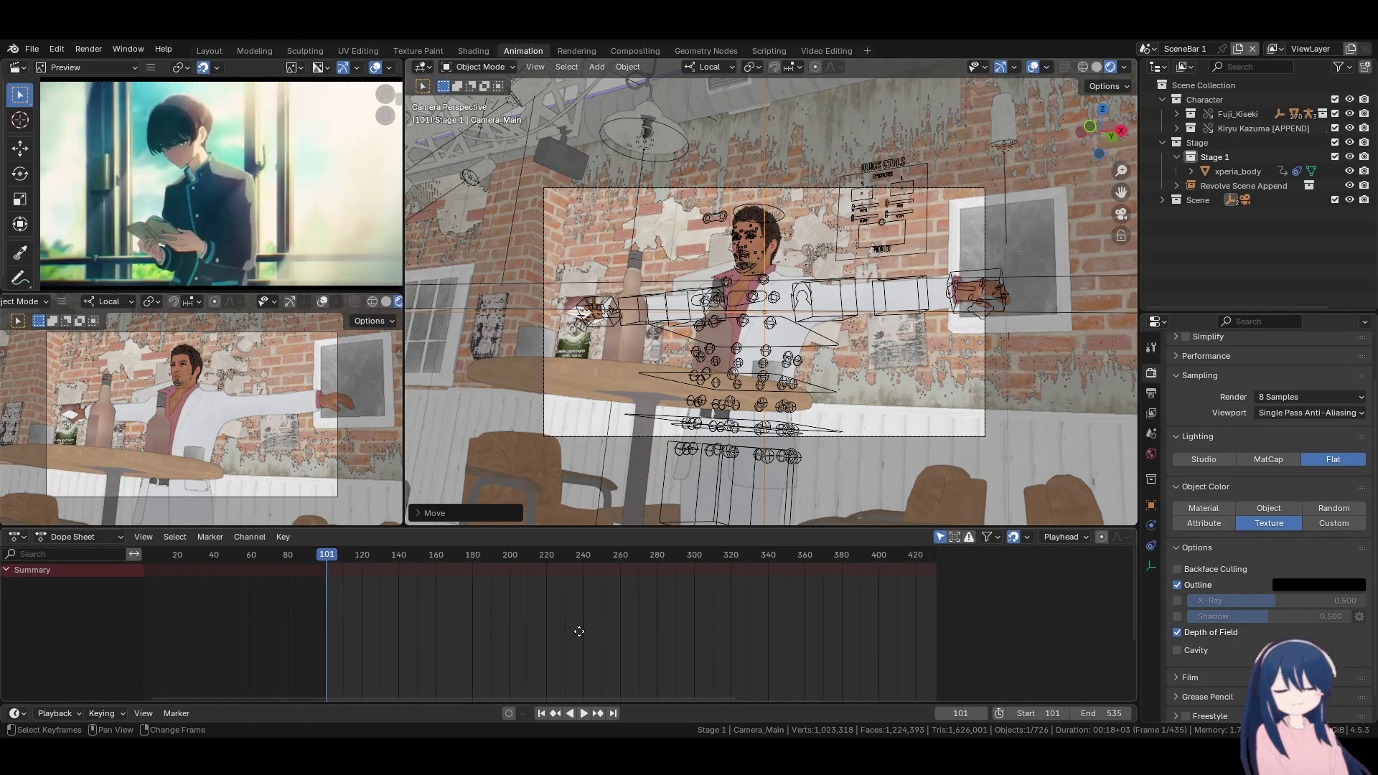
scroll(435, 613, "down", 5, "ctrl")
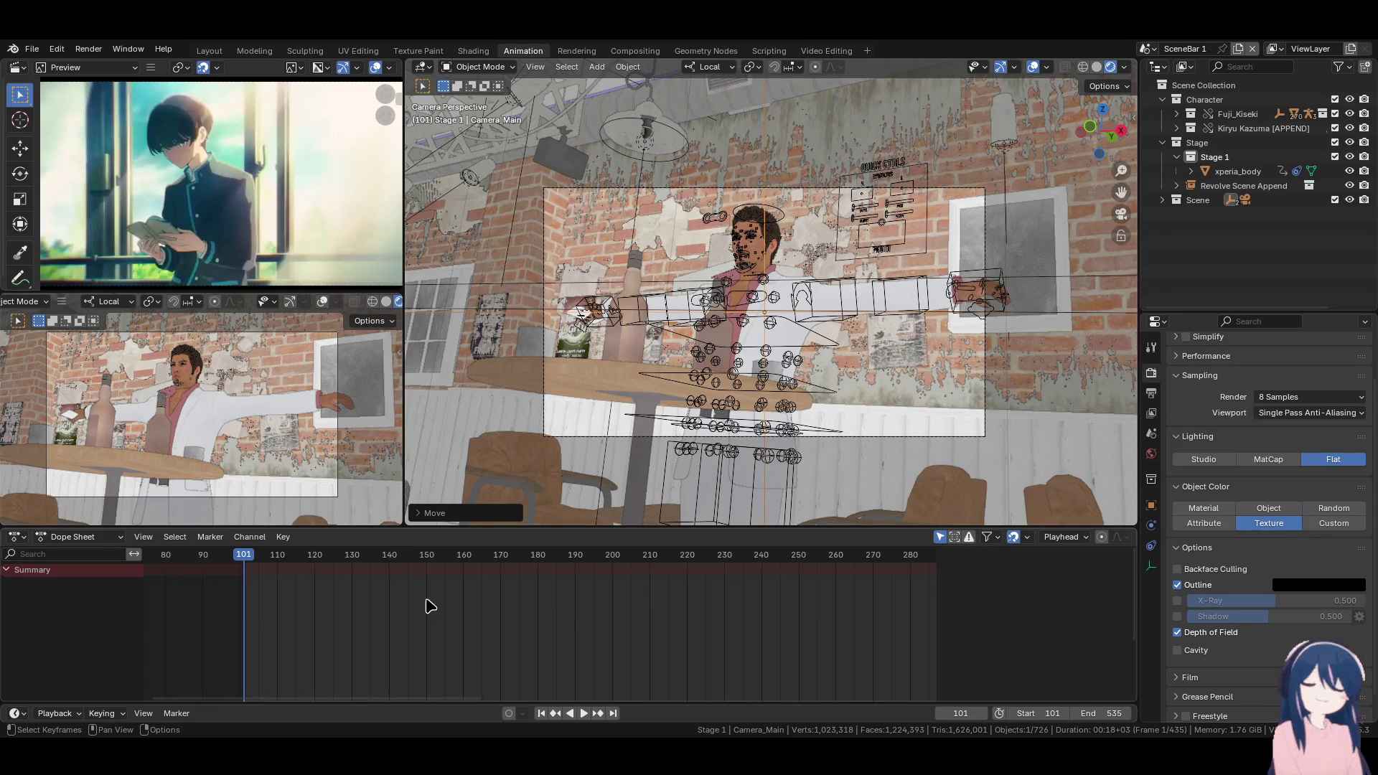
scroll(608, 630, "up", 5, "ctrl")
scroll(608, 630, "up", 1)
scroll(609, 630, "up", 2, "ctrl")
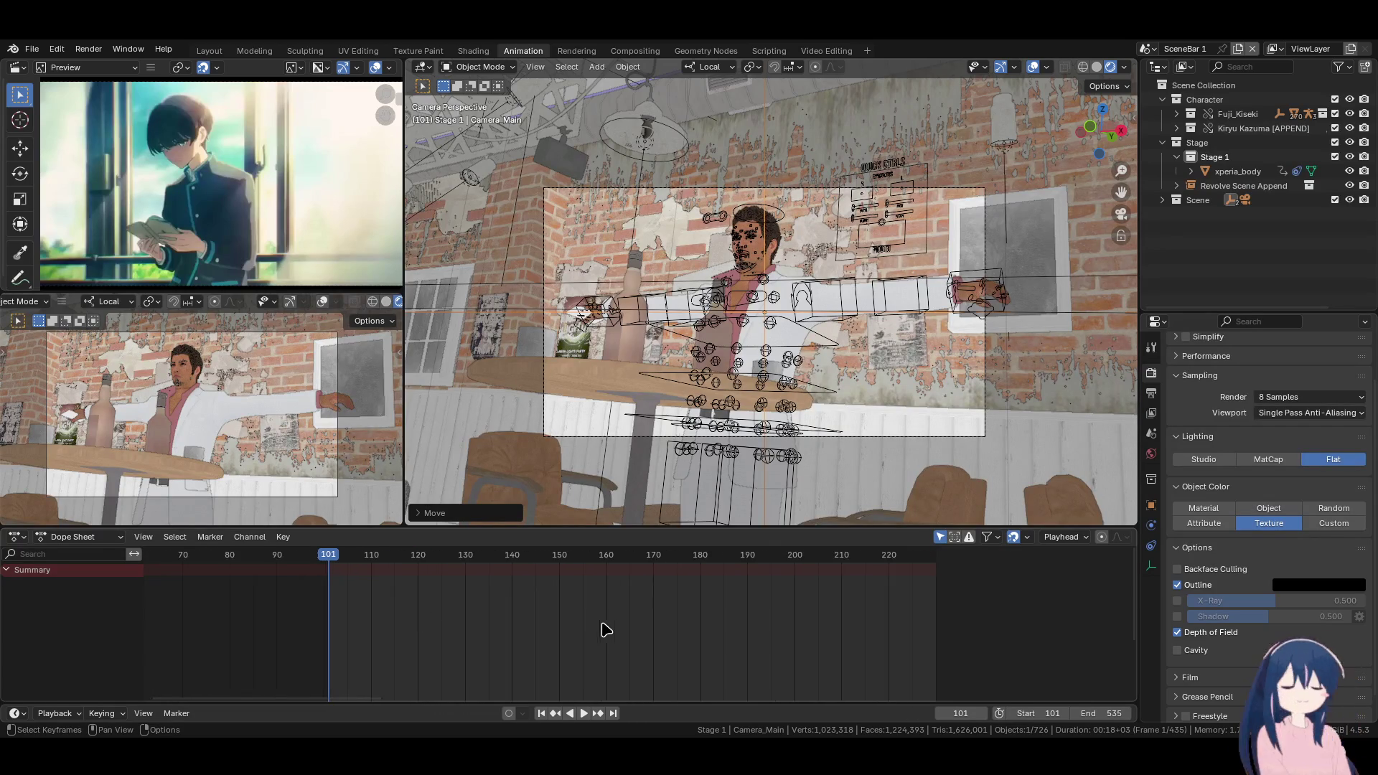
scroll(549, 630, "up", 1)
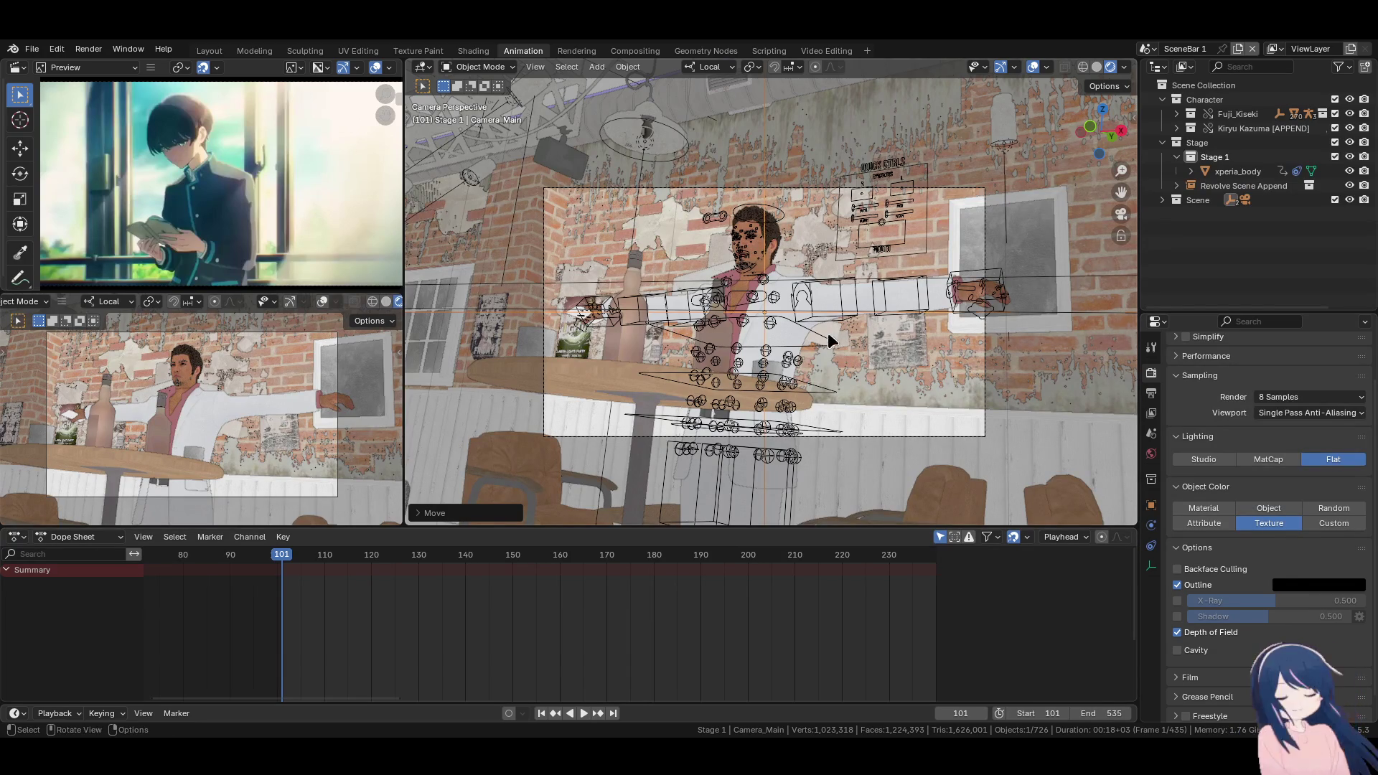
left_click(508, 713)
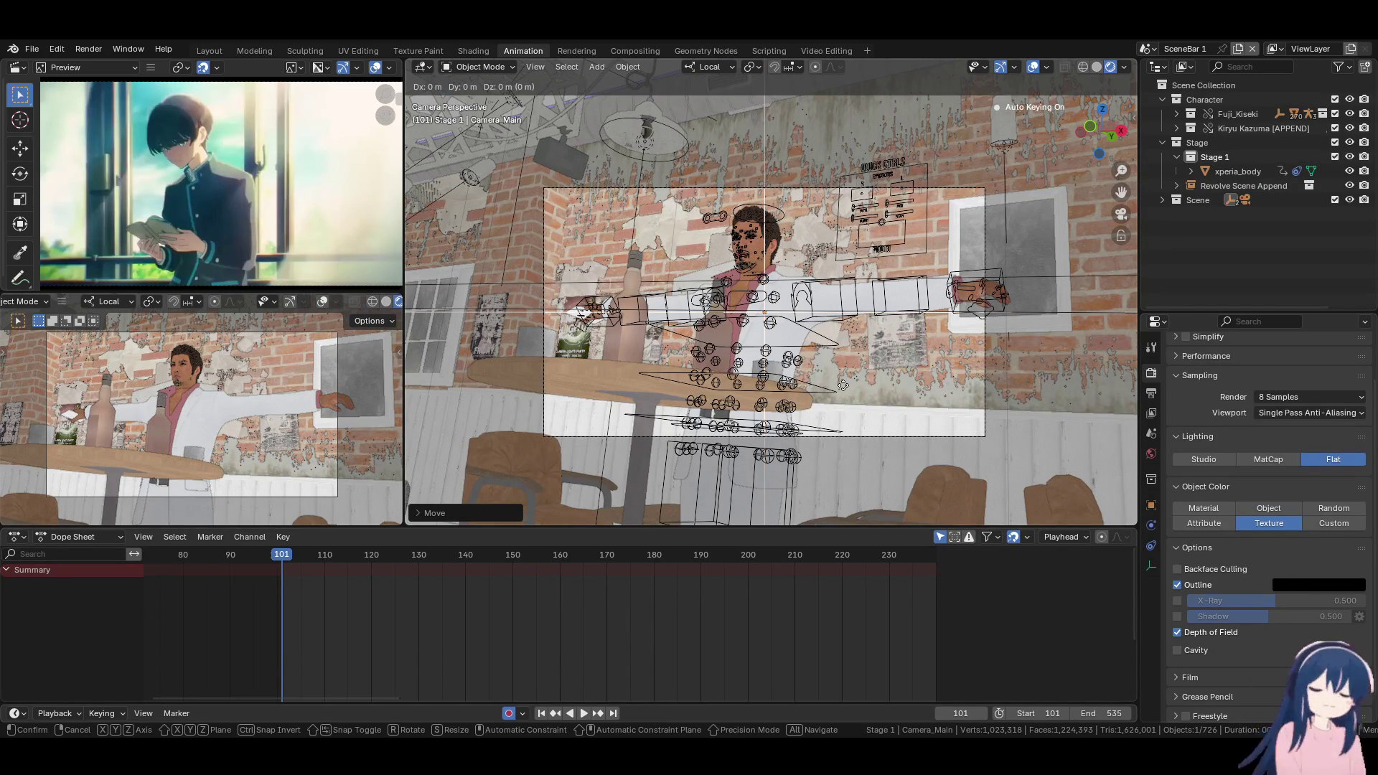
Keyframe the Kiryu Kazuma rig's rotation at frame 101, undoing a stray camera keyframe
key("i")
left_click(827, 453)
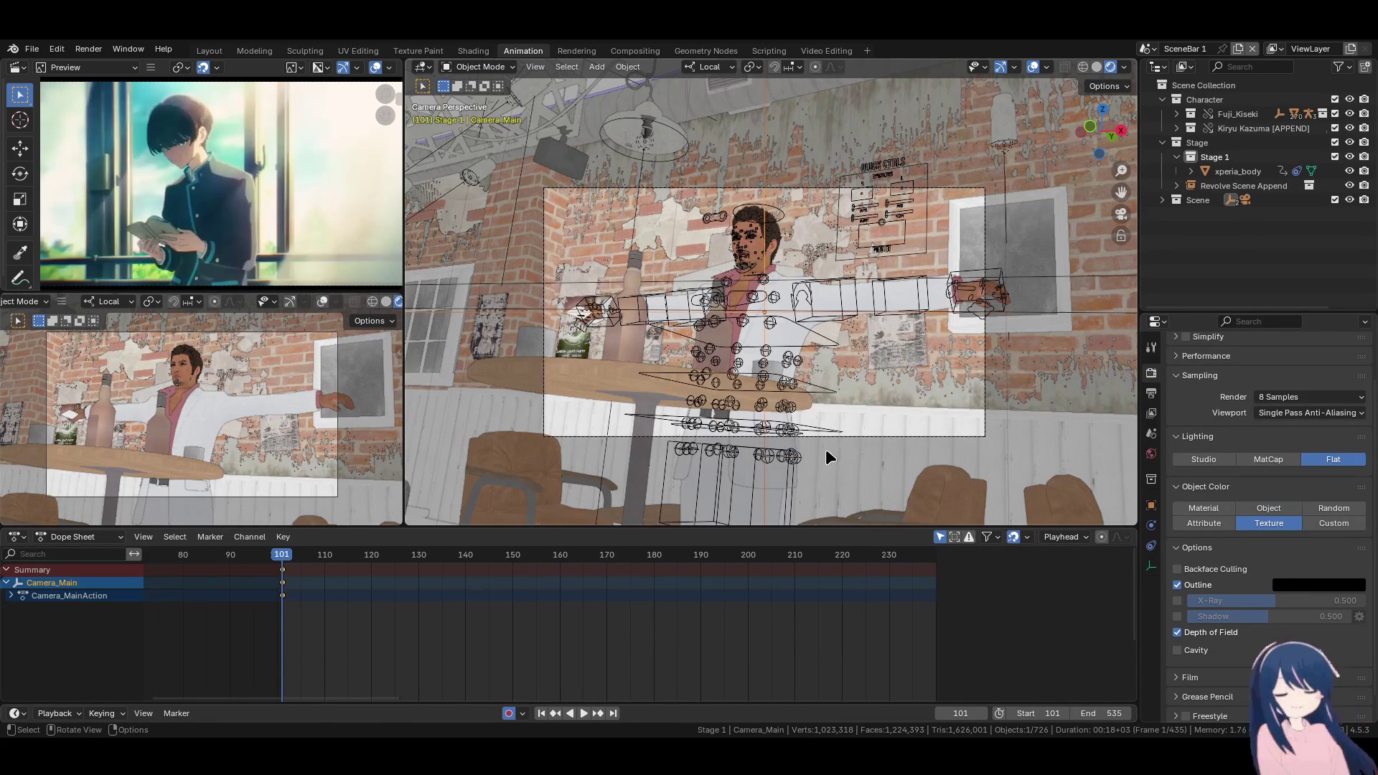
key("ctrl+z")
key("i")
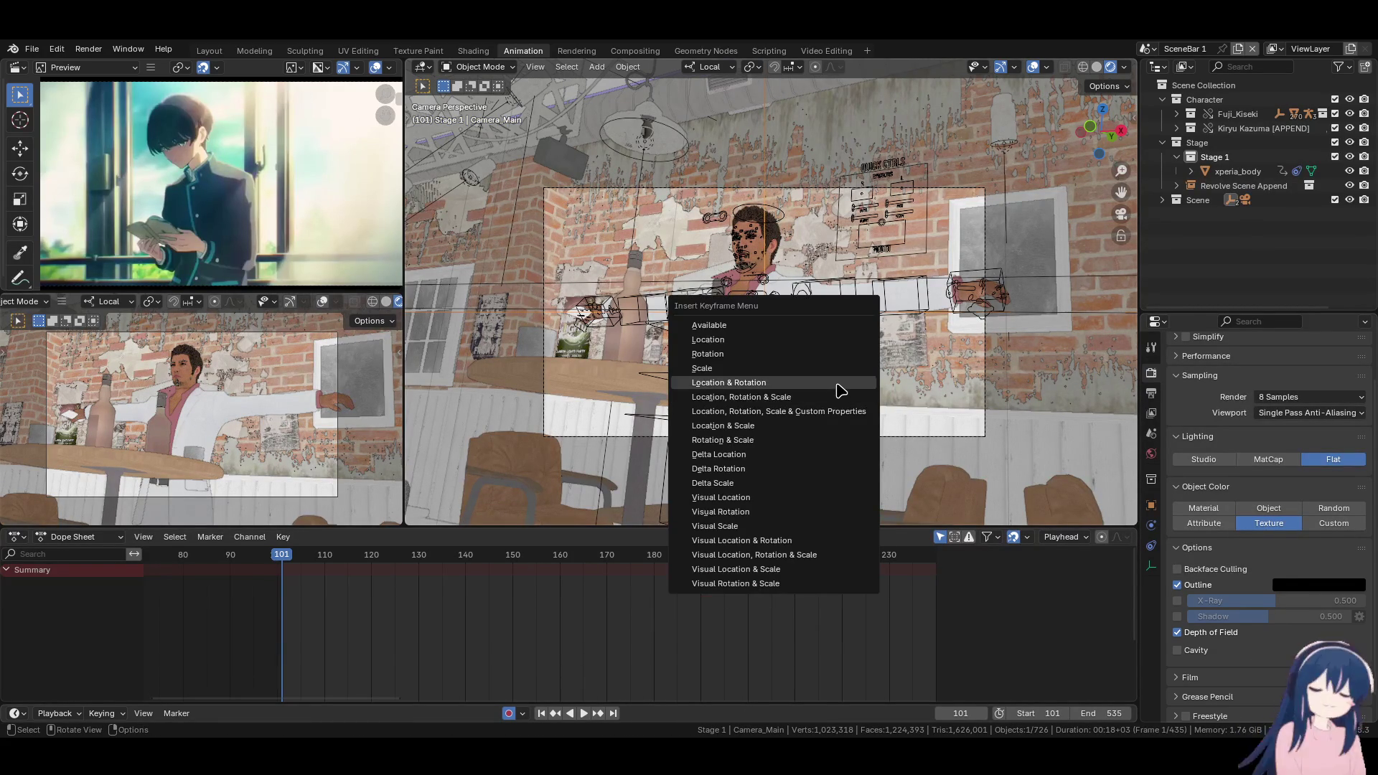
key("Escape")
left_click(878, 291)
left_click(883, 303)
left_click(883, 295)
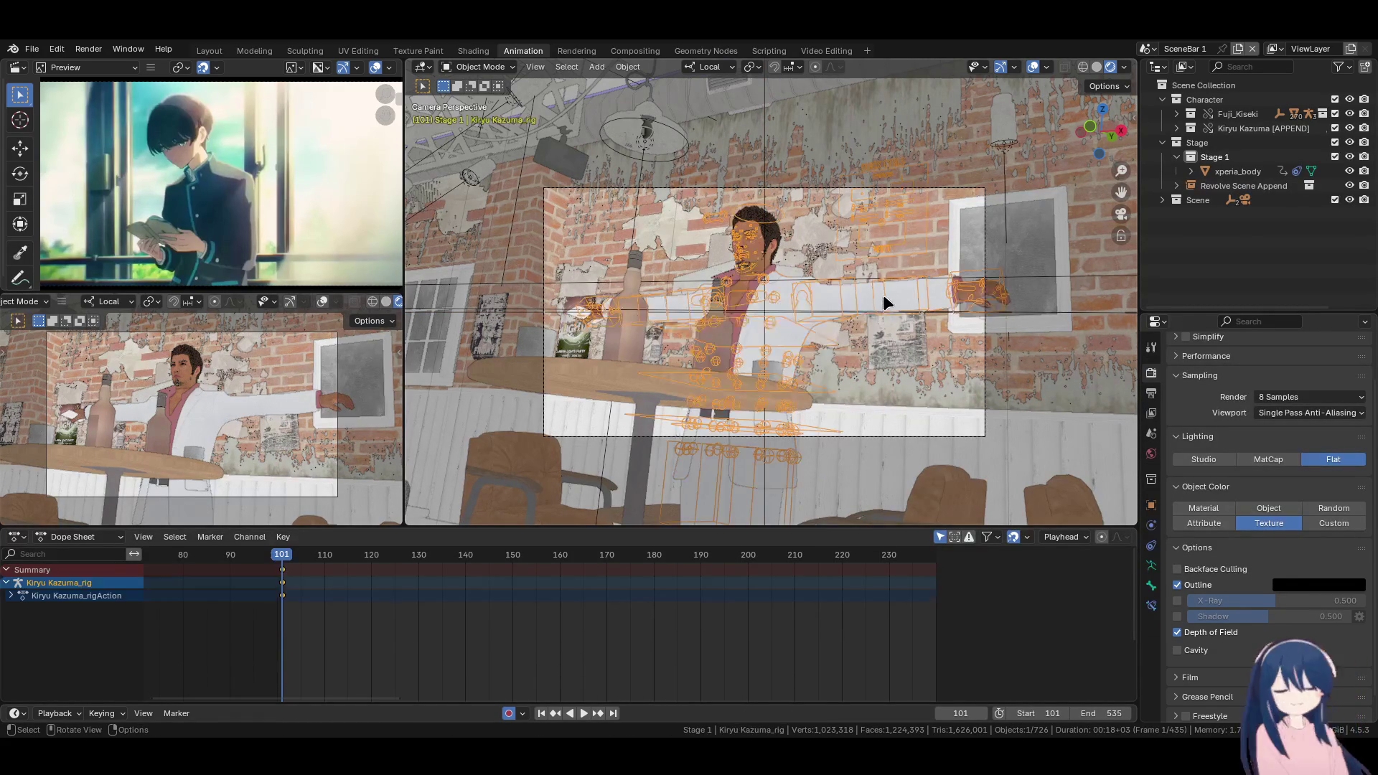
key("k")
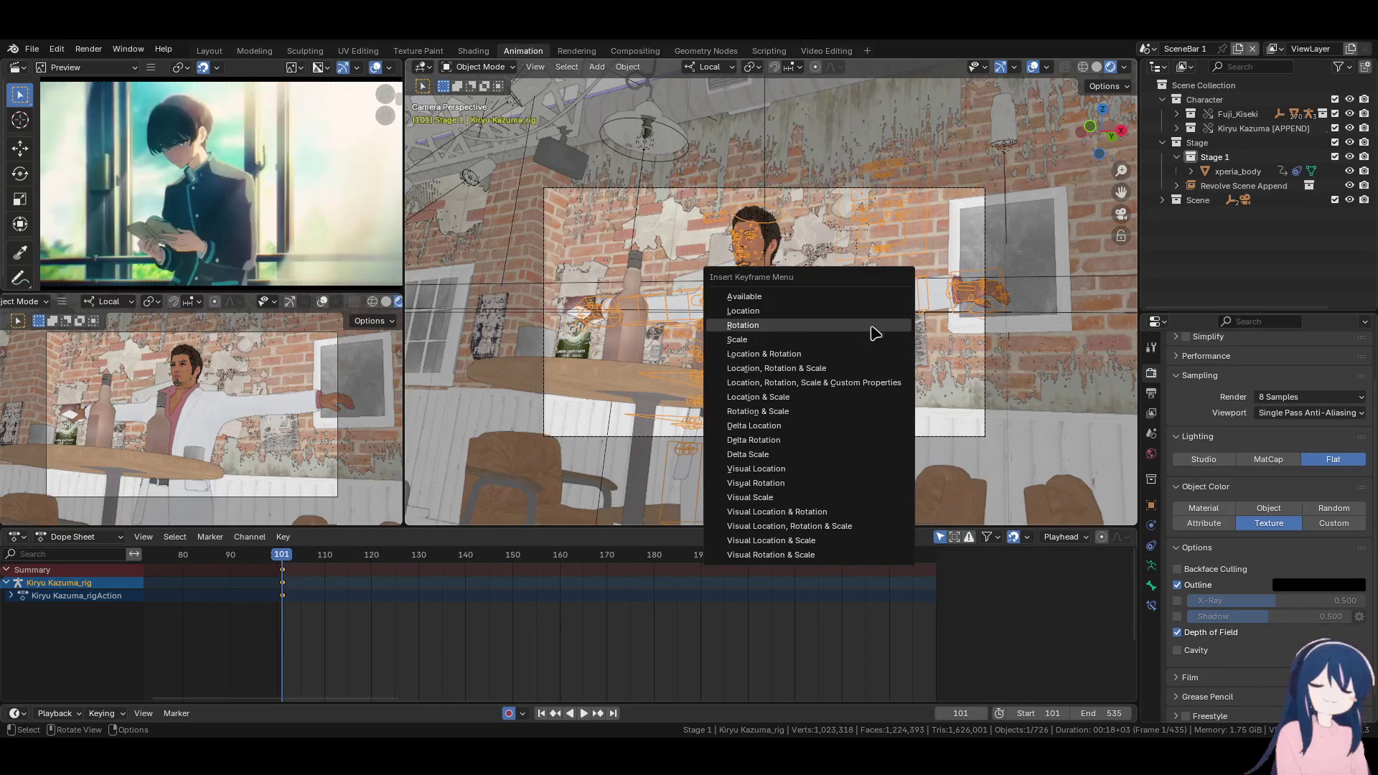
left_click(871, 359)
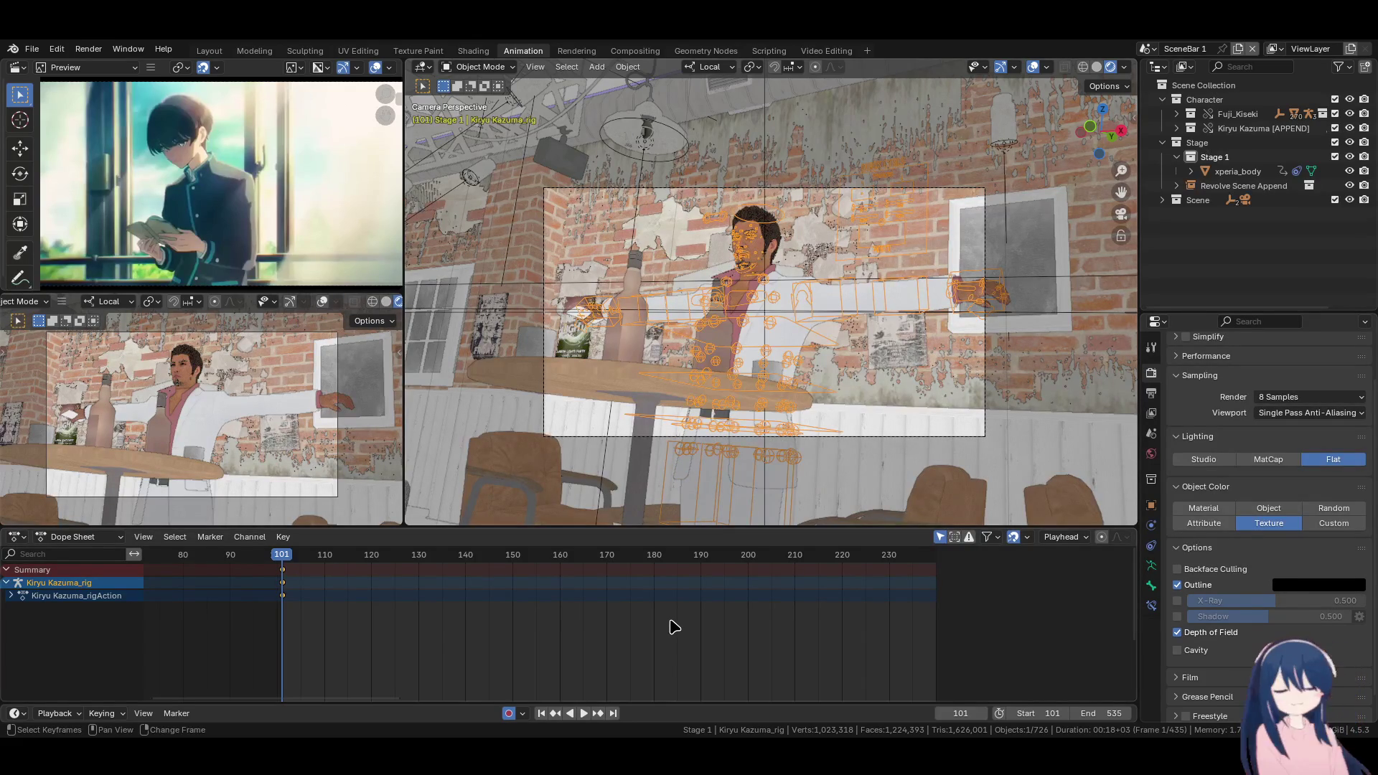
Preview the animation playback, then stop and step back to frame 123
key("space")
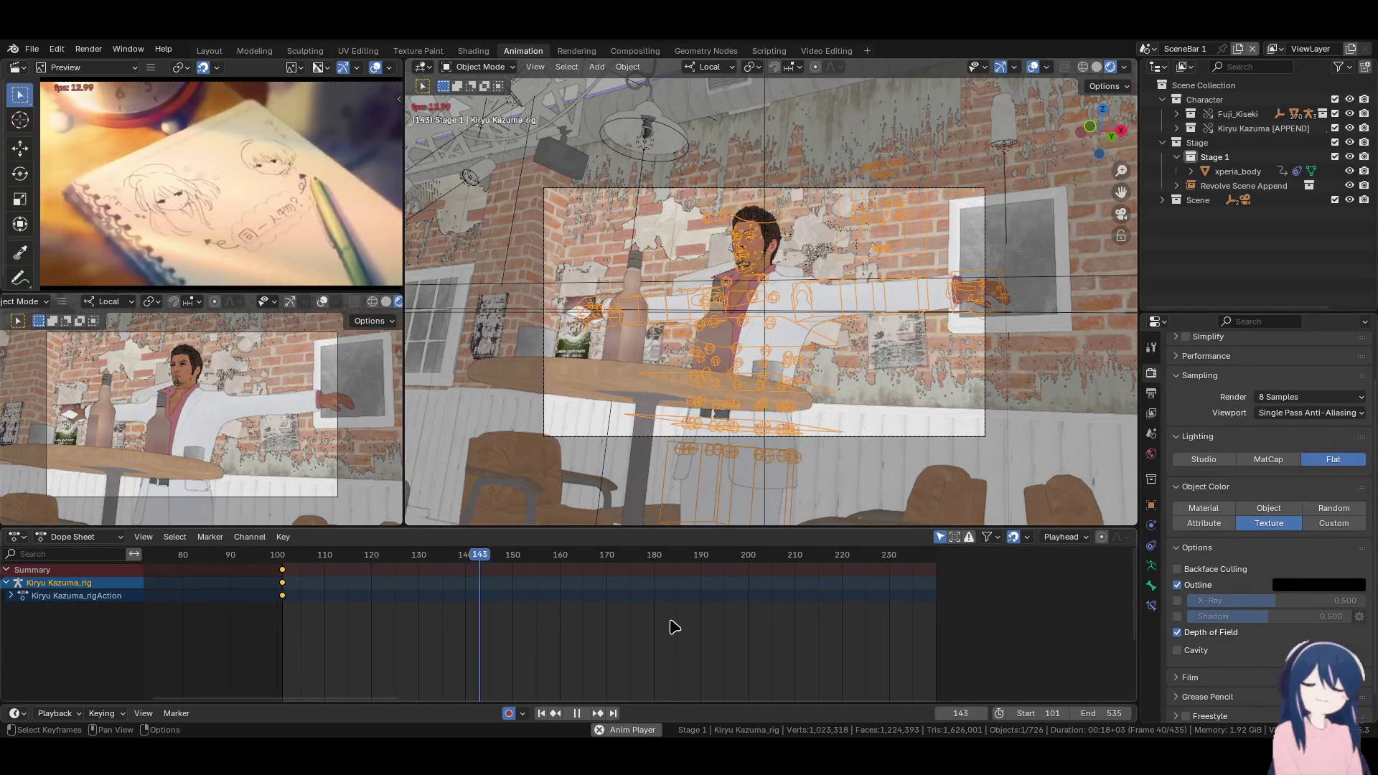
right_click(385, 581)
key("space")
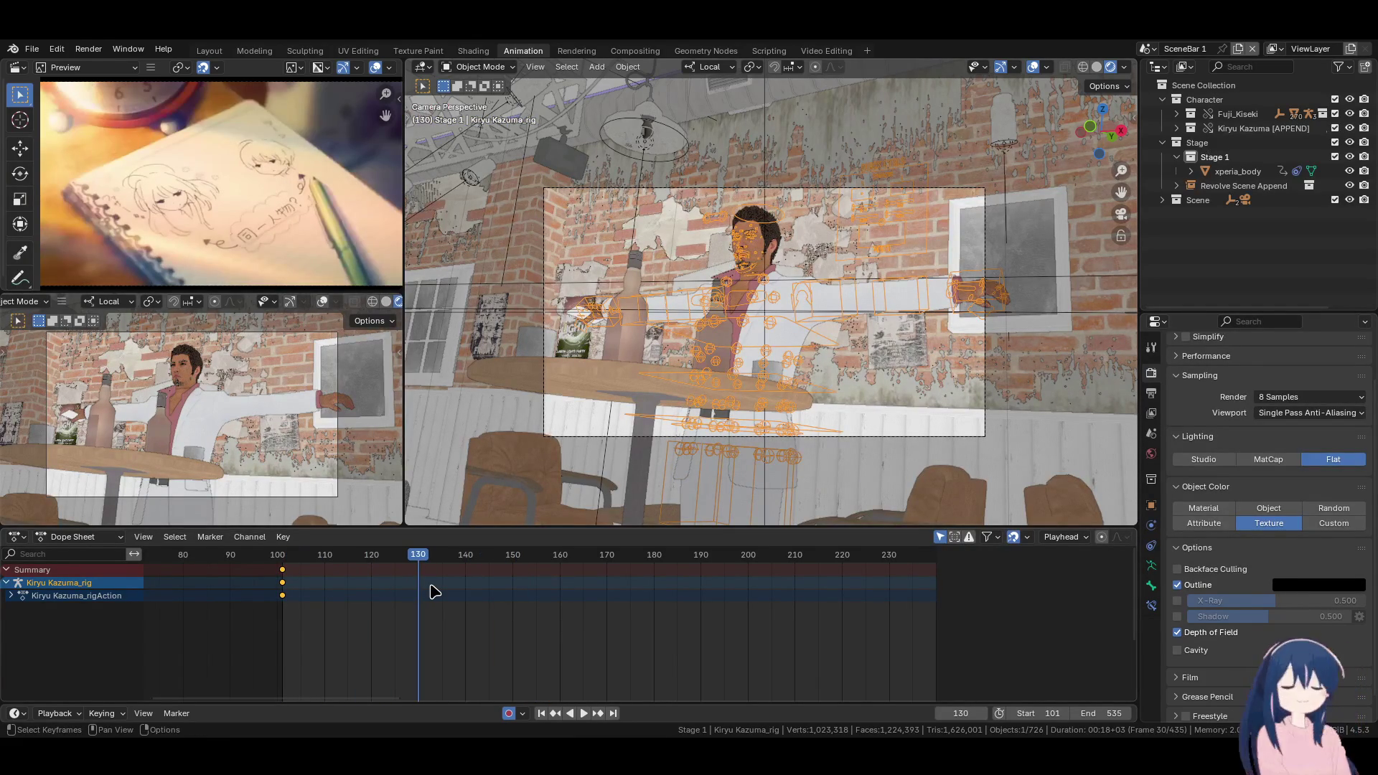
key("Left")
key("Left")
key("Left")
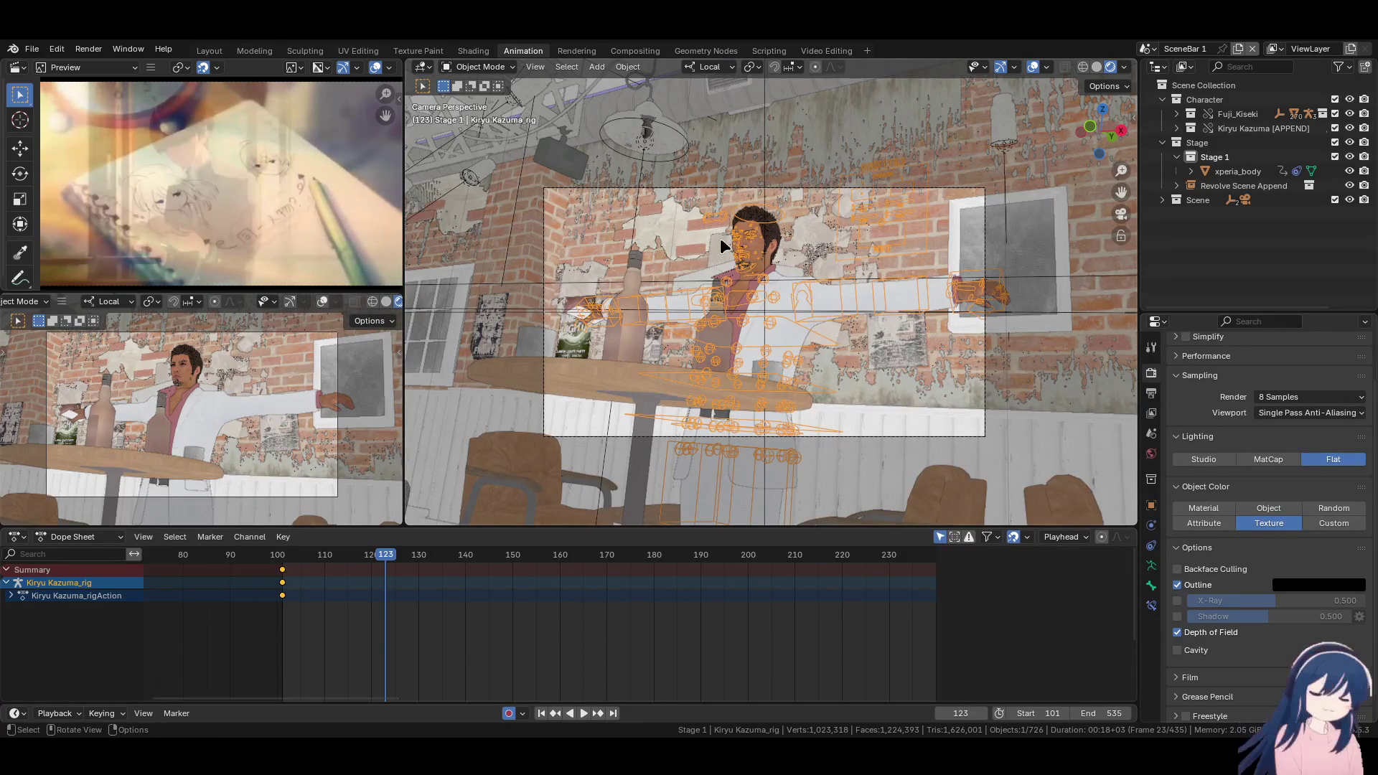
Duplicate Camera_Main's opening keyframes to frame 123, advance to frame 124, and save
left_click(765, 191)
left_click(759, 166)
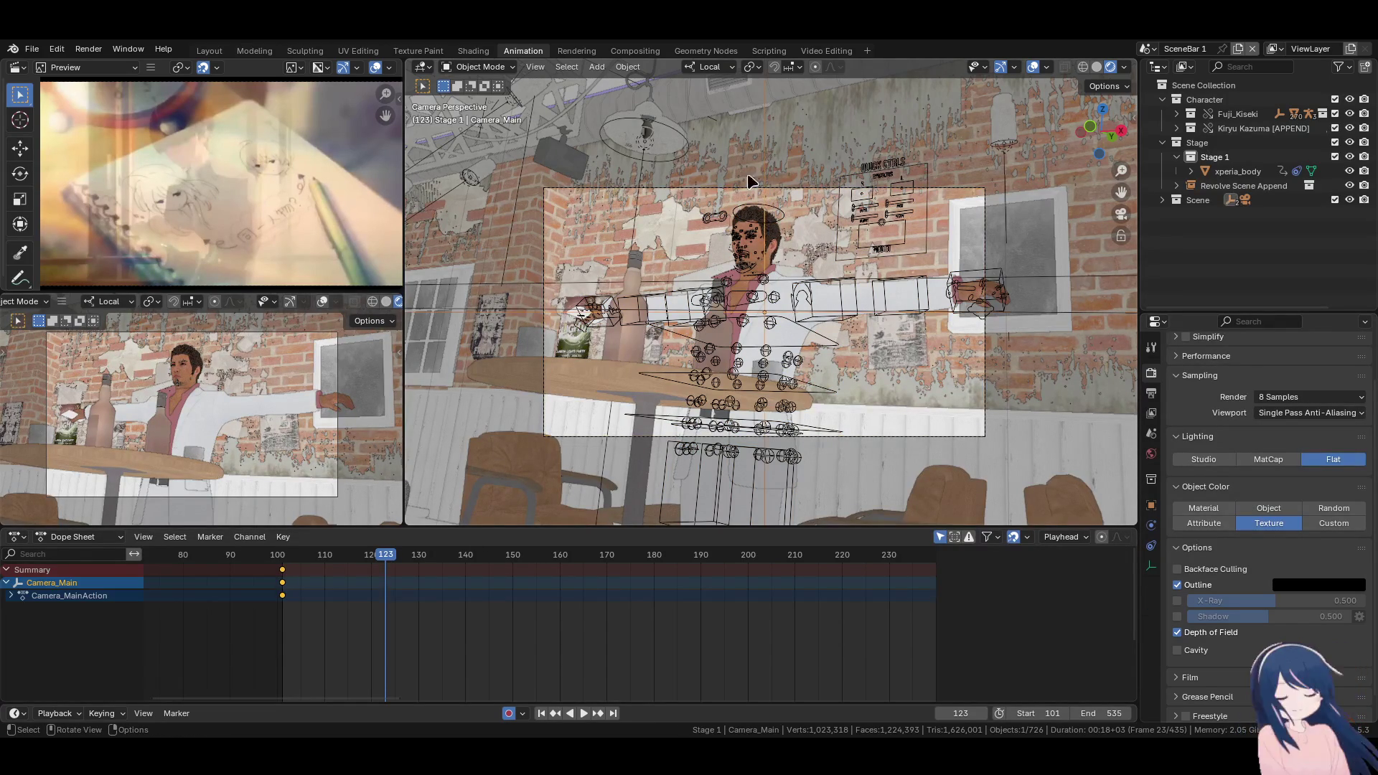
left_click(725, 190)
left_click(766, 150)
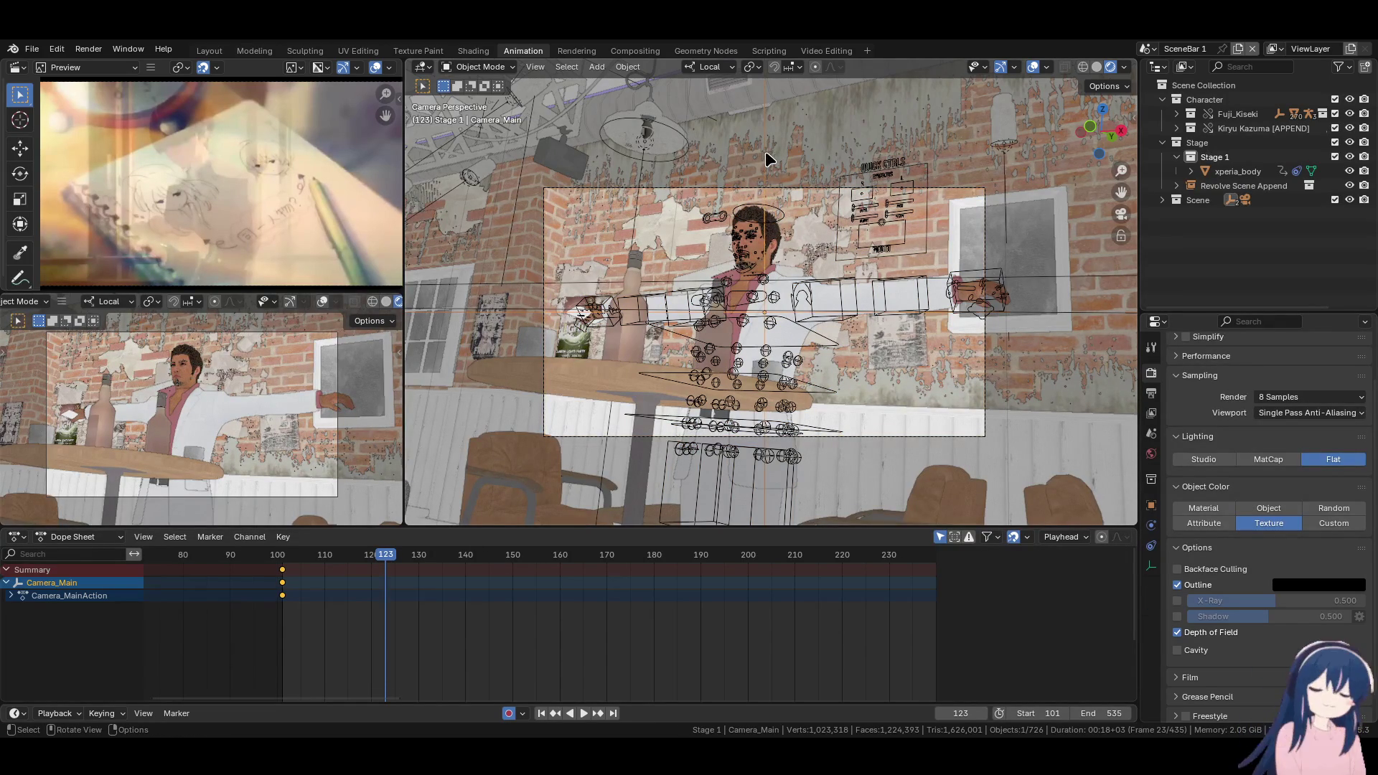
key("shift+d")
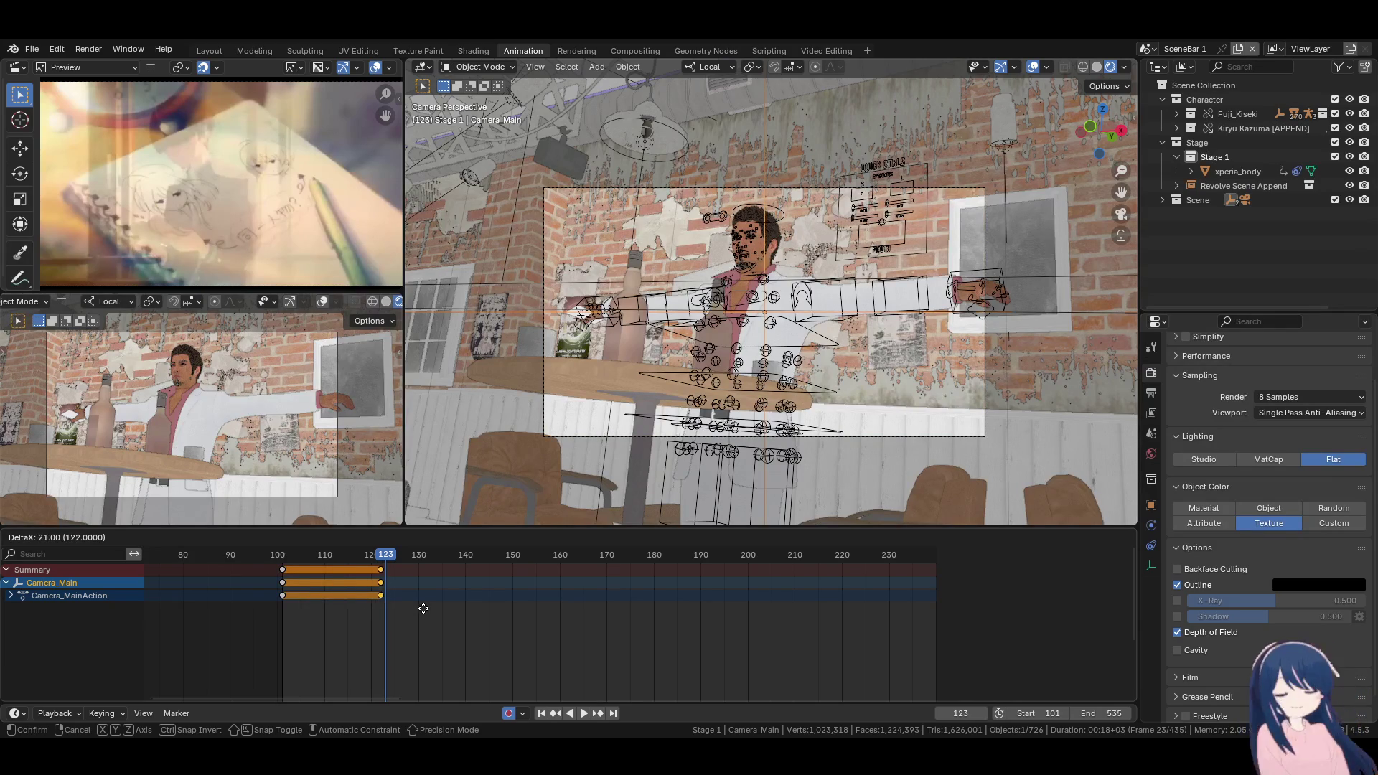
left_click(429, 616)
key("Right")
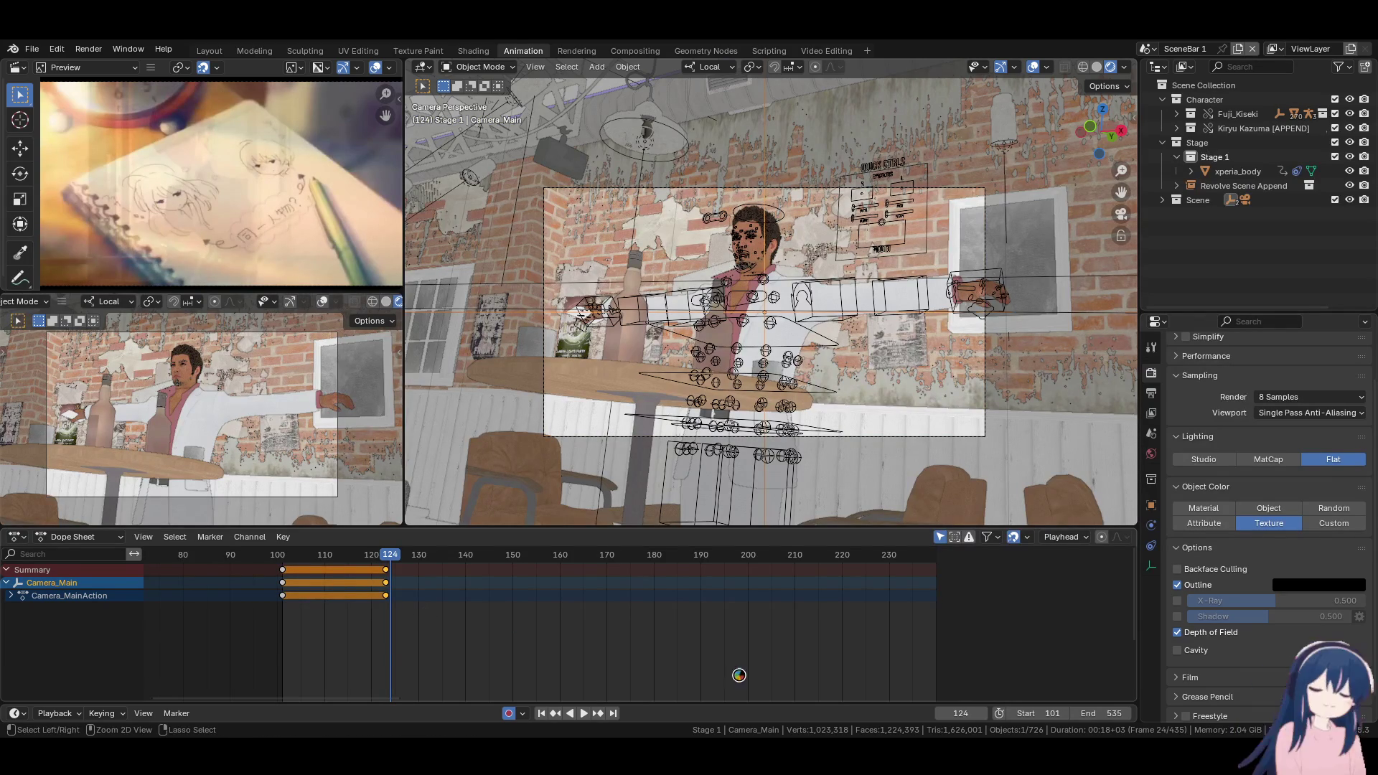
key("ctrl+s")
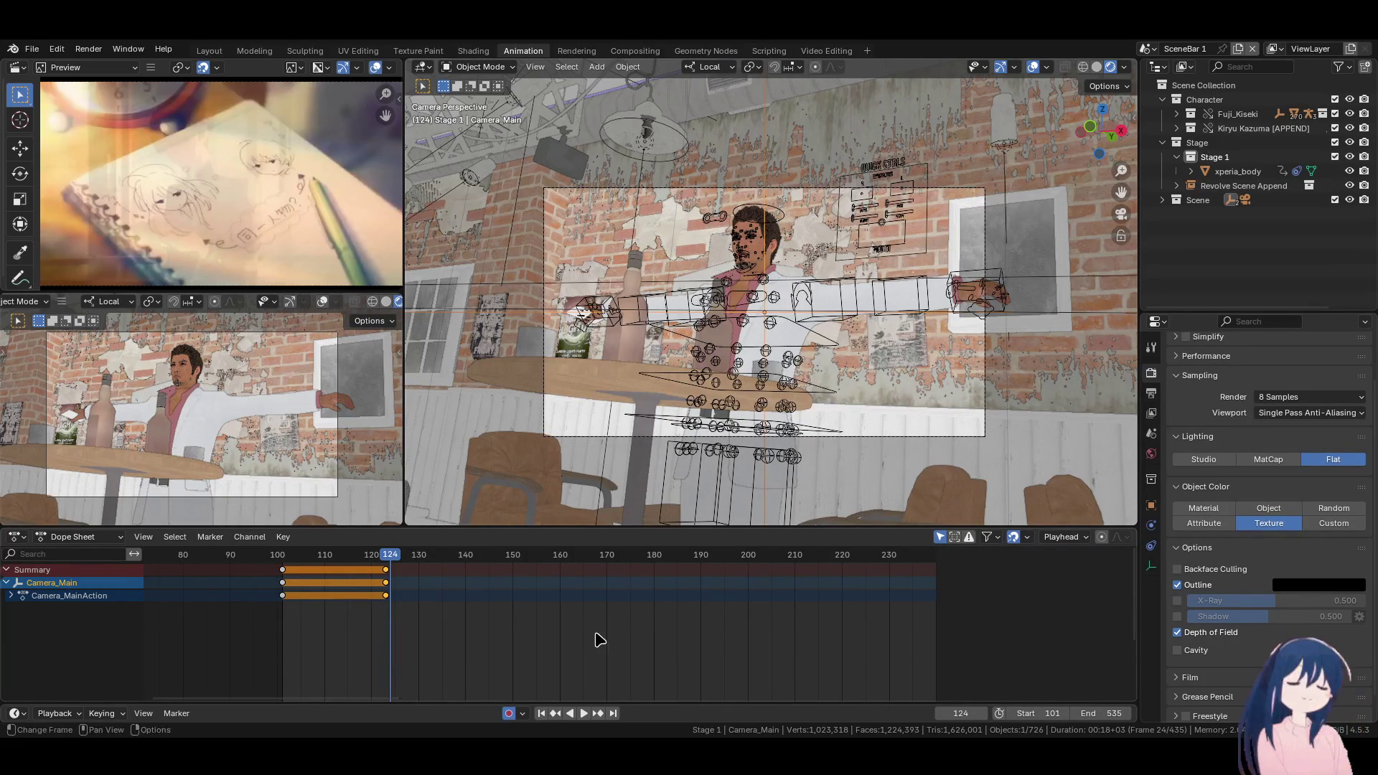
Jump back to the animation's start frame
key("shift+Left")
Preview the animation, then return the playhead to frame 124
key("space")
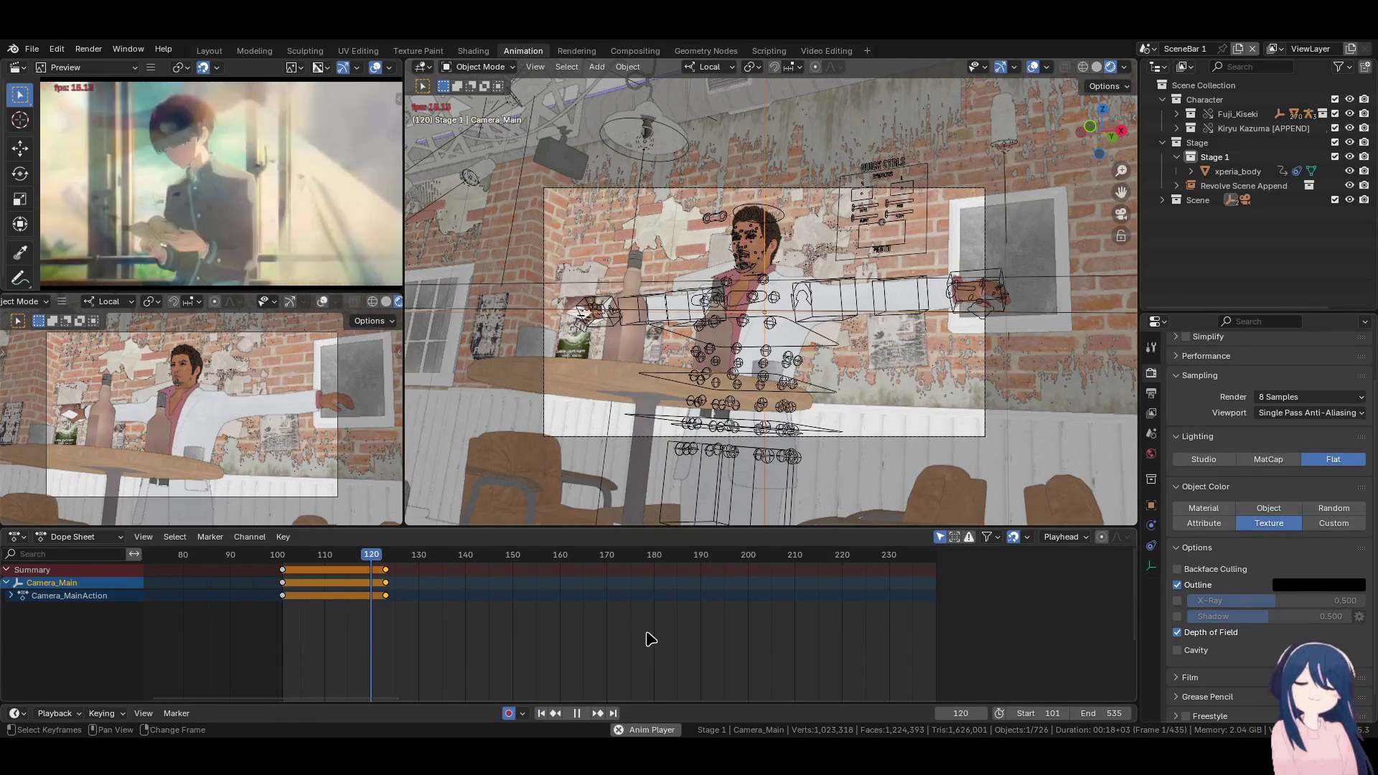
key("space")
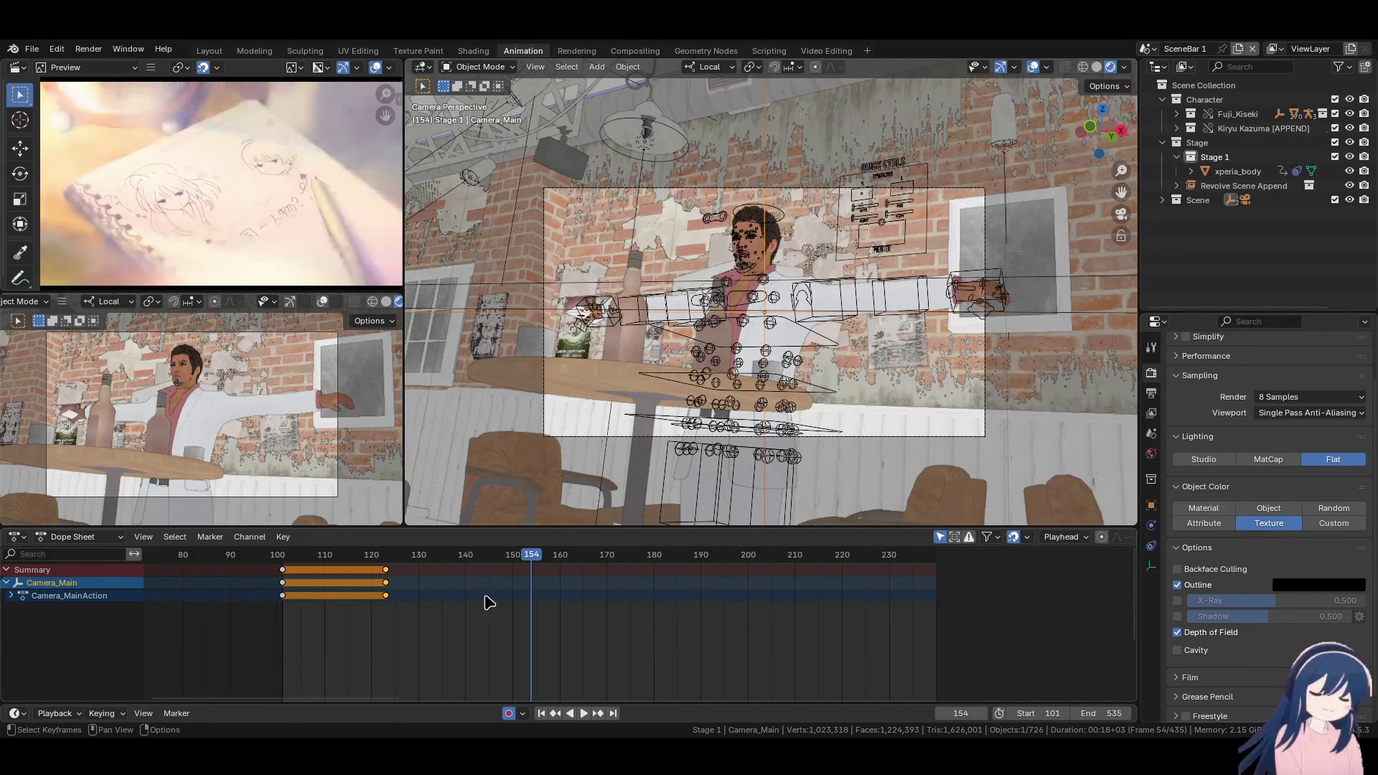
left_click(389, 557)
key("Left")
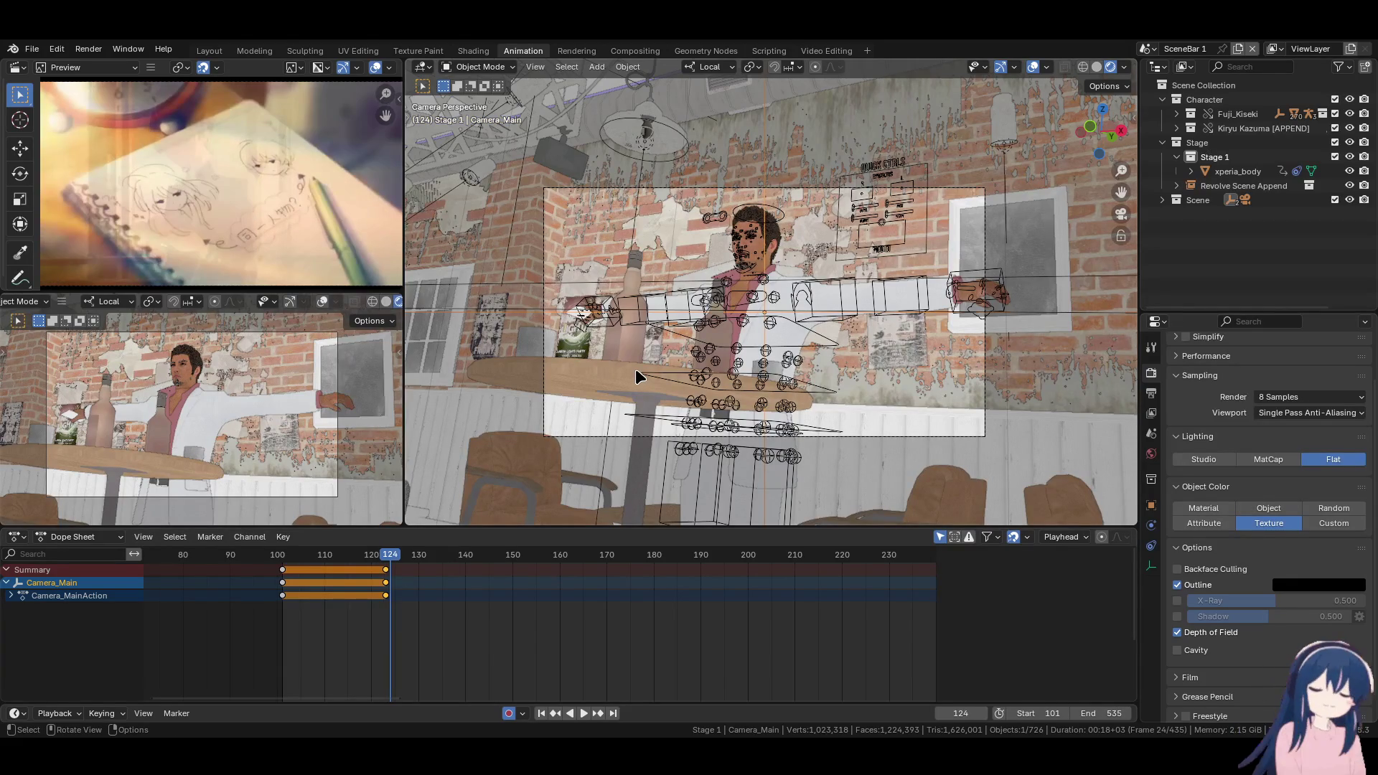
key("Right")
Rotate and reposition Camera_Main at frame 124 to re-aim the shot
key("r")
key("r")
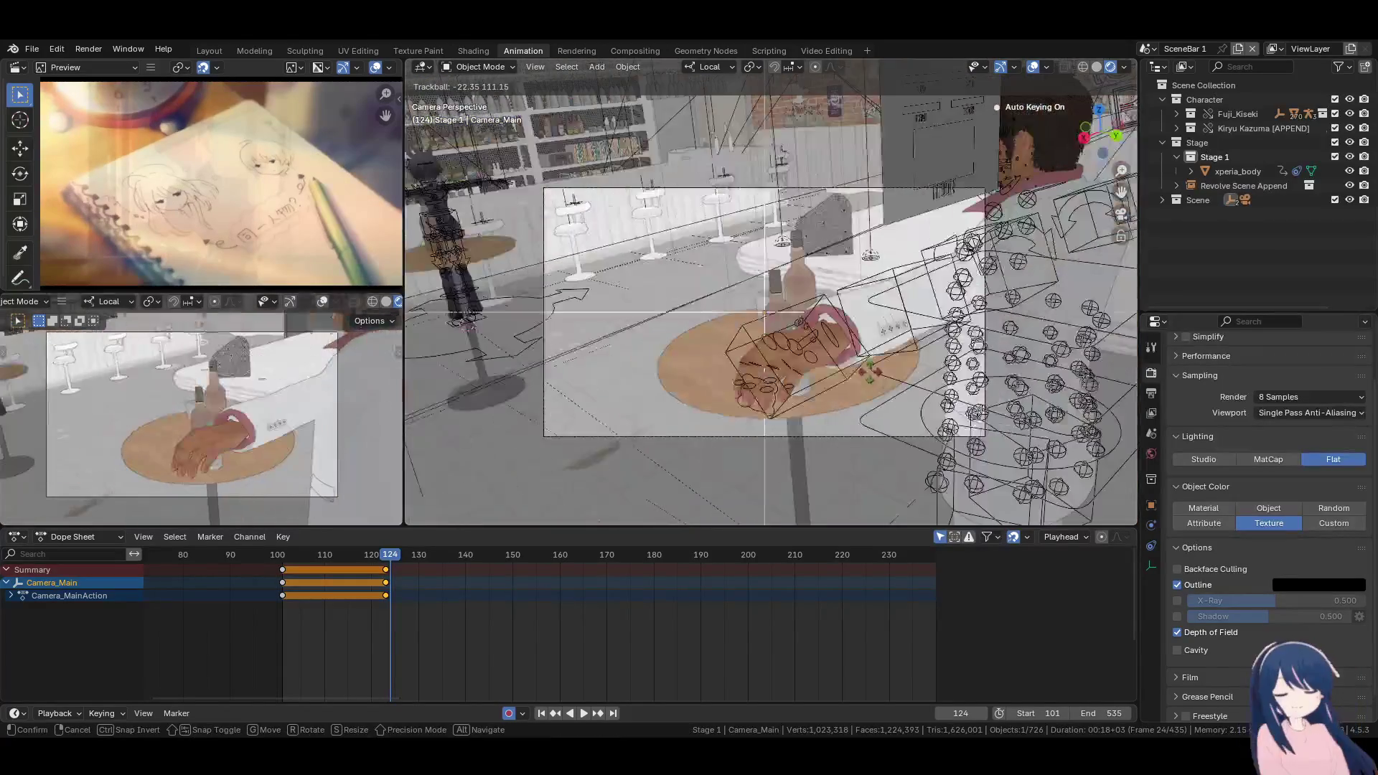
left_click(825, 359)
key("r")
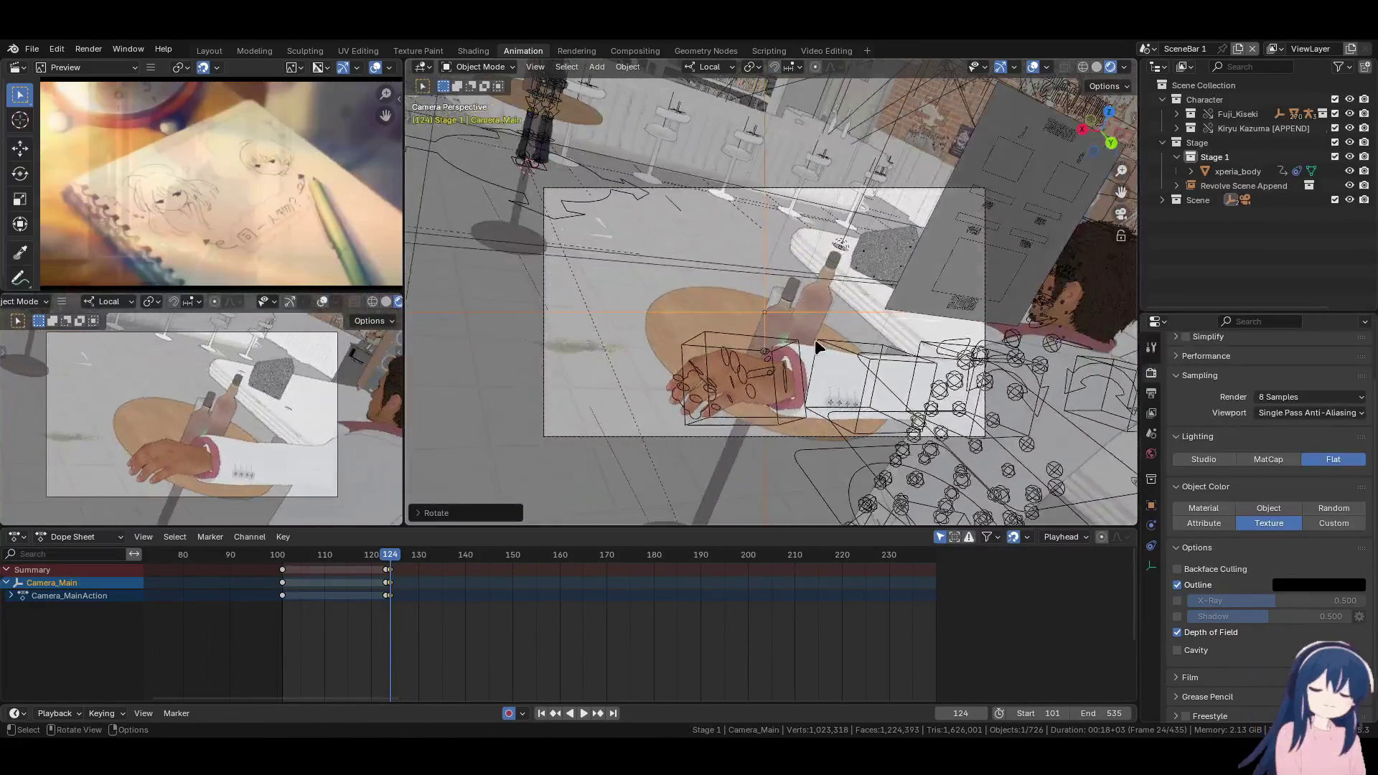
key("g")
left_click(850, 345)
key("r")
key("r")
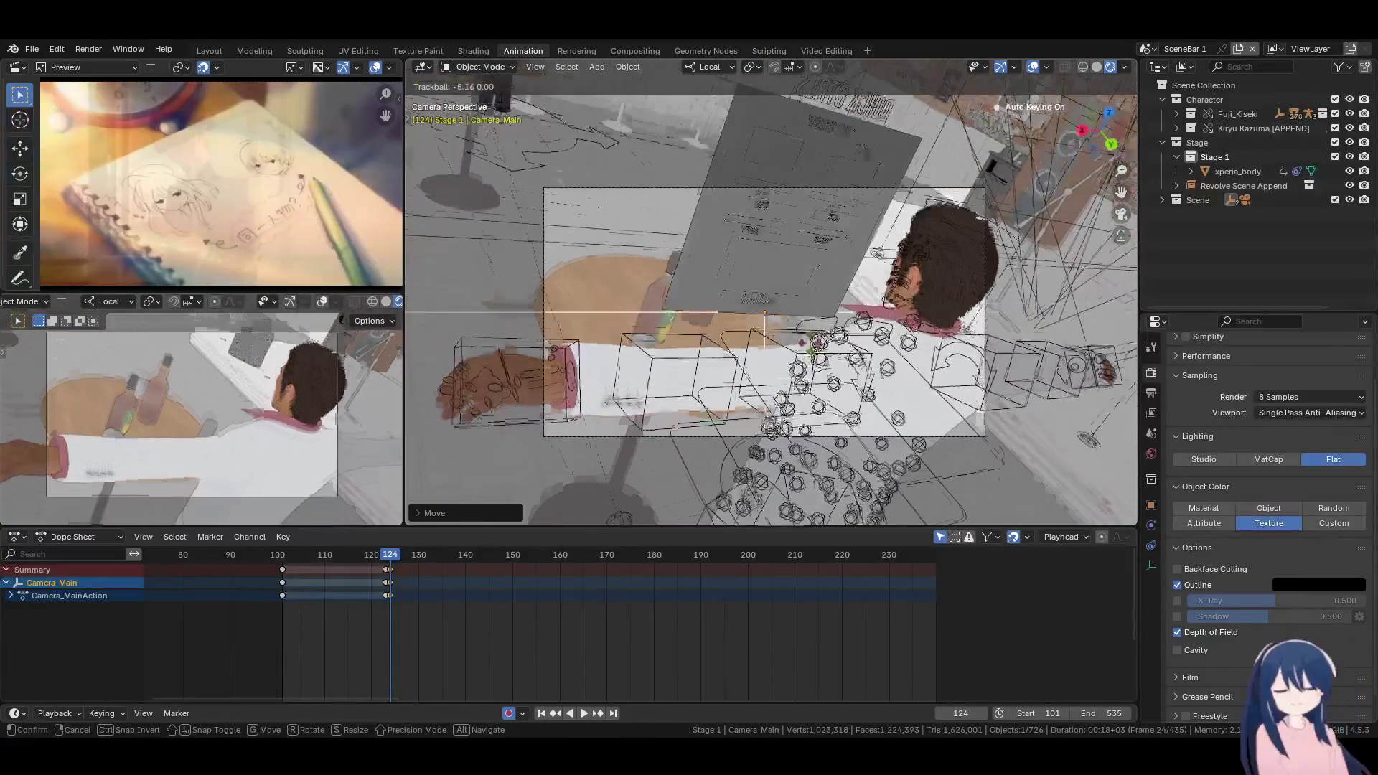
left_click(782, 361)
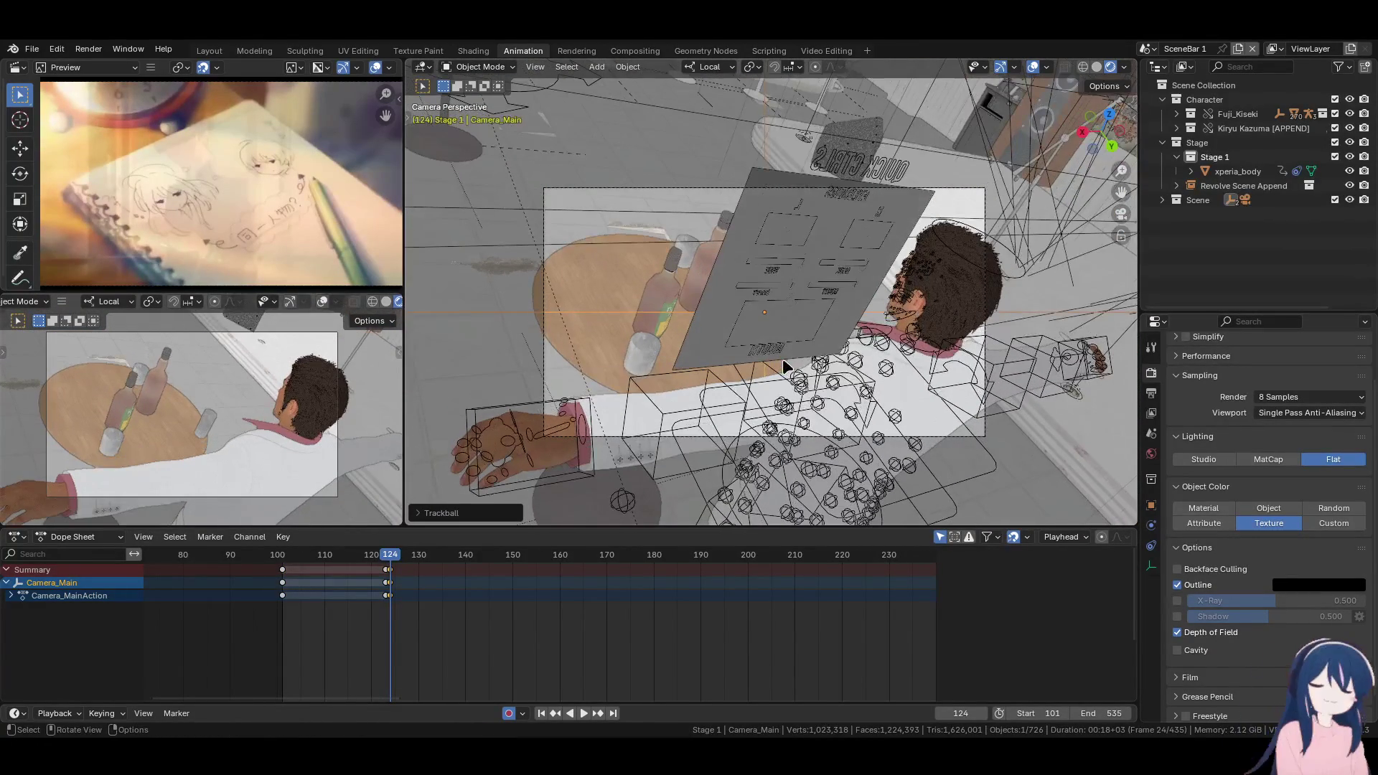
Push Camera_Main closer along its local Z axis and look through it again
mouse_move(783, 359)
middle_mouse_down()
mouse_move(886, 361)
mouse_move(623, 374)
mouse_move(786, 290)
middle_mouse_up()
key("g")
key("z")
key("z")
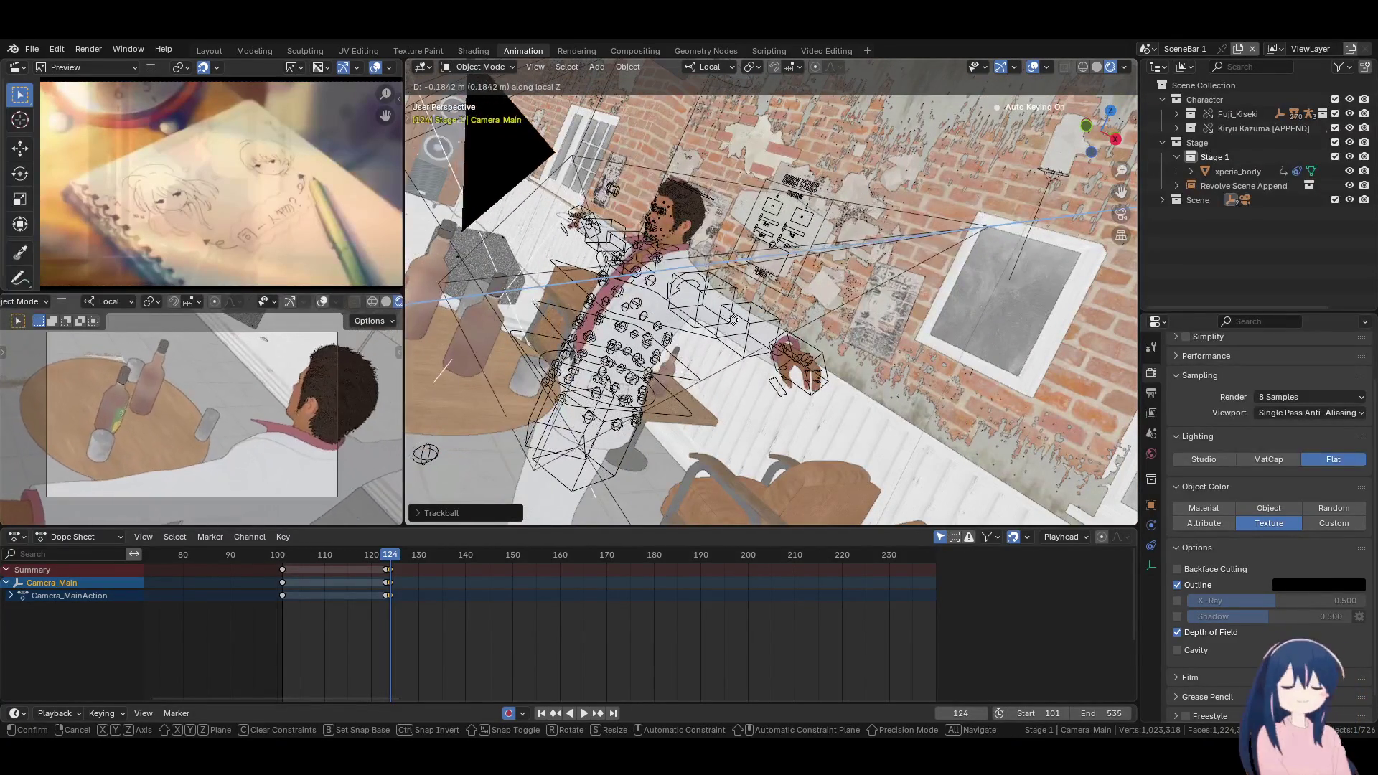
left_click(696, 317)
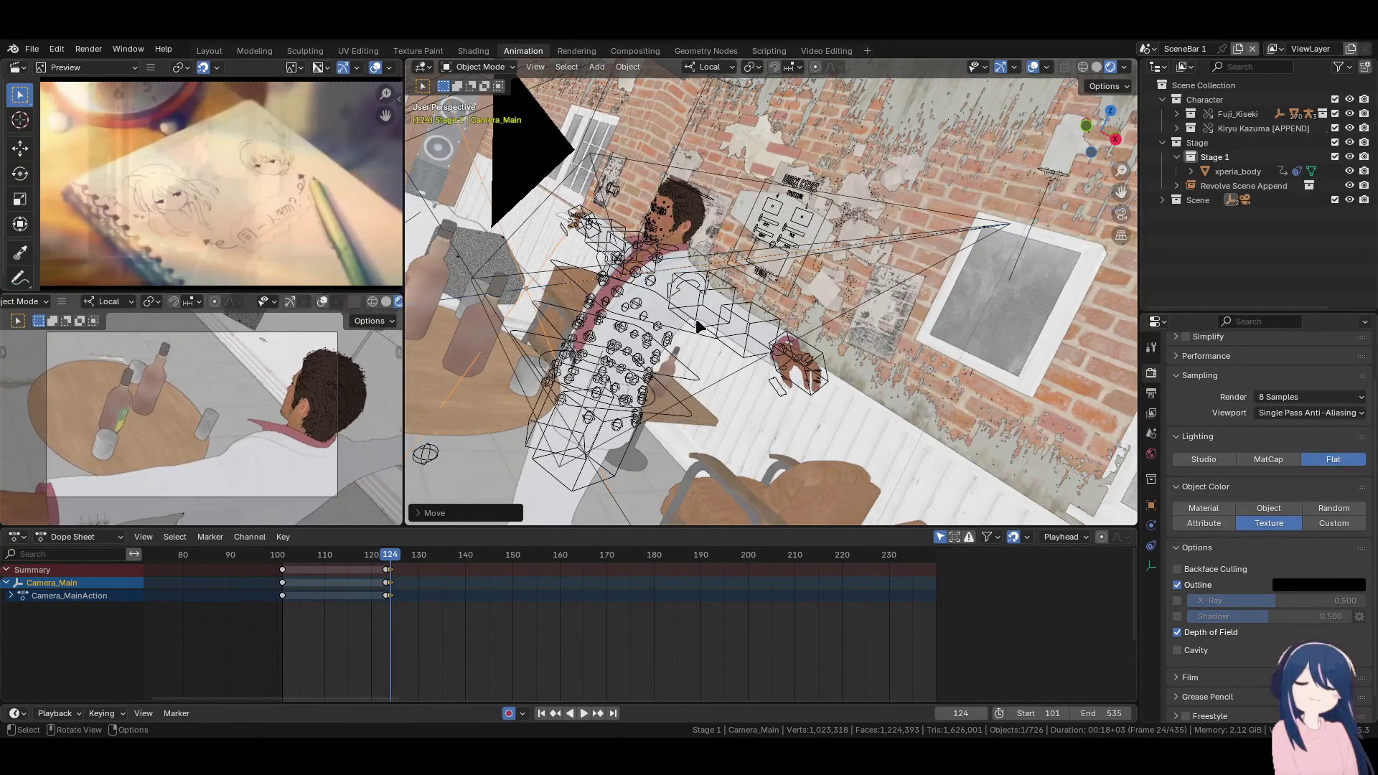
mouse_move(668, 342)
middle_mouse_down()
mouse_move(876, 302)
mouse_move(829, 294)
middle_mouse_up()
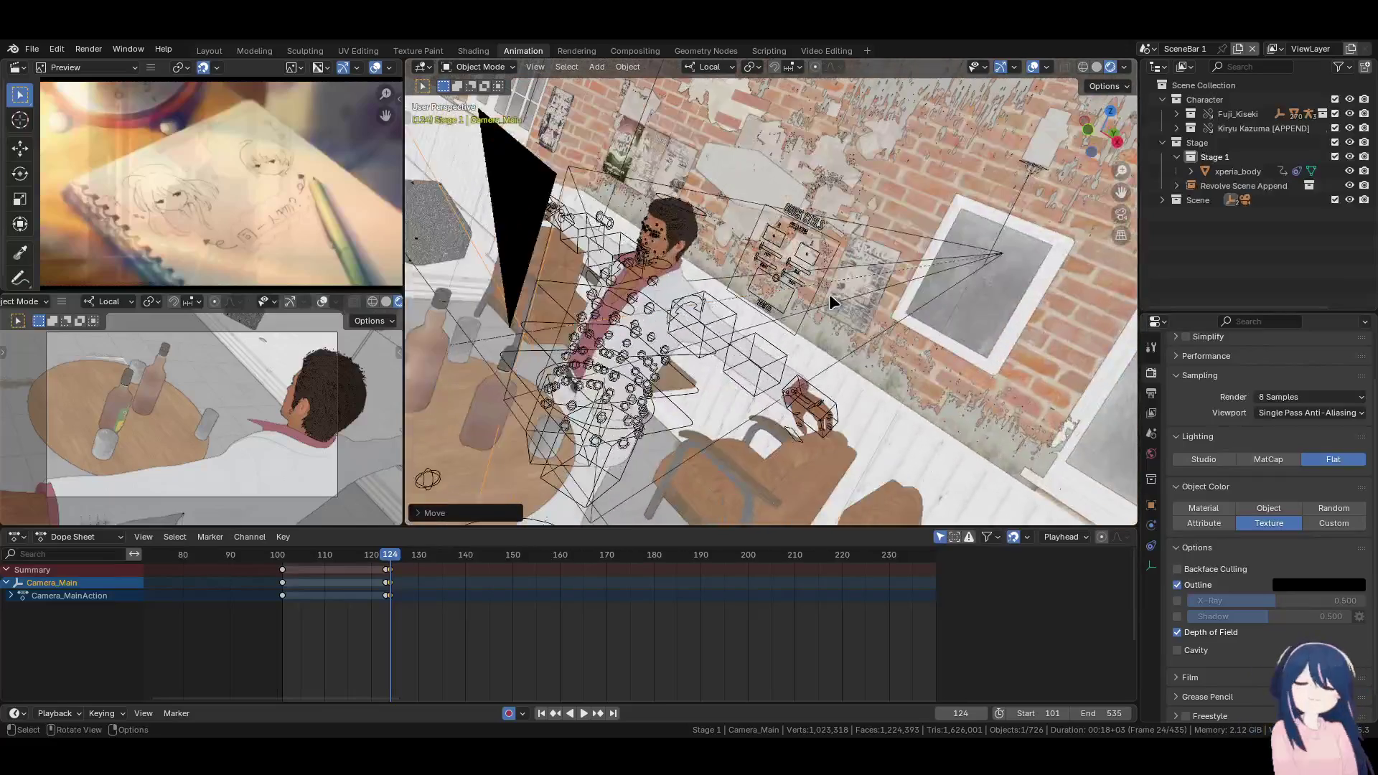
key("KP_0")
scroll(829, 294, "up", 3)
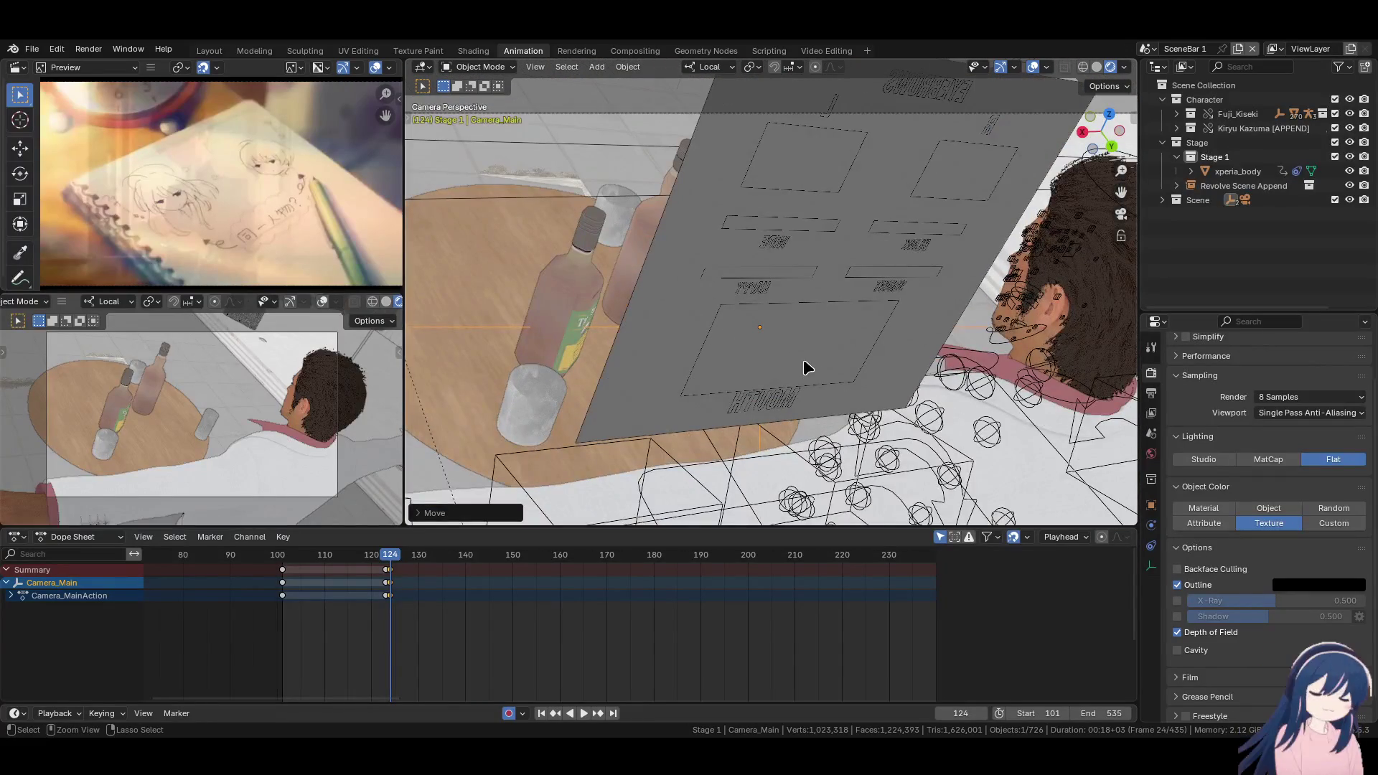
Save Moonlight_Fuji_Kiseki.blend and play the animation from the start
key("ctrl+s")
left_click(541, 713)
left_click(583, 713)
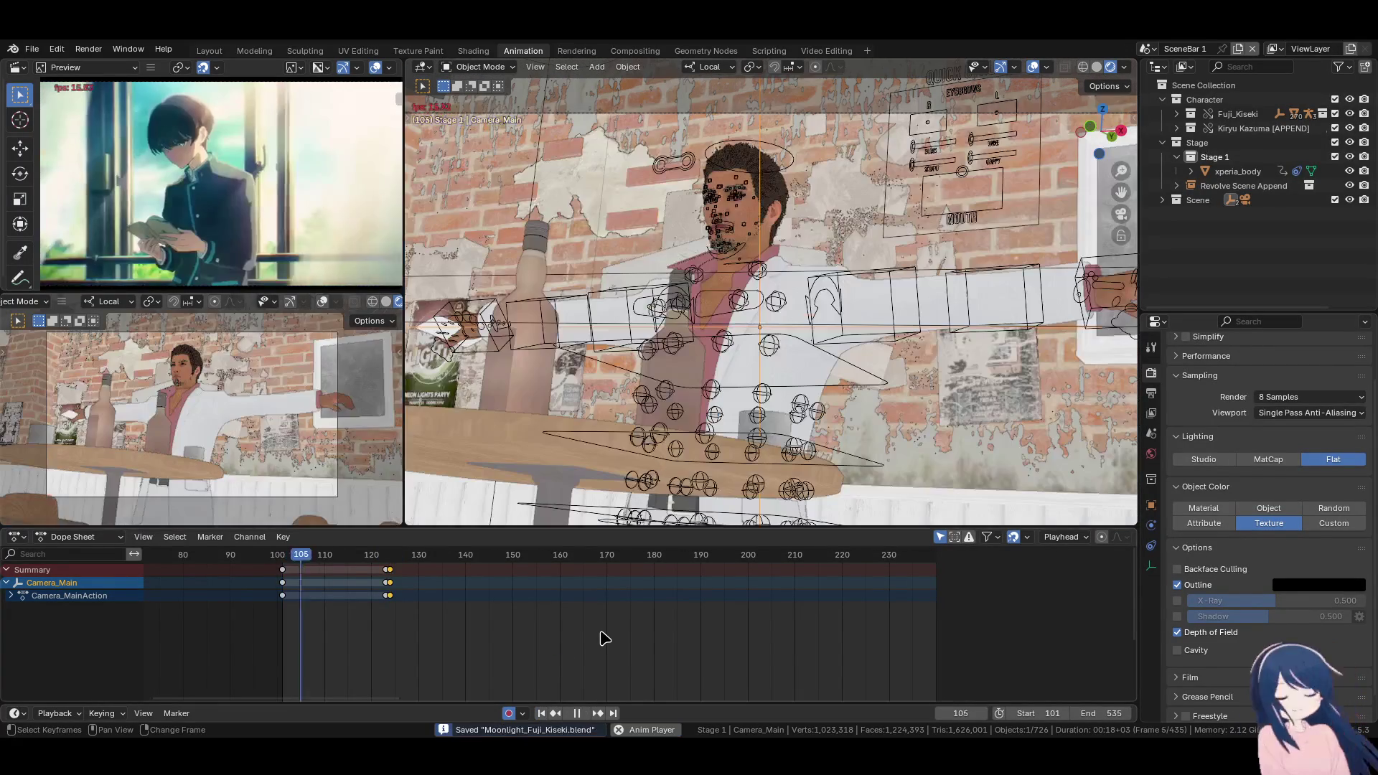
Copy Camera_Main's frame-124 keys to about frame 155 and key its location and rotation
key("space")
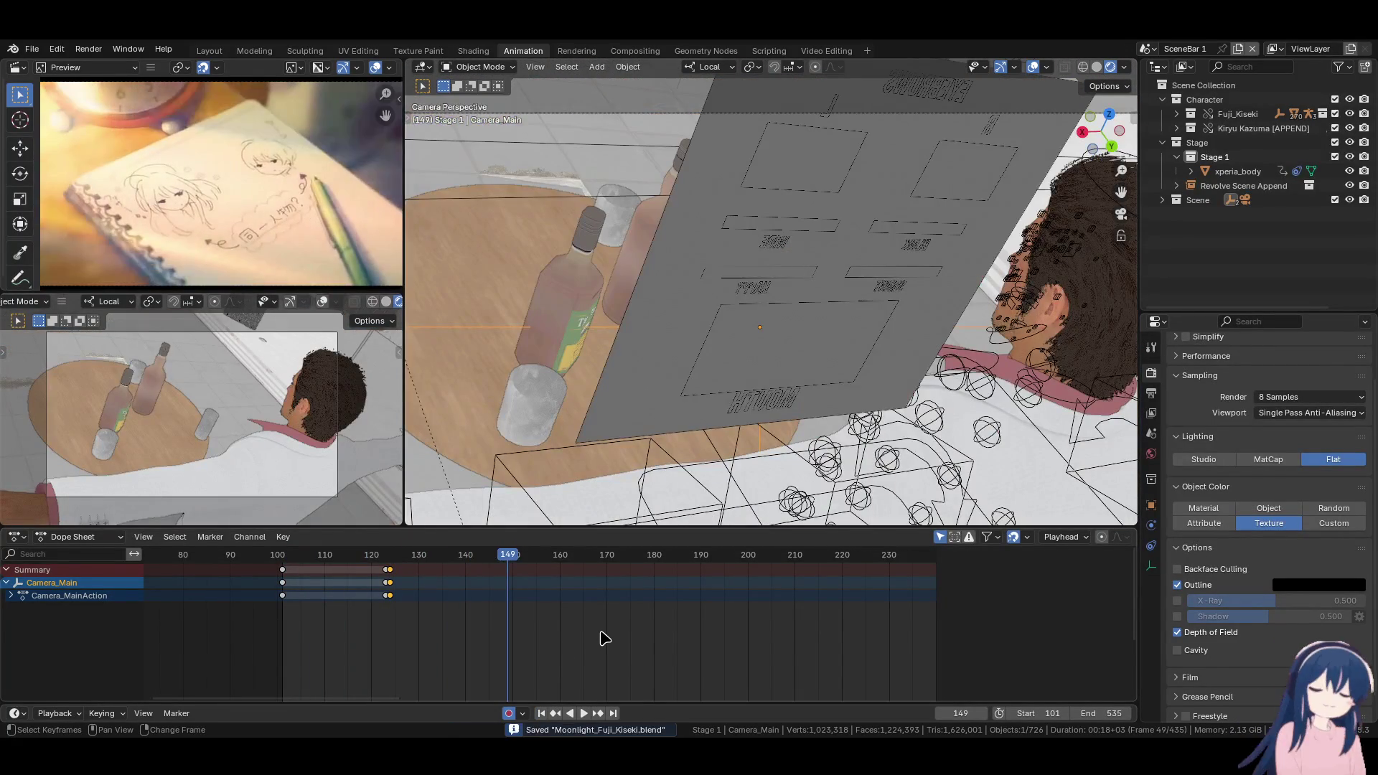
key("Right")
key("Right")
key("Right")
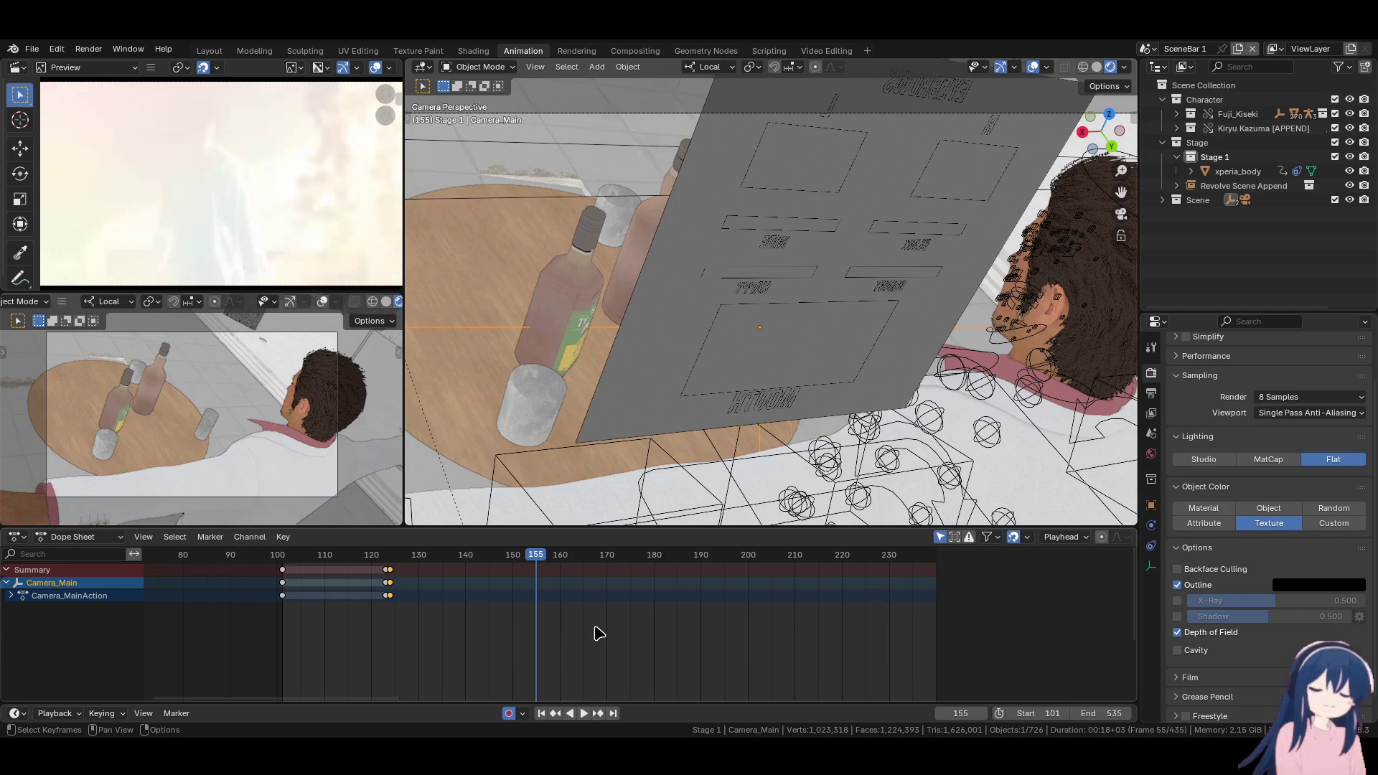
key("shift+d")
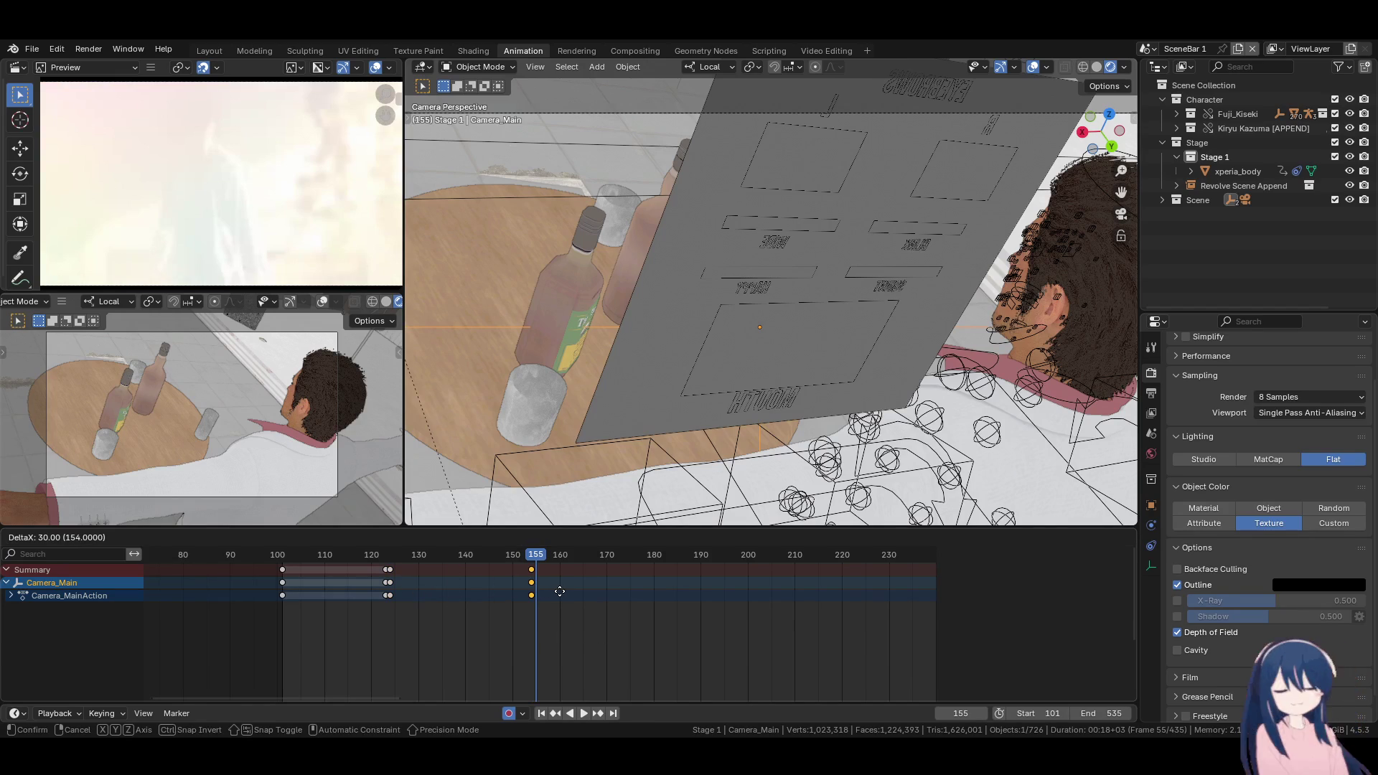
left_click(561, 591)
key("k")
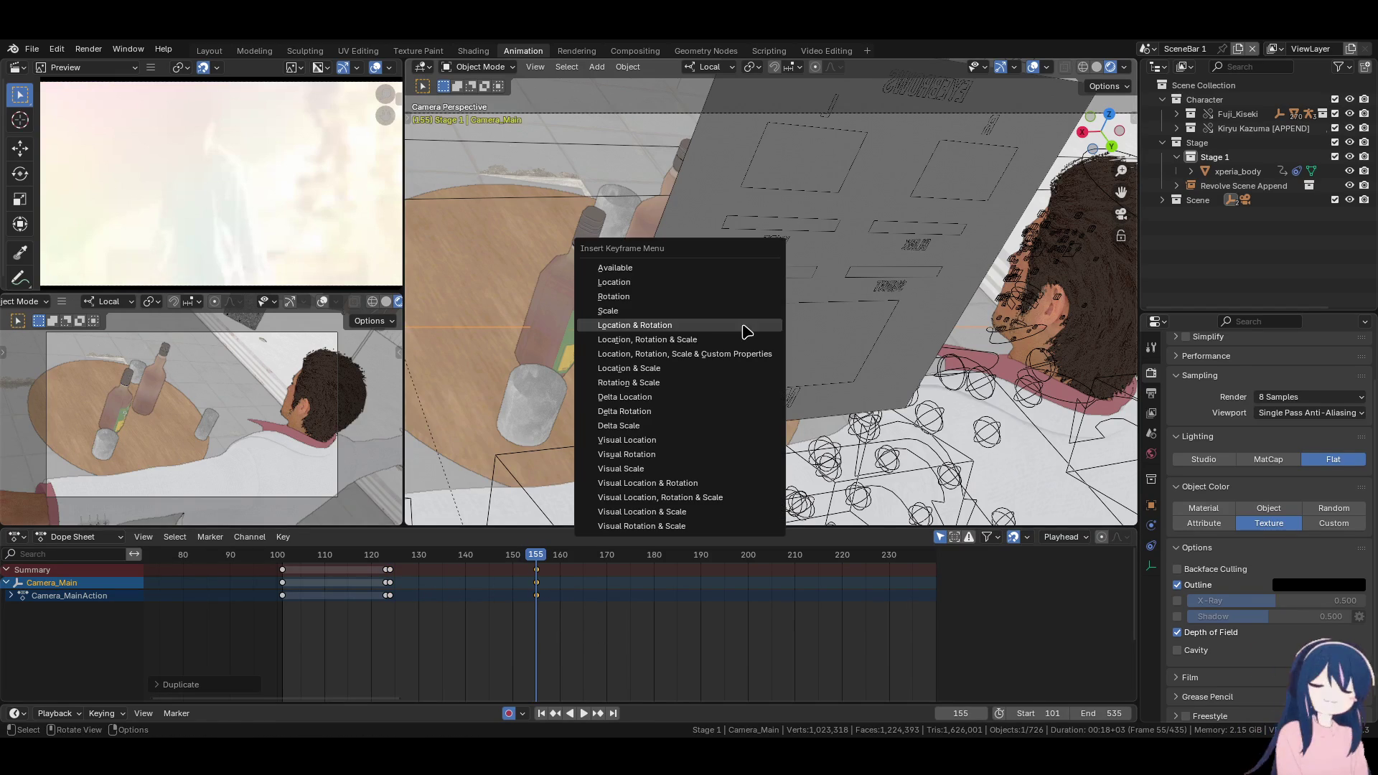
left_click(729, 271)
Shift the held camera keys onto frame 154, just before the frame-155 cut
key("Down")
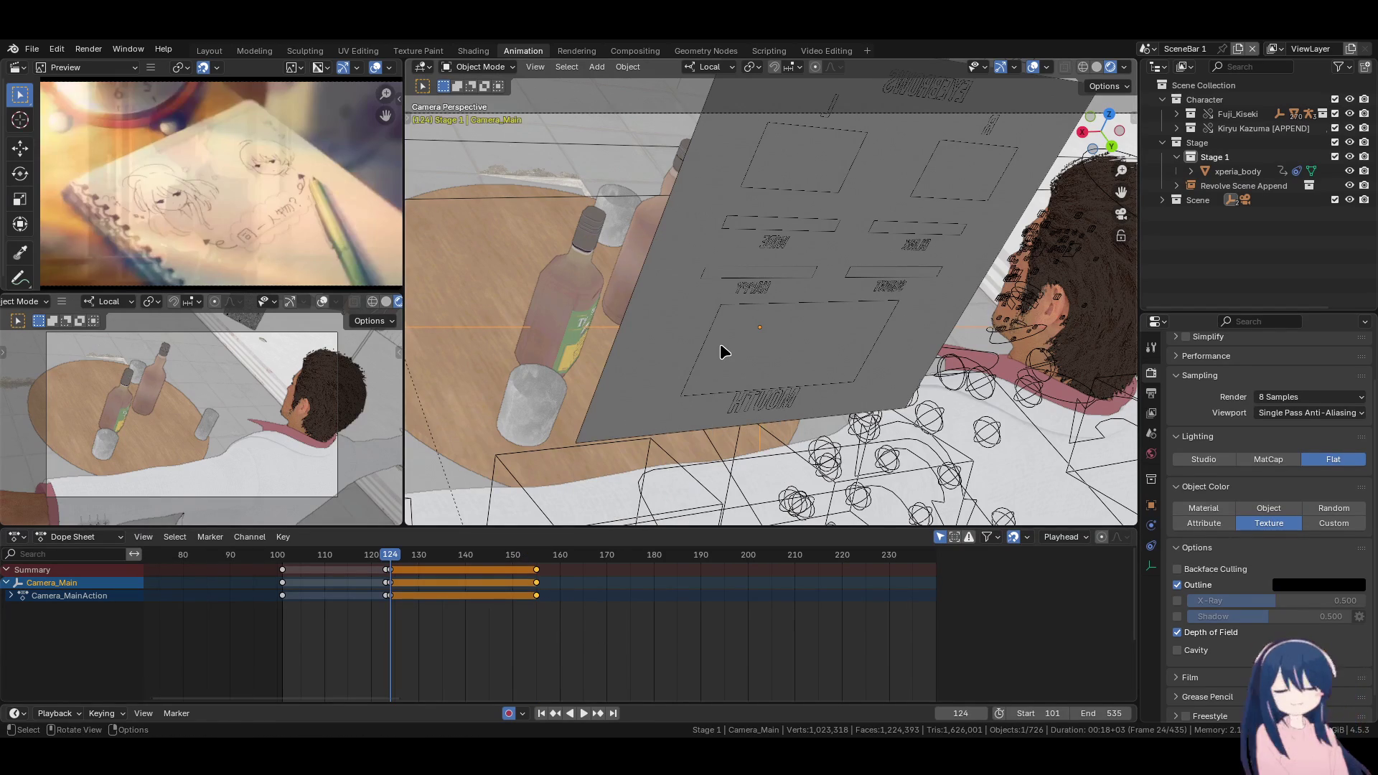
key("k")
left_click(722, 345)
key("Up")
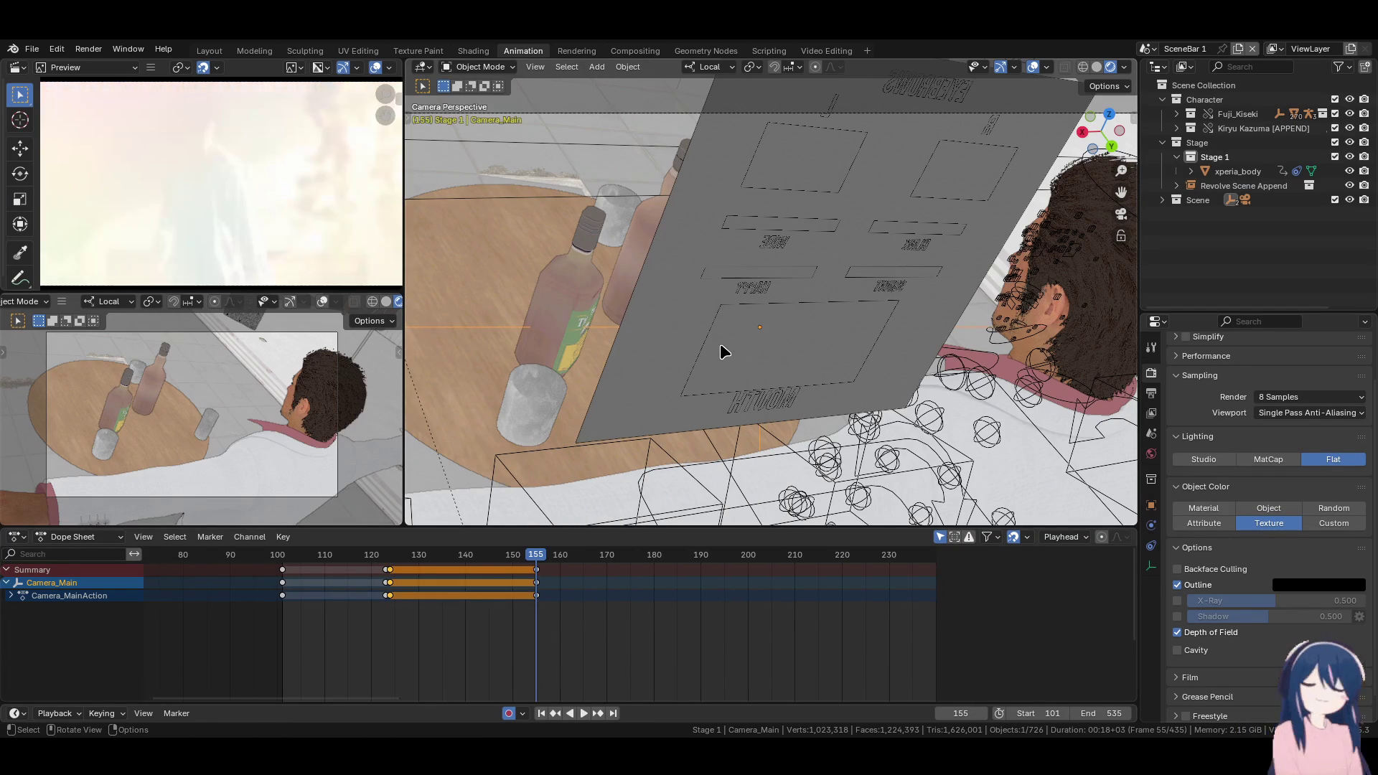
key("Right")
key("Left")
key("Left")
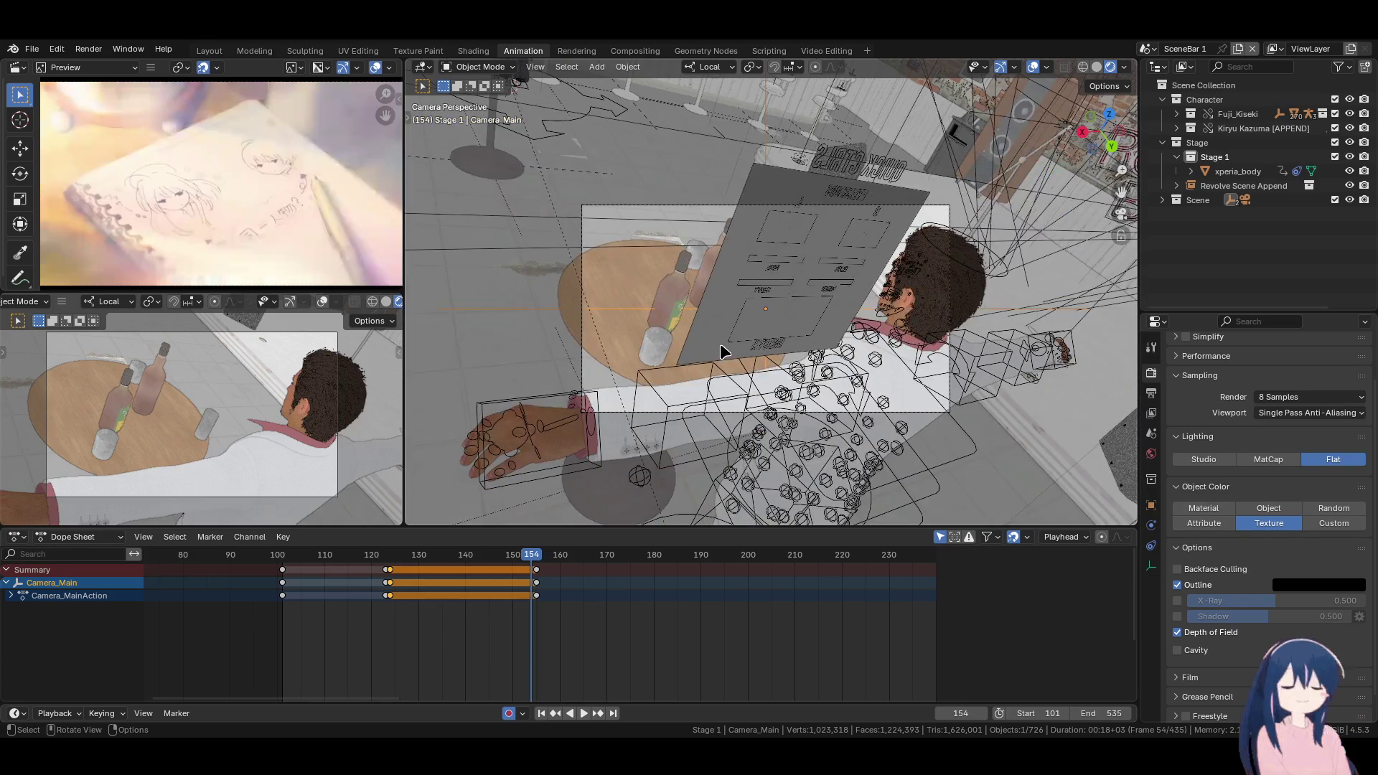
left_click_drag(545, 580, 540, 581)
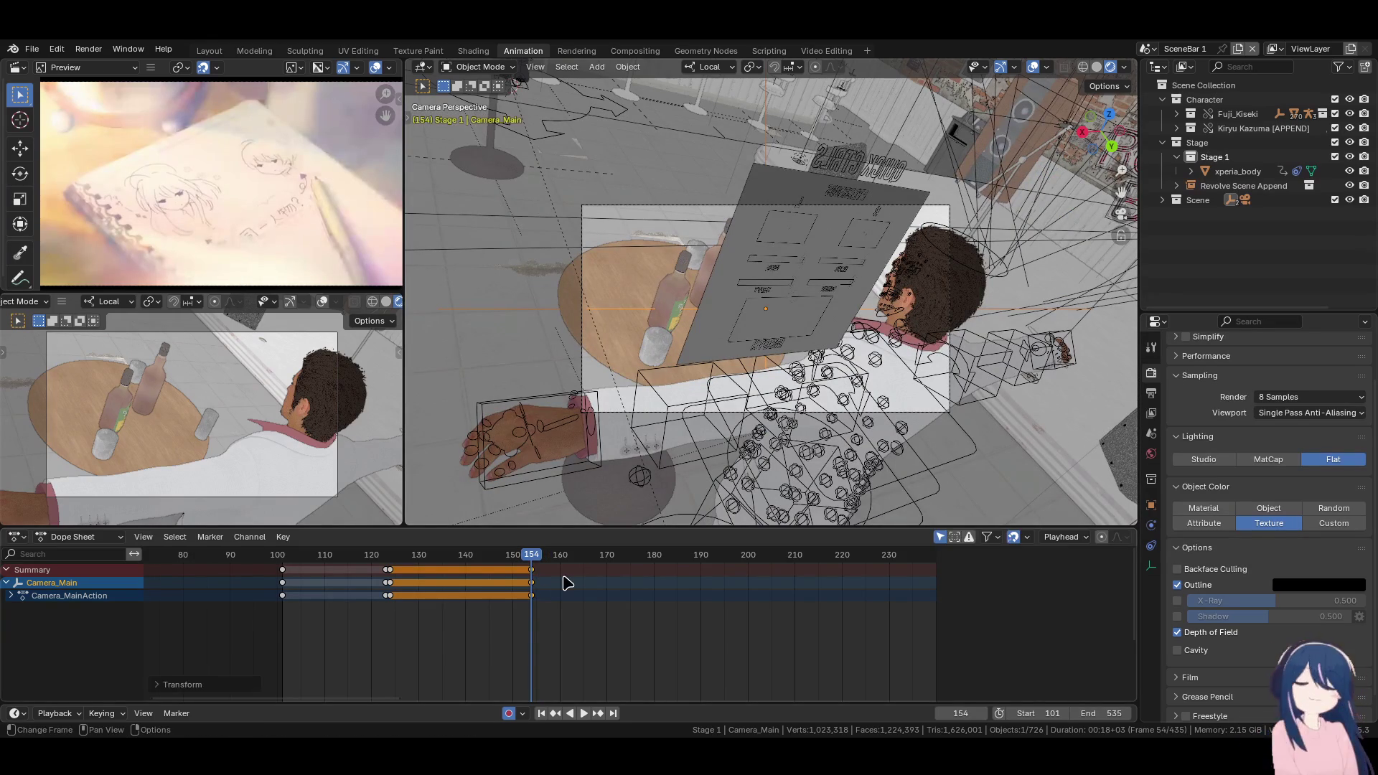
key("Right")
Select the Kiryu Kazuma rig and snap its keys to the nearest frame
left_click(840, 364)
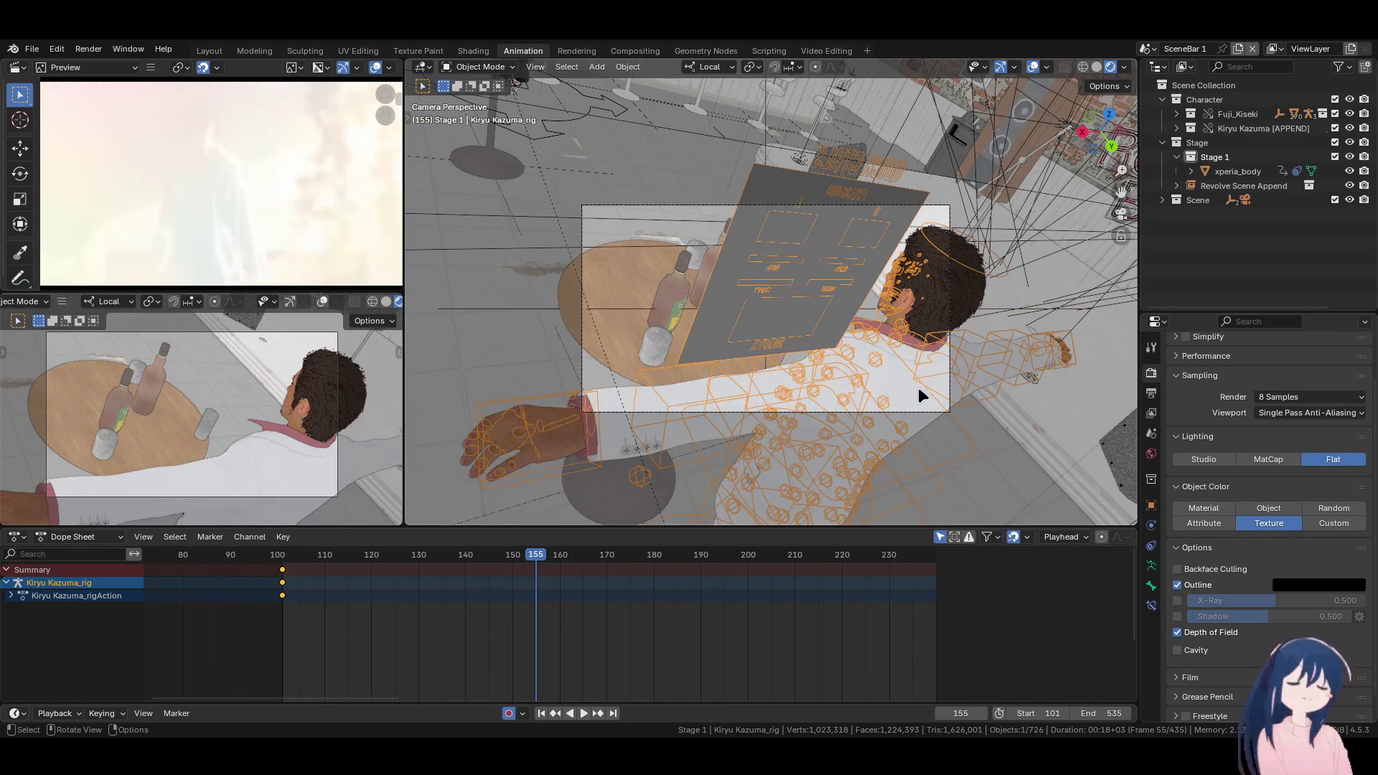
middle_click_drag(915, 391, 817, 375)
scroll(816, 375, "down", 5)
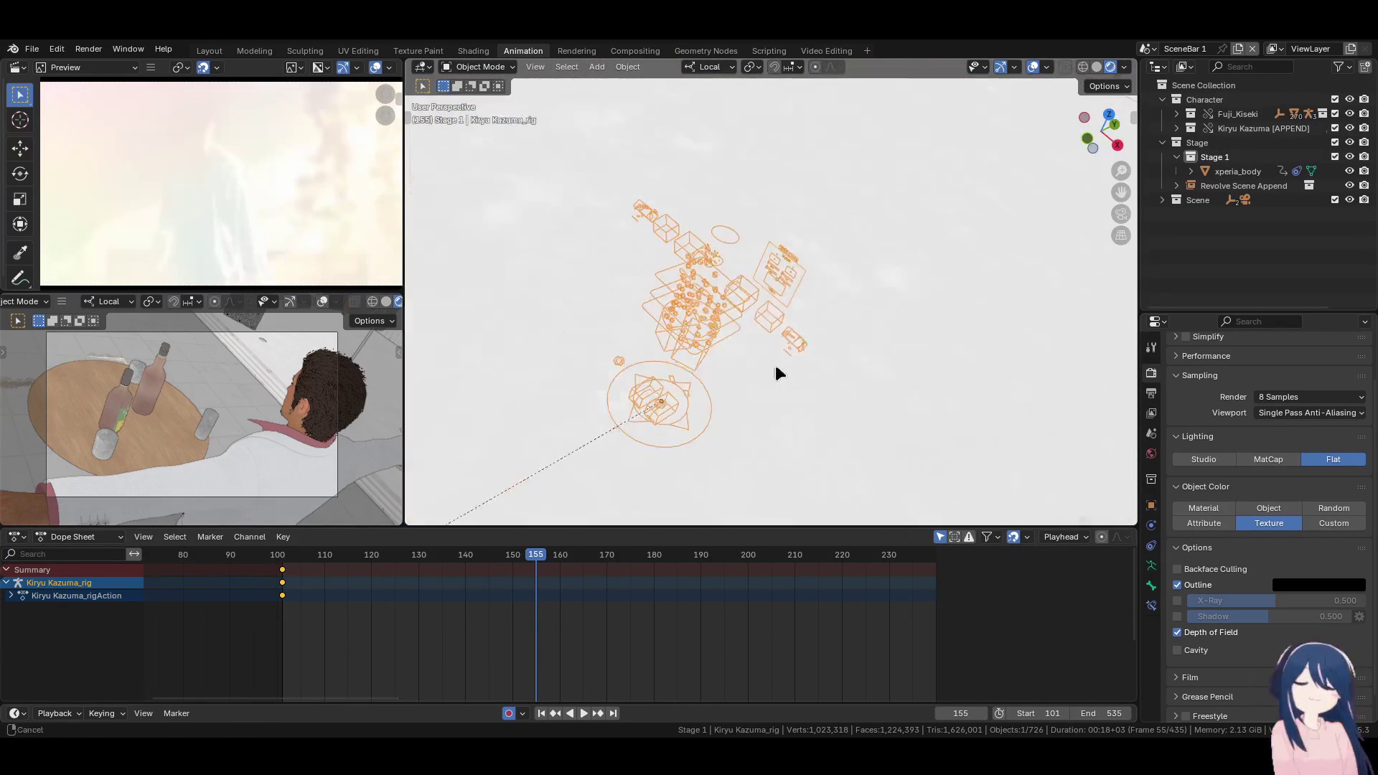
scroll(775, 364, "up", 4)
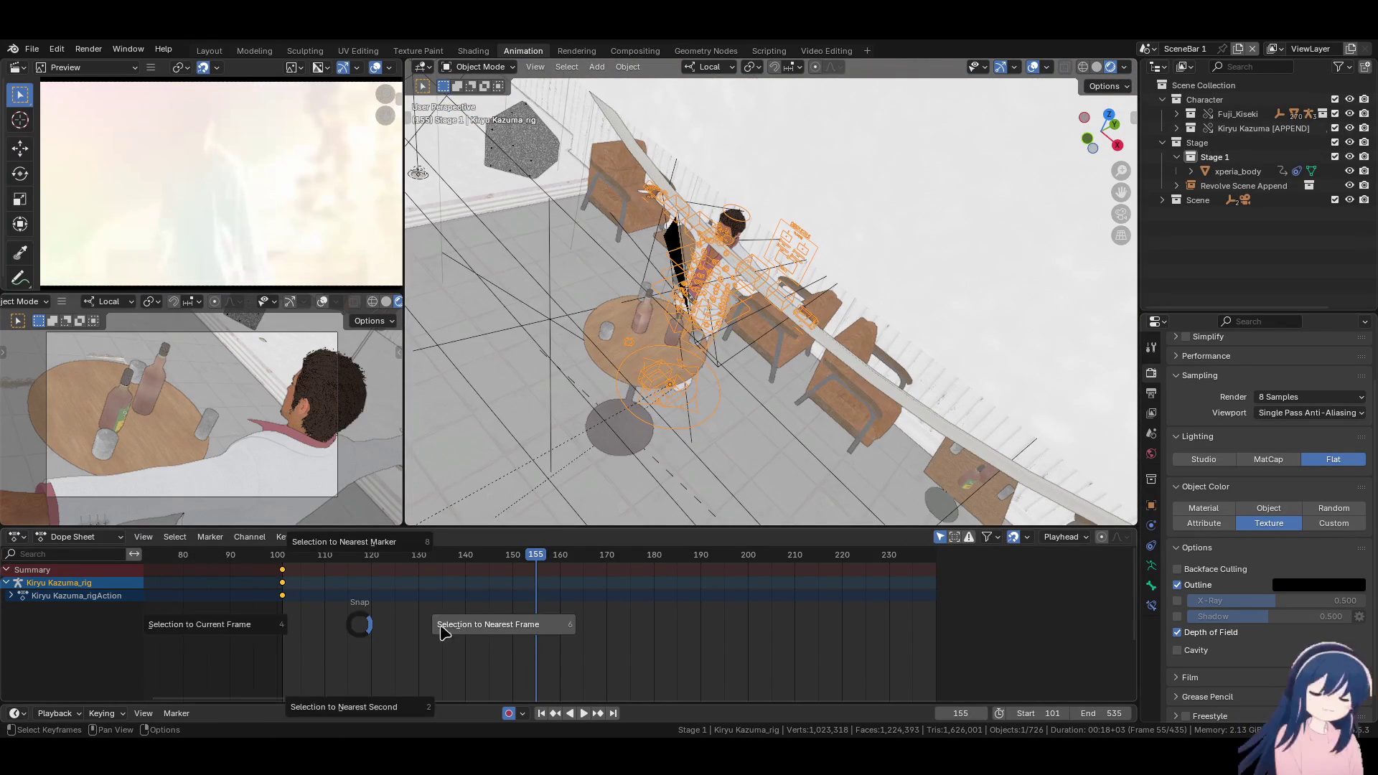
right_click(316, 624)
mouse_move(287, 598)
left_click(402, 599)
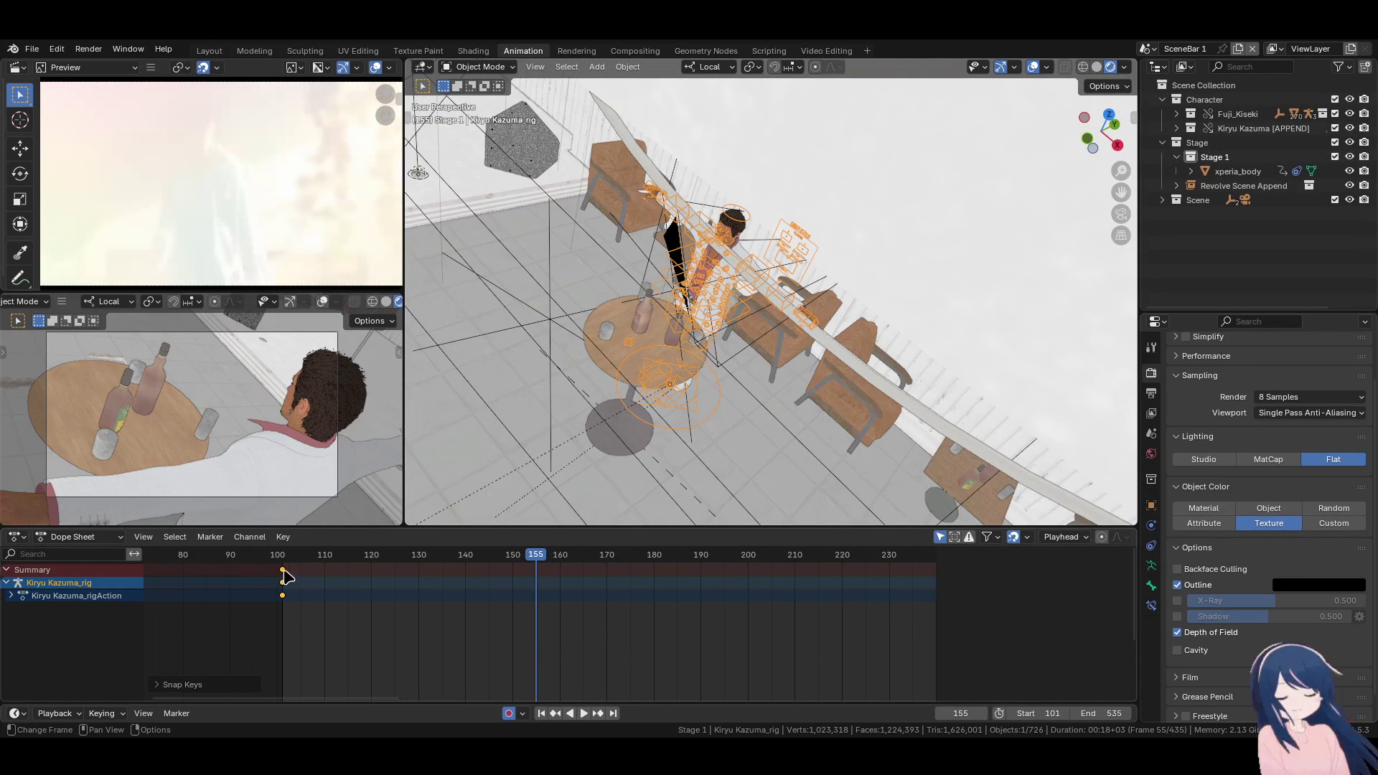
Copy the rig's frame-100 keys to frame 155 and move it near the jukebox
key("shift+d")
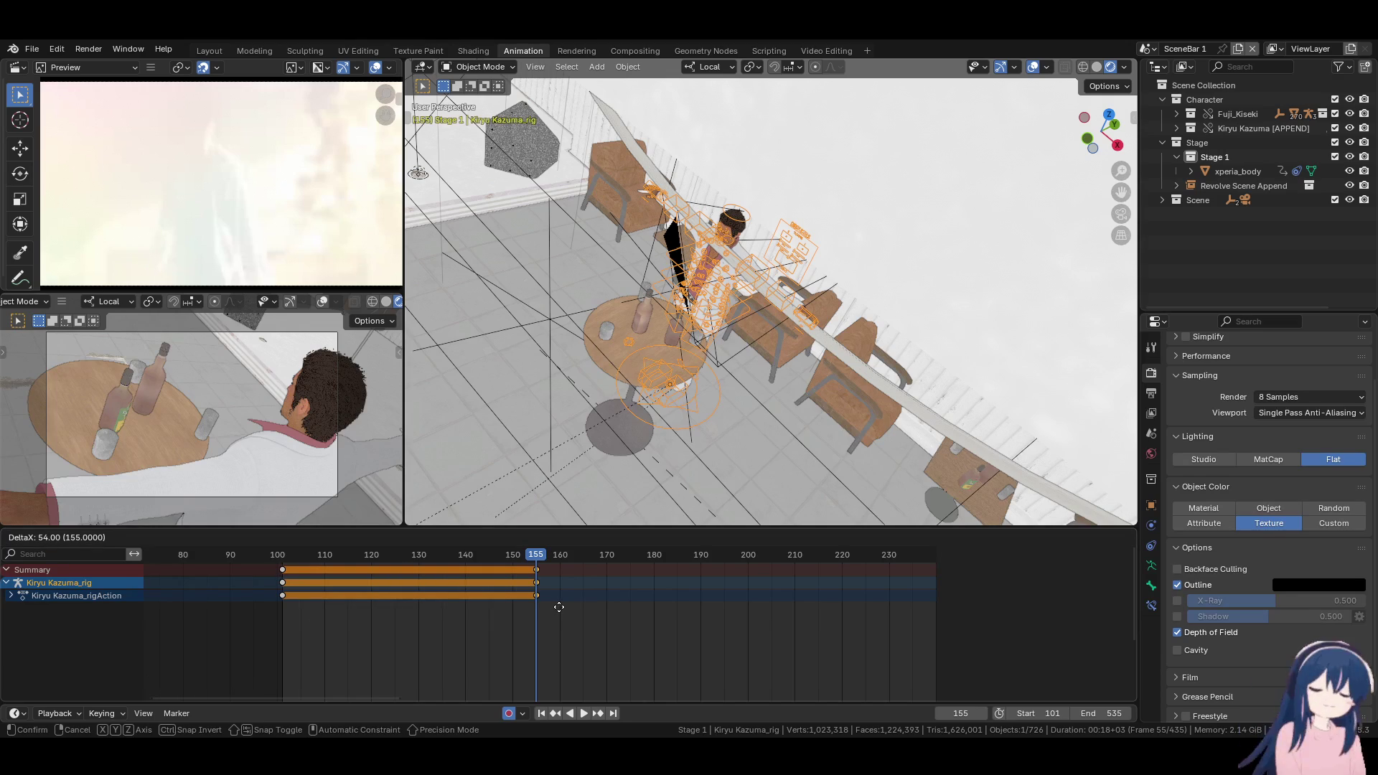
left_click(564, 587)
mouse_move(574, 430)
middle_mouse_down()
mouse_move(593, 381)
mouse_move(717, 354)
middle_mouse_up()
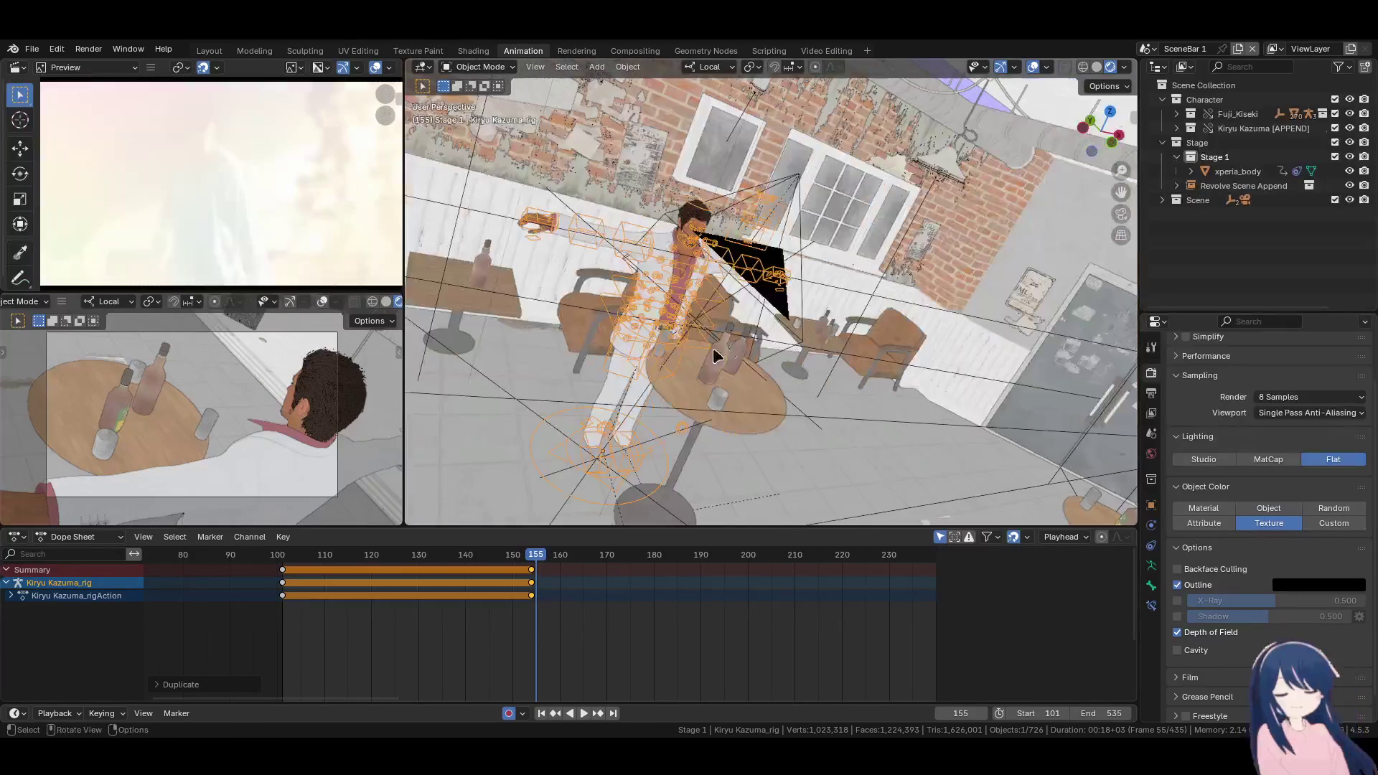
key("g")
key("x")
key("x")
left_click(976, 392)
mouse_move(975, 392)
middle_mouse_down()
mouse_move(623, 388)
mouse_move(757, 424)
middle_mouse_up()
key("g")
left_click(596, 373)
middle_click_drag(596, 373, 533, 353)
left_click(704, 445)
mouse_move(704, 445)
middle_mouse_down()
mouse_move(582, 360)
mouse_move(539, 292)
mouse_move(785, 369)
mouse_move(713, 369)
mouse_move(850, 390)
mouse_move(790, 410)
middle_mouse_up()
Slide the rig along local X, turn it about local Z, and set it down
key("g")
key("x")
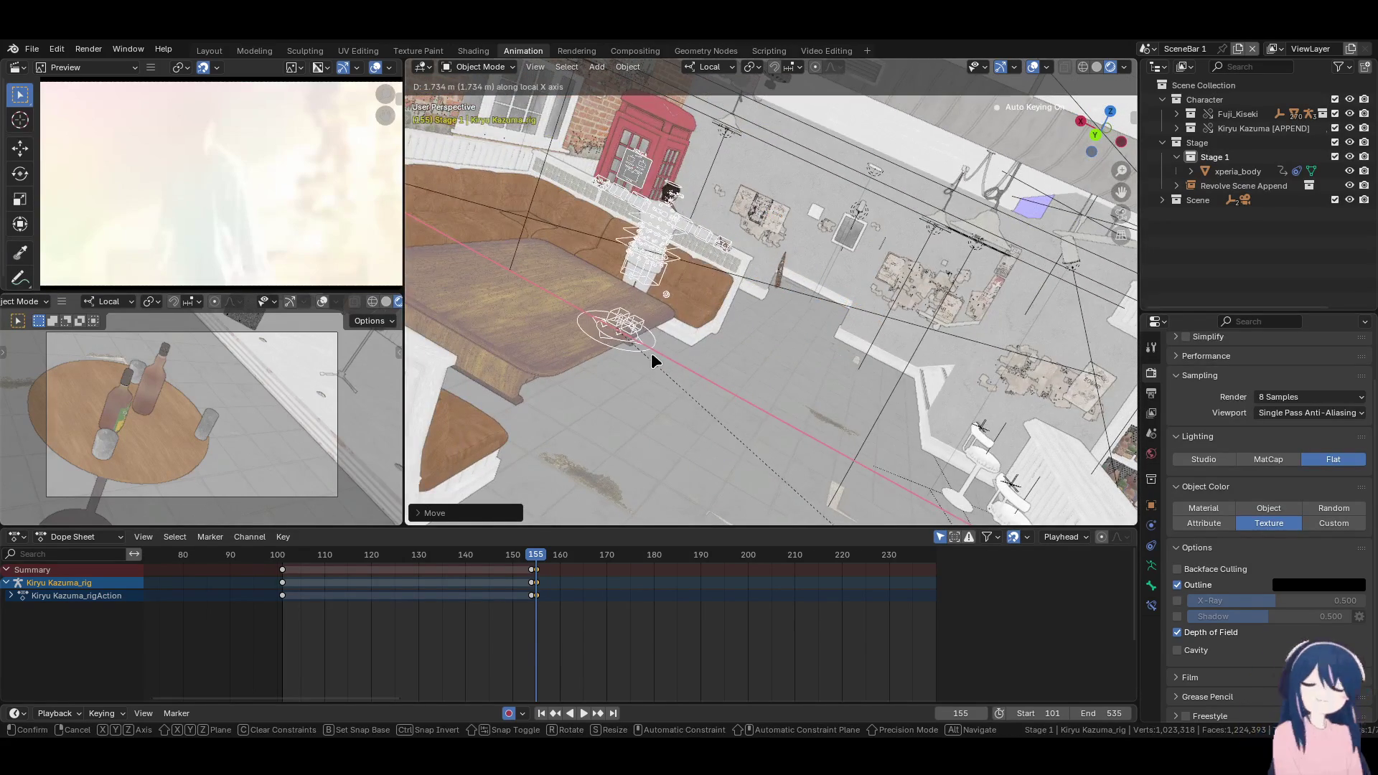
left_click(652, 352)
scroll(693, 385, "up", 5)
scroll(694, 390, "down", 5)
scroll(696, 390, "up", 5)
middle_click_drag(704, 342, 799, 397)
key("r")
key("z")
key("z")
left_click(800, 393)
mouse_move(549, 324)
middle_mouse_down()
mouse_move(477, 403)
mouse_move(586, 359)
middle_mouse_up()
key("g")
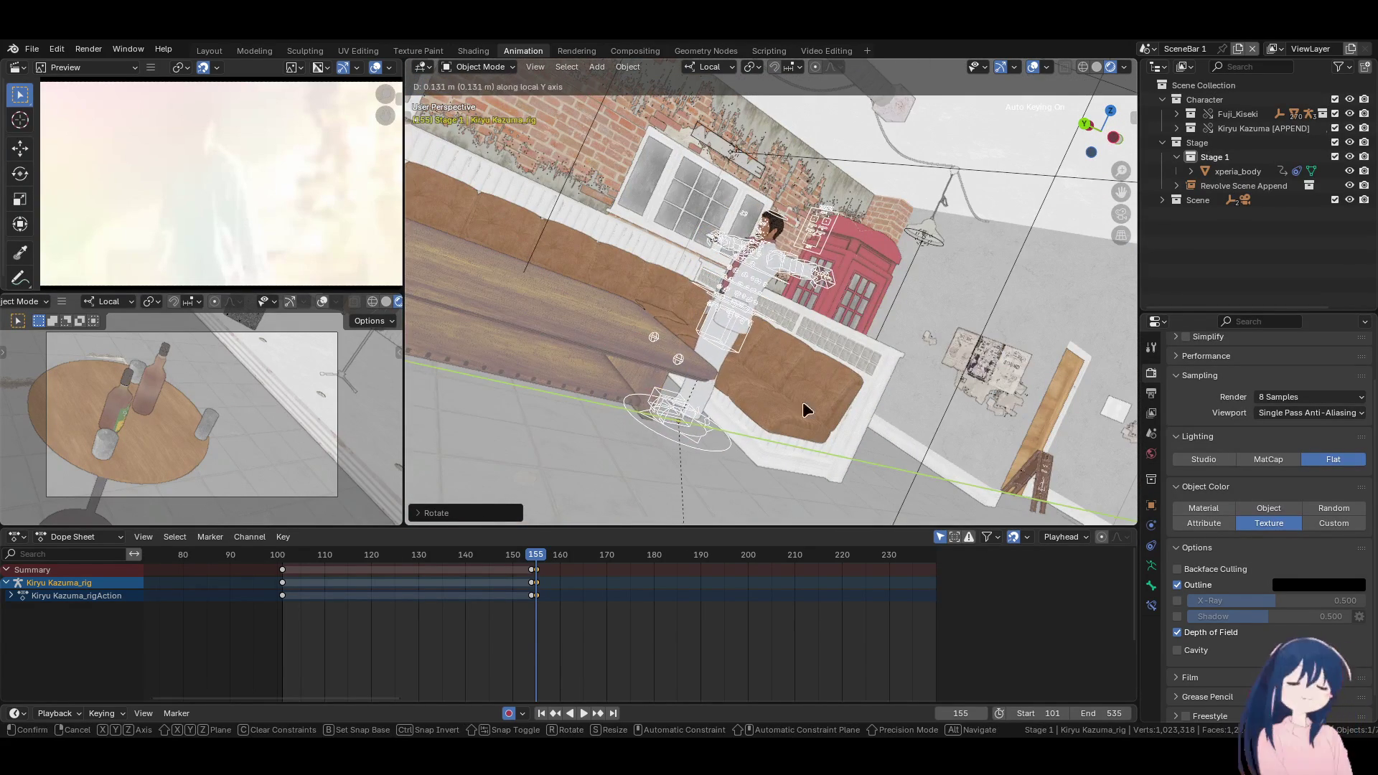
left_click(628, 368)
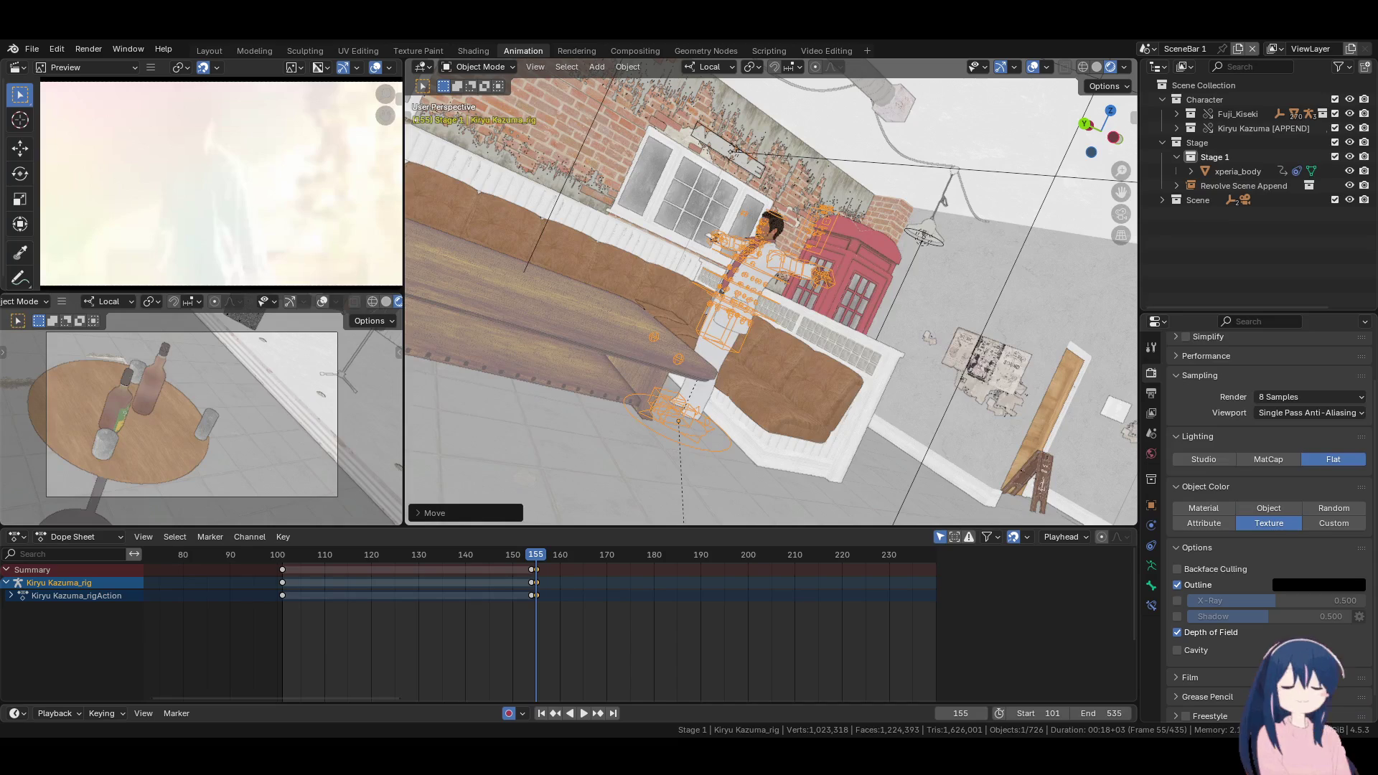
Save the blend file
scroll(761, 432, "down", 2)
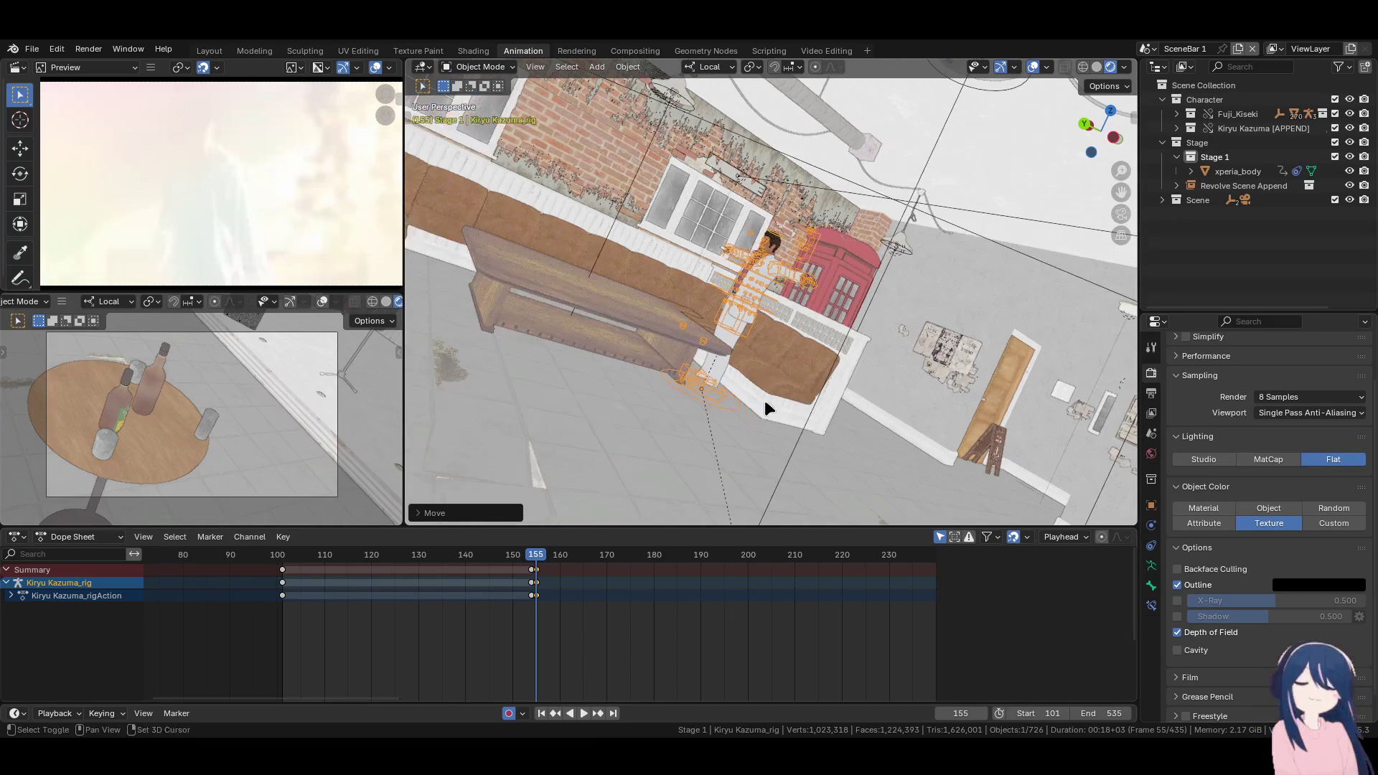
scroll(765, 399, "down", 1)
key("ctrl+s")
Change the snap target, snap the rig to a new position, then disable snapping
mouse_move(752, 393)
middle_mouse_down()
mouse_move(752, 408)
mouse_move(804, 403)
mouse_move(695, 406)
middle_mouse_up()
key("g")
key("z")
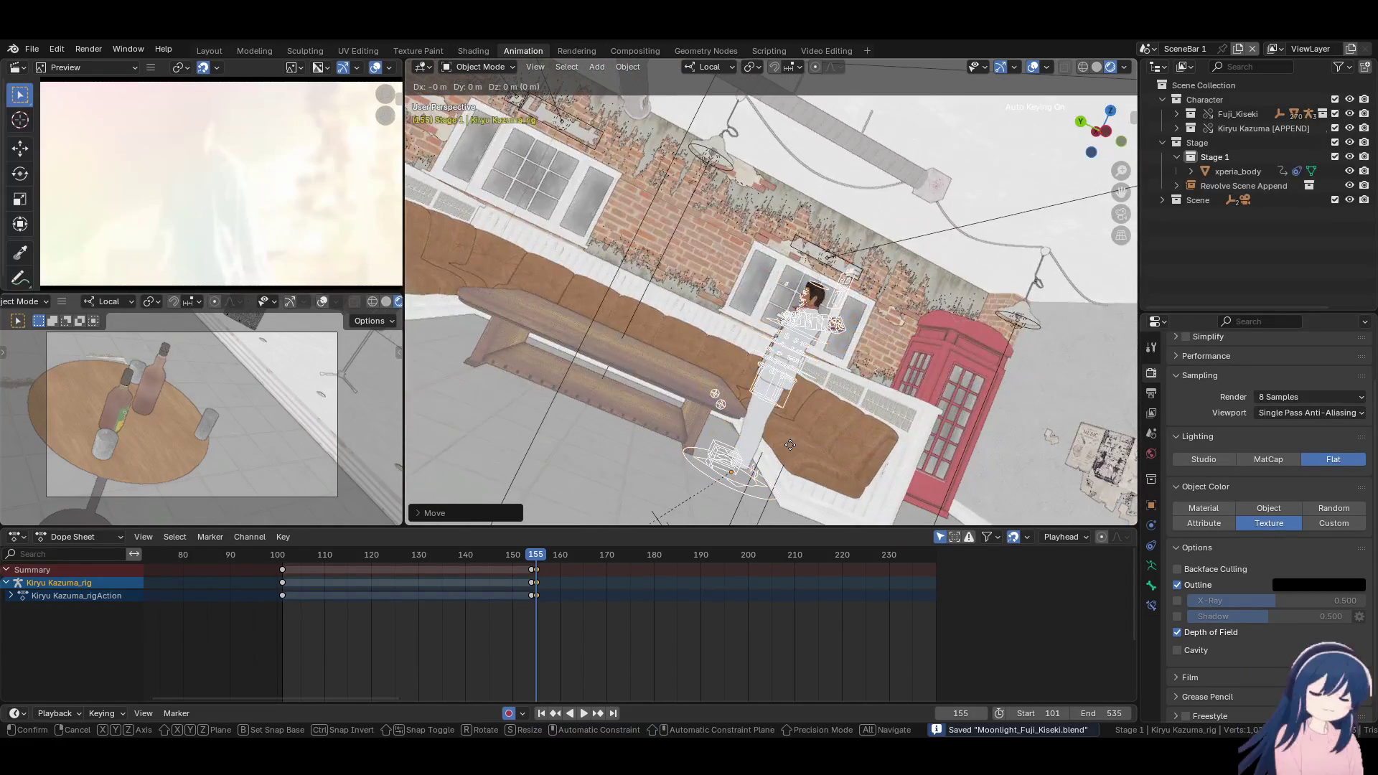
key("Escape")
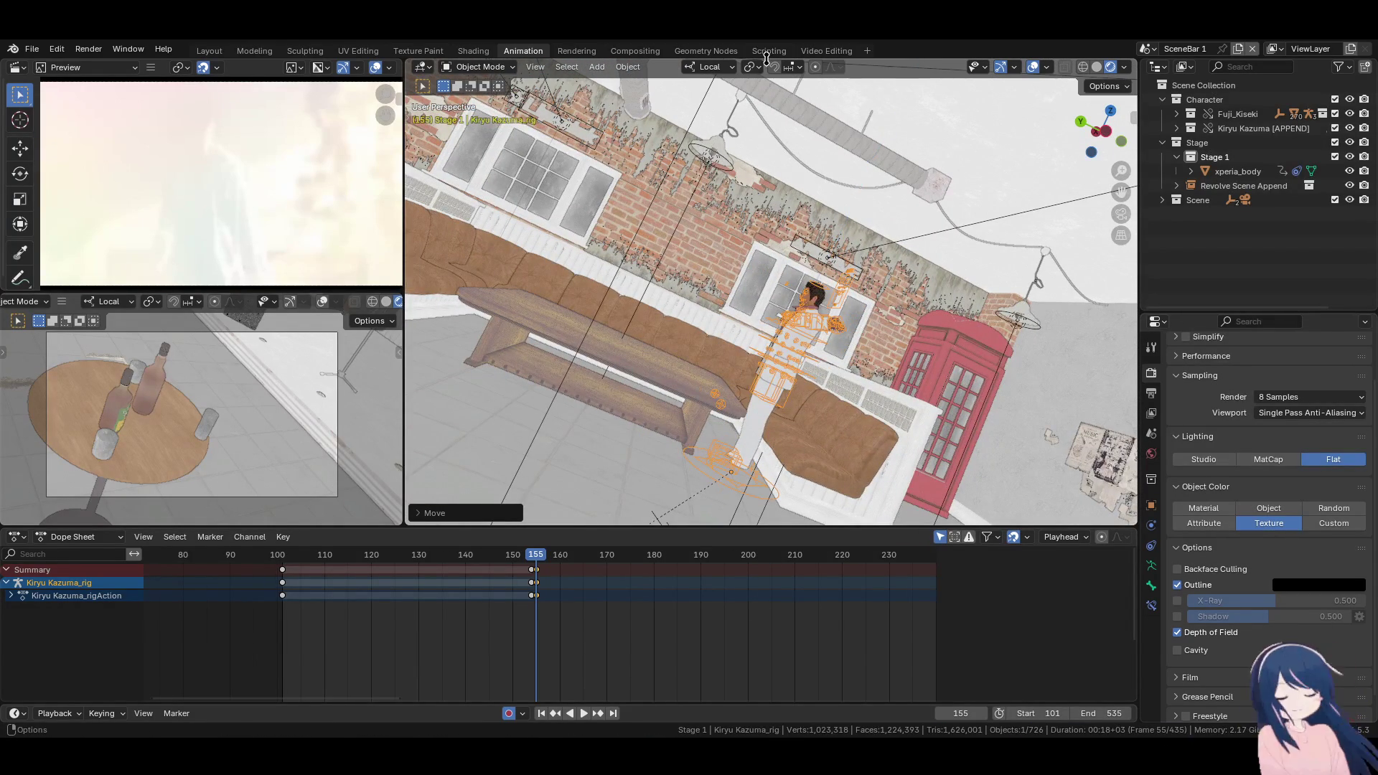
left_click(789, 67)
left_click(761, 183)
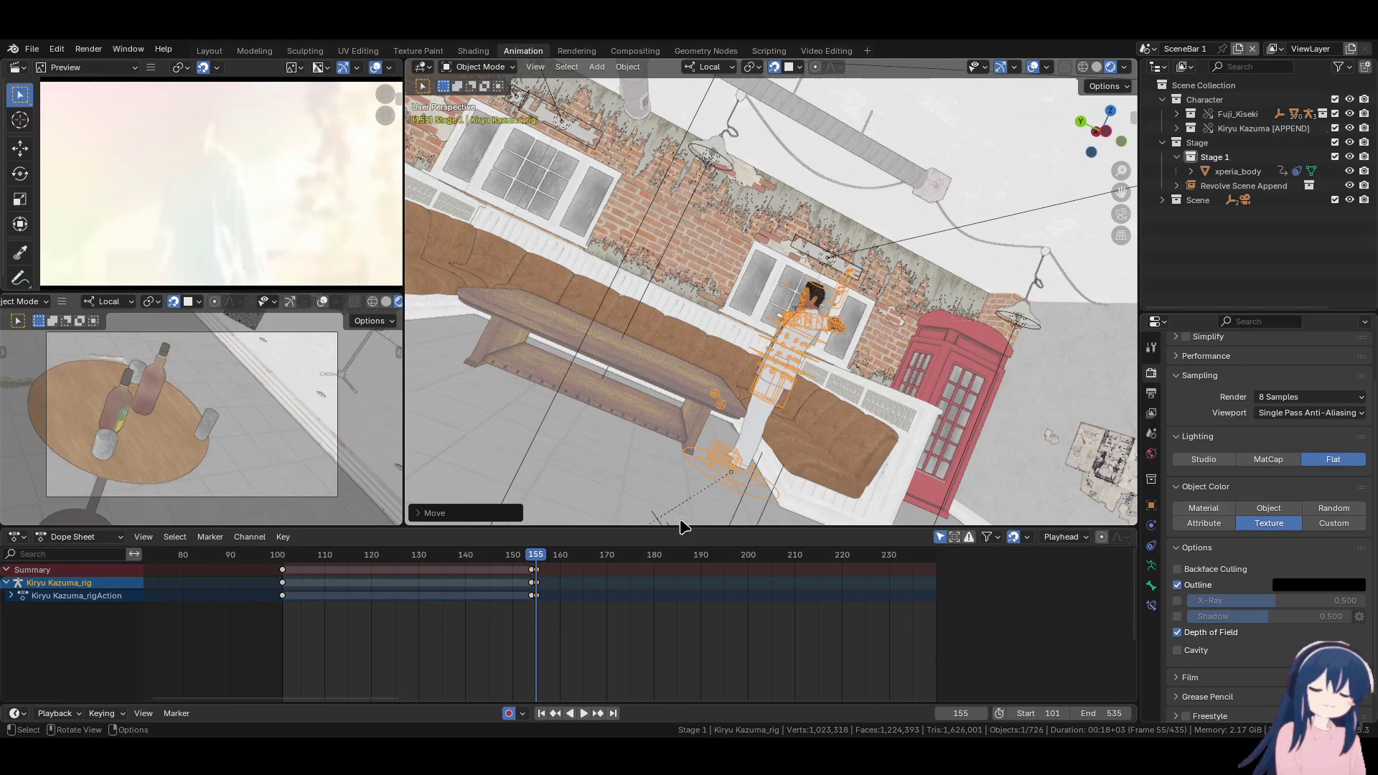
key("g")
left_click(729, 498)
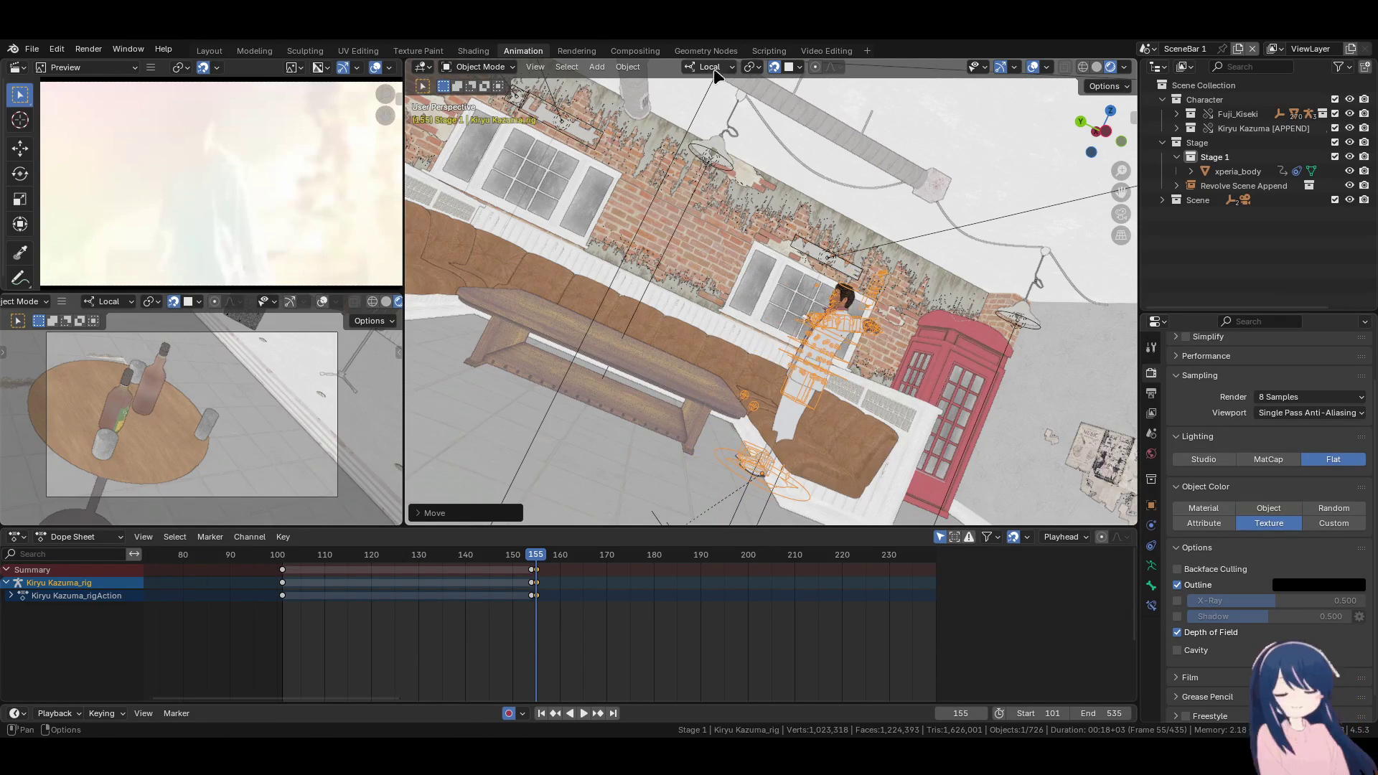
left_click(772, 67)
Move the rig along local Y beside the red phone booth and expand Camera_Main in the Outliner
key("g")
key("y")
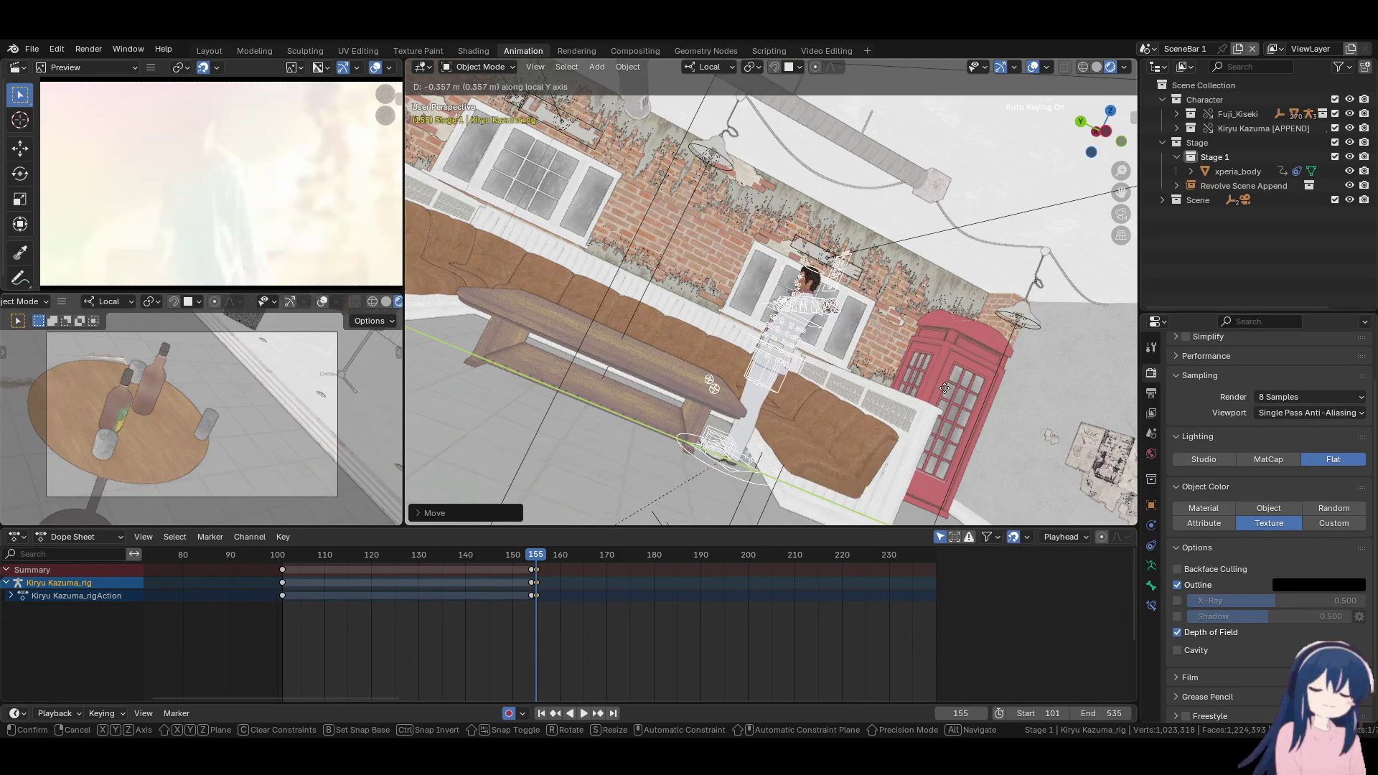
left_click(682, 450)
mouse_move(683, 450)
middle_mouse_down()
mouse_move(722, 433)
mouse_move(741, 454)
mouse_move(695, 428)
middle_mouse_up()
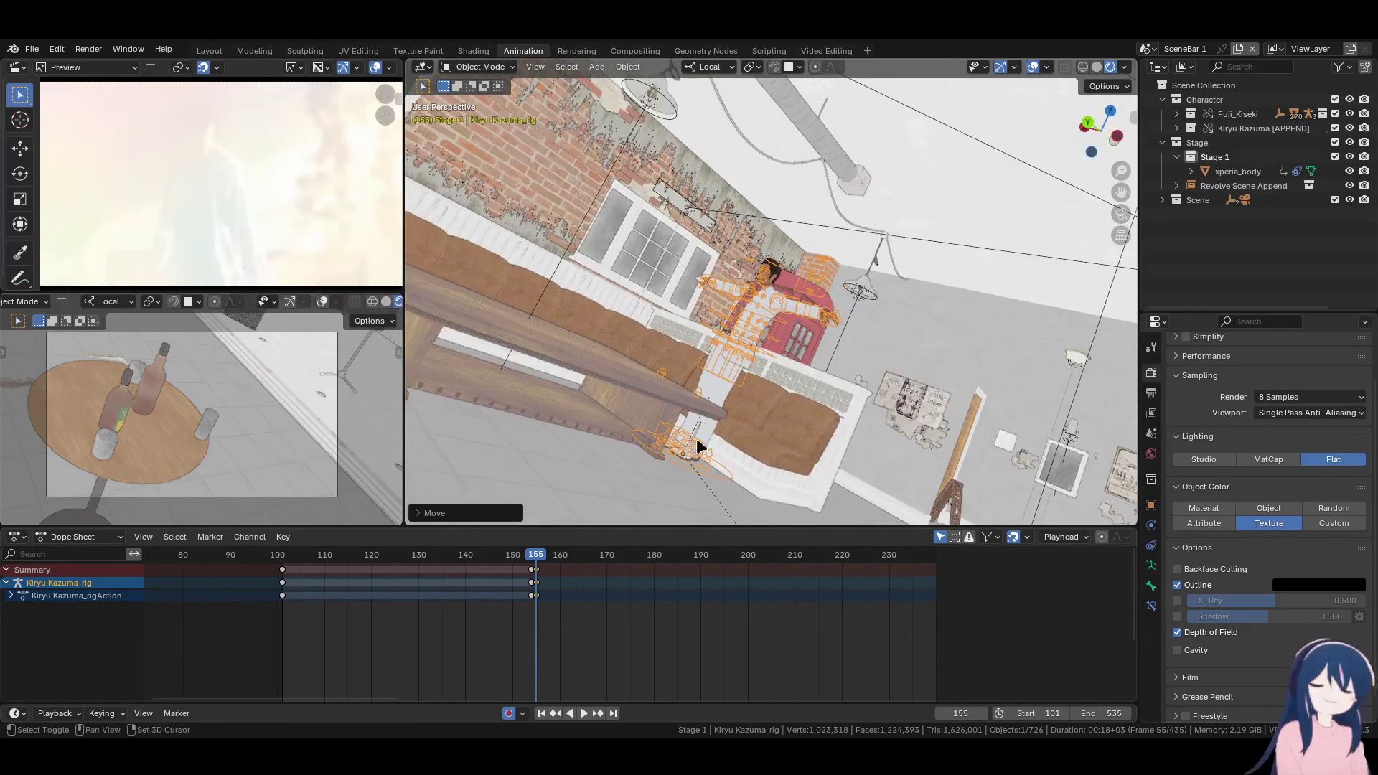
left_click(1162, 200)
left_click(1178, 215)
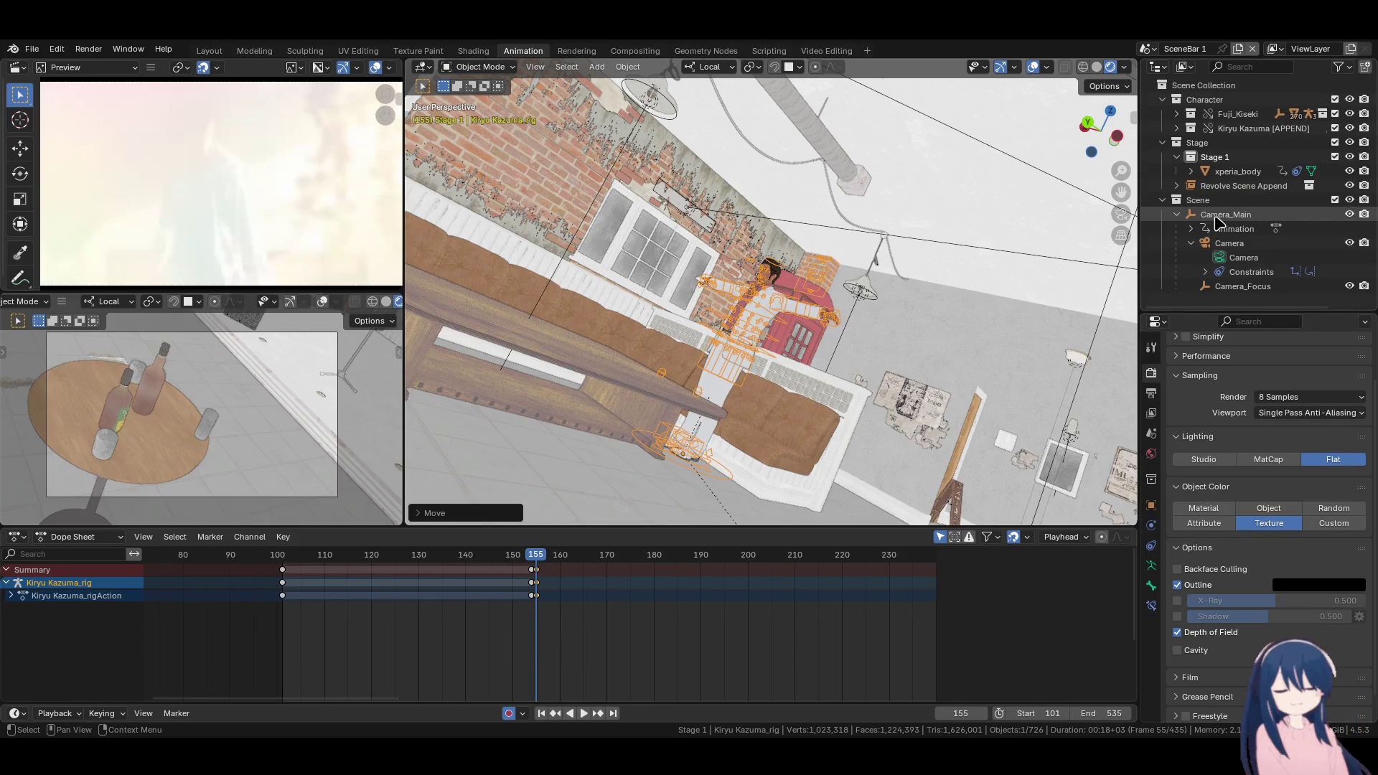
Select Camera_Main and roughly move and rotate it from an outside view
left_click(1226, 214)
mouse_move(628, 332)
middle_mouse_down()
mouse_move(680, 363)
mouse_move(831, 366)
mouse_move(690, 338)
mouse_move(809, 362)
mouse_move(711, 330)
middle_mouse_up()
key("g")
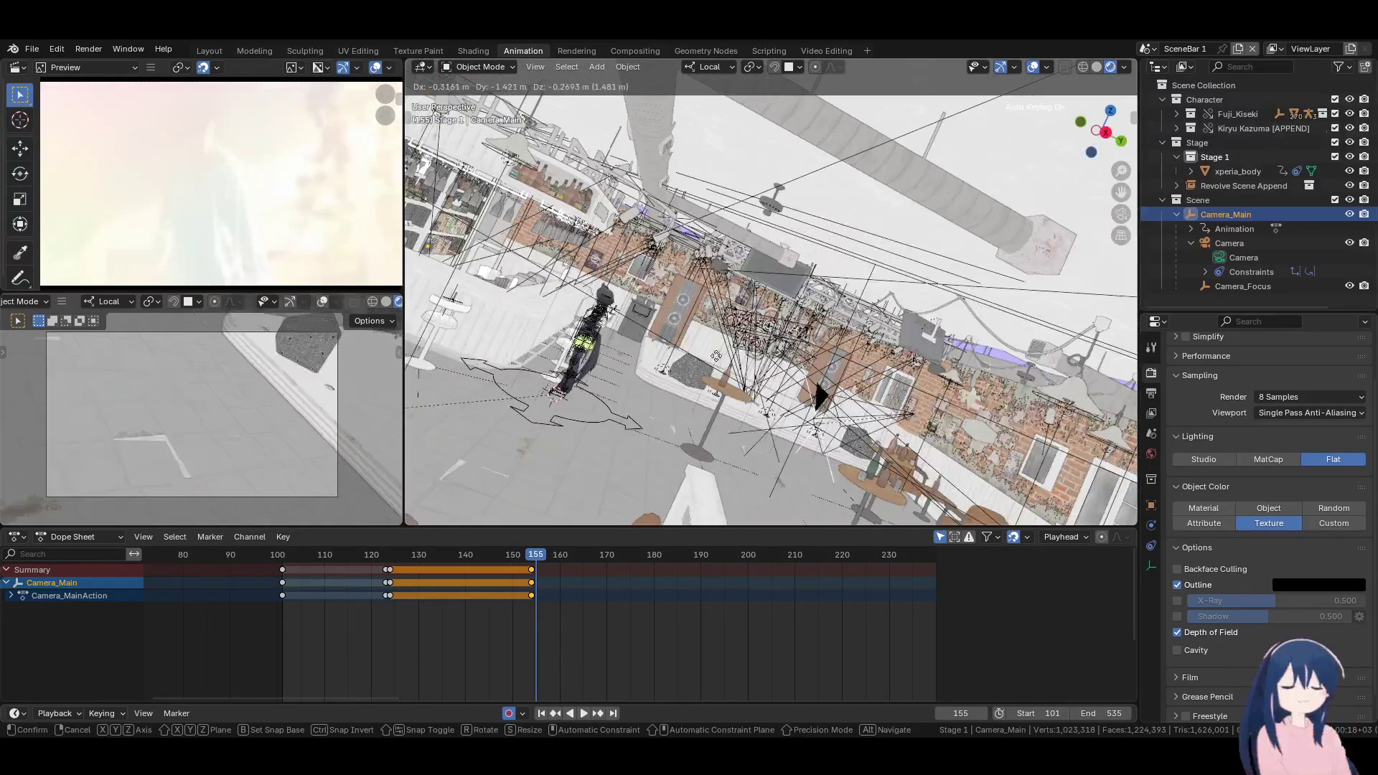
left_click(494, 213)
mouse_move(494, 213)
middle_mouse_down()
mouse_move(632, 338)
mouse_move(741, 393)
mouse_move(1077, 287)
mouse_move(1110, 259)
mouse_move(1076, 359)
mouse_move(635, 332)
mouse_move(830, 363)
mouse_move(790, 323)
middle_mouse_up()
key("g")
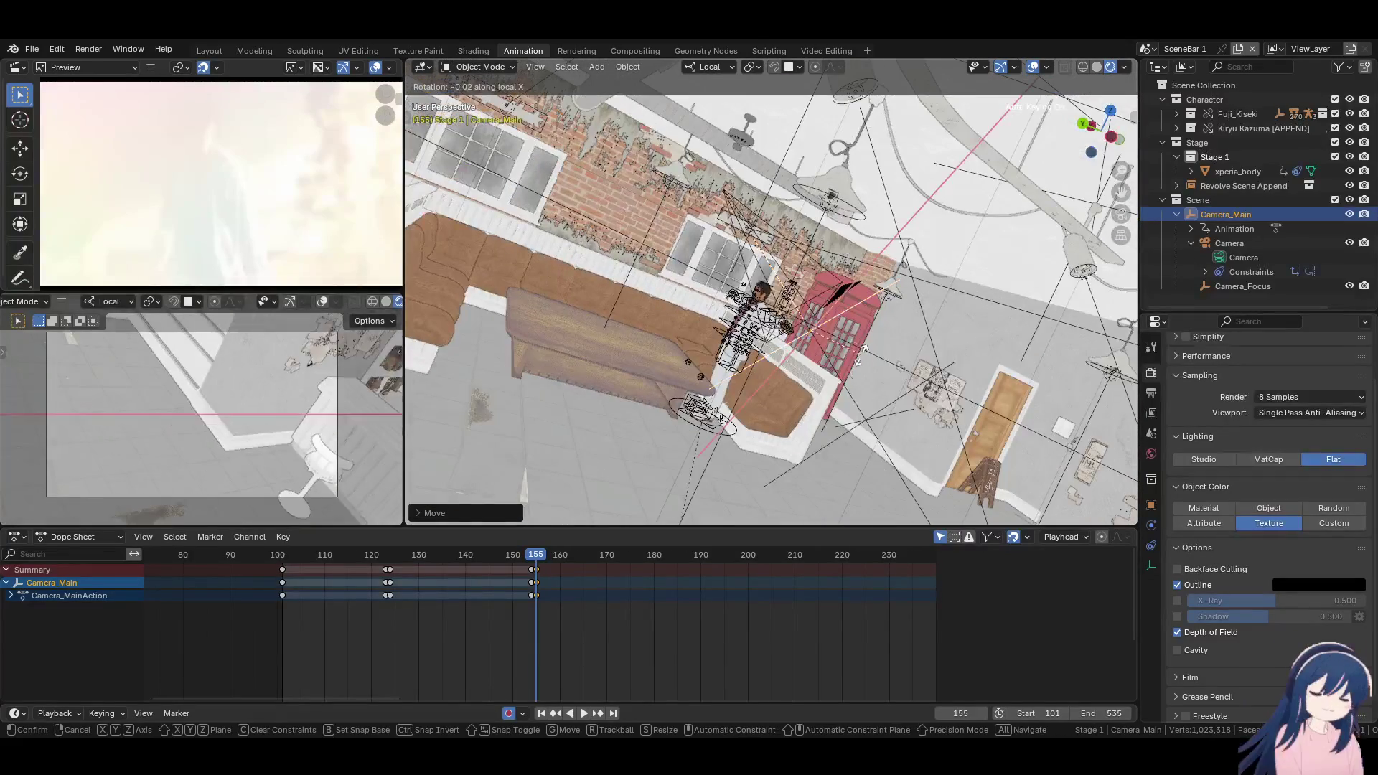
key("r")
Tumble Camera_Main with trackball rotation and reposition it to reframe the shot
key("r")
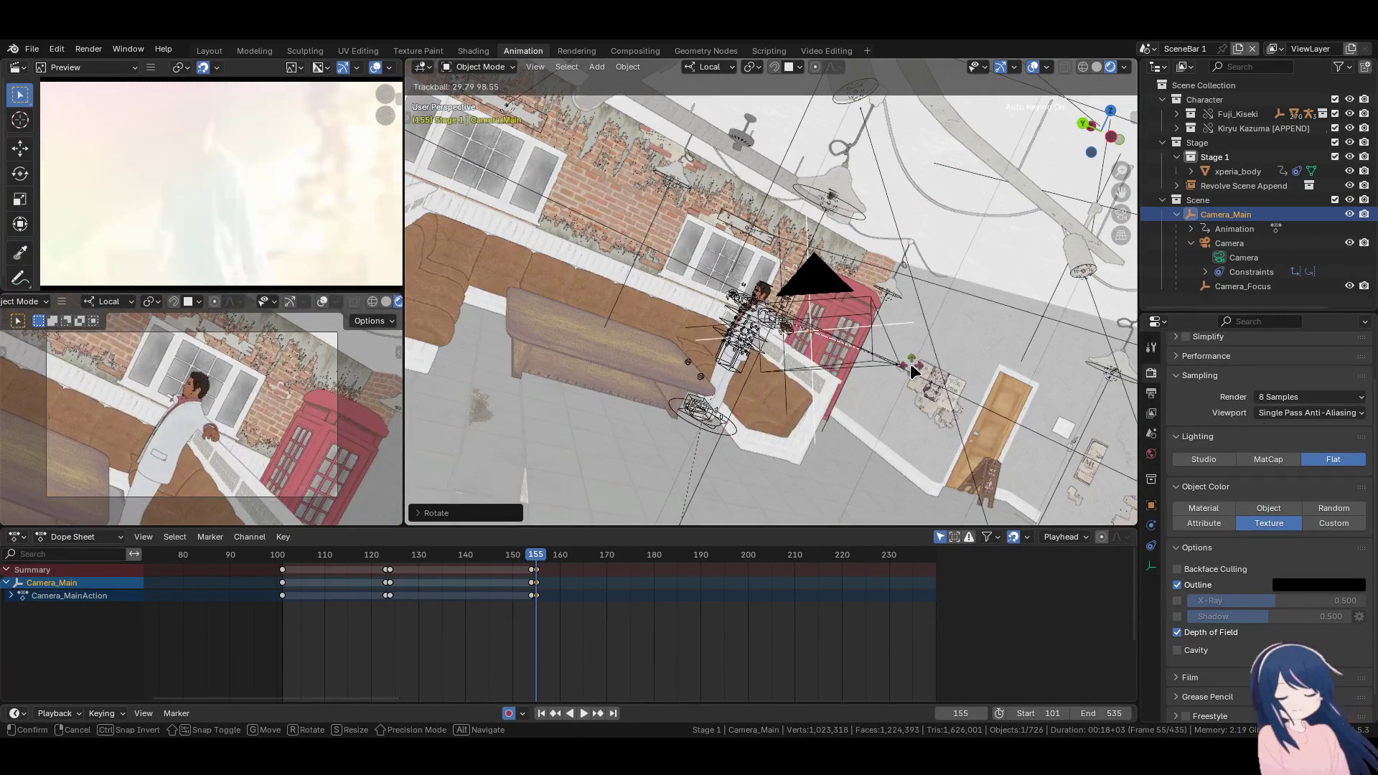
left_click(910, 363)
key("KP_0")
key("r")
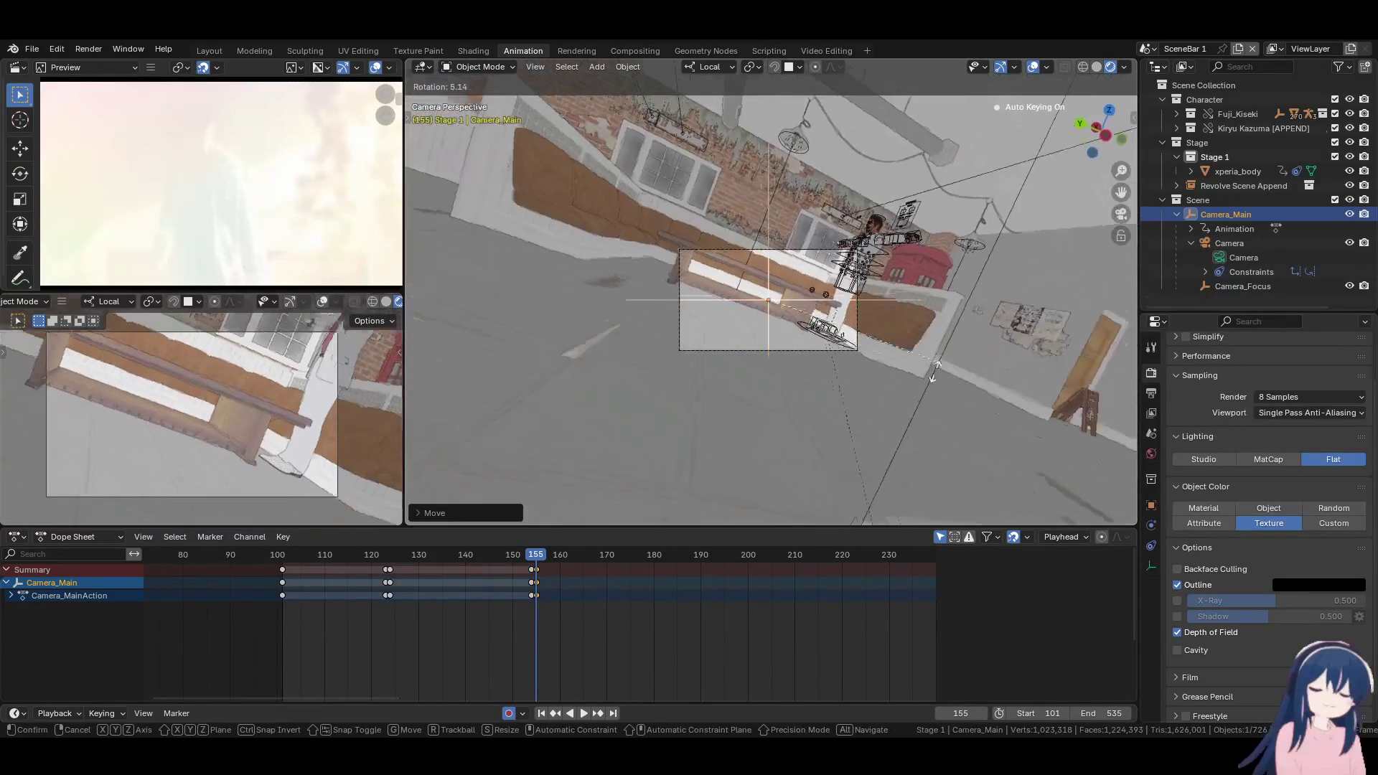
key("r")
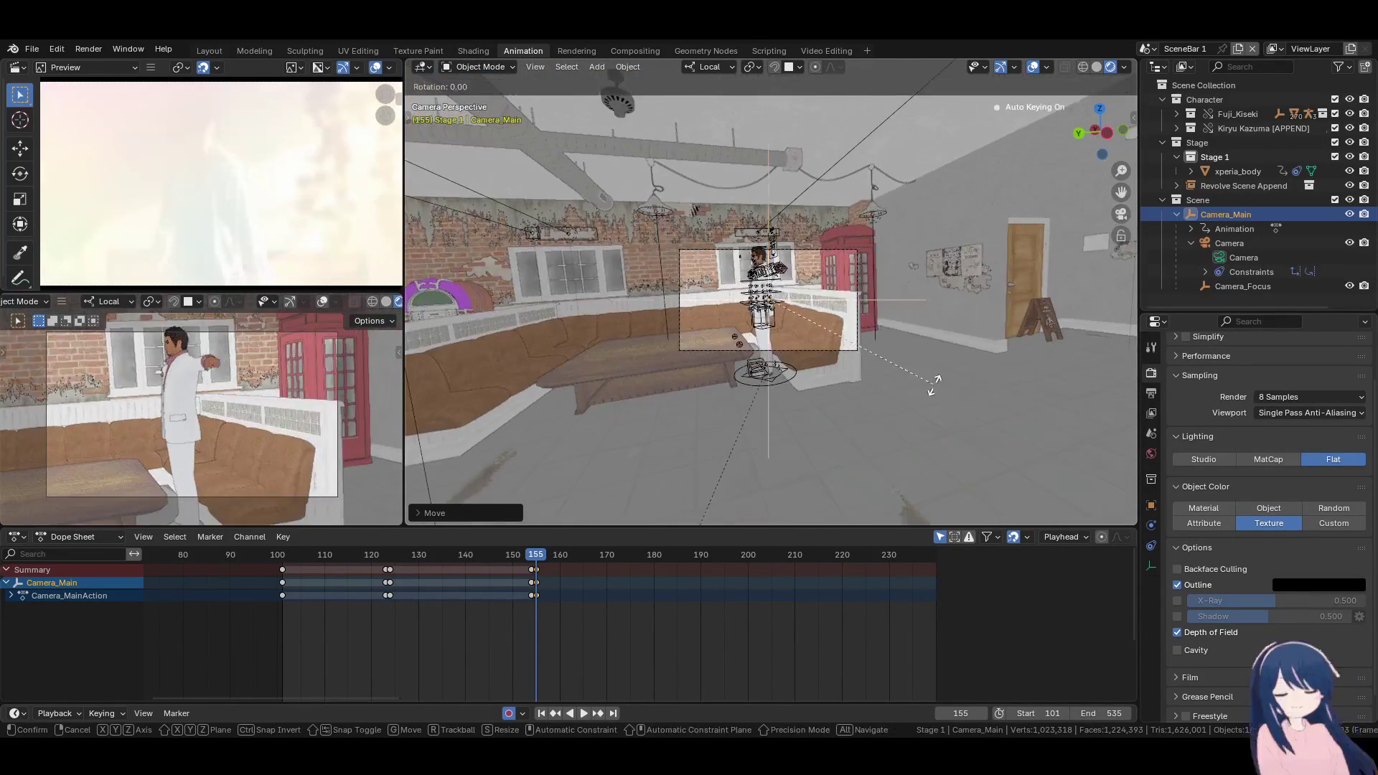
key("Return")
key("r")
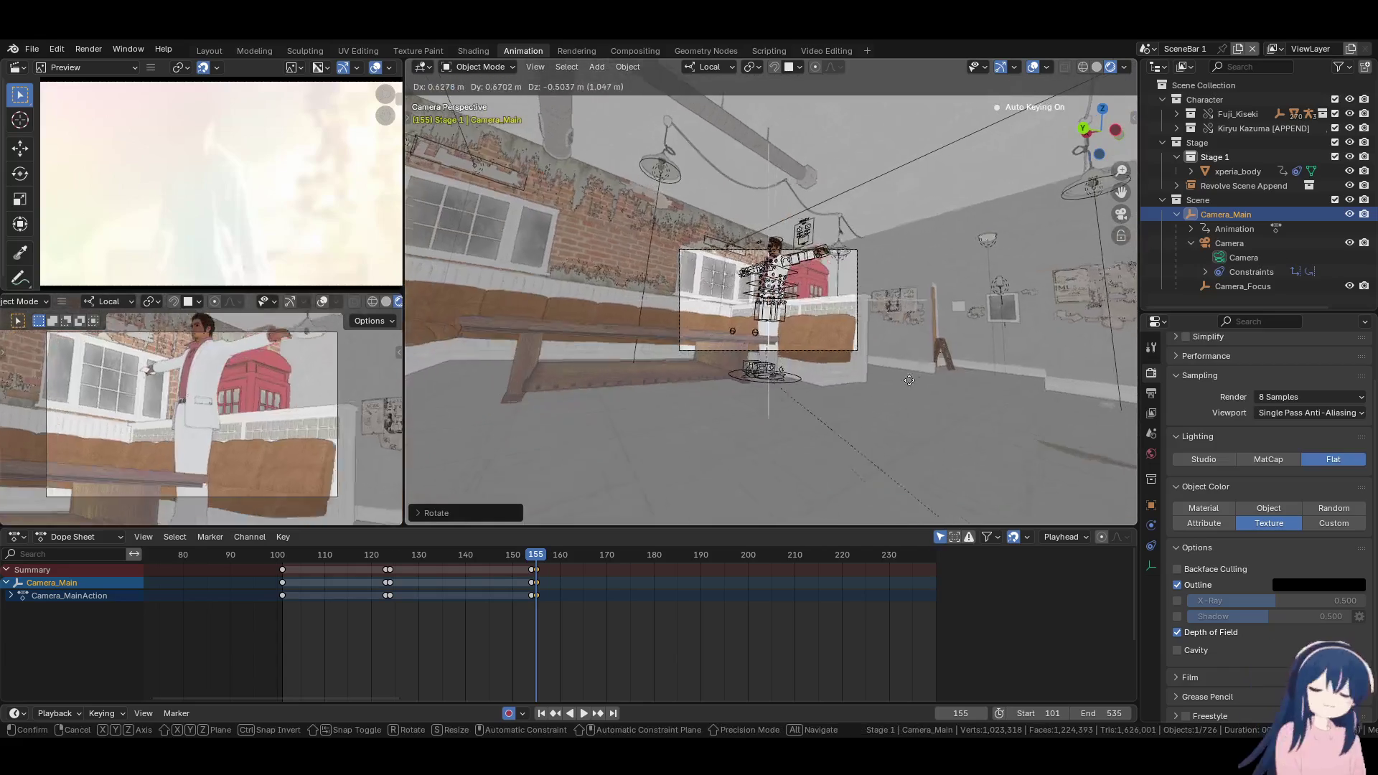
left_click(854, 395)
key("r")
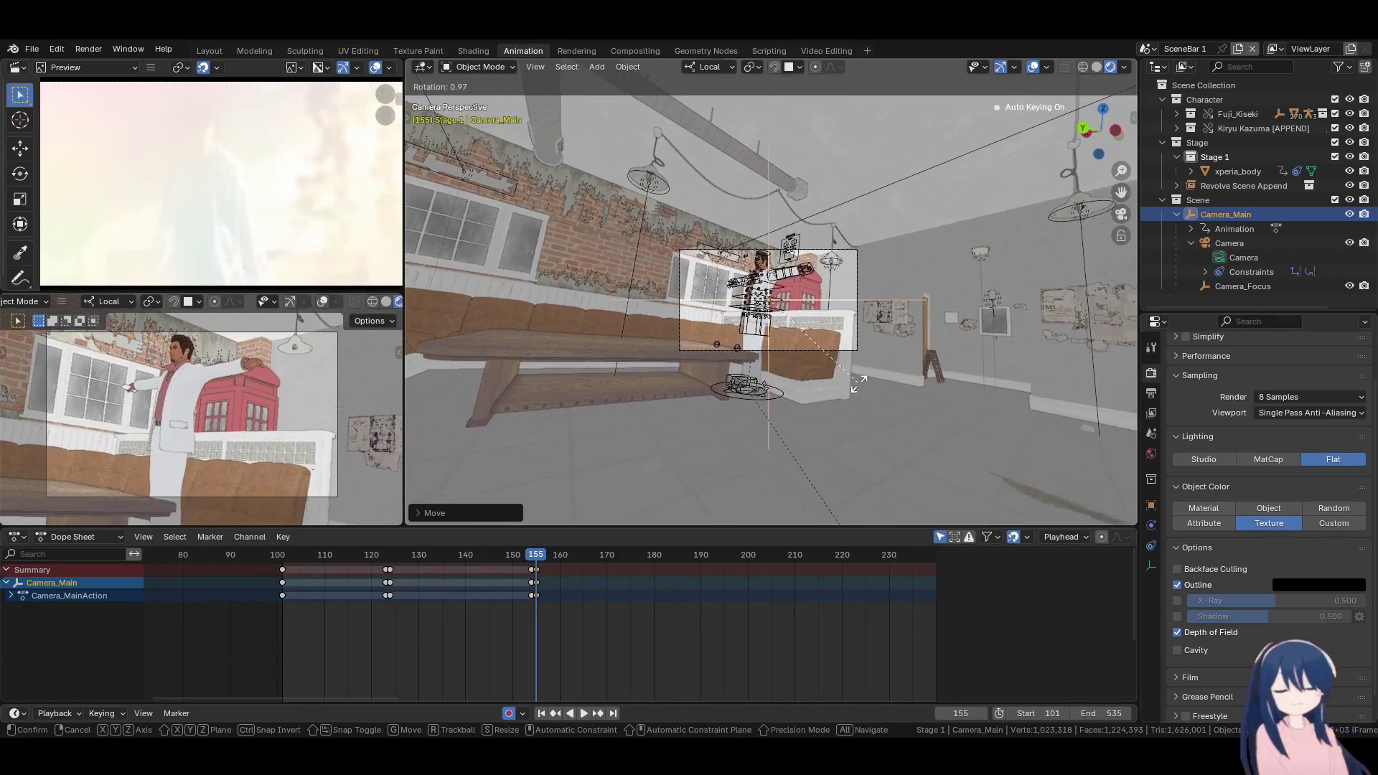
key("g")
left_click(863, 385)
Tilt Camera_Main about local X and shift it along local Z, then select its Camera object
mouse_move(863, 385)
middle_mouse_down()
mouse_move(792, 391)
mouse_move(804, 474)
middle_mouse_up()
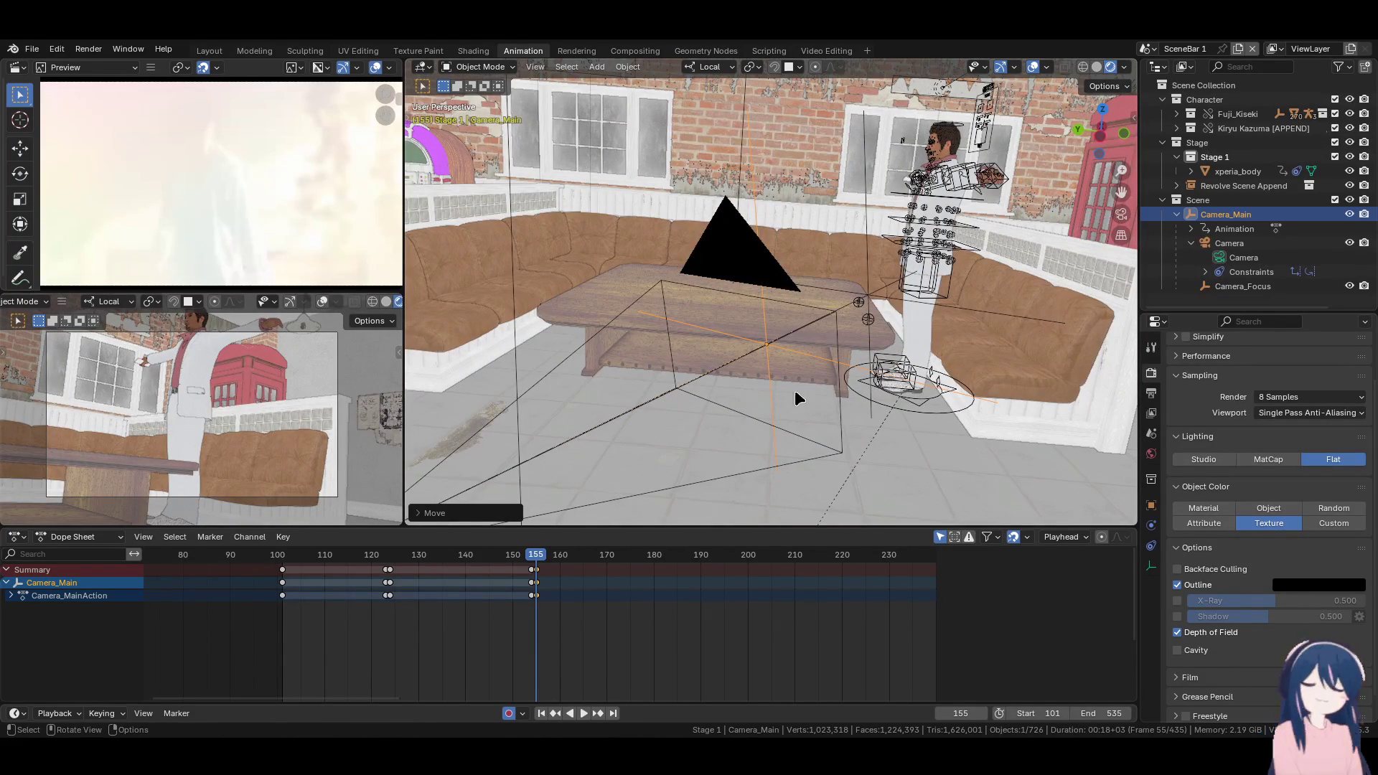
key("r")
key("x")
key("g")
key("y")
key("z")
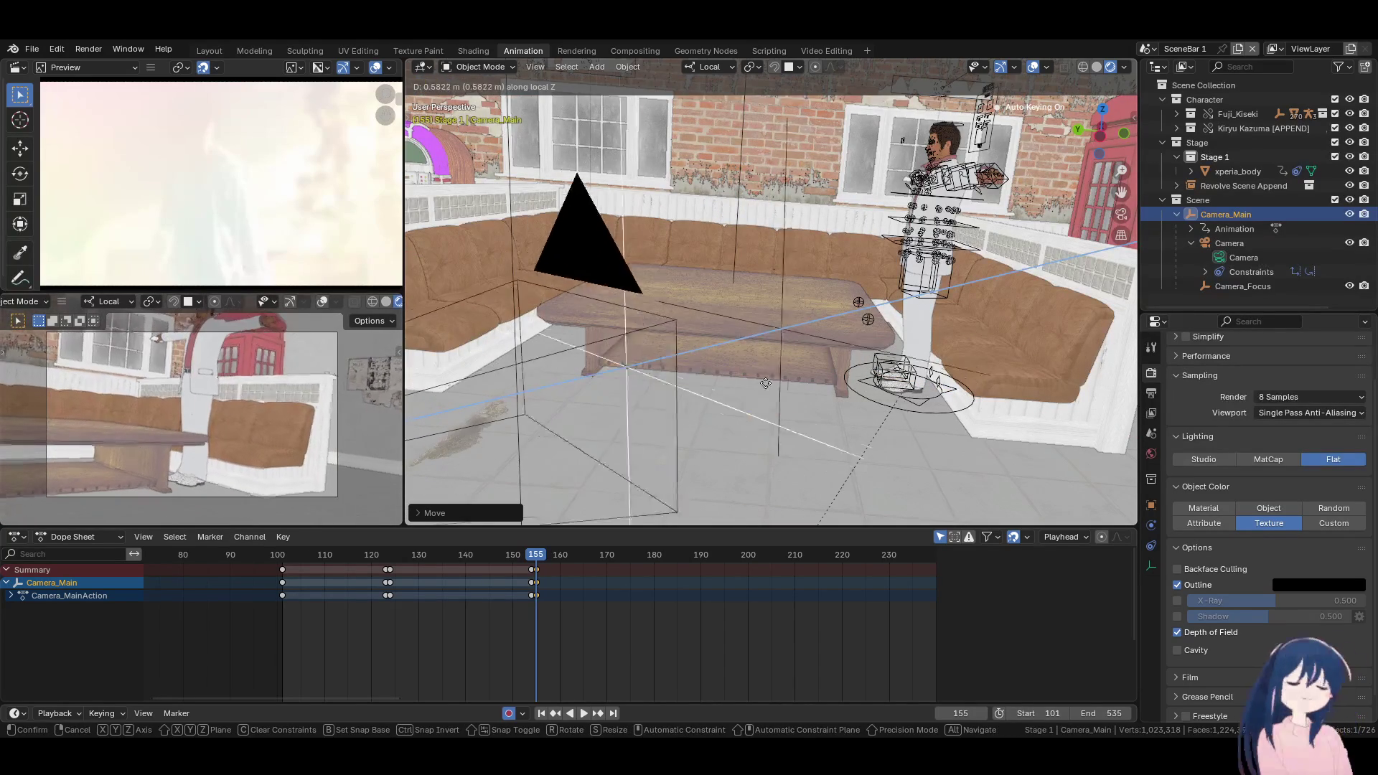
left_click(704, 363)
left_click(621, 267)
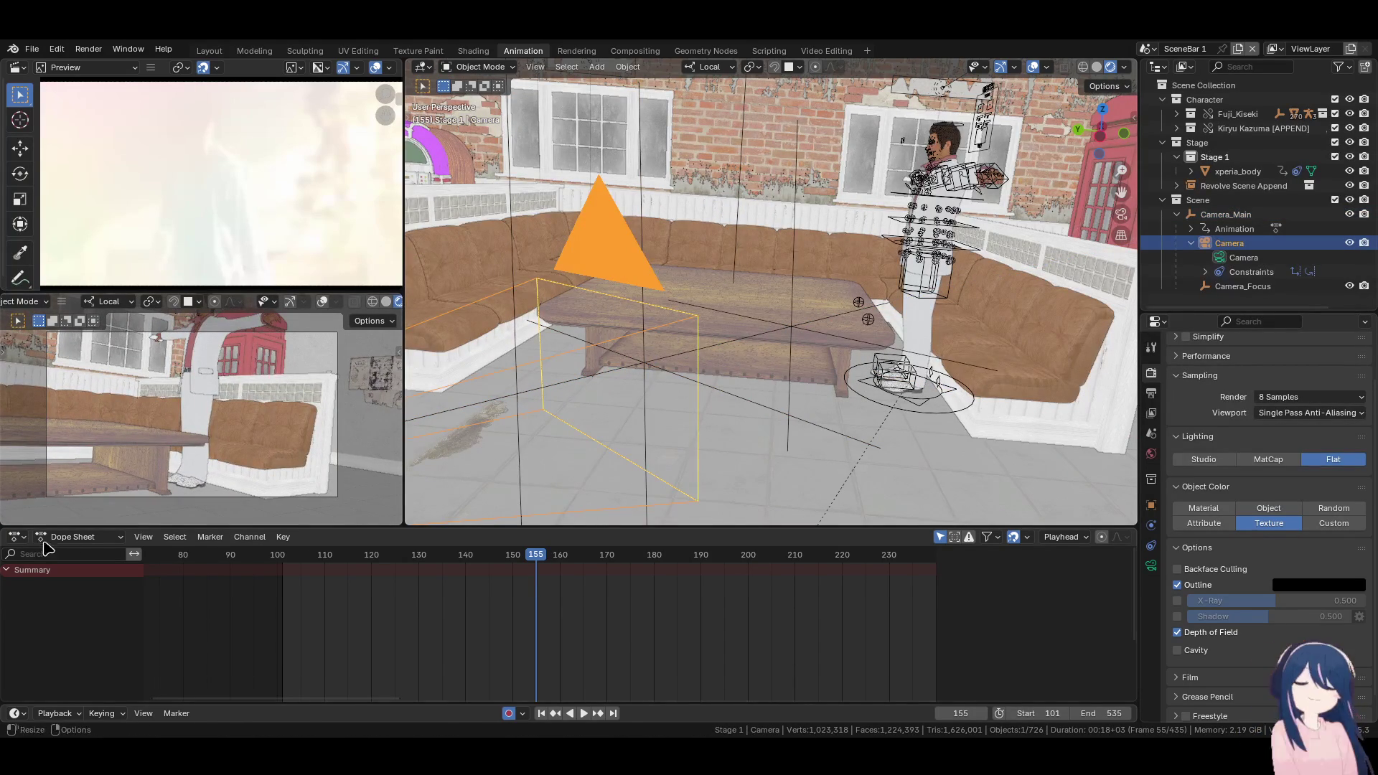
In the Action Editor, assign Camera_MainAction to Camera and add a new slot
left_click(72, 537)
left_click(71, 591)
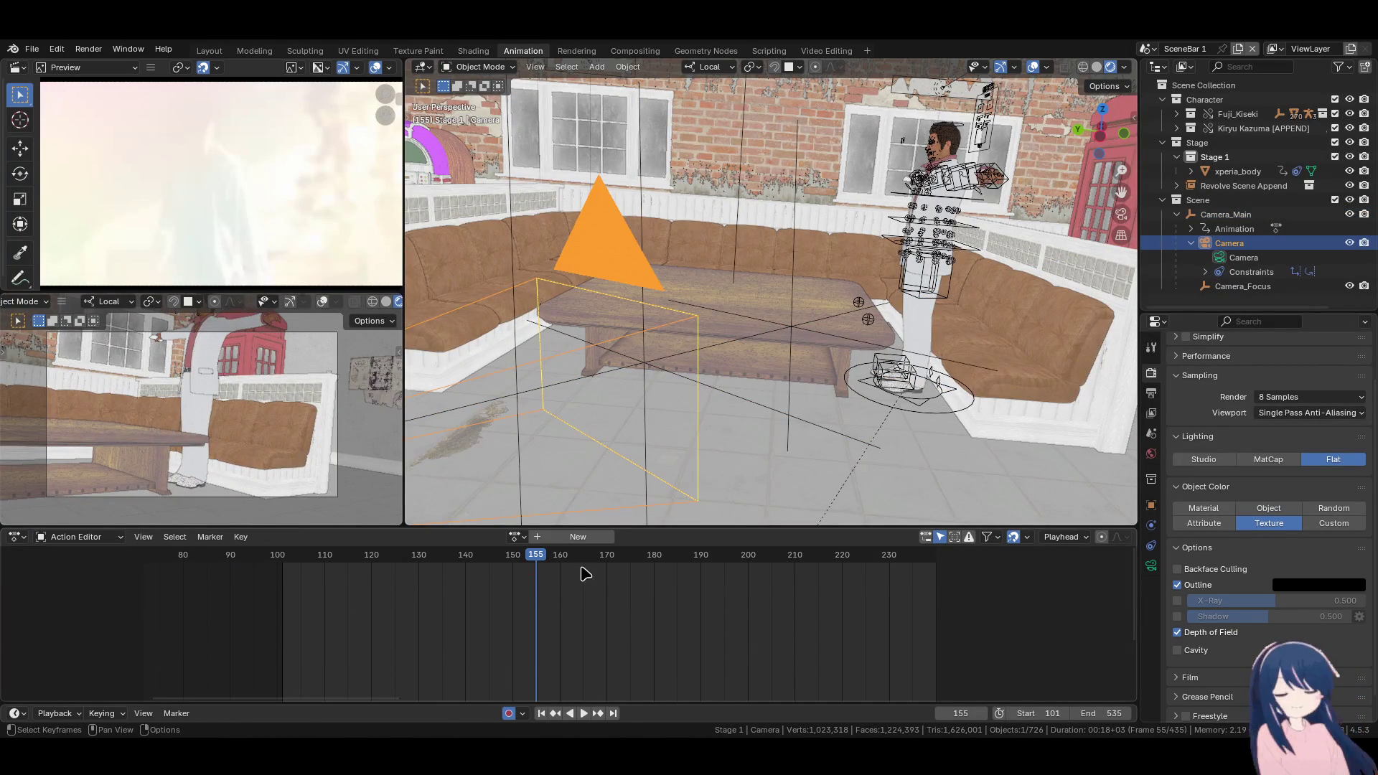
left_click(520, 537)
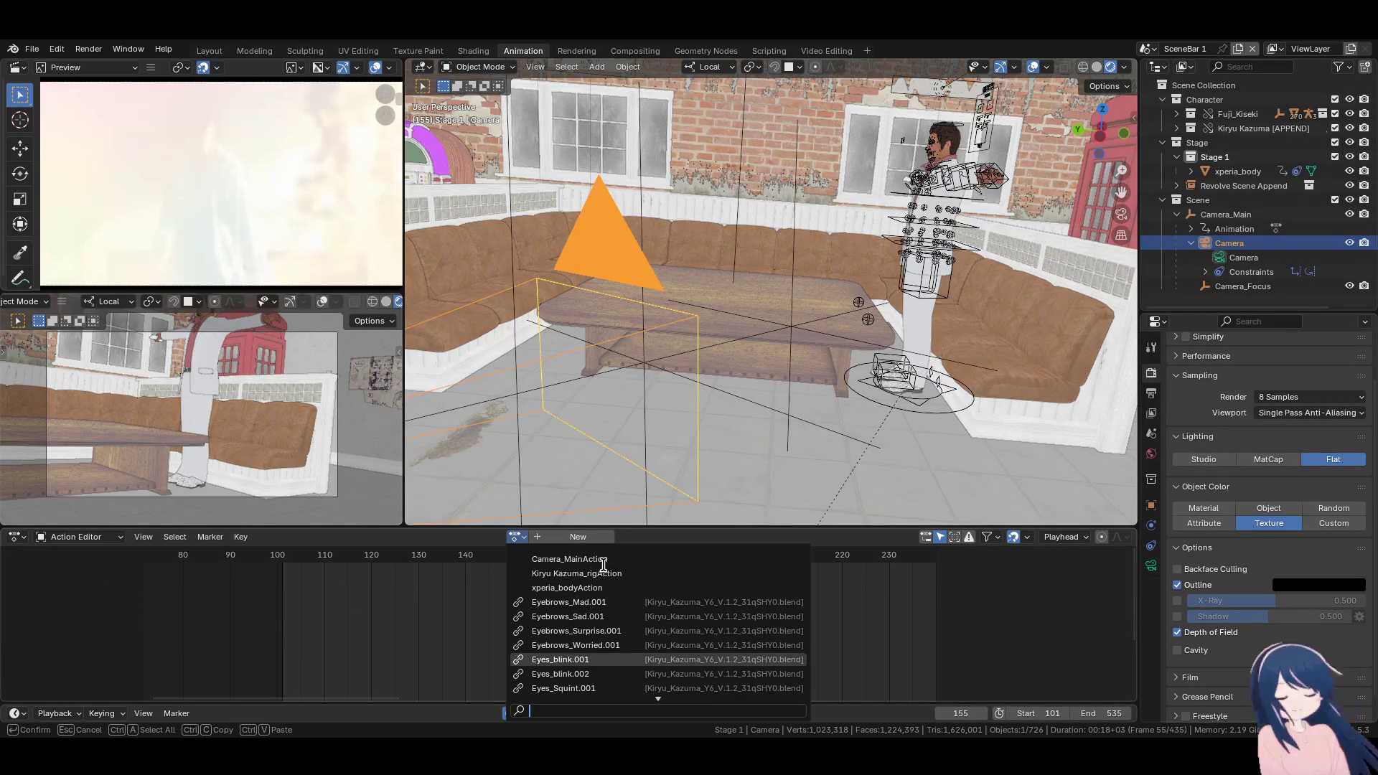
scroll(603, 565, "down", 5)
scroll(603, 565, "up", 10)
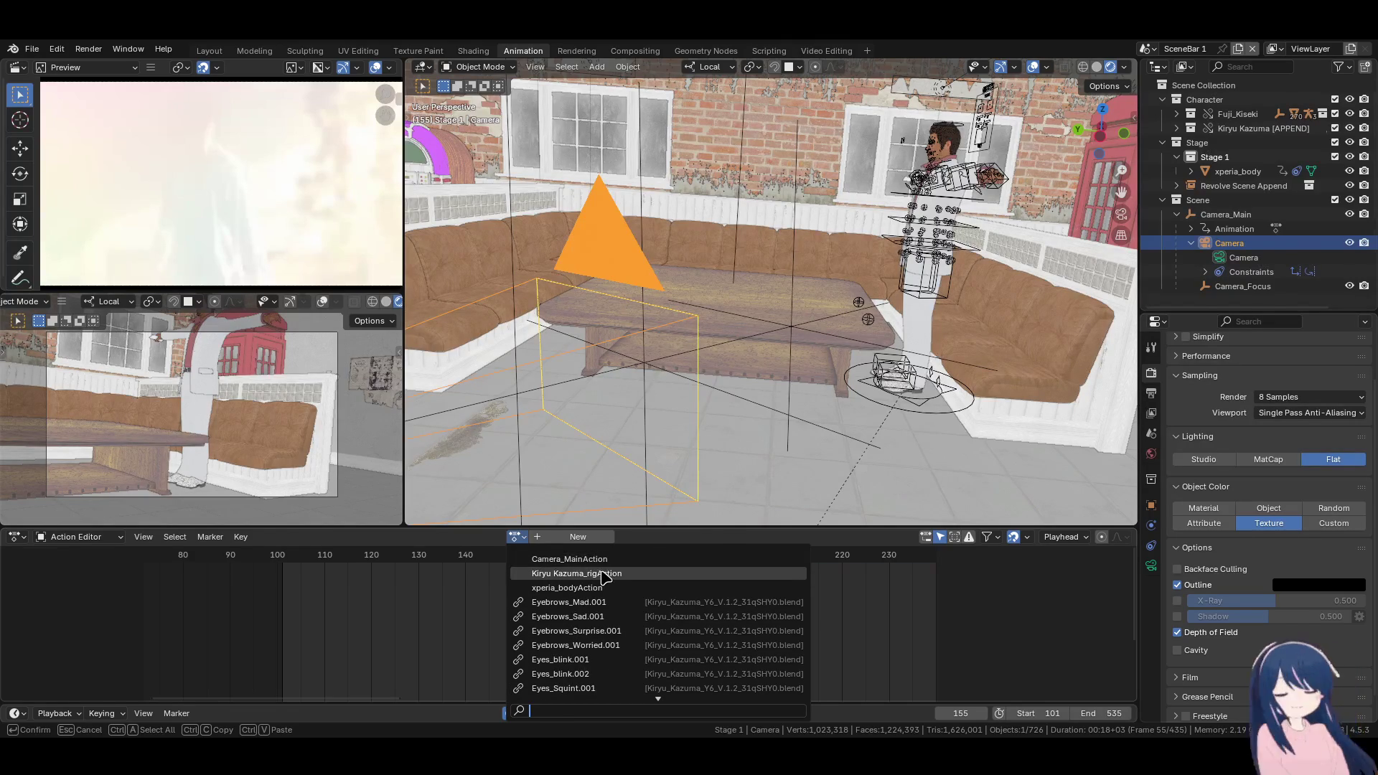
left_click(606, 575)
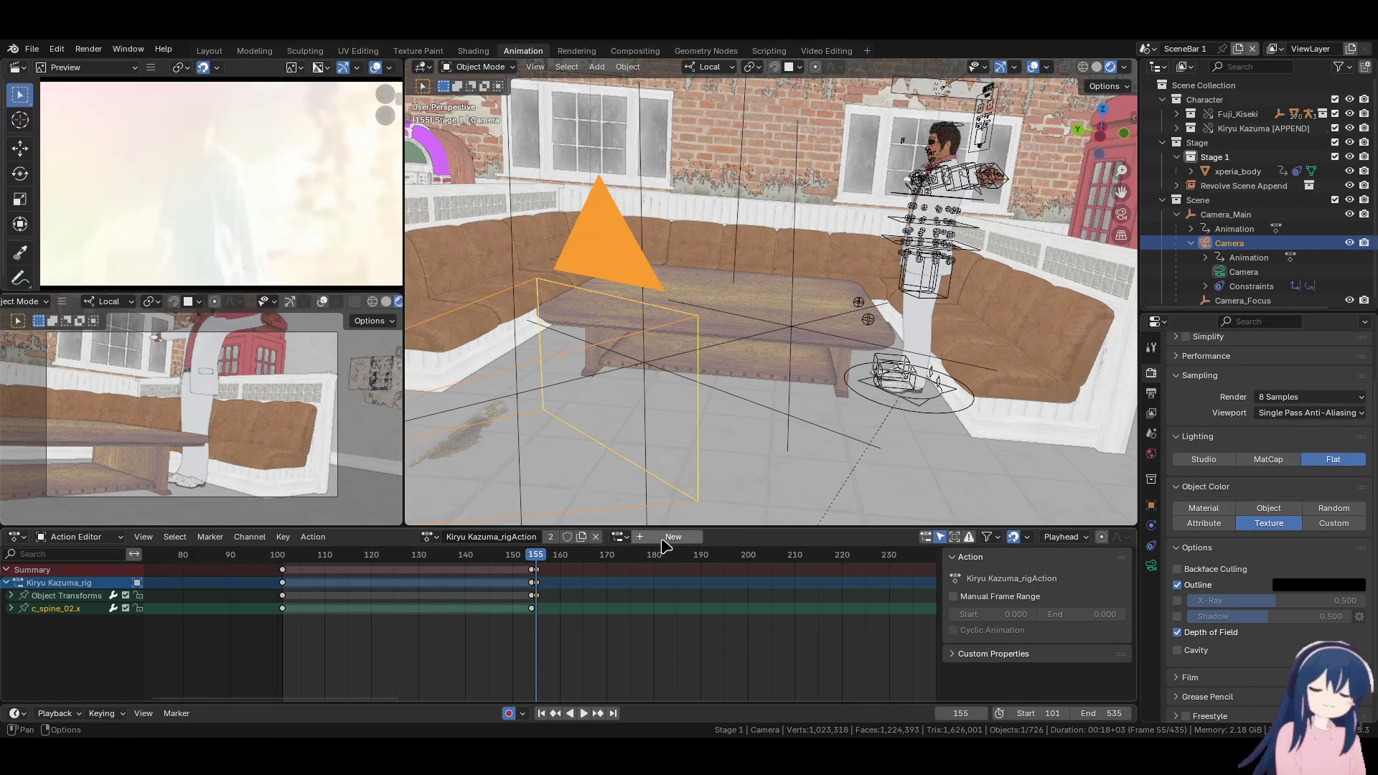
left_click(436, 542)
left_click(582, 578)
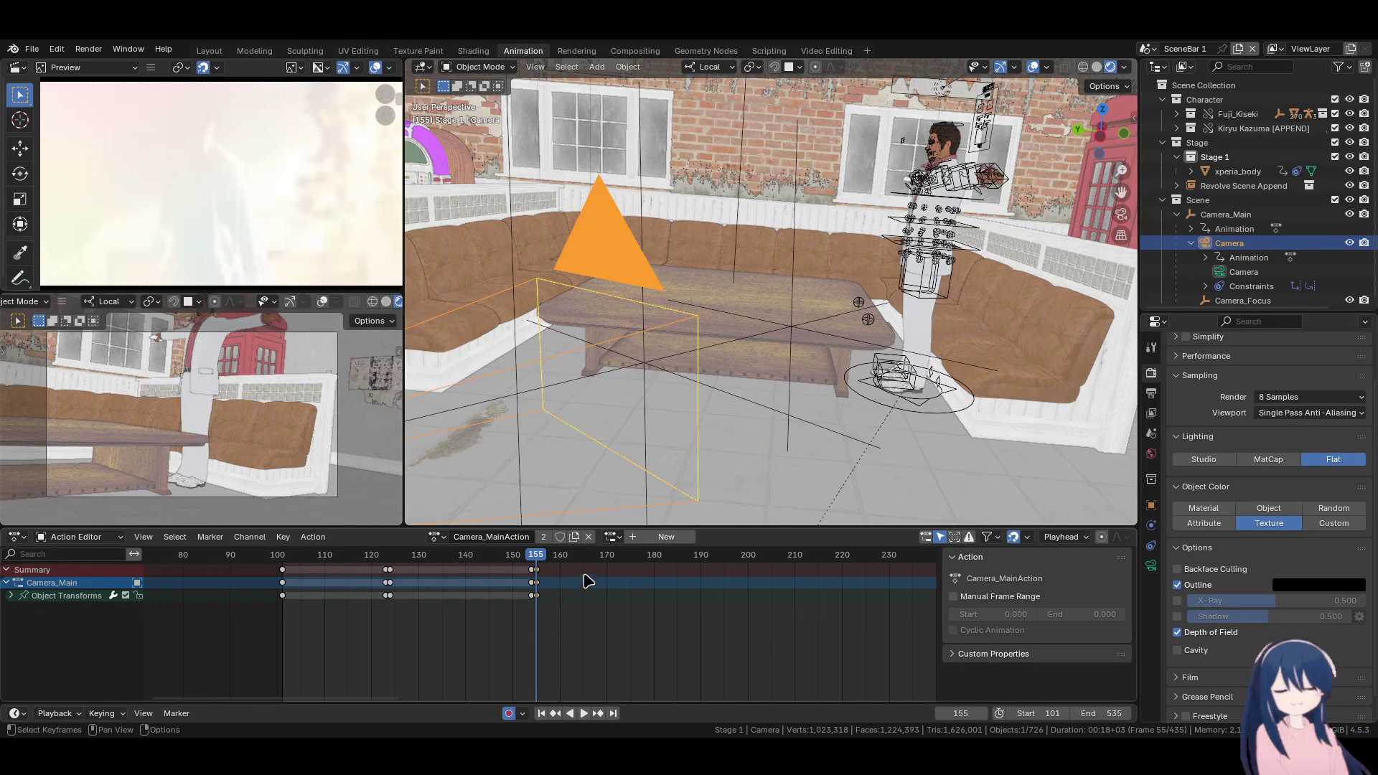
left_click(656, 547)
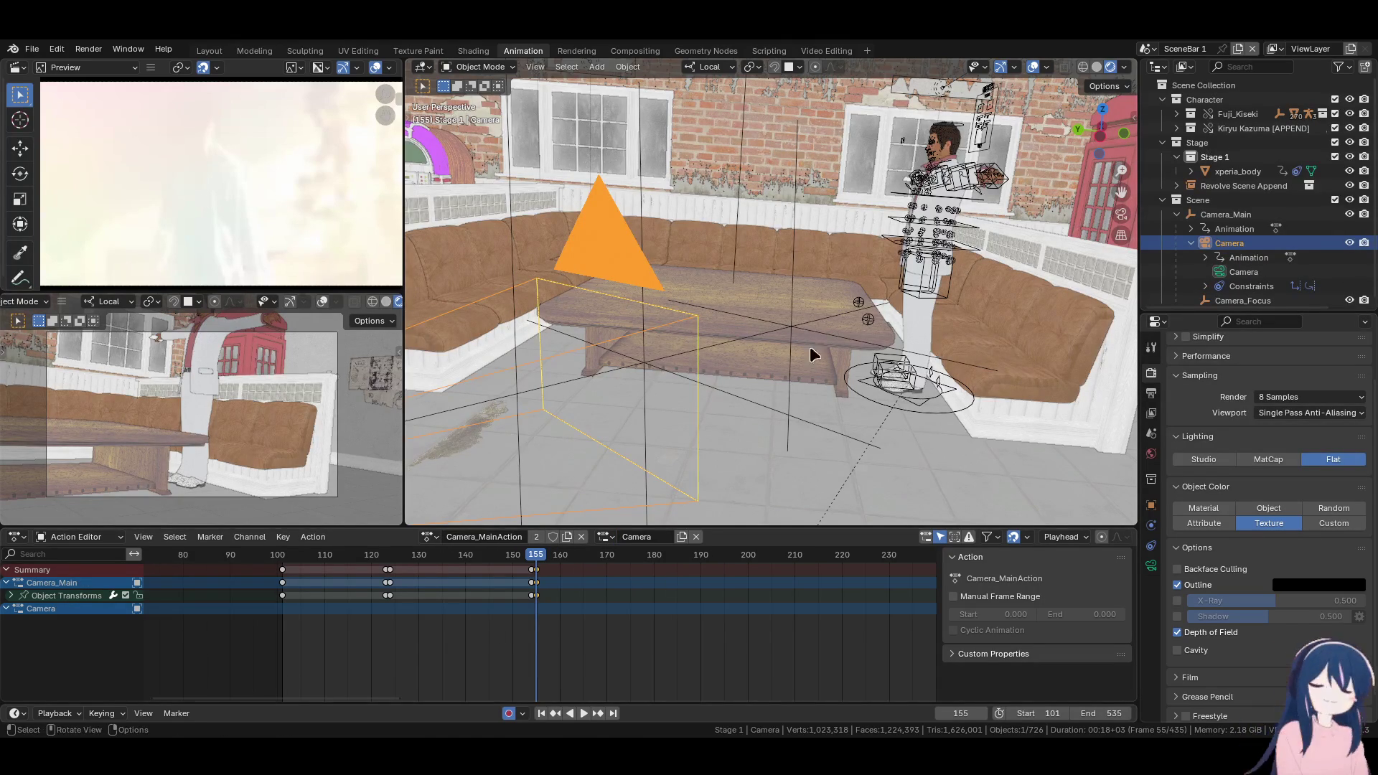
Assign Camera_MainAction to Camera_Focus with its own slot, then reselect the Camera
left_click(794, 324)
left_click(515, 537)
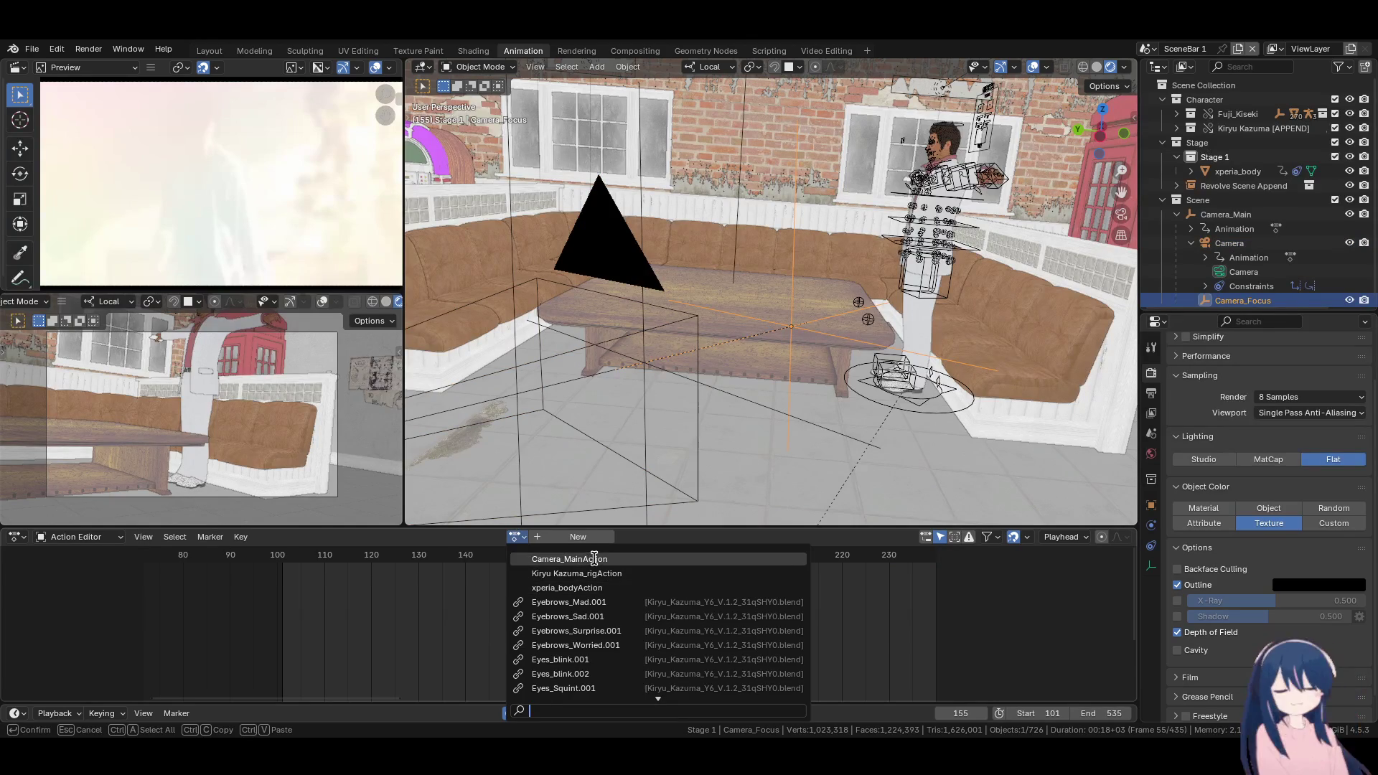
left_click(594, 558)
left_click(673, 537)
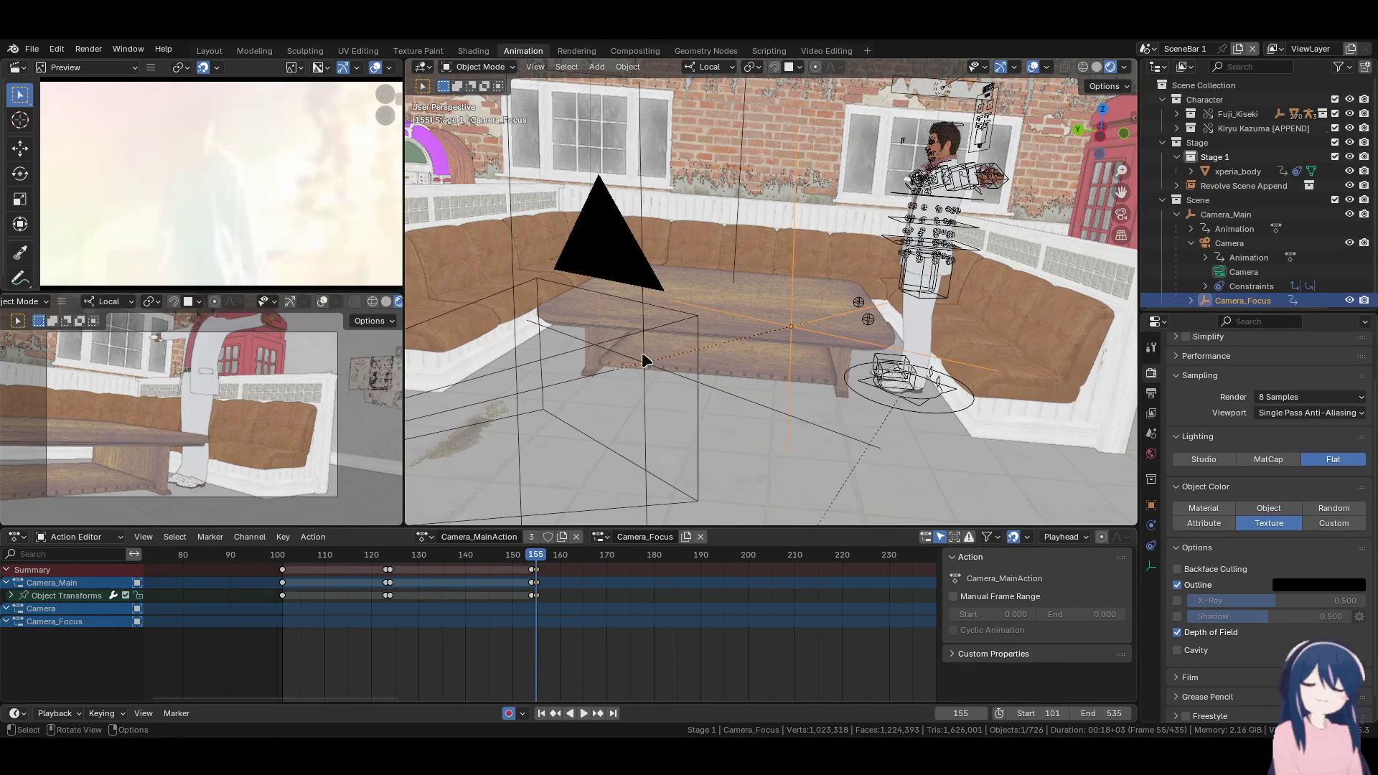
left_click(693, 319)
key("g")
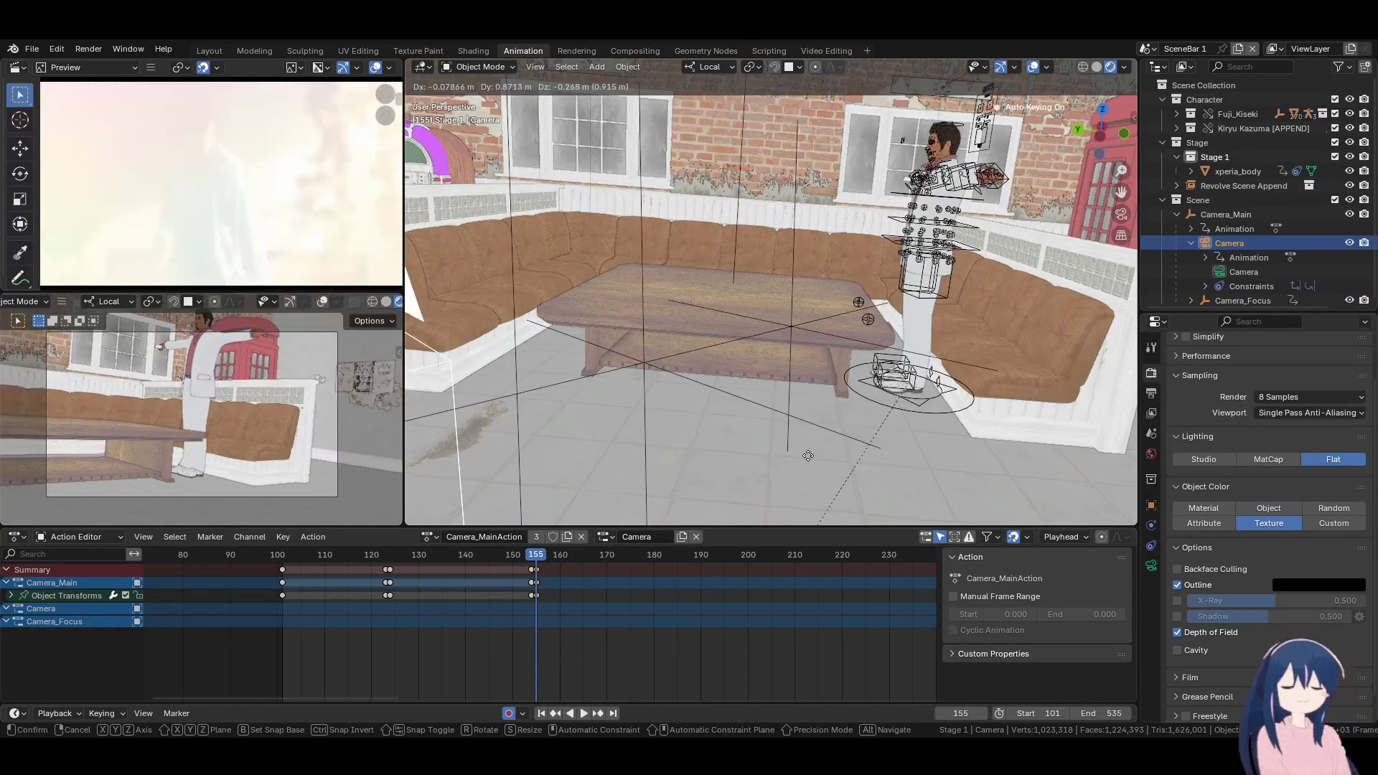
Move the Camera to a new spot at frame 155, orbiting the view to check it
left_click(717, 424)
mouse_move(716, 423)
middle_mouse_down()
mouse_move(689, 399)
mouse_move(776, 385)
mouse_move(689, 388)
middle_mouse_up()
key("g")
left_click(688, 388)
Undo the stray Camera moves and key the Camera's location at frame 154
key("Left")
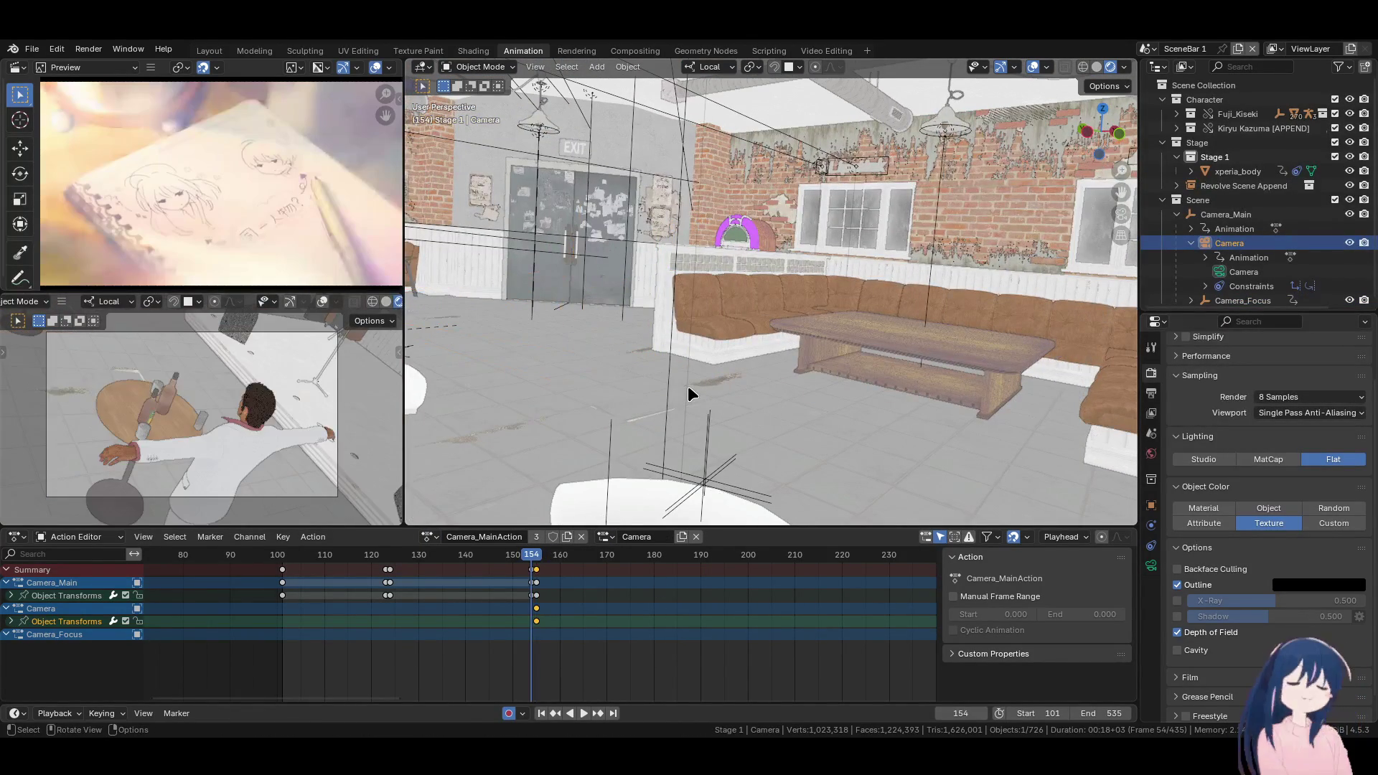
key("ctrl+z")
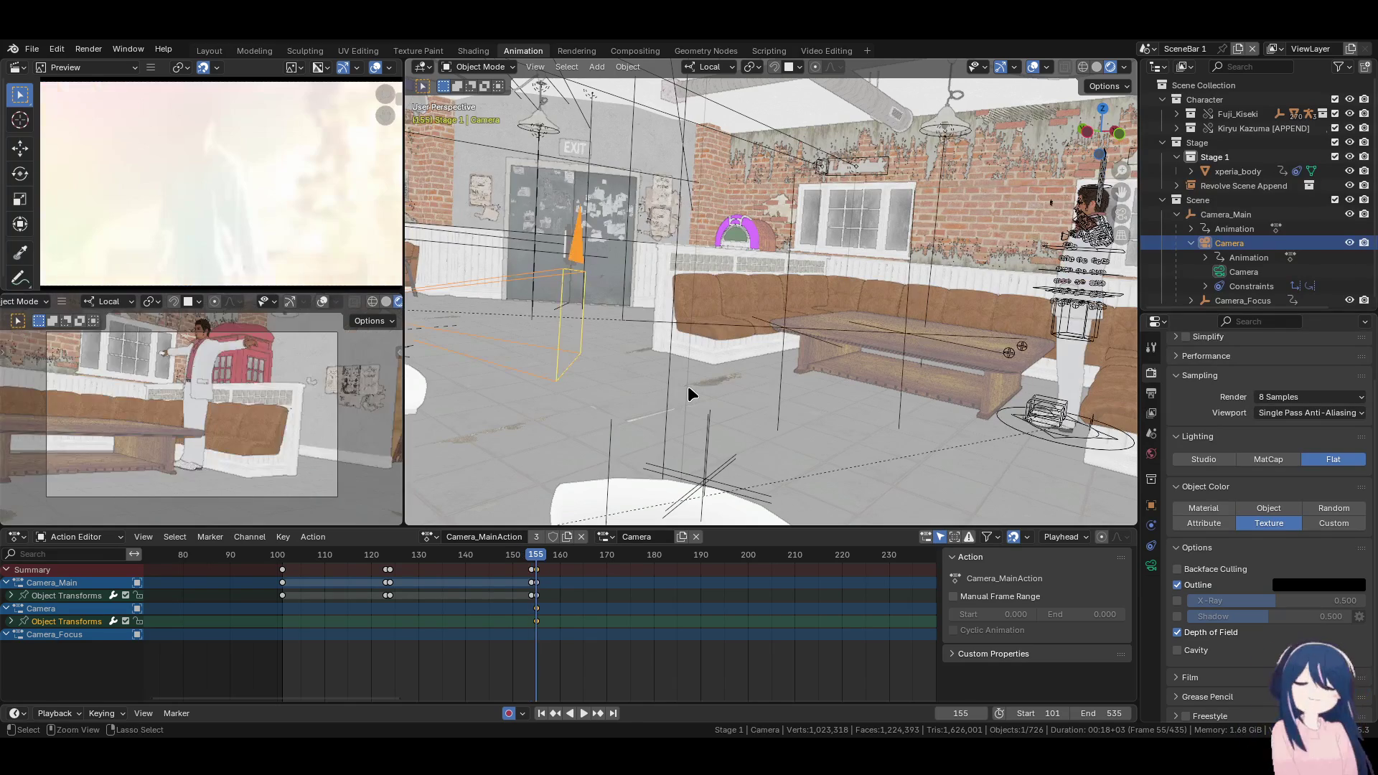
key("ctrl+z")
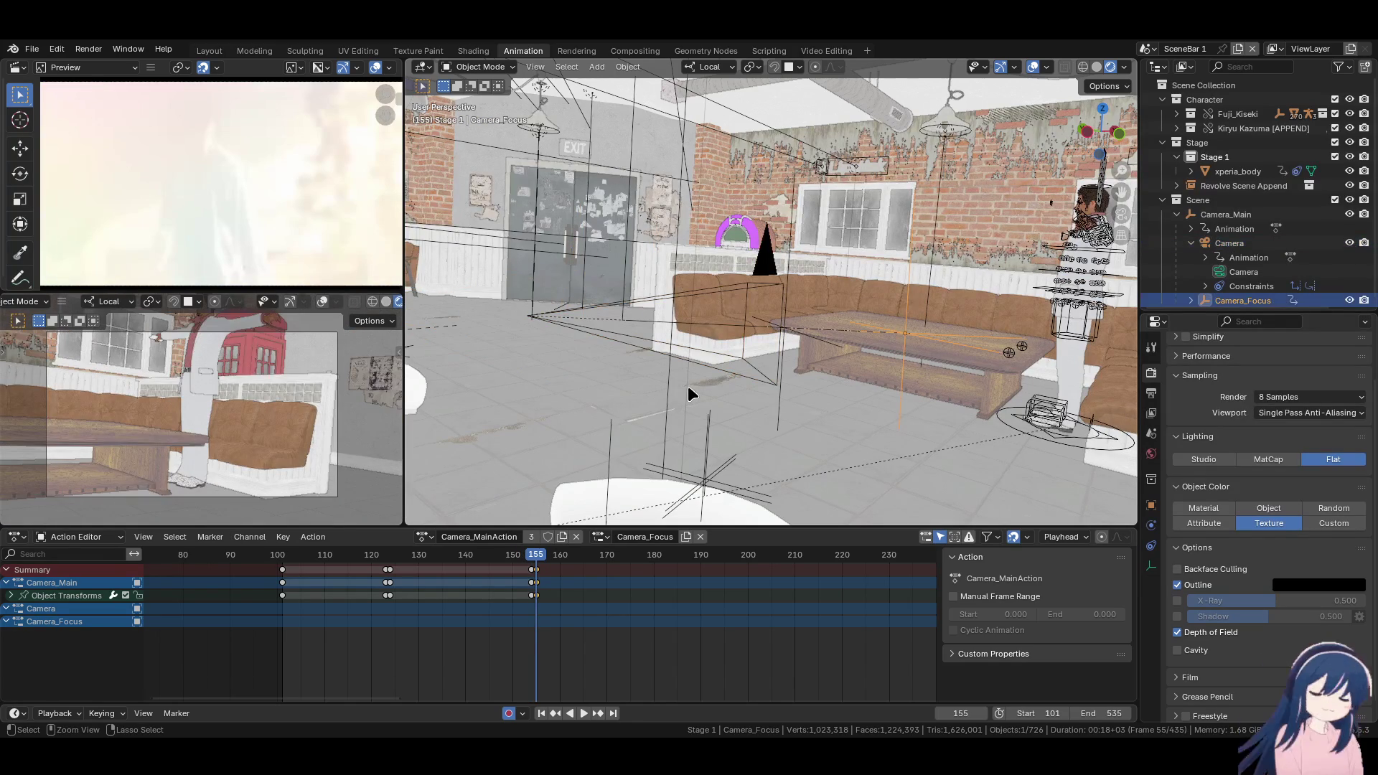
key("ctrl+z")
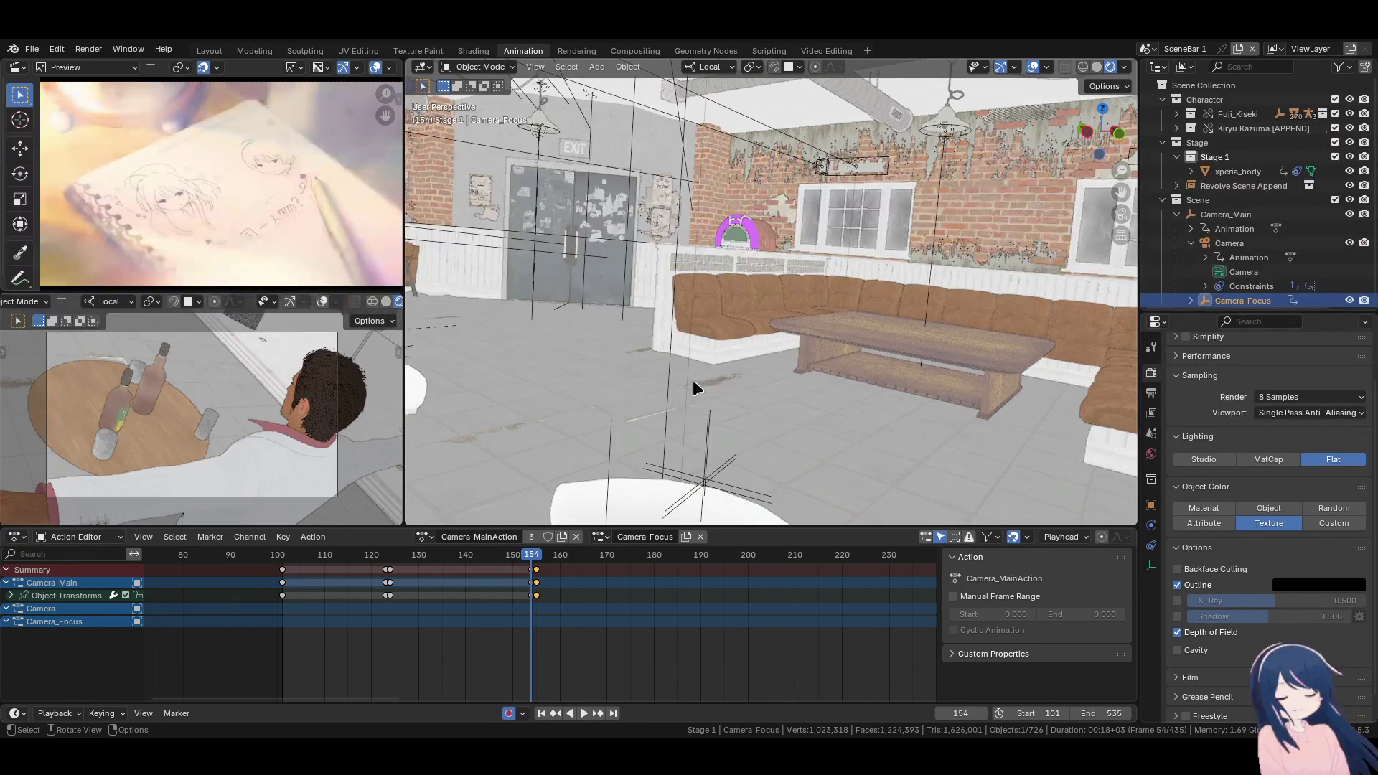
key("ctrl+z")
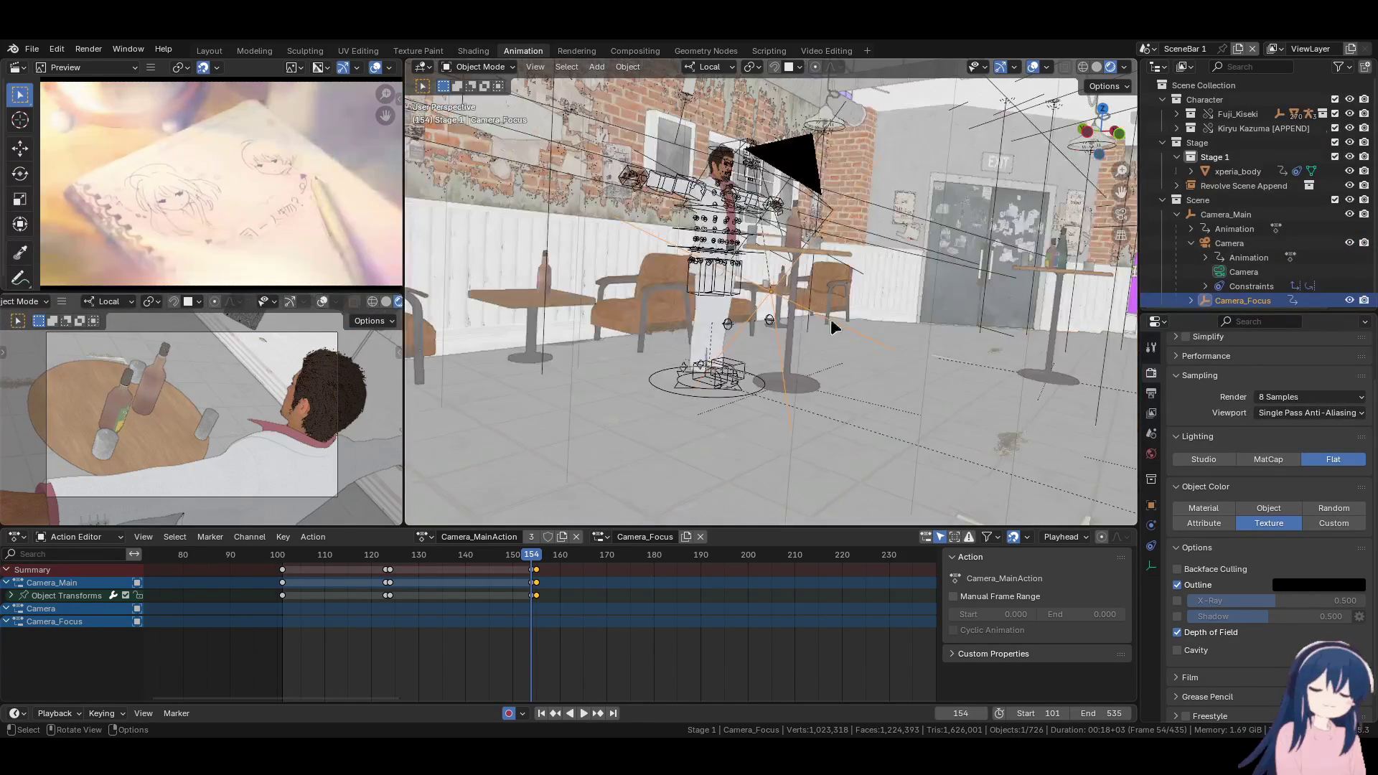
key("k")
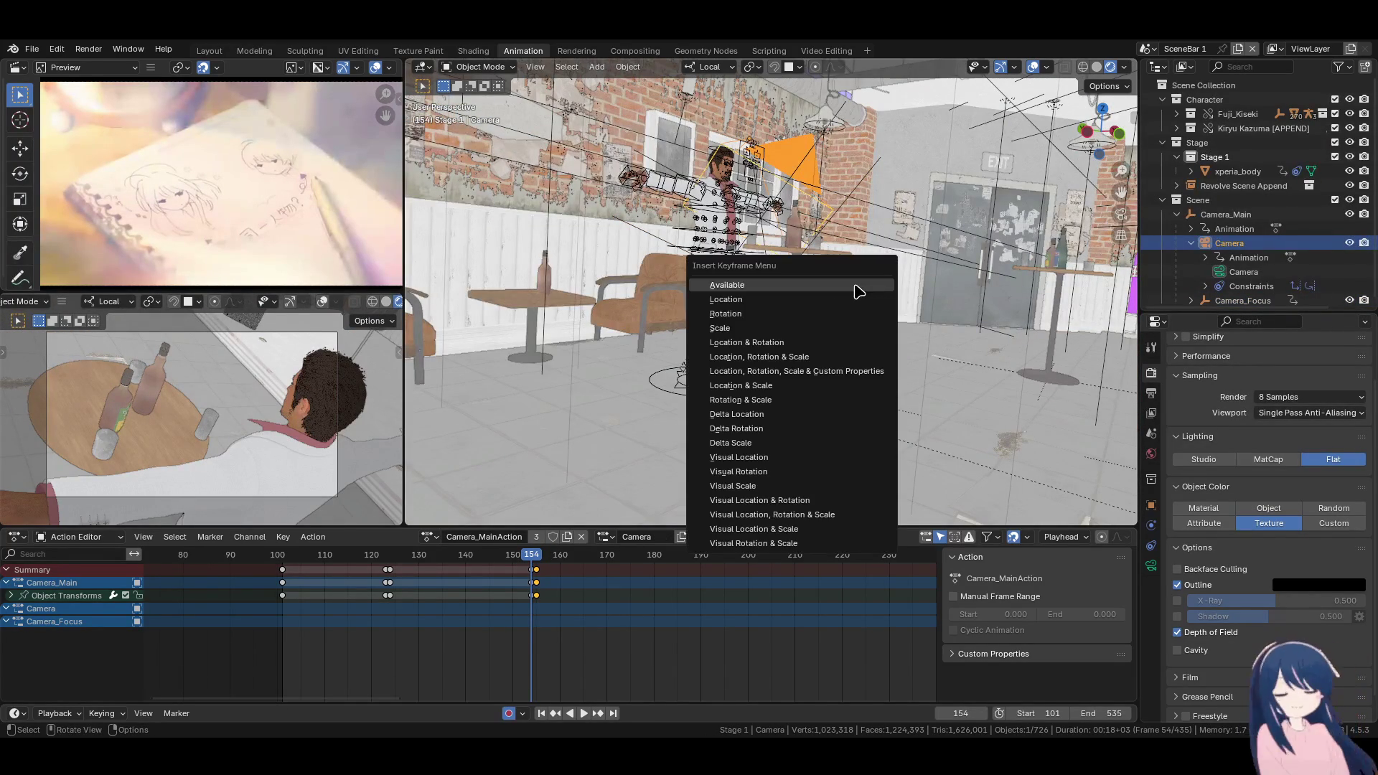
left_click(847, 298)
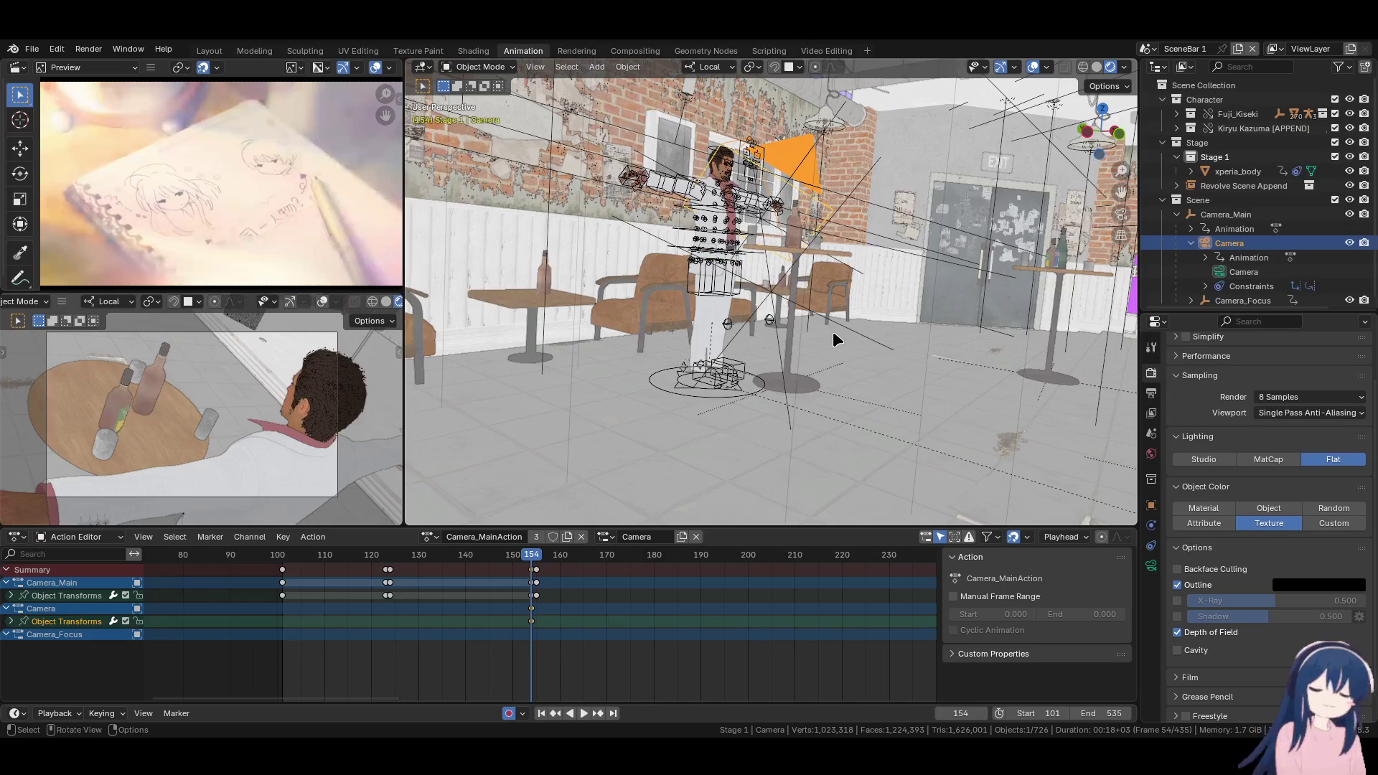
At frame 155, frame the Camera in view and move it to its new position
key("Up")
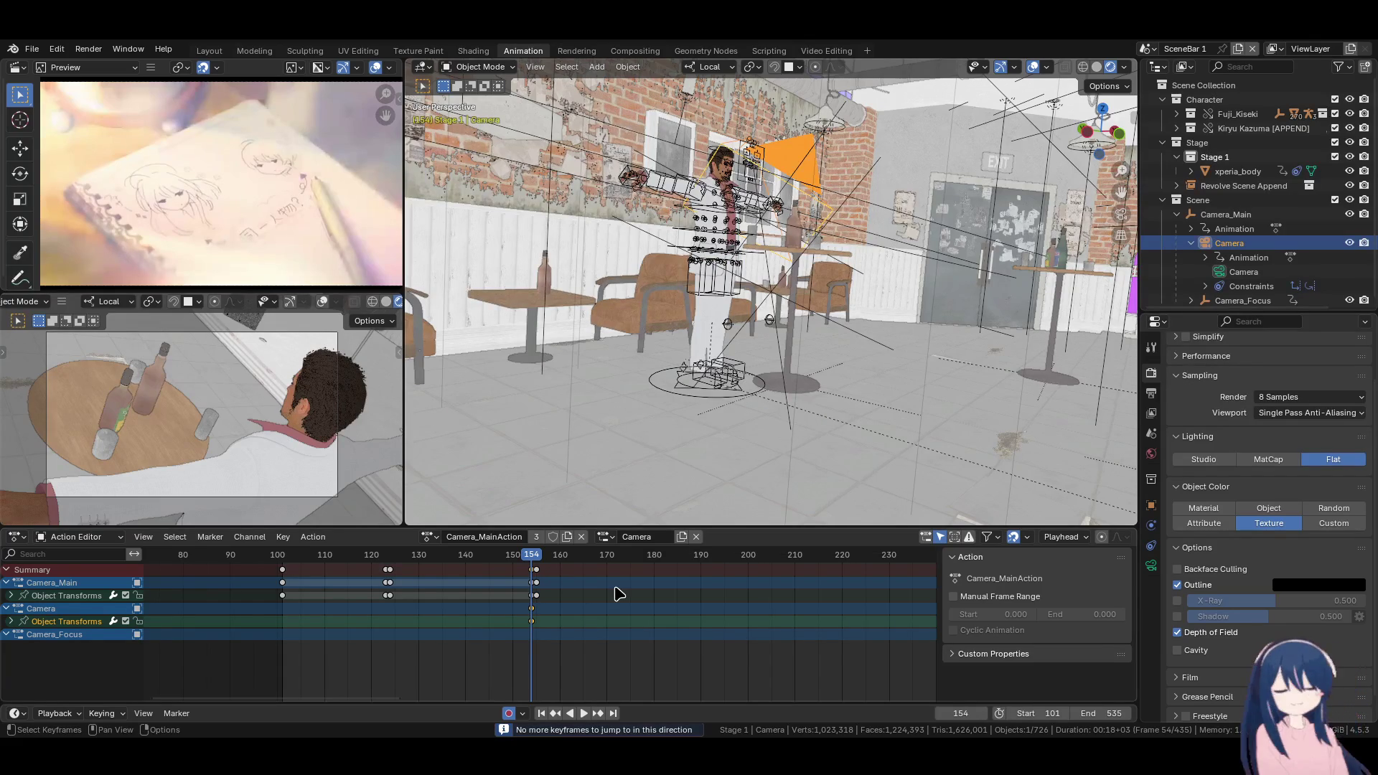
key("Right")
key("KP_Decimal")
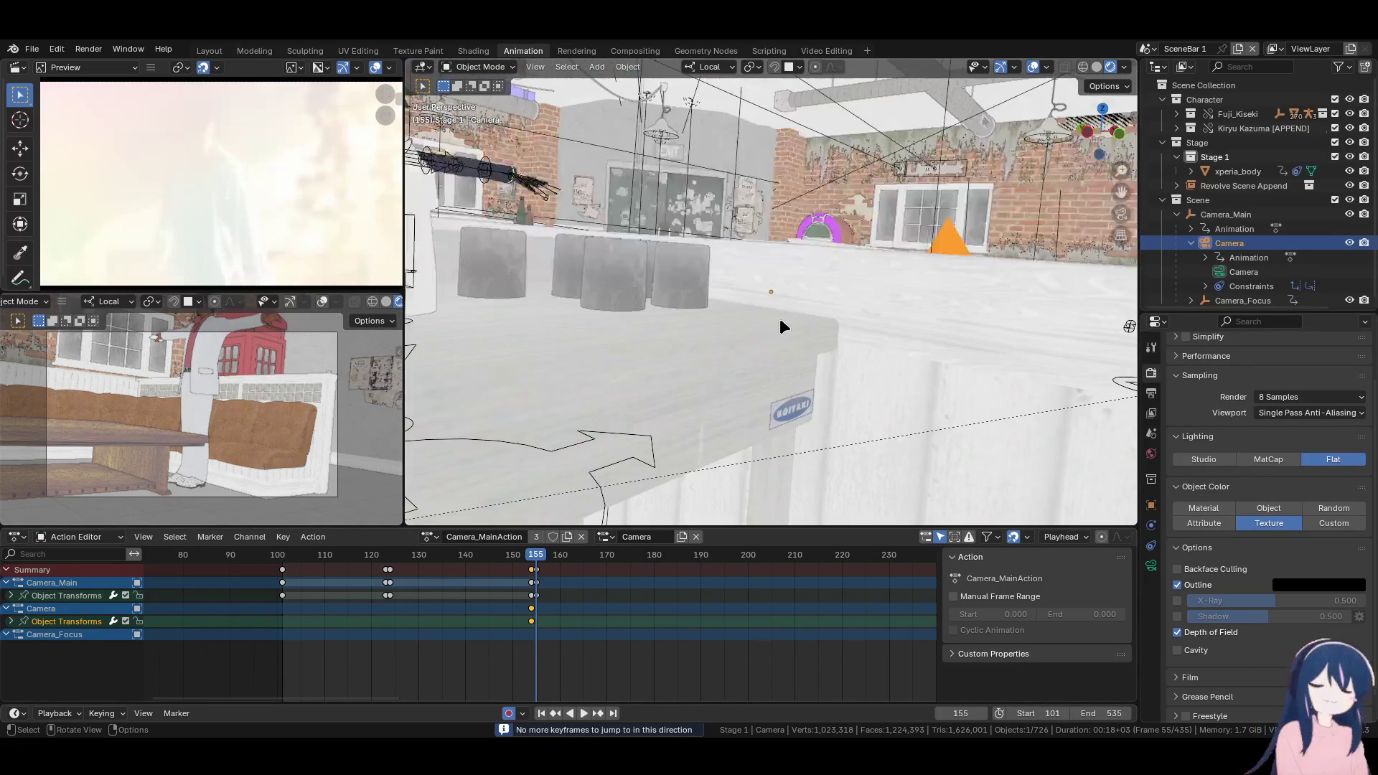
key("g")
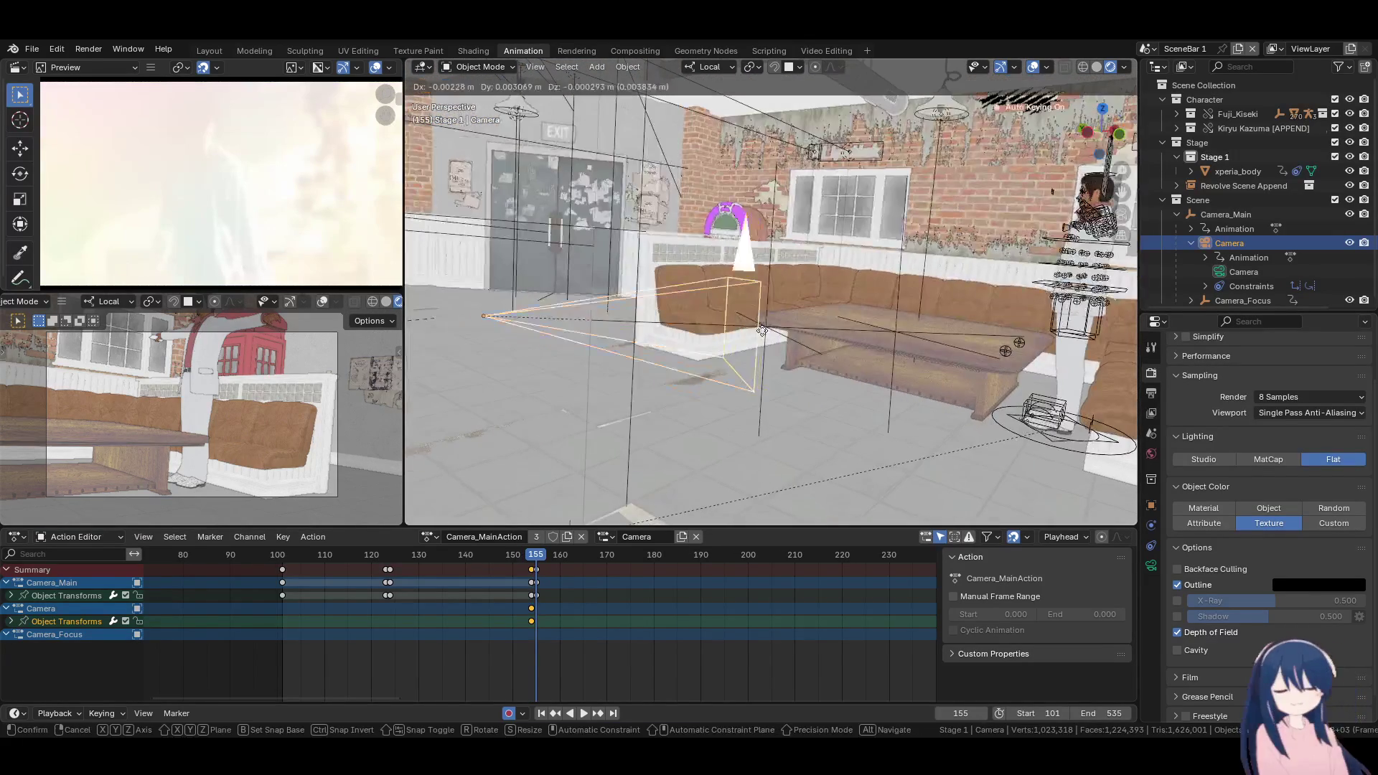
left_click(653, 359)
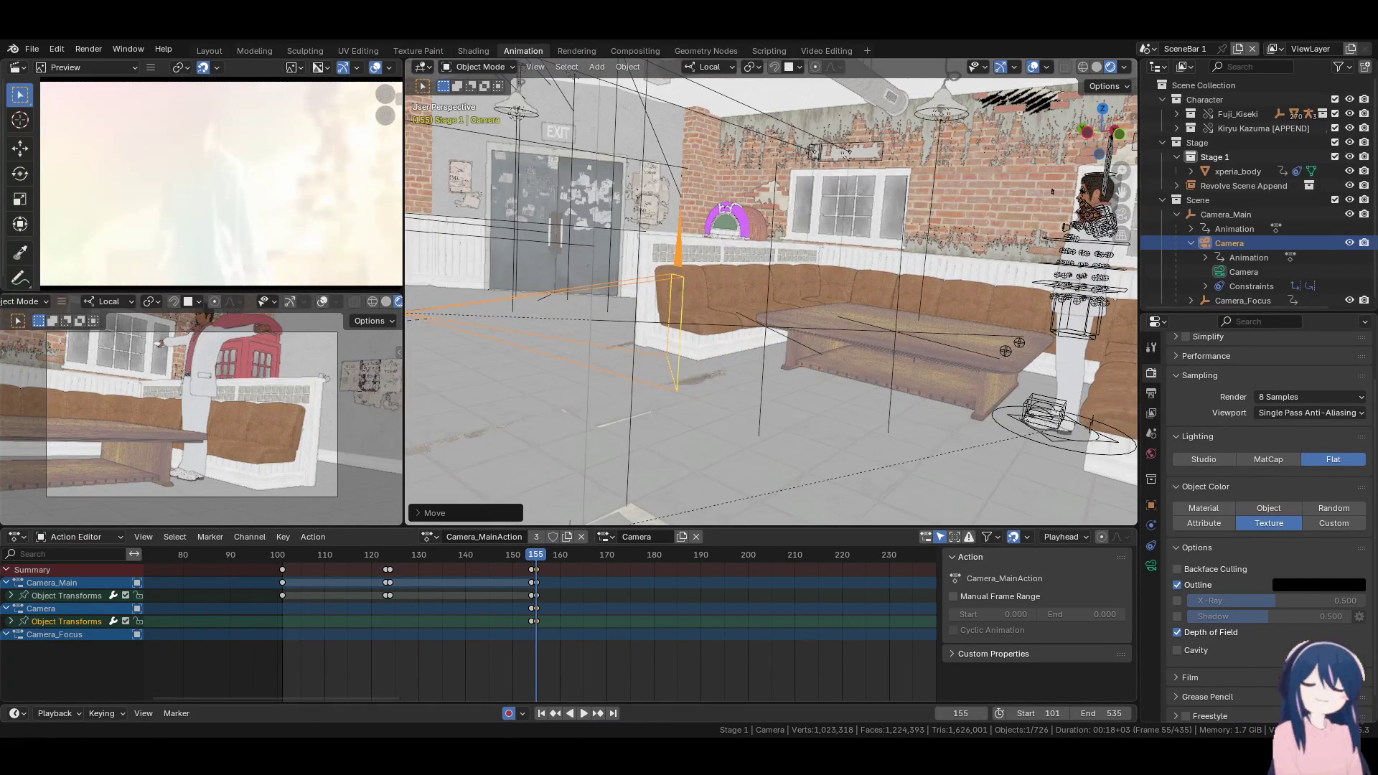
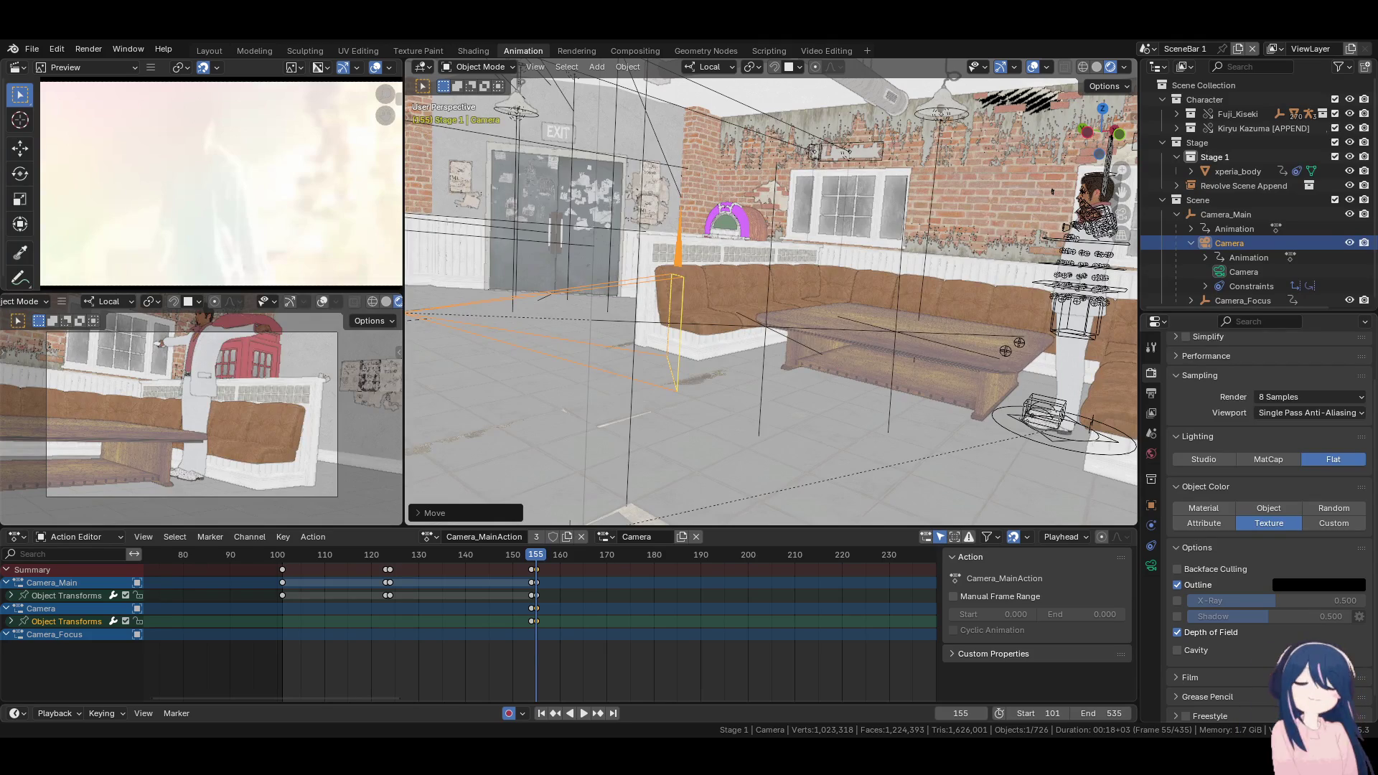
Play the camera animation from frame 101, check the later frames, and save as Moonlight_Fuji_Kiseki.blend
left_click(542, 713)
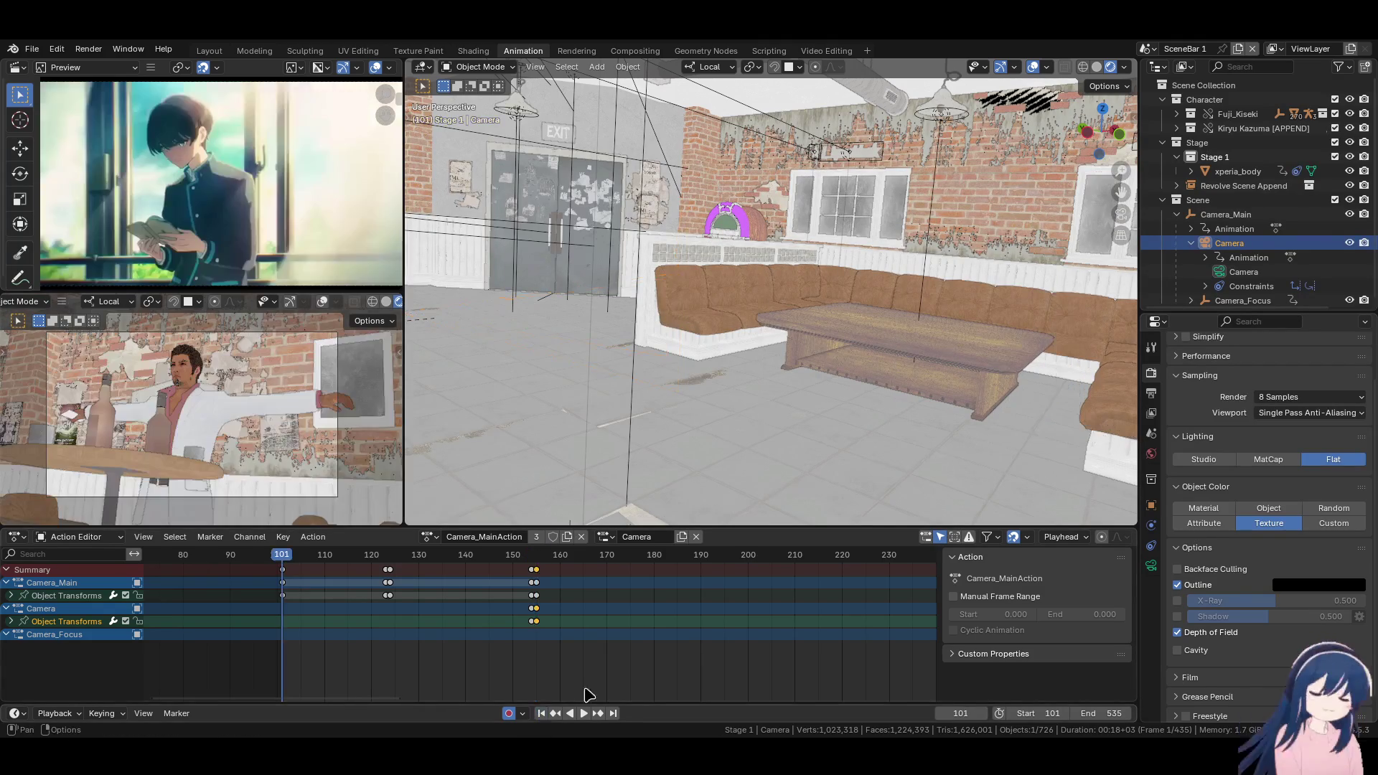
key("space")
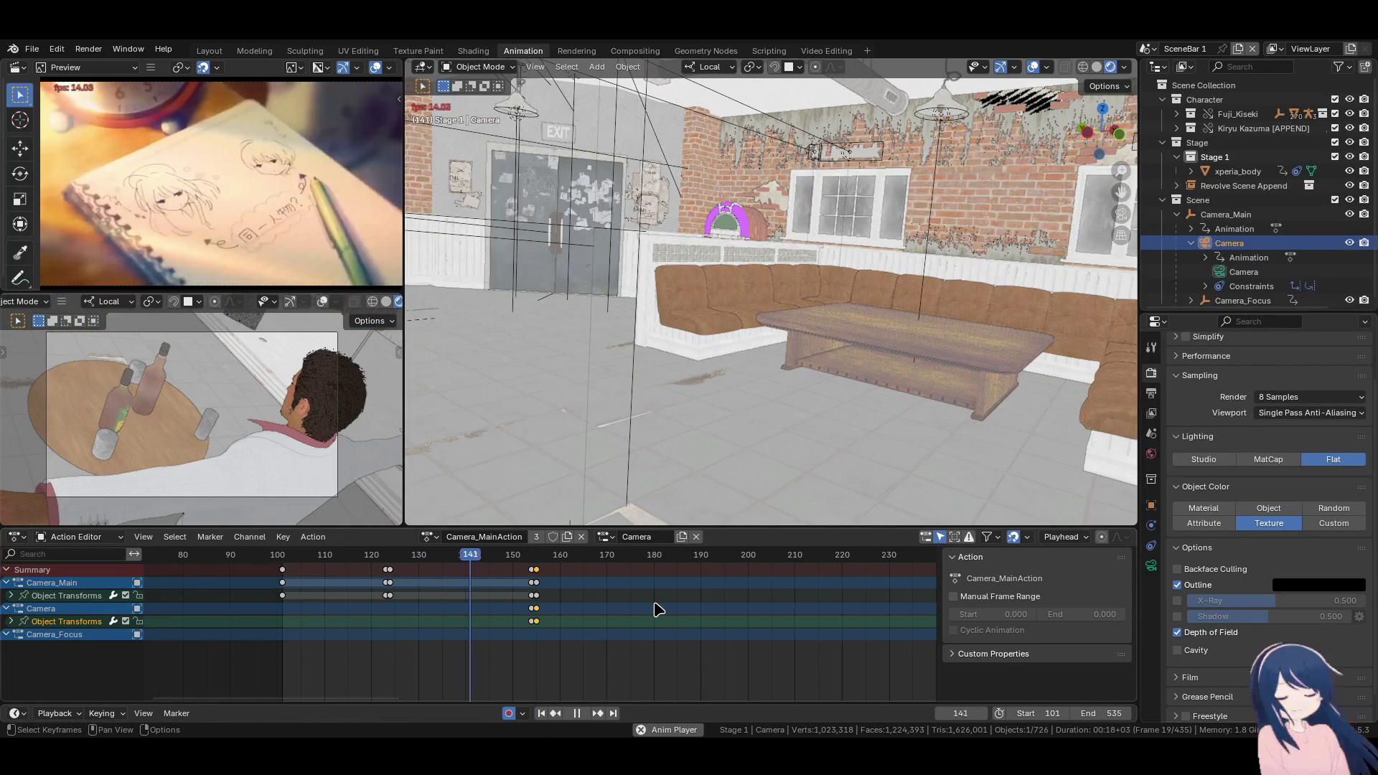
key("space")
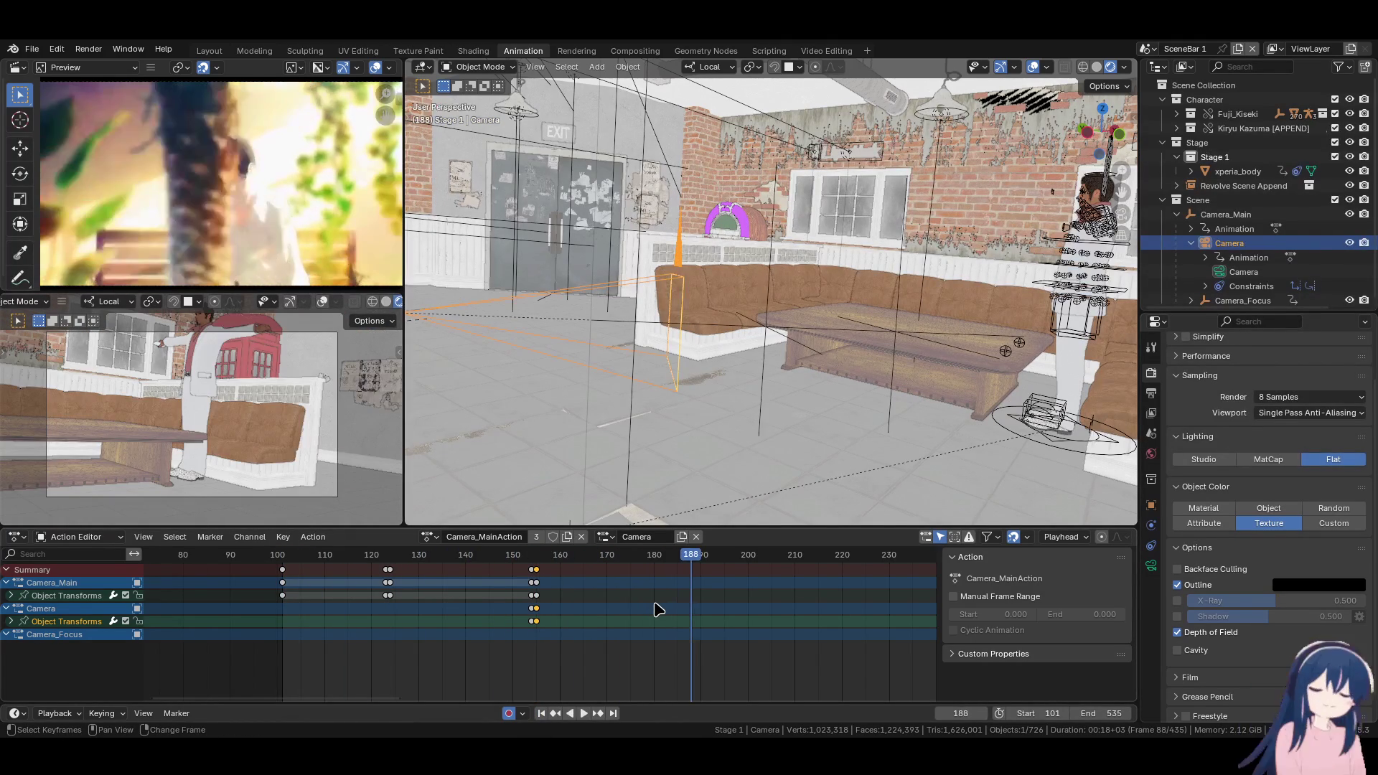
key("Right")
key("Right")
key("Right")
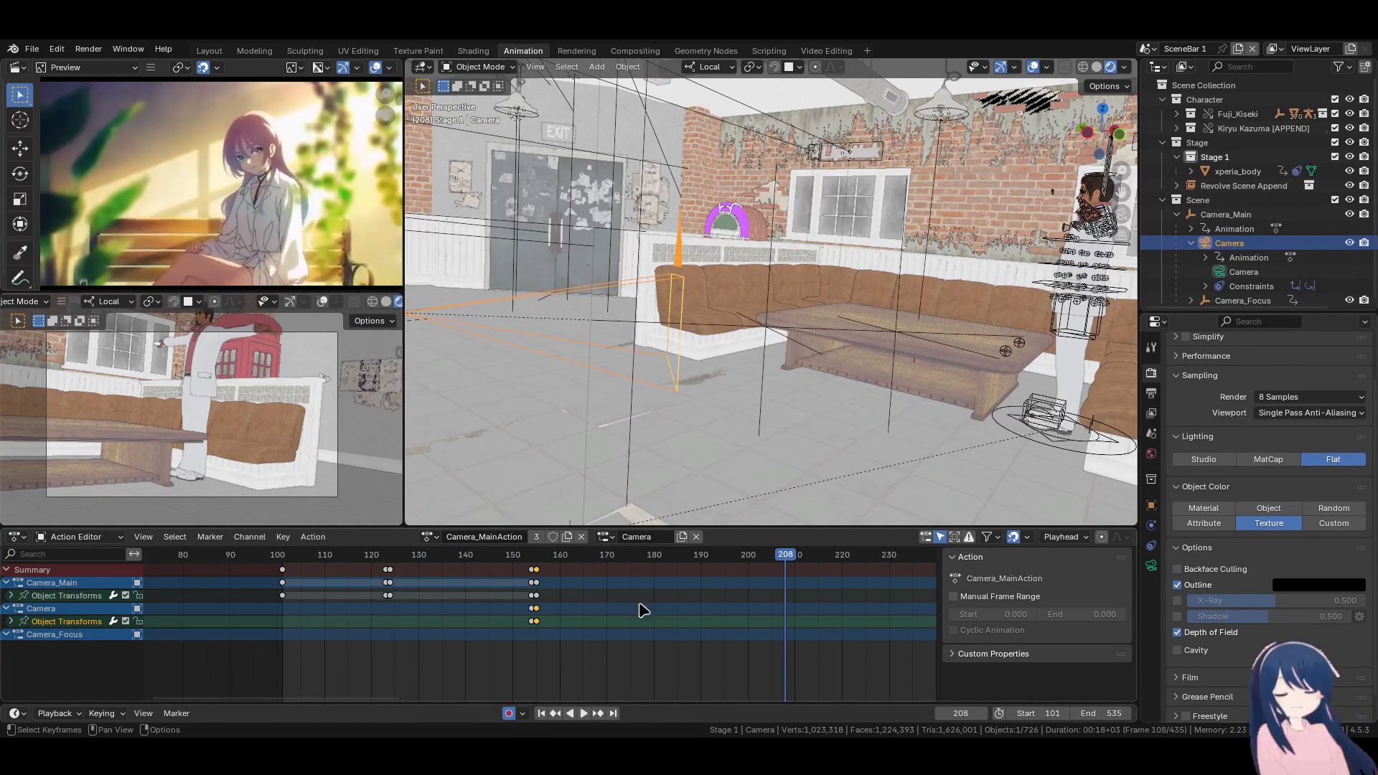
scroll(649, 610, "down", 3)
middle_click_drag(602, 610, 502, 606)
key("ctrl+s")
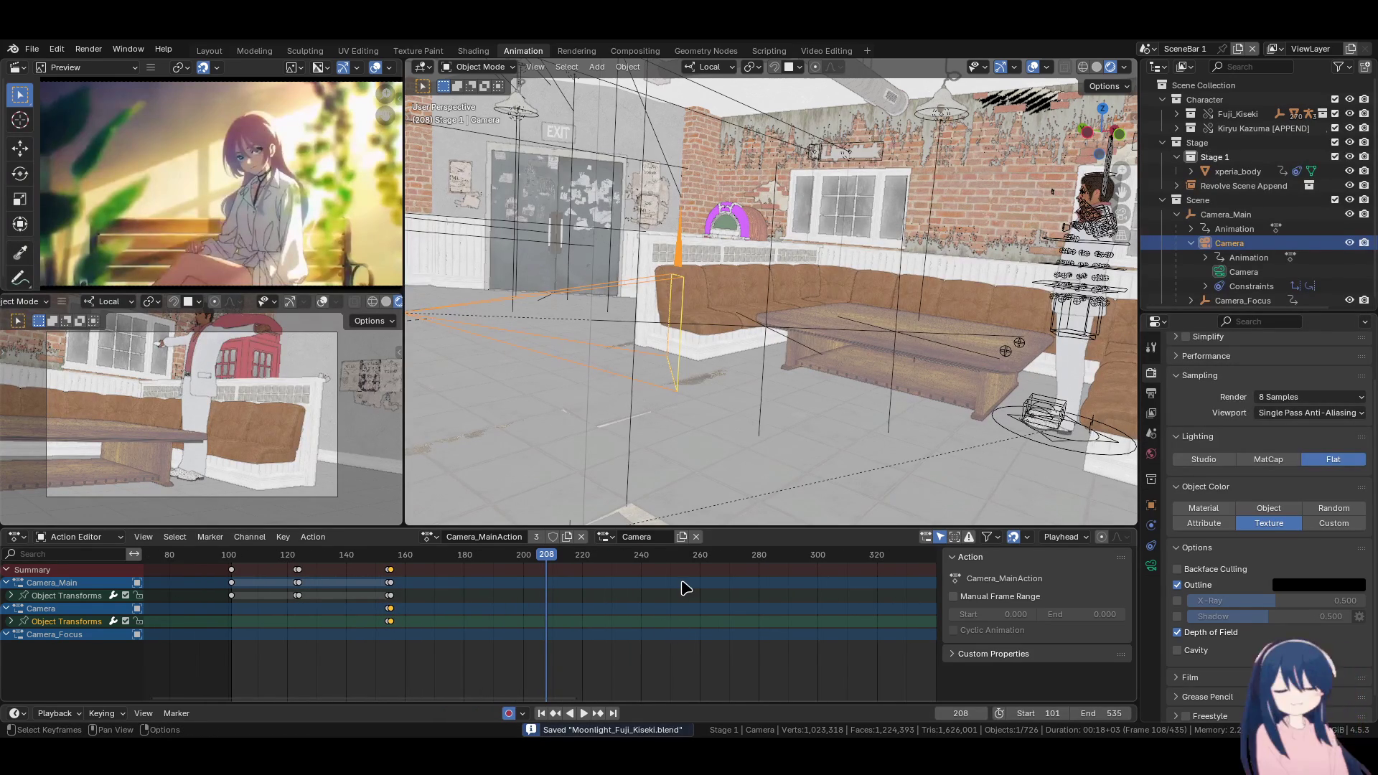
left_click(375, 571)
key("space")
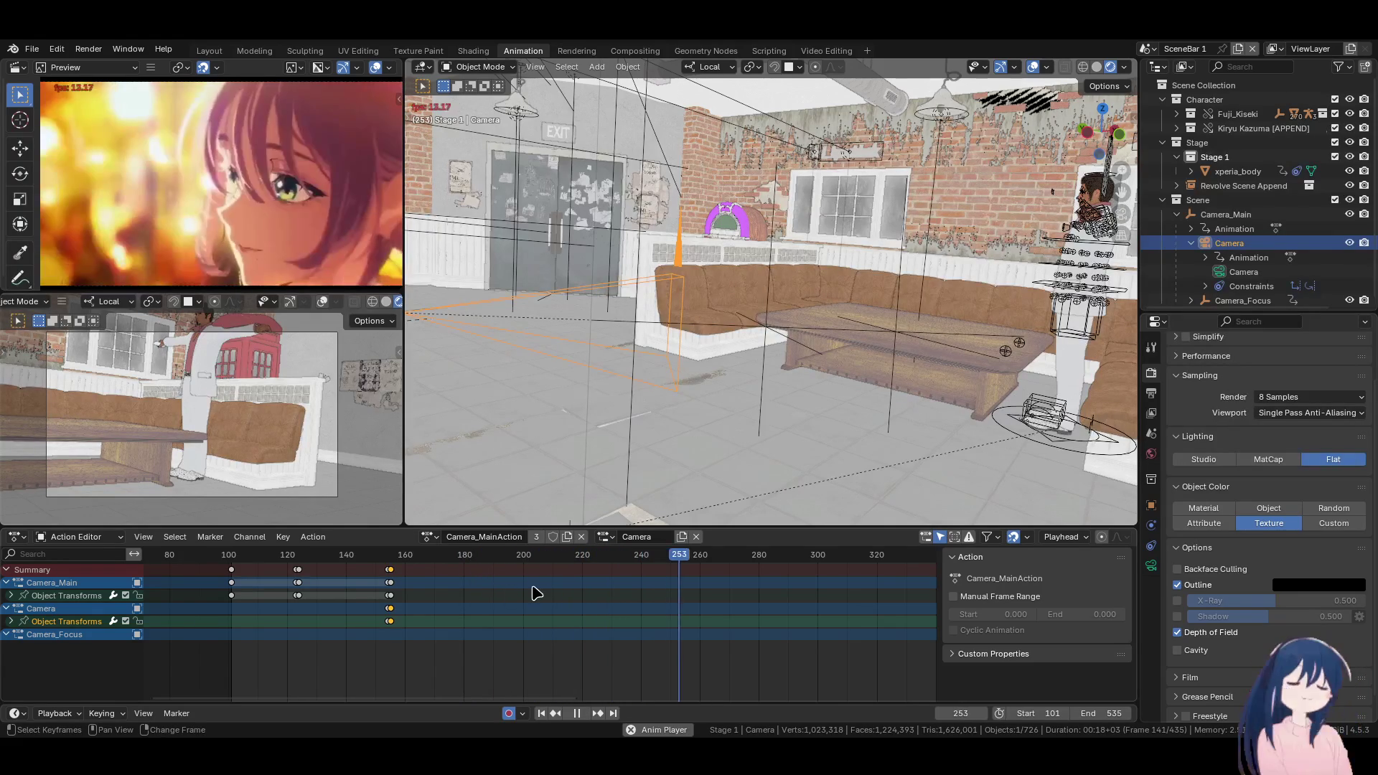
key("space")
key("space")
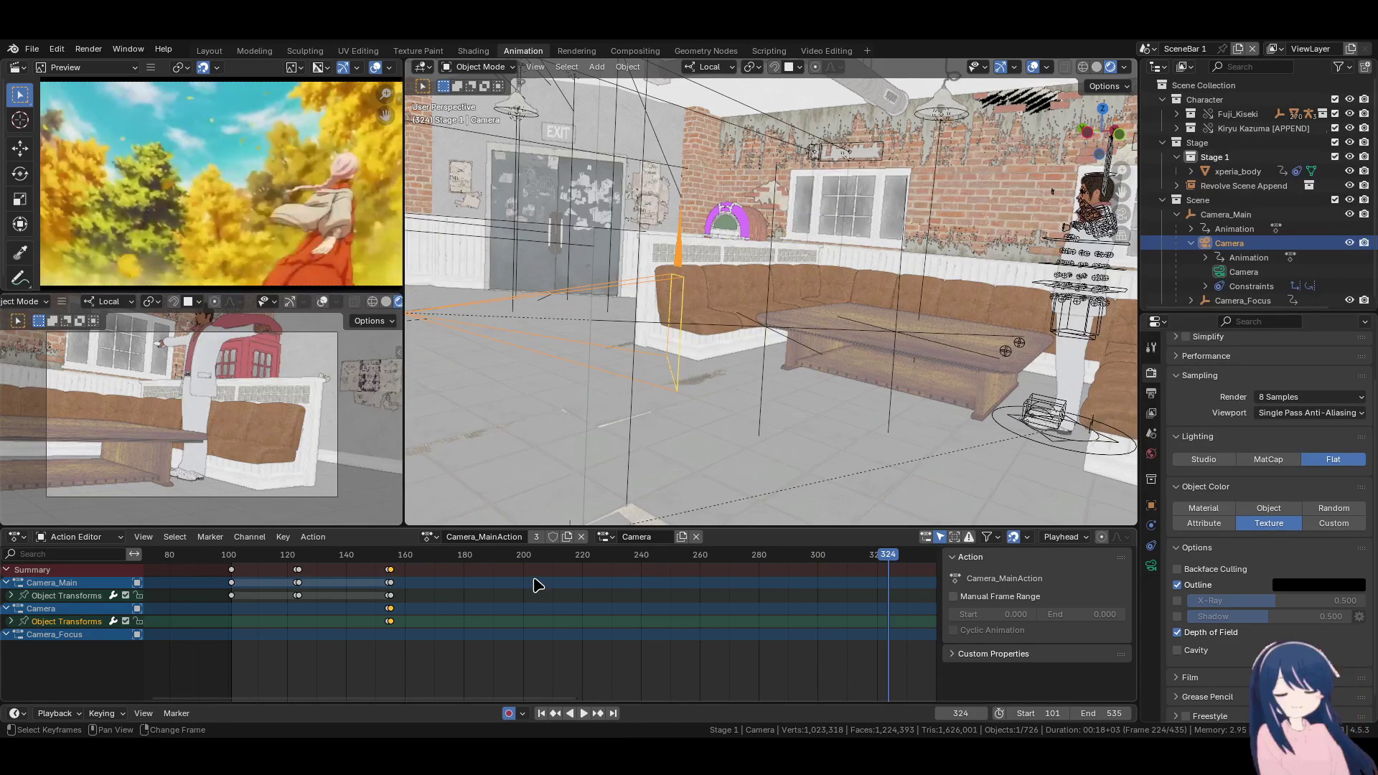
key("space")
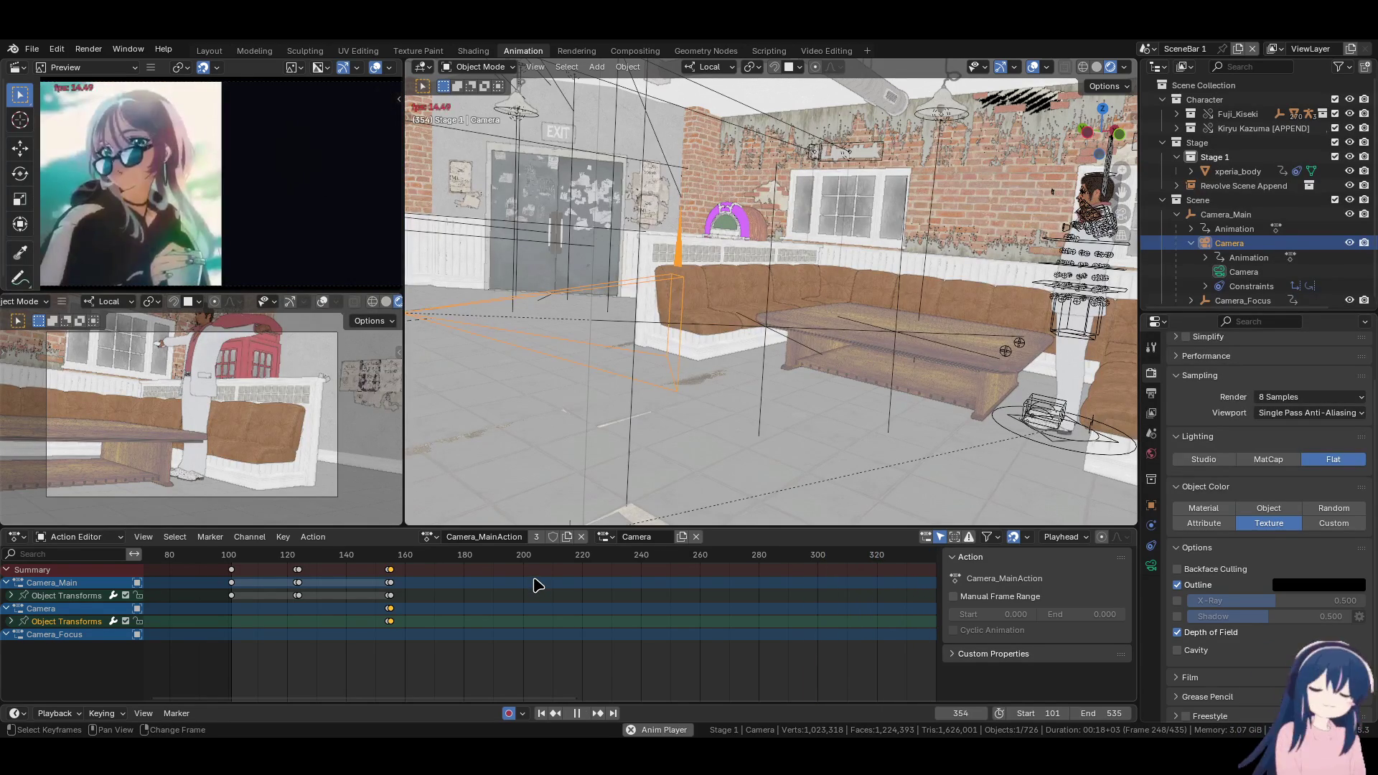
key("space")
scroll(662, 587, "down", 1)
scroll(662, 588, "down", 3)
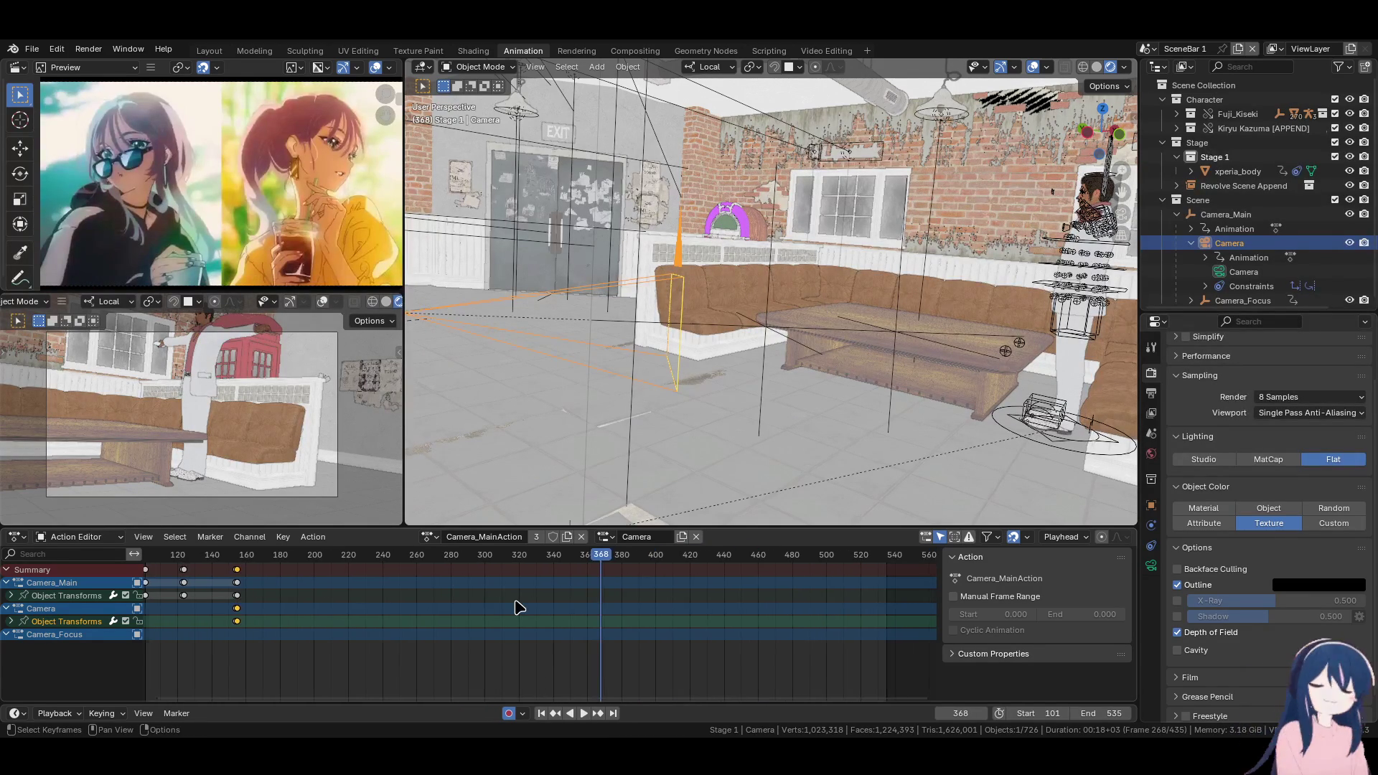
scroll(519, 608, "down", 1)
key("space")
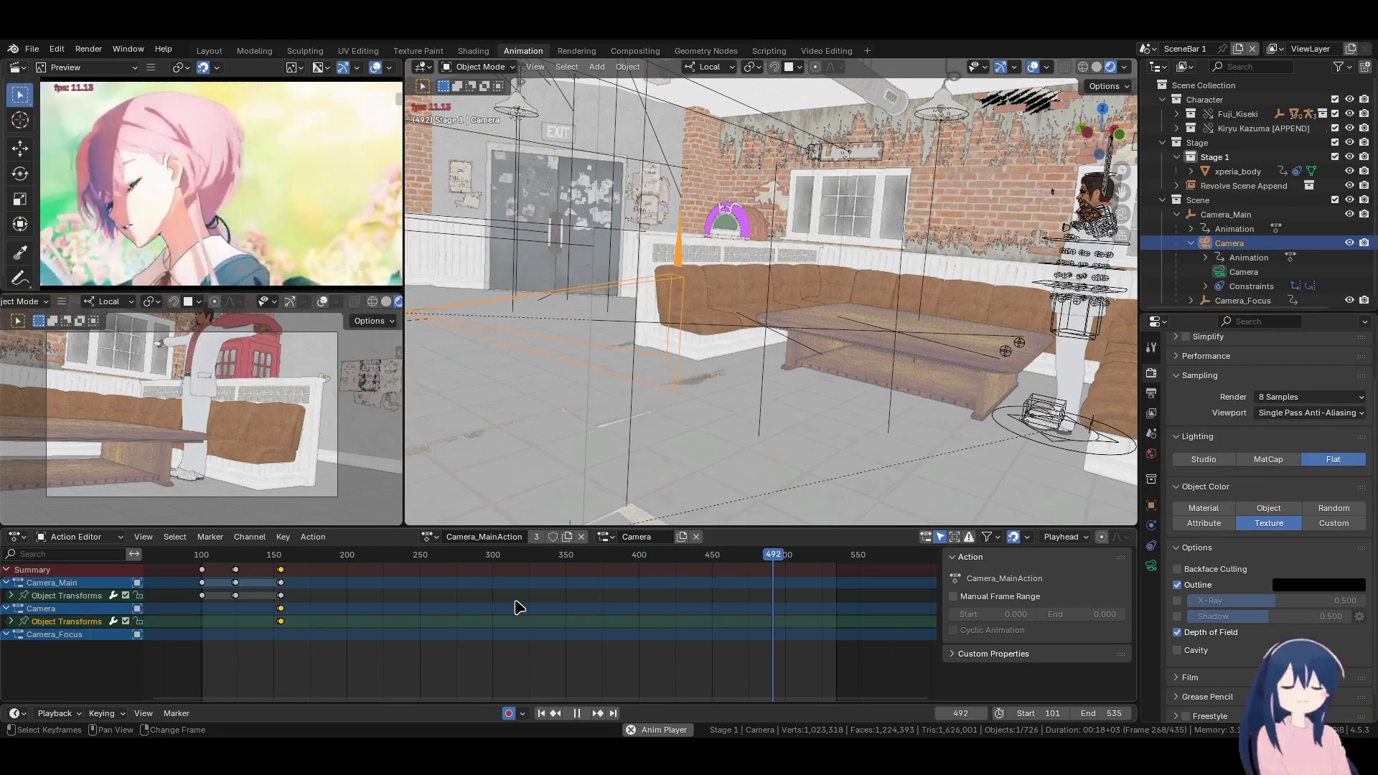
key("space")
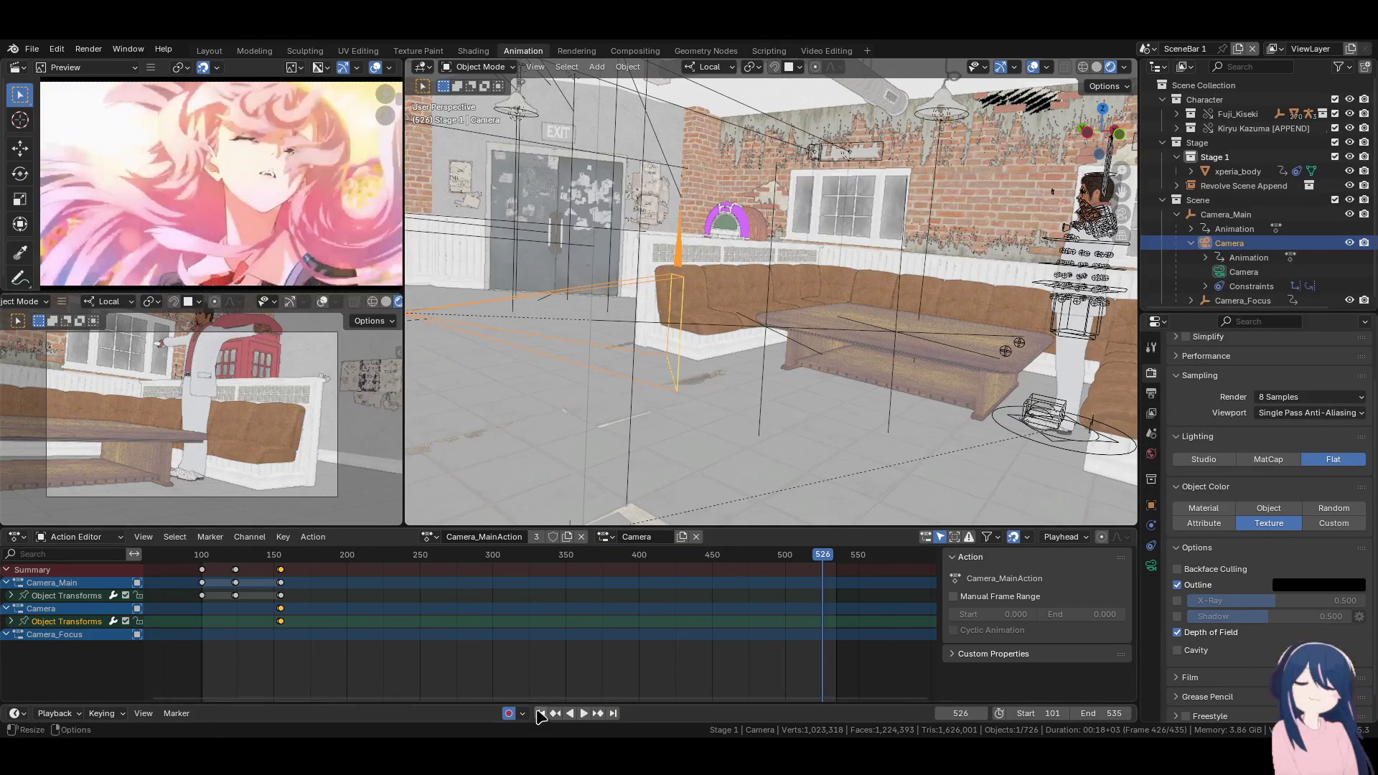
left_click(539, 713)
mouse_move(708, 321)
middle_mouse_down()
mouse_move(629, 337)
mouse_move(690, 385)
middle_mouse_up()
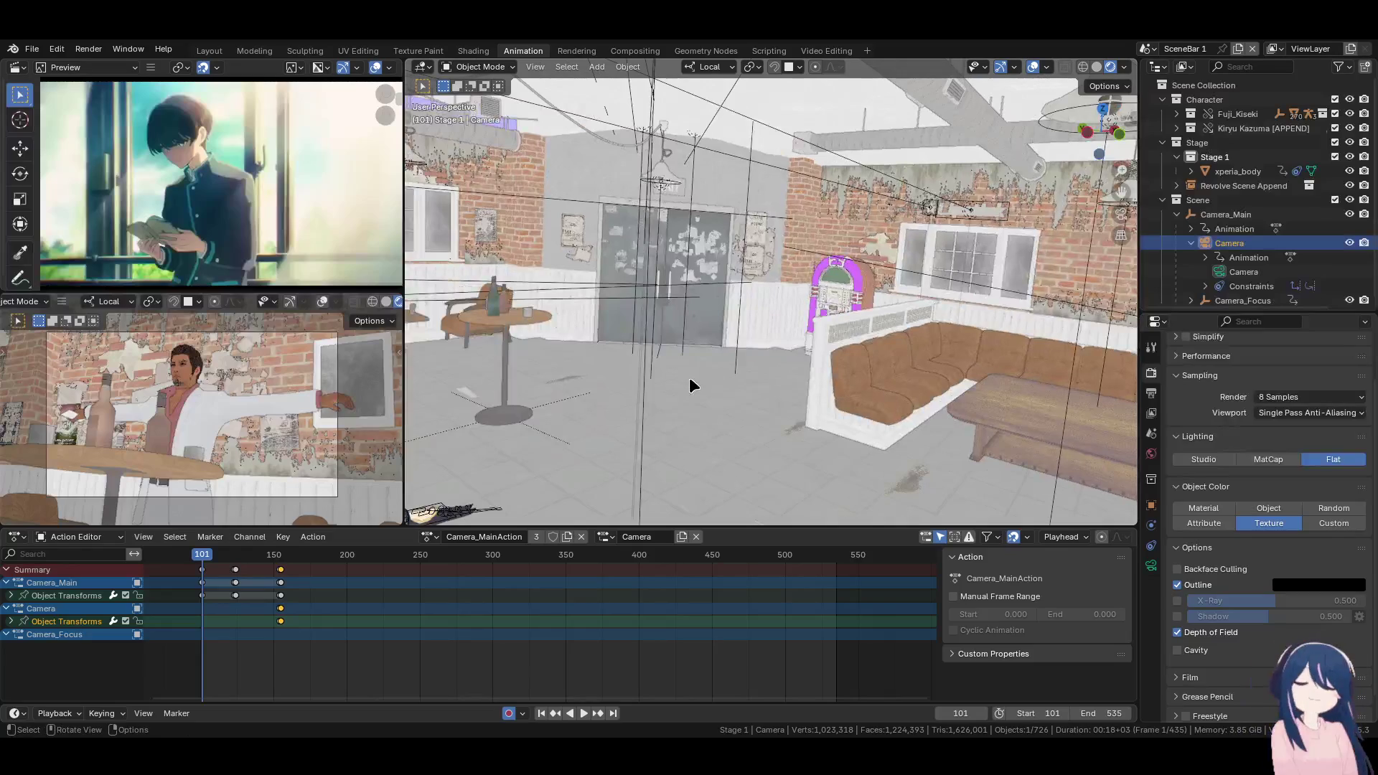
Replay from about frame 146, step to frame 191, and select the Kiryu Kazuma rig
left_click(268, 561)
key("space")
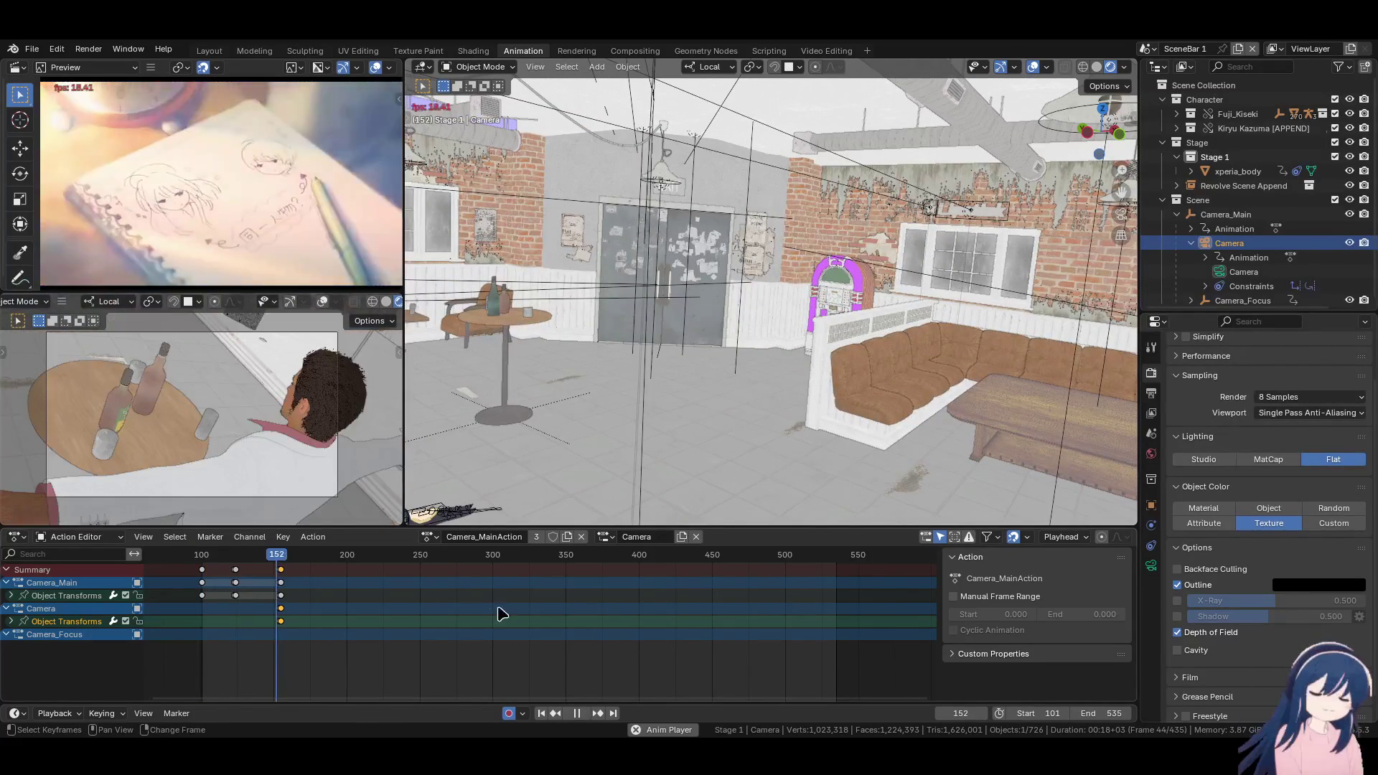
key("space")
mouse_move(812, 363)
middle_mouse_down()
mouse_move(749, 354)
mouse_move(825, 363)
middle_mouse_up()
key("Left")
key("Left")
key("Left")
key("Left")
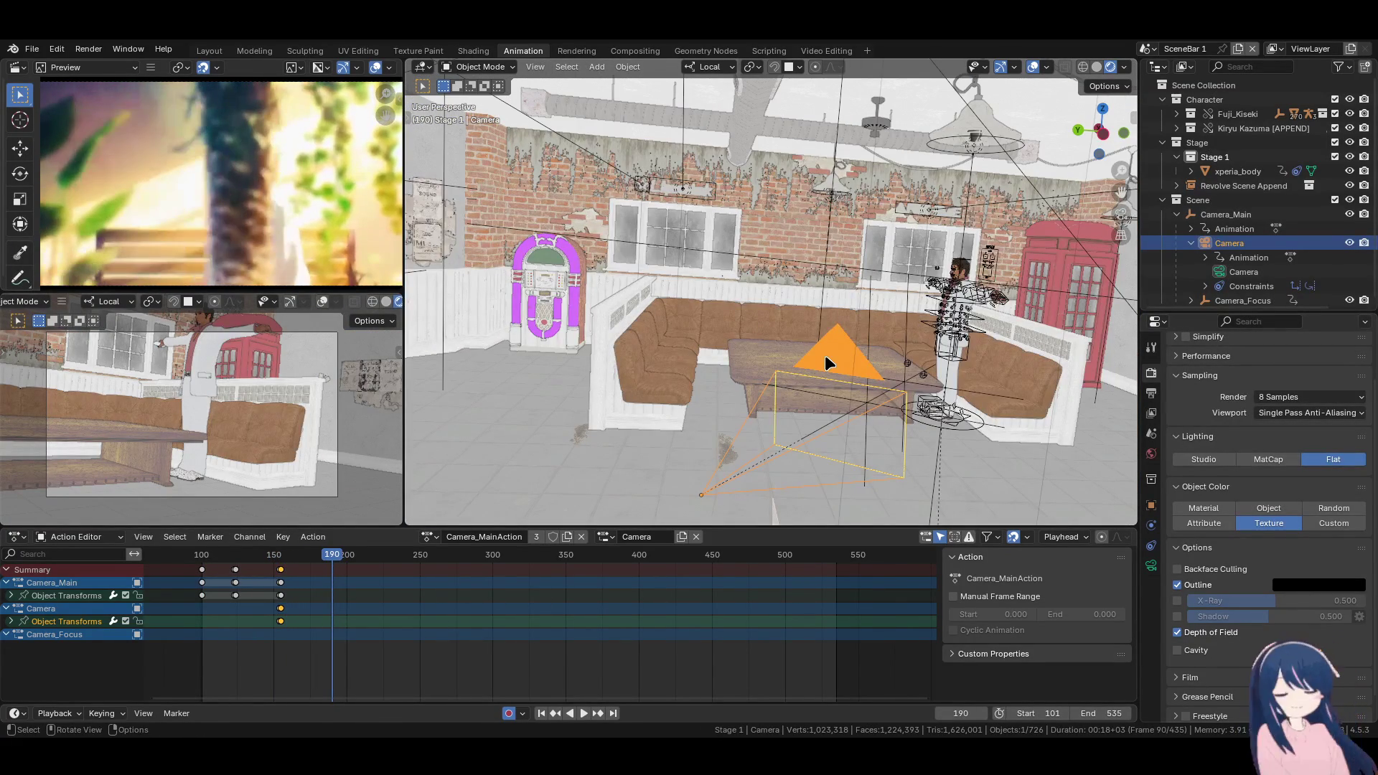
key("Right")
mouse_move(842, 363)
middle_mouse_down()
mouse_move(885, 339)
mouse_move(847, 338)
middle_mouse_up()
left_click(848, 335)
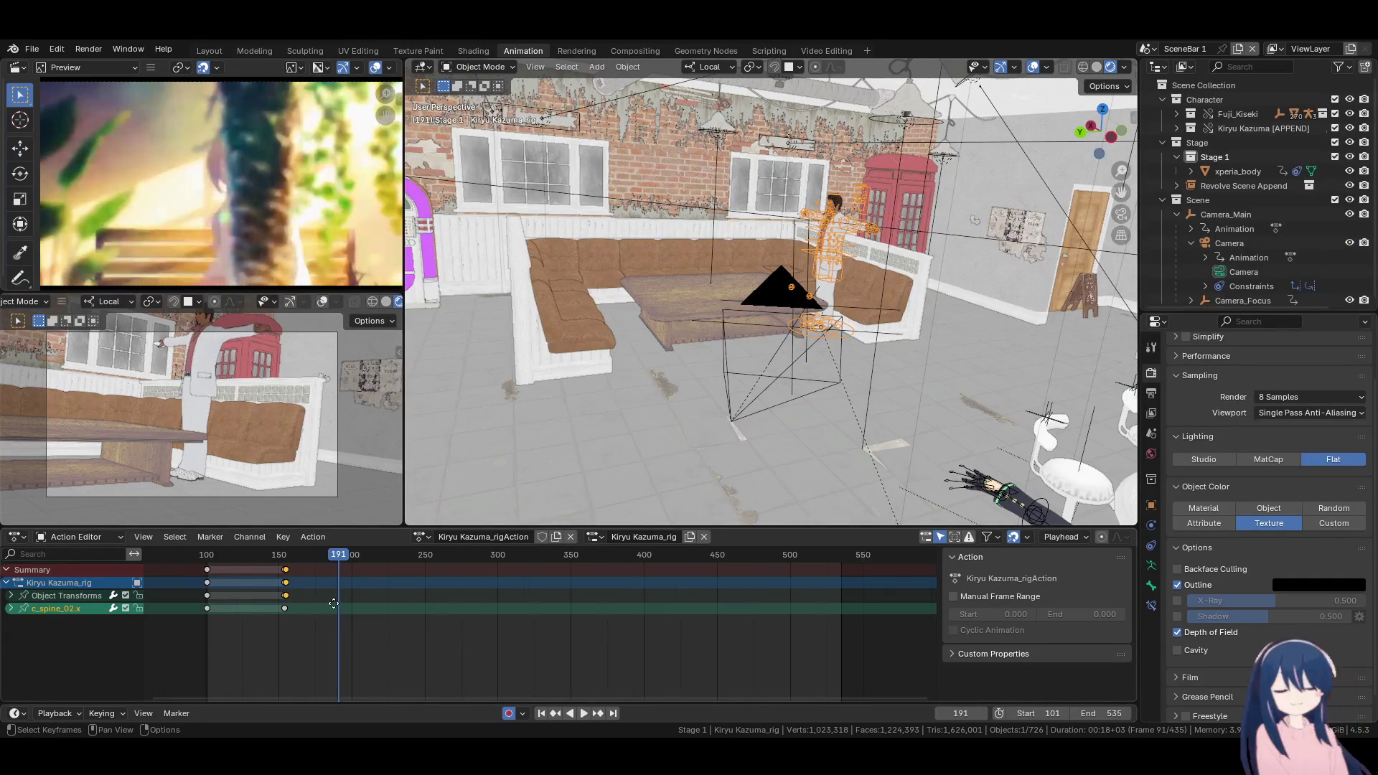
Key all available channels of the Kiryu Kazuma rig at frame 191
scroll(308, 607, "up", 3, "ctrl")
key("k")
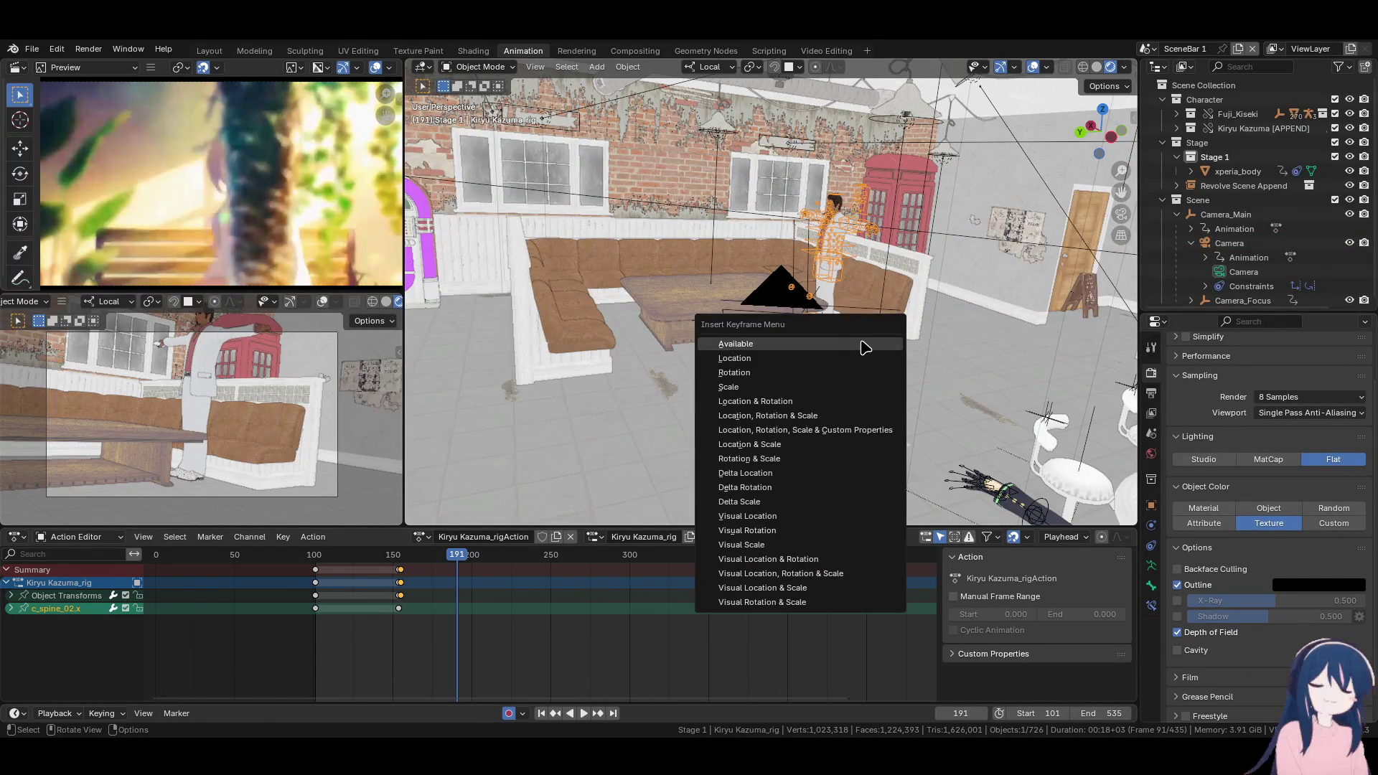
left_click(863, 344)
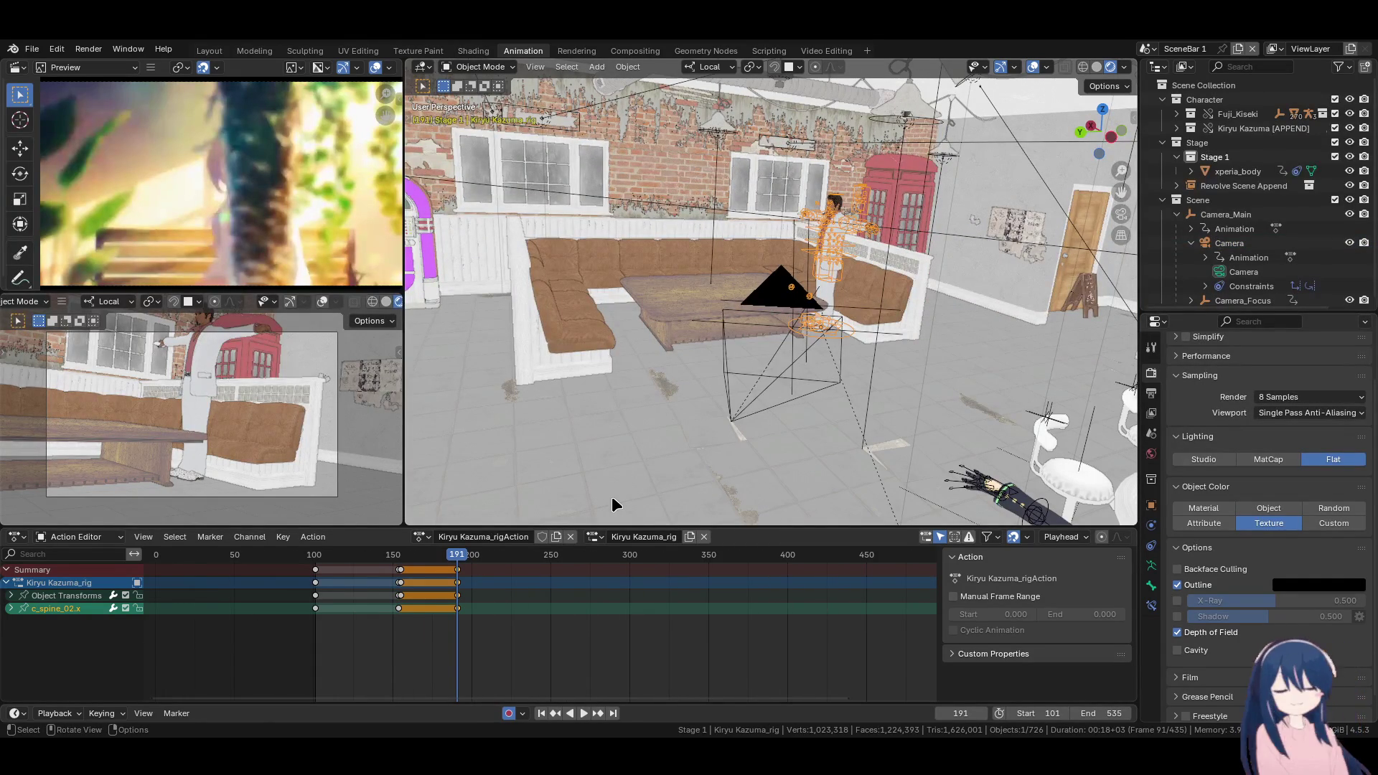
At frame 192, move the Kiryu rig sideways along local X and down 3.788 m out of shot
key("Right")
mouse_move(610, 497)
middle_mouse_down()
mouse_move(601, 418)
mouse_move(483, 391)
middle_mouse_up()
key("g")
key("x")
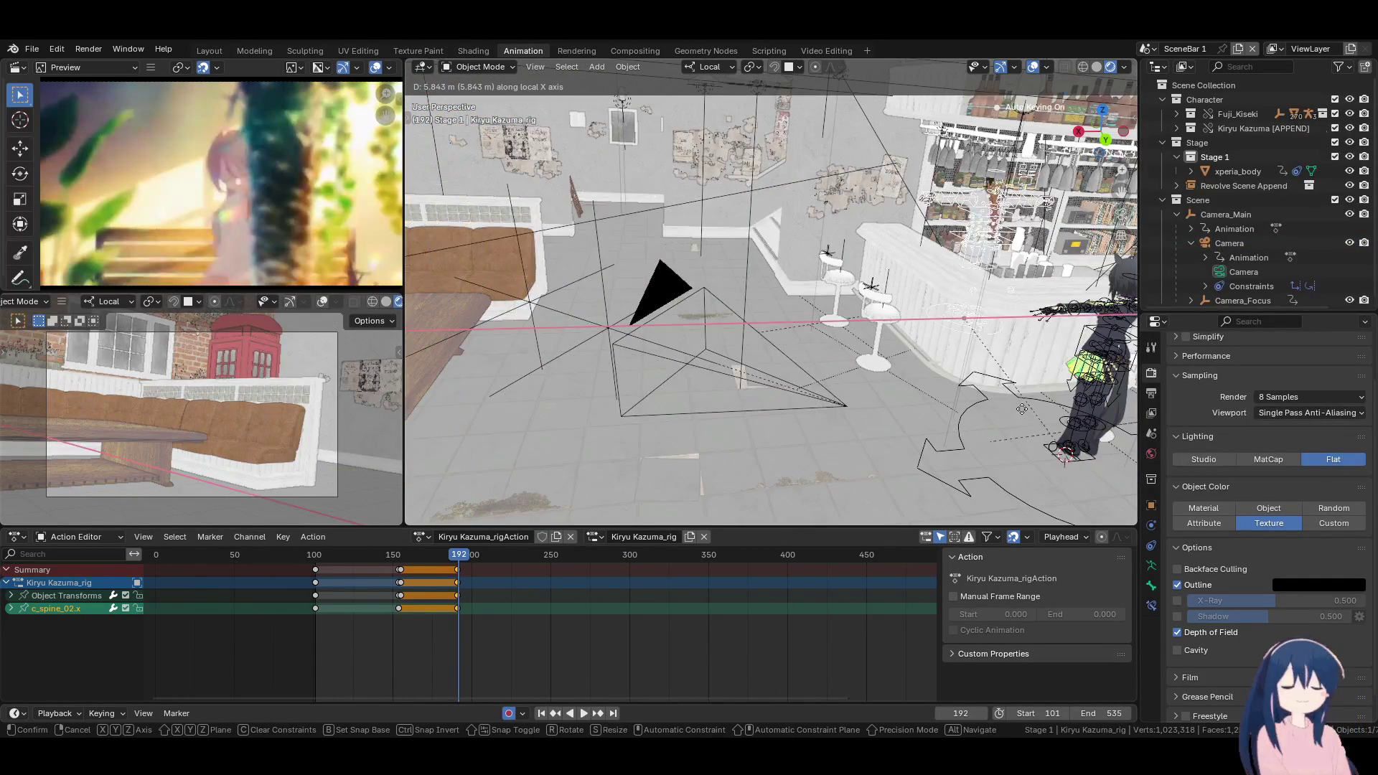
left_click(1023, 407)
key("g")
key("z")
left_click(883, 188)
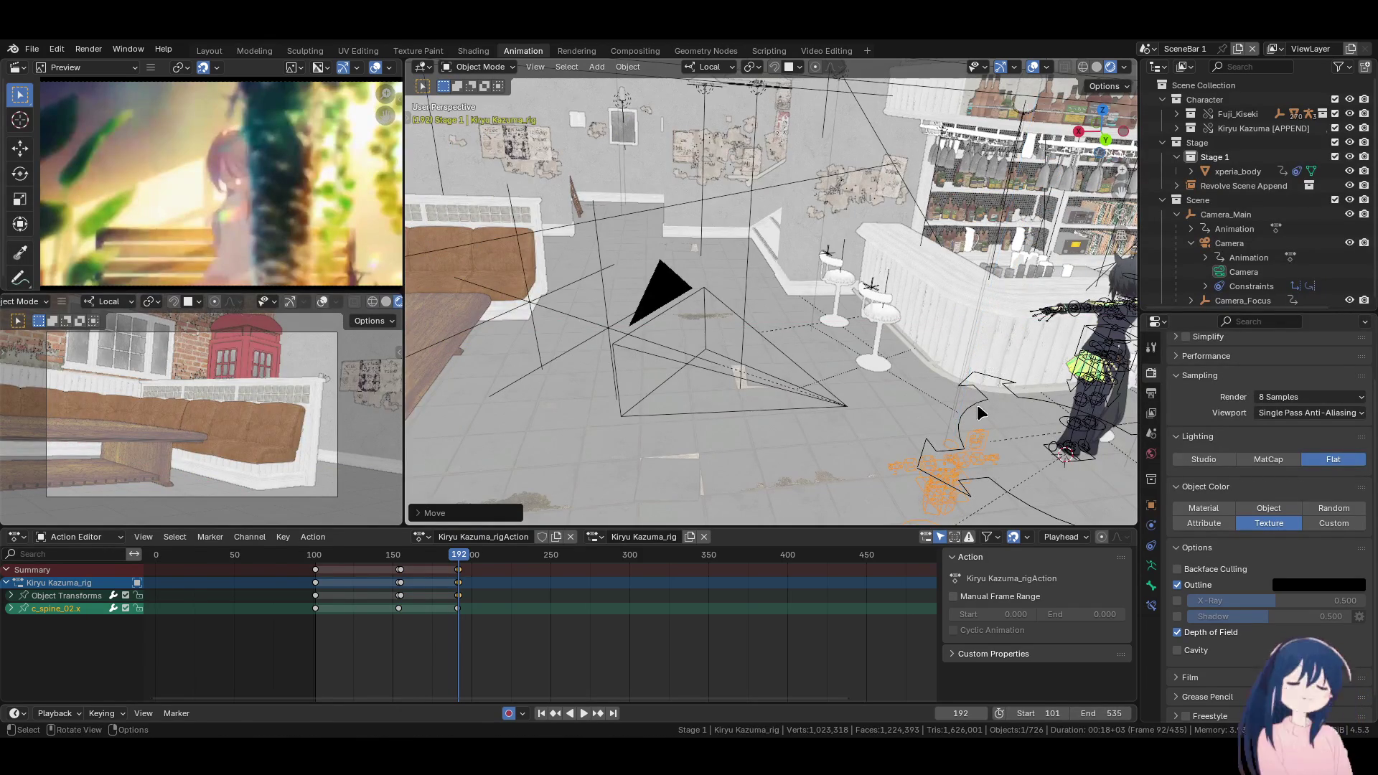
left_click(984, 395)
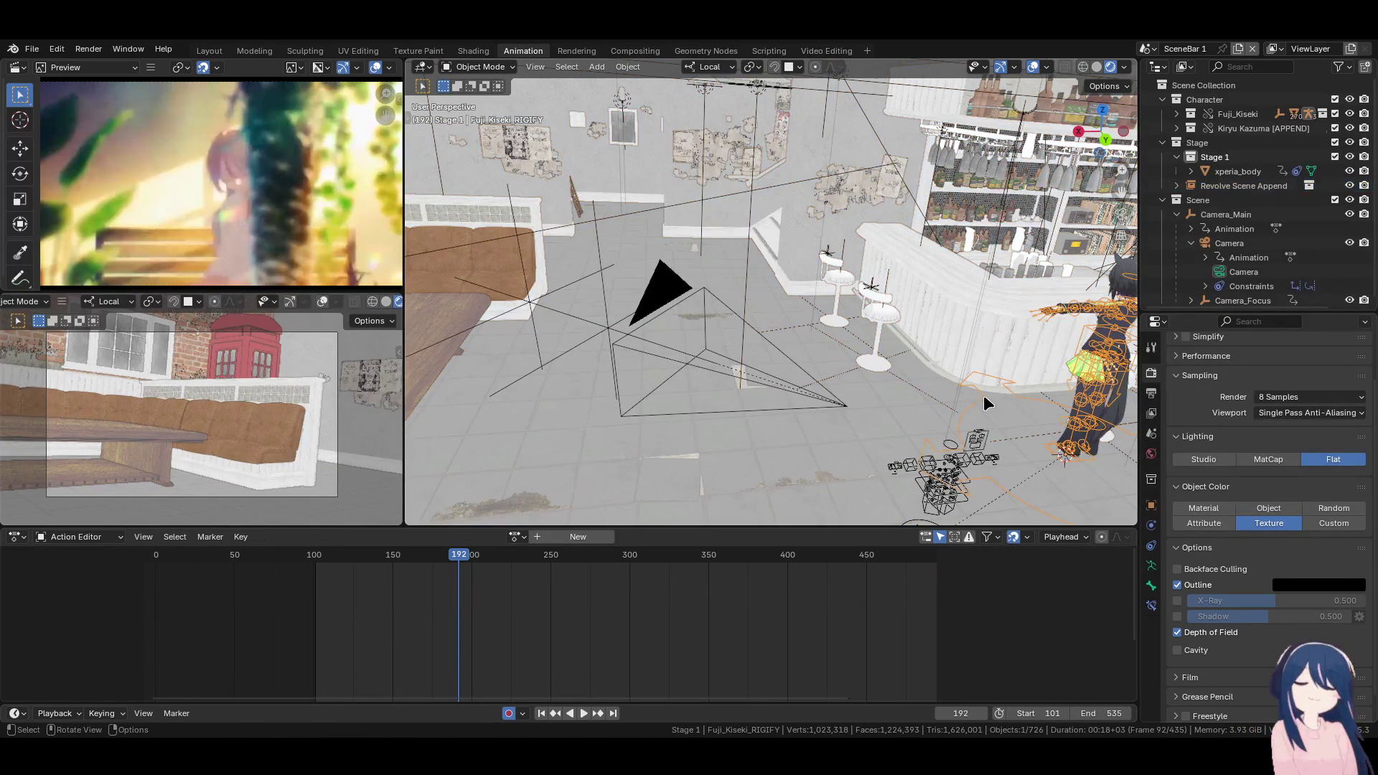
Key the Fuji_Kiseki_RIGIFY rig's location and rotation at frame 191
key("Left")
key("k")
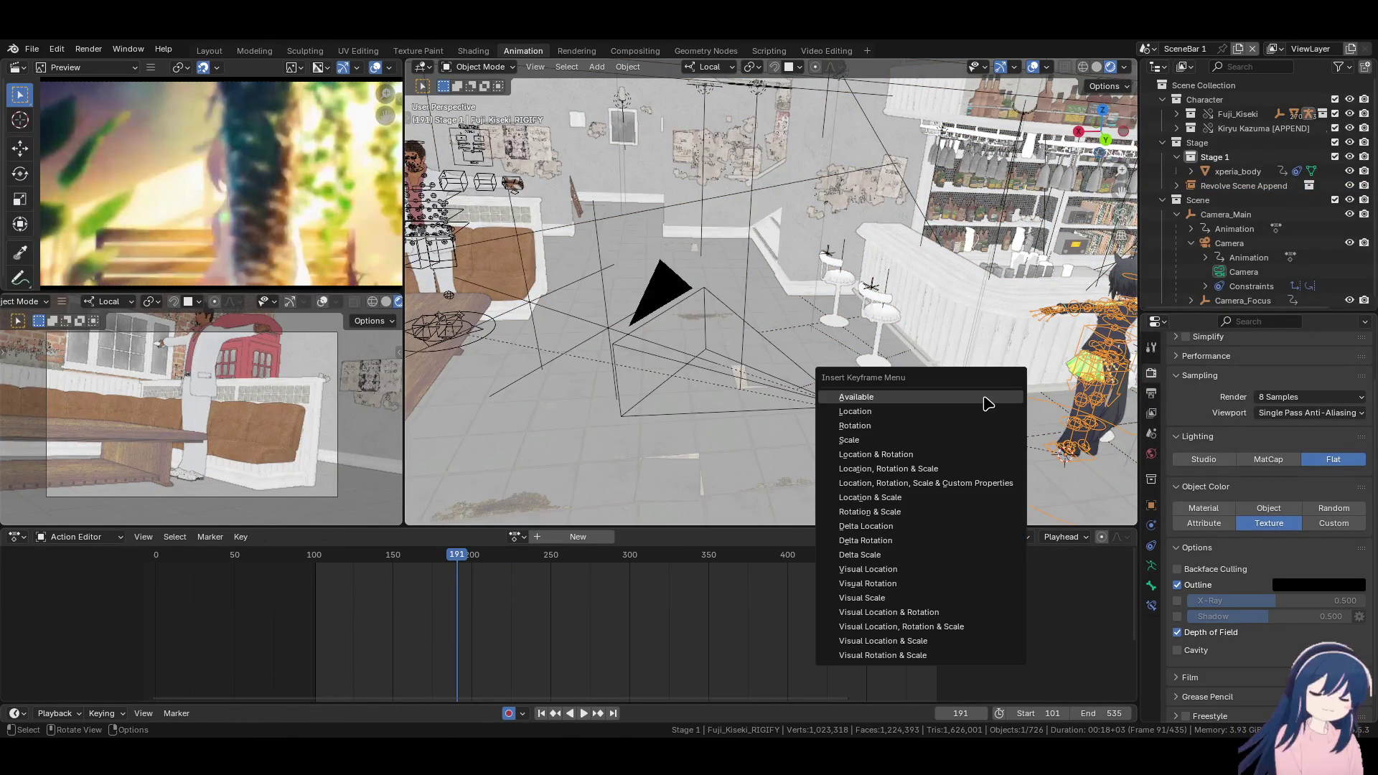
left_click(980, 464)
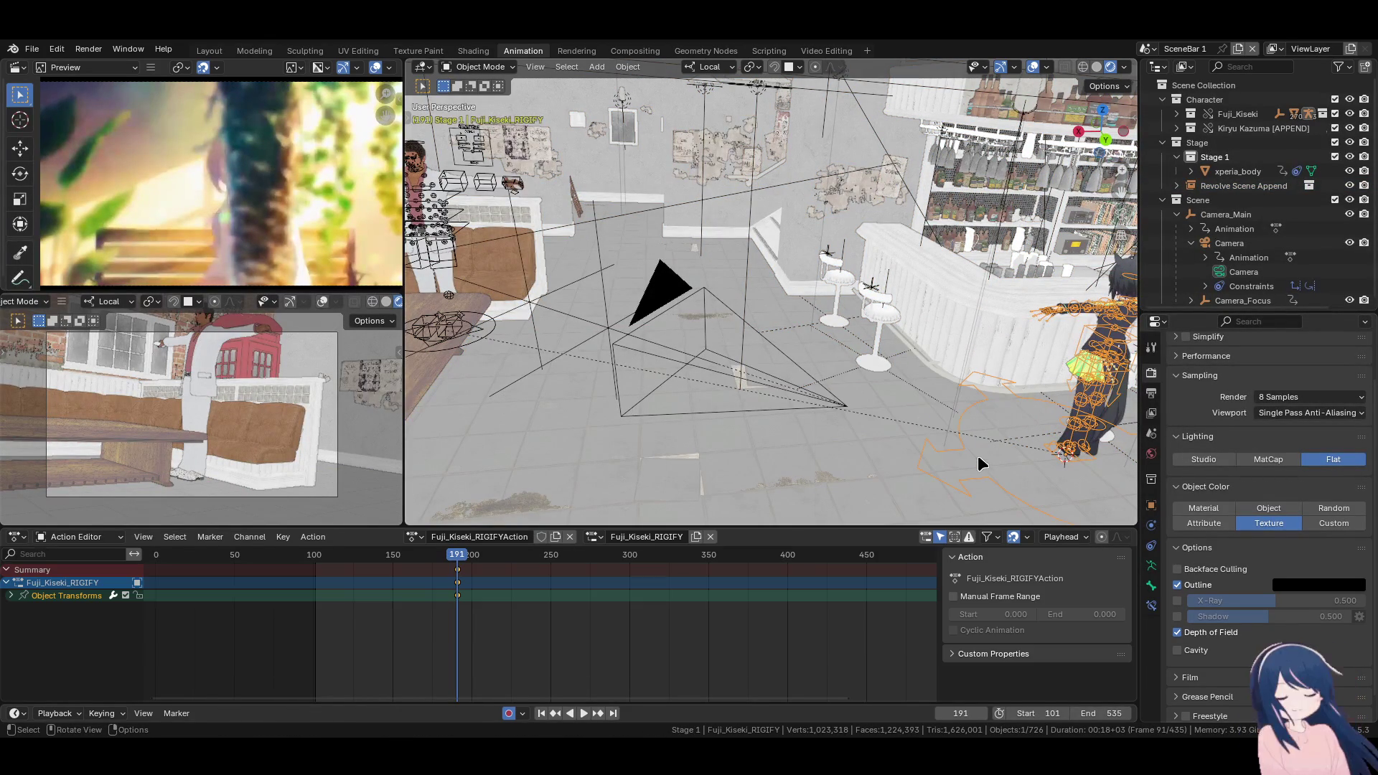
key("Right")
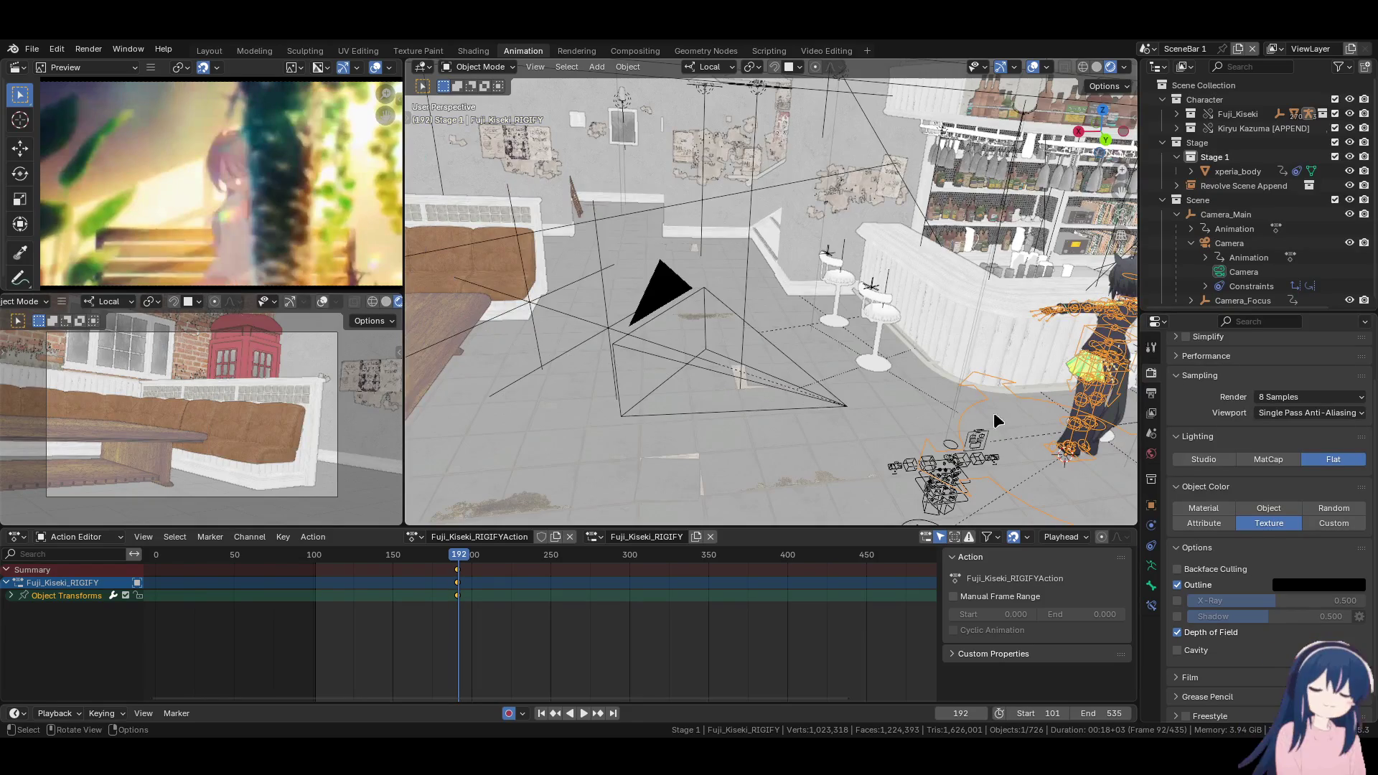
key("Left")
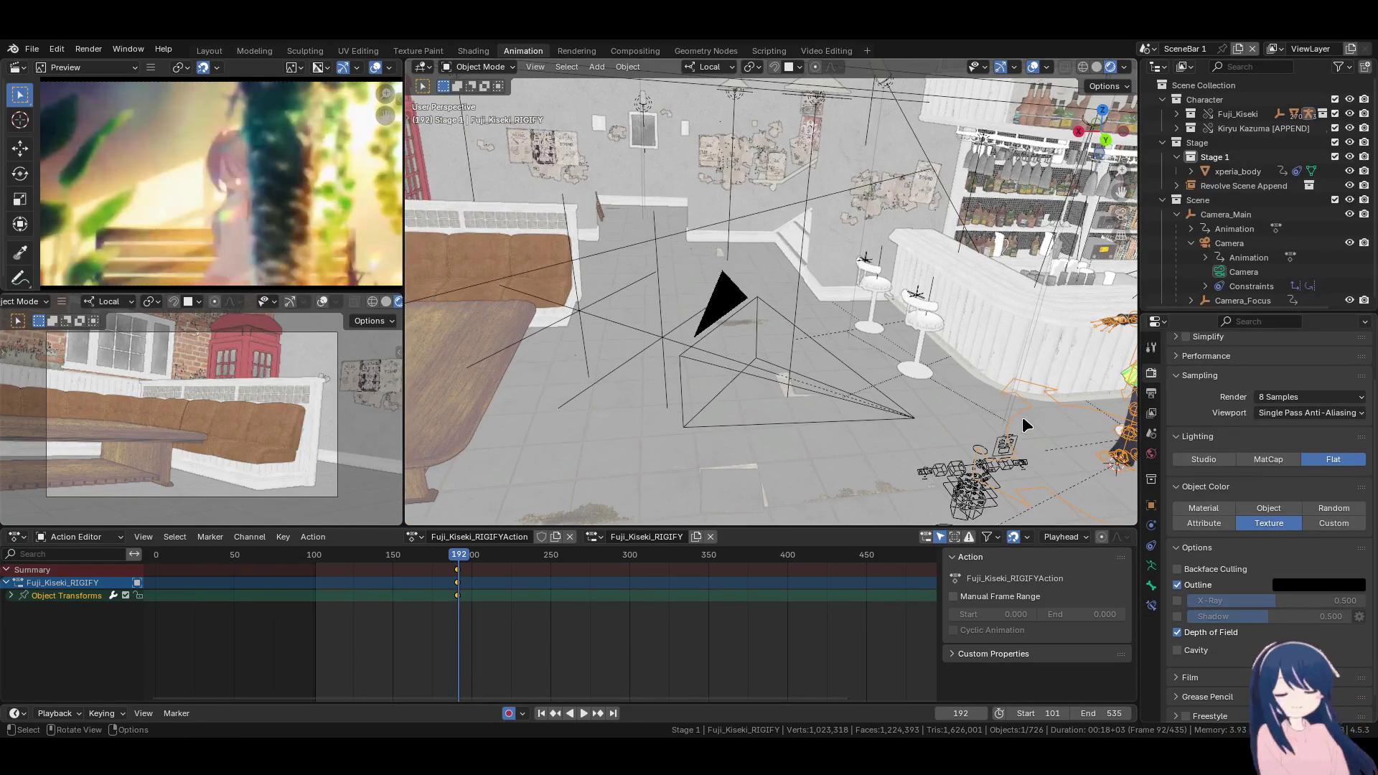
Snap the 3D cursor to Kiryu, then snap Fuji's rig onto it at frame 192
left_click(535, 332)
key("shift+s")
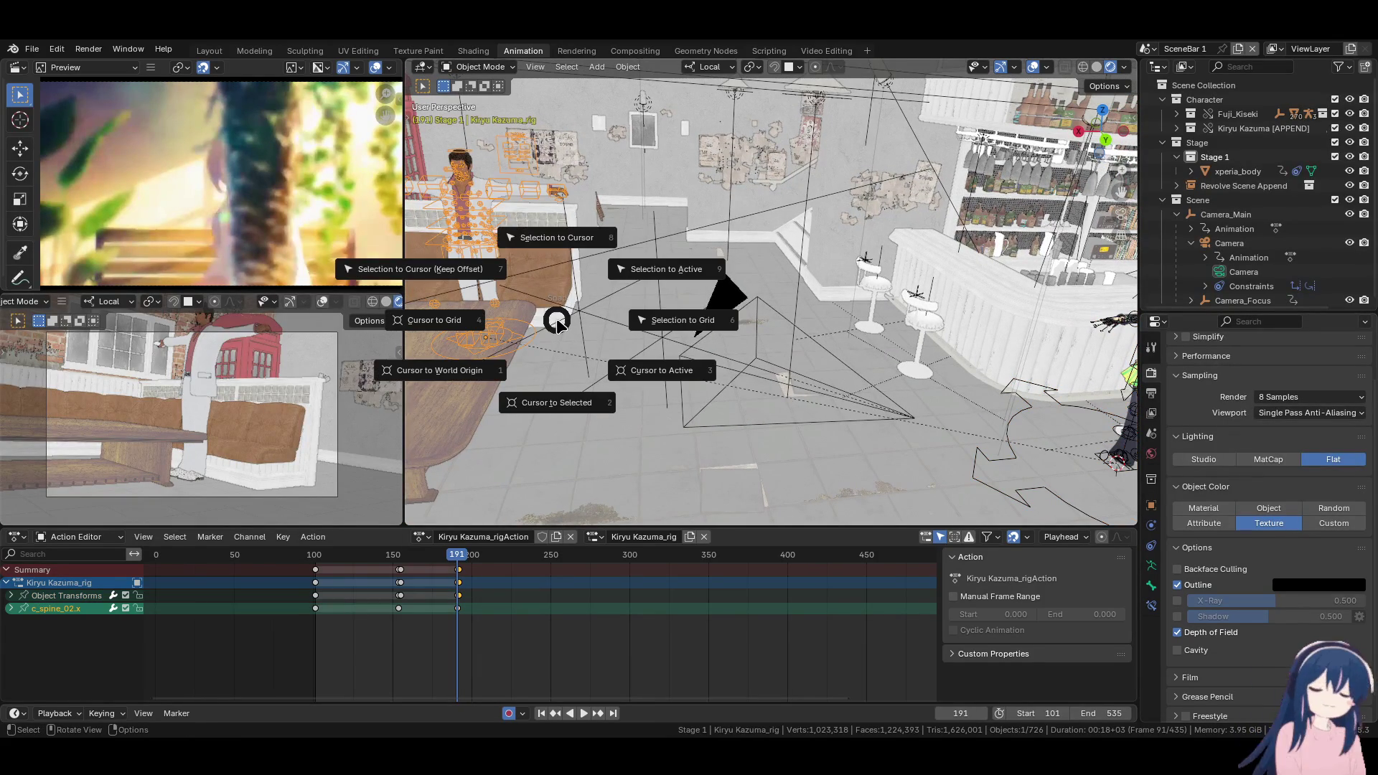
left_click(558, 408)
left_click(1010, 446)
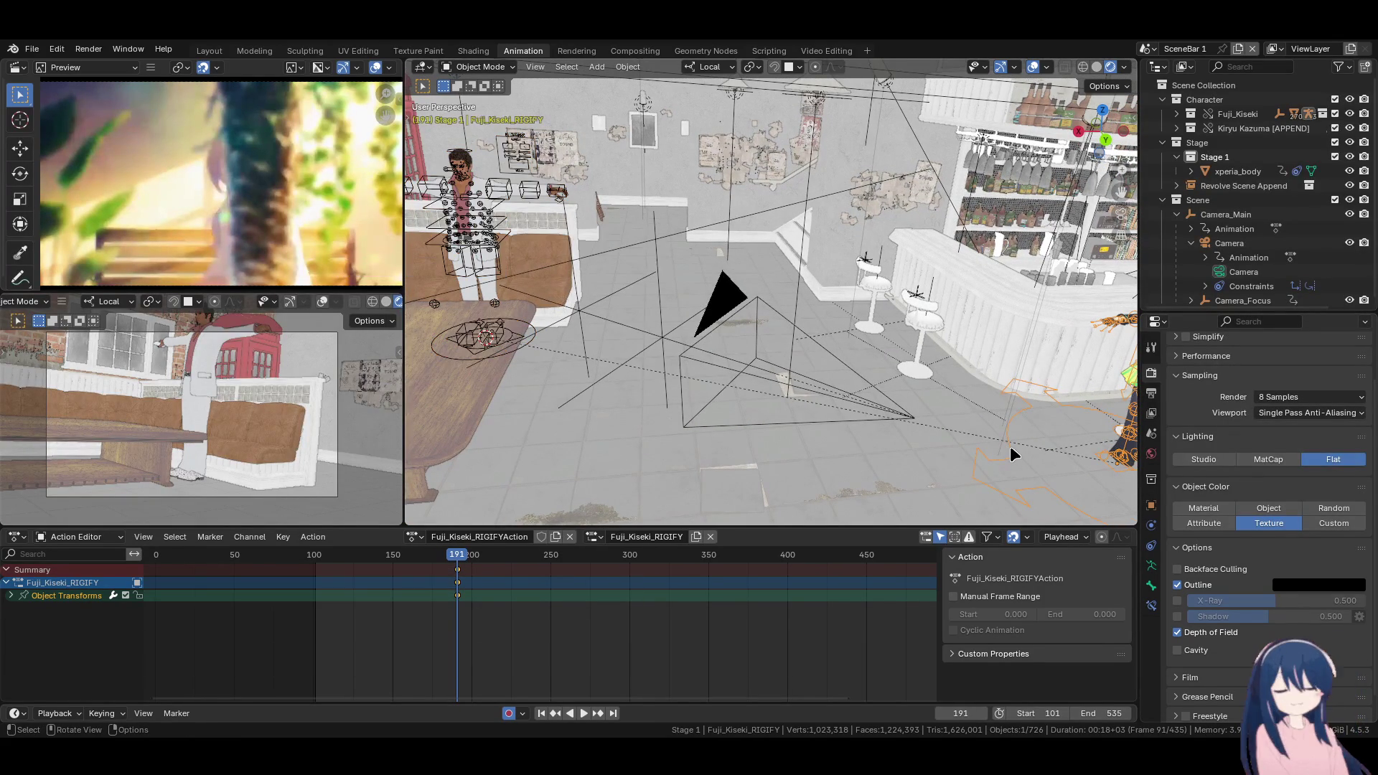
key("Right")
key("shift+s")
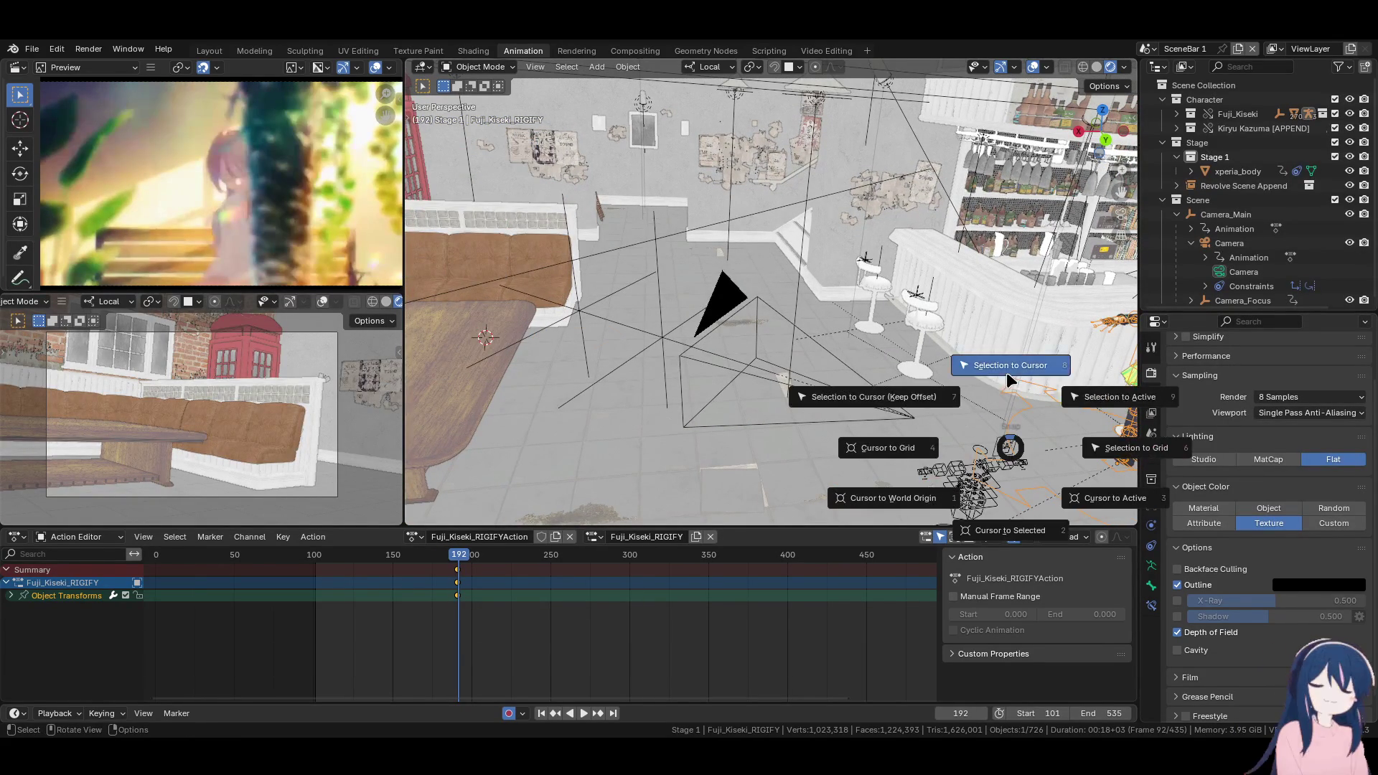
left_click(1006, 372)
Turn the Fuji_Kiseki_RIGIFY rig 180 degrees around Z with rz180 at frame 192
type("rz180")
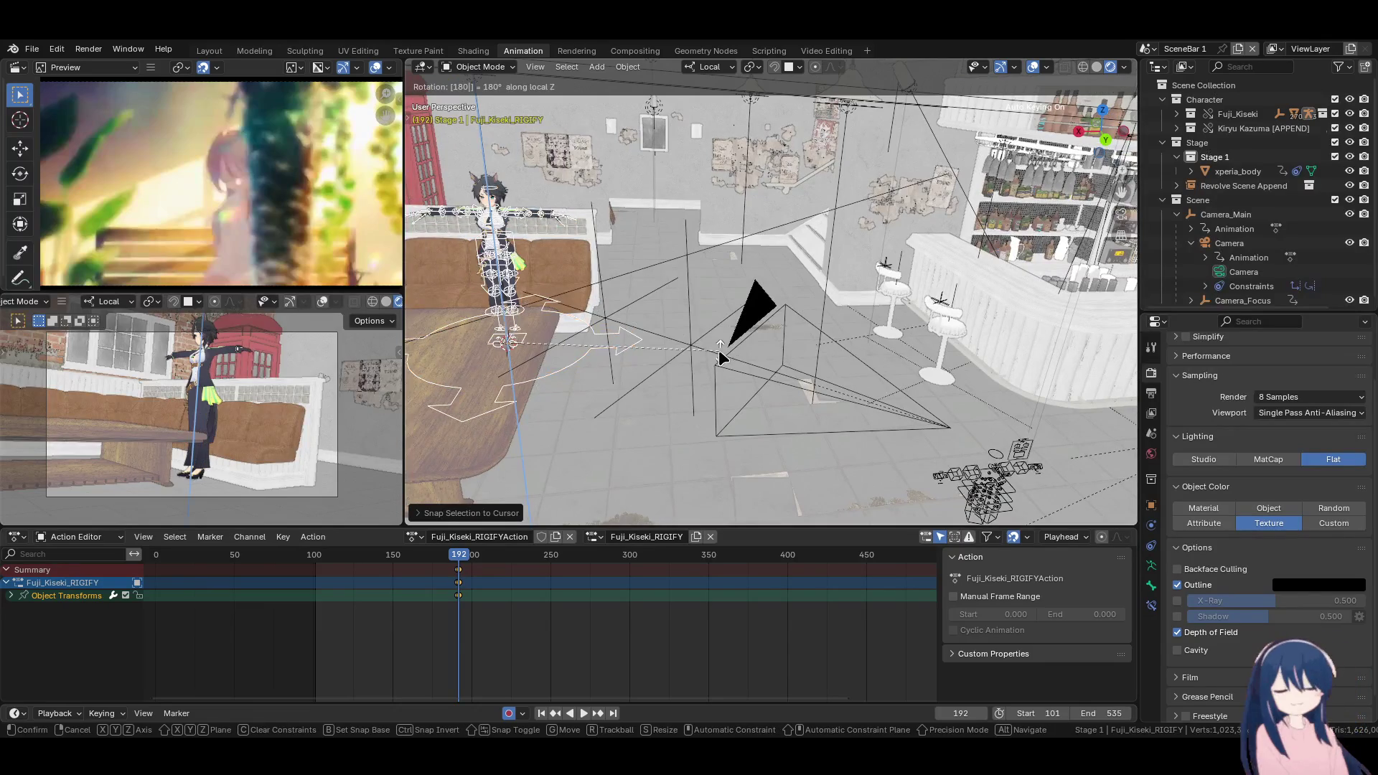
key("Return")
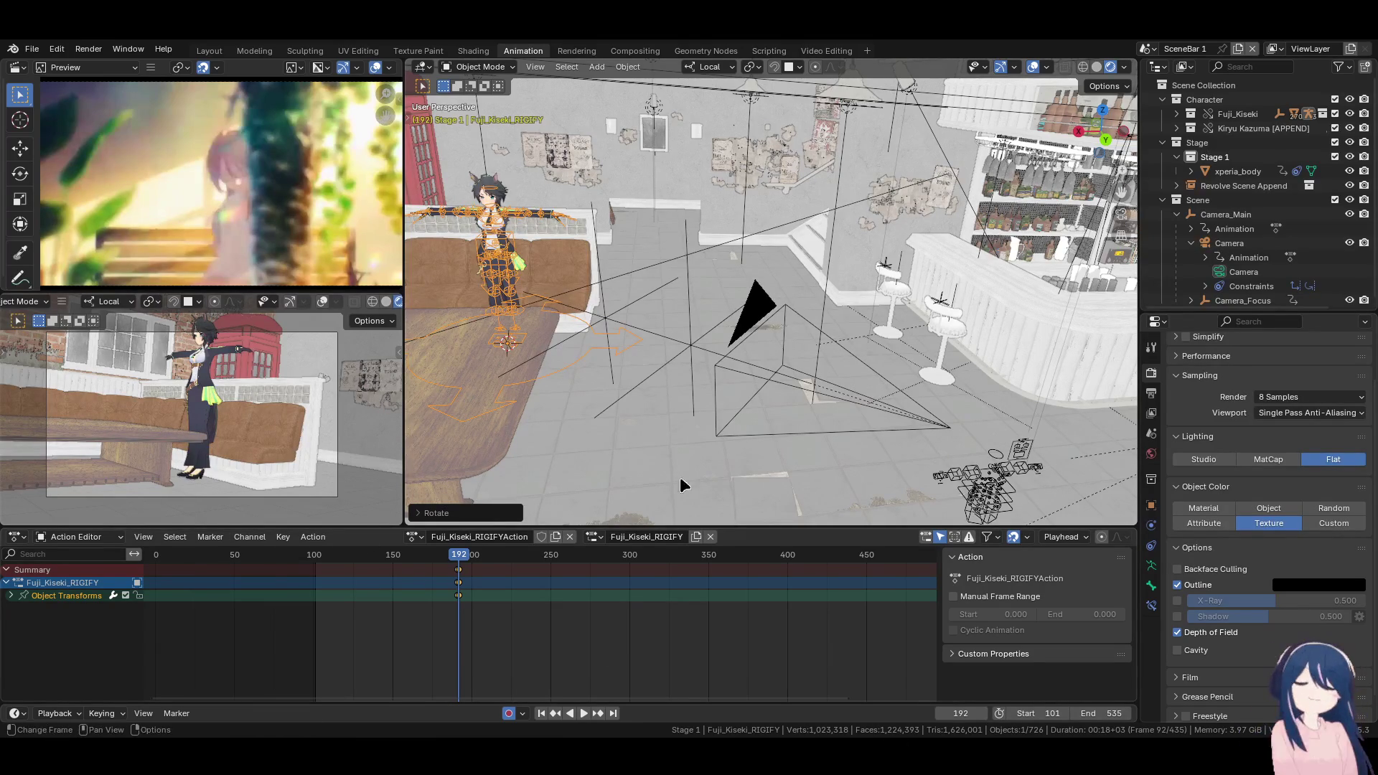
mouse_move(679, 349)
middle_mouse_down()
mouse_move(786, 353)
mouse_move(703, 332)
mouse_move(690, 446)
mouse_move(817, 405)
mouse_move(765, 385)
mouse_move(778, 417)
middle_mouse_up()
Play back the shot around frames 226–254 to check timing, settling on frame 242
key("shift+space")
key("shift+space")
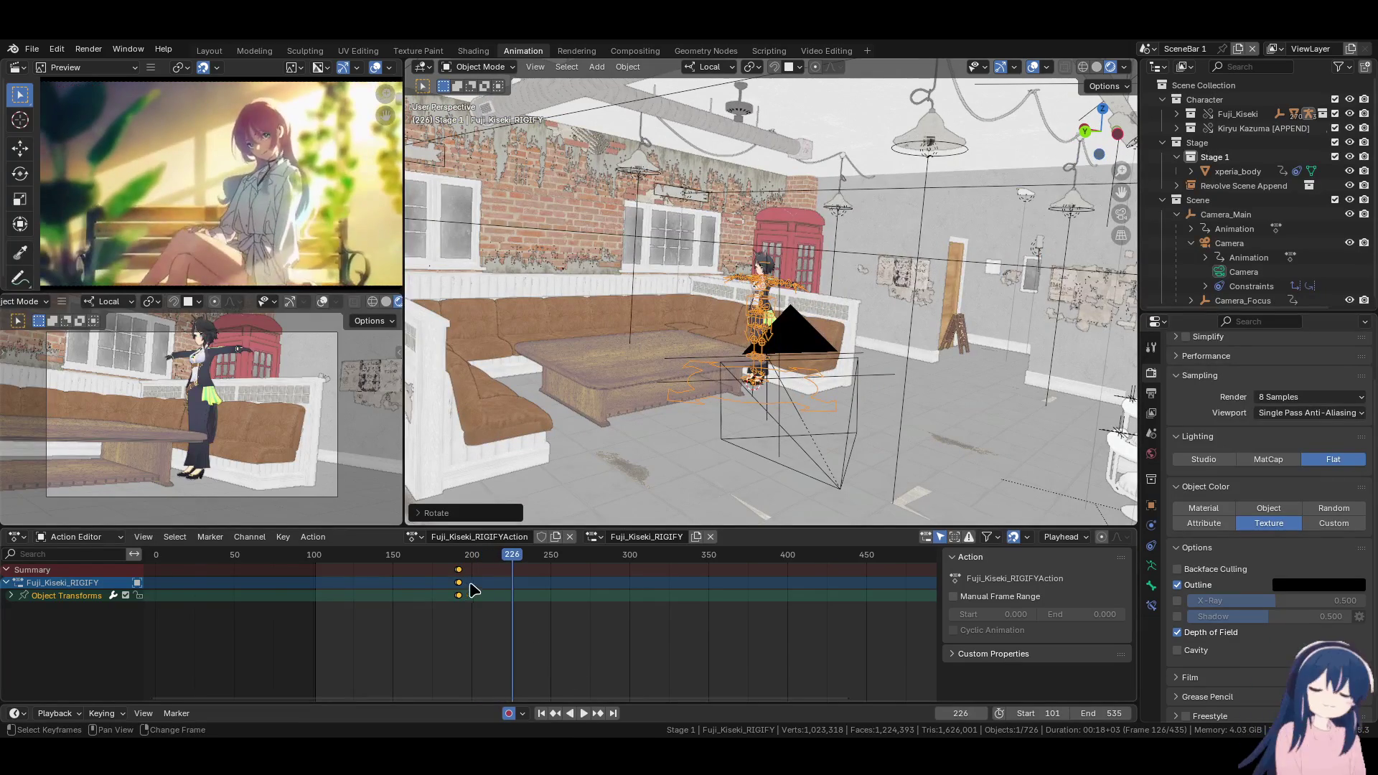
key("shift+space")
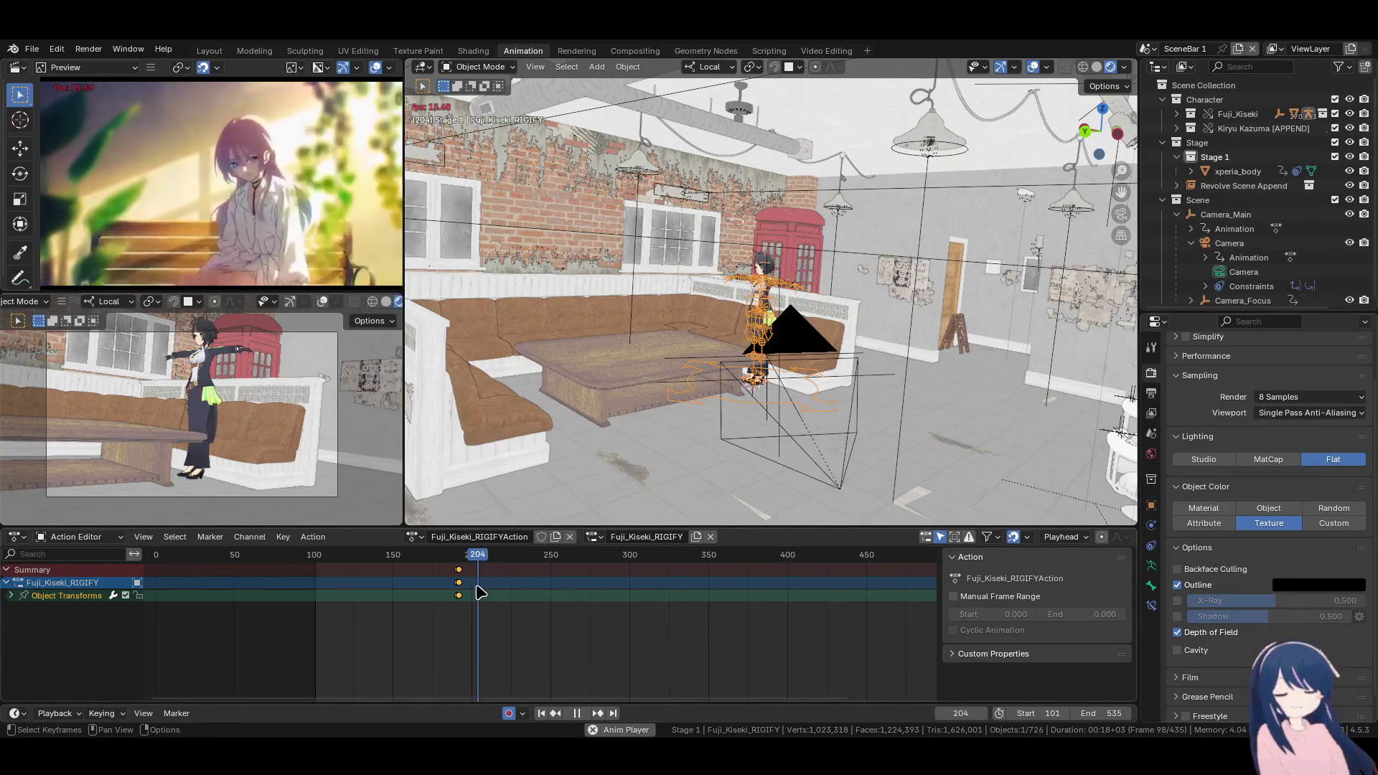
key("shift+space")
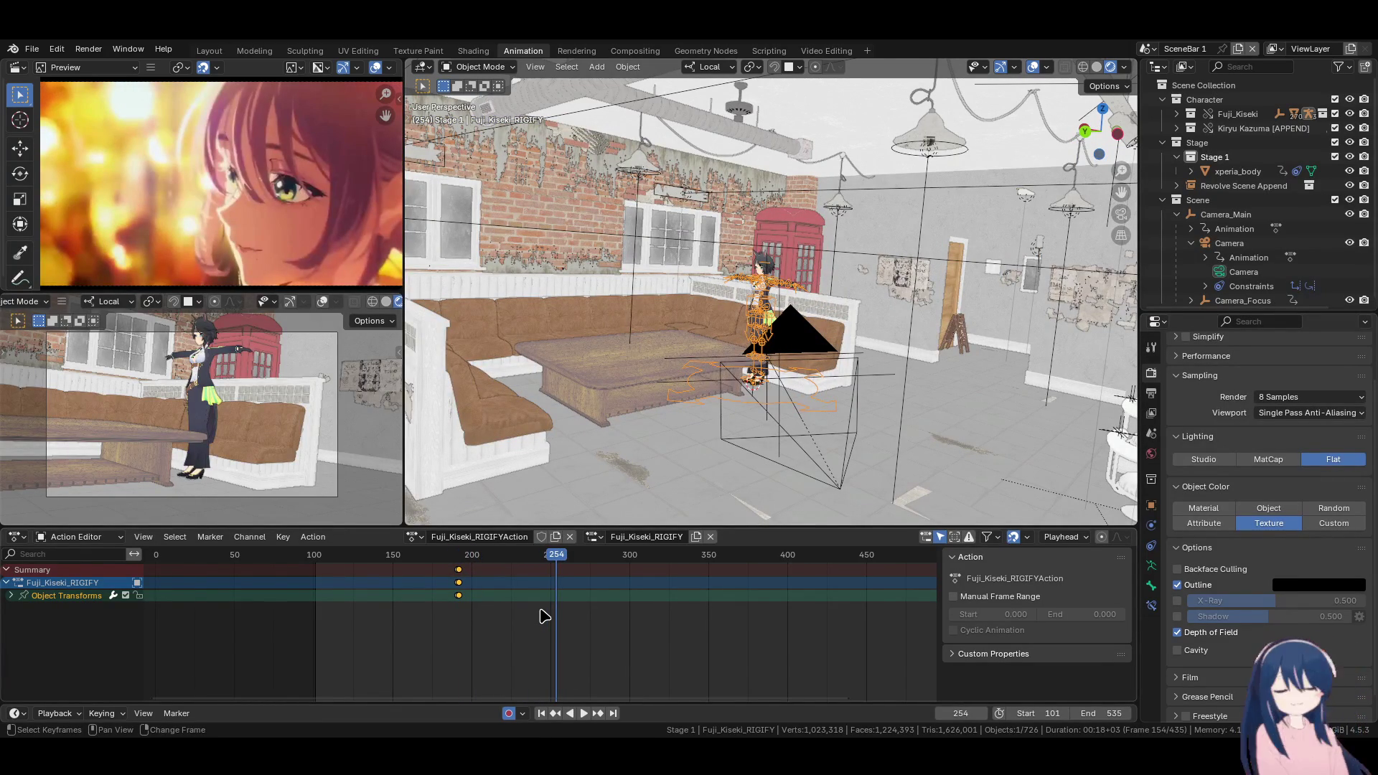
left_click(512, 558)
key("shift+space")
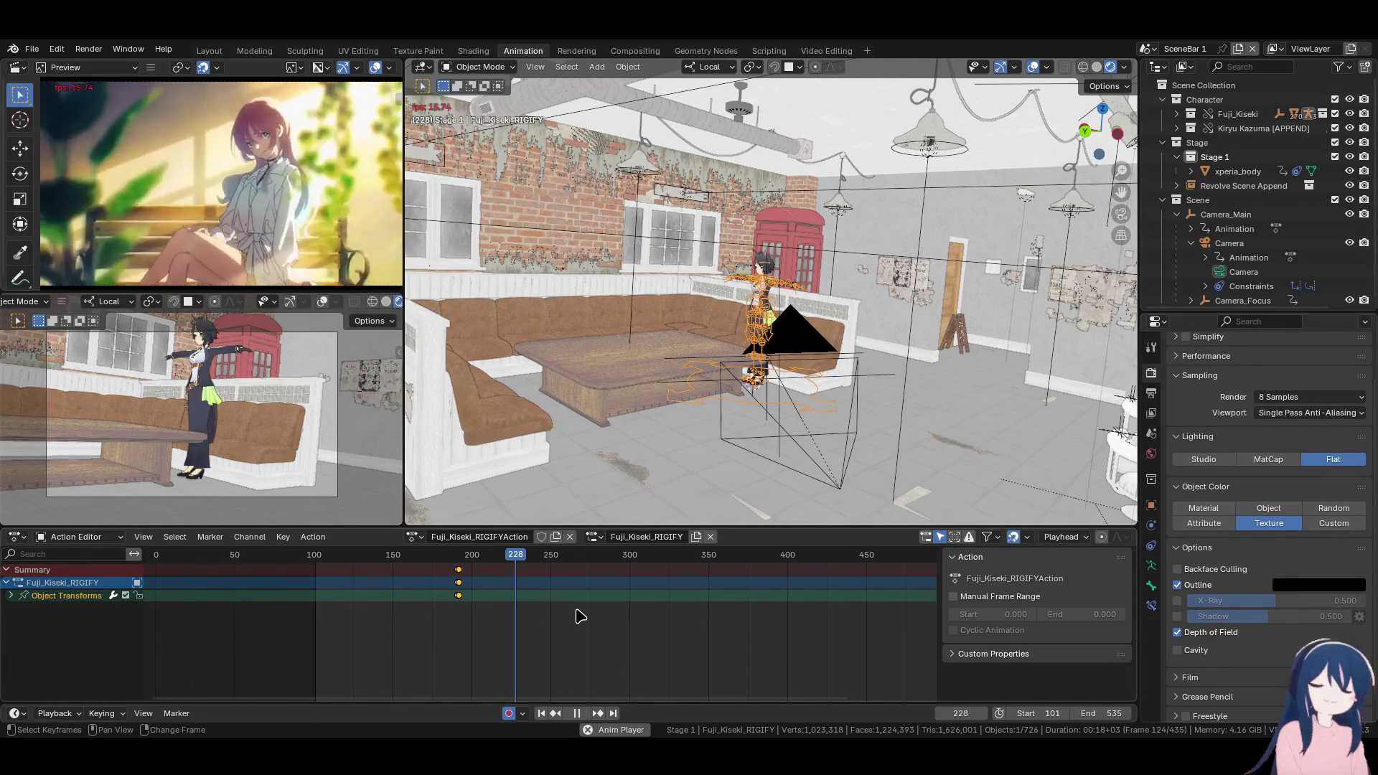
key("shift+space")
key("Left")
key("Left")
key("Left")
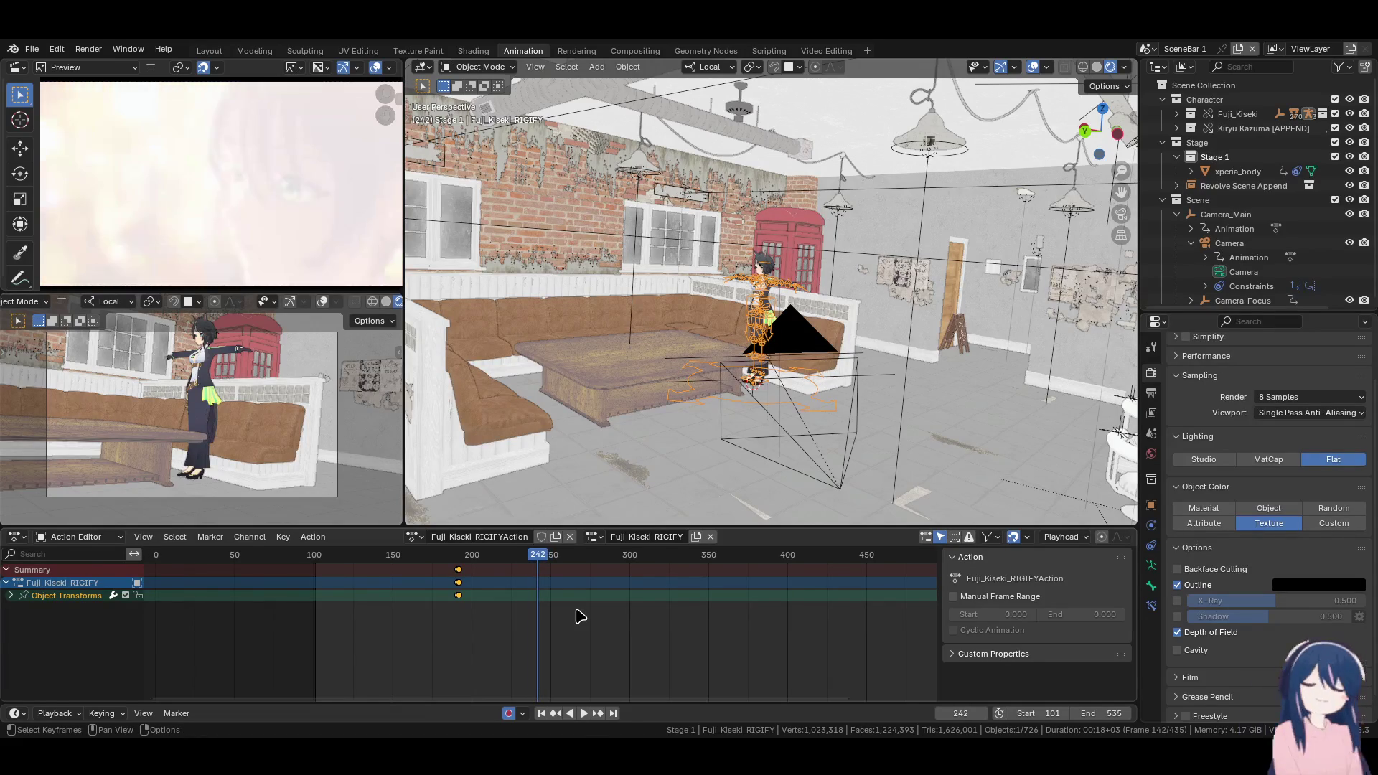
mouse_move(782, 431)
middle_mouse_down("shift")
mouse_move(752, 459)
mouse_move(795, 408)
middle_mouse_up("shift")
left_click(823, 409)
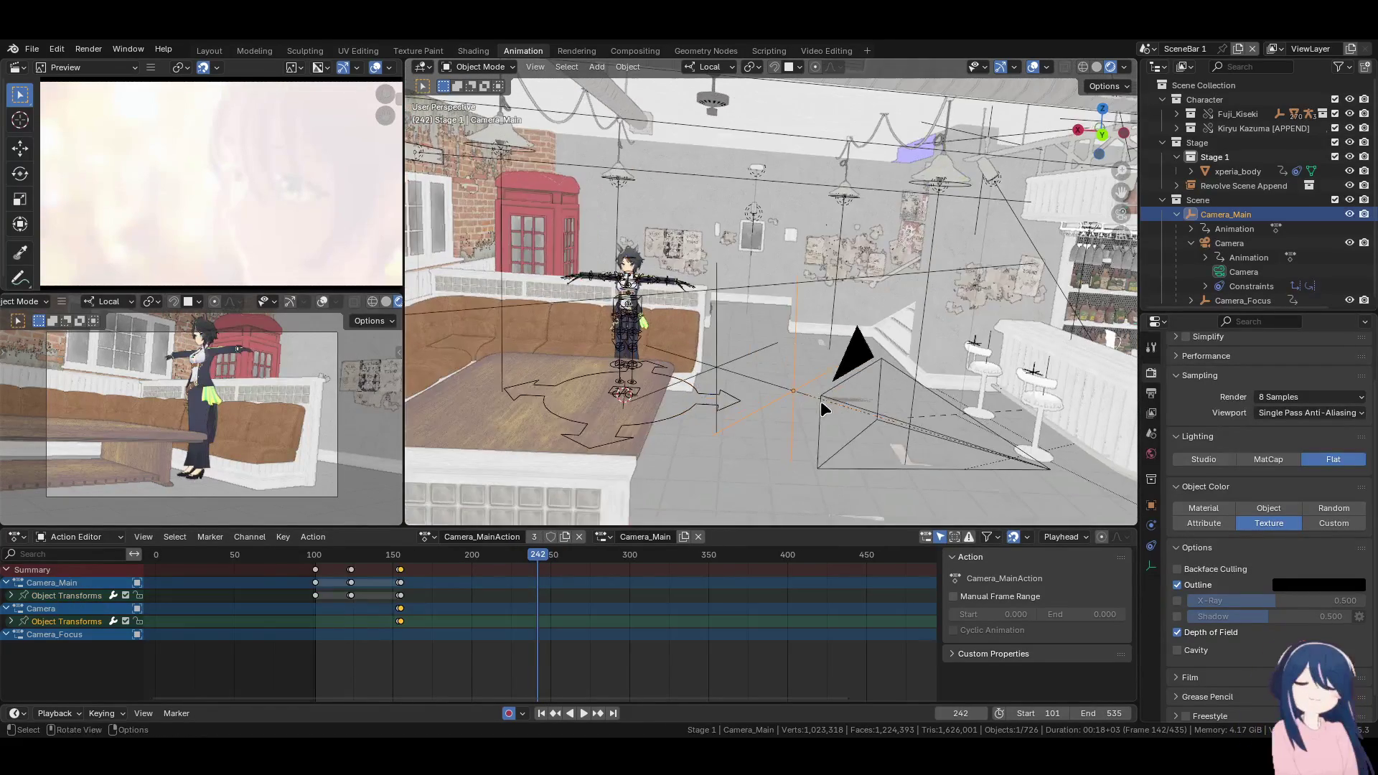
Key all channels of the Fuji_Kiseki_RIGIFY rig at frame 242 to hold her pose
scroll(815, 409, "up", 2)
left_click(686, 414)
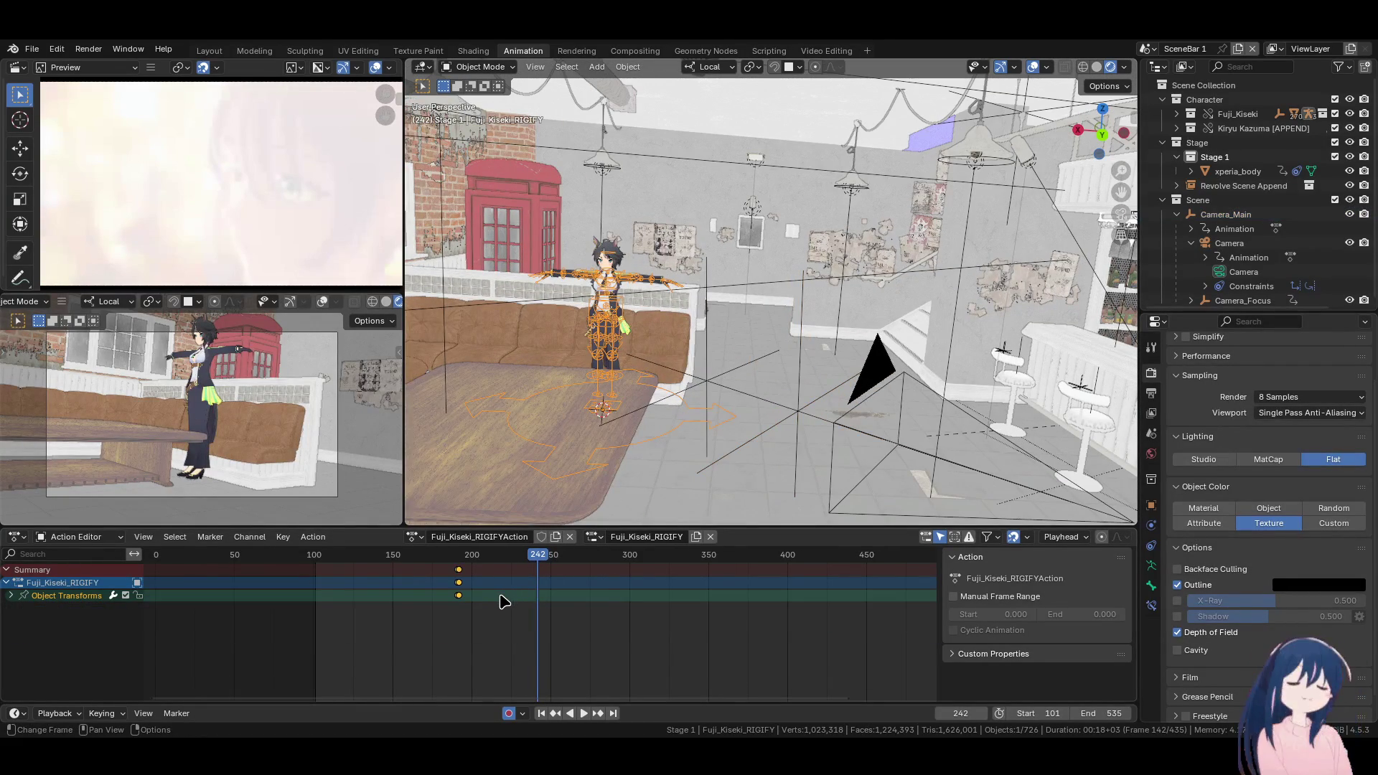
scroll(505, 602, "up", 4)
key("shift+d")
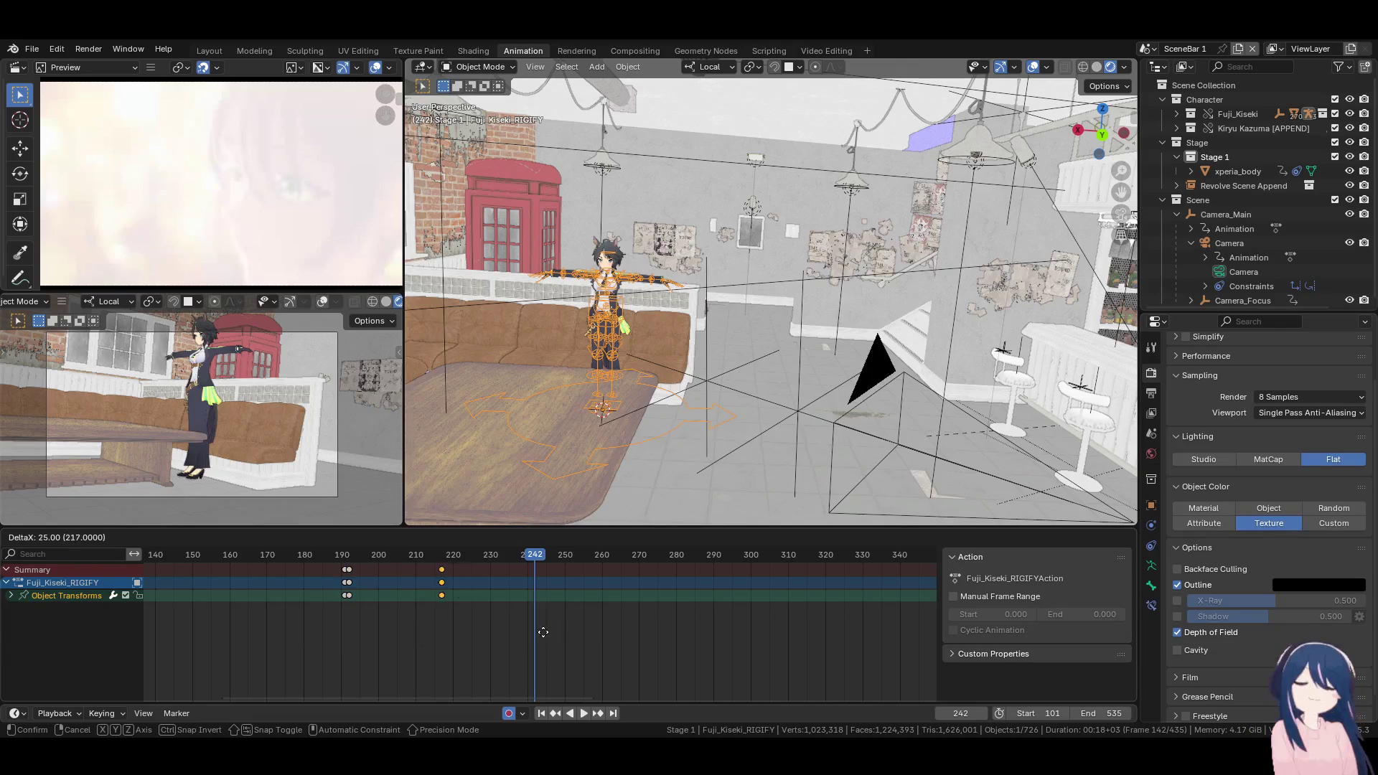
key("Escape")
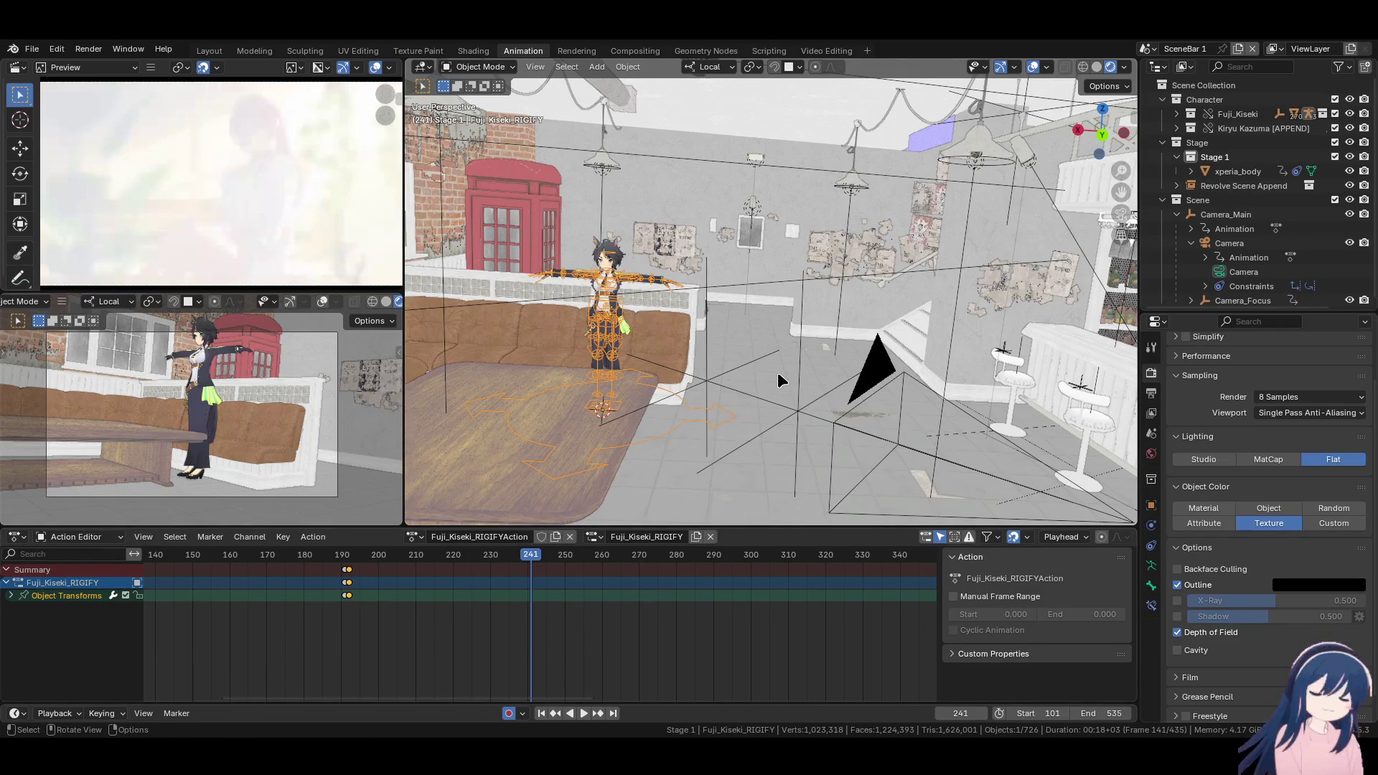
key("Right")
key("i")
left_click(773, 317)
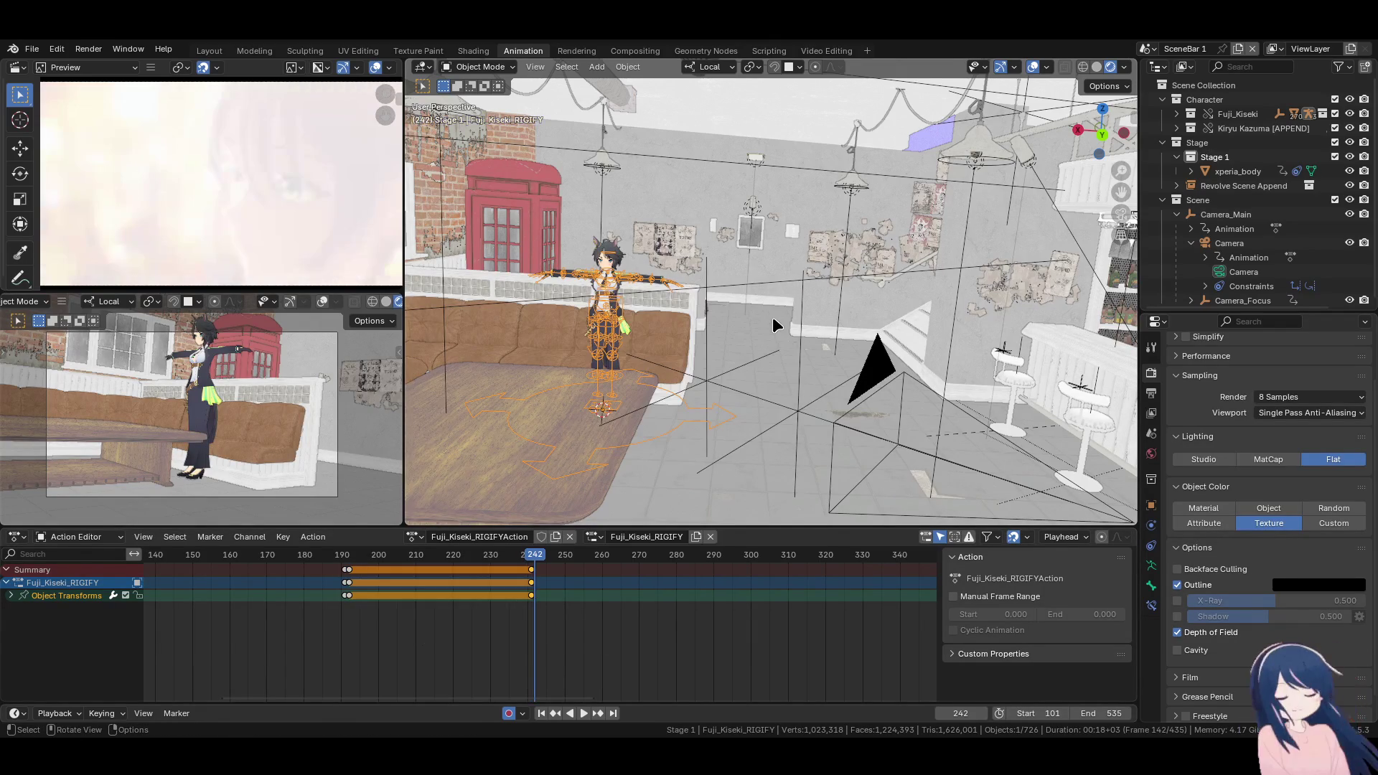
middle_click_drag(730, 364, 801, 402)
left_click(802, 402)
Move Camera_Main and rotate it around its local Y axis at frame 242
key("g")
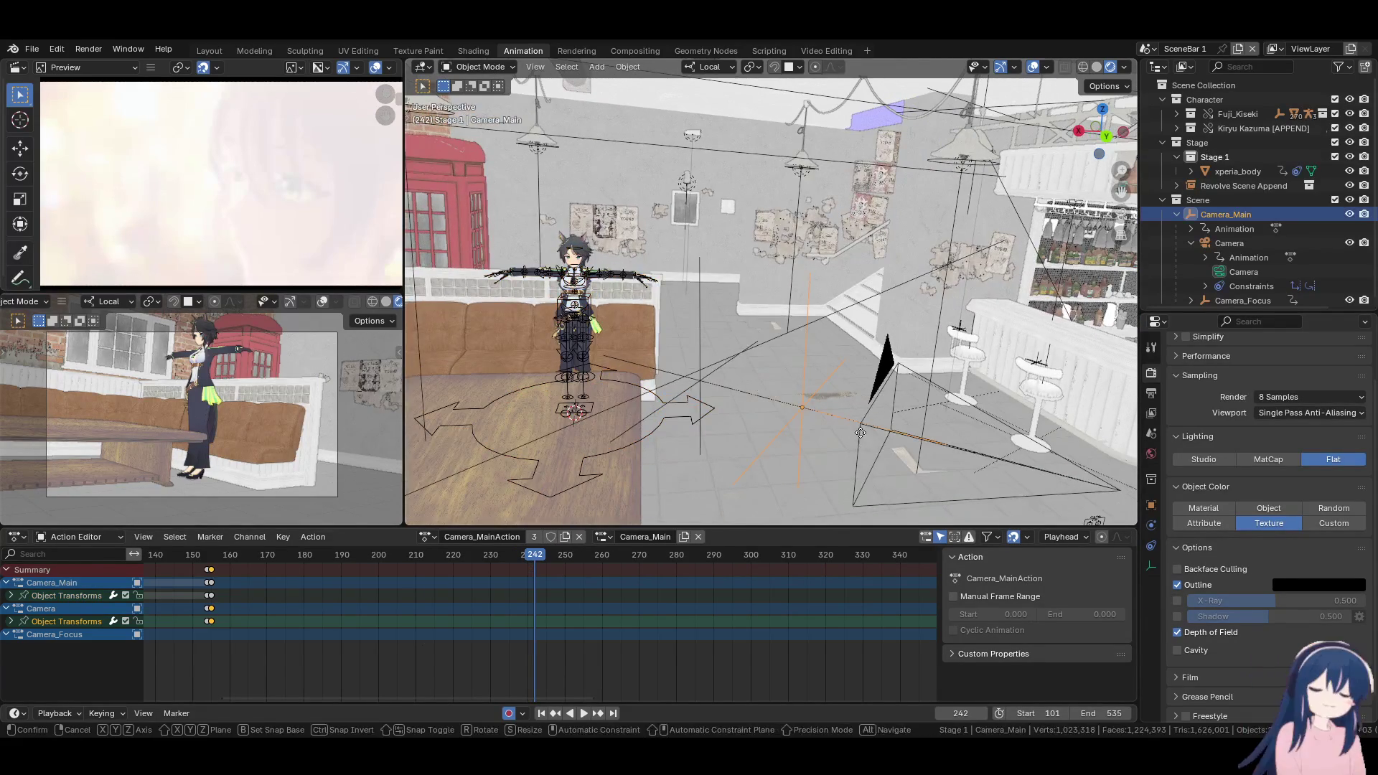
left_click(632, 377)
key("r")
key("y")
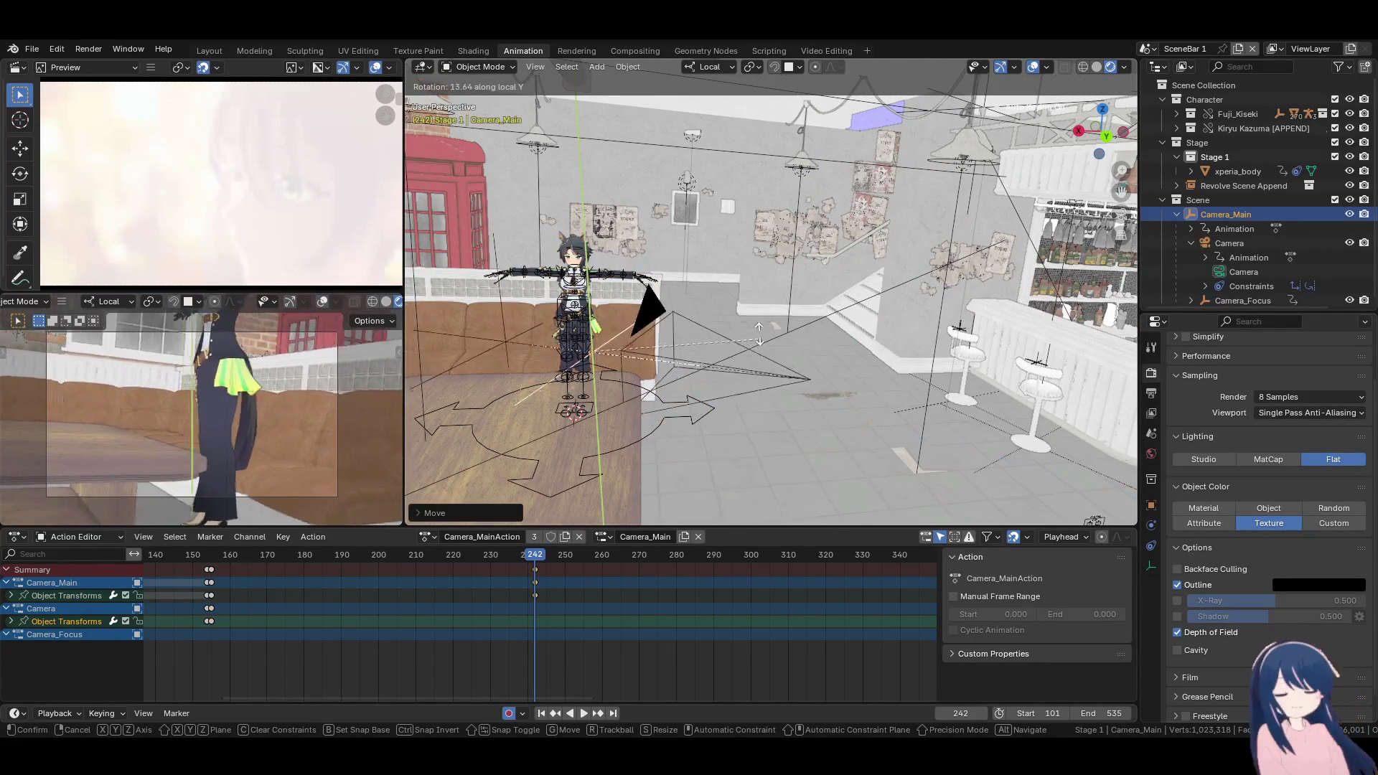
left_click(746, 301)
Through the camera view, refine its position and tilt to frame the character by the window and phone box
key("KP_0")
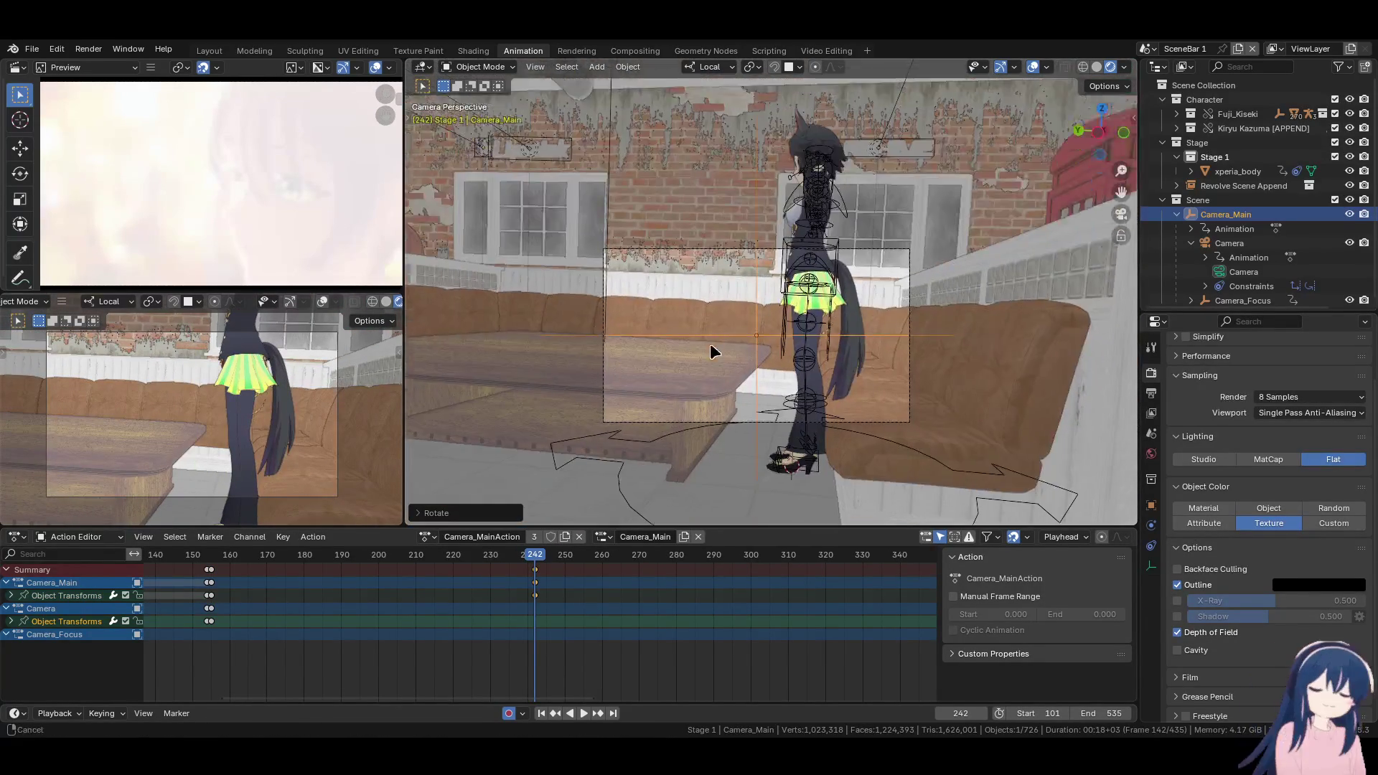
key("g")
key("Return")
key("r")
key("r")
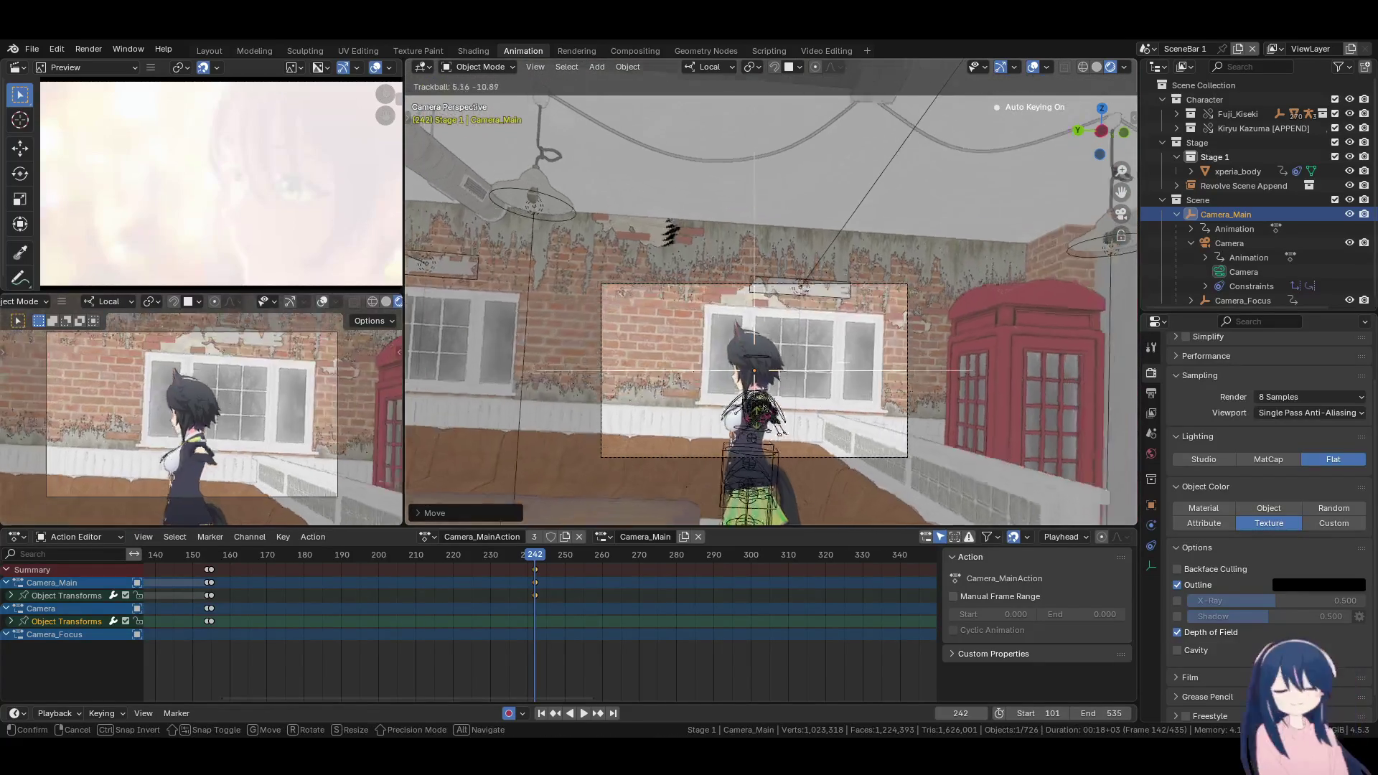
key("Return")
key("r")
key("g")
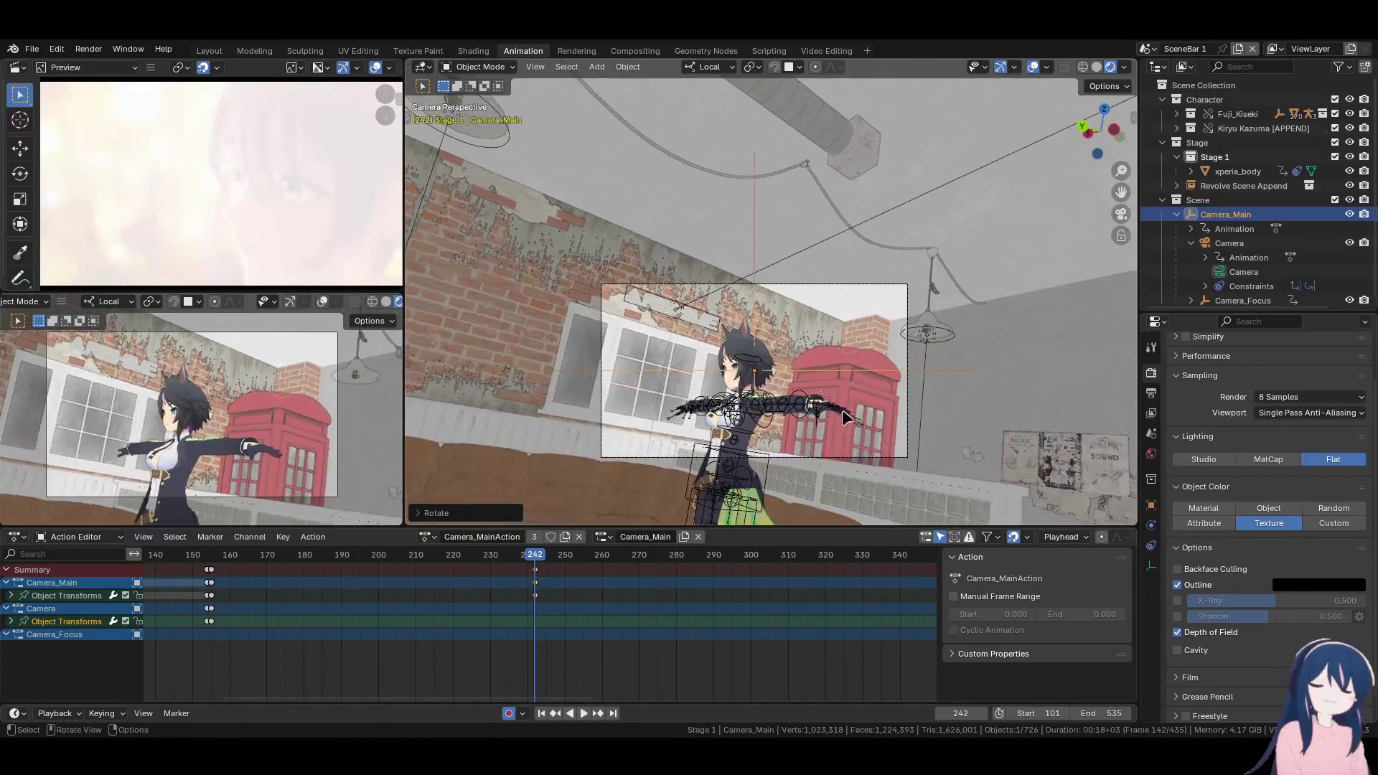
left_click(890, 412)
key("r")
key("r")
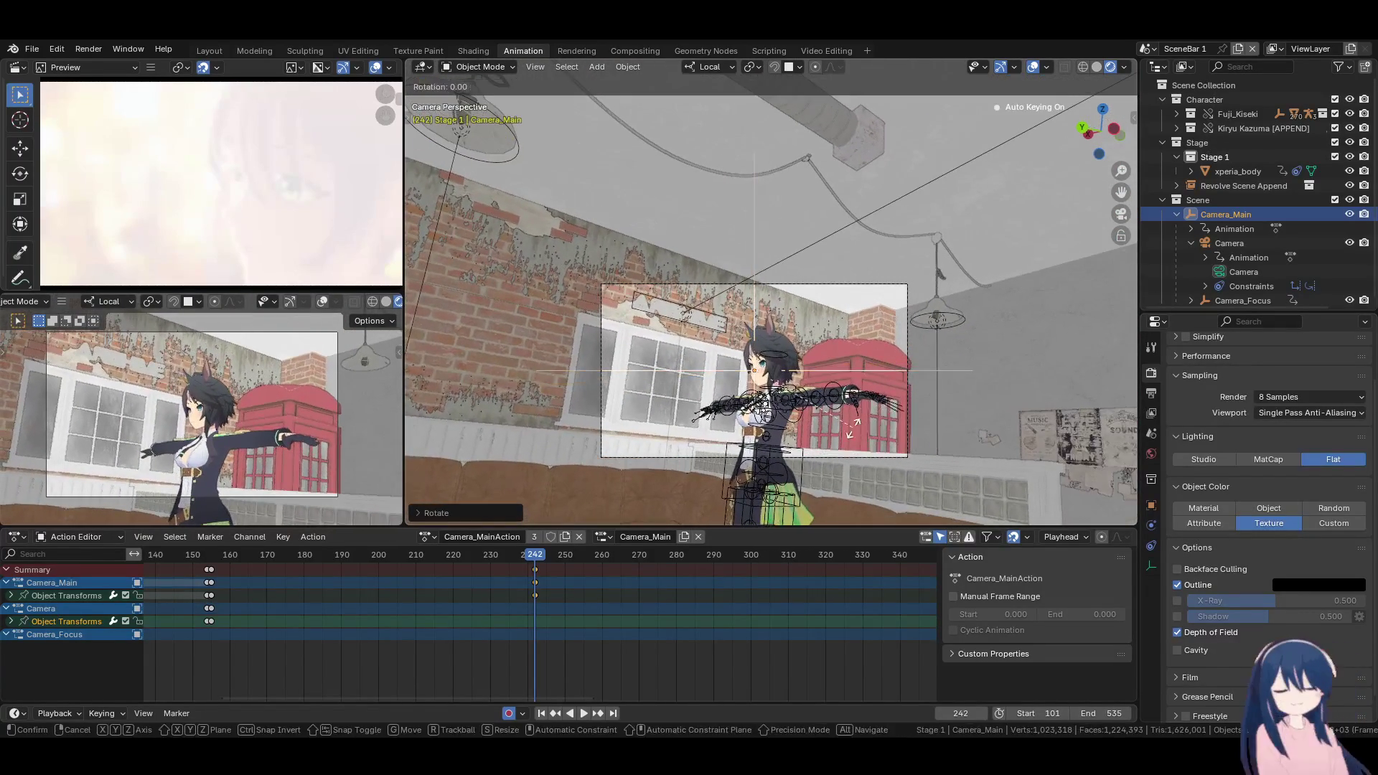
left_click(828, 423)
key("r")
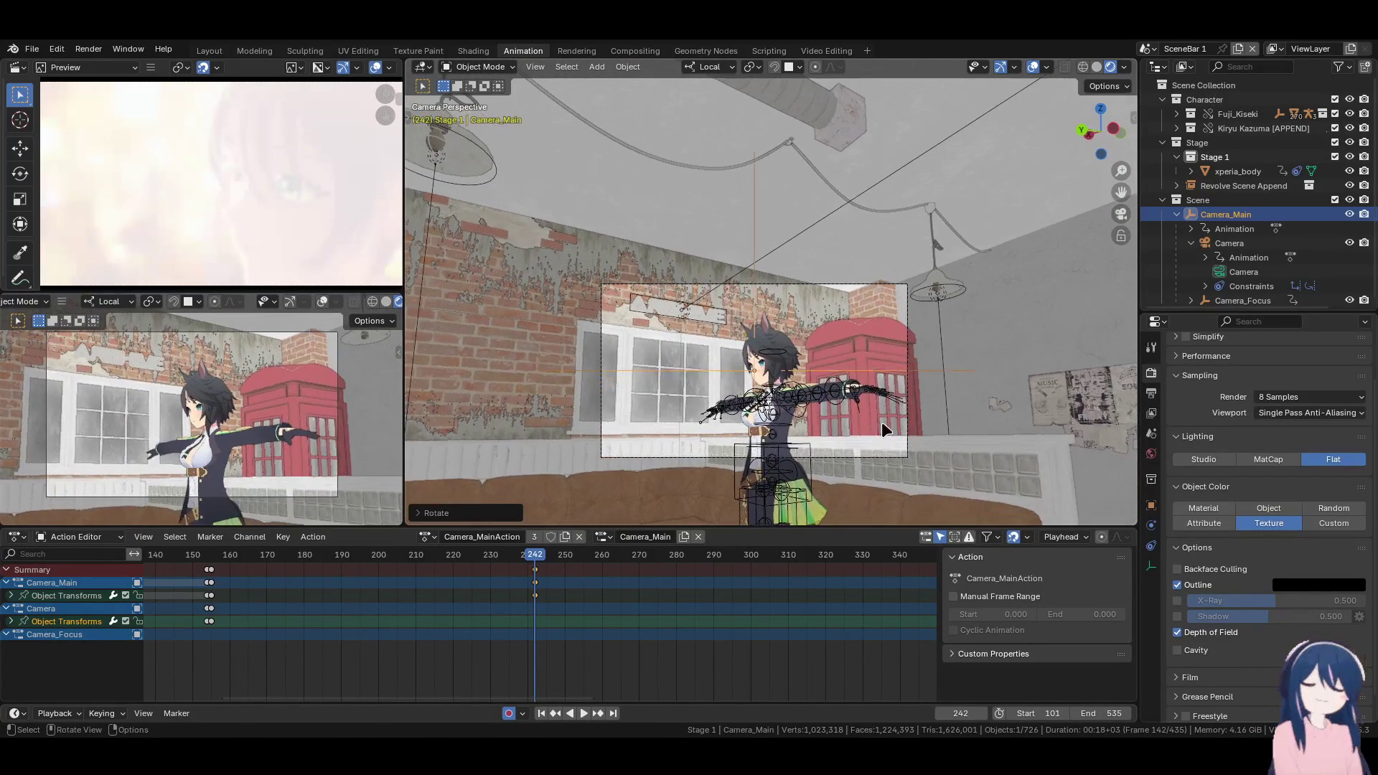
left_click(682, 517)
Duplicate the frame-155 camera keys to frame 241, then compare frames 241 and 242
key("Left")
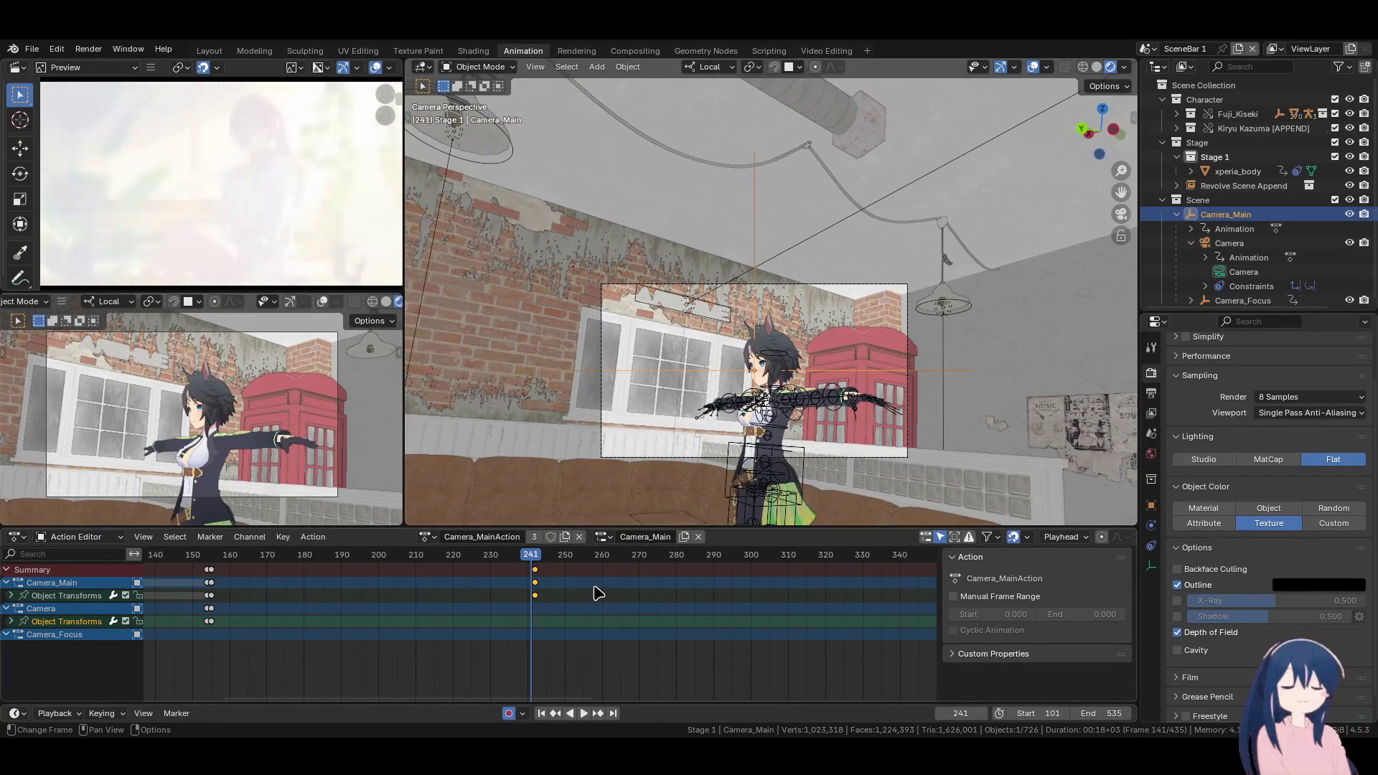
key("shift+d")
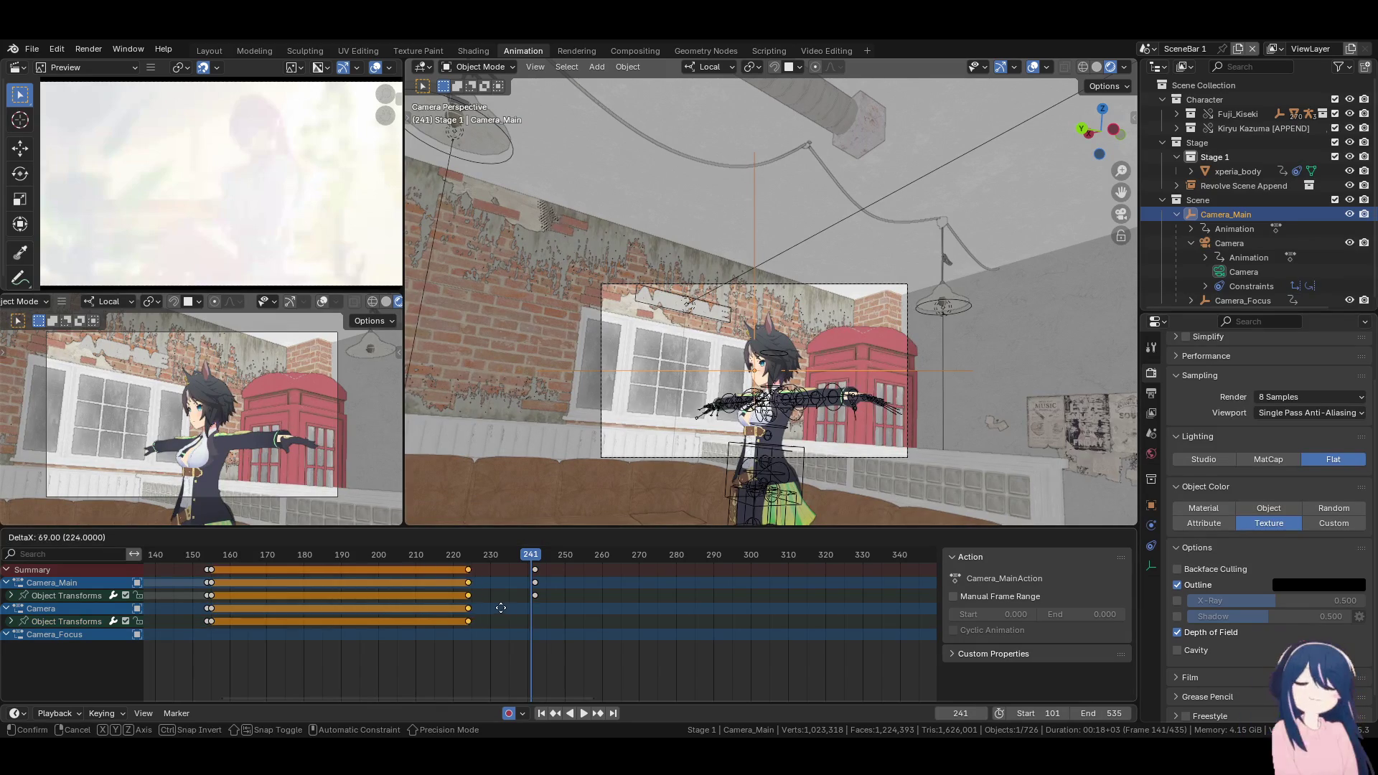
left_click(554, 609)
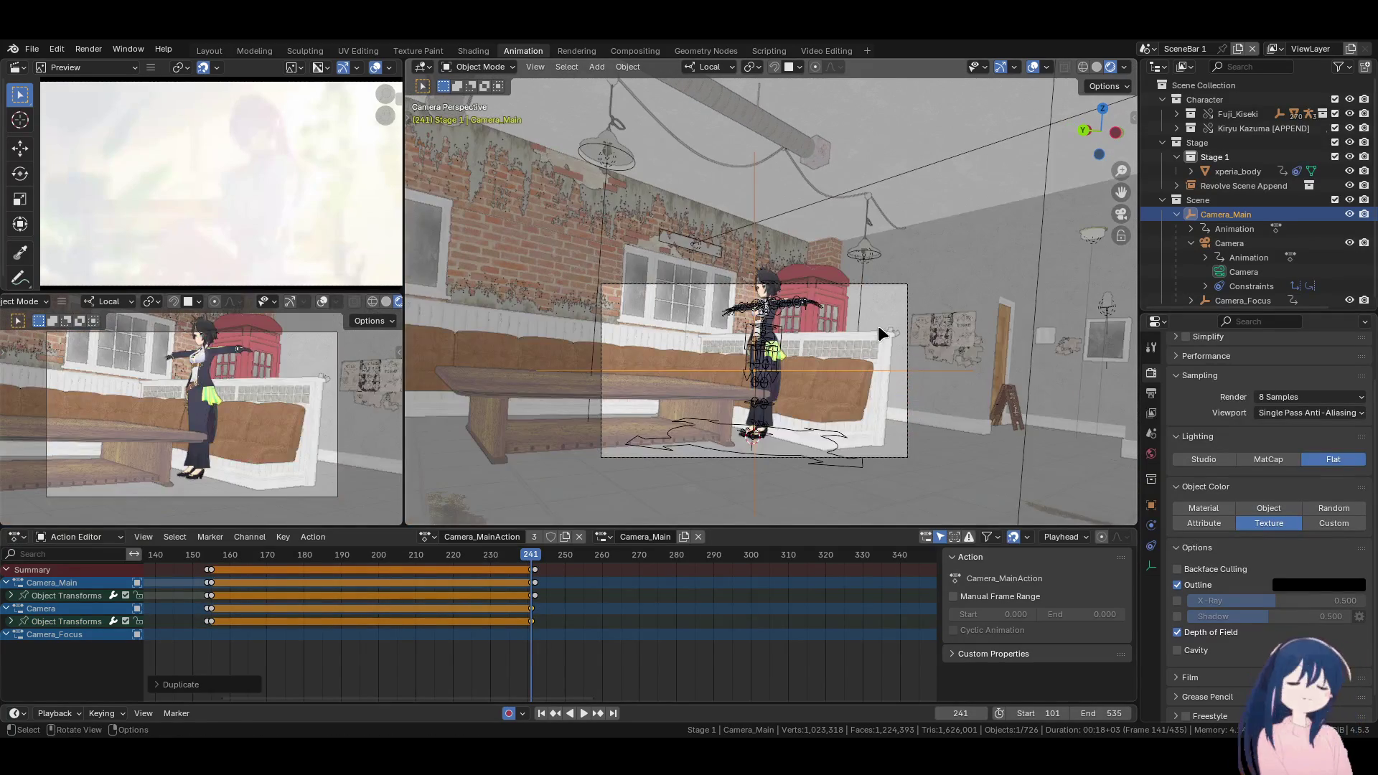
key("Right")
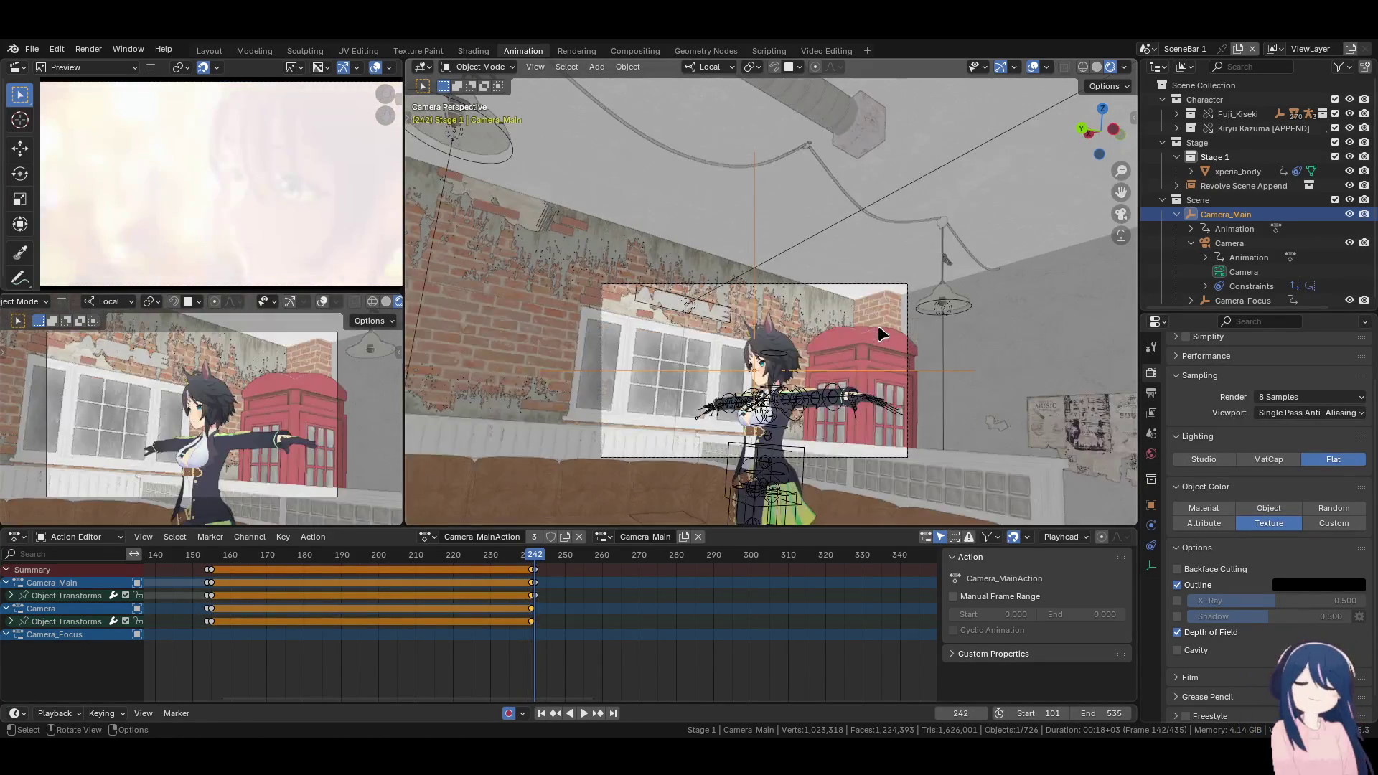
key("Left")
key("Right")
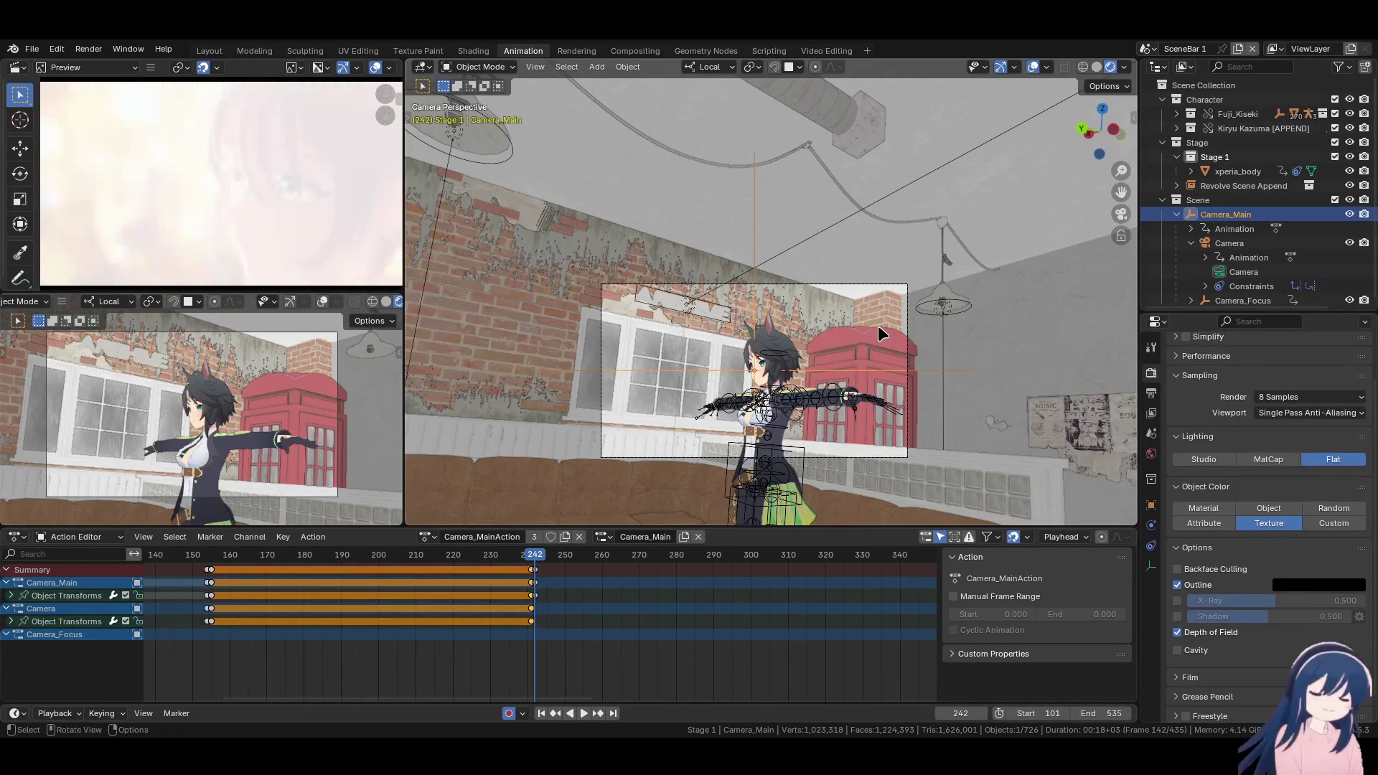
mouse_move(823, 346)
middle_mouse_down()
mouse_move(821, 388)
mouse_move(763, 402)
mouse_move(597, 338)
mouse_move(773, 476)
middle_mouse_up()
Select Camera_Main and move it along its local Z axis closer to the character
left_click(731, 484)
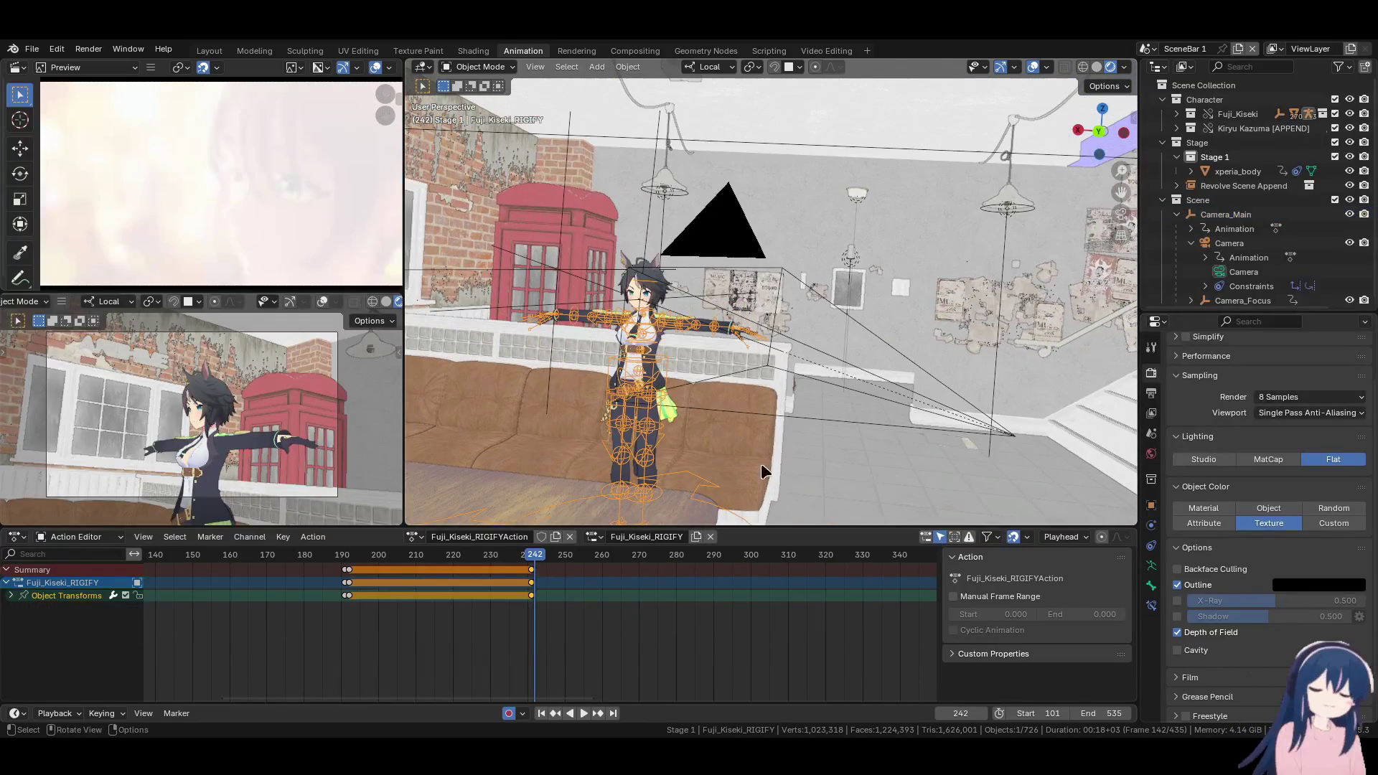
left_click(652, 208)
middle_click_drag(665, 284, 746, 344)
key("g")
key("z")
left_click(678, 586)
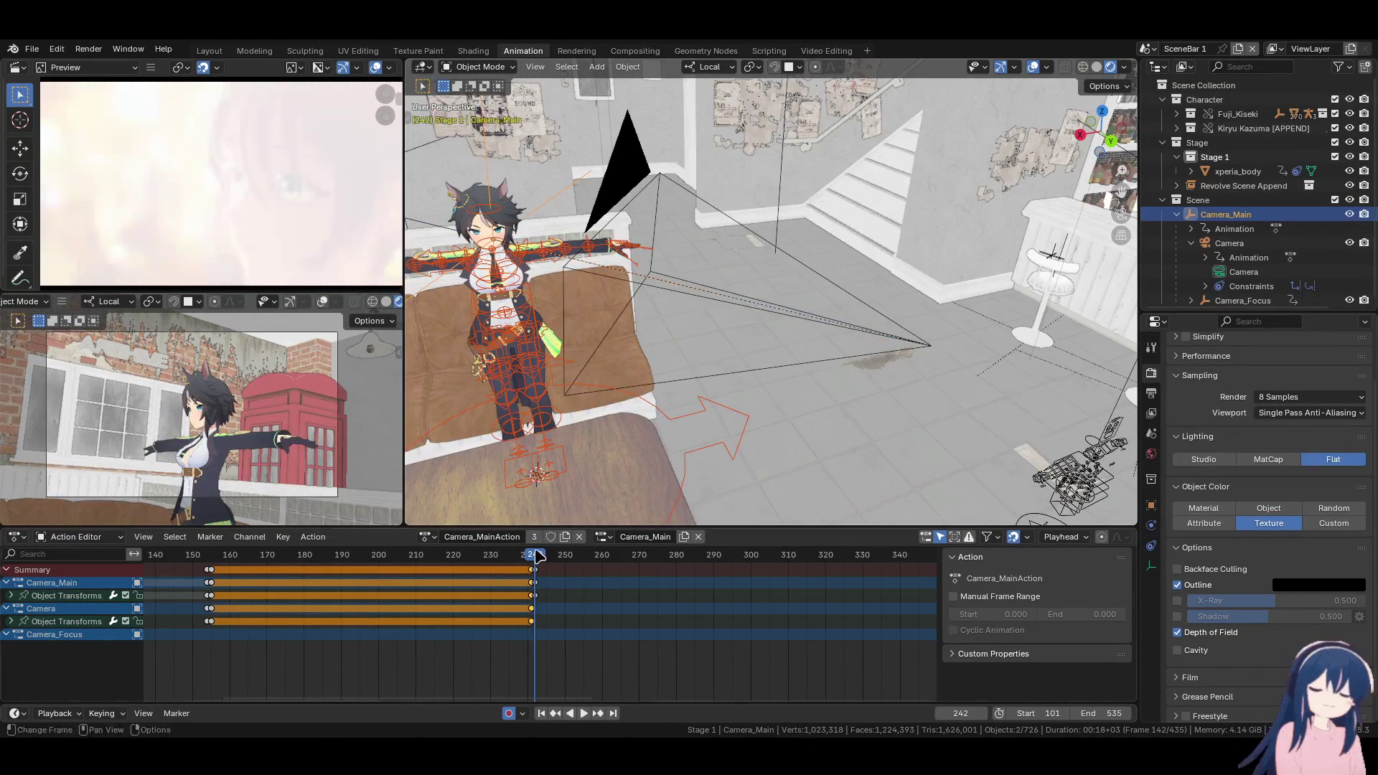
In top view, reposition and rotate Camera_Main to aim at the character
key("KP_7")
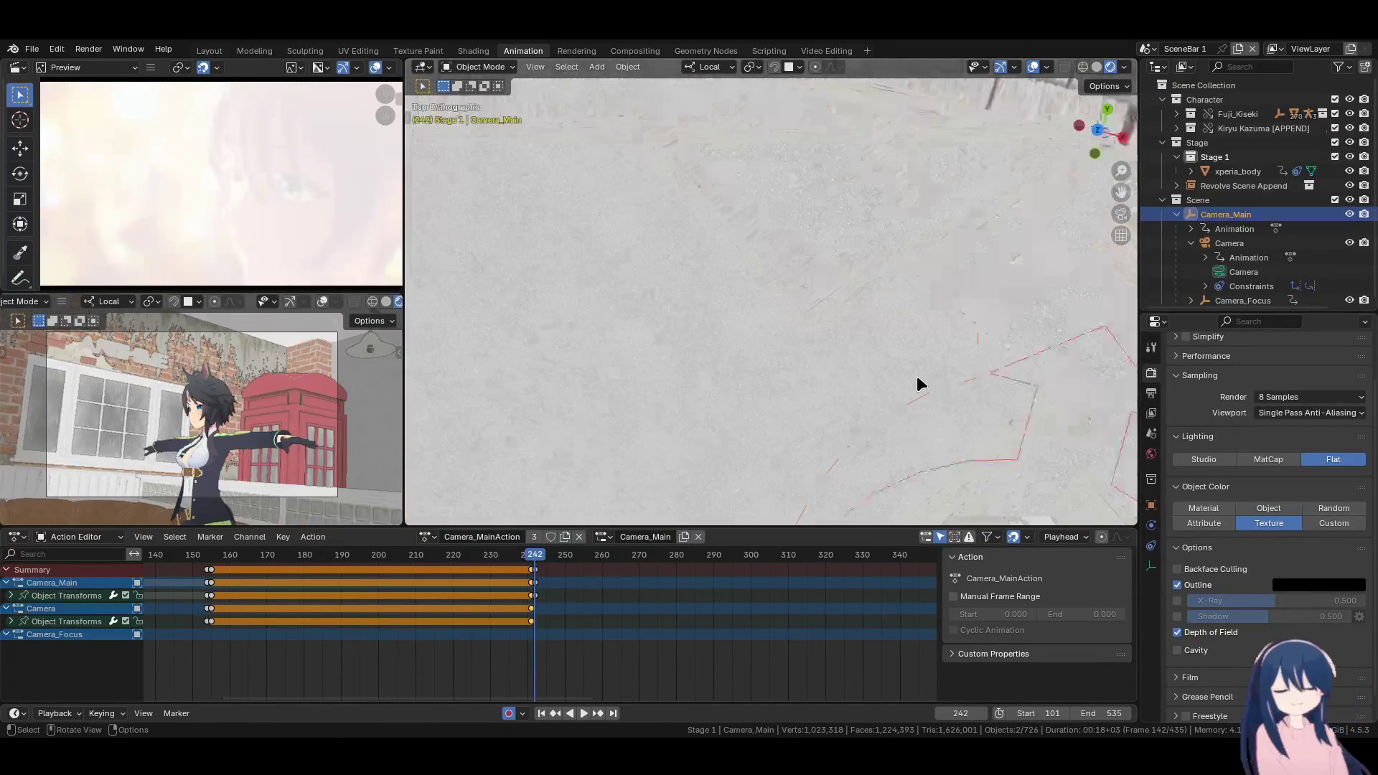
scroll(916, 376, "down", 4)
key("g")
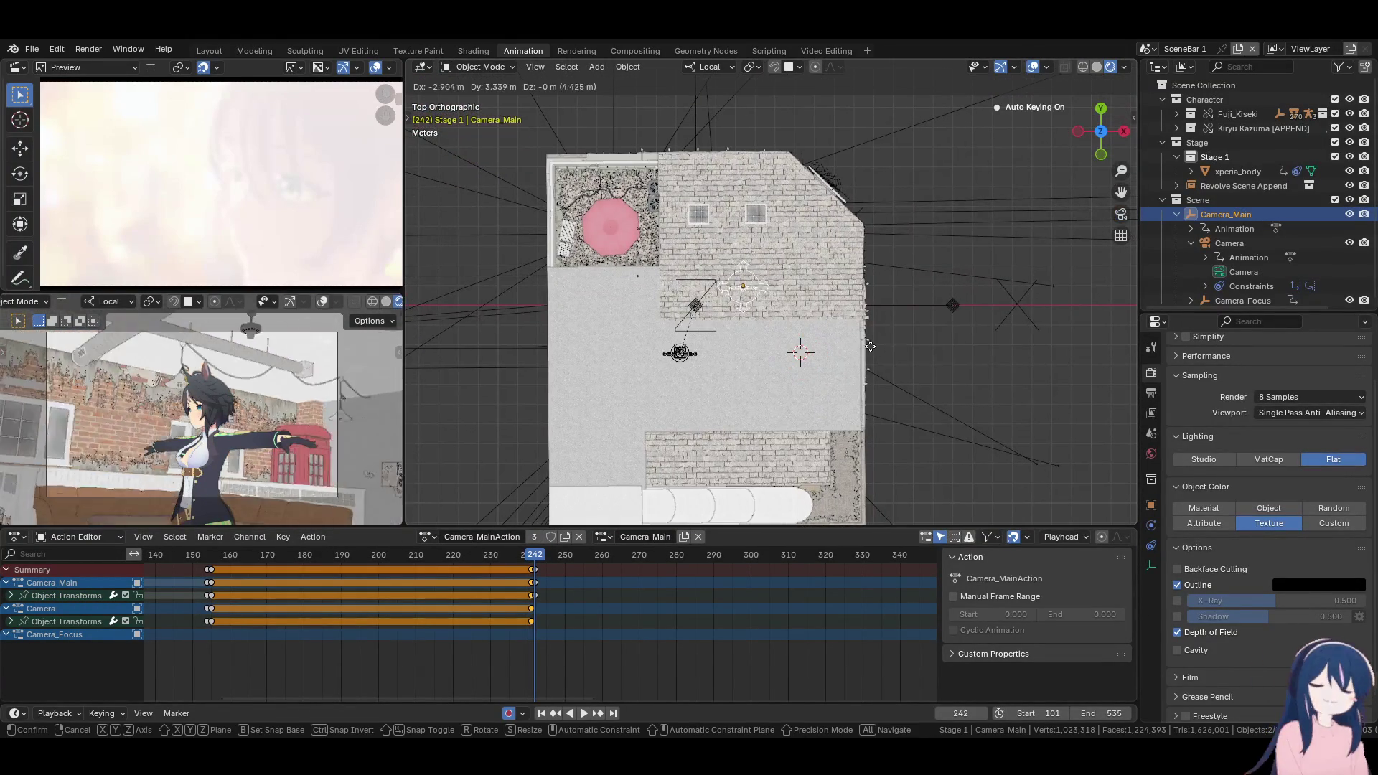
left_click(865, 344)
key("r")
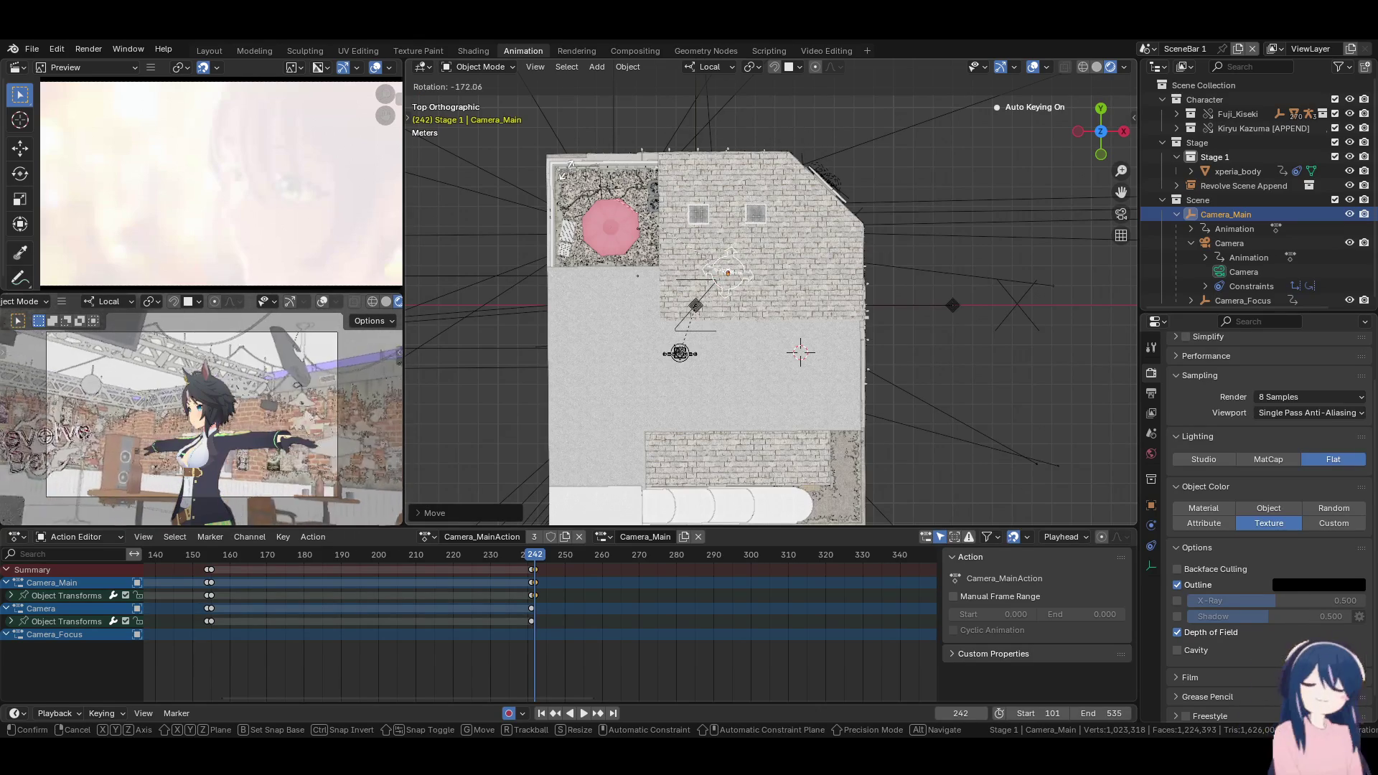
left_click(641, 138)
middle_click_drag(697, 334, 728, 364, "shift")
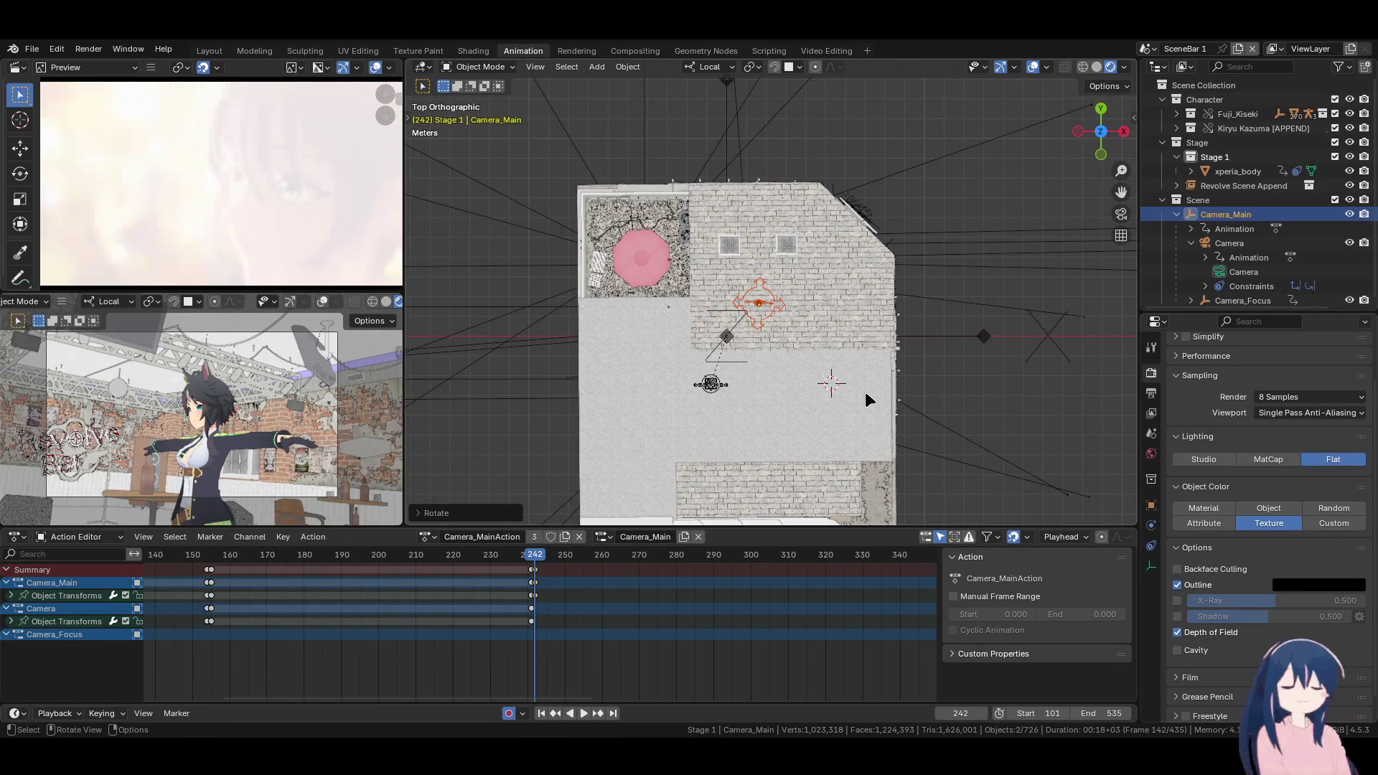
key("r")
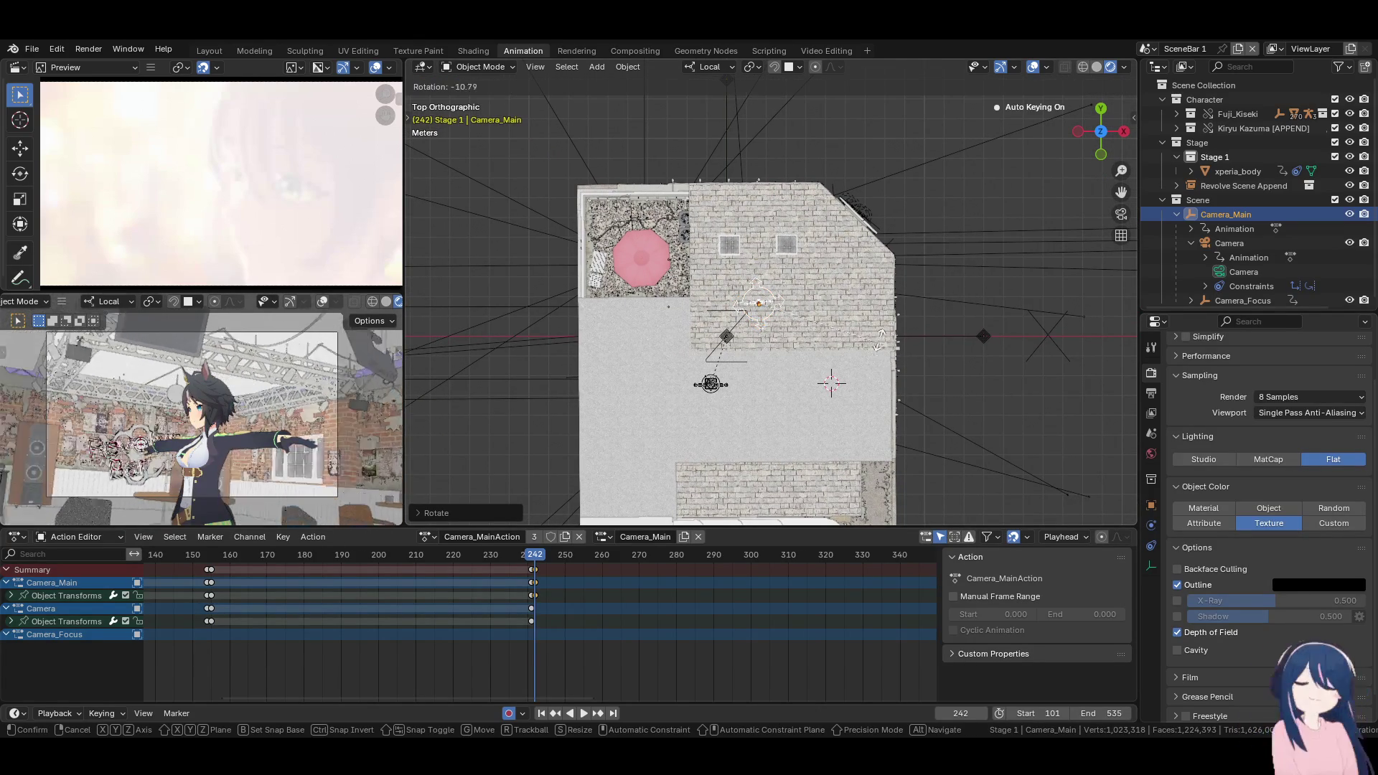
key("g")
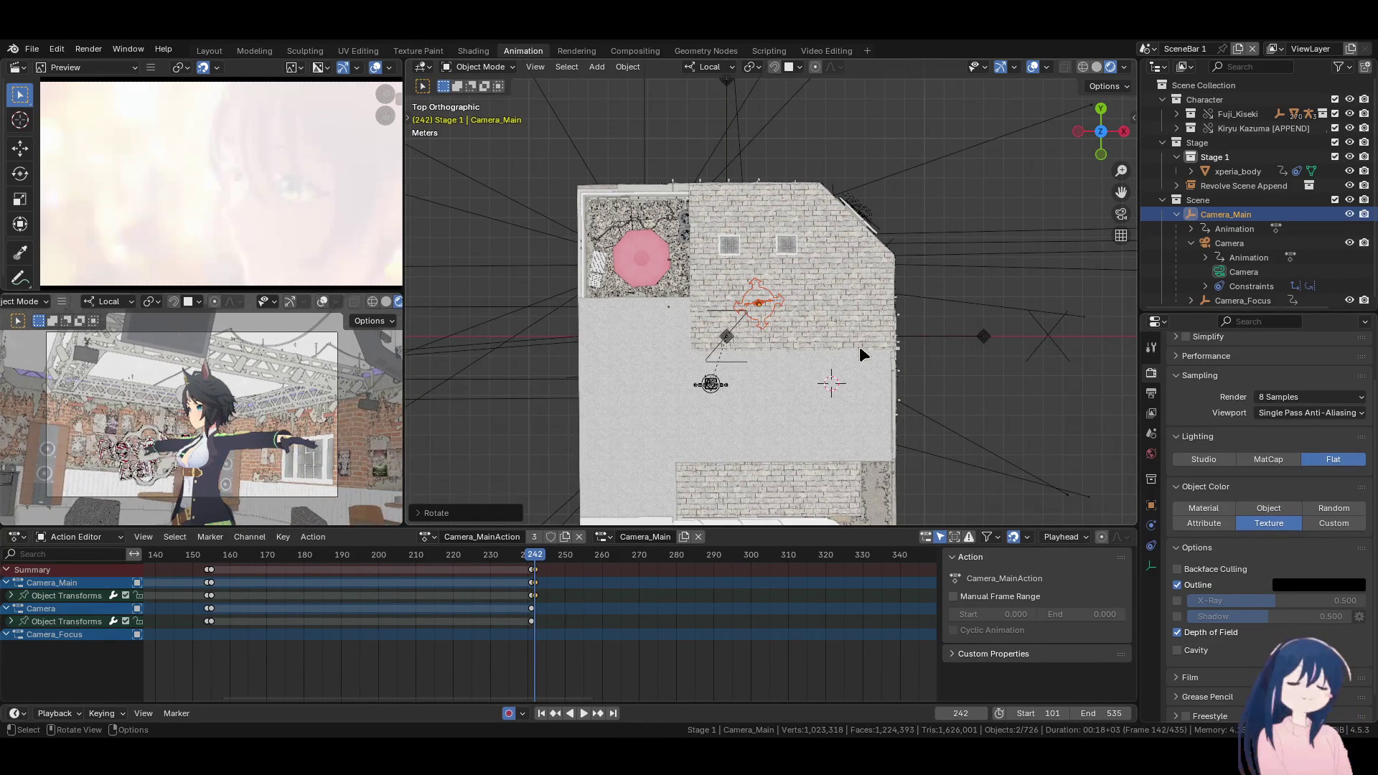
left_click(829, 325)
mouse_move(829, 324)
middle_mouse_down()
mouse_move(820, 363)
mouse_move(776, 343)
mouse_move(622, 214)
mouse_move(747, 297)
mouse_move(852, 318)
middle_mouse_up()
scroll(777, 342, "up", 5)
key("r")
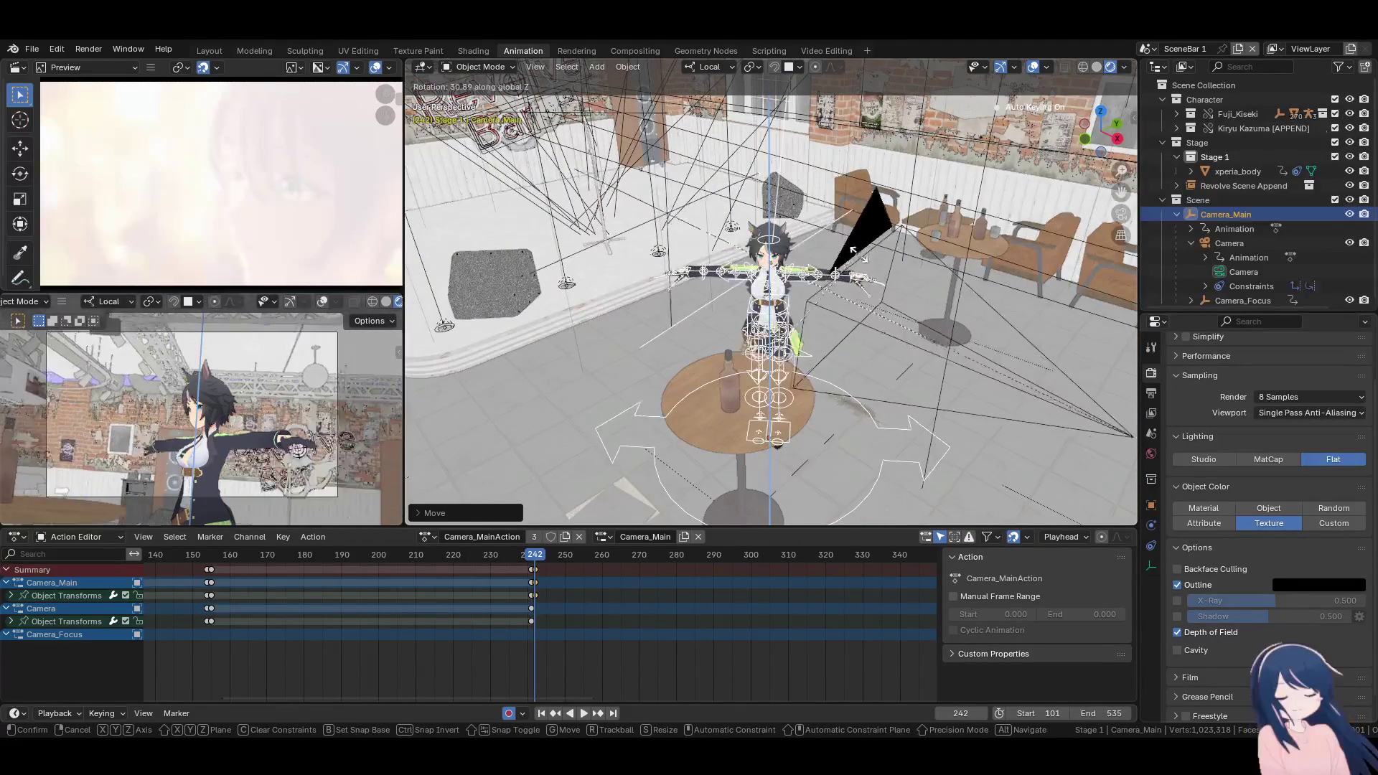
Rotate Camera_Main around the vertical axis to face the character at the table
left_click(860, 255)
scroll(860, 255, "down", 3)
mouse_move(860, 256)
middle_mouse_down()
mouse_move(825, 287)
mouse_move(814, 278)
mouse_move(826, 287)
middle_mouse_up()
key("r")
key("z")
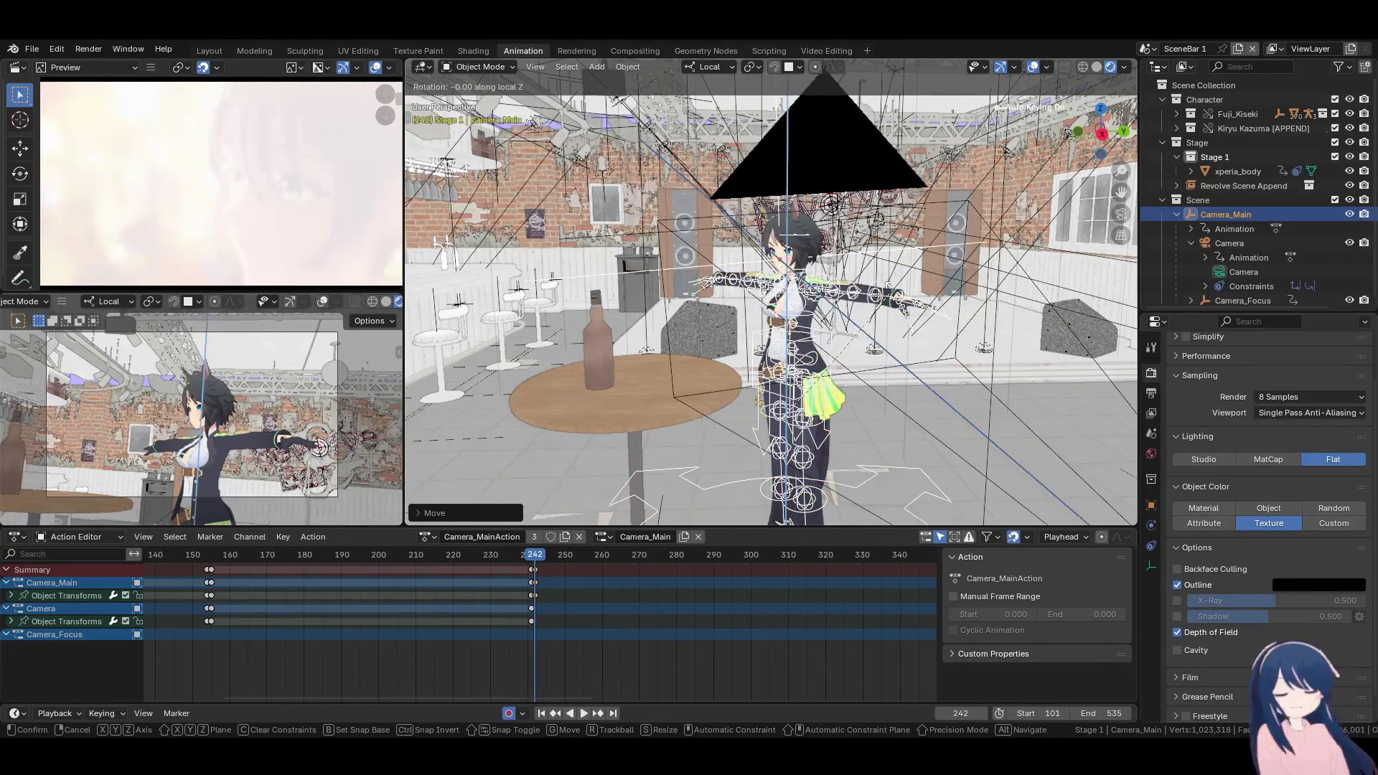
left_click(882, 333)
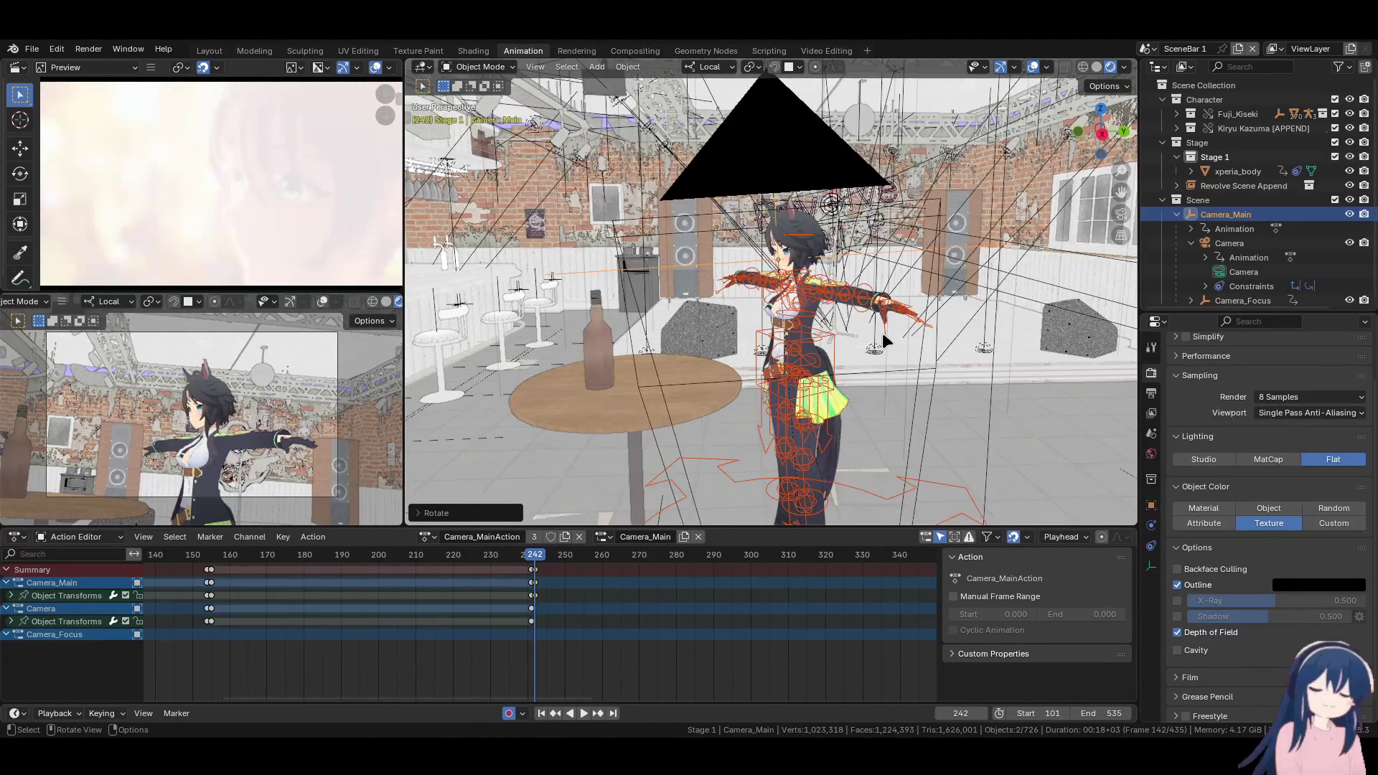
Shift Camera_Main in top view and check the close framing from side and front angles
key("KP_7")
key("g")
left_click(859, 343)
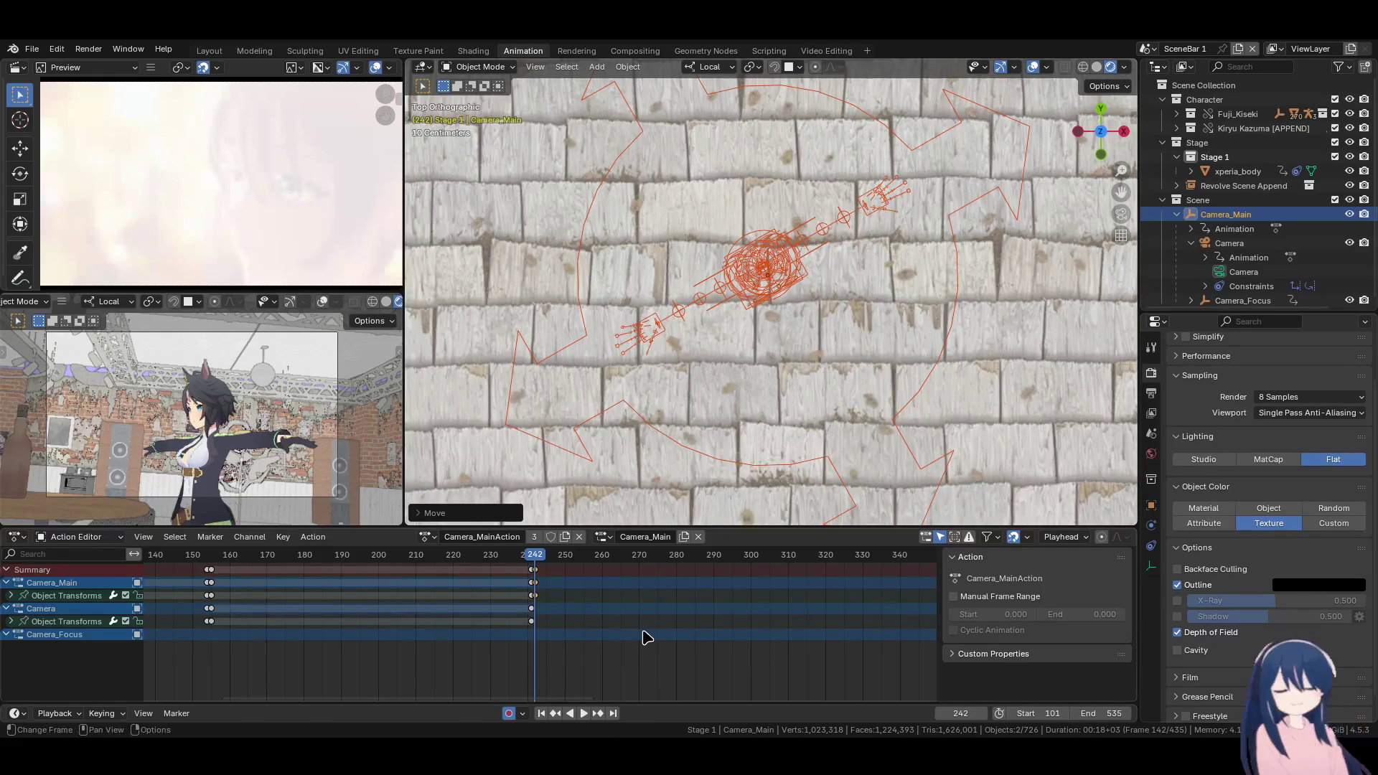
mouse_move(711, 402)
middle_mouse_down()
mouse_move(747, 404)
mouse_move(728, 410)
middle_mouse_up()
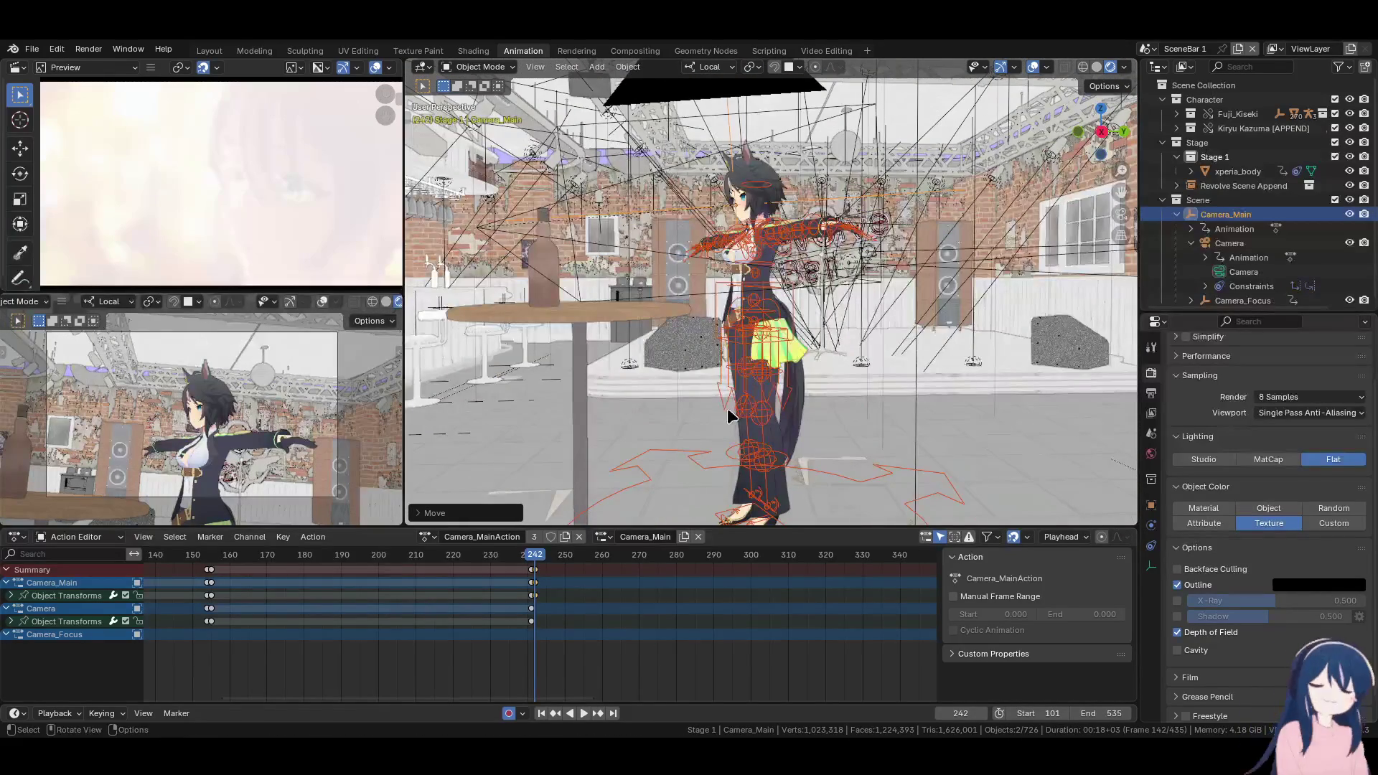
key("k")
left_click(727, 407)
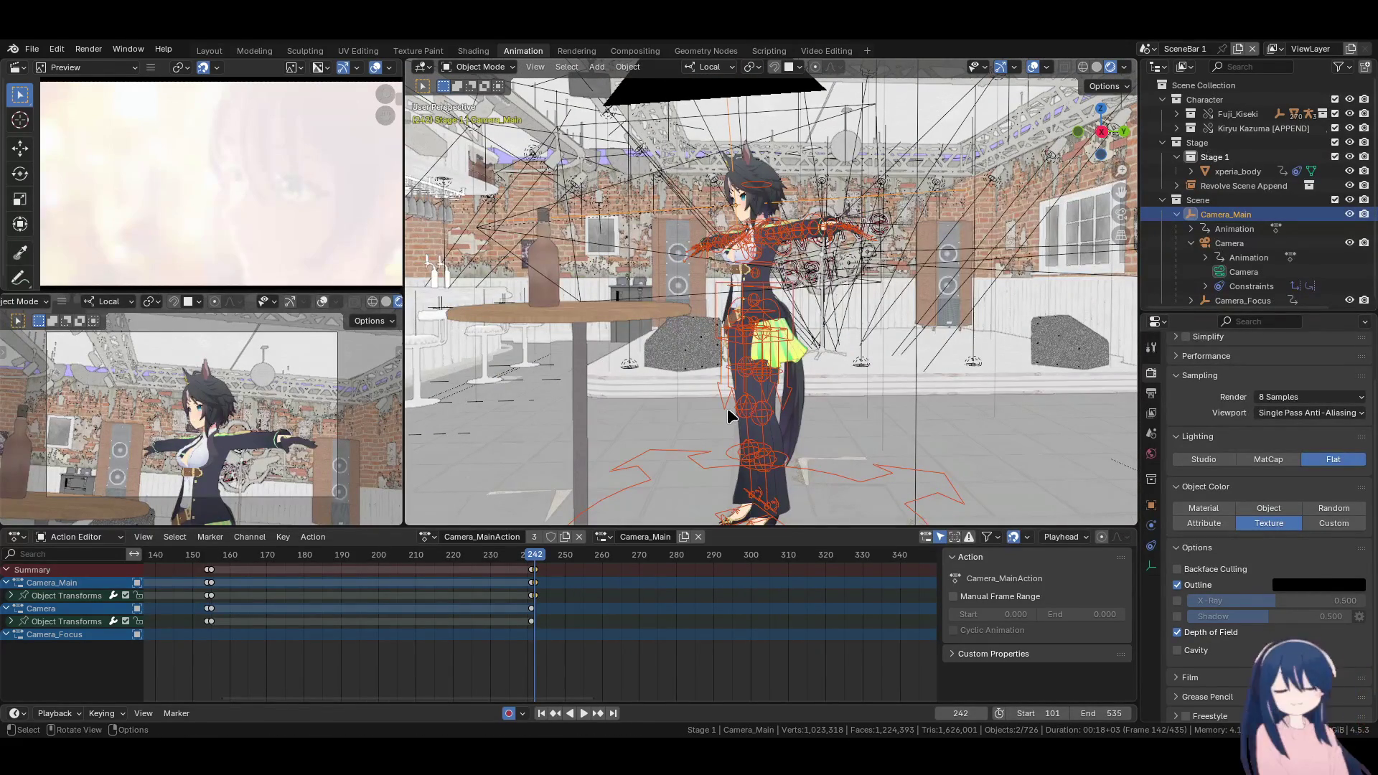
middle_click_drag(718, 453, 848, 454)
left_click(847, 446)
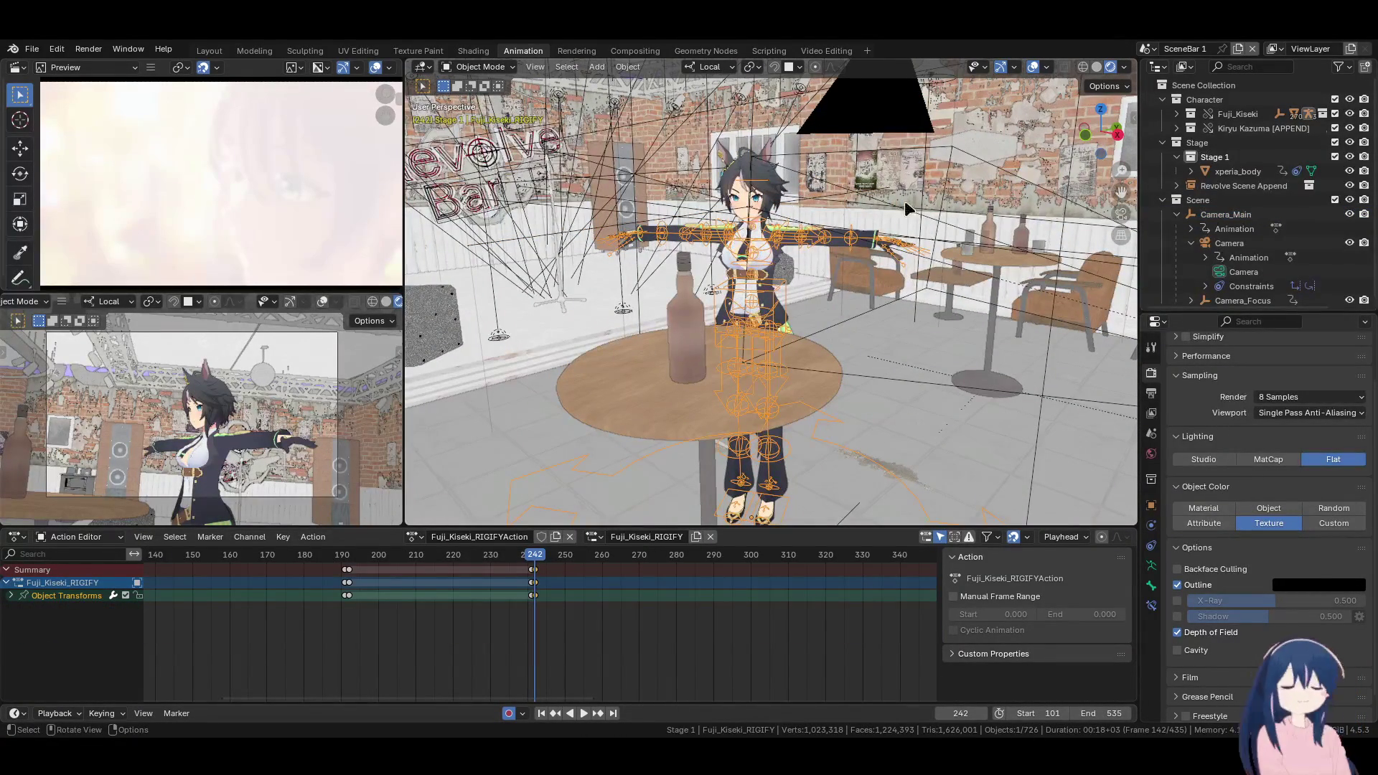
left_click(1221, 215)
Key Camera_Main at frame 242 and play back to check the framing
key("k")
left_click(833, 321)
key("space")
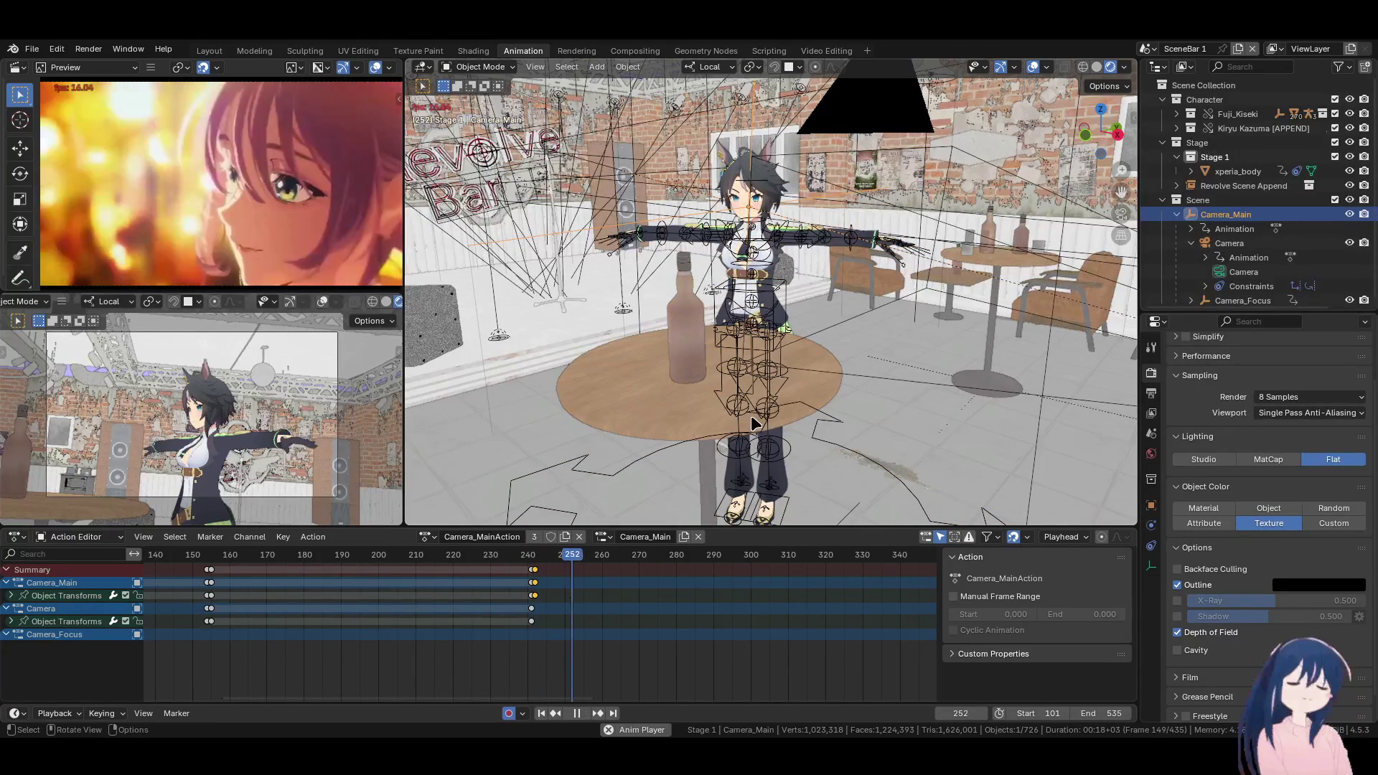
key("space")
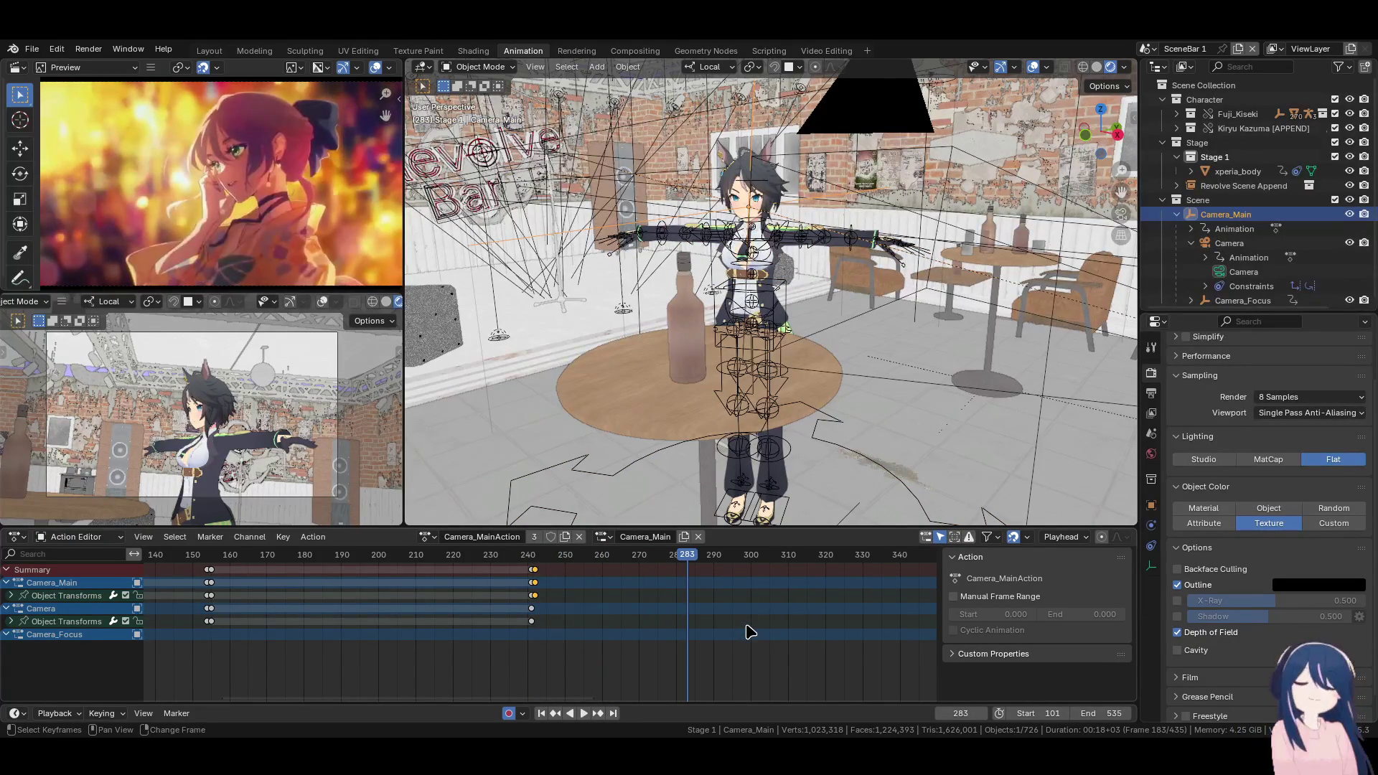
key("Left")
key("Left")
key("Left")
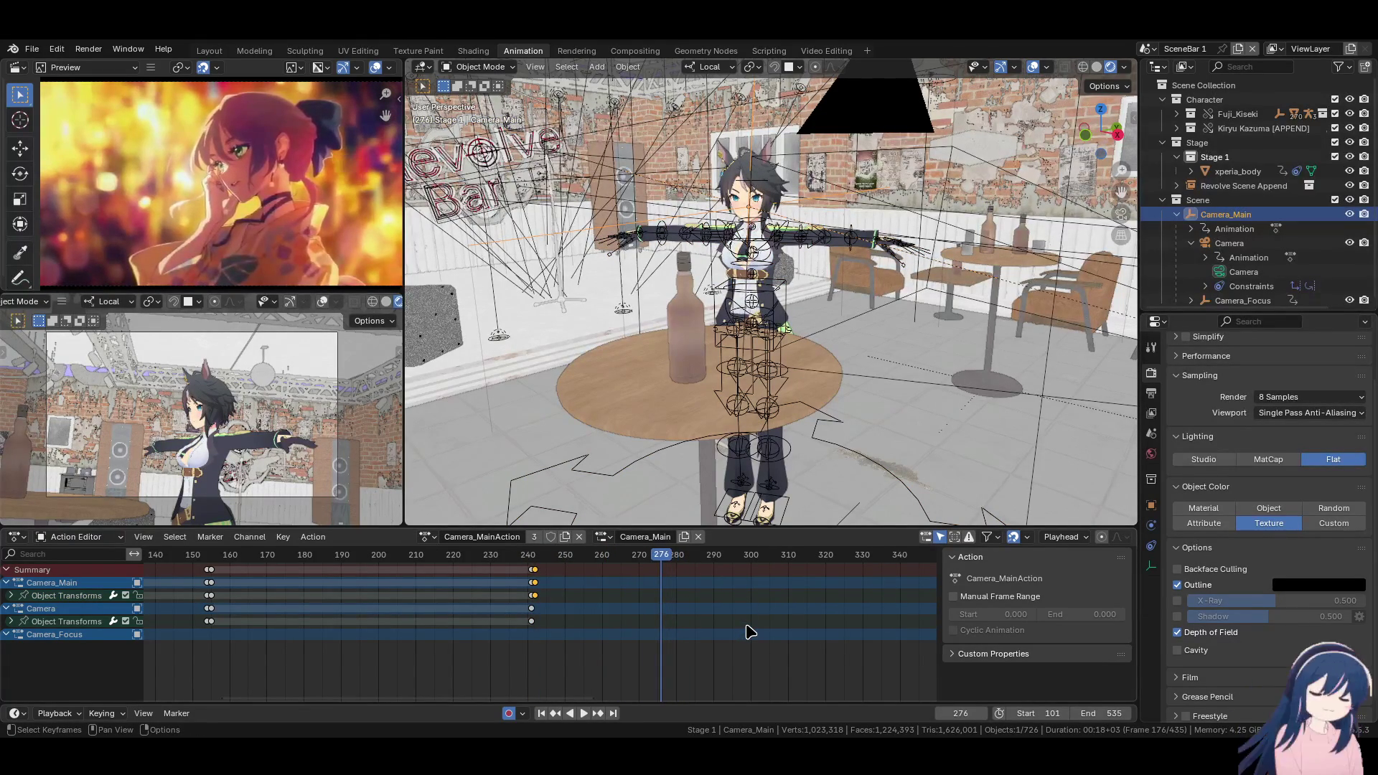
right_click_drag(664, 639, 740, 646)
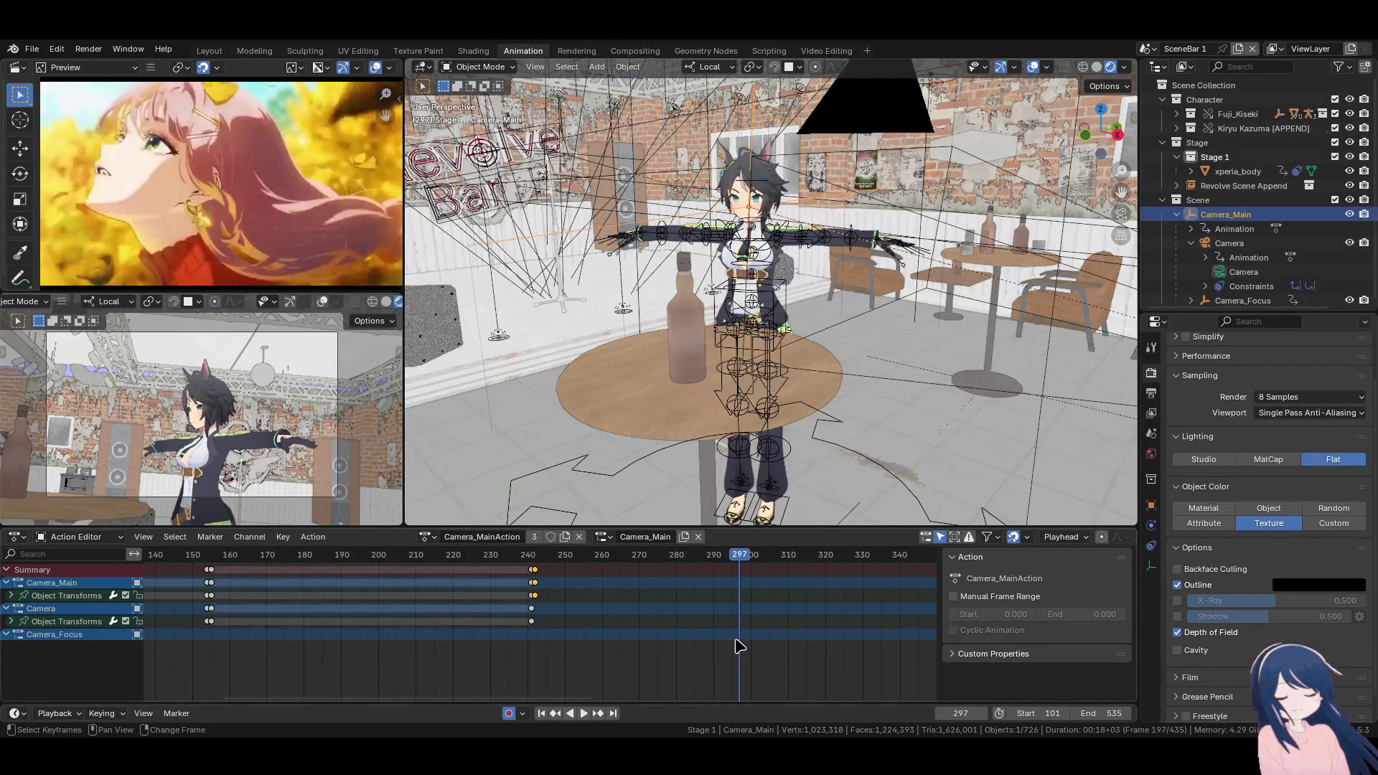
key("space")
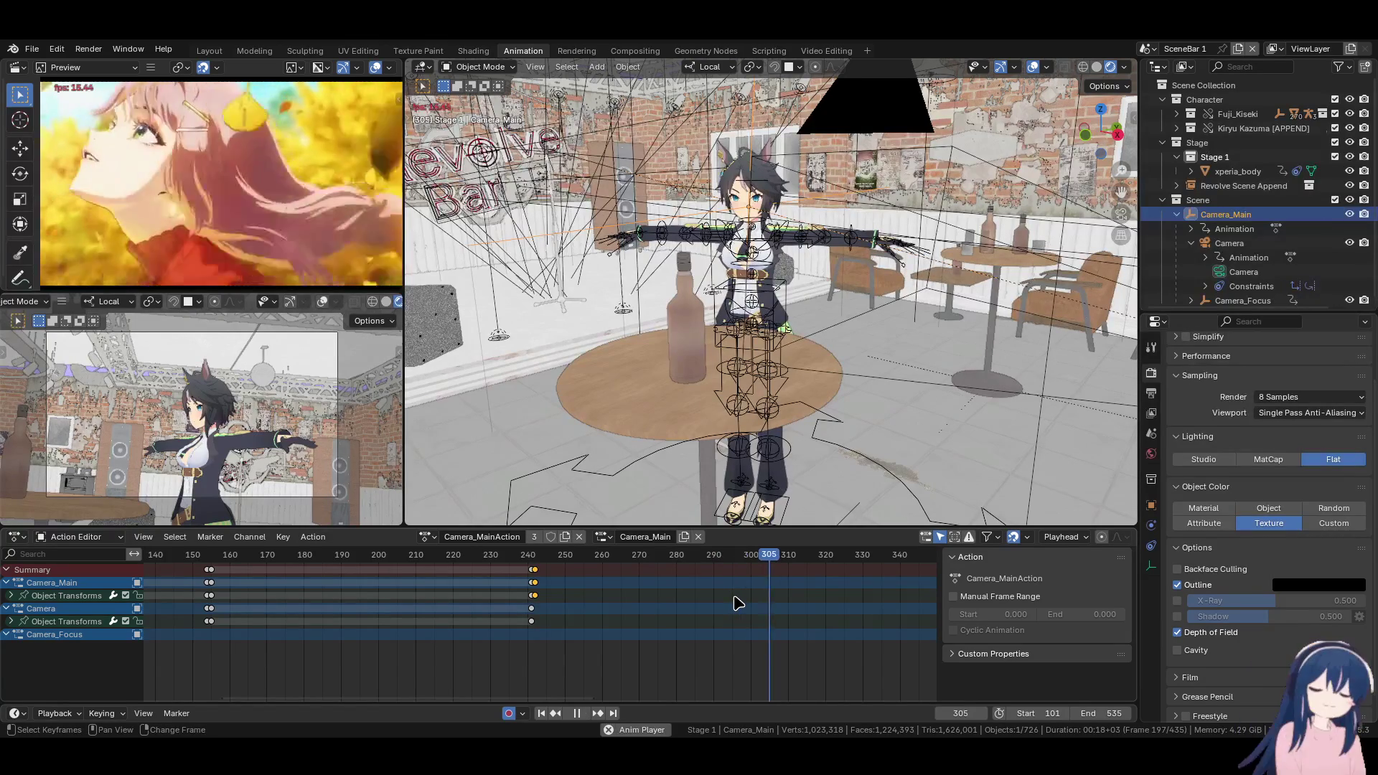
key("space")
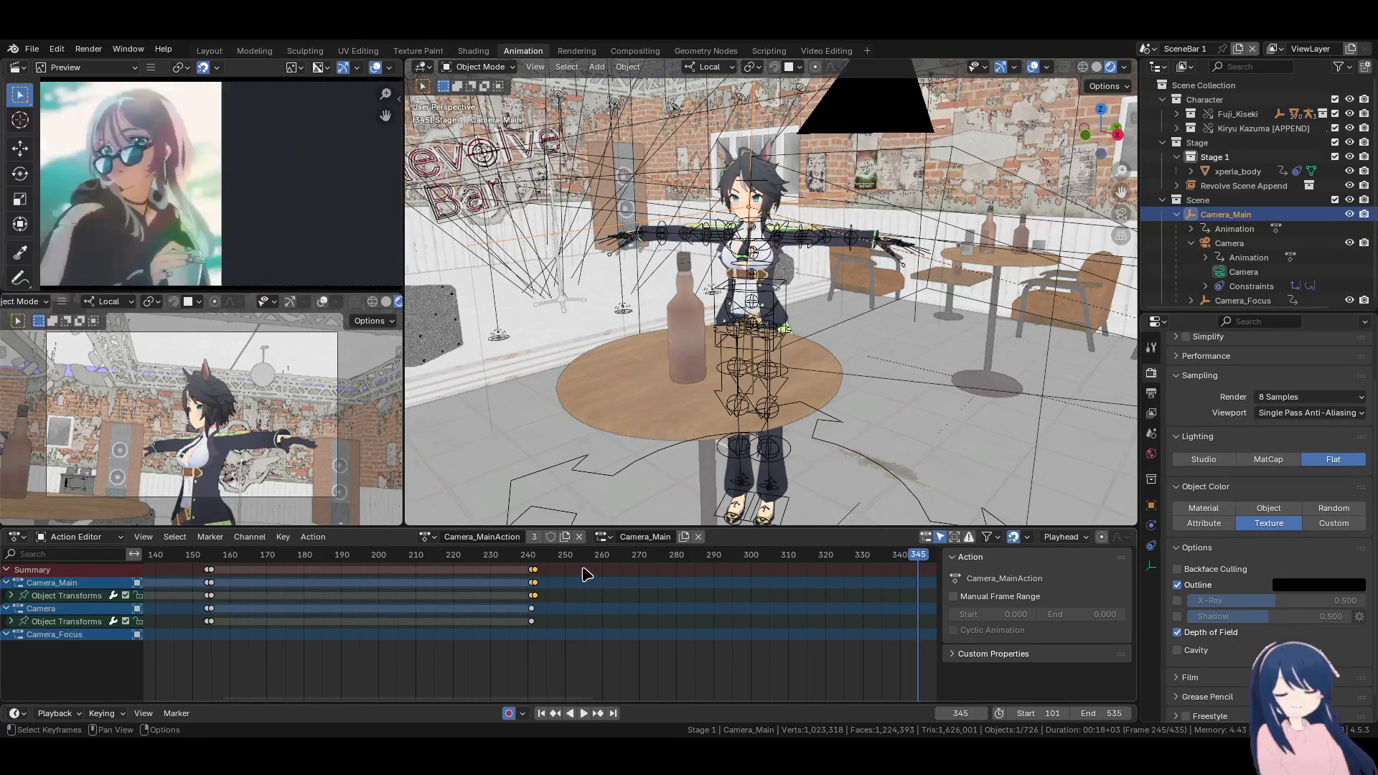
Replay from around frame 240 and settle the playhead on frame 290
left_click(535, 560)
key("space")
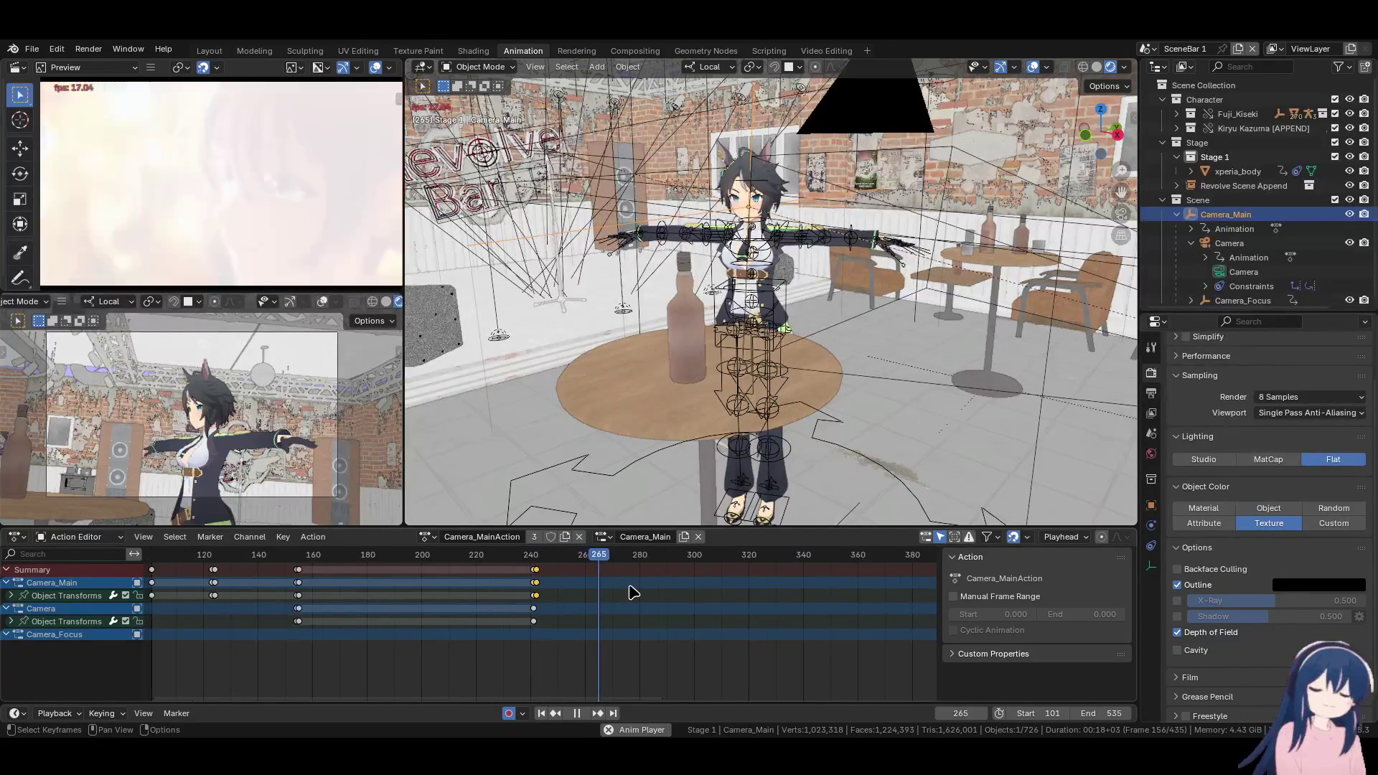
scroll(646, 596, "down", 3)
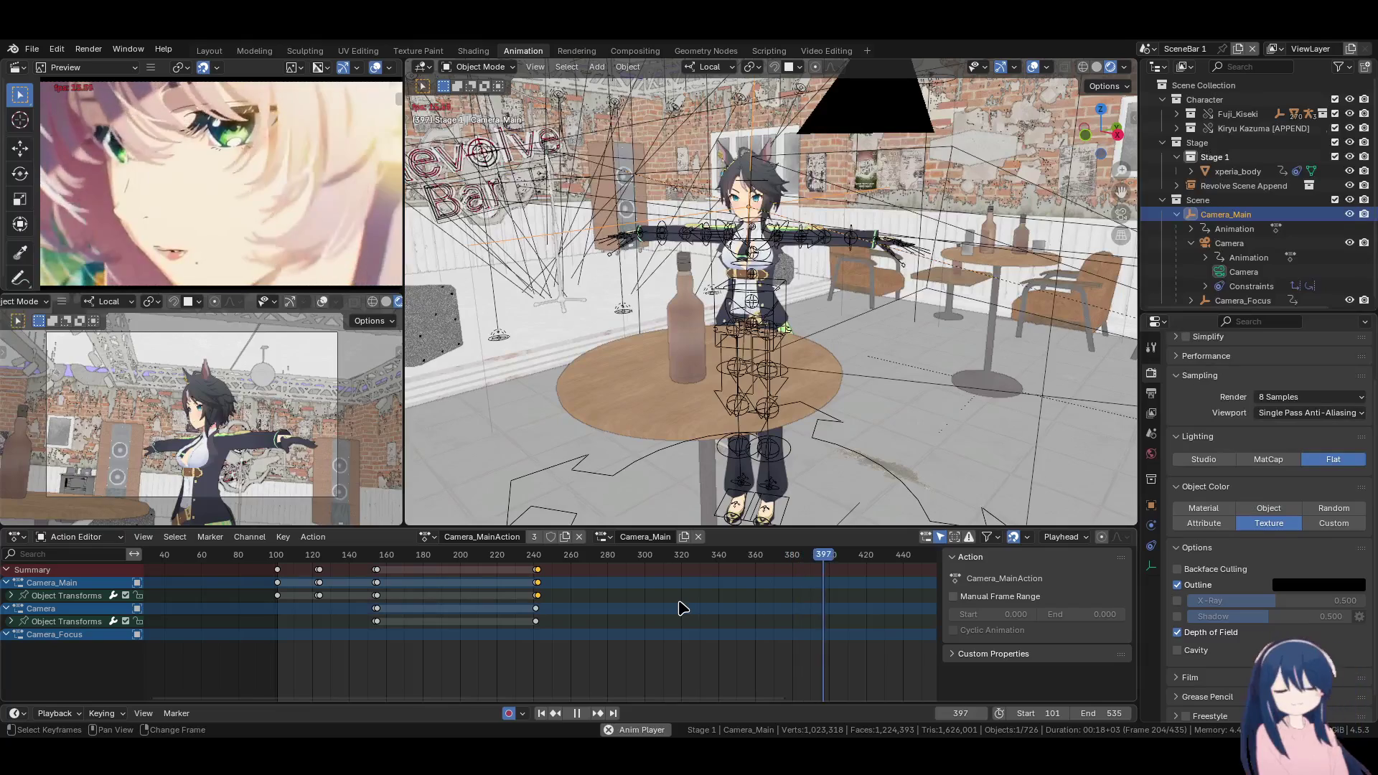
key("Down")
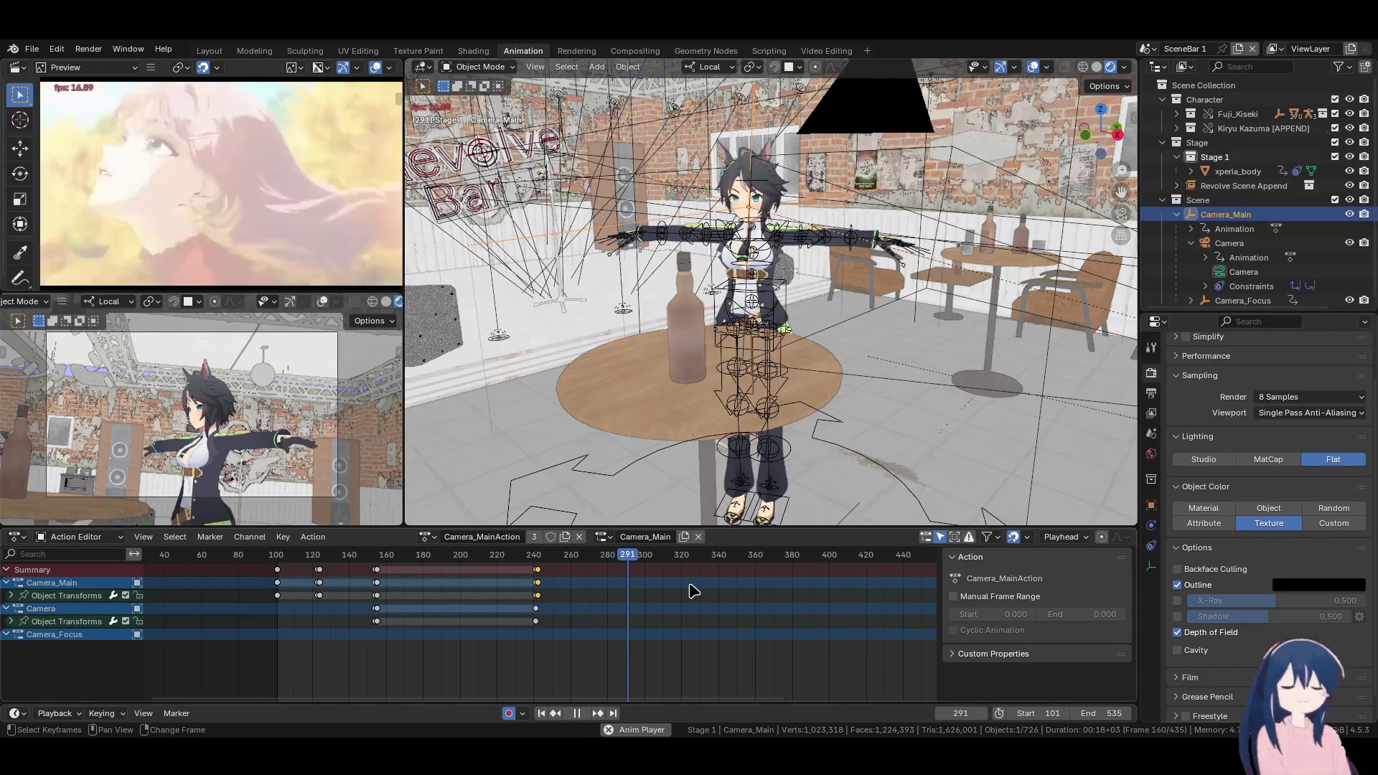
key("space")
key("Left")
key("Left")
key("Left")
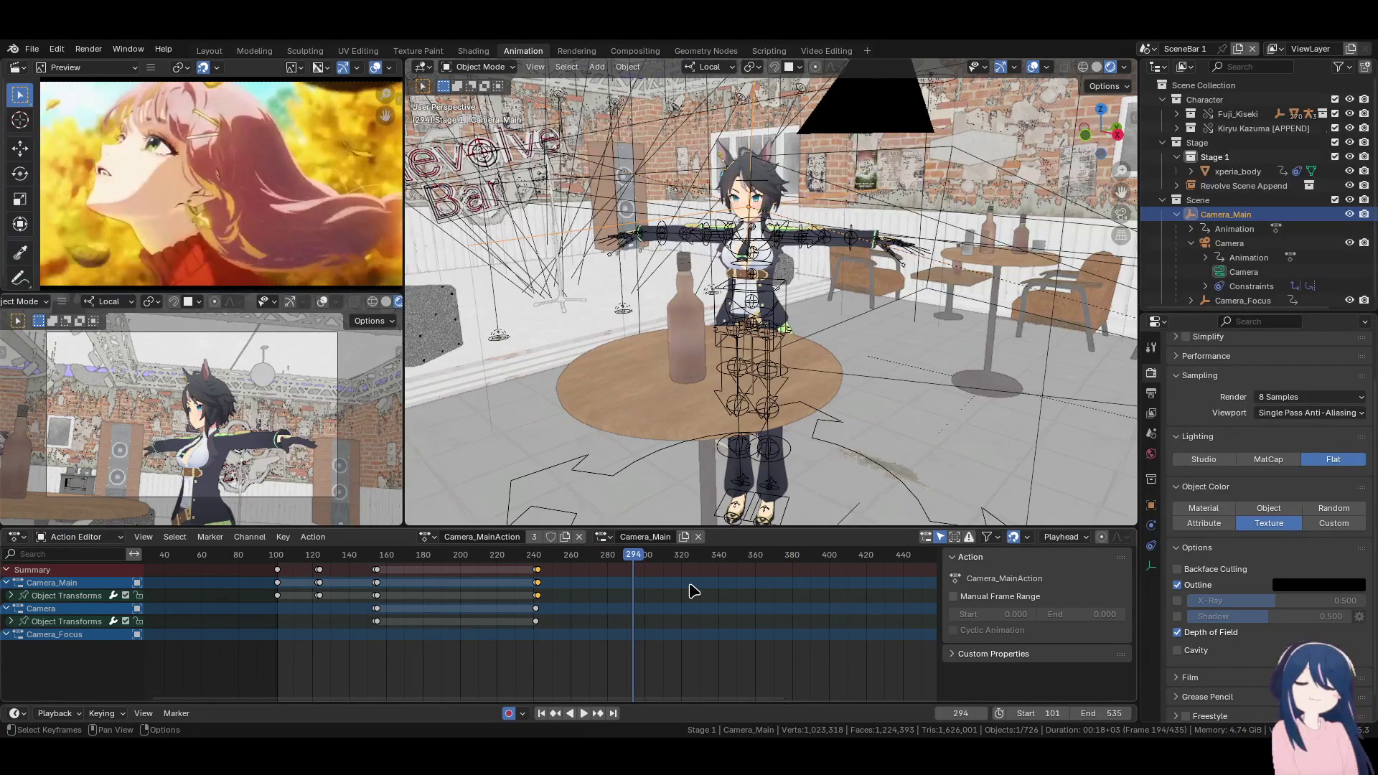
key("Left")
key("Left")
key("Left")
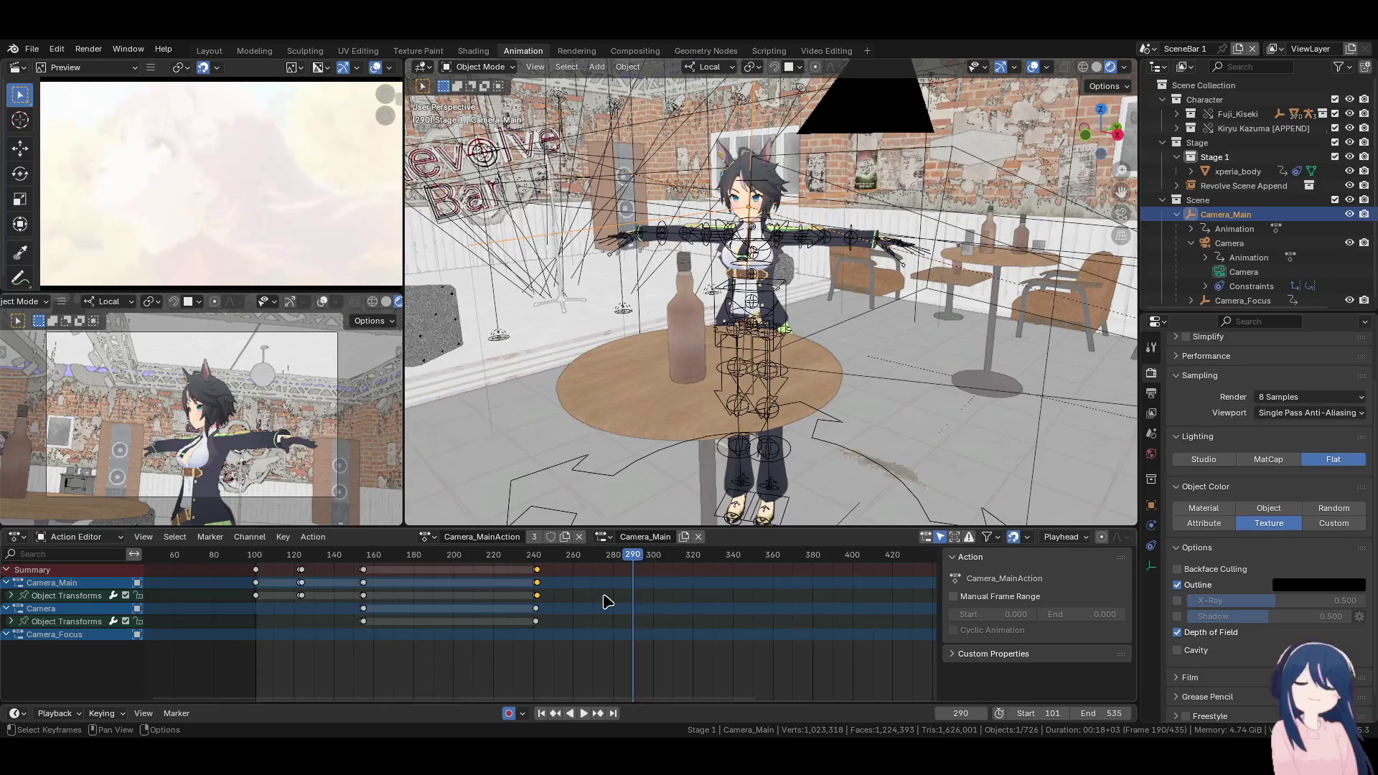
scroll(605, 601, "up", 5)
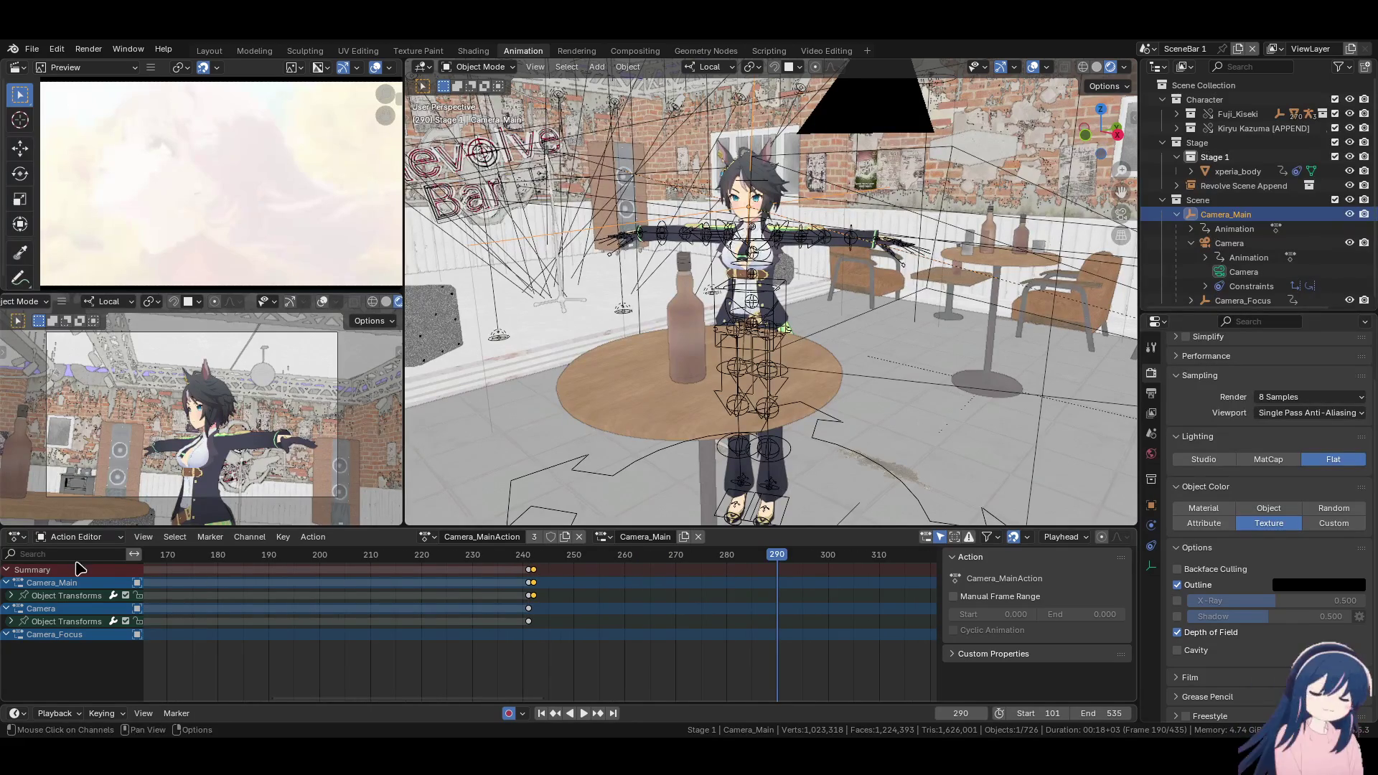
In Dope Sheet mode, duplicate the frame-242 camera keys to frame 290
left_click(77, 538)
left_click(75, 570)
left_click(532, 571)
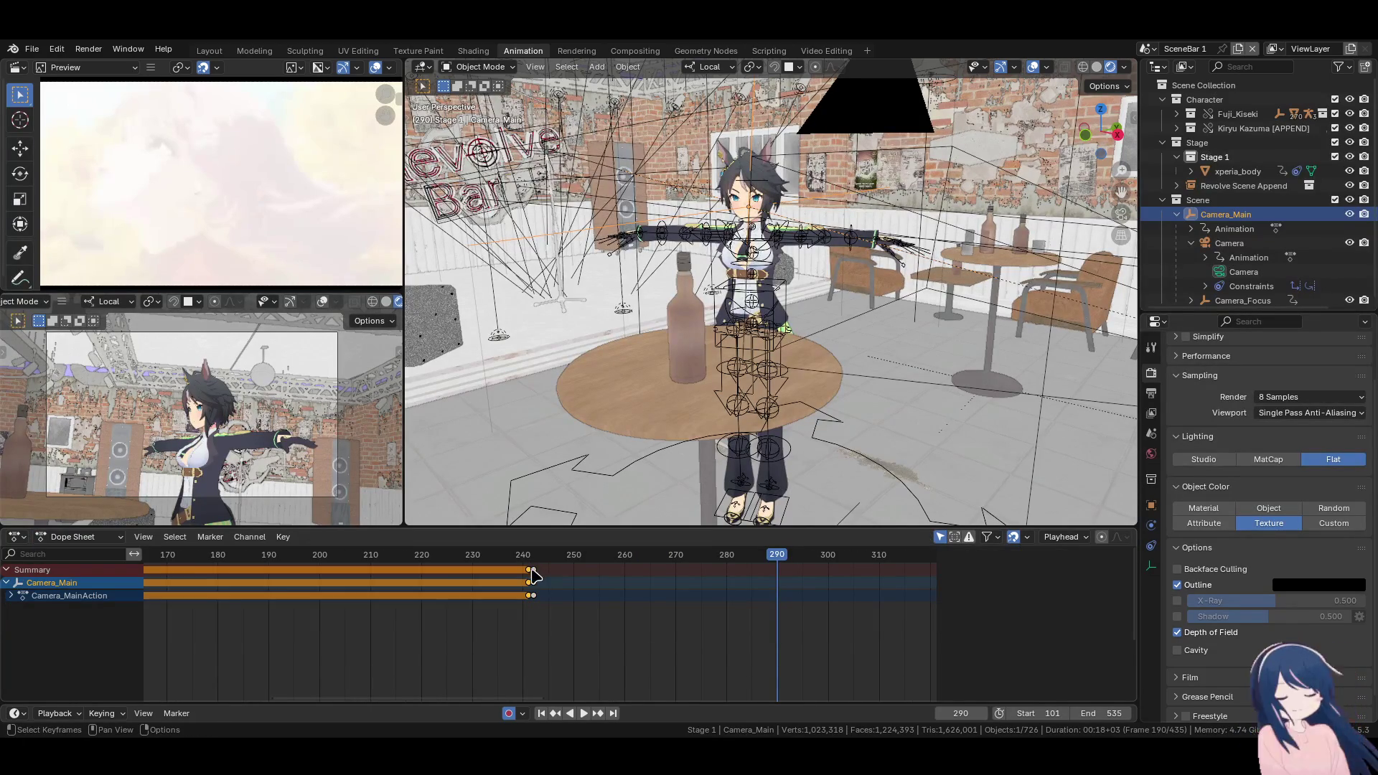
key("shift+d")
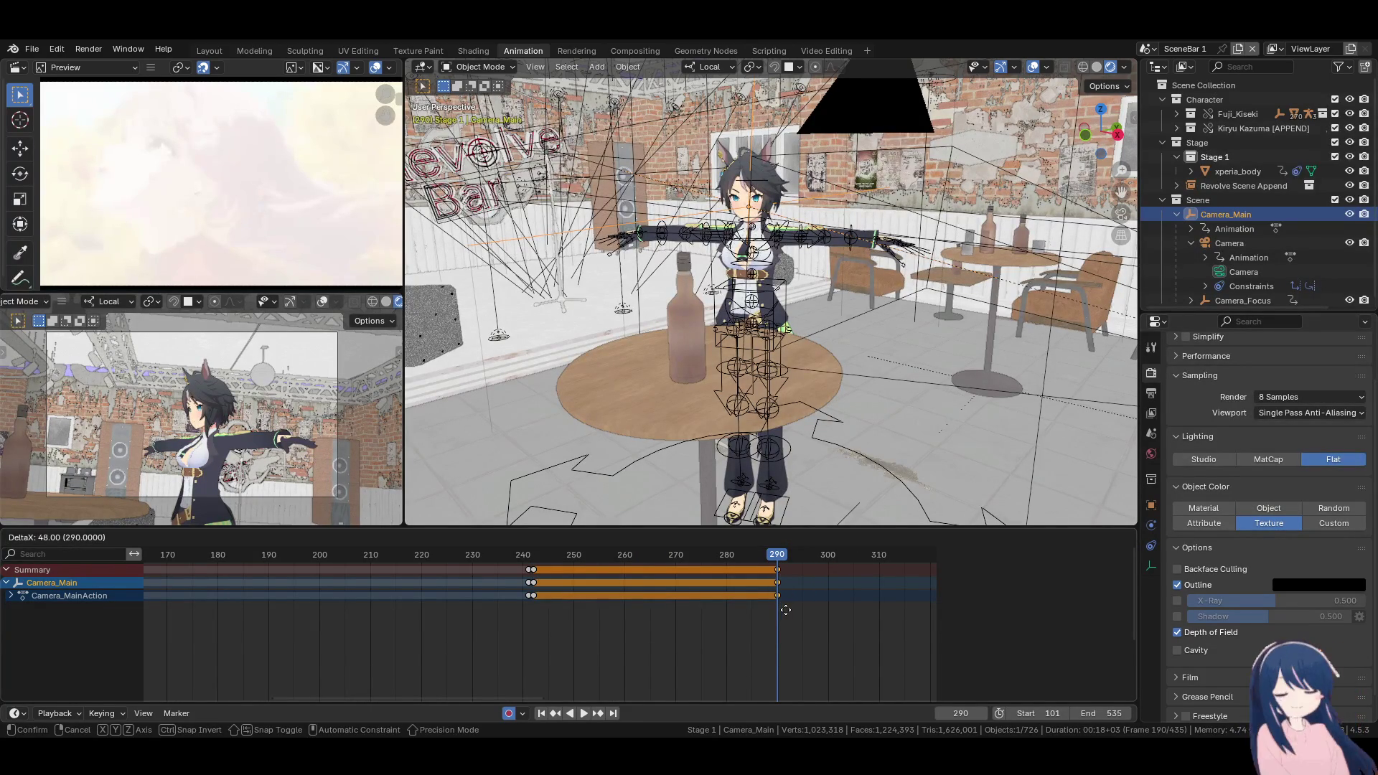
left_click(786, 610)
key("Right")
mouse_move(760, 303)
middle_mouse_down()
mouse_move(761, 332)
mouse_move(1071, 77)
middle_mouse_up()
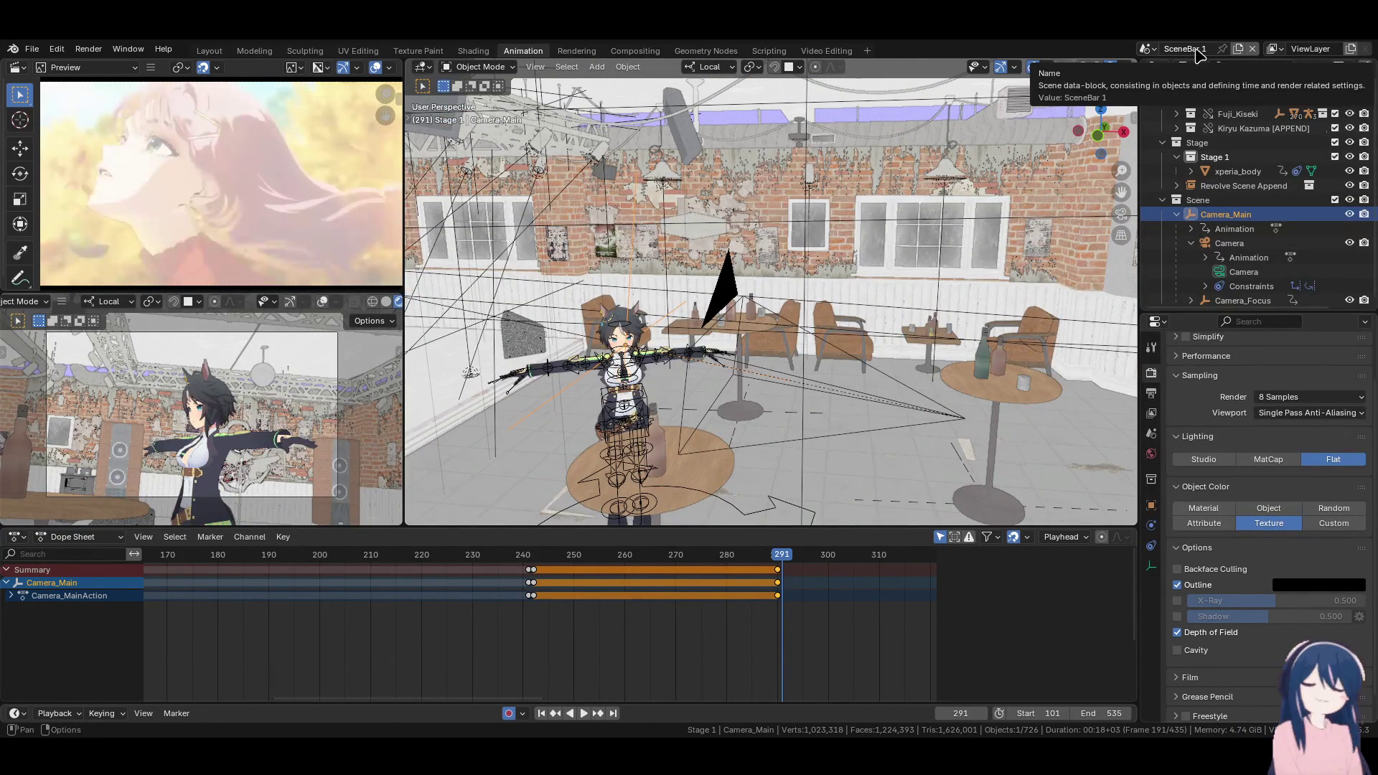
left_click(1148, 49)
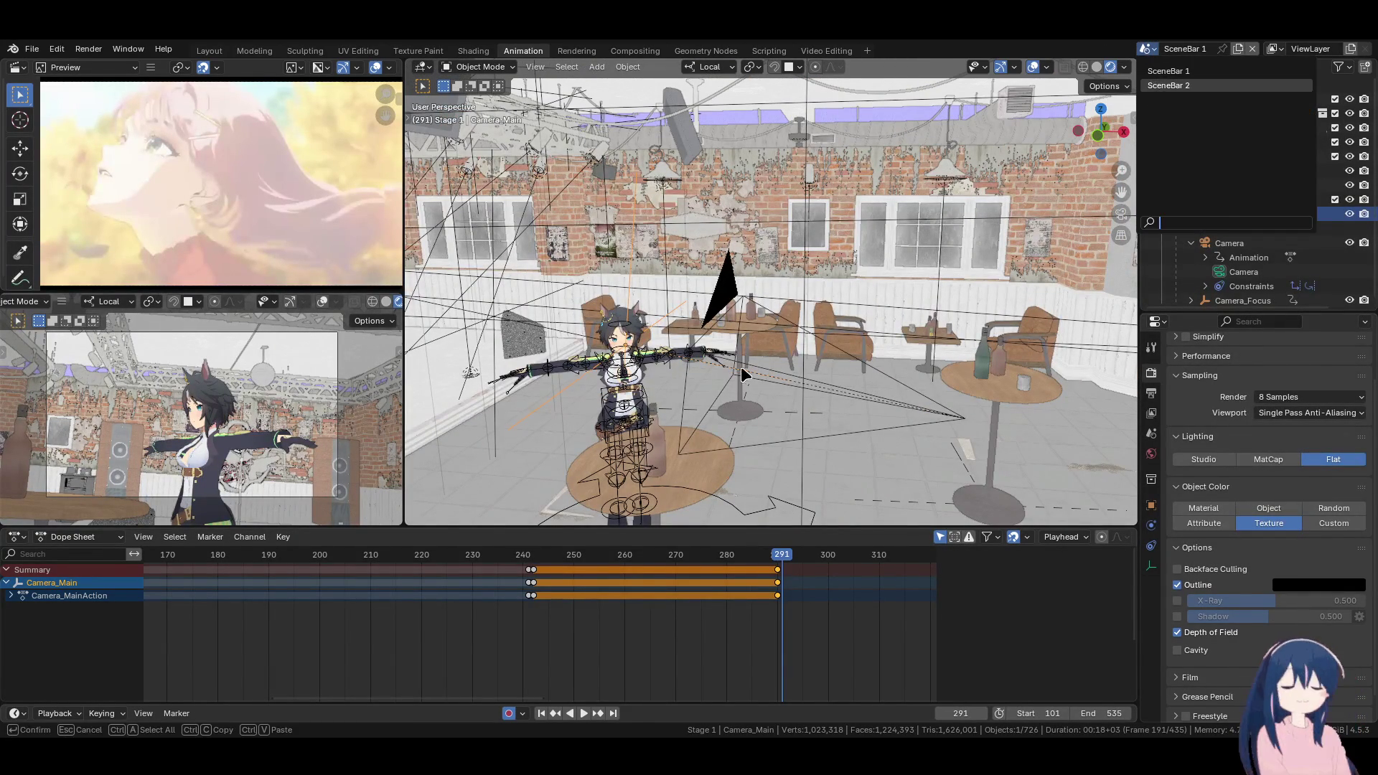
Switch to the SceneBar 2 scene and set the viewport to Solid shading
key("Return")
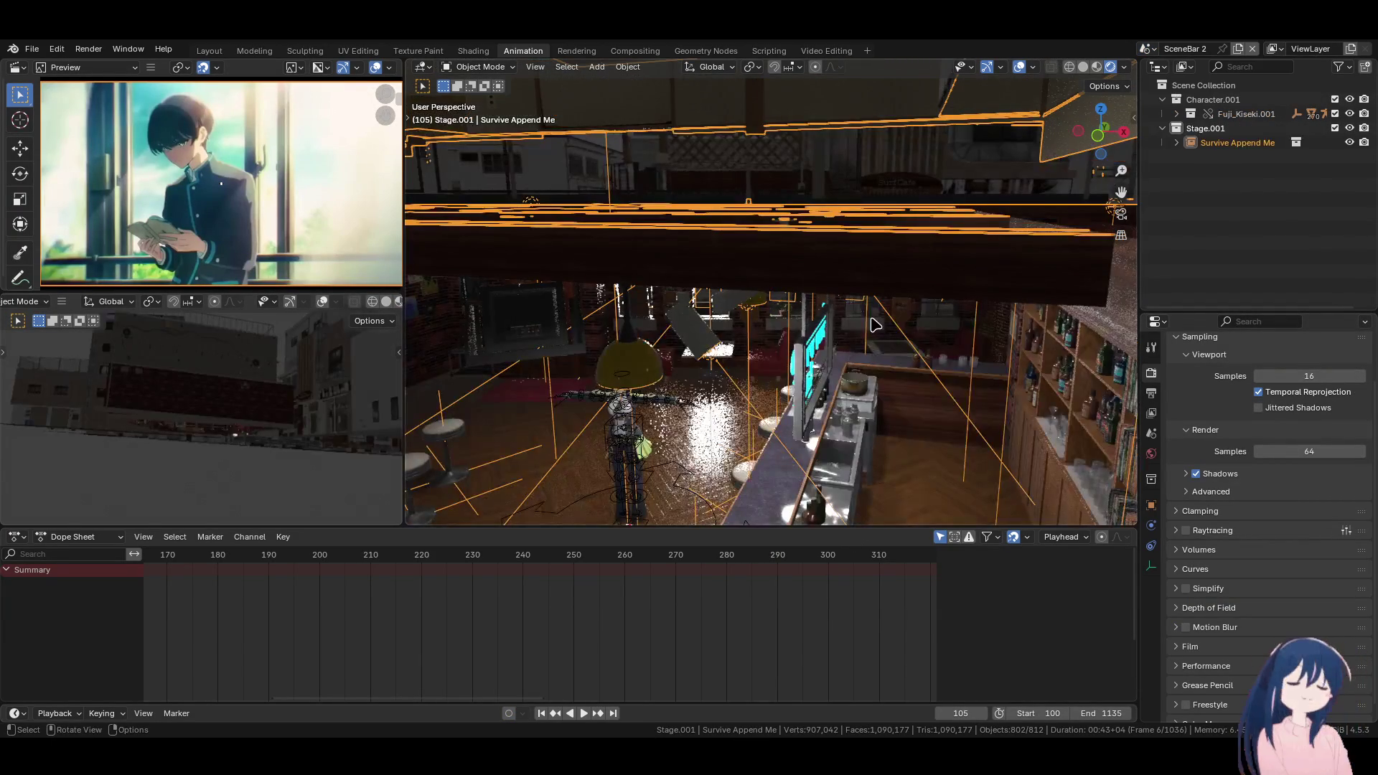
scroll(790, 321, "up", 6)
key("z")
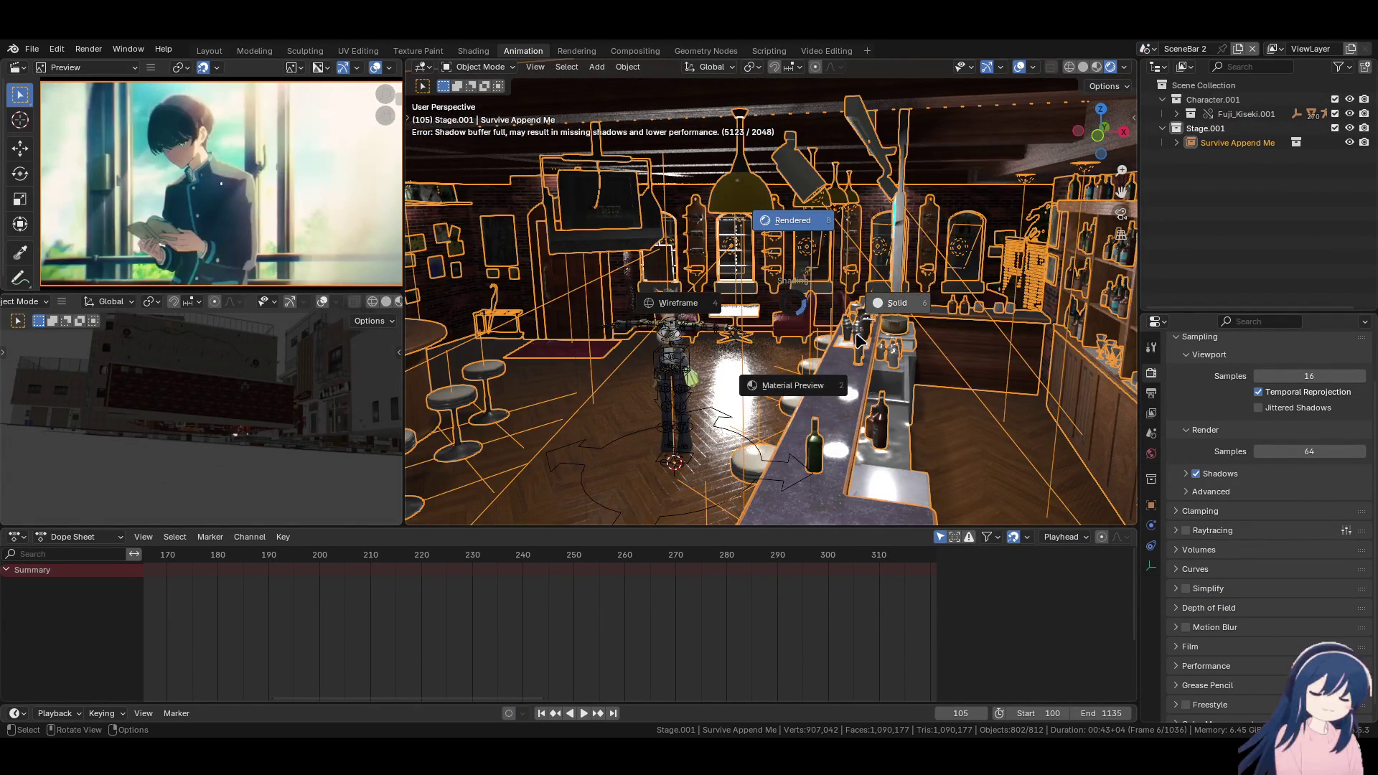
left_click(876, 317)
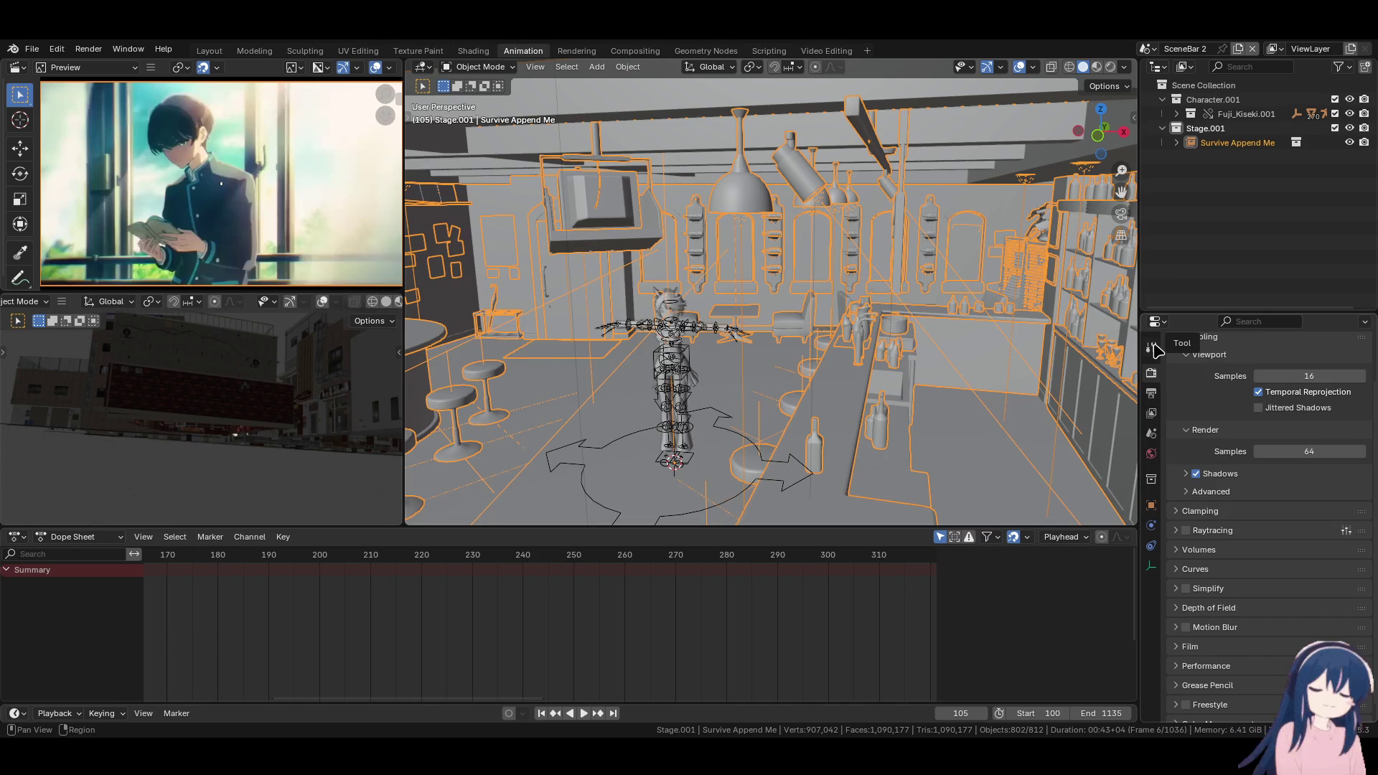
Go to Render Properties and bring up the Render Engine choices
left_click(1152, 347)
left_click(1152, 372)
left_click(1270, 370)
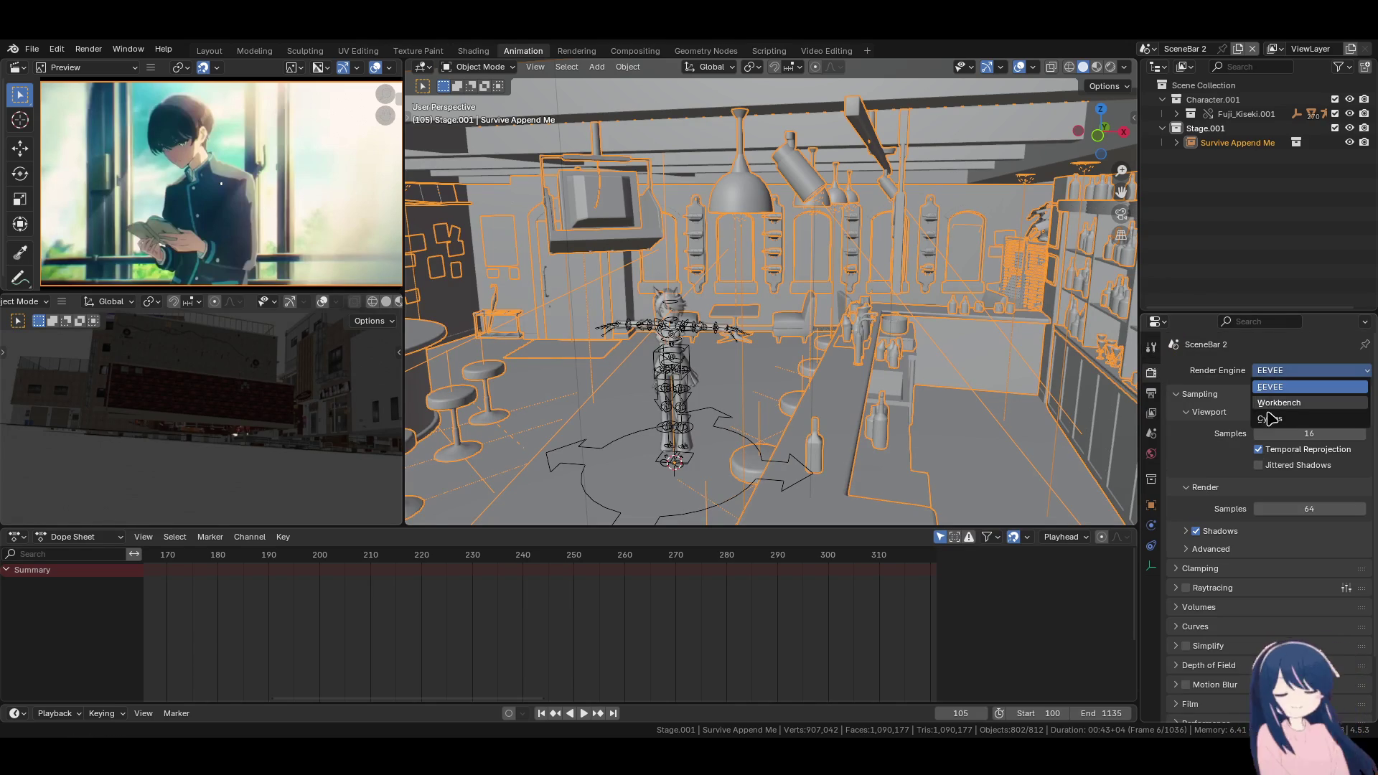
Set SceneBar 2's render engine to Workbench and orbit to face the character by the stools
left_click(1274, 403)
mouse_move(682, 323)
middle_mouse_down("shift")
mouse_move(917, 323)
mouse_move(898, 311)
mouse_move(884, 337)
mouse_move(735, 316)
mouse_move(808, 316)
mouse_move(729, 320)
mouse_move(784, 320)
middle_mouse_up("shift")
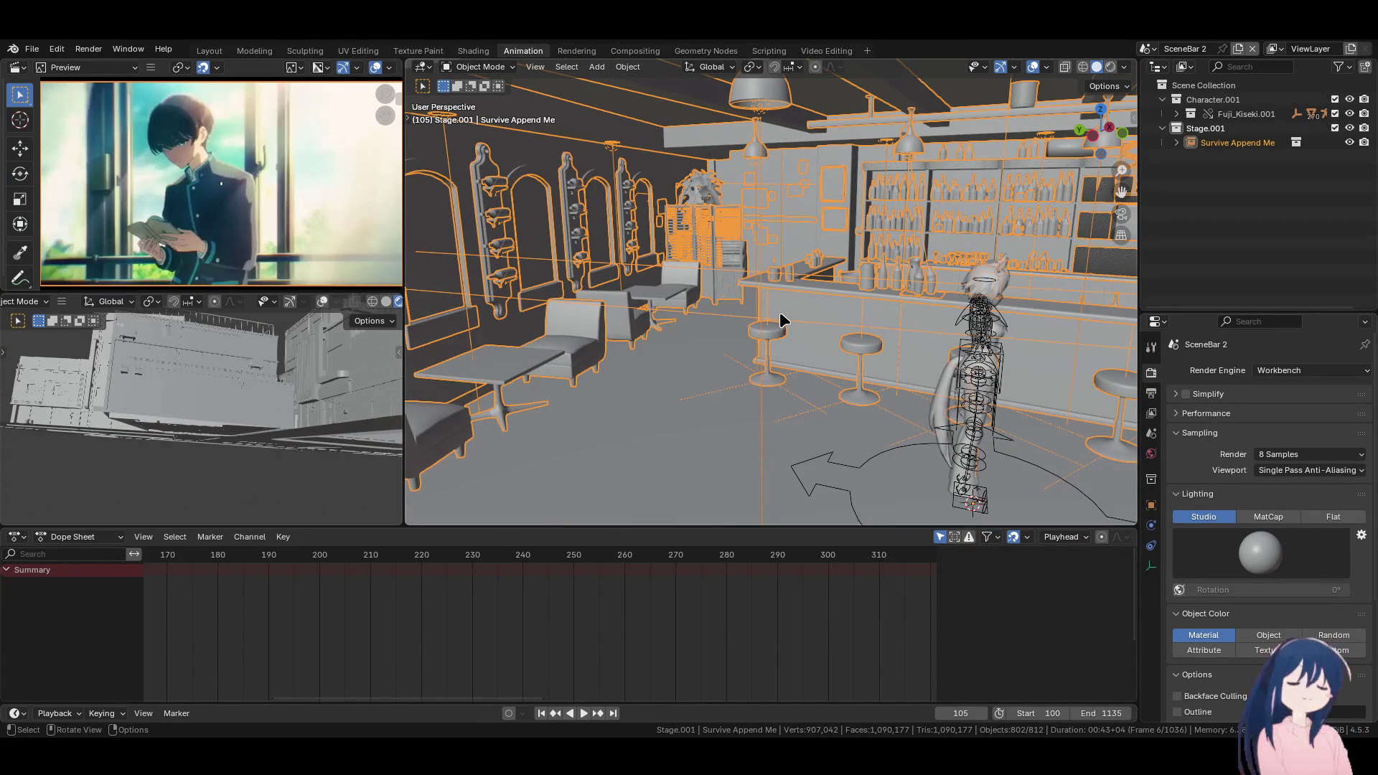
mouse_move(780, 311)
middle_mouse_down()
mouse_move(733, 353)
mouse_move(932, 345)
mouse_move(661, 342)
mouse_move(825, 338)
mouse_move(714, 388)
mouse_move(718, 359)
mouse_move(679, 355)
mouse_move(709, 361)
mouse_move(648, 373)
middle_mouse_up()
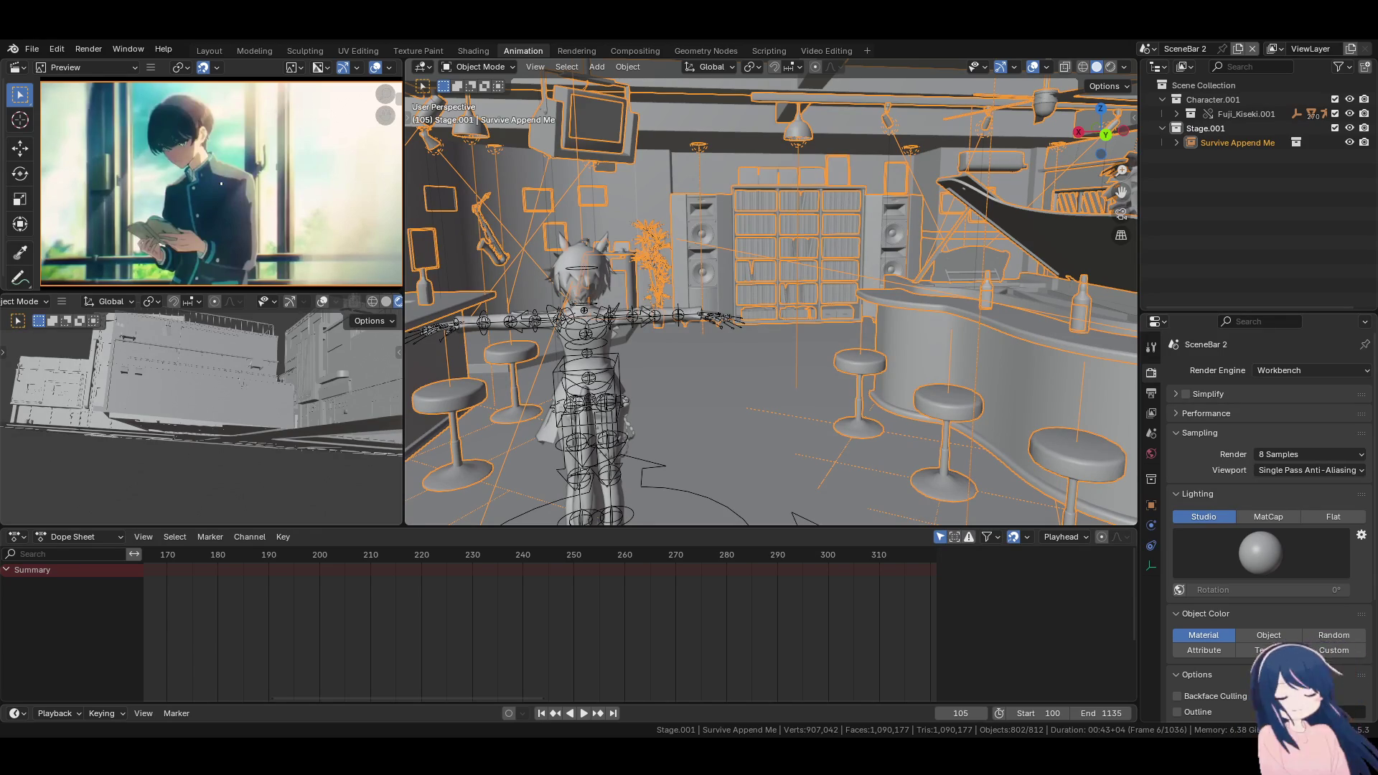
left_click(1147, 48)
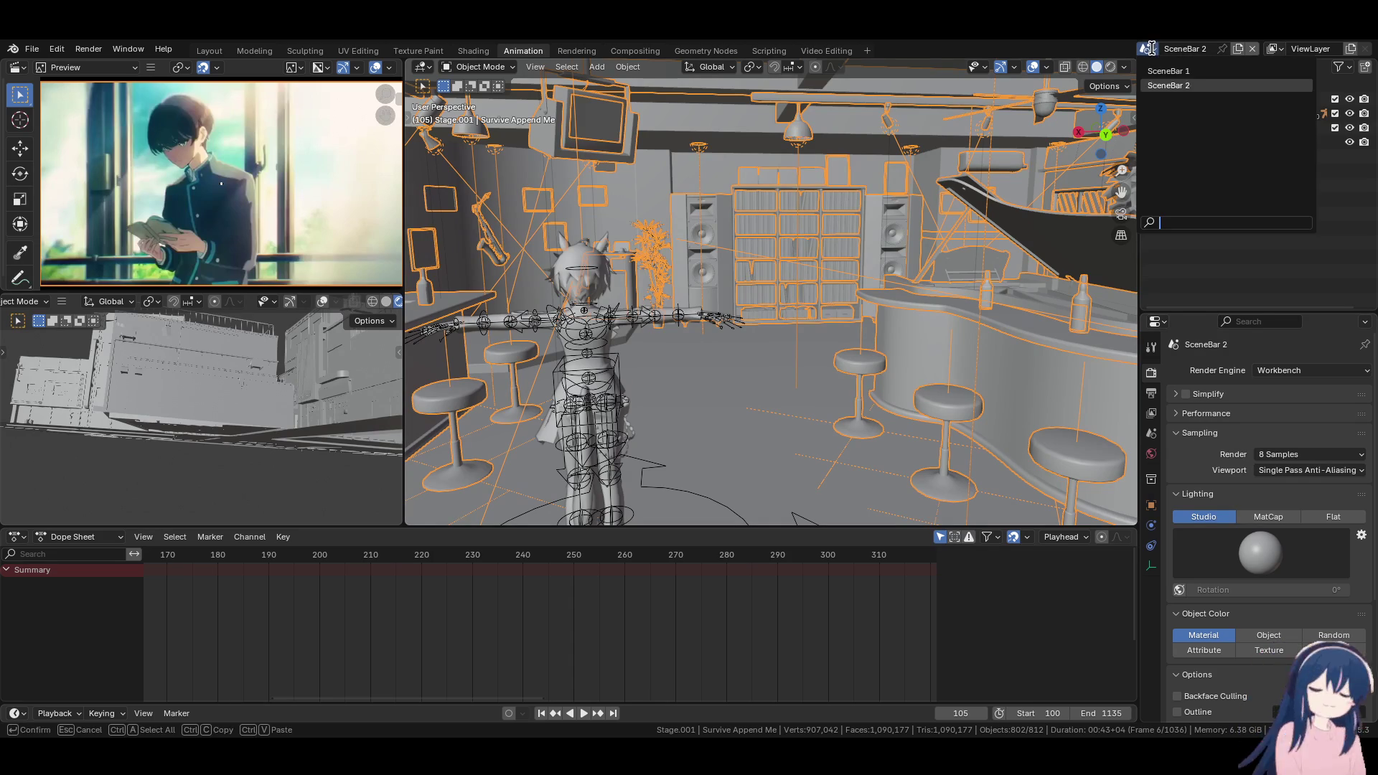
Switch to SceneBar 1, collapse Camera_Main in the Outliner, and close the Scene collection menu unchanged
left_click(1177, 78)
left_click(1178, 213)
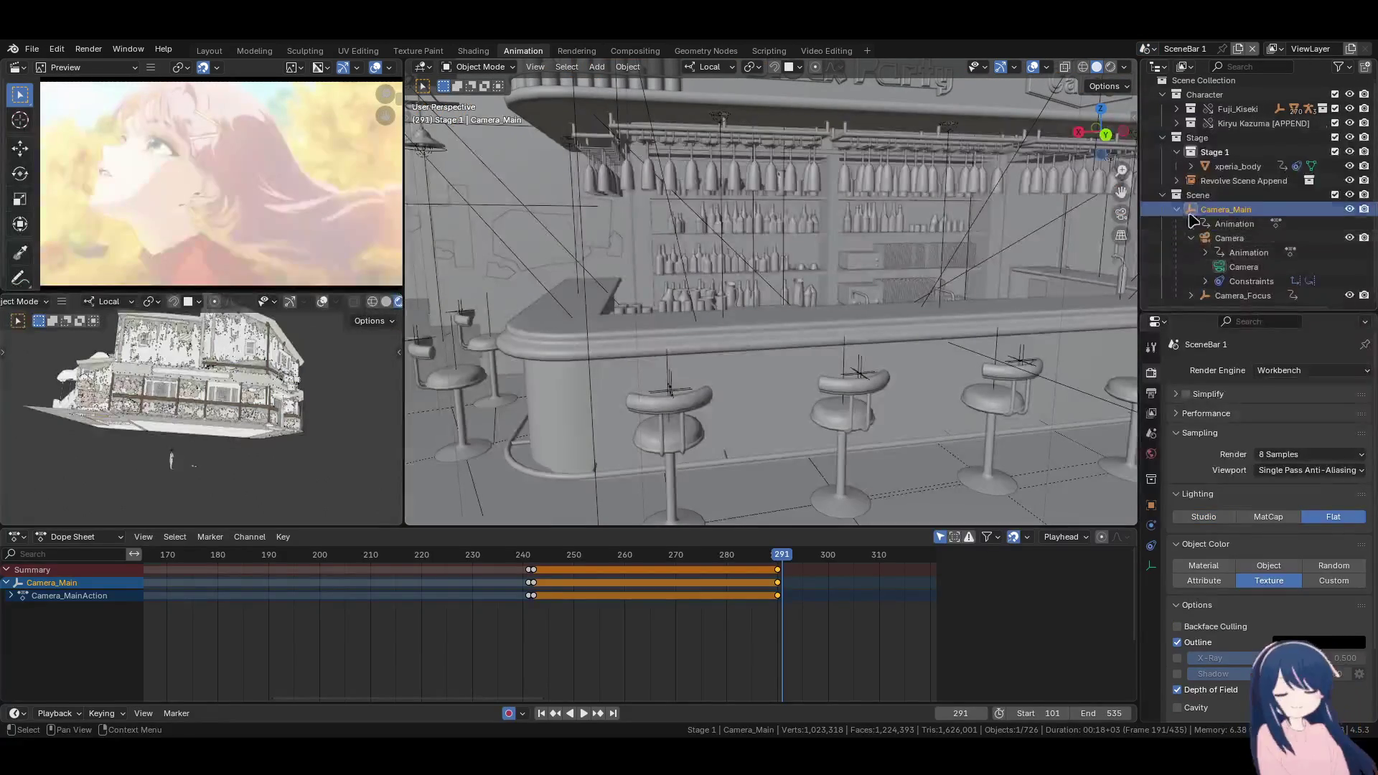
left_click(1225, 200)
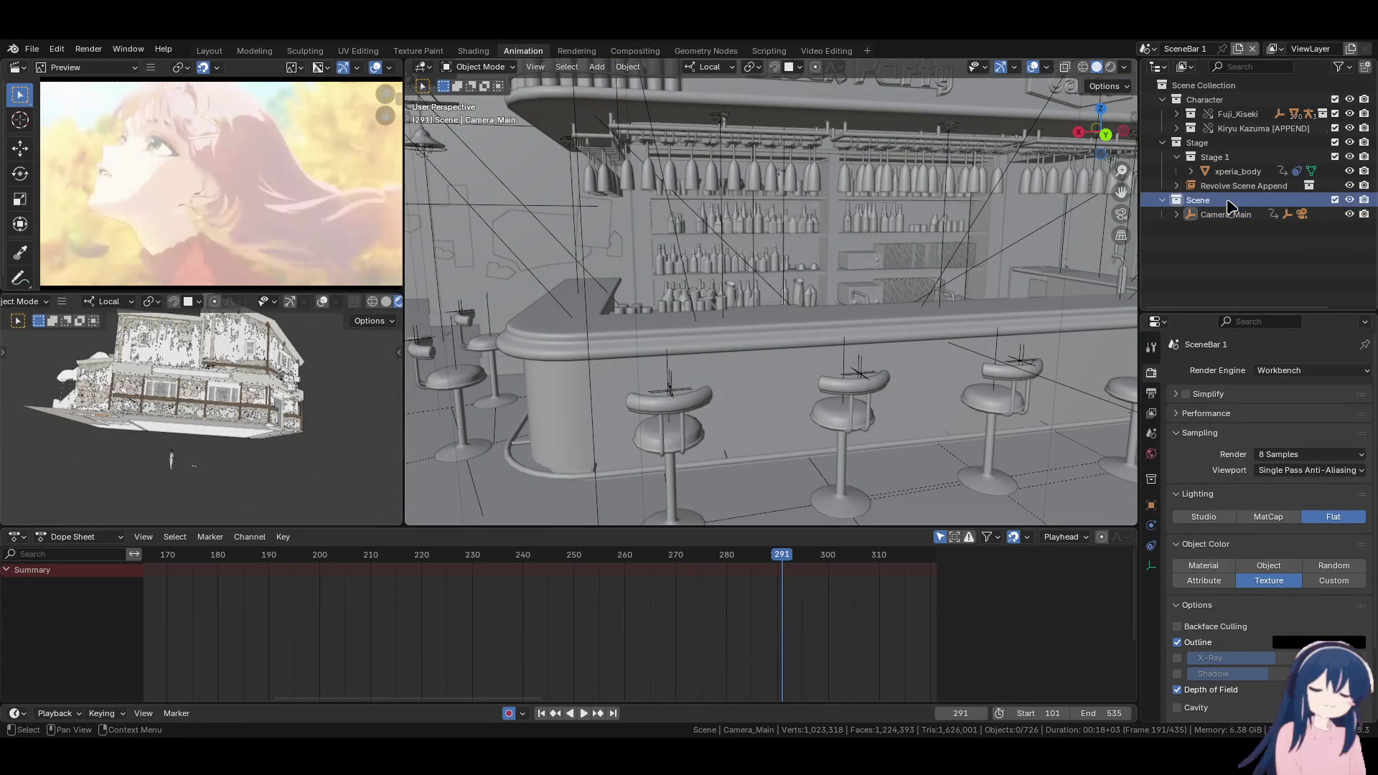
right_click(1228, 201)
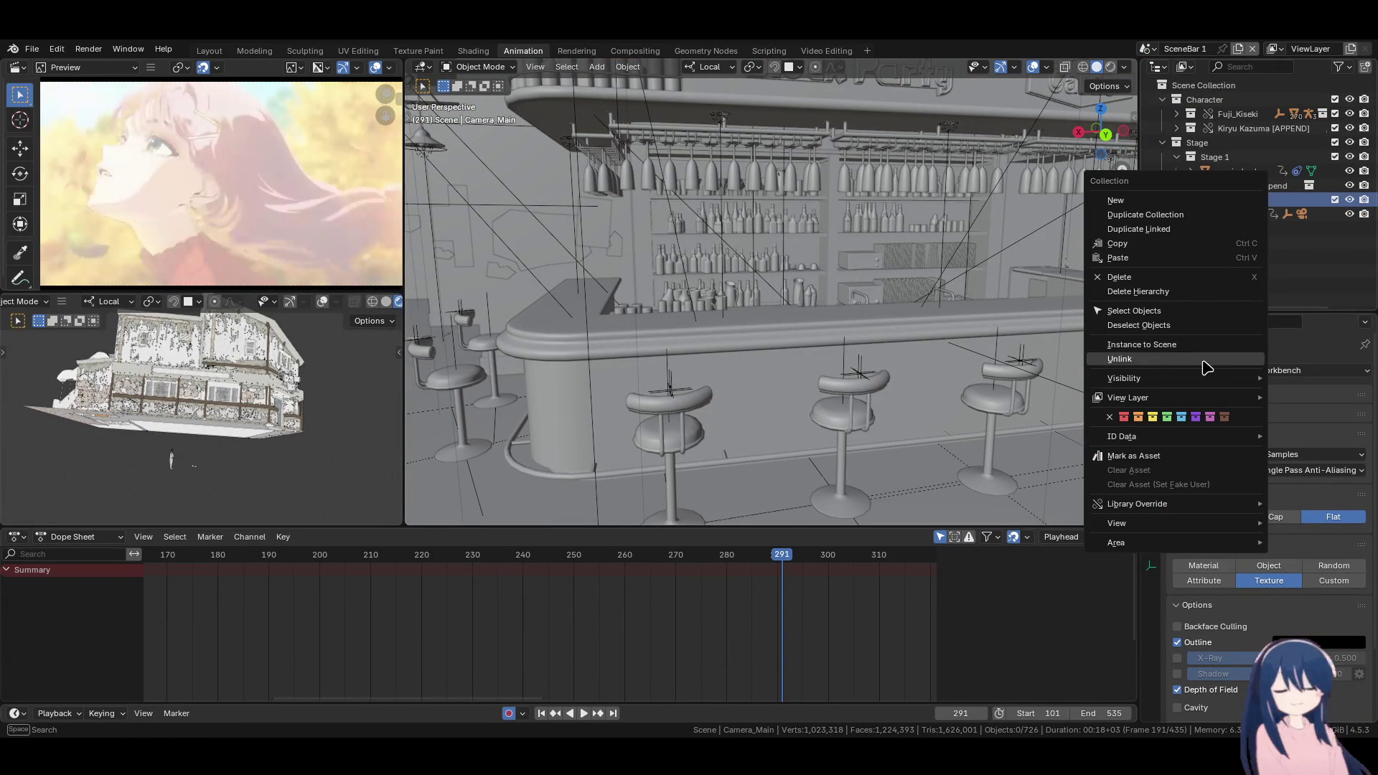
mouse_move(1220, 386)
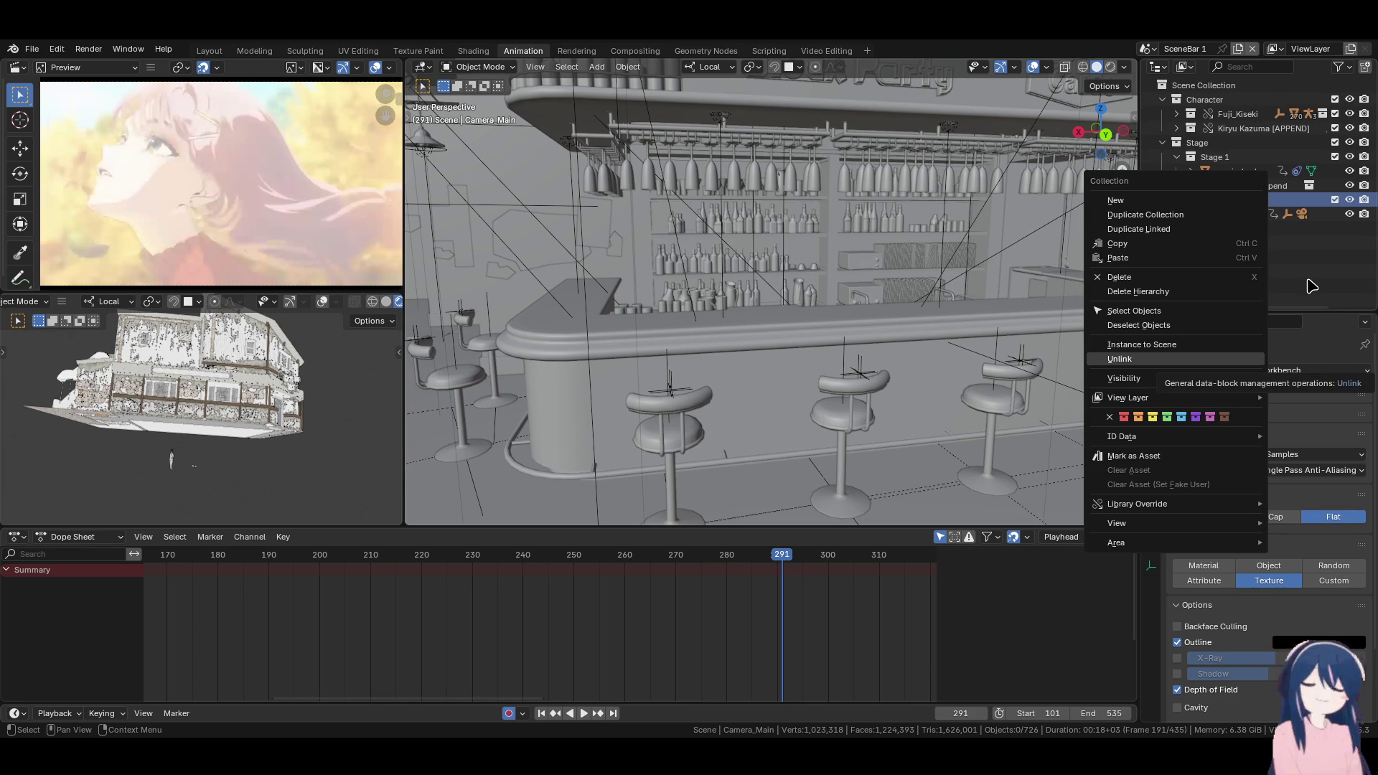
left_click(1313, 287)
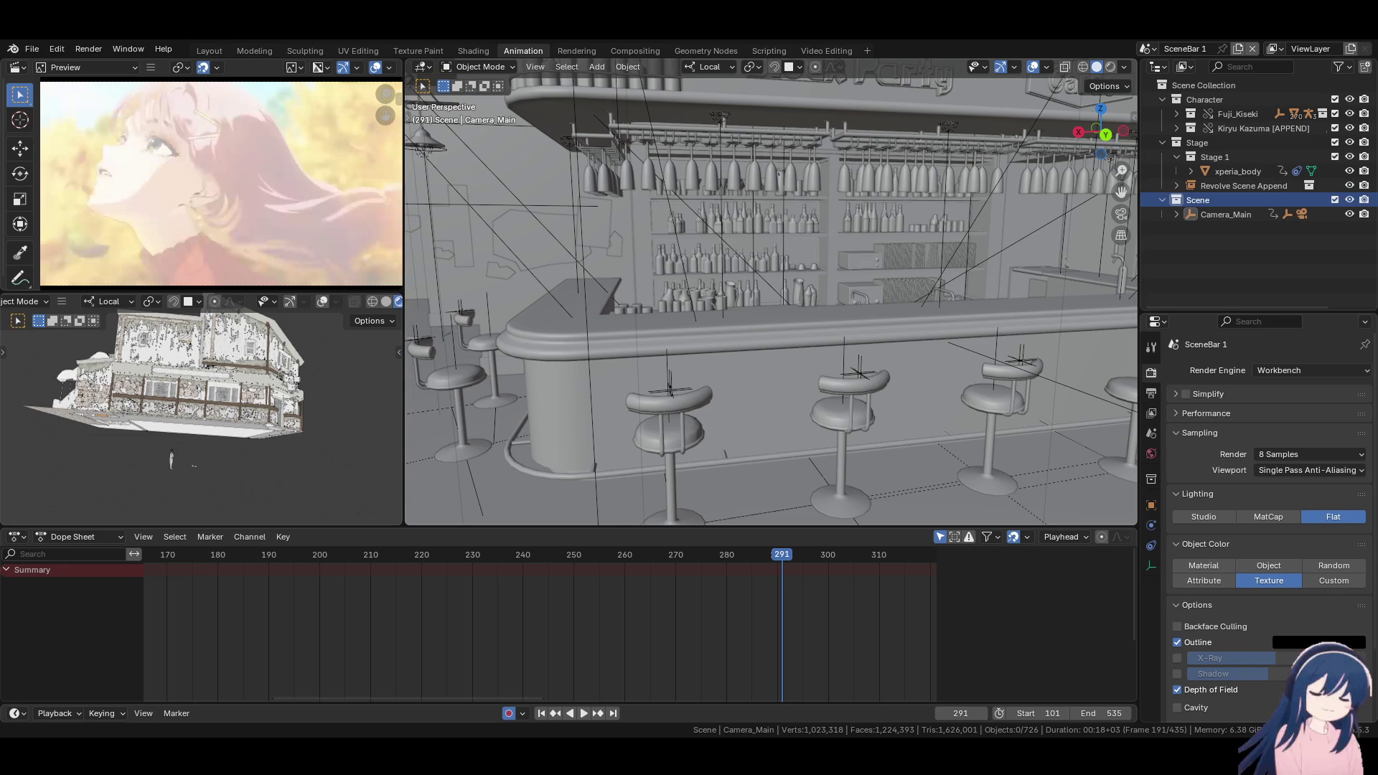
Instance the Scene collection into SceneBar 1 with Instance to Scene
right_click(1163, 199)
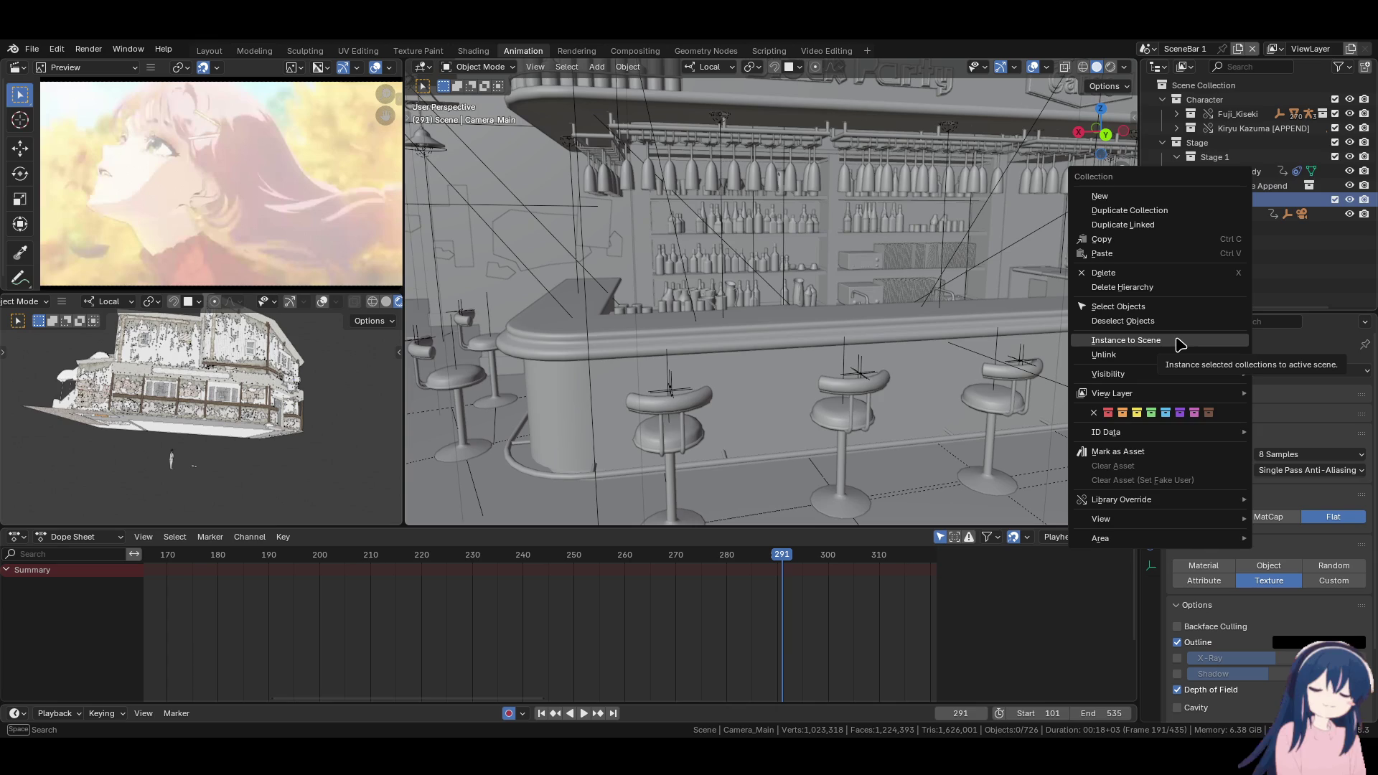
left_click(1178, 340)
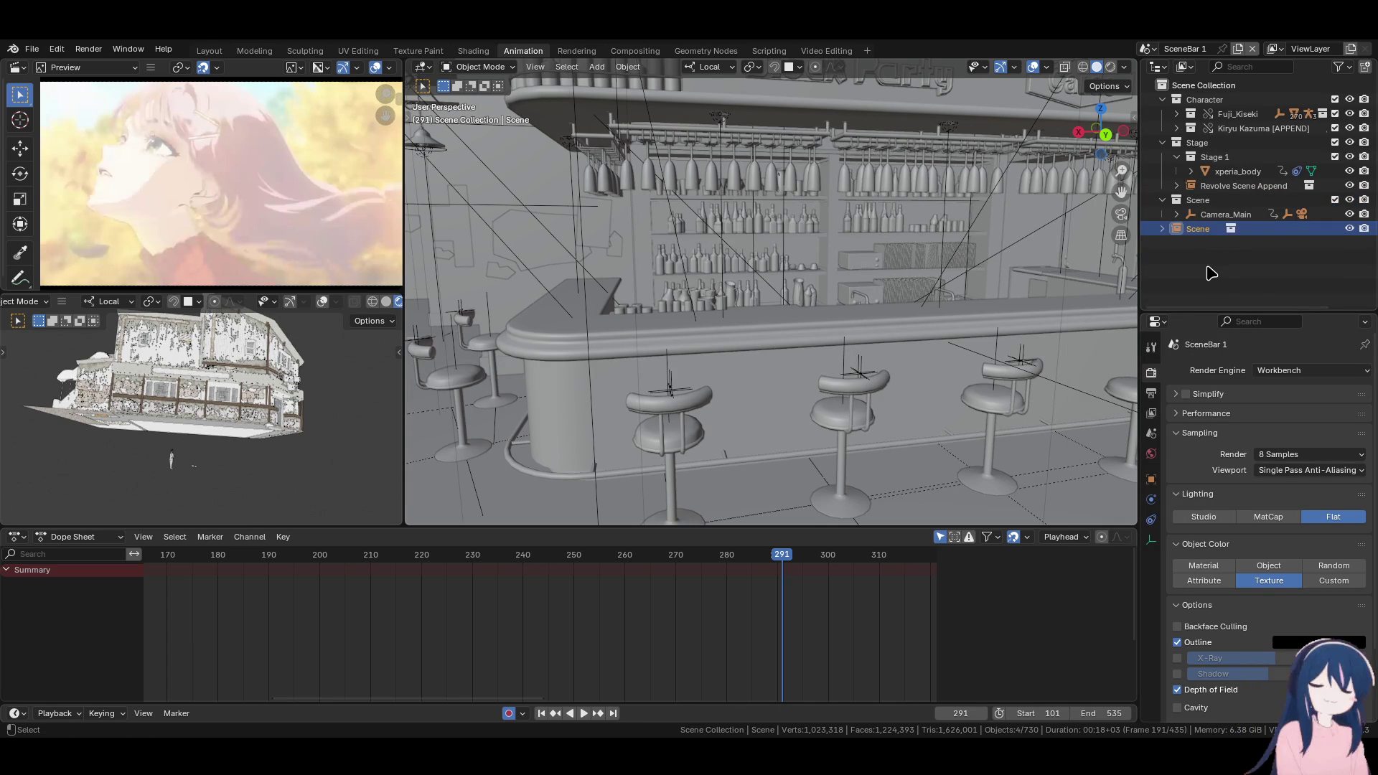
key("ctrl+z")
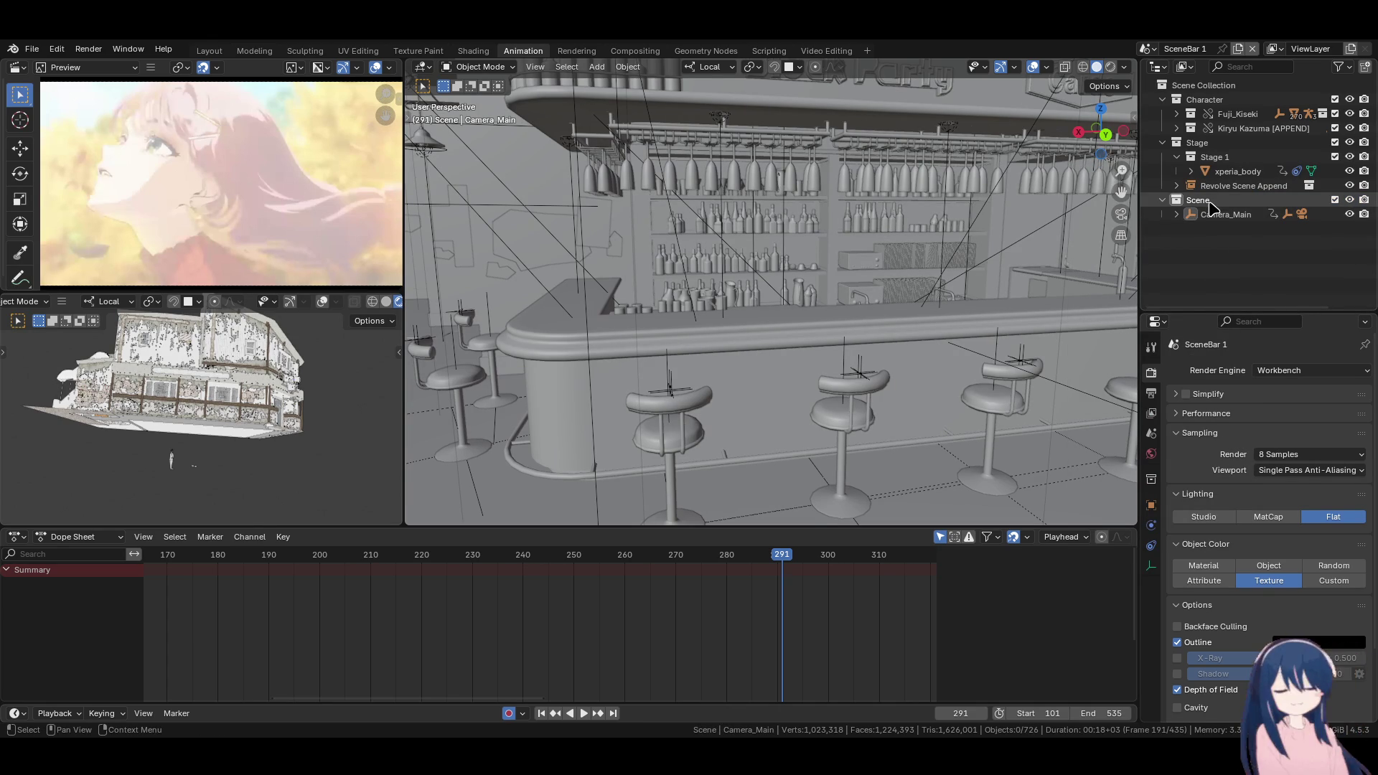
key("ctrl+shift+z")
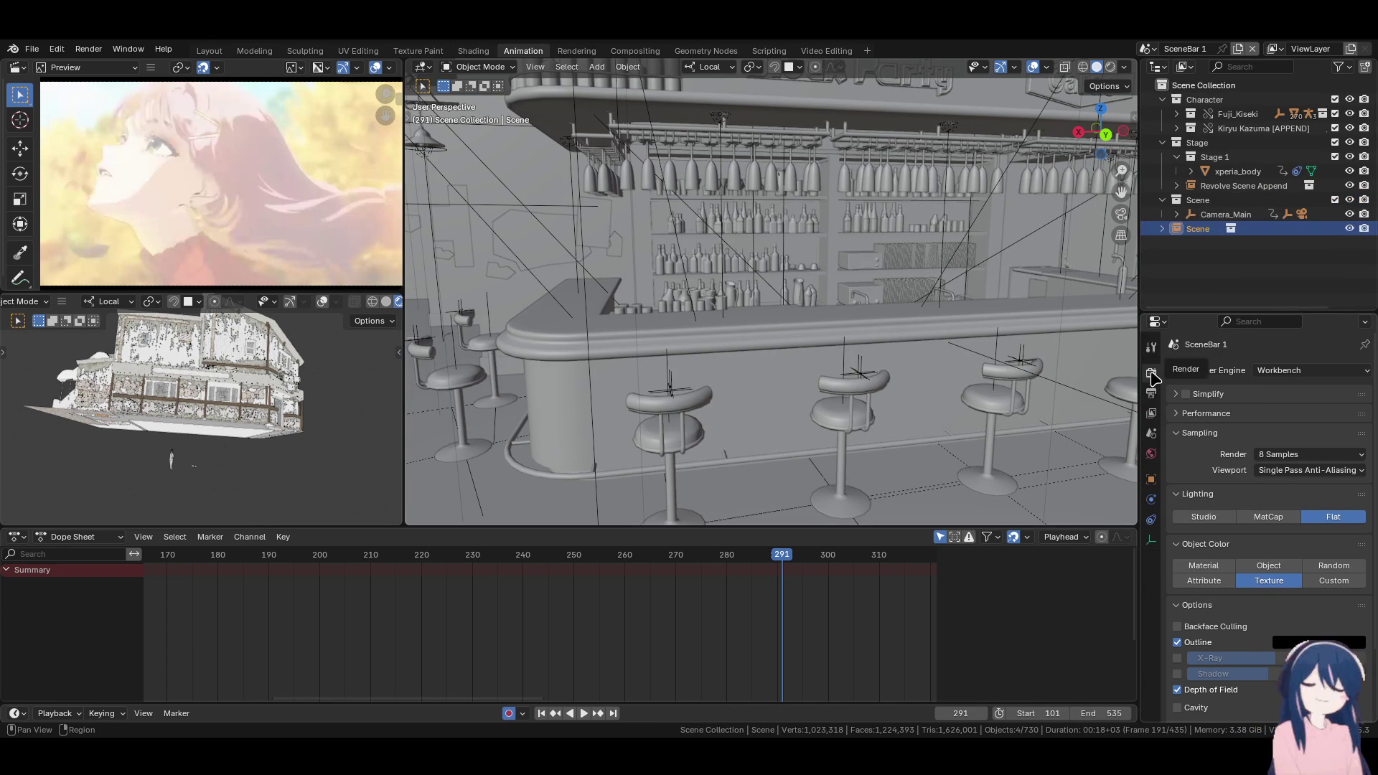
Show the Scene properties and toggle between SceneBar 2 and SceneBar 1
left_click(1152, 393)
left_click(1151, 414)
left_click(1152, 433)
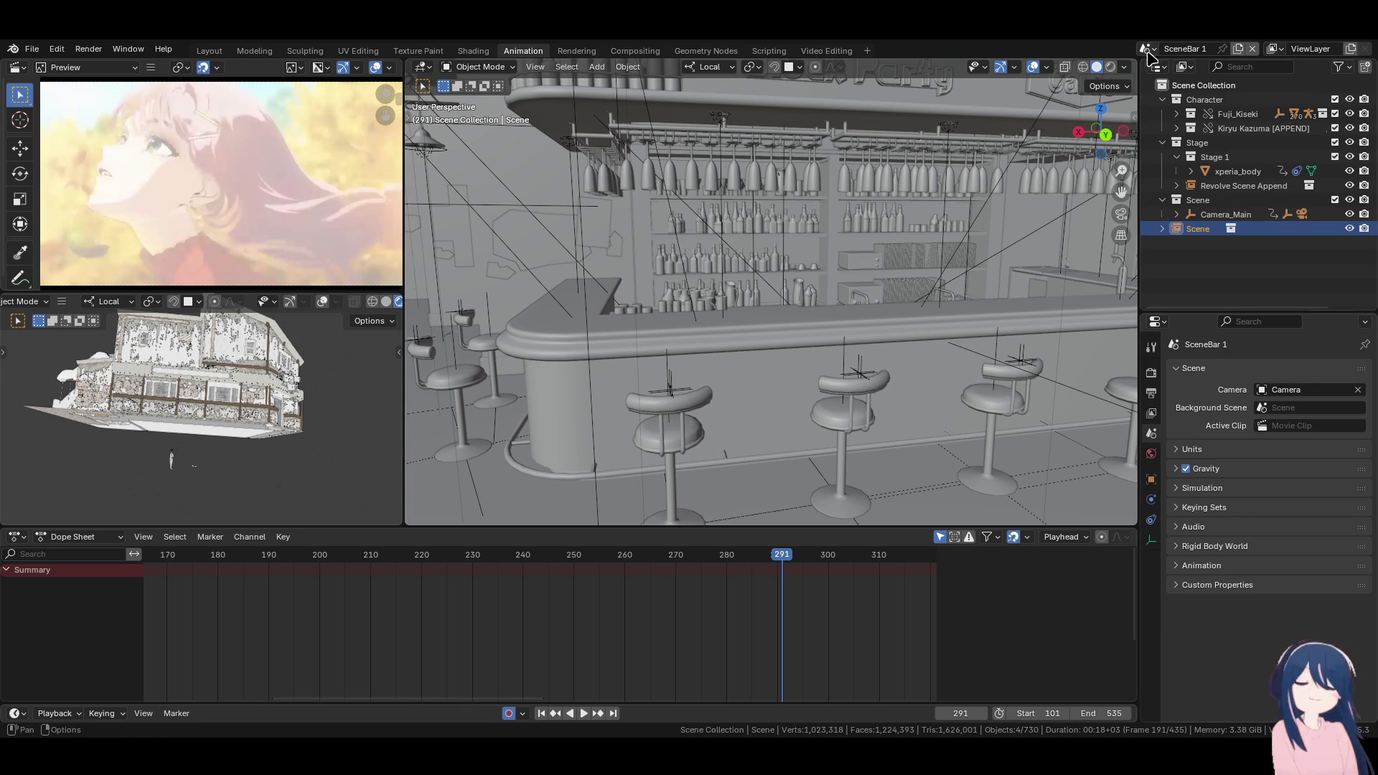
left_click(1147, 50)
left_click(1161, 86)
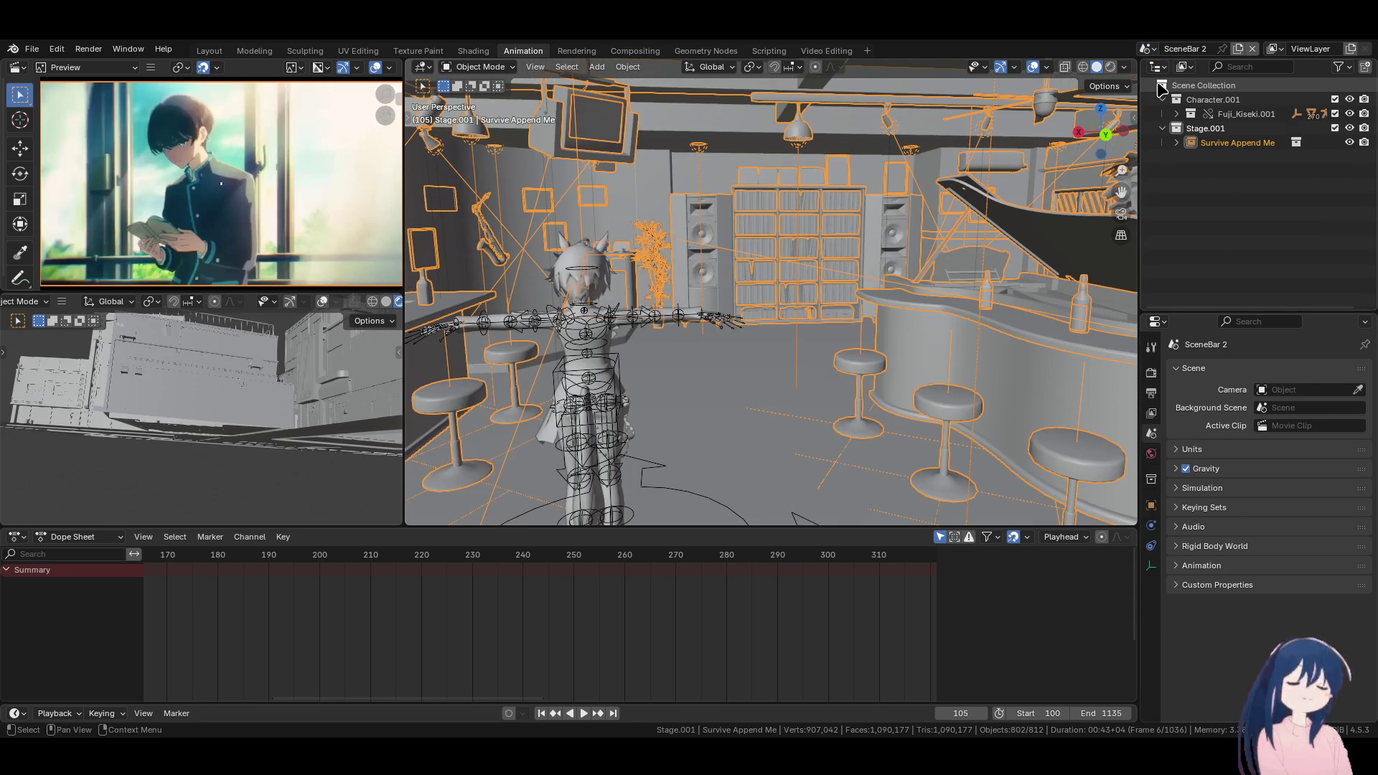
left_click(1147, 48)
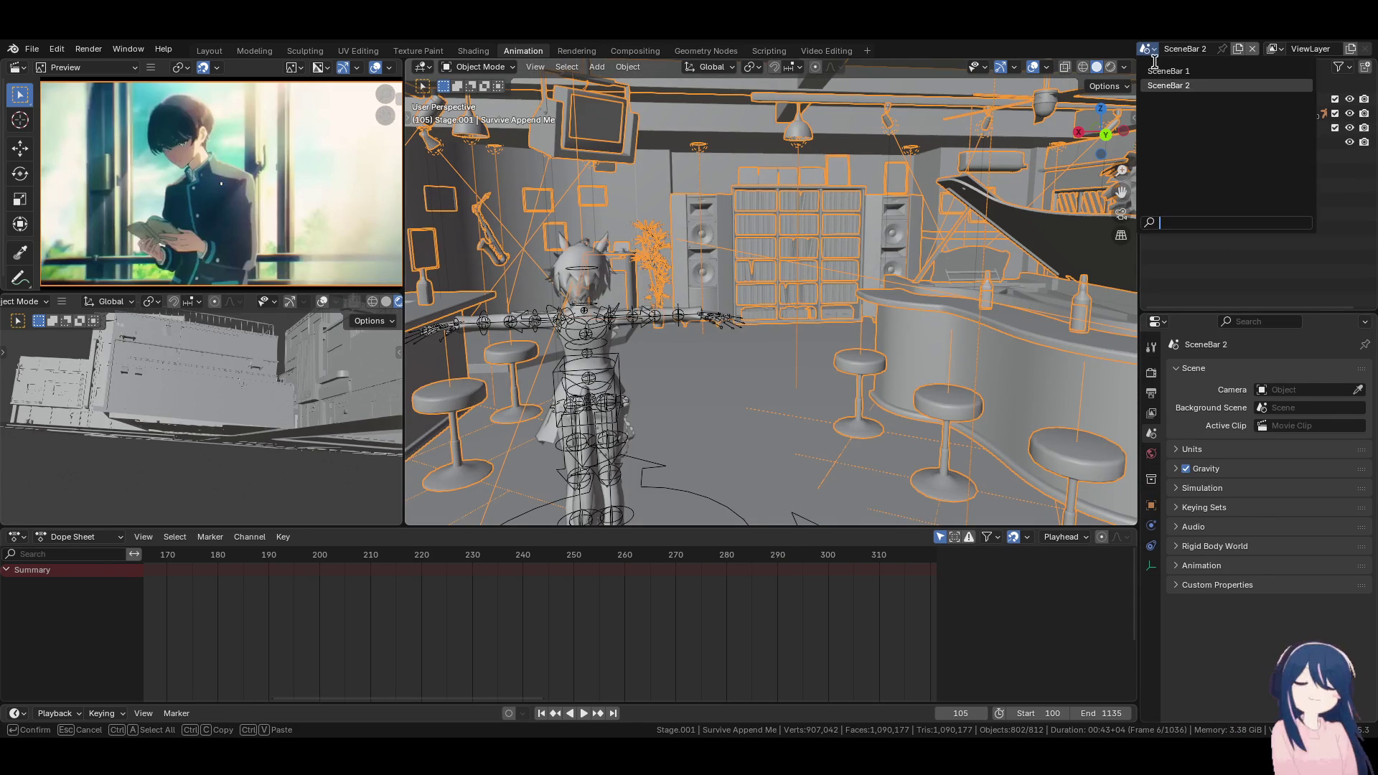
left_click(1177, 72)
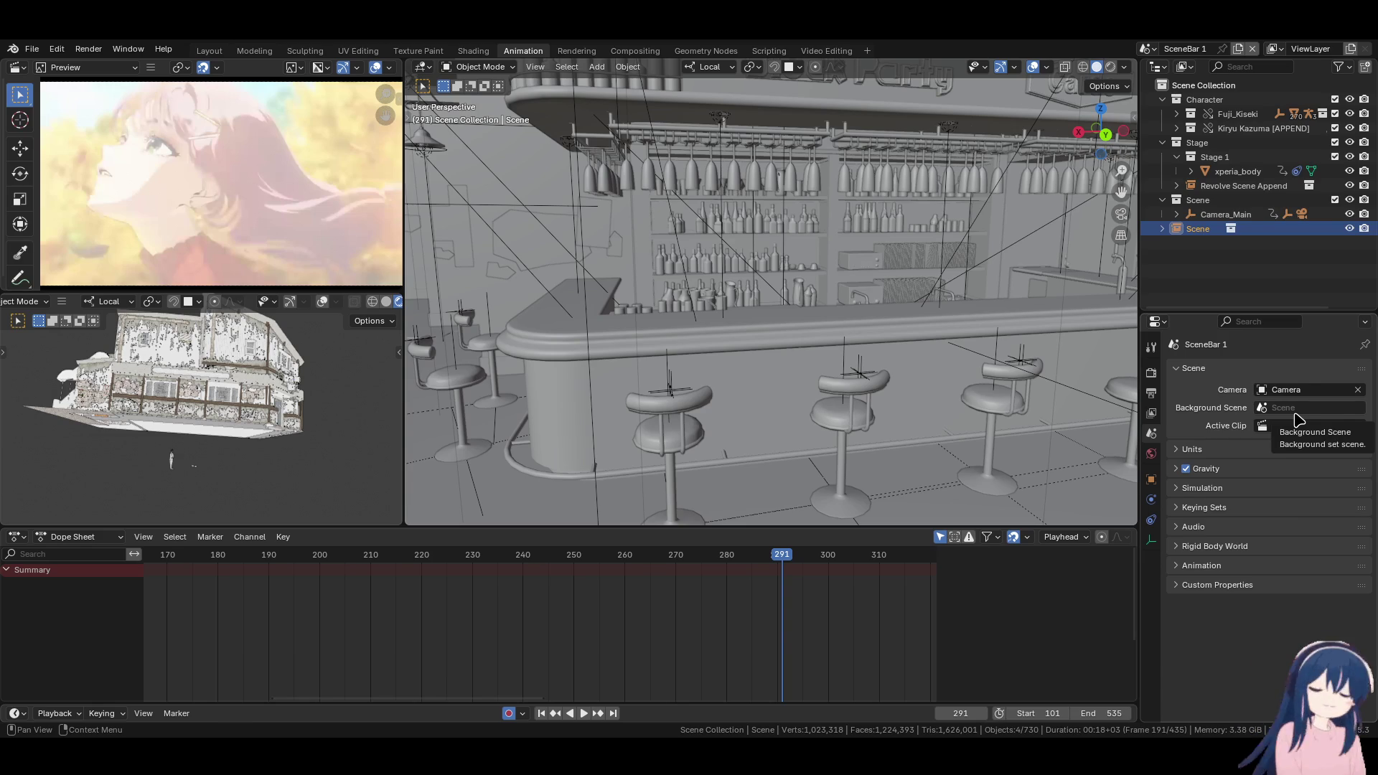
left_click(1296, 408)
left_click(1276, 422)
left_click(1278, 408)
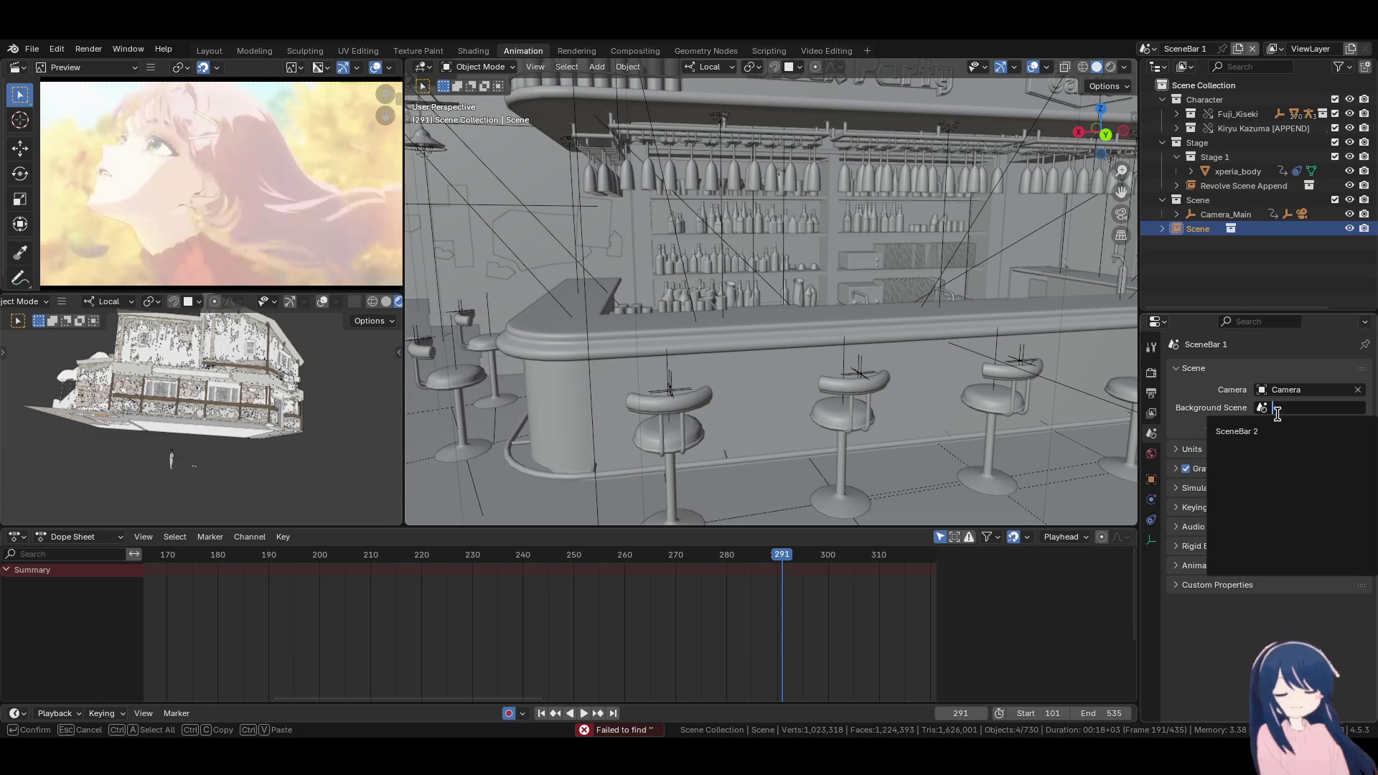
left_click(1237, 431)
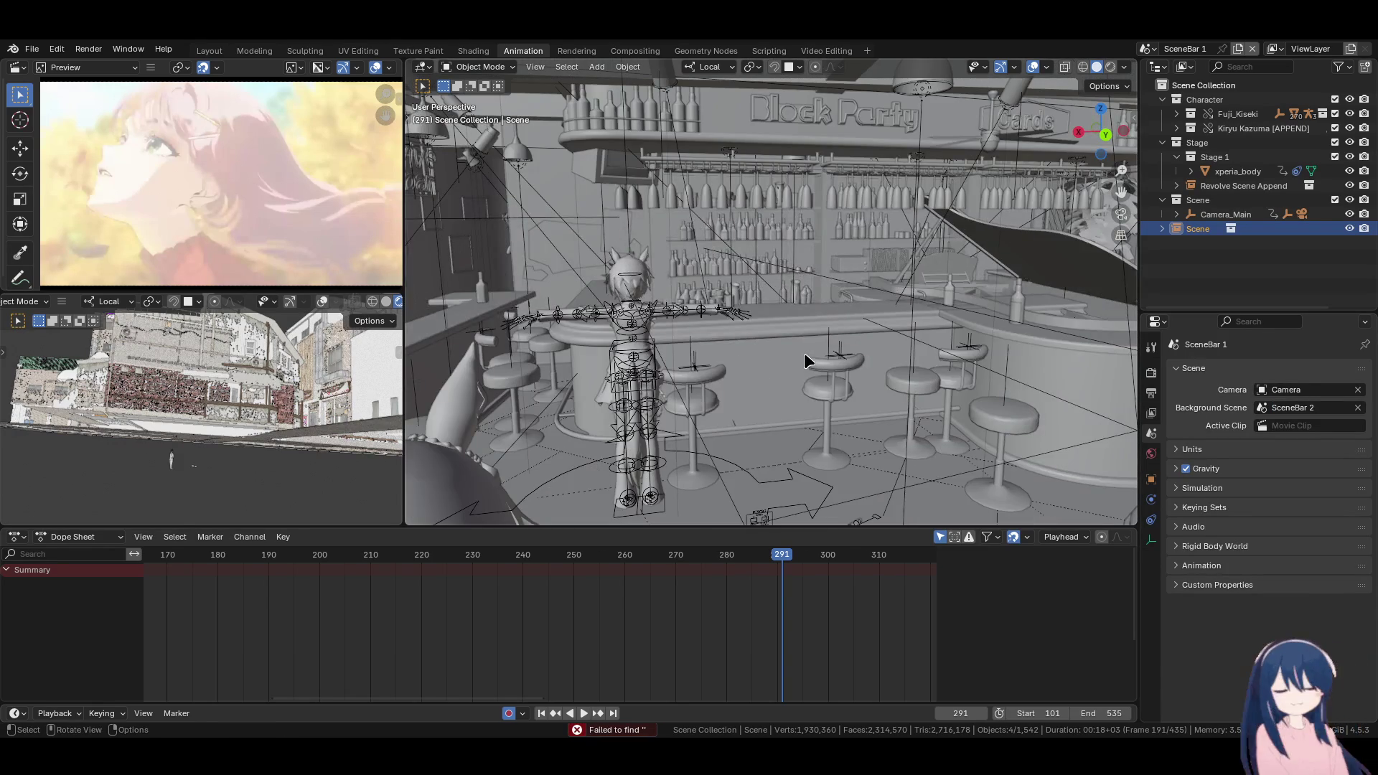
middle_click_drag(809, 354, 821, 364)
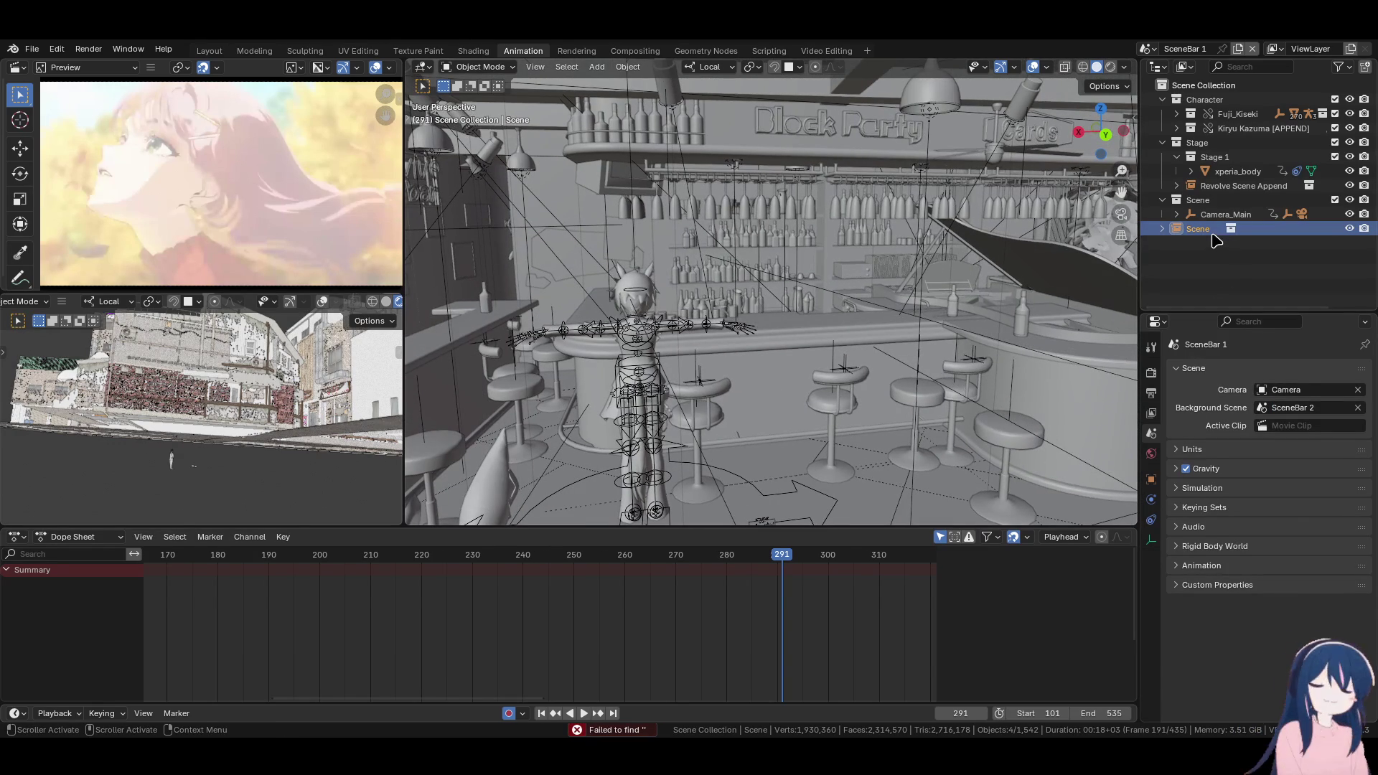
left_click(1147, 48)
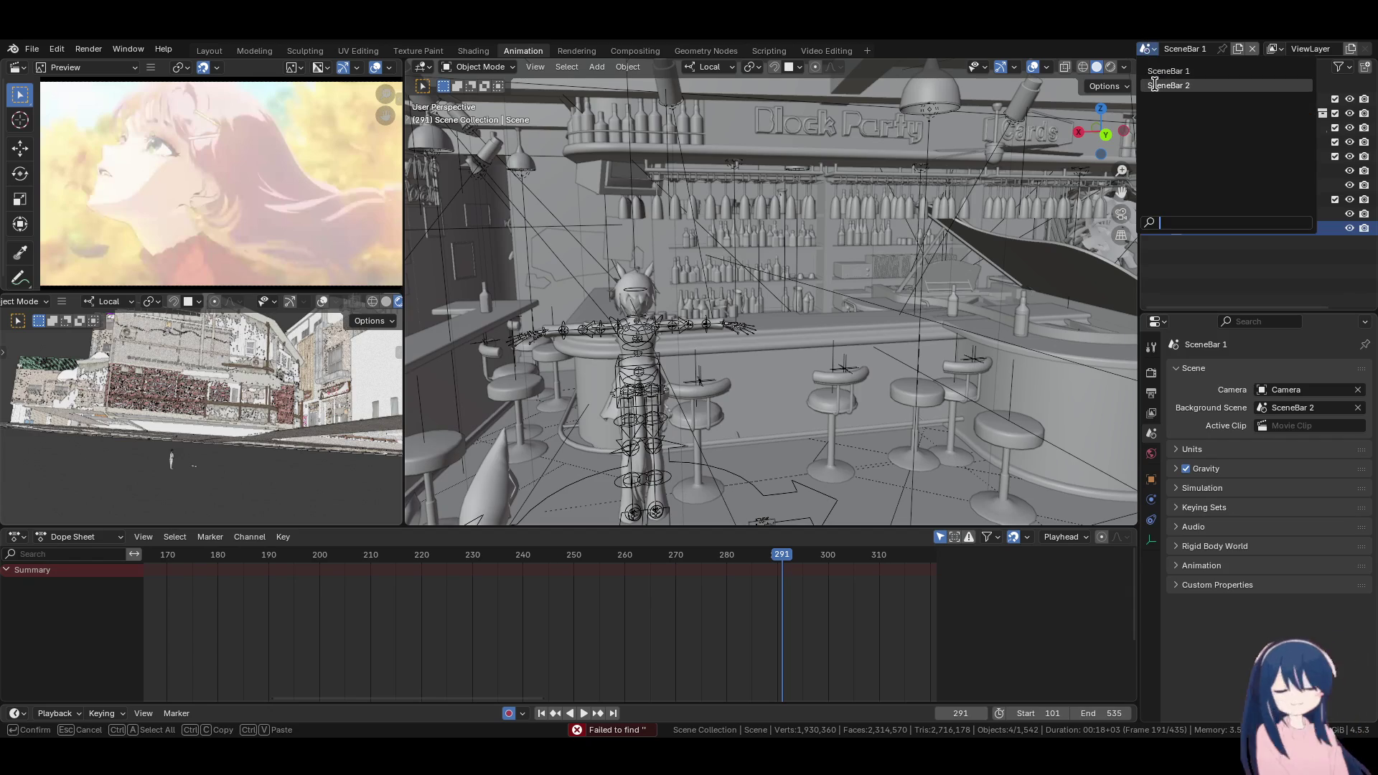
left_click(1161, 90)
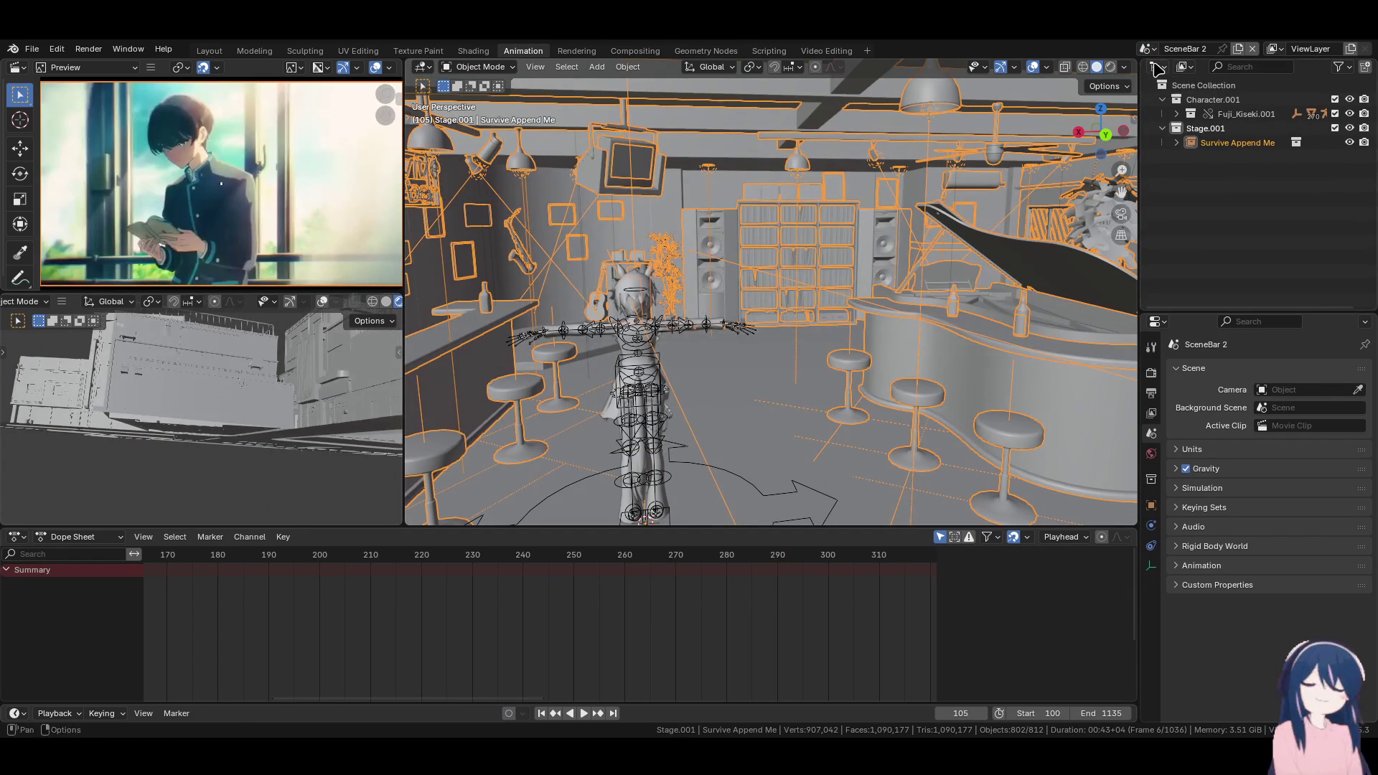
left_click(1149, 53)
left_click(1170, 75)
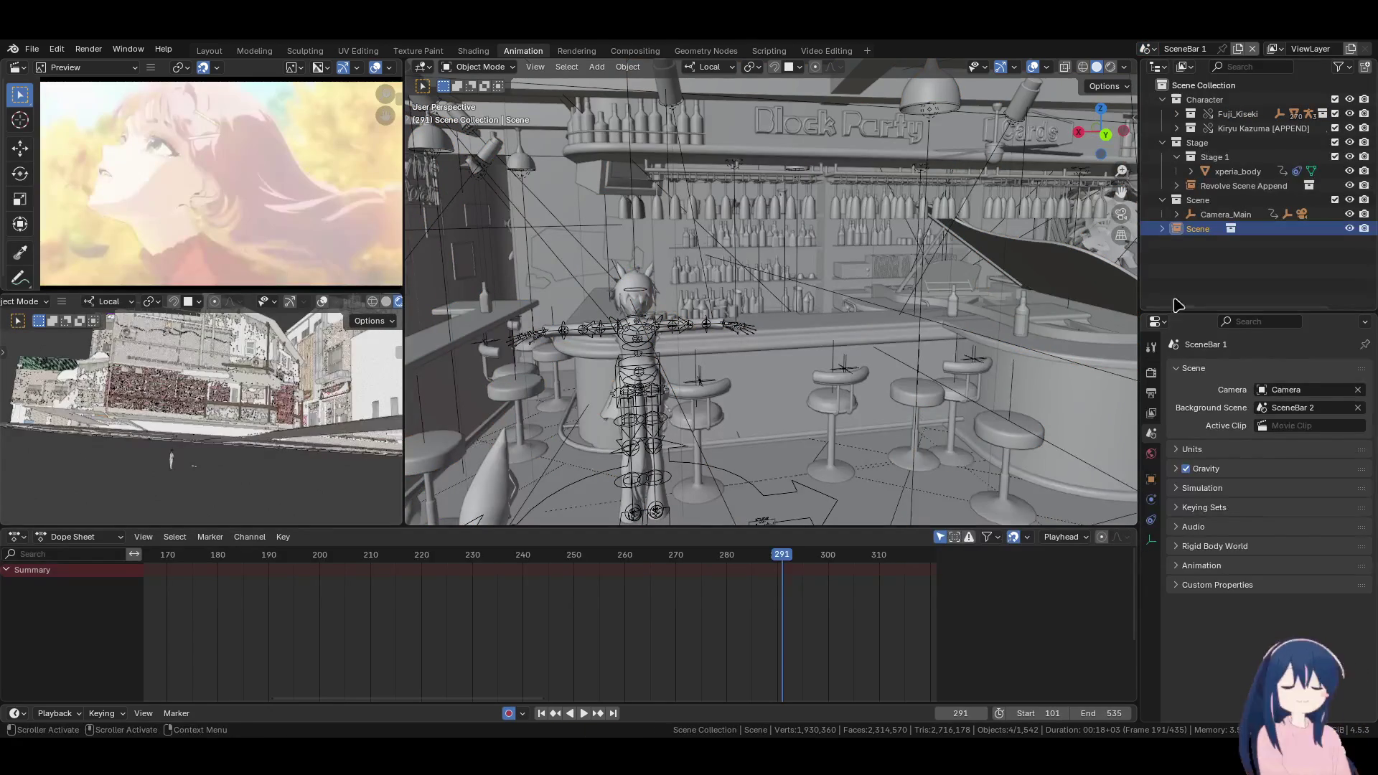
left_click(1358, 408)
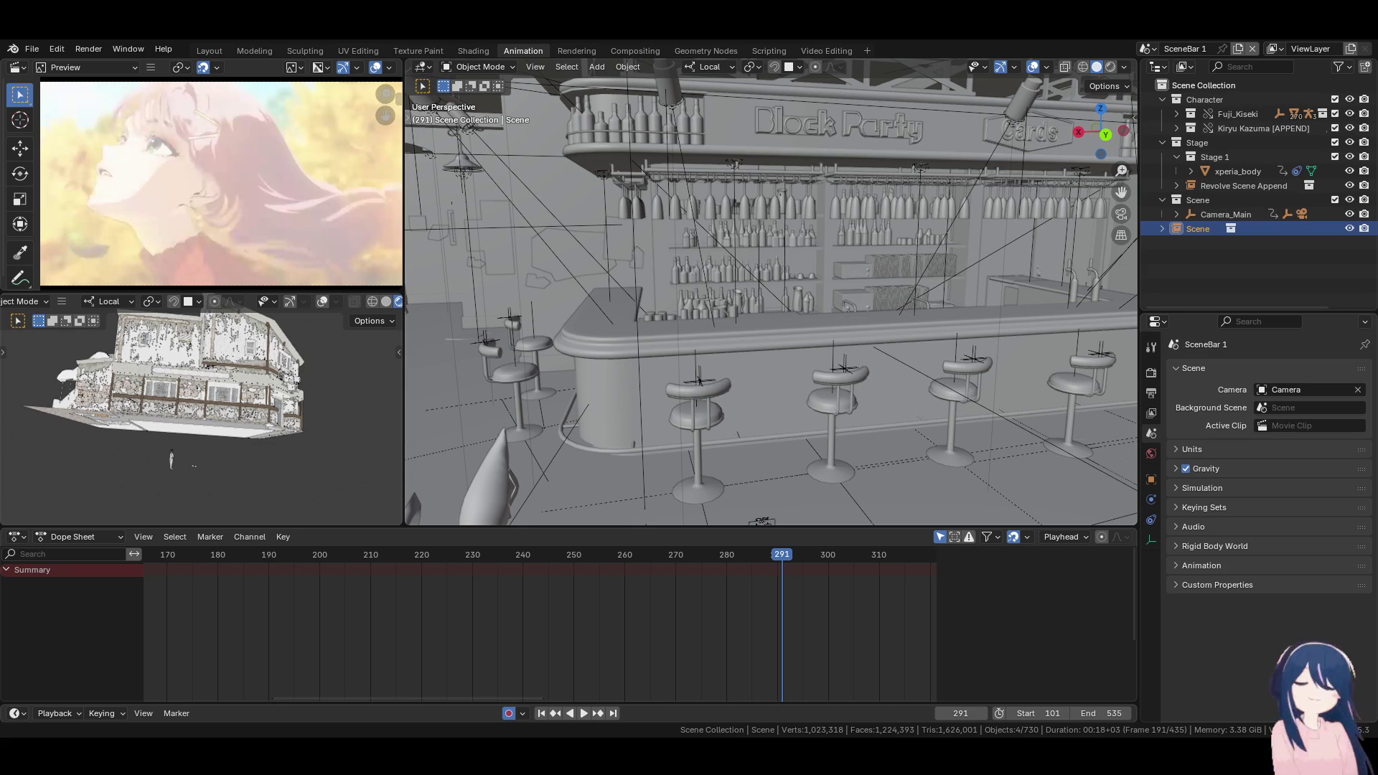
Browse the Scene instance's properties, checking its transform and unit settings
left_click(1153, 480)
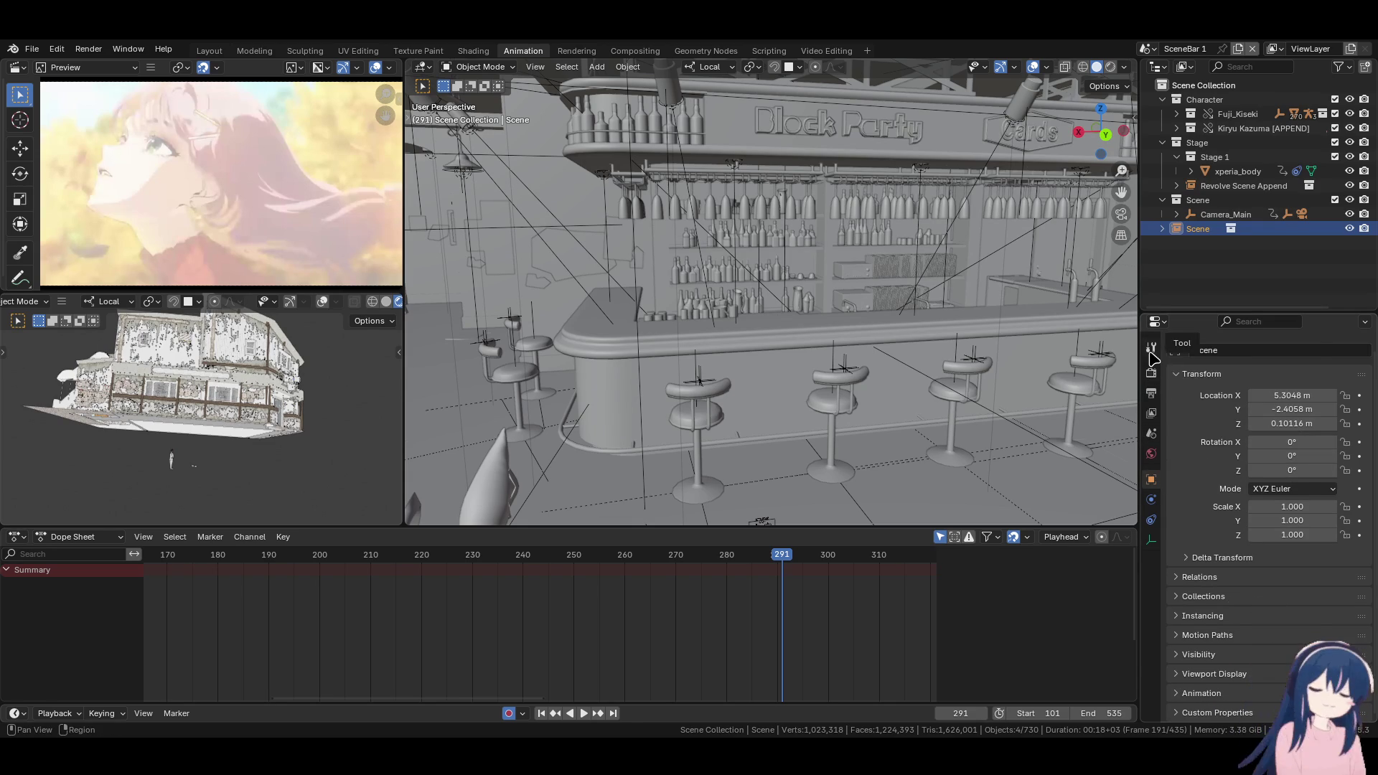
left_click(1152, 415)
left_click(1152, 433)
left_click(1151, 453)
left_click(1152, 434)
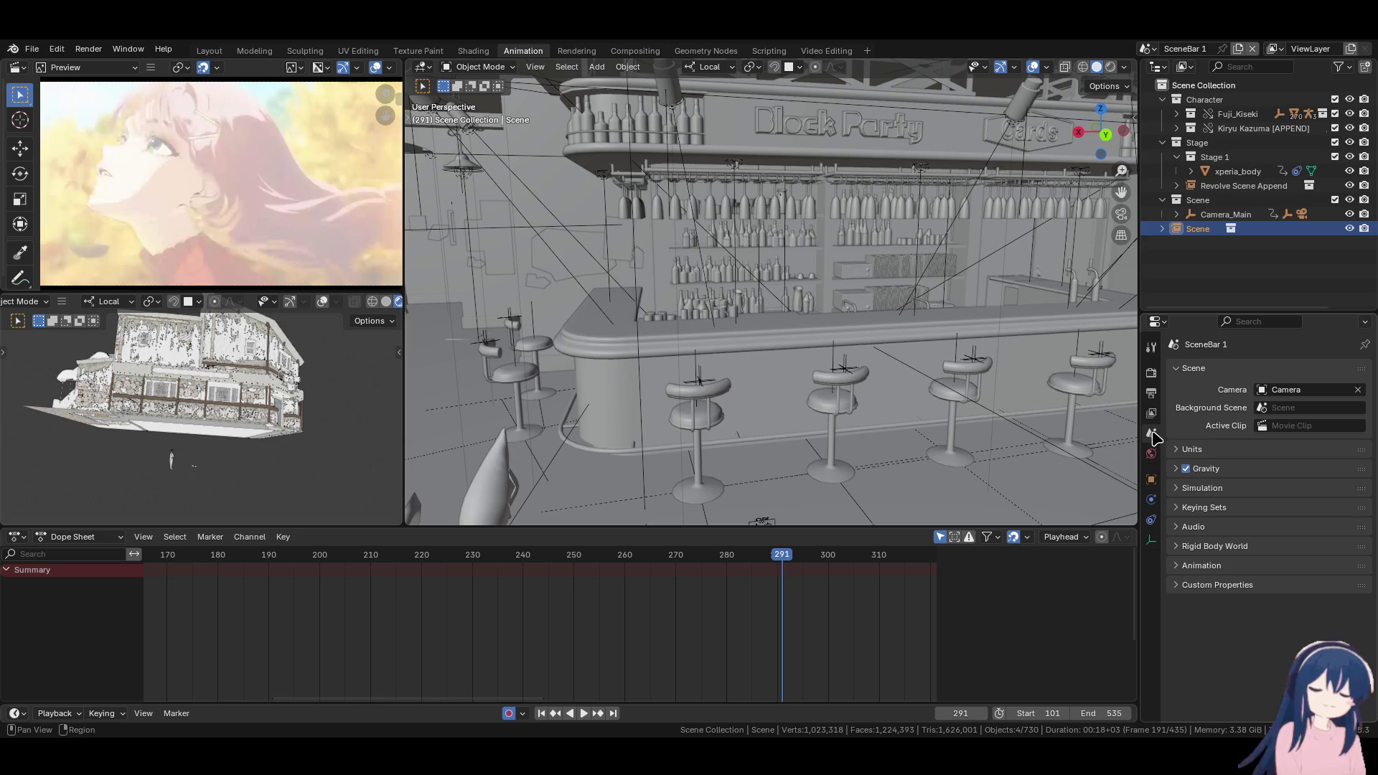
left_click(1241, 452)
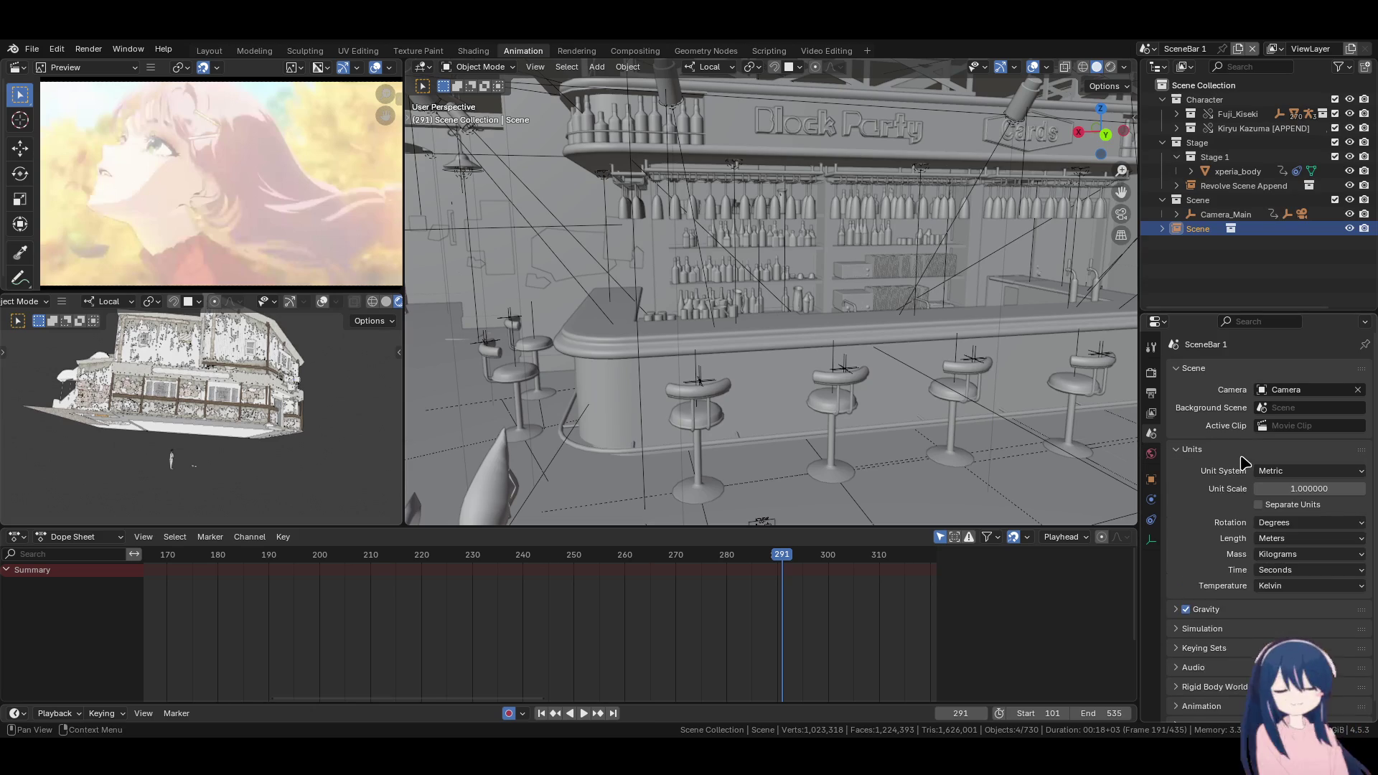
left_click(1241, 452)
Delete the extra Scene item and its objects from the Outliner
right_click(1201, 230)
mouse_move(1213, 231)
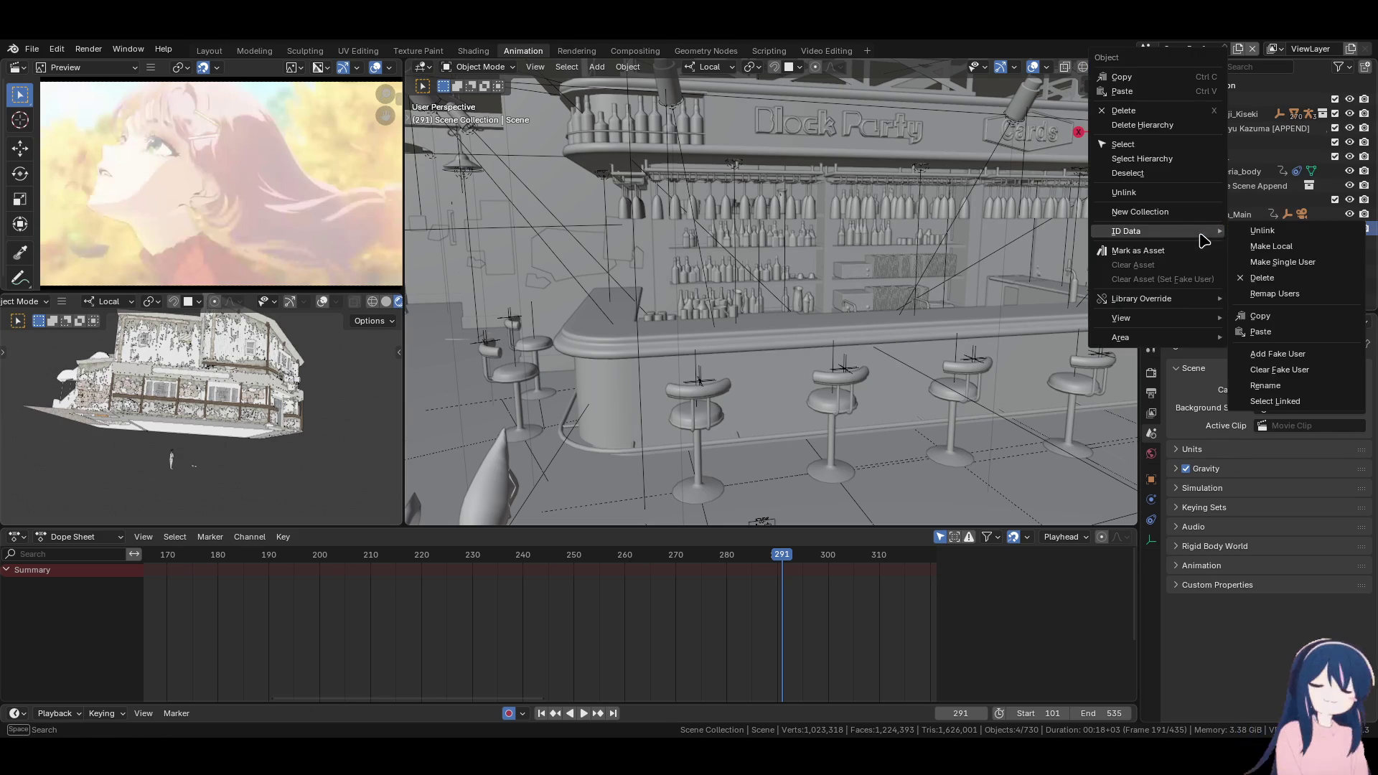
right_click(1204, 236)
mouse_move(1206, 241)
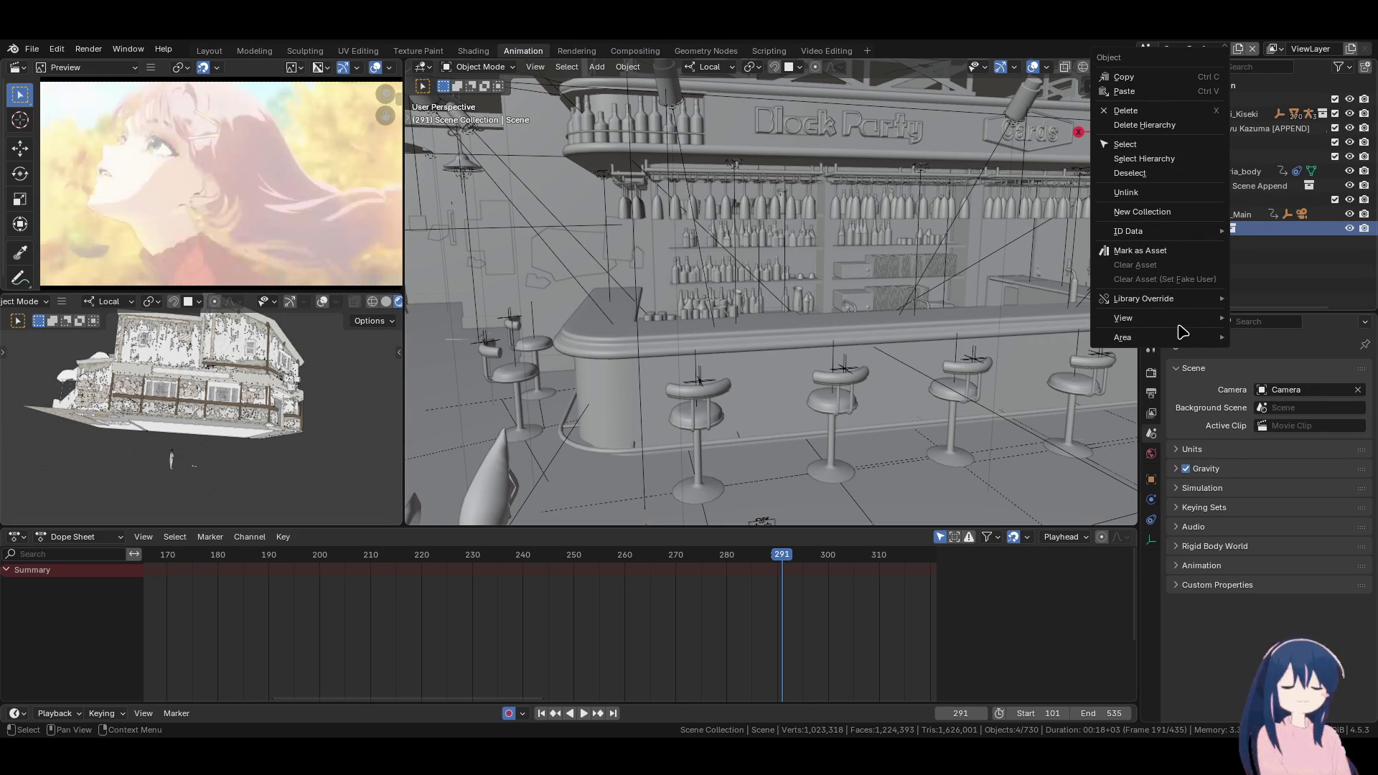
mouse_move(1182, 348)
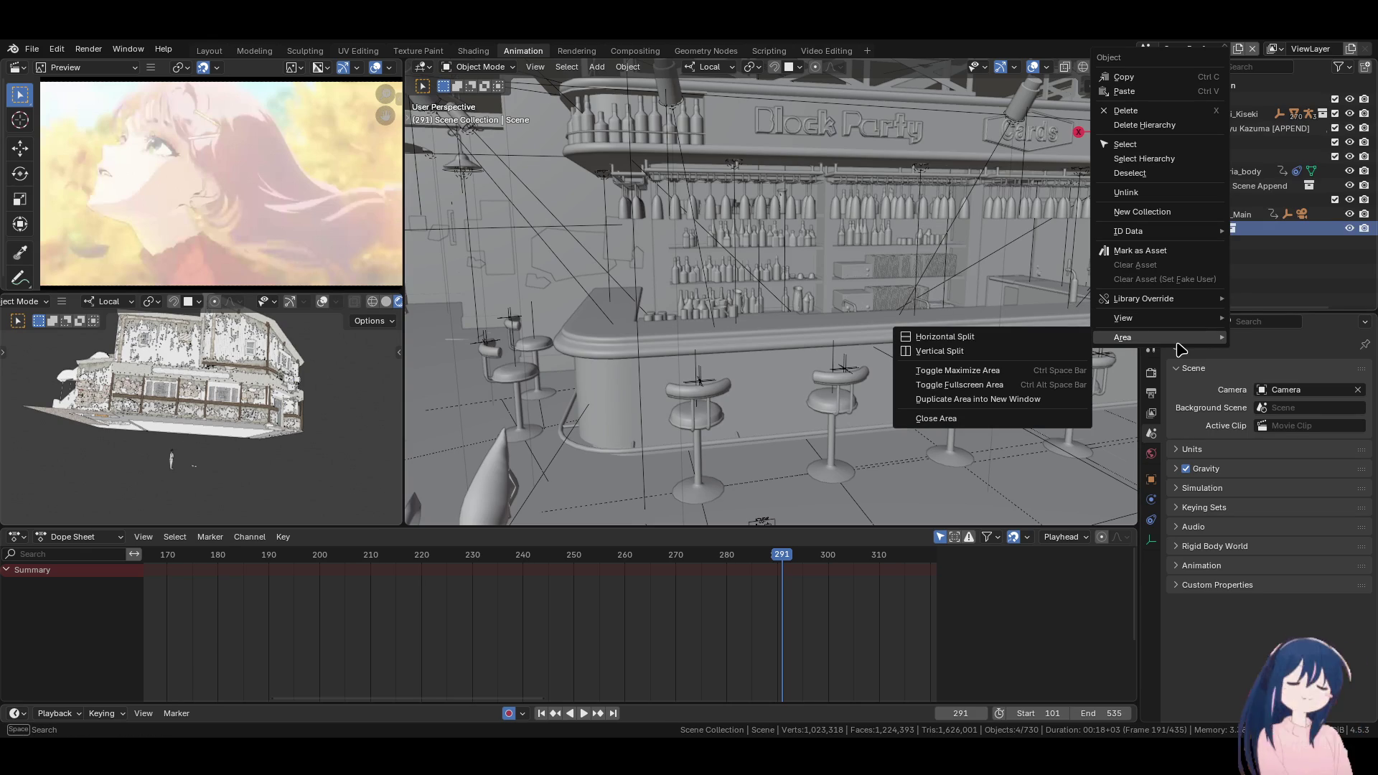
key("Escape")
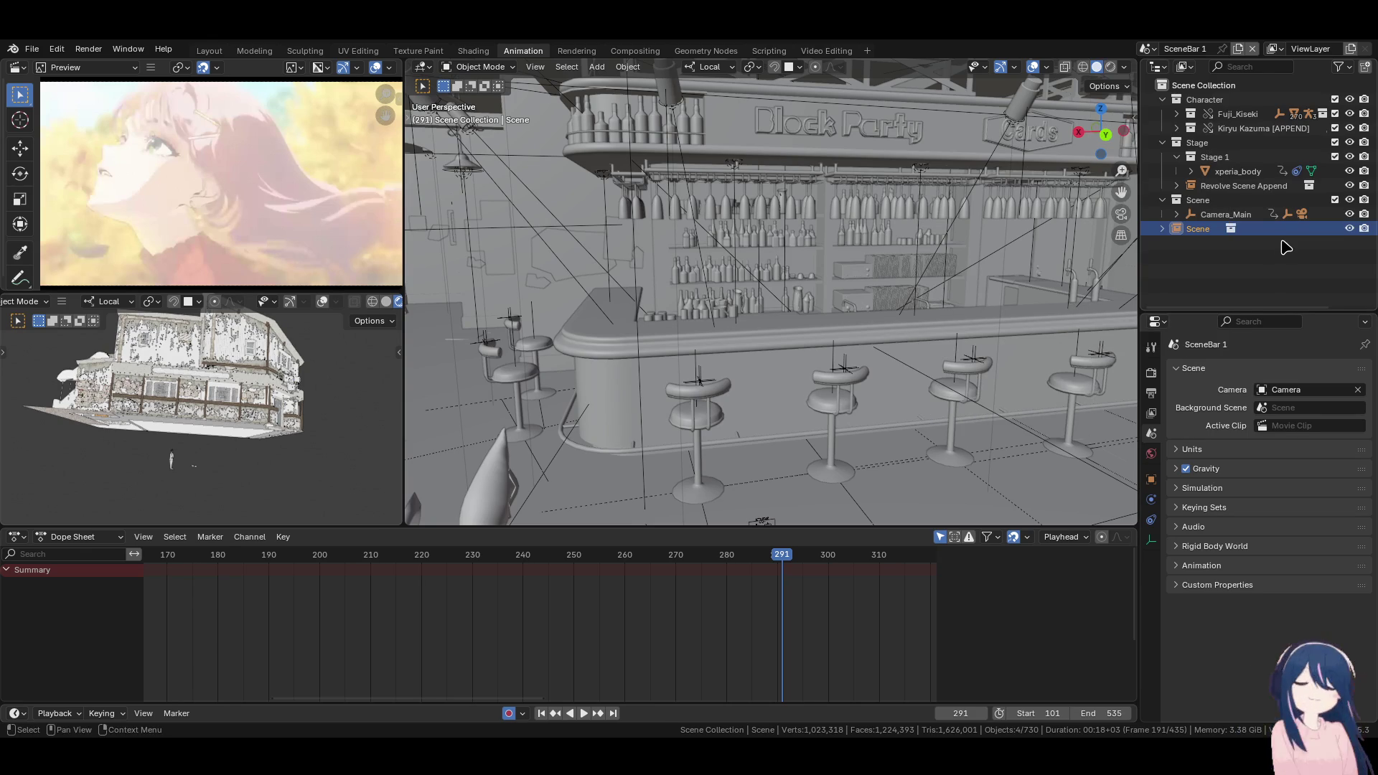
right_click(1190, 281)
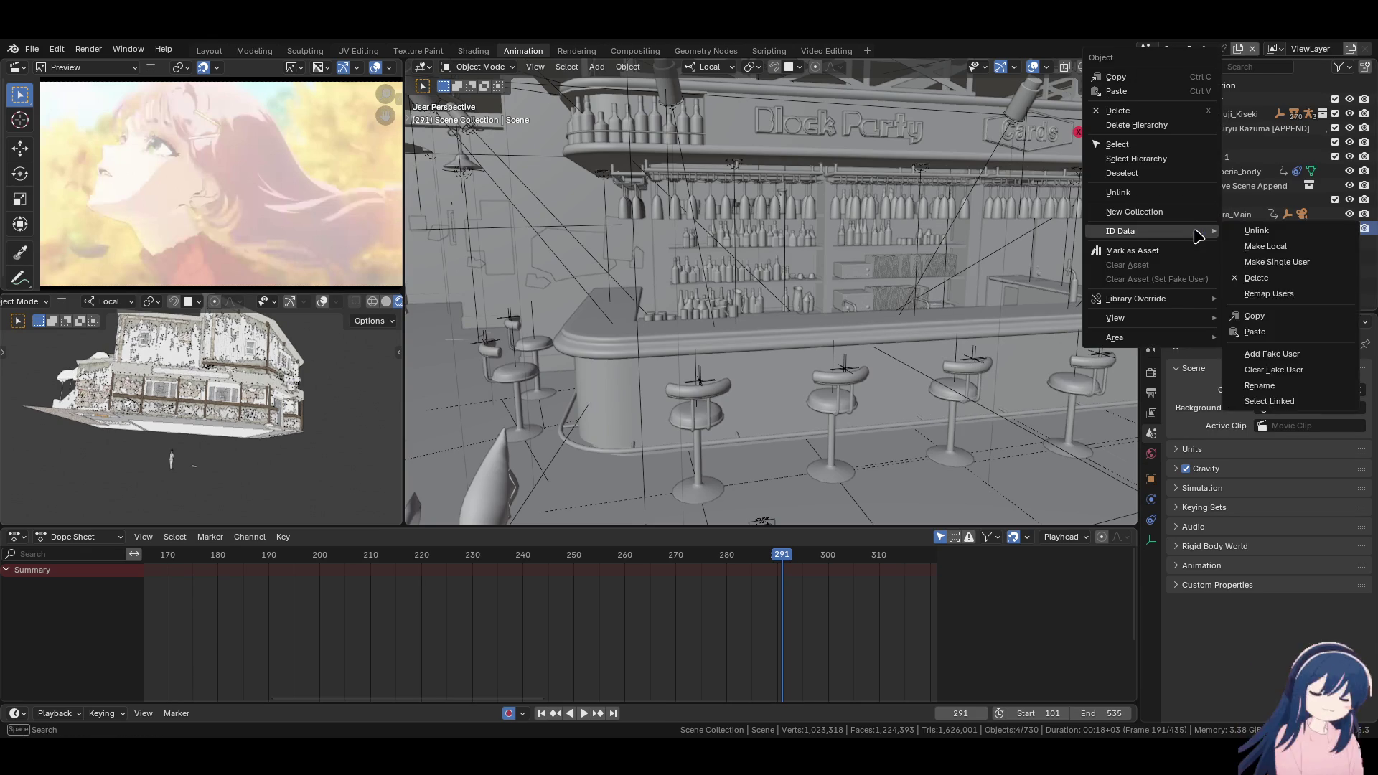
left_click(1136, 126)
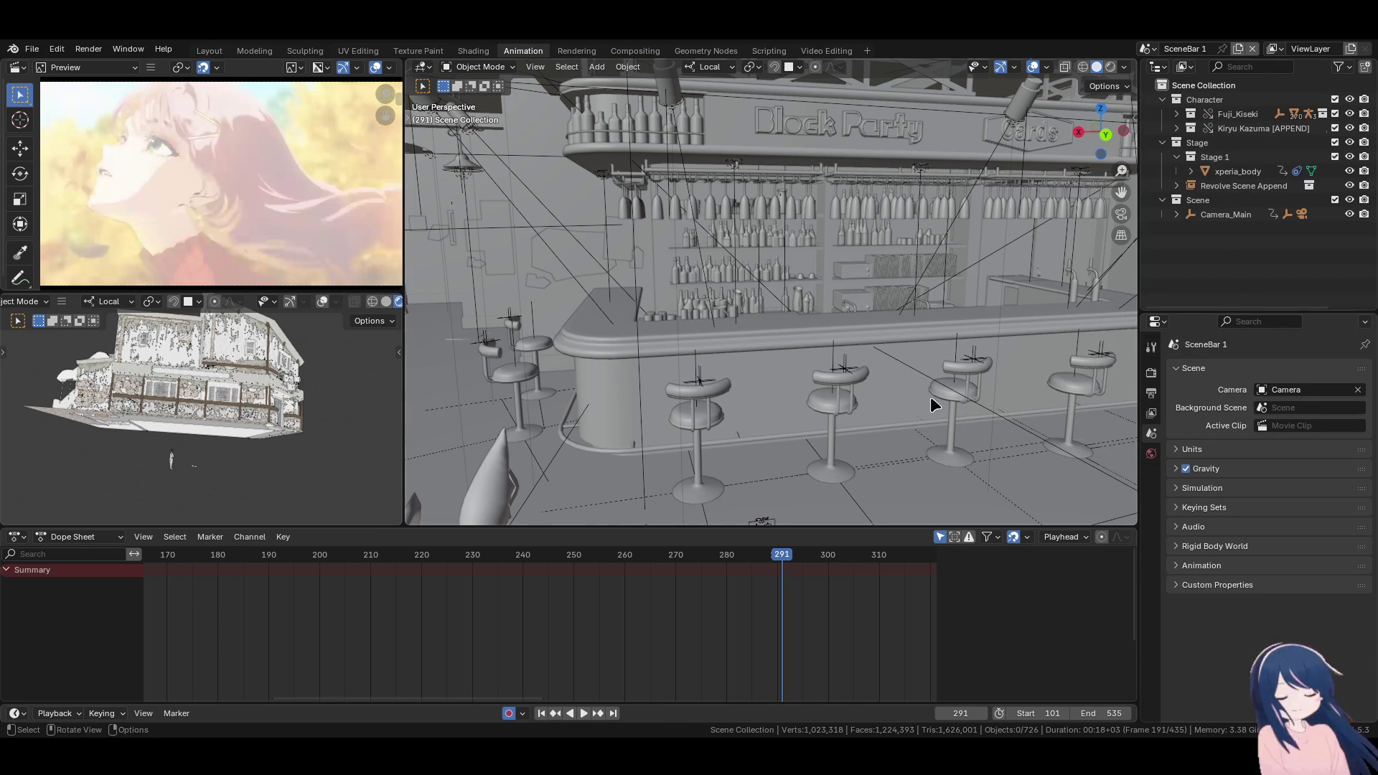
Jump to the first frame and start the animation playing
scroll(758, 442, "down", 5)
left_click(541, 714)
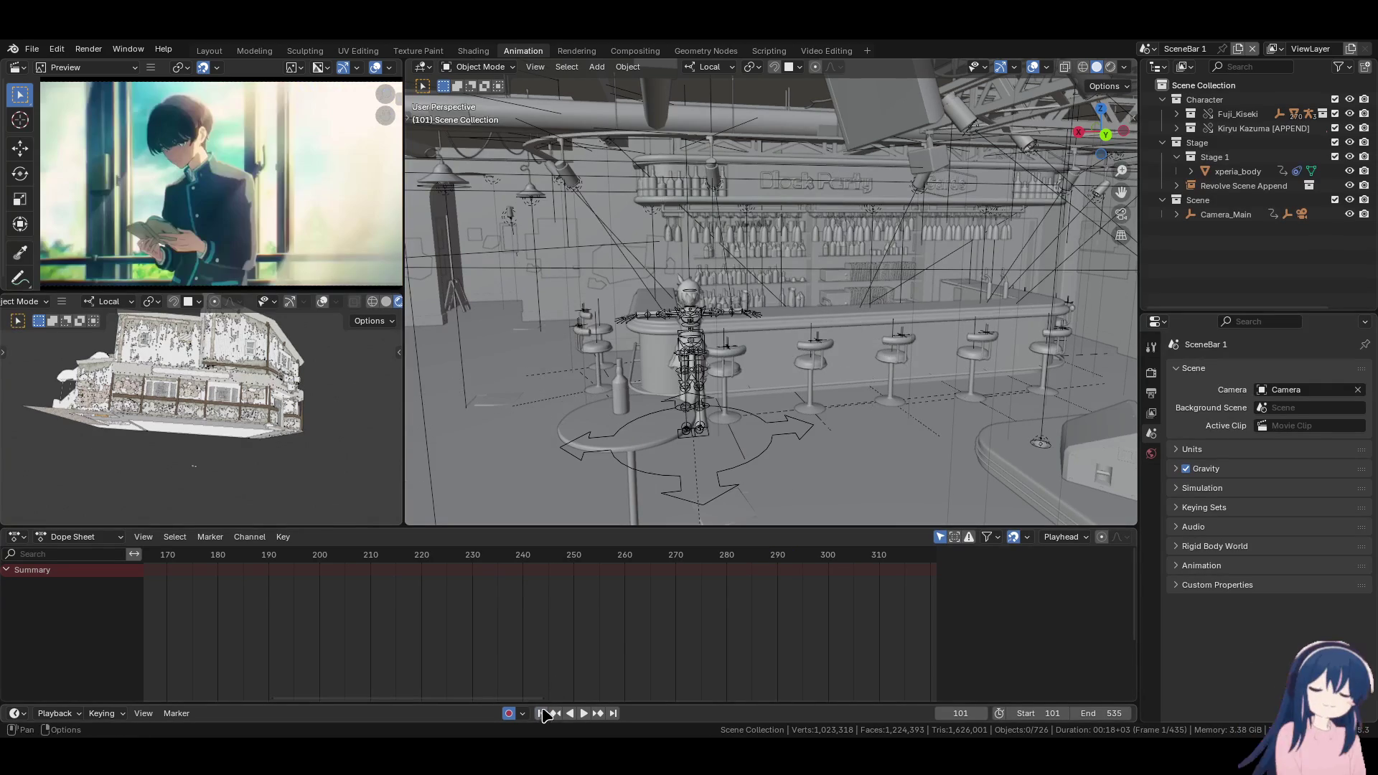
key("space")
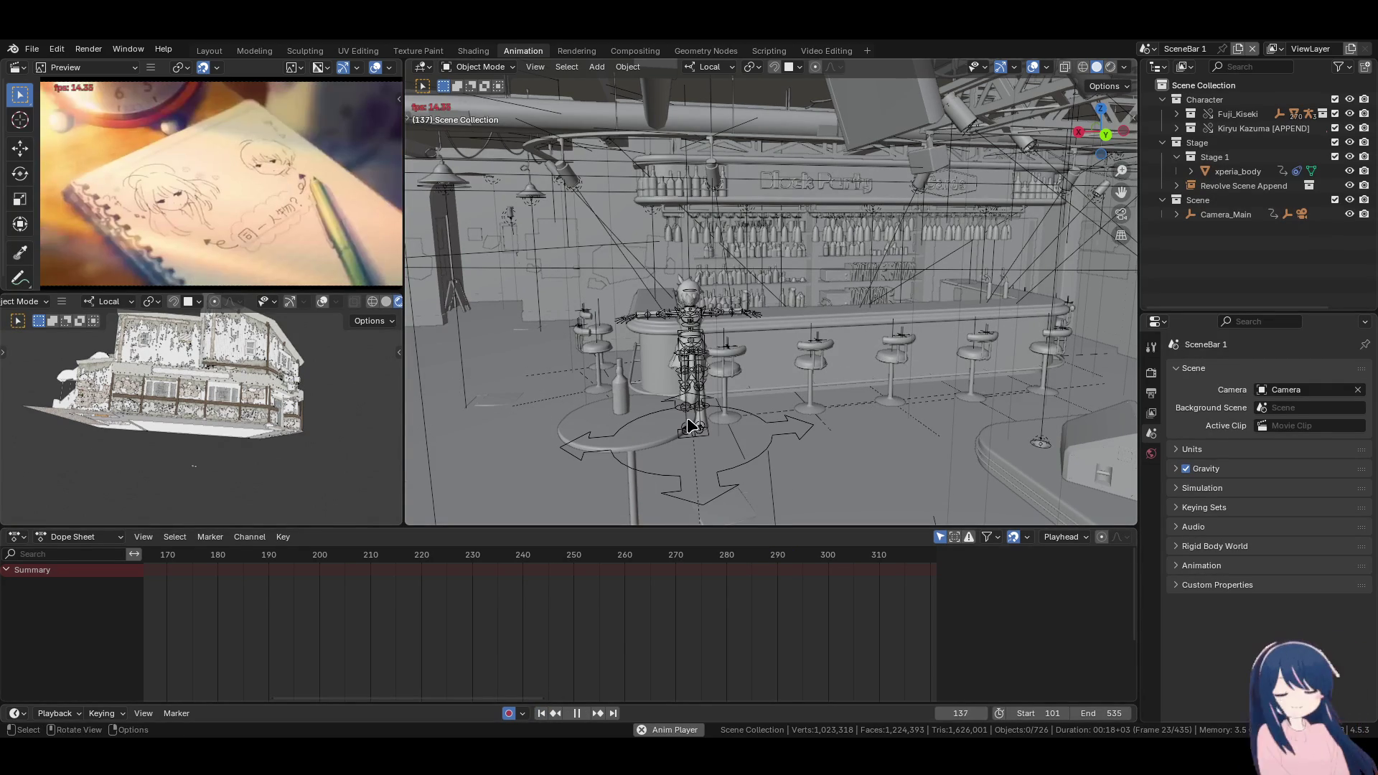
View the lower-left viewport through the scene camera and play from near the start
key("space")
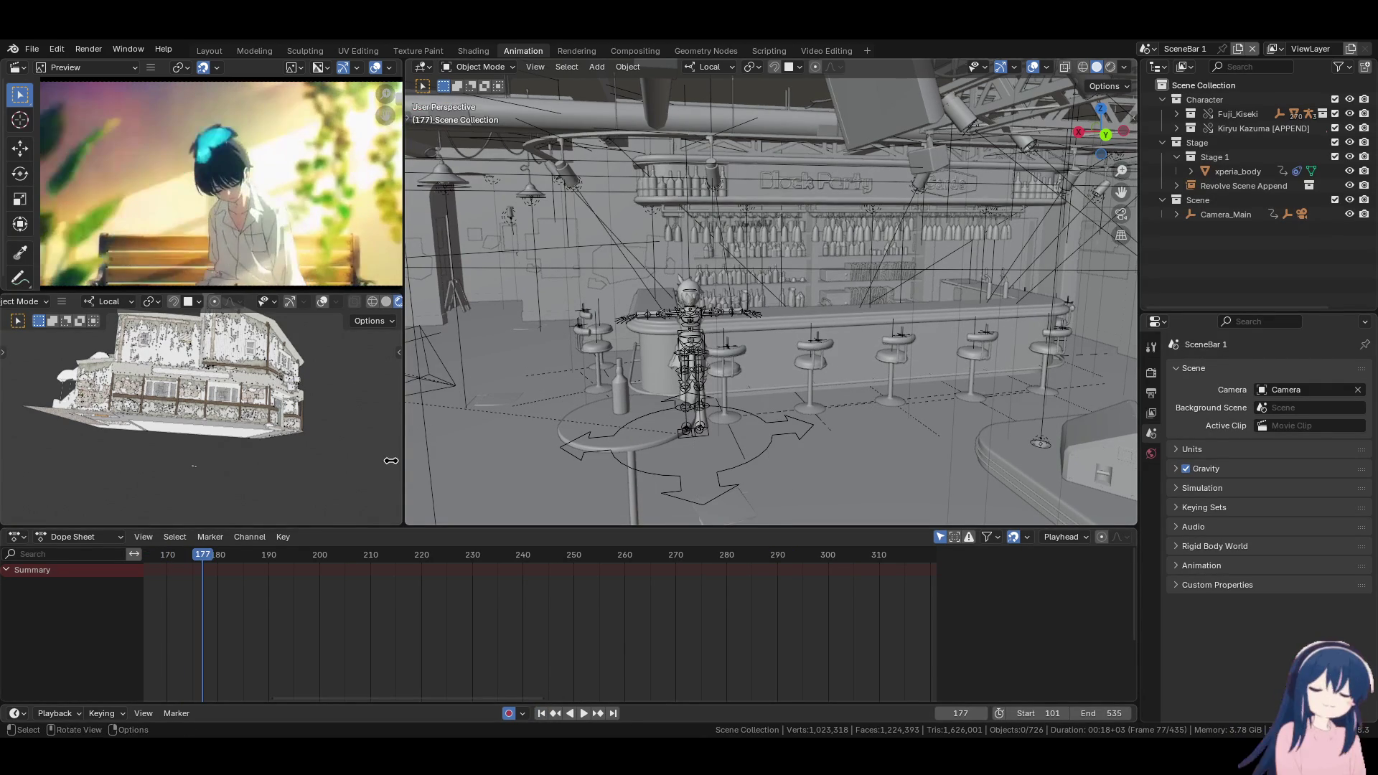
key("KP_0")
key("space")
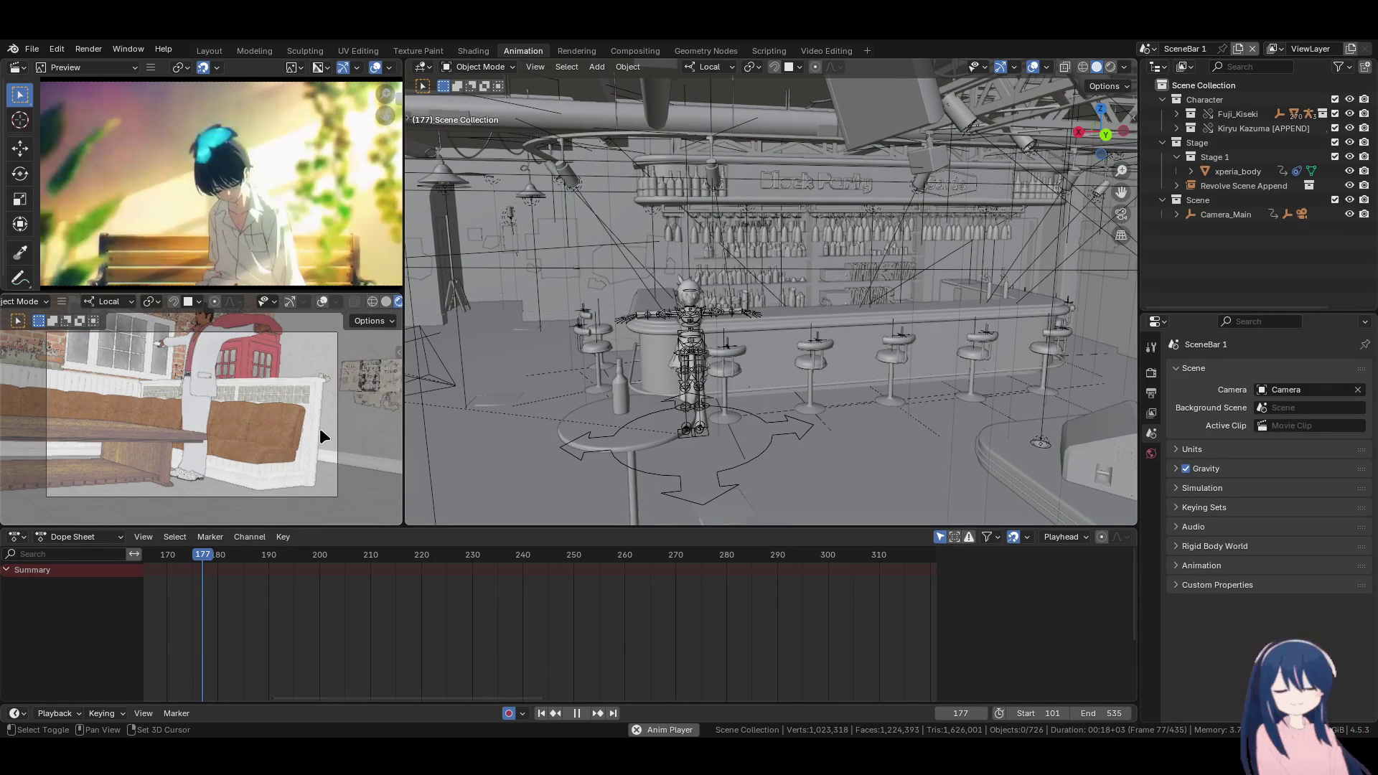
left_click(542, 712)
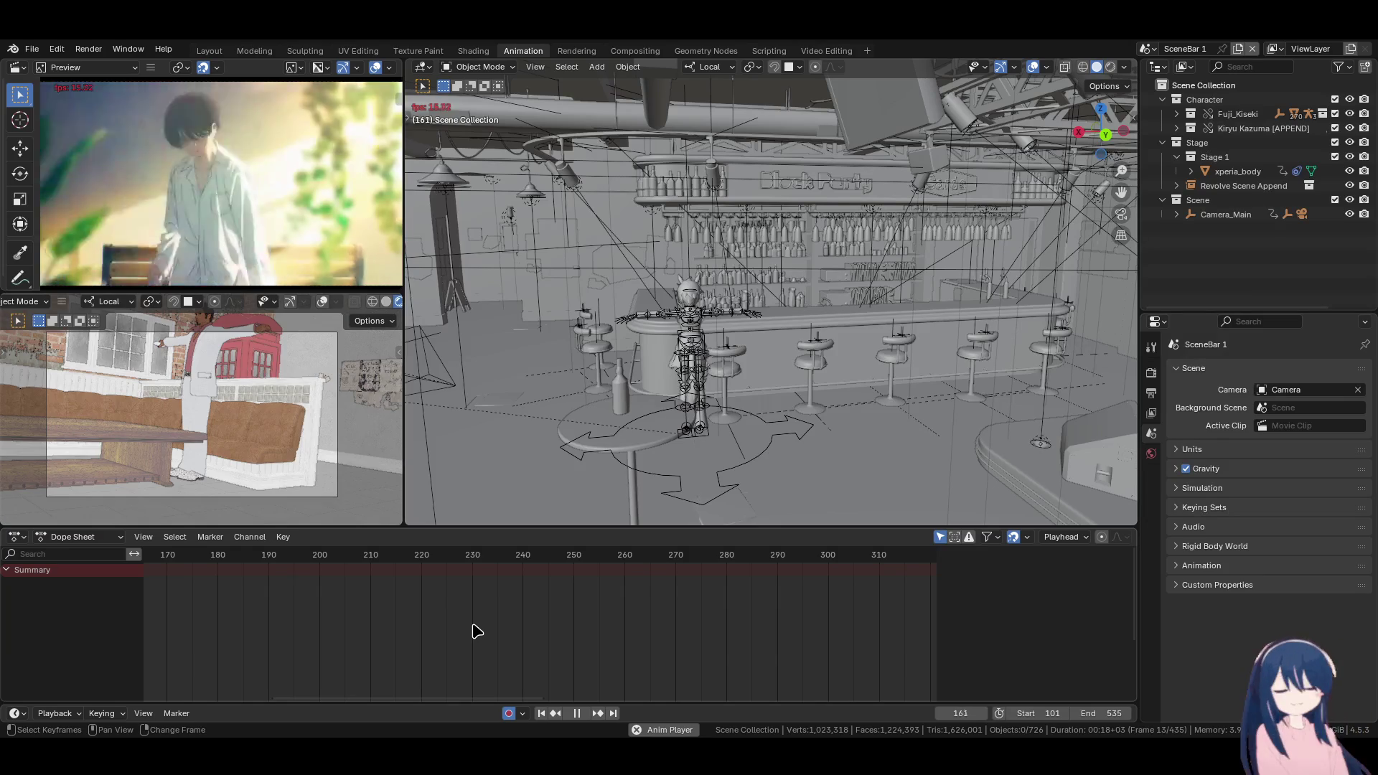
key("space")
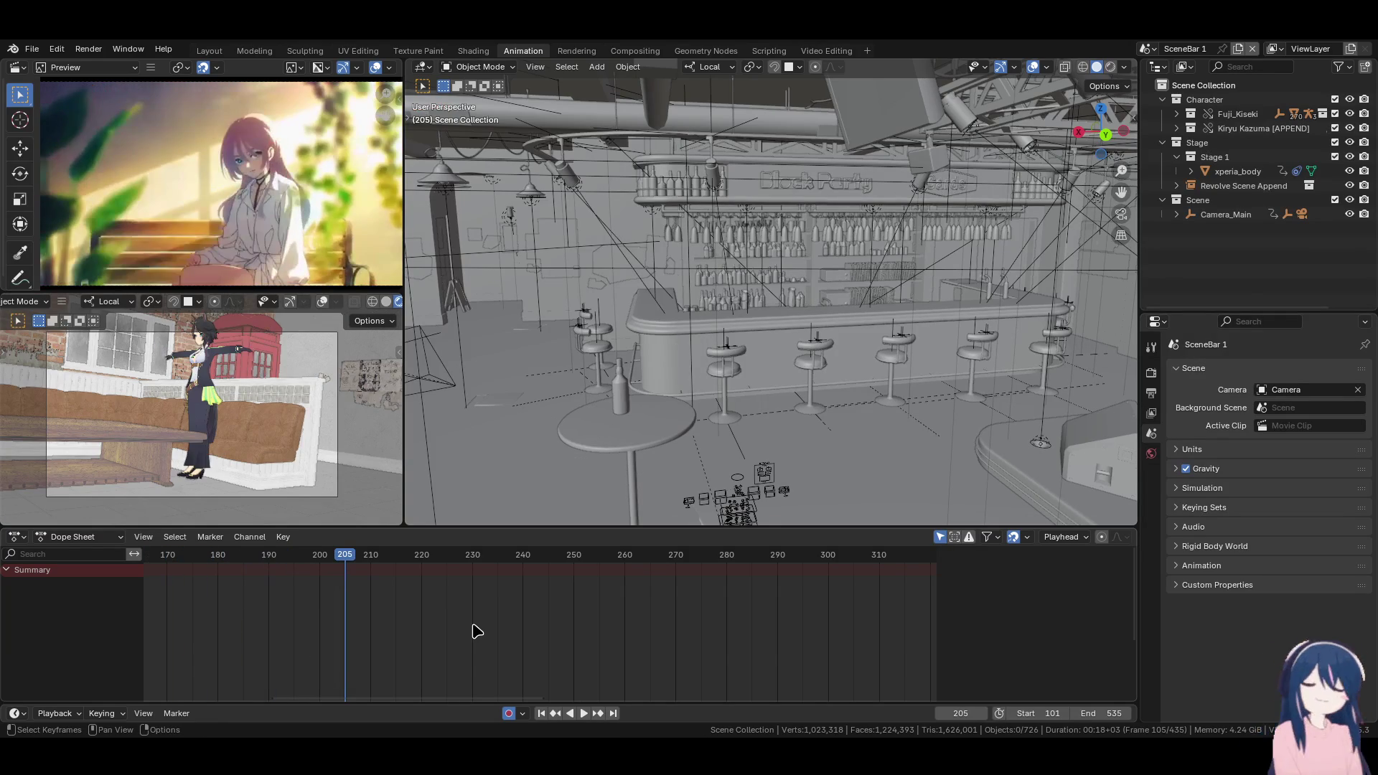
key("space")
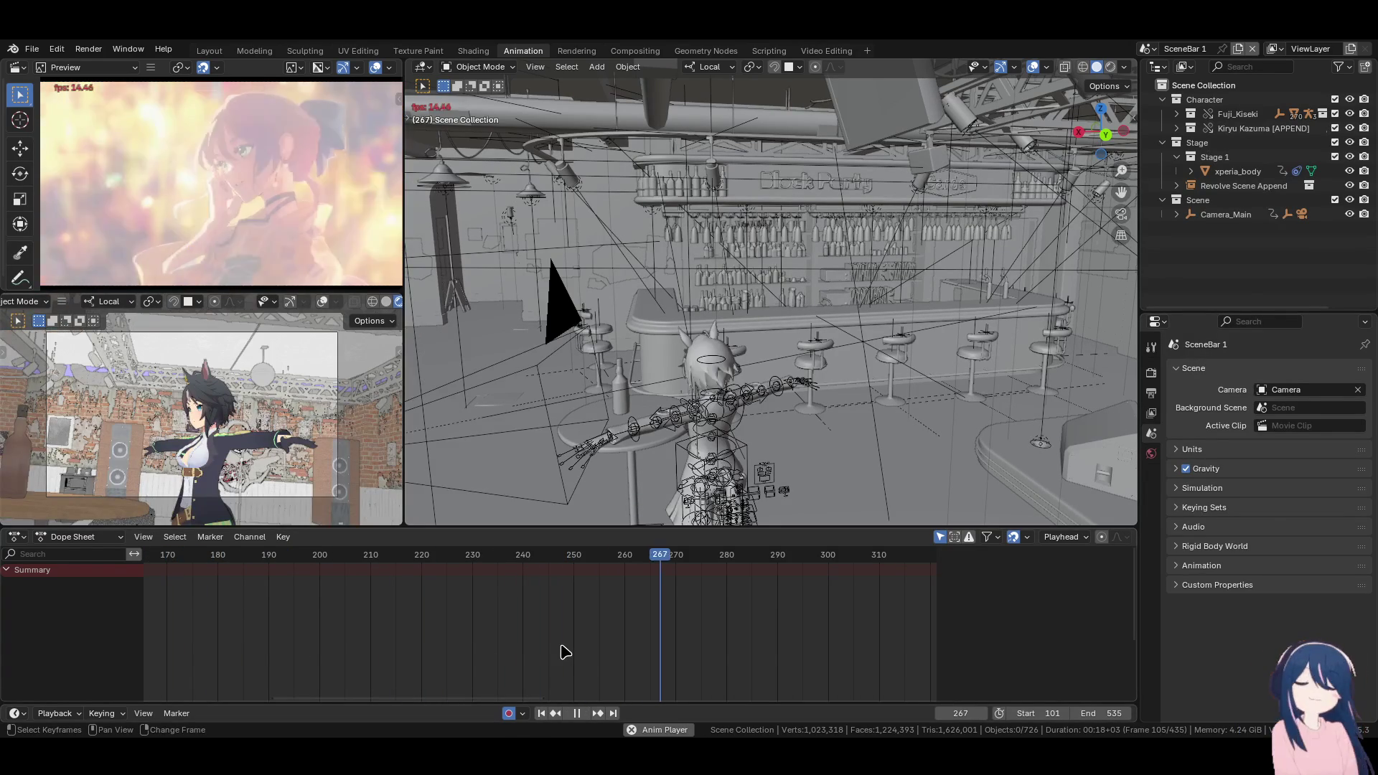
key("space")
key("space")
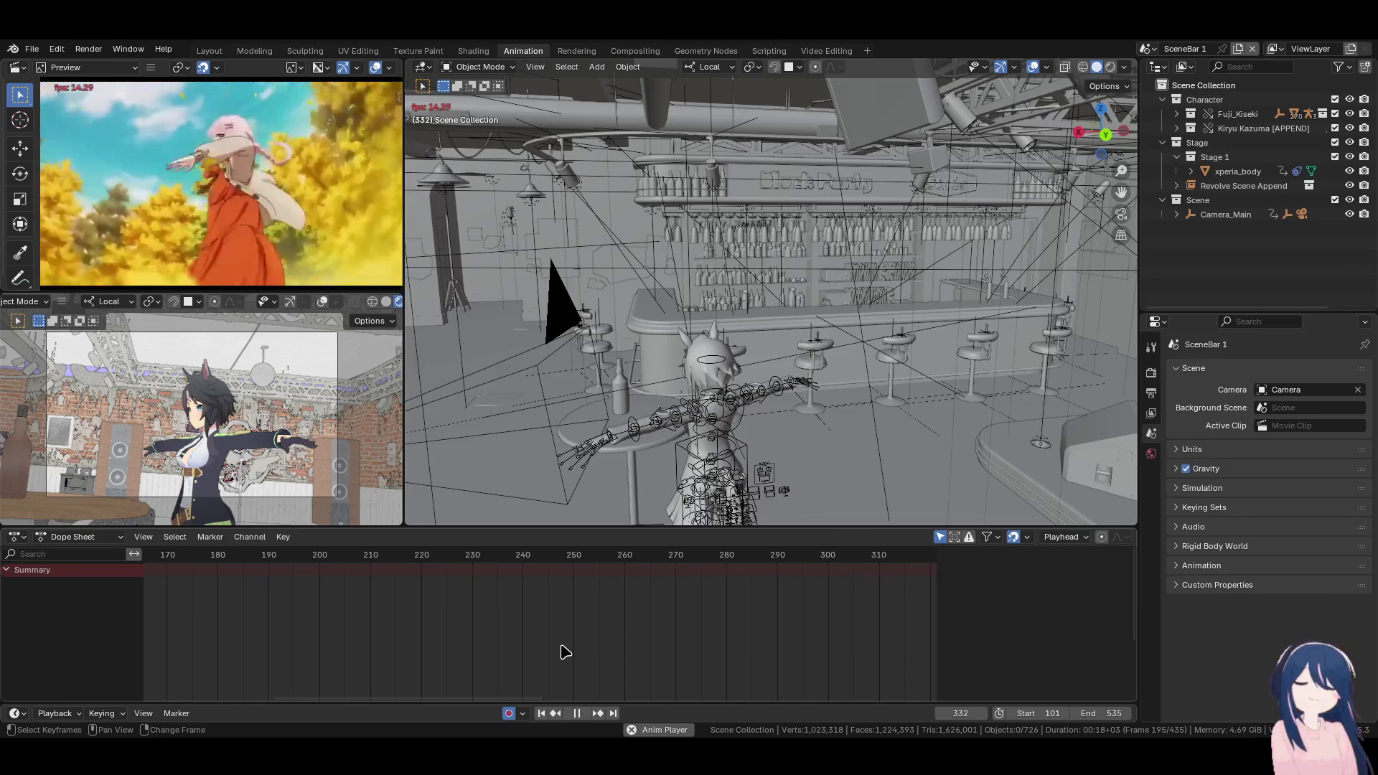
Scrub the timeline between frames 287 and 298, settling on frame 289
key("space")
scroll(764, 574, "down", 3)
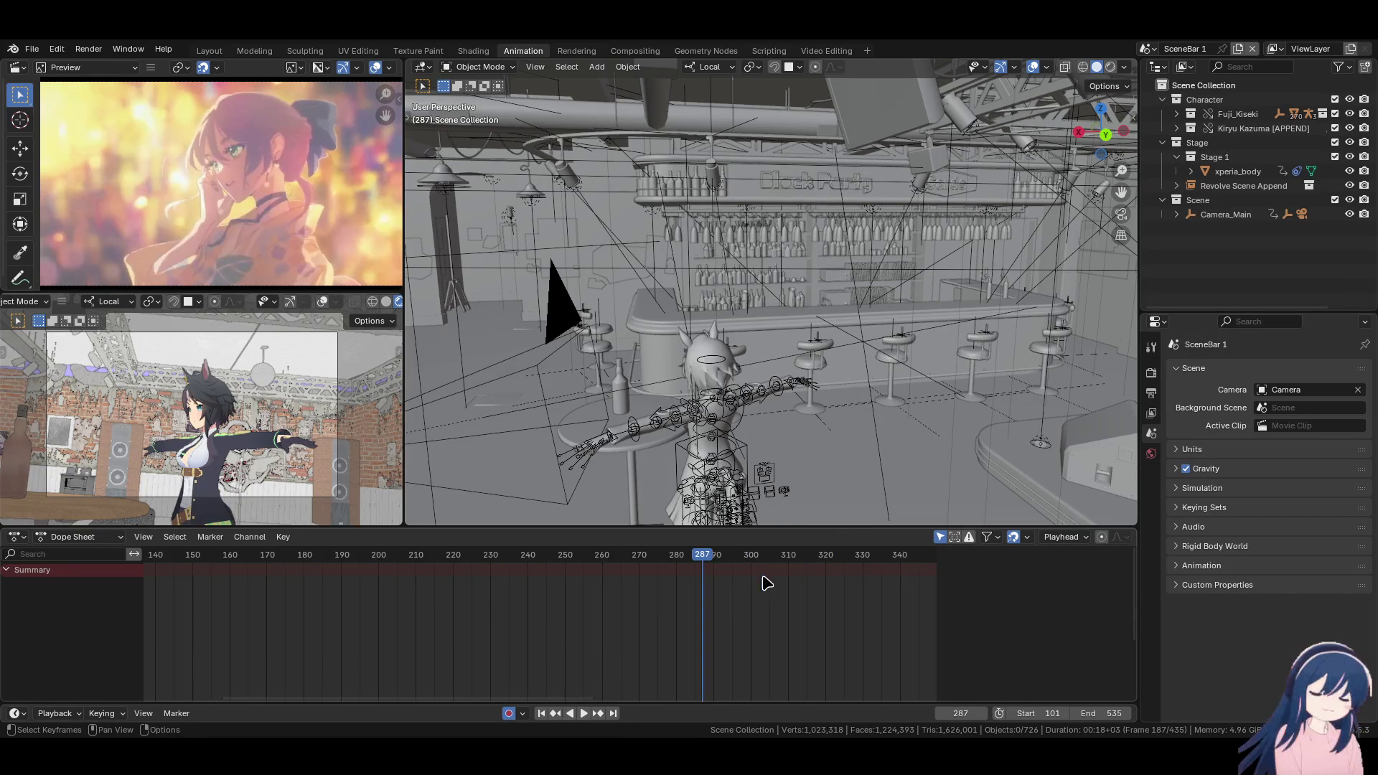
key("space")
key("space")
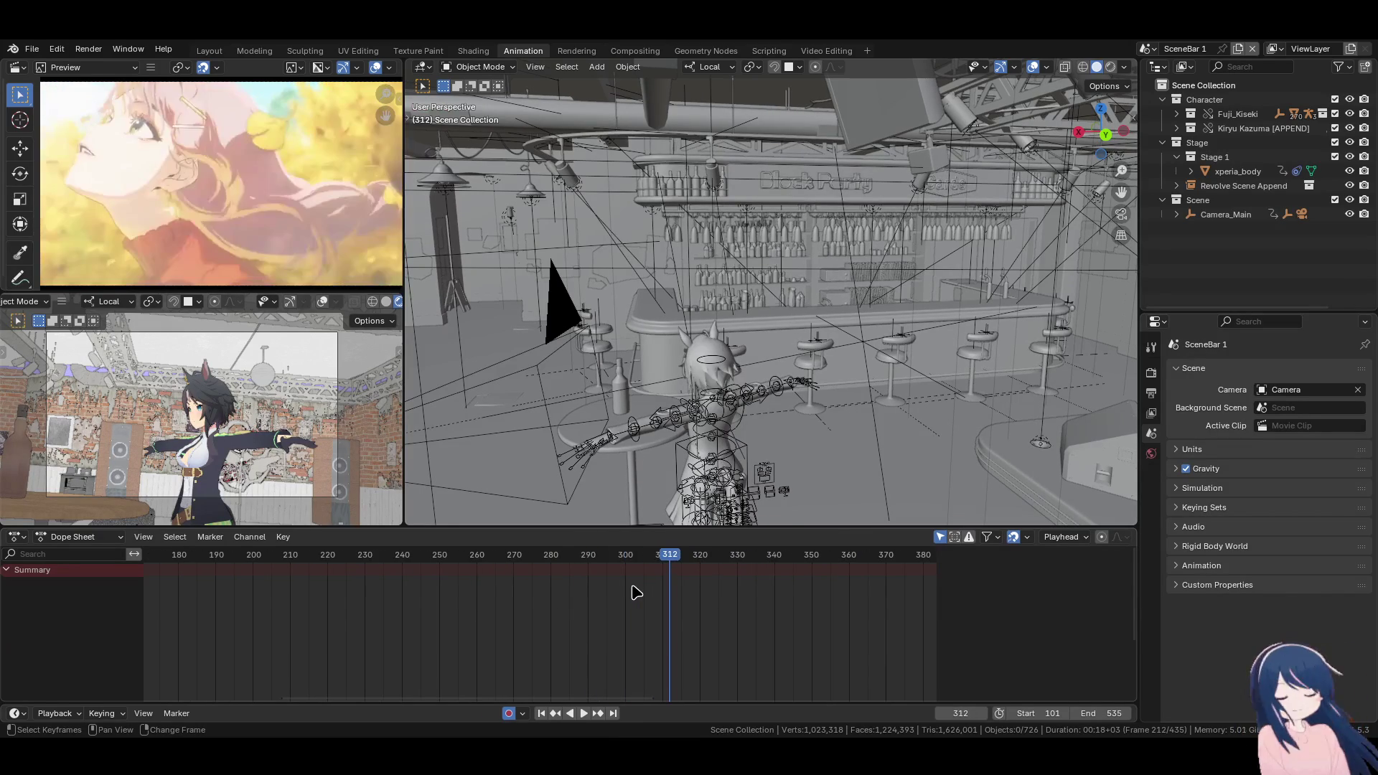
key("Left")
key("Left")
key("Left")
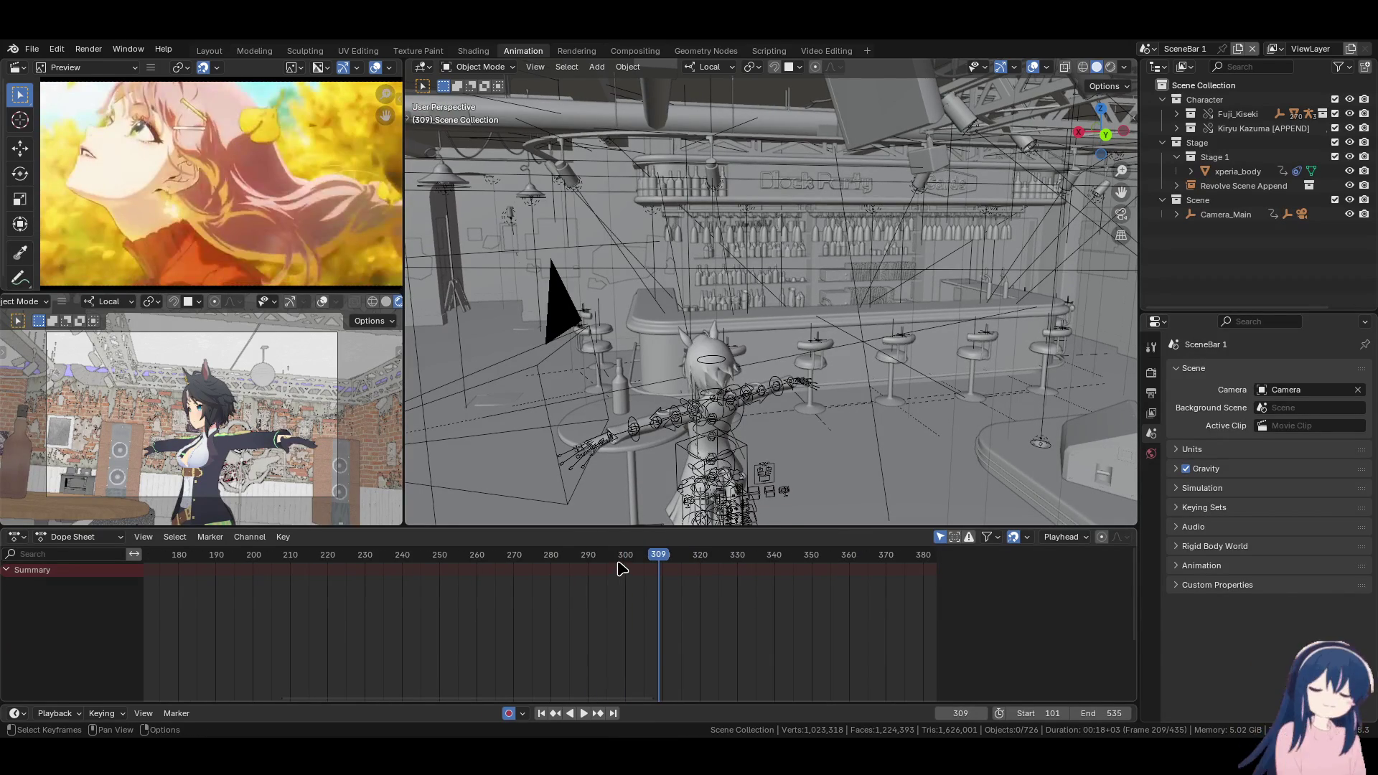
left_click(620, 569)
key("Left")
key("Left")
key("Left")
key("Right")
key("Right")
key("Right")
key("Left")
key("Left")
key("Left")
scroll(856, 385, "down", 10)
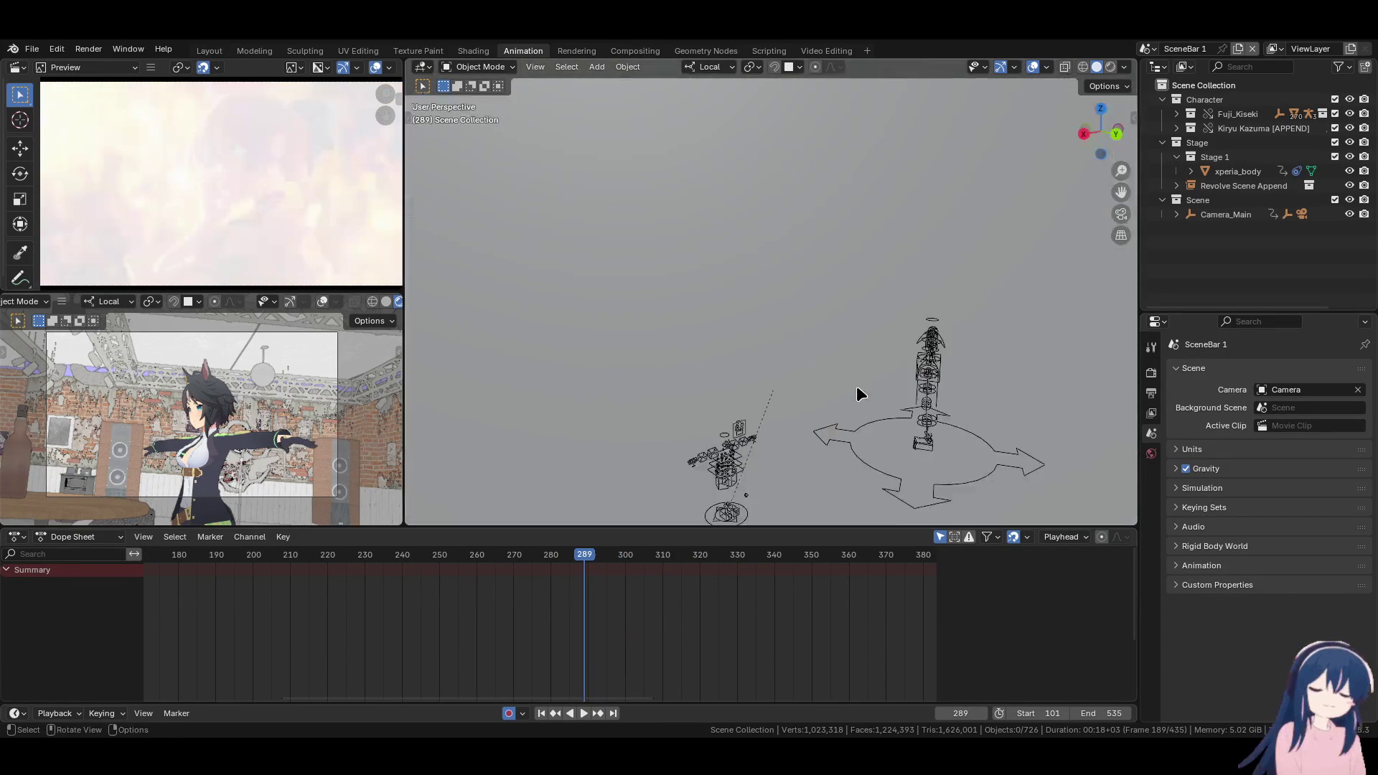
scroll(855, 386, "up", 10)
mouse_move(856, 385)
middle_mouse_down()
mouse_move(919, 300)
mouse_move(862, 345)
middle_mouse_up()
Select Camera_Focus and show its keyframes in the Action Editor, jumping to frame 291
left_click(920, 300)
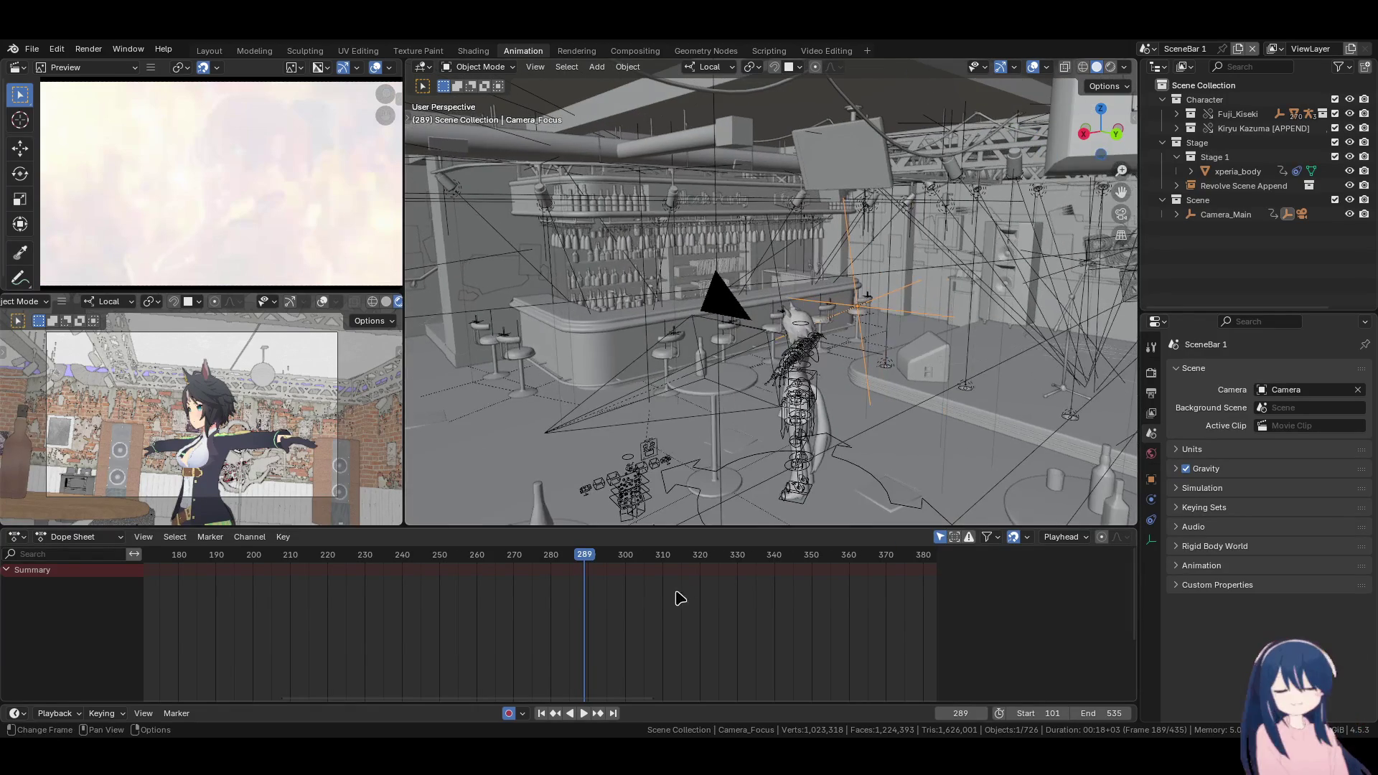
scroll(545, 634, "down", 5)
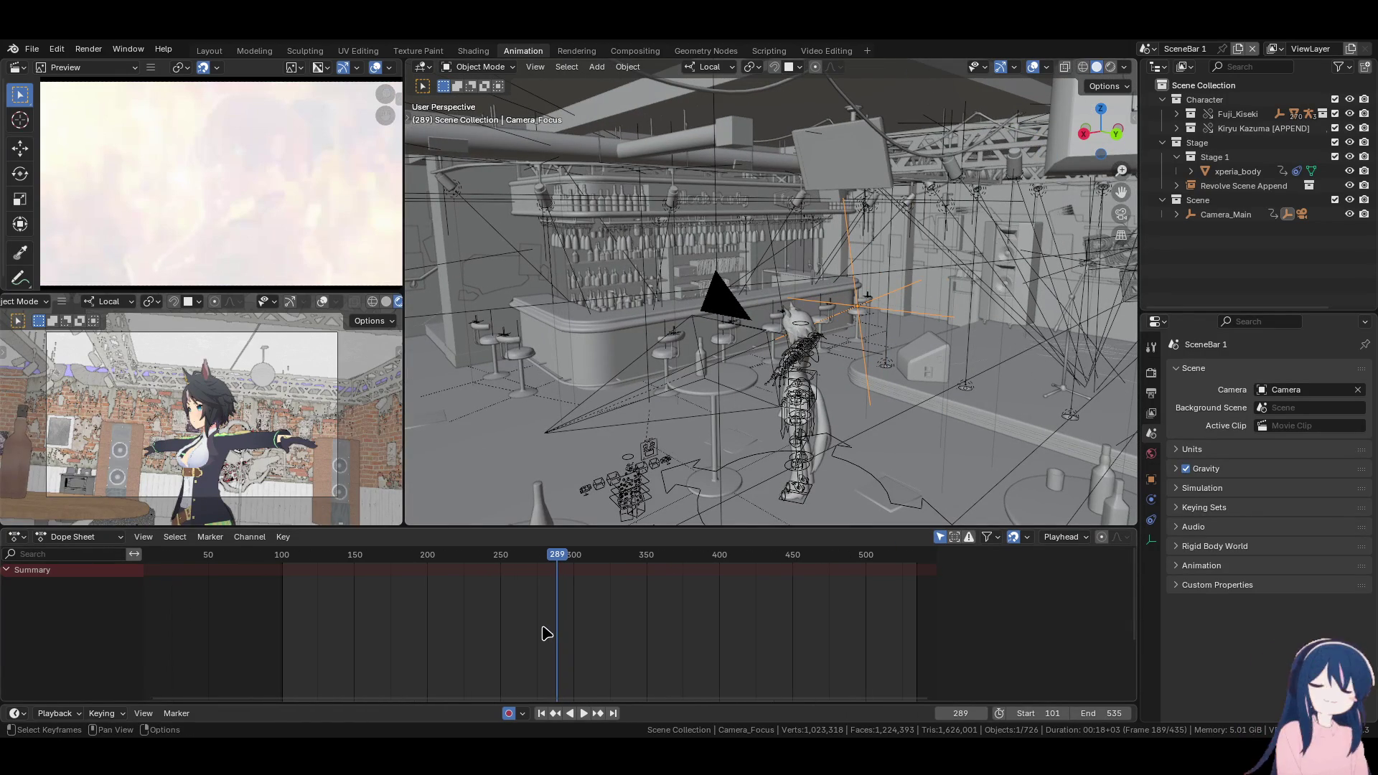
left_click(79, 537)
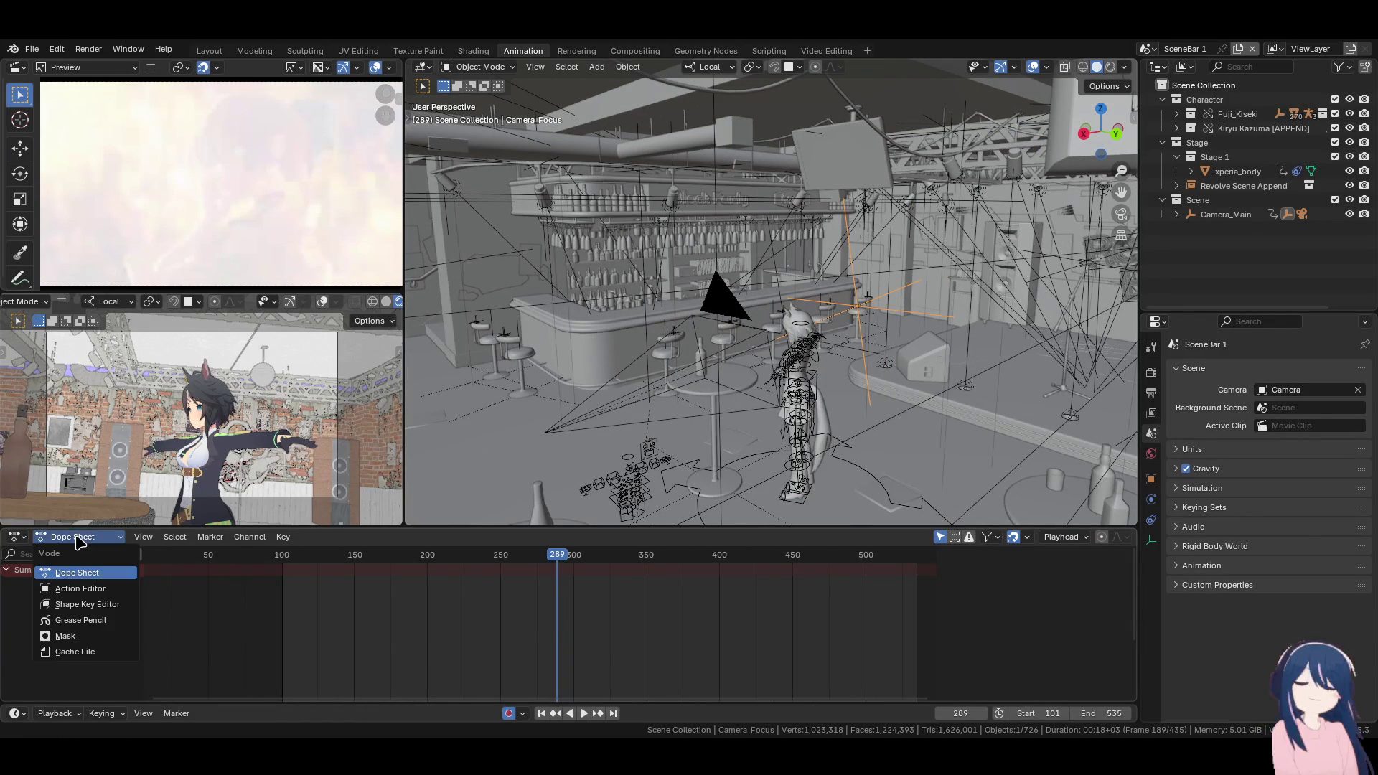
left_click(75, 603)
scroll(585, 608, "up", 2)
key("Right")
key("Right")
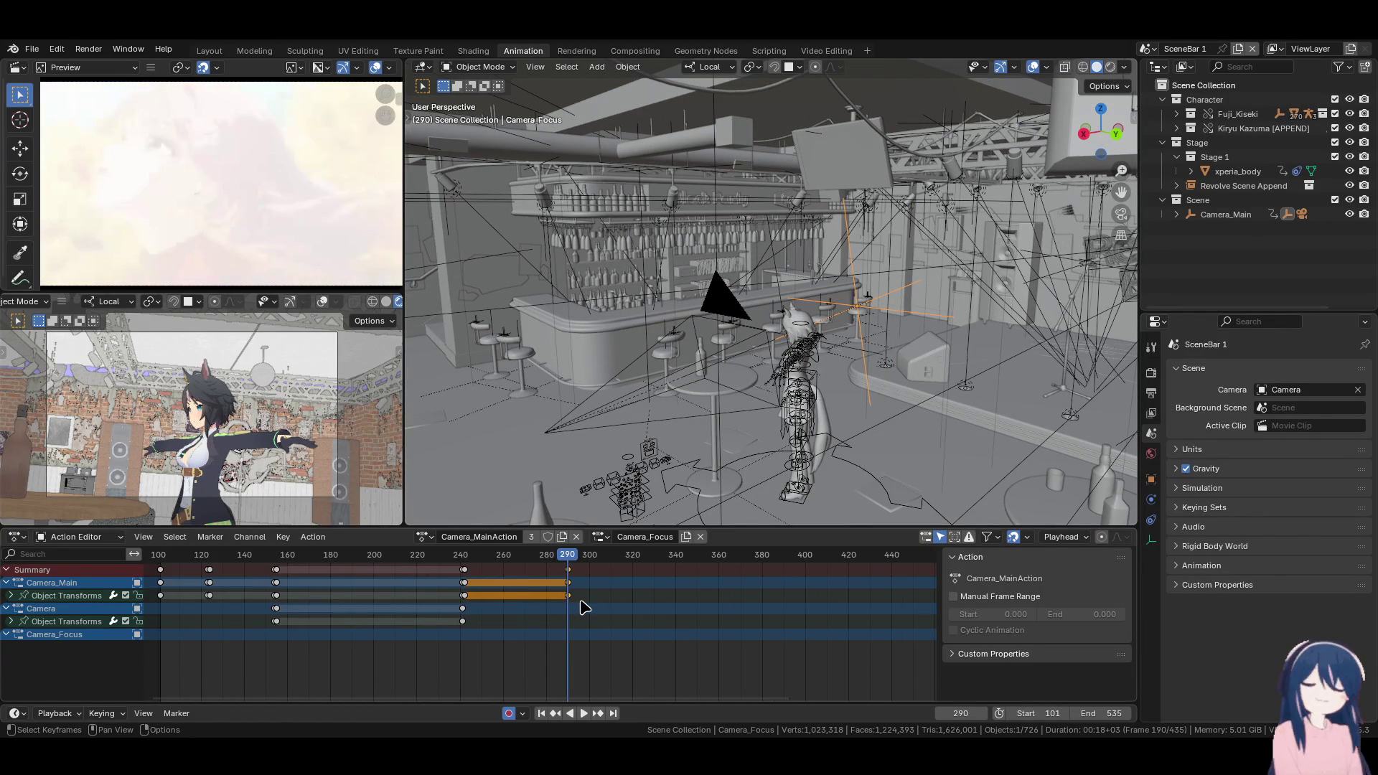
mouse_move(618, 402)
middle_mouse_down()
mouse_move(664, 361)
mouse_move(746, 380)
middle_mouse_up()
key("Up")
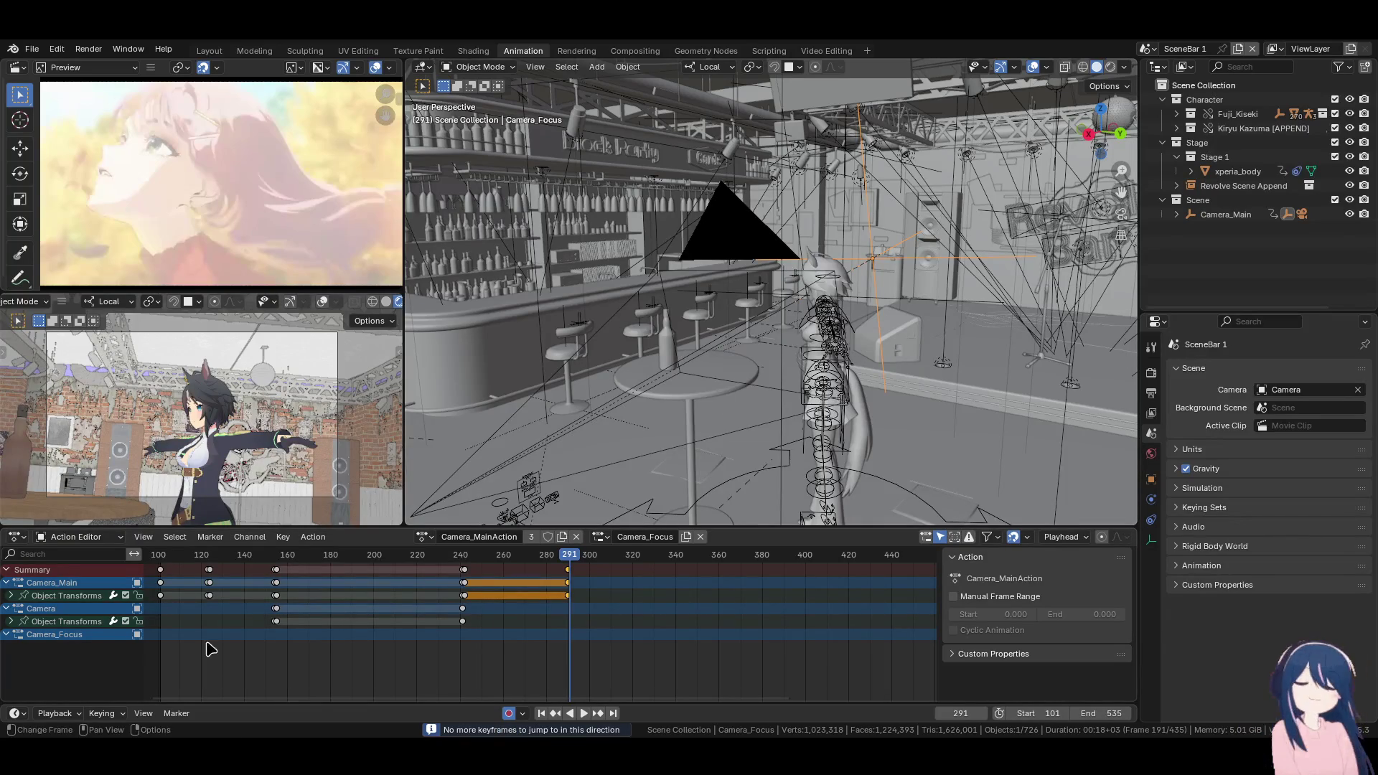
Play the animation from frame 157 to 195
left_click(275, 559)
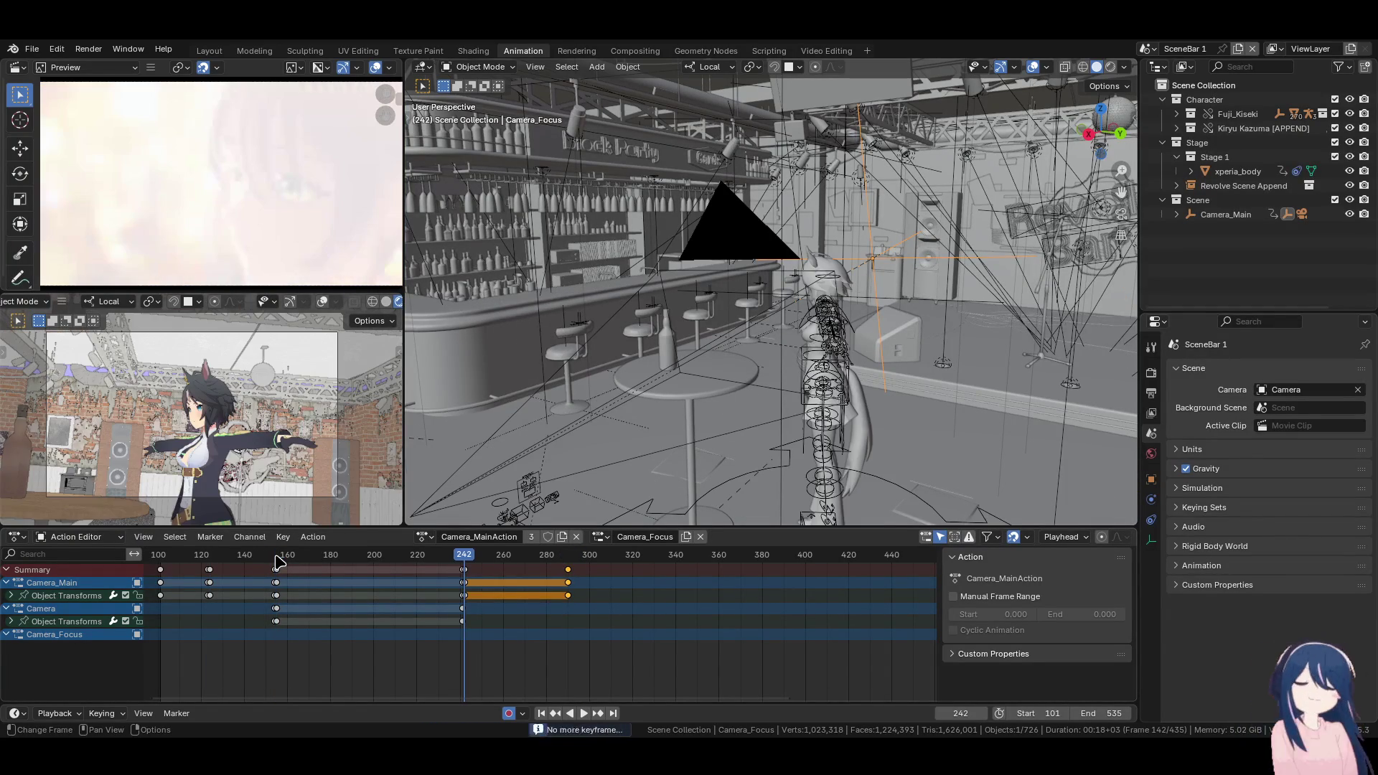
left_click_drag(277, 560, 281, 560)
key("space")
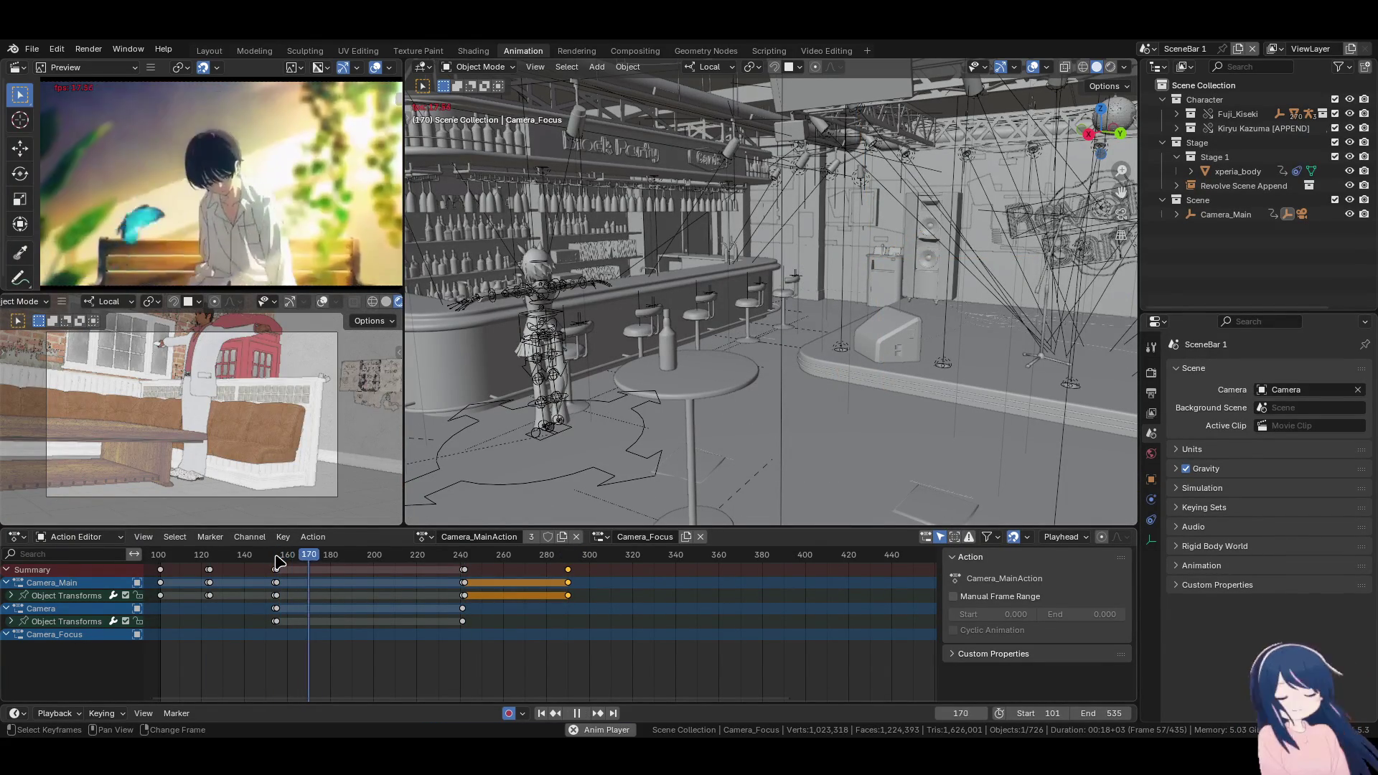
key("space")
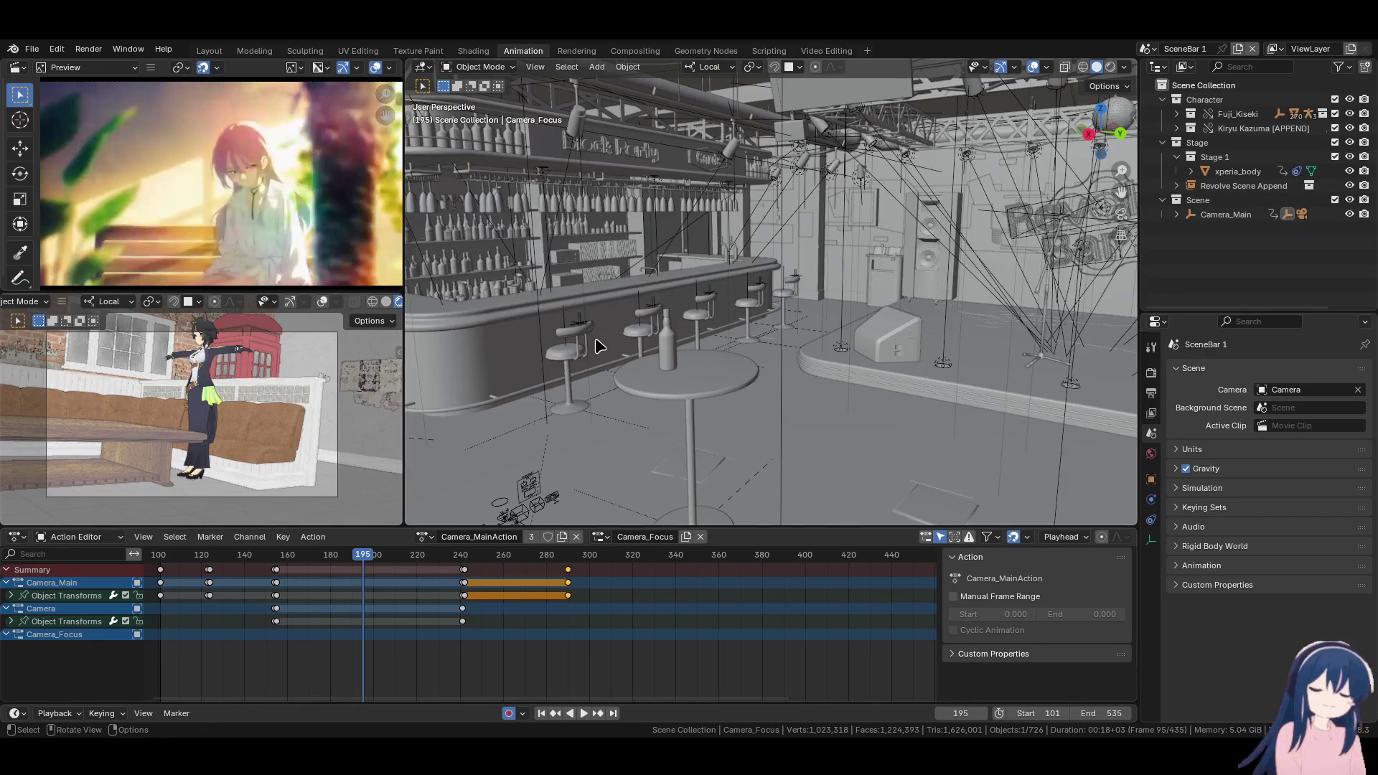
middle_click_drag(601, 345, 742, 331)
middle_click_drag(476, 386, 576, 382, "shift")
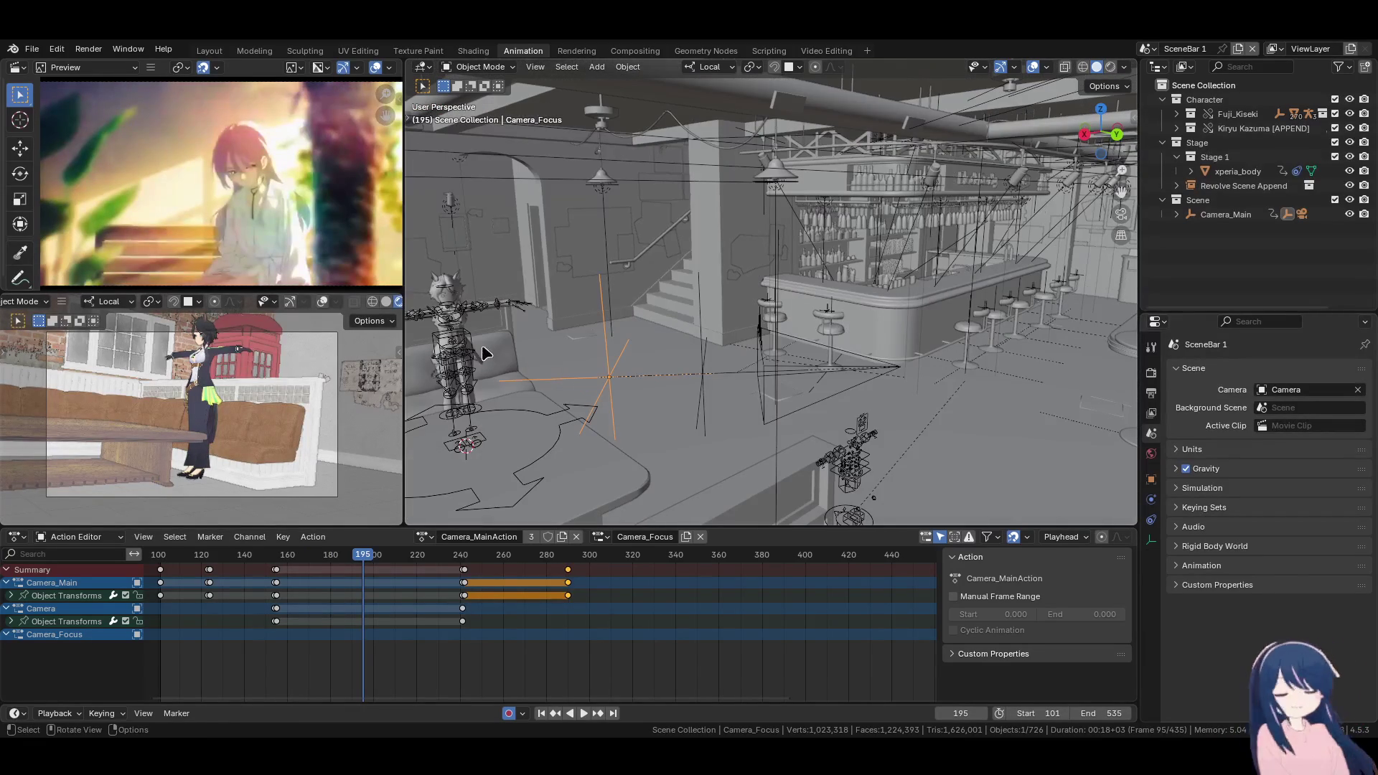
Frame the Fuji_Kiseki_RIGIFY rig and compare its pose at frames 191 and 192
left_click(469, 329)
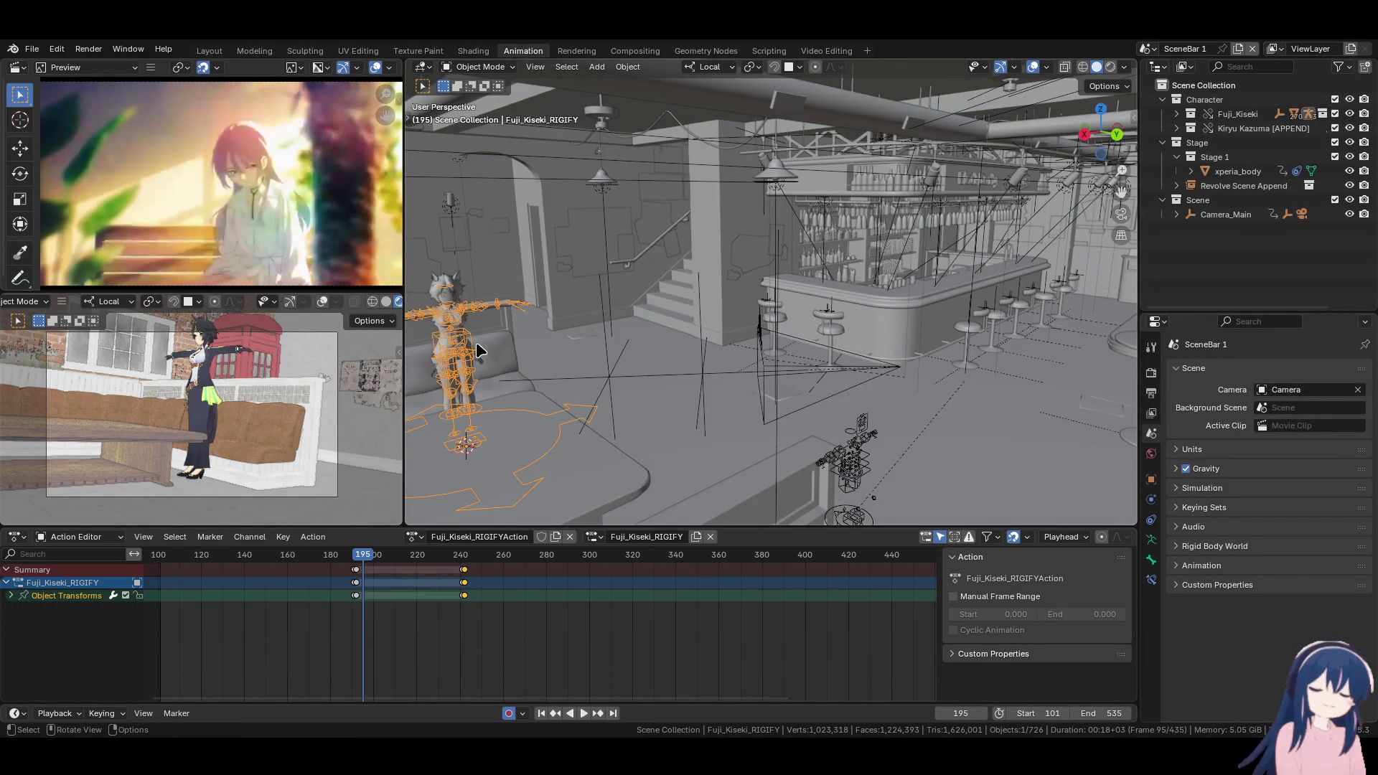
key("KP_Decimal")
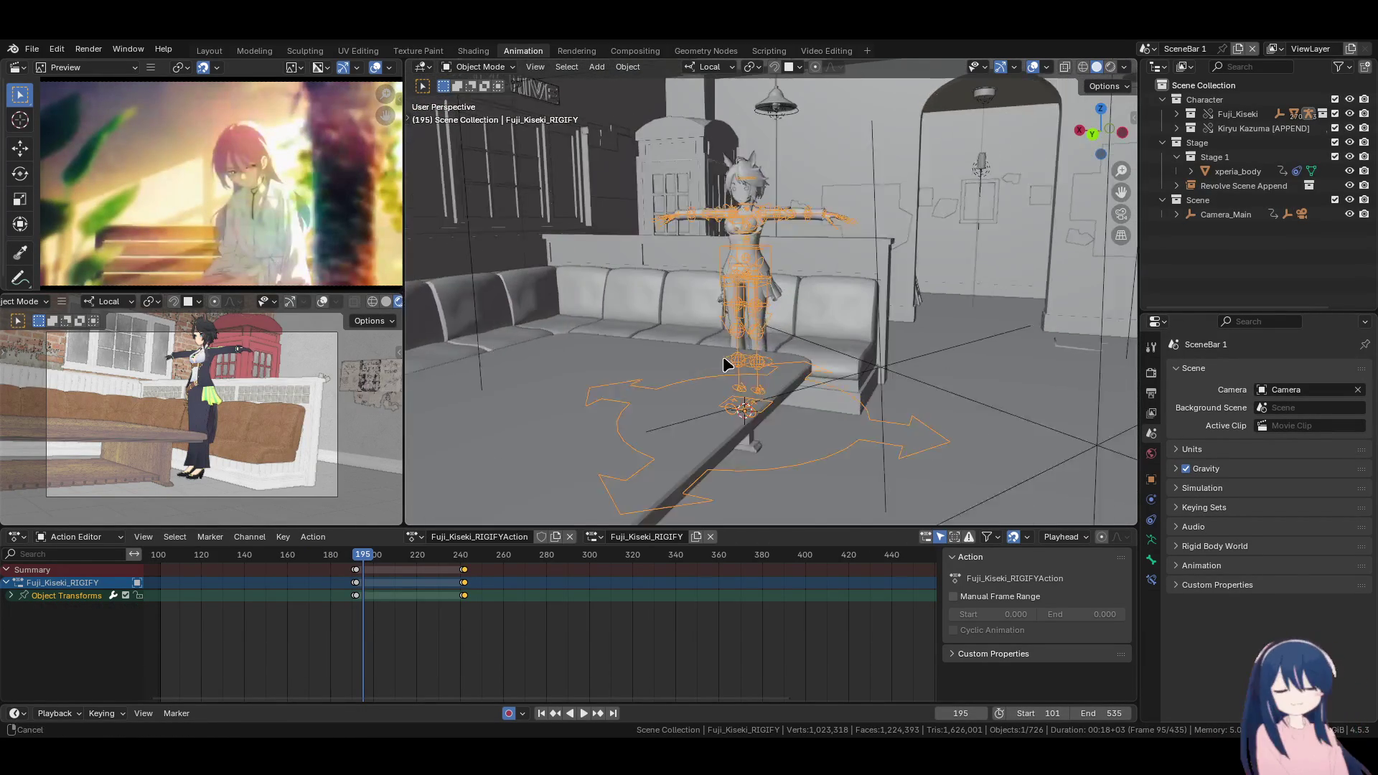
key("Left")
key("Left")
key("Left")
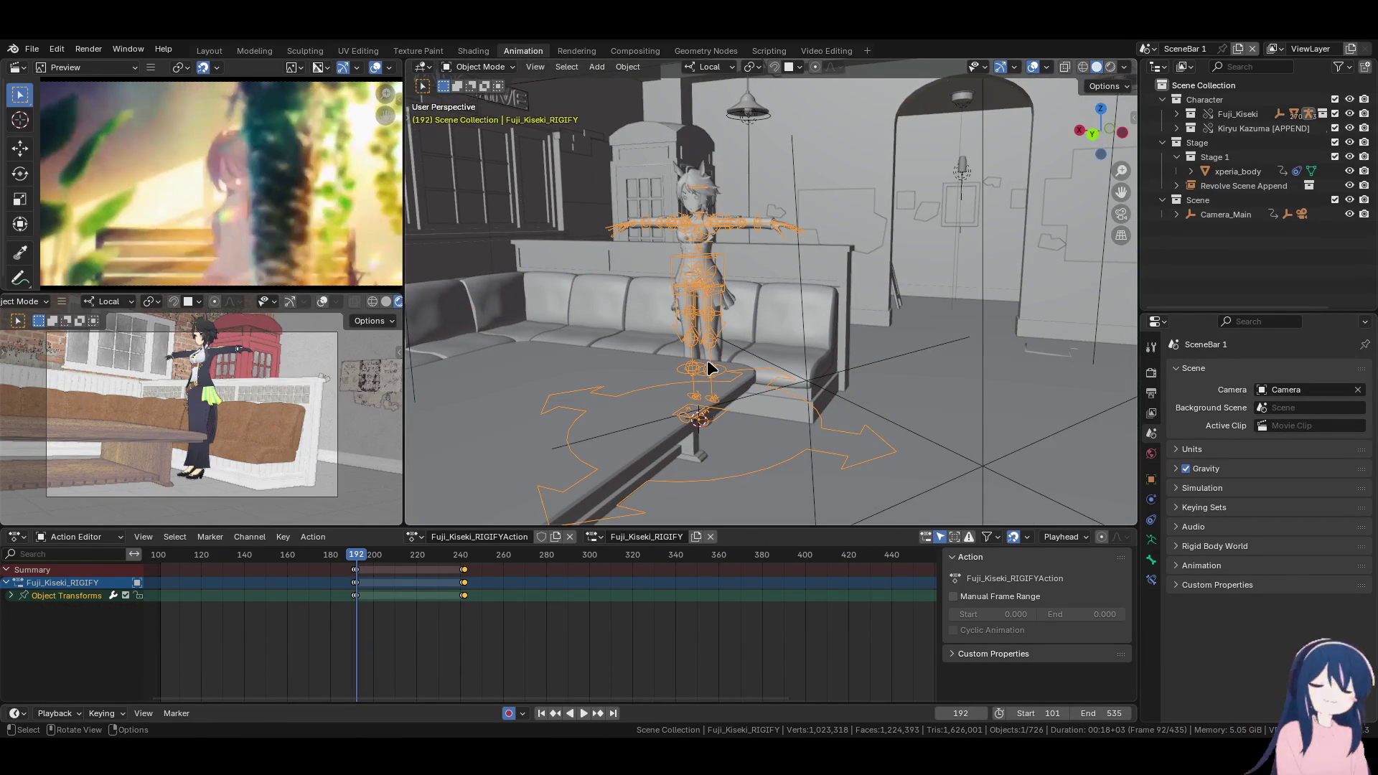
key("Right")
left_click(833, 386)
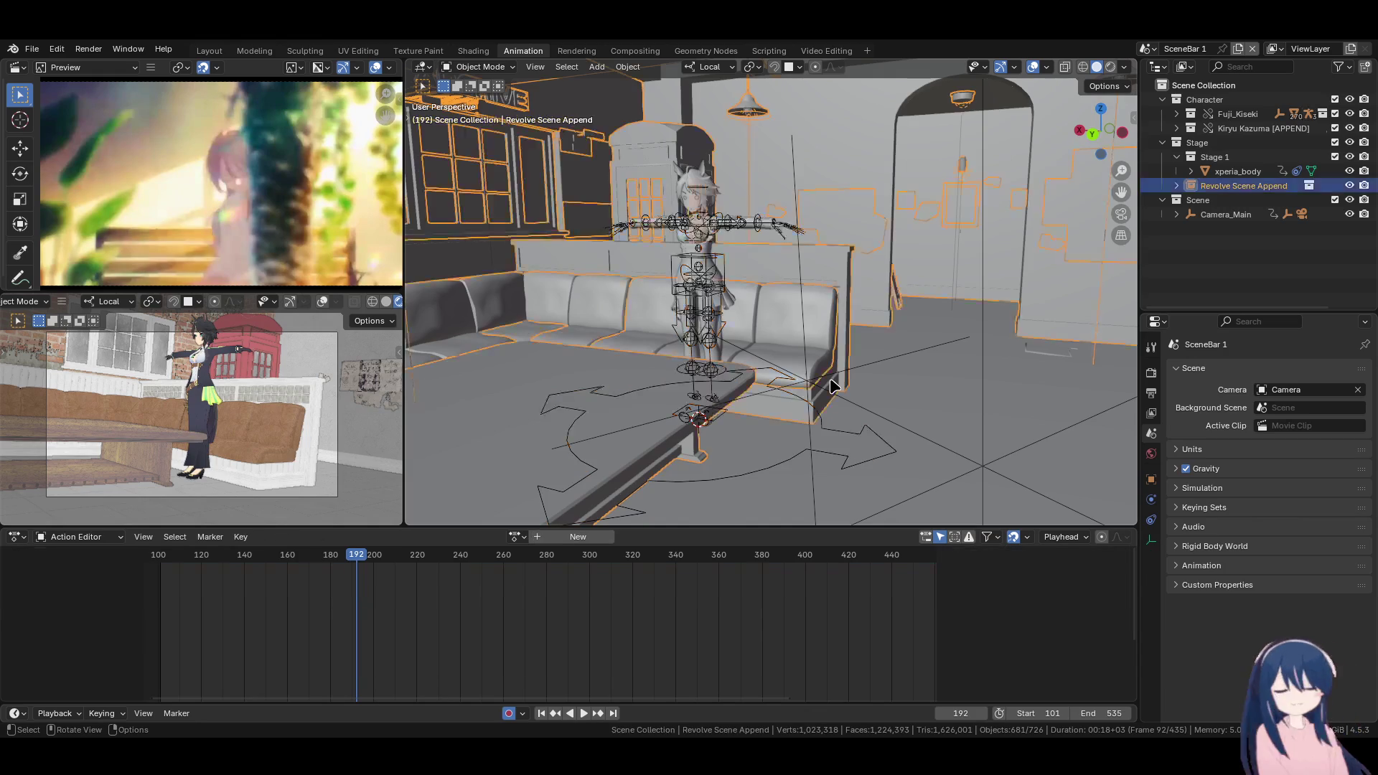
Give Camera_Focus a Child Of constraint targeting Fuji_Kiseki_RIGIFY
left_click(896, 354)
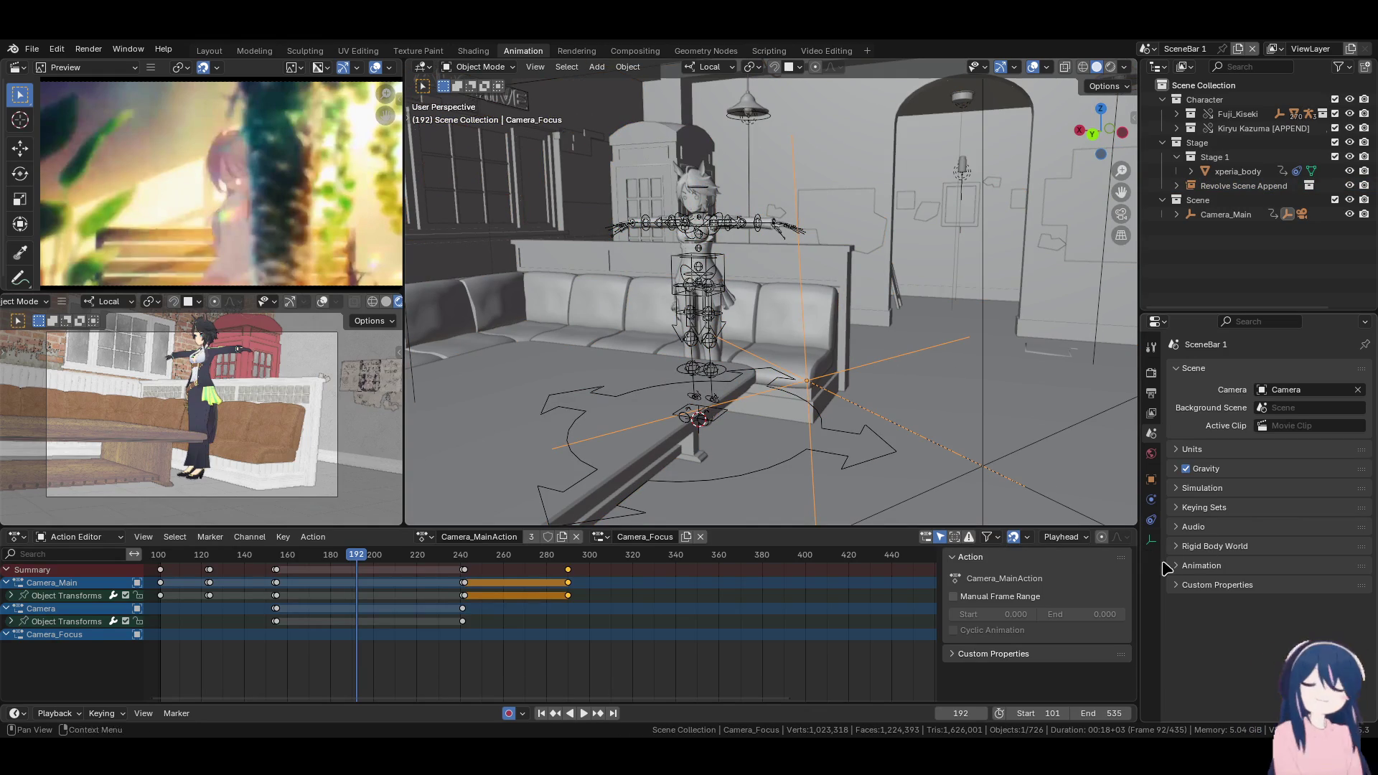
left_click(1152, 520)
left_click(1252, 372)
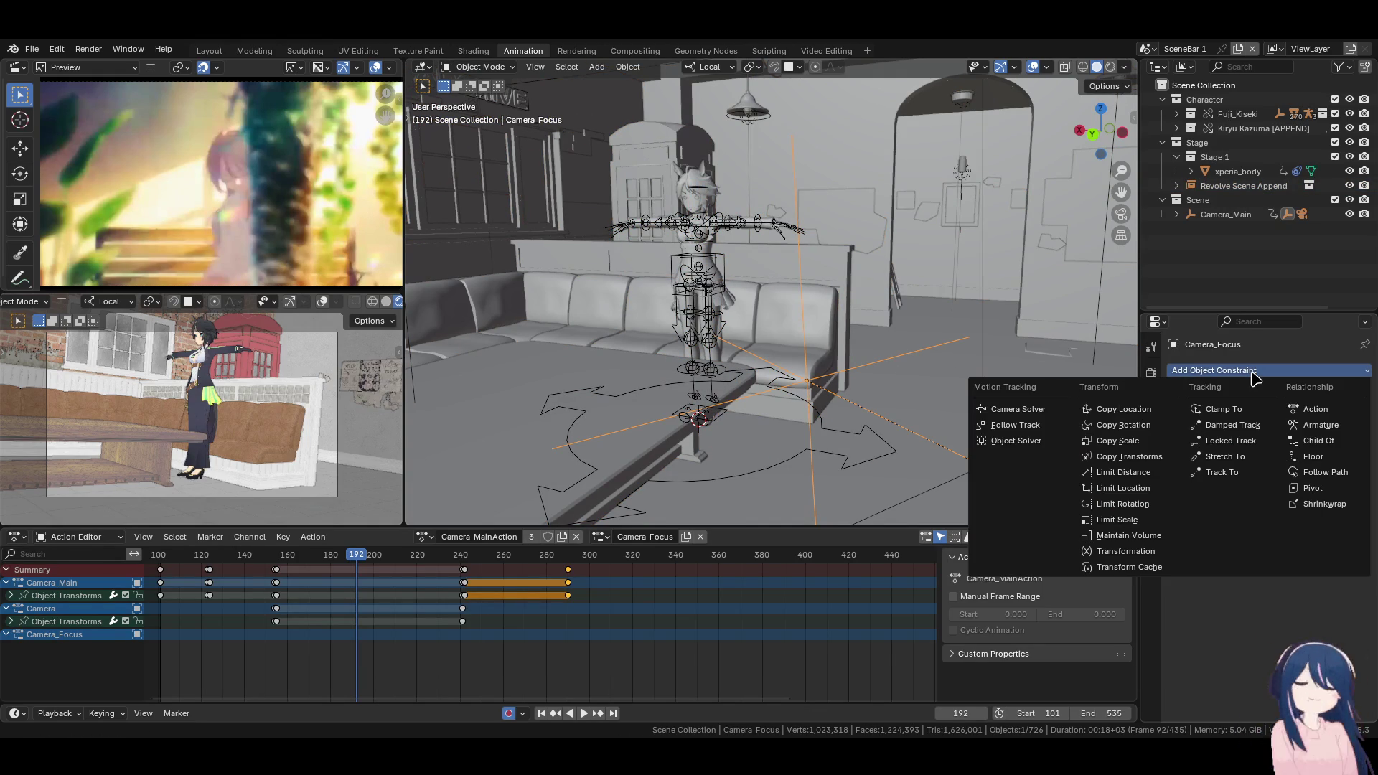
left_click(1313, 440)
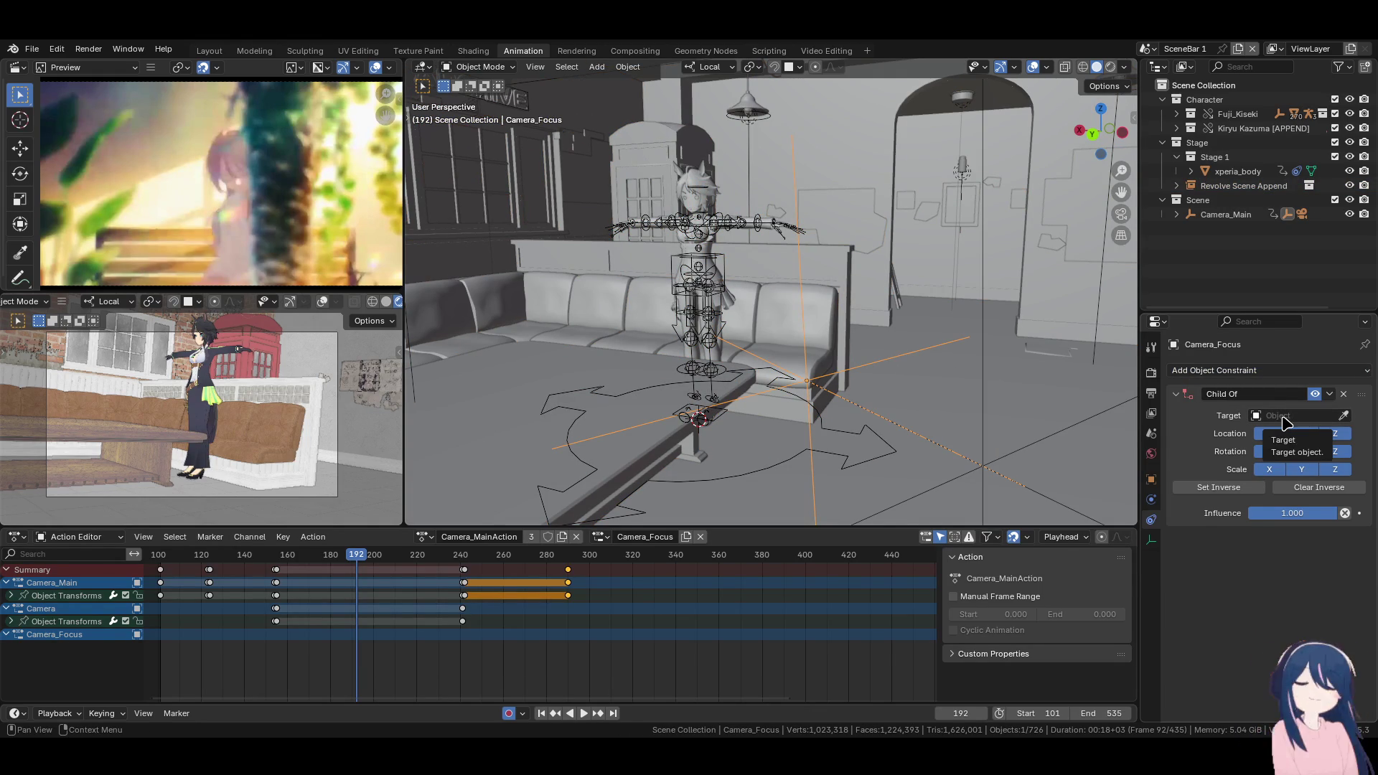
left_click(1288, 416)
left_click(1344, 416)
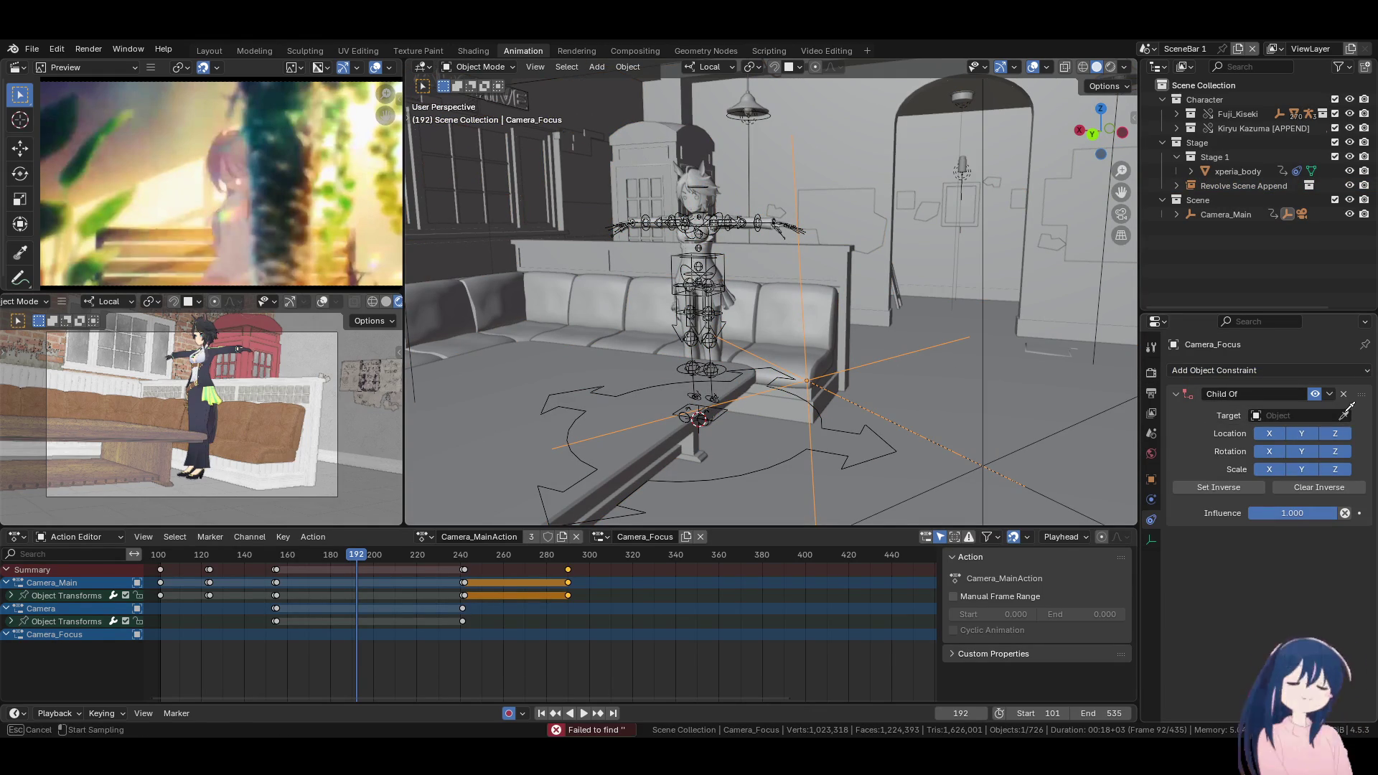
left_click(1344, 415)
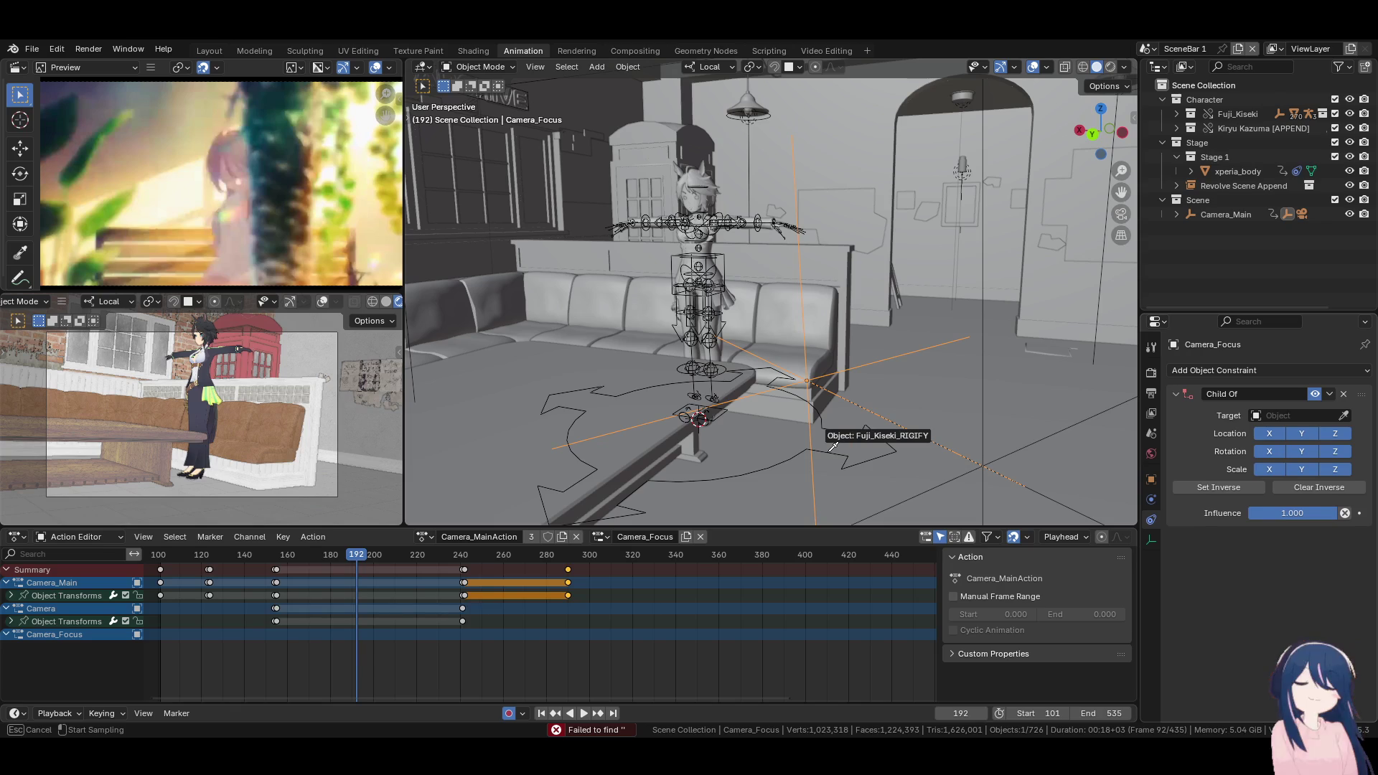
left_click(830, 459)
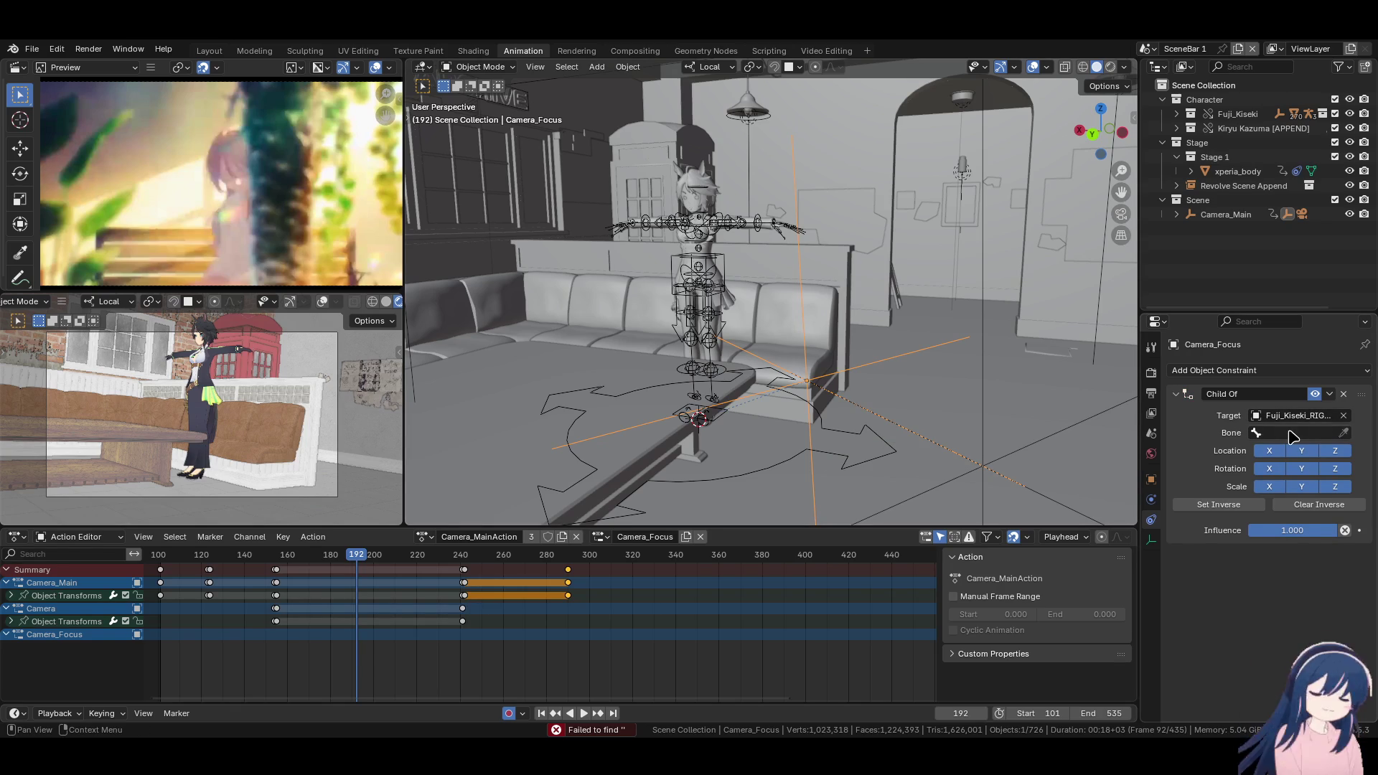
left_click(1344, 417)
left_click(1175, 114)
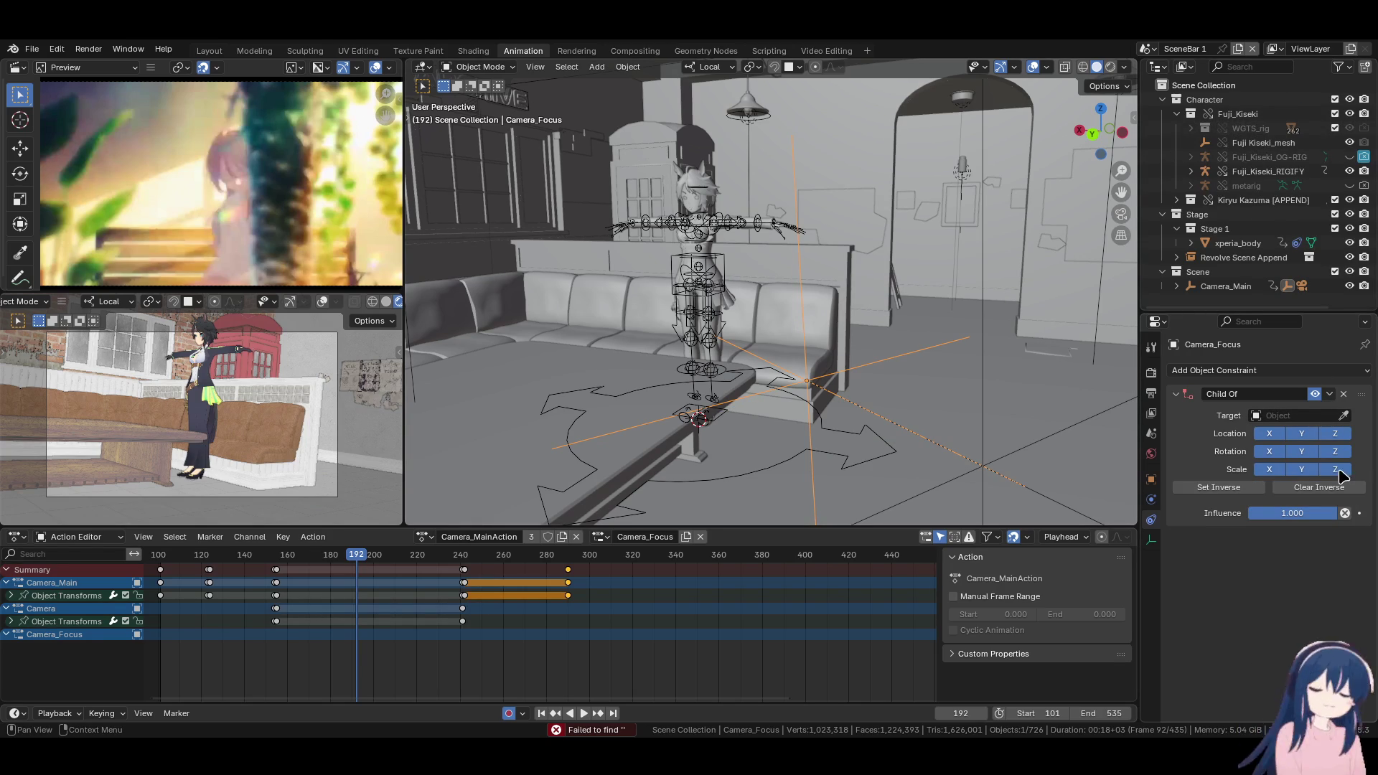
left_click(1344, 415)
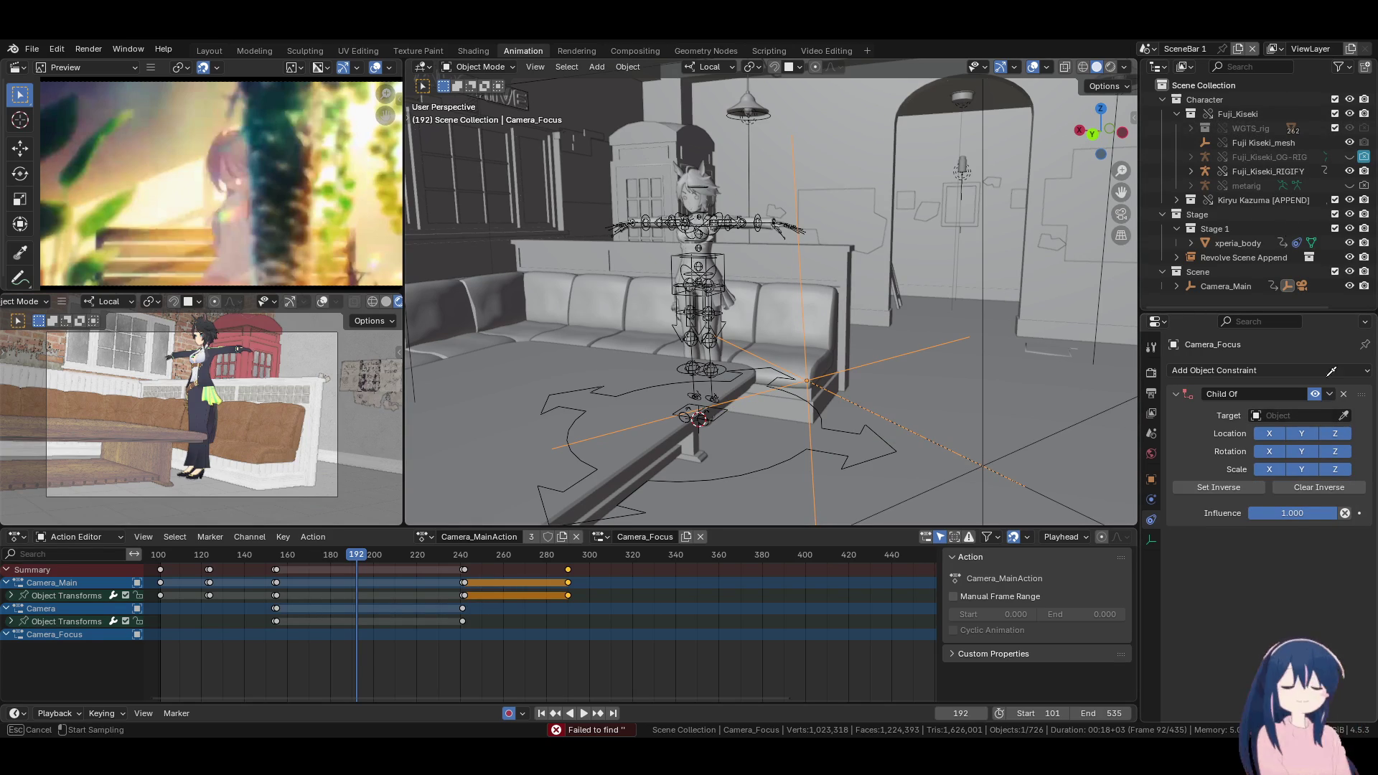
left_click(1271, 167)
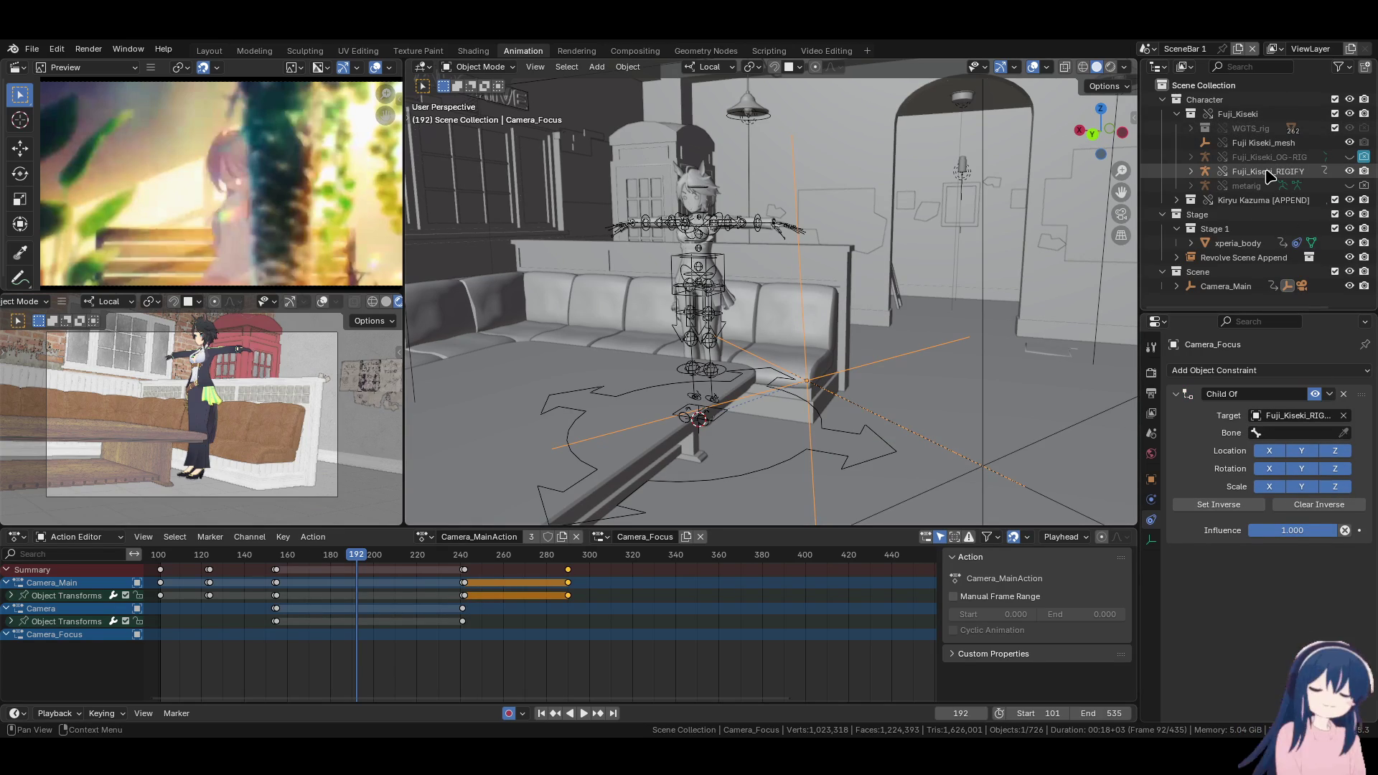
Undo a stray rig move, then give Camera_Main a Child Of constraint targeting Fuji_Kiseki_RIGIFY
left_click(842, 430)
key("g")
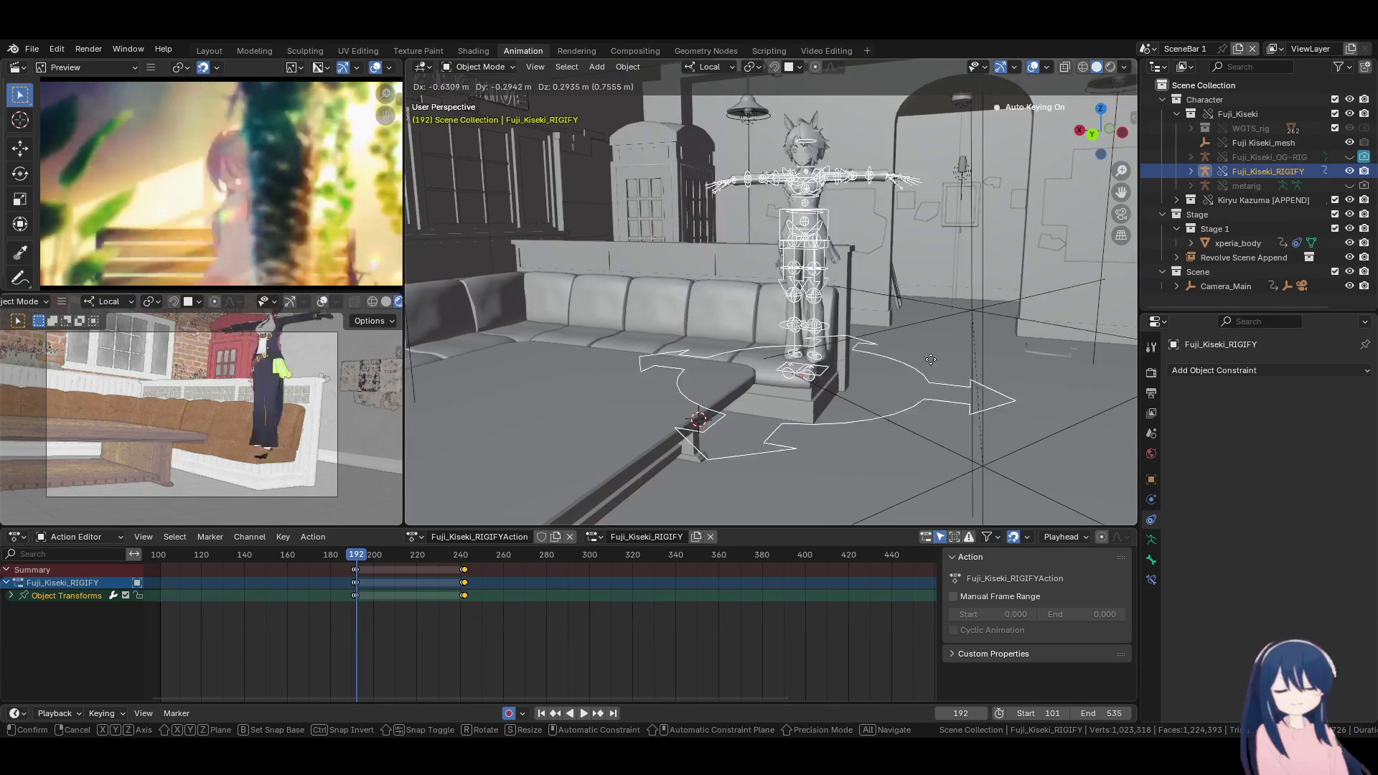
left_click(905, 410)
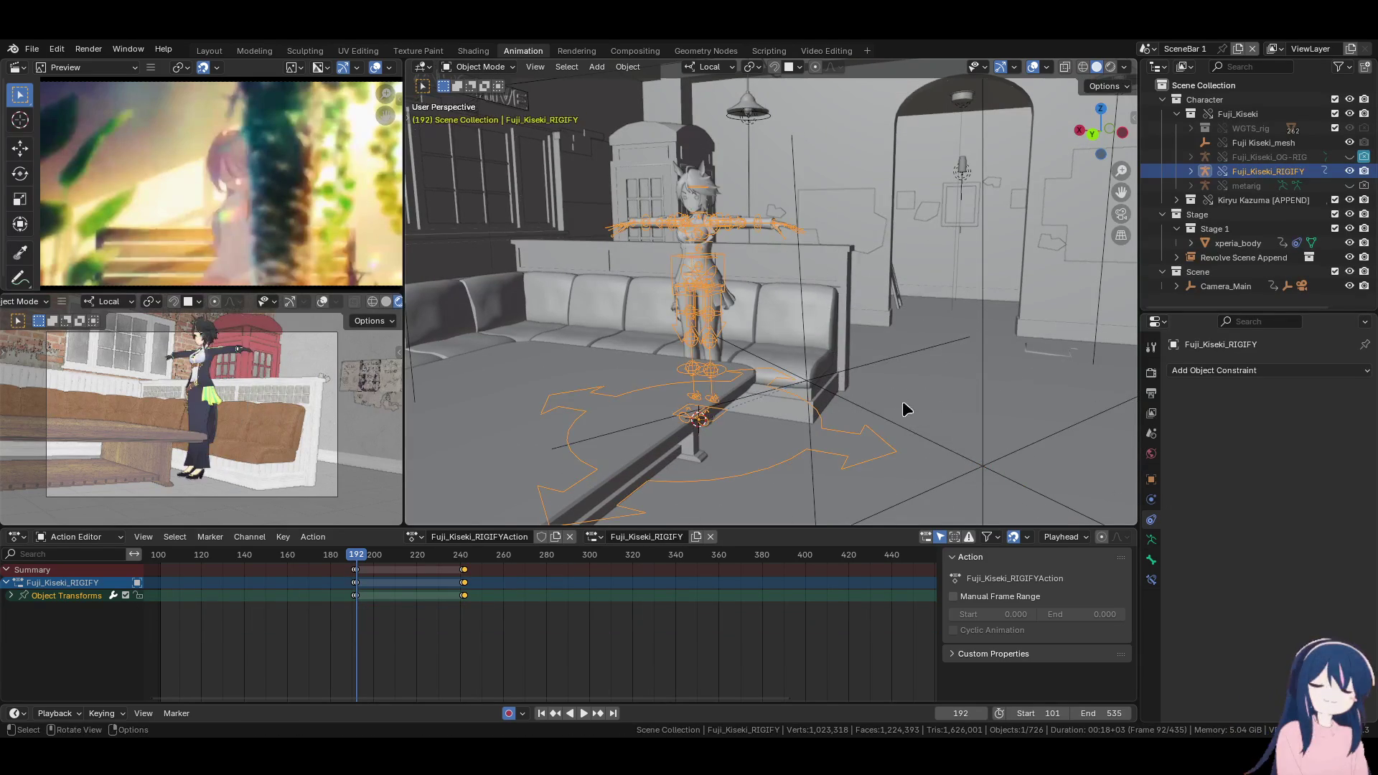
key("ctrl+z")
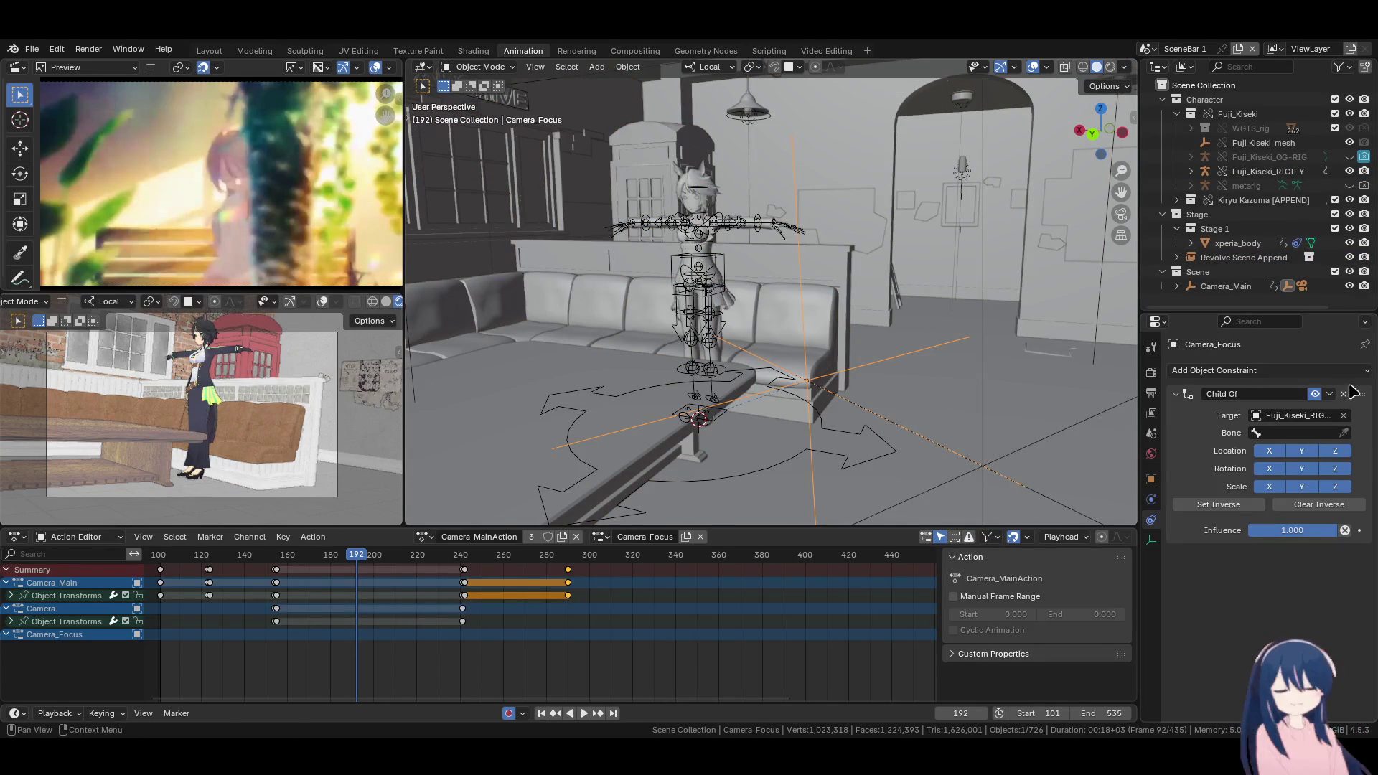
key("ctrl+z")
key("ctrl+z")
key("ctrl+z")
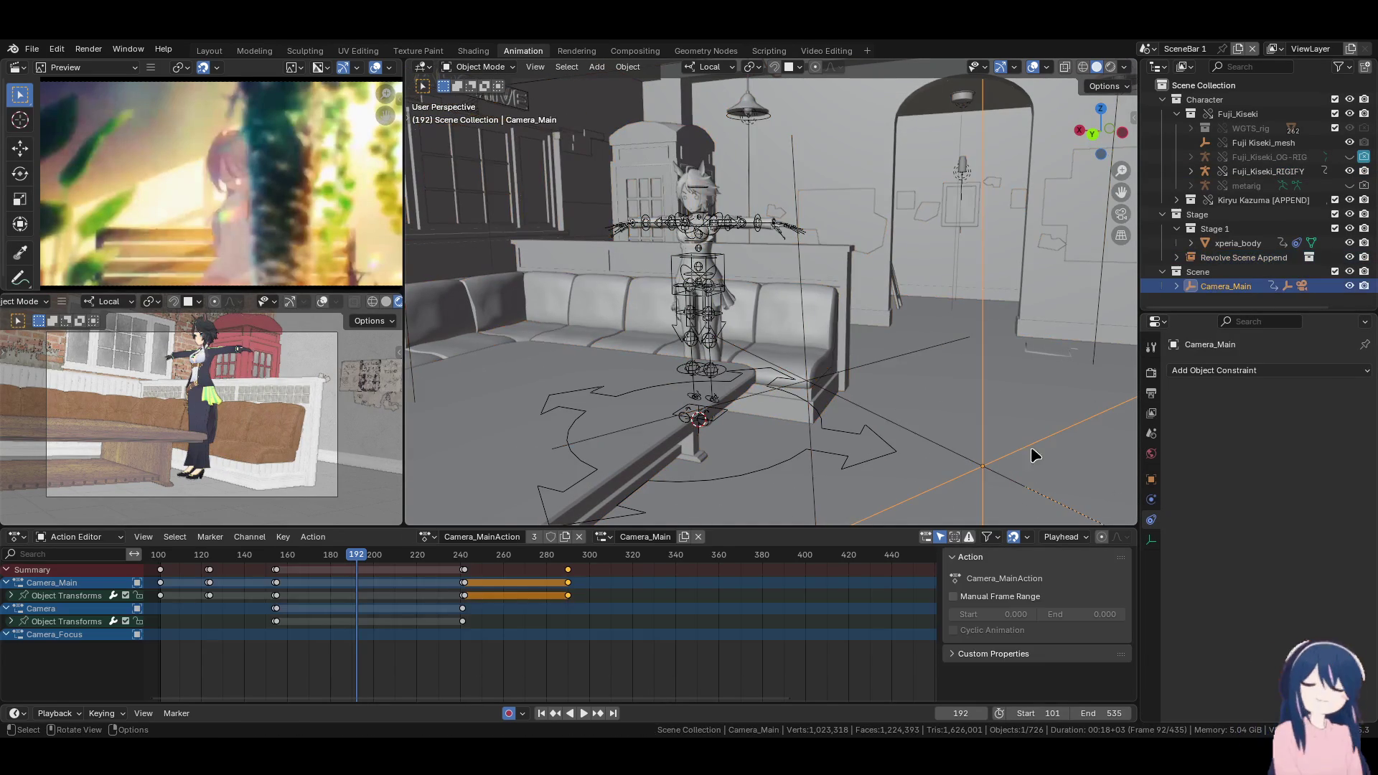
left_click(1284, 373)
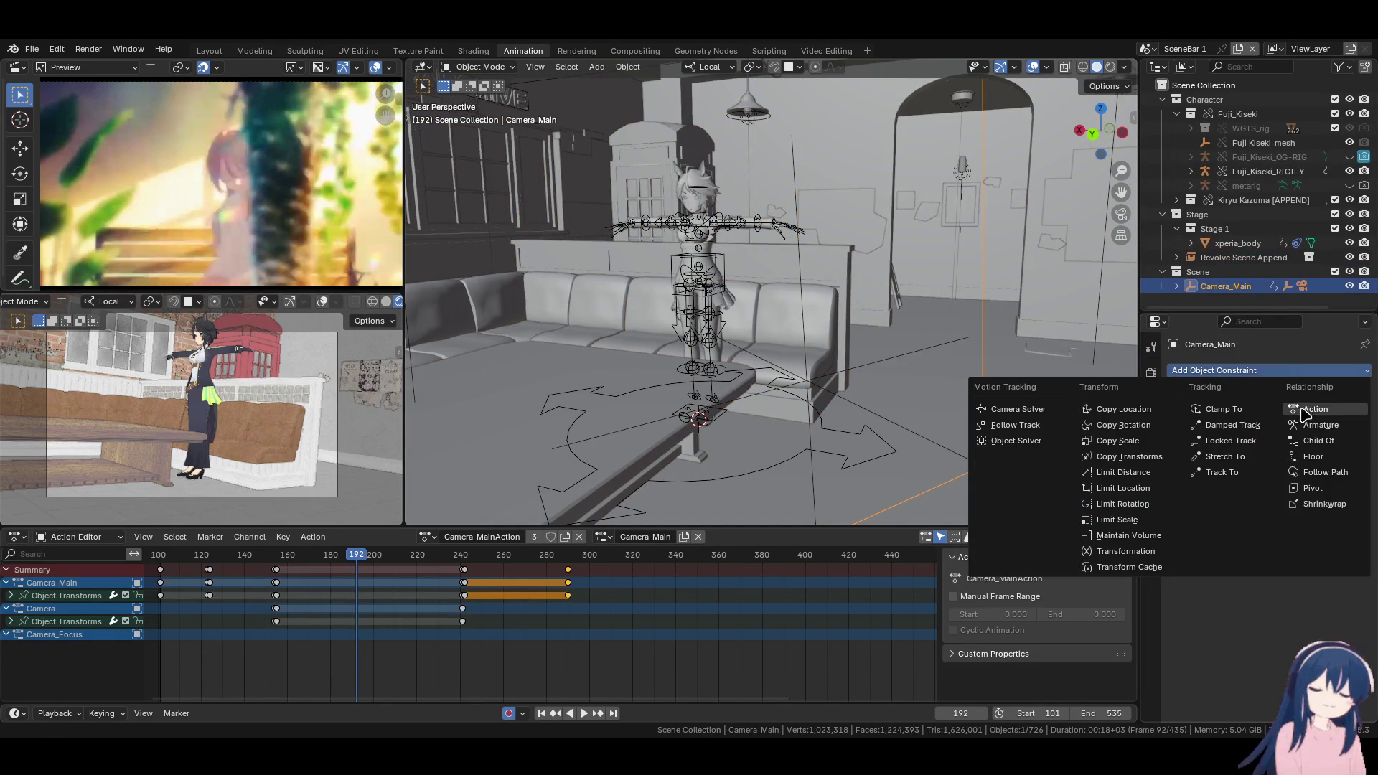
left_click(1319, 454)
left_click(1345, 418)
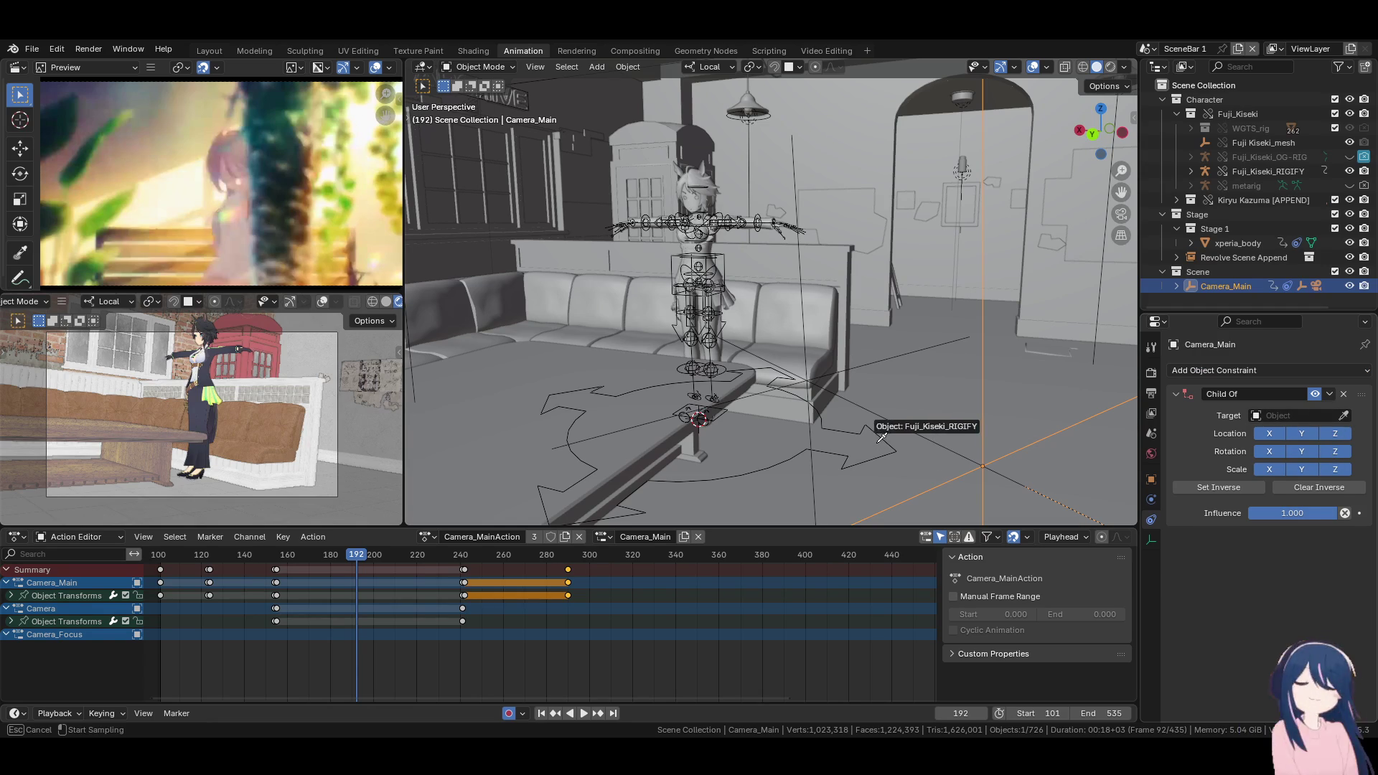
left_click(875, 430)
left_click(849, 427)
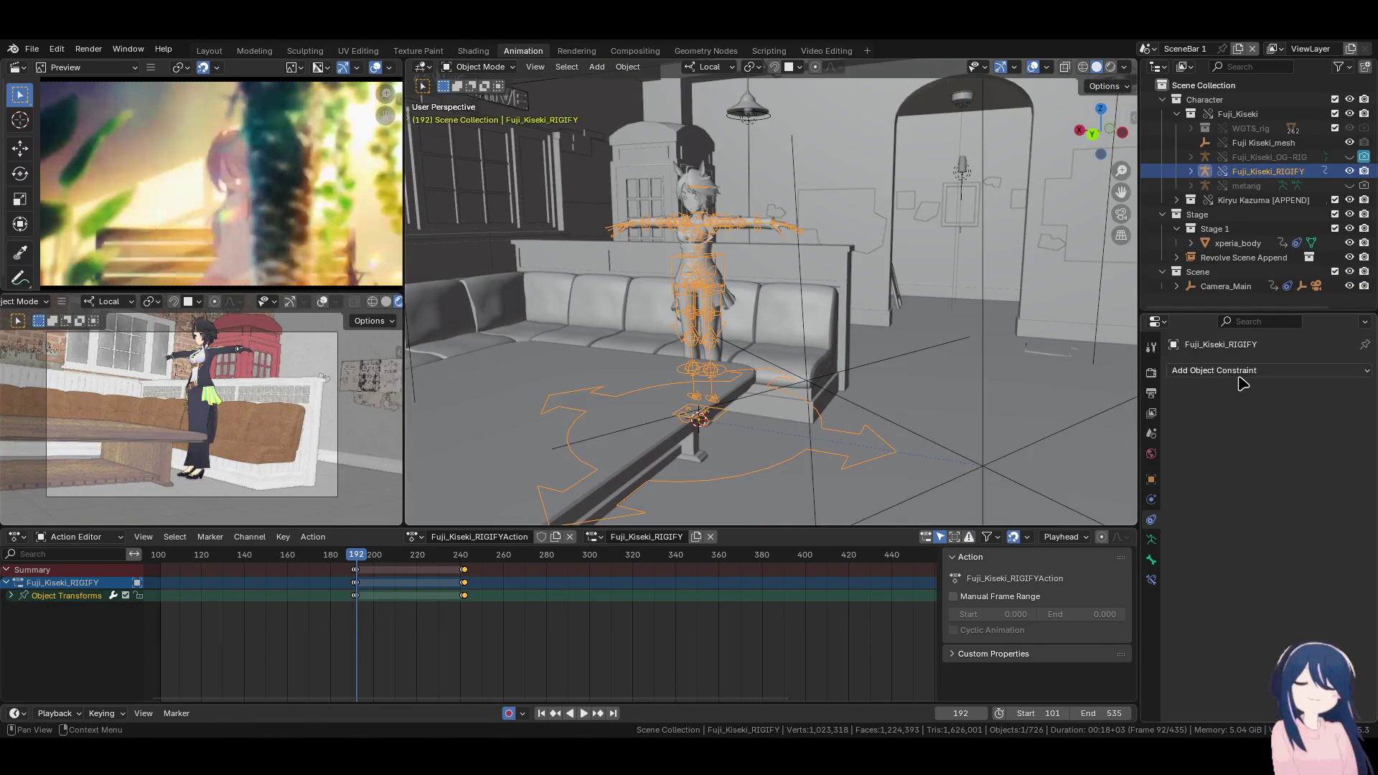
left_click(990, 458)
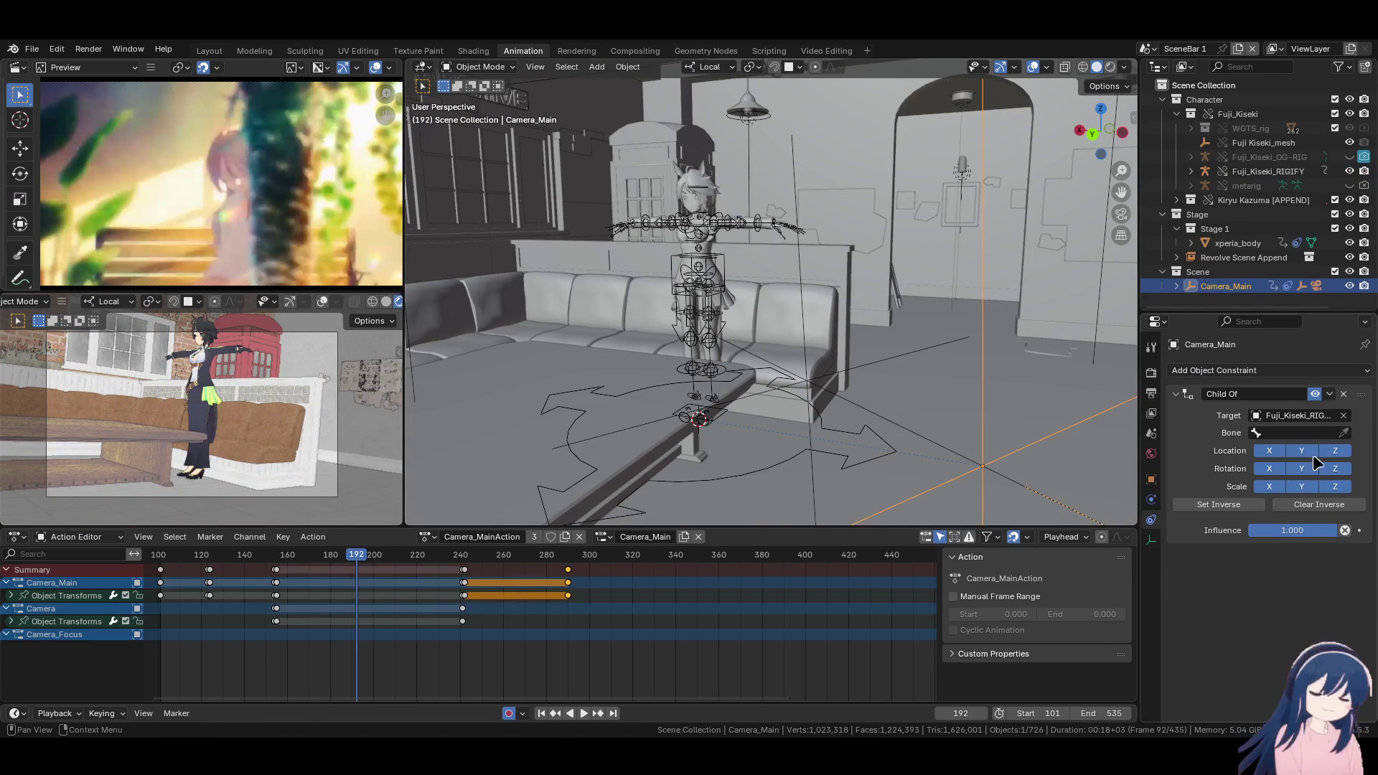
Key the Child Of constraint enabled at frame 192 and disabled at frame 191
right_click(1316, 399)
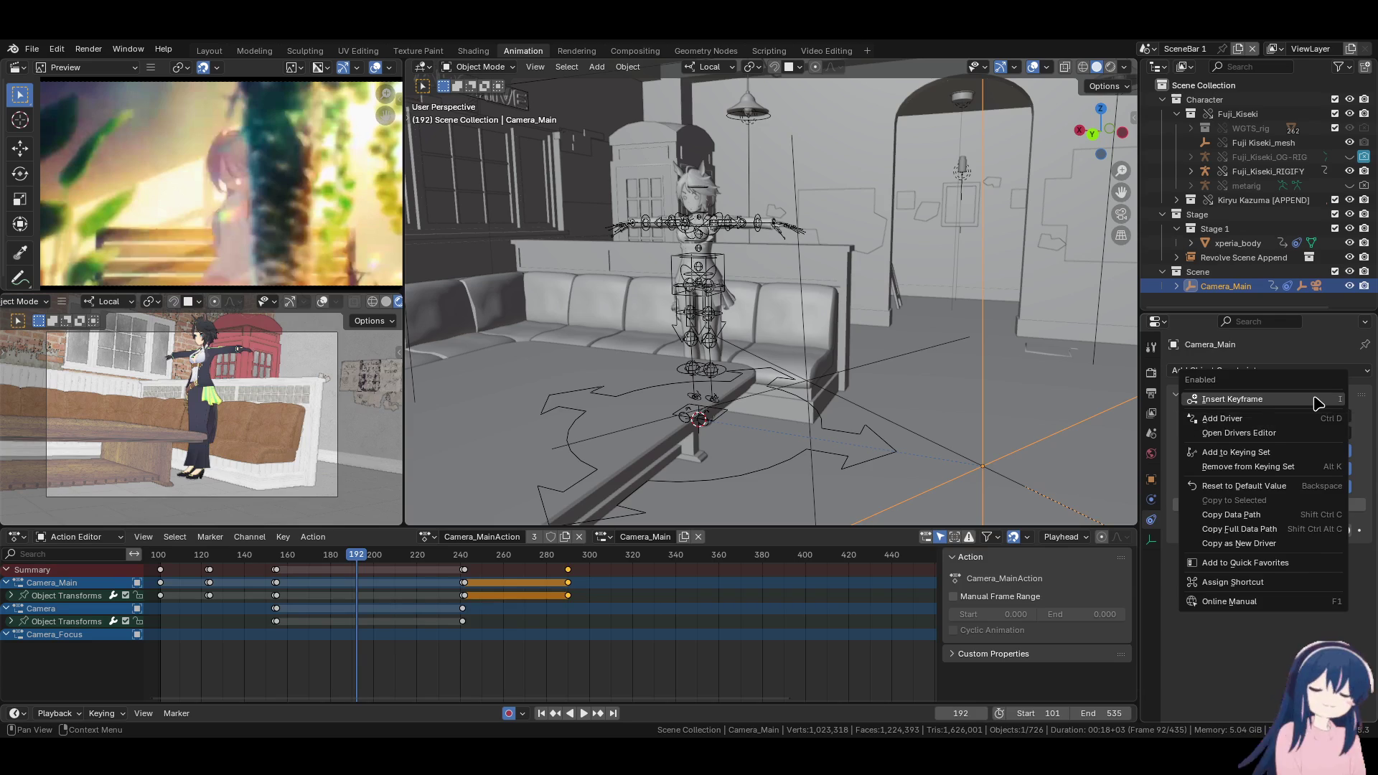
left_click(1316, 399)
key("Left")
left_click(1316, 395)
left_click(1316, 397)
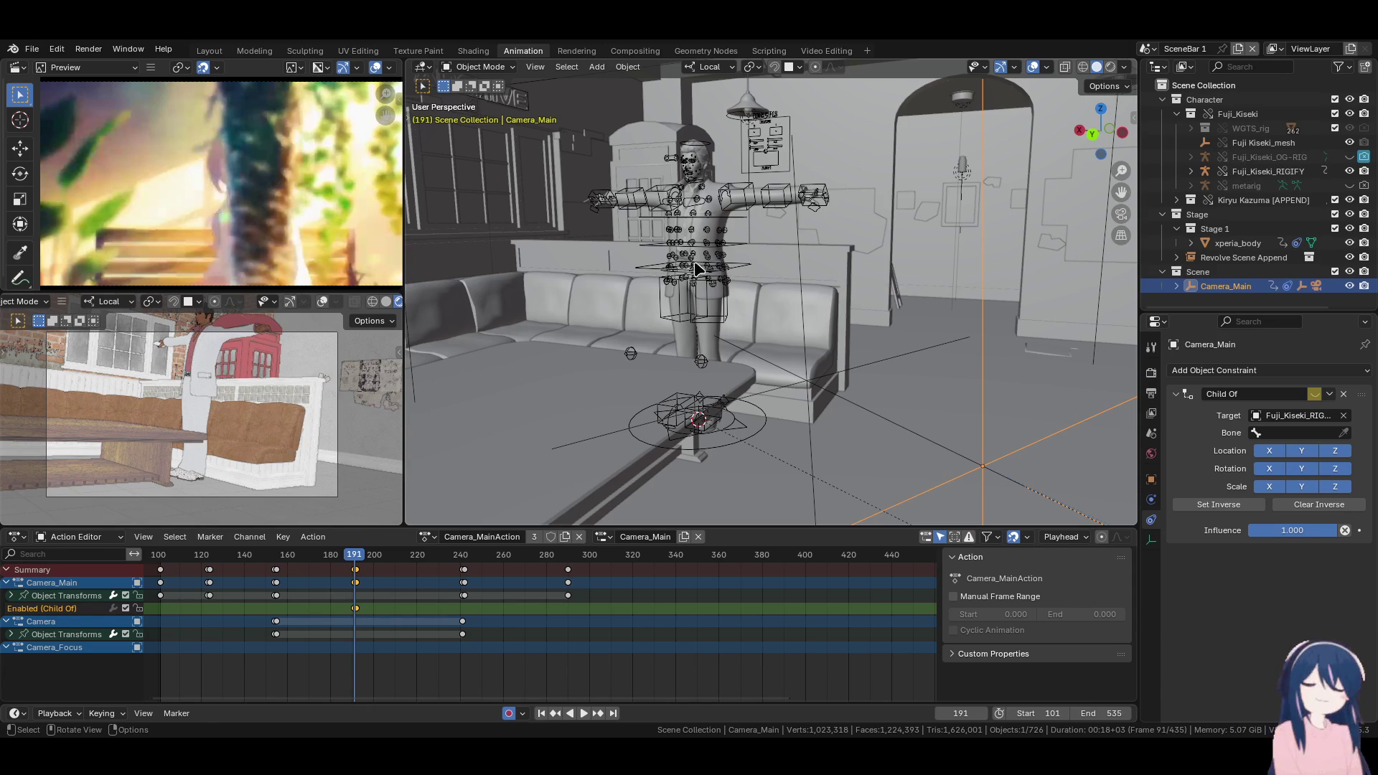
Duplicate the Child Of constraint and retarget the copy to Kiryu Kazuma_rig
left_click(1329, 396)
left_click(1303, 430)
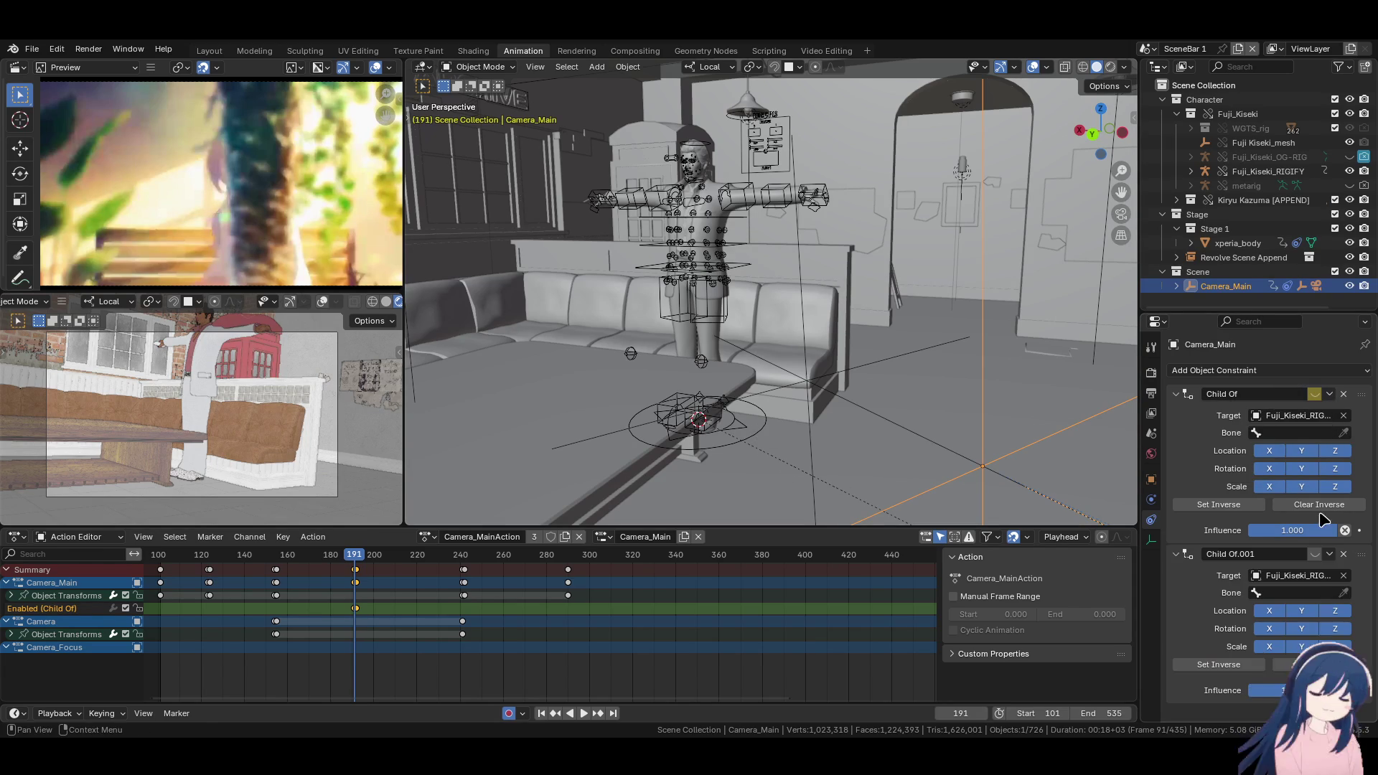
left_click(1344, 577)
left_click(1342, 576)
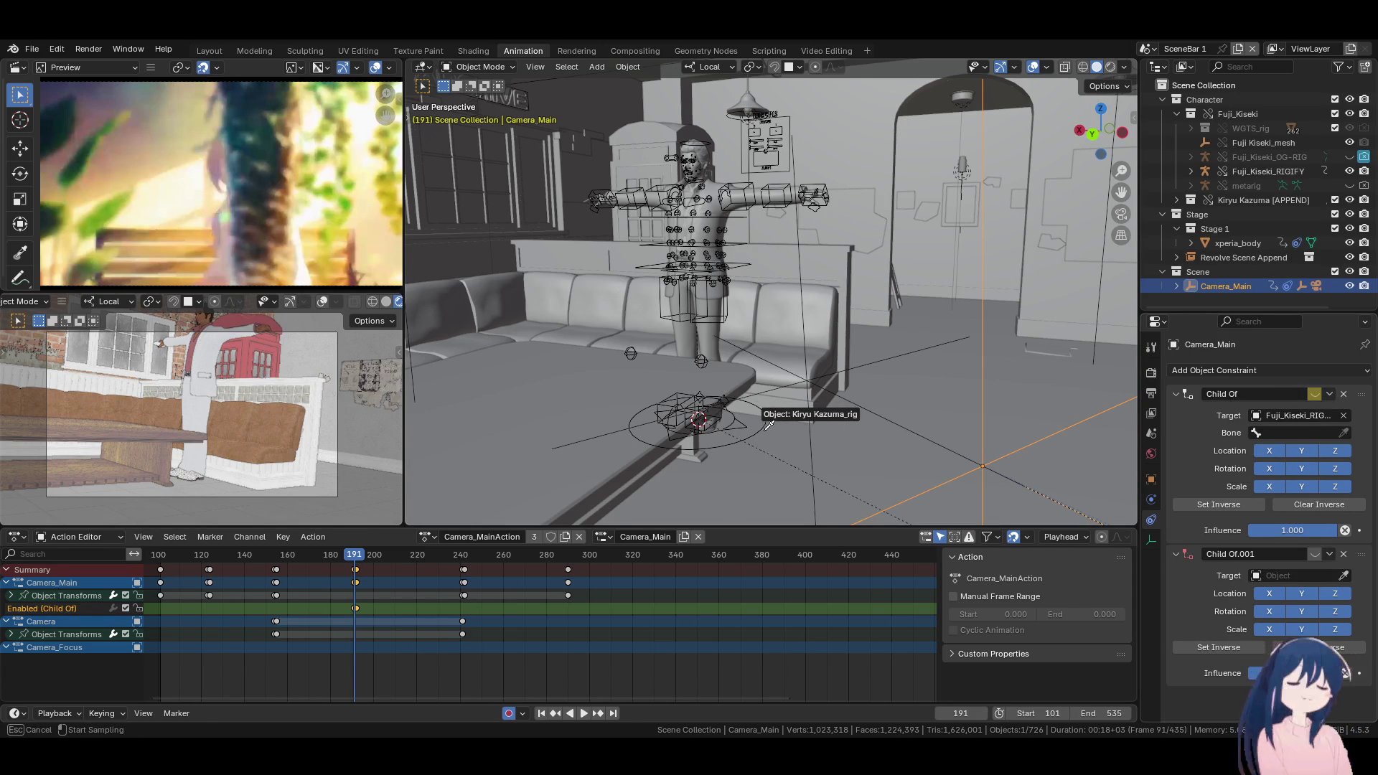
Key Child Of.001 enabled at frame 191 and disabled at frame 192, then compare
right_click(1314, 555)
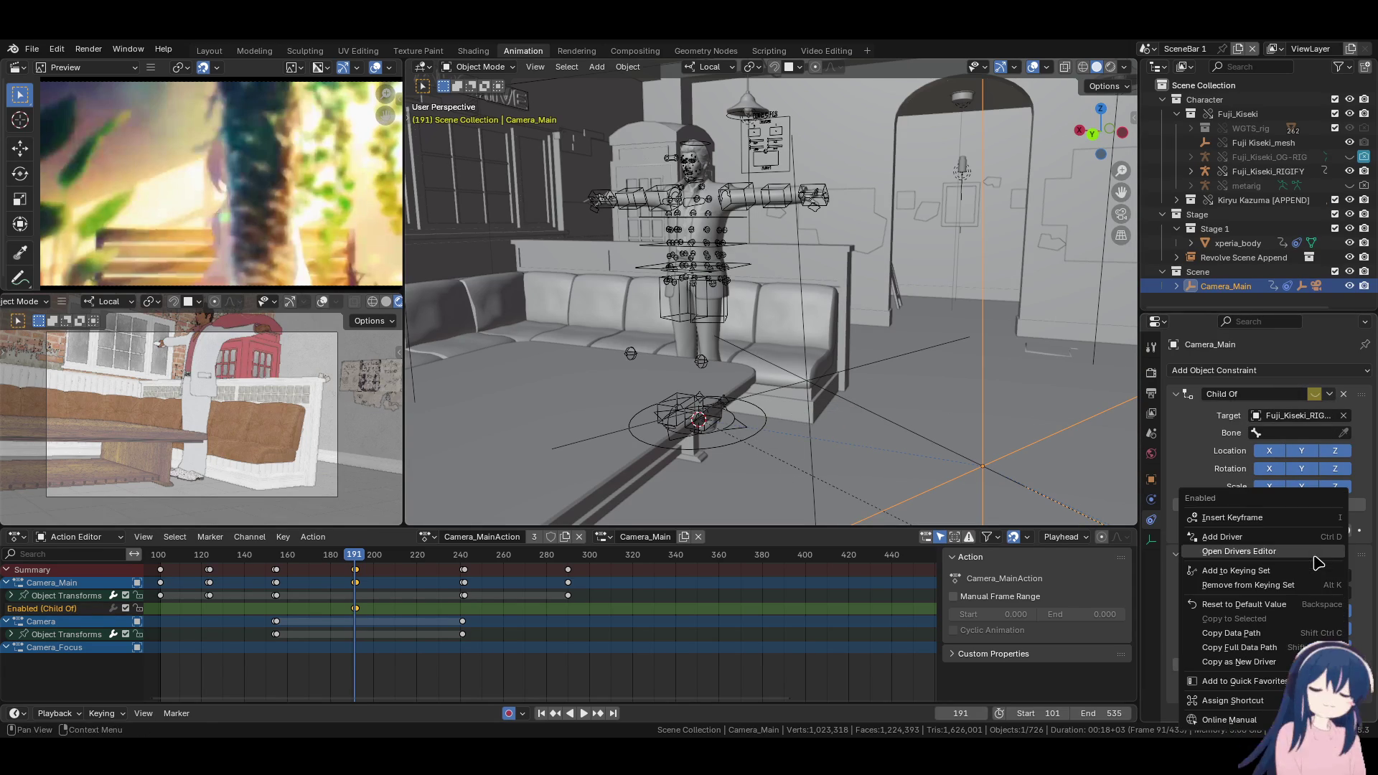
left_click(1315, 518)
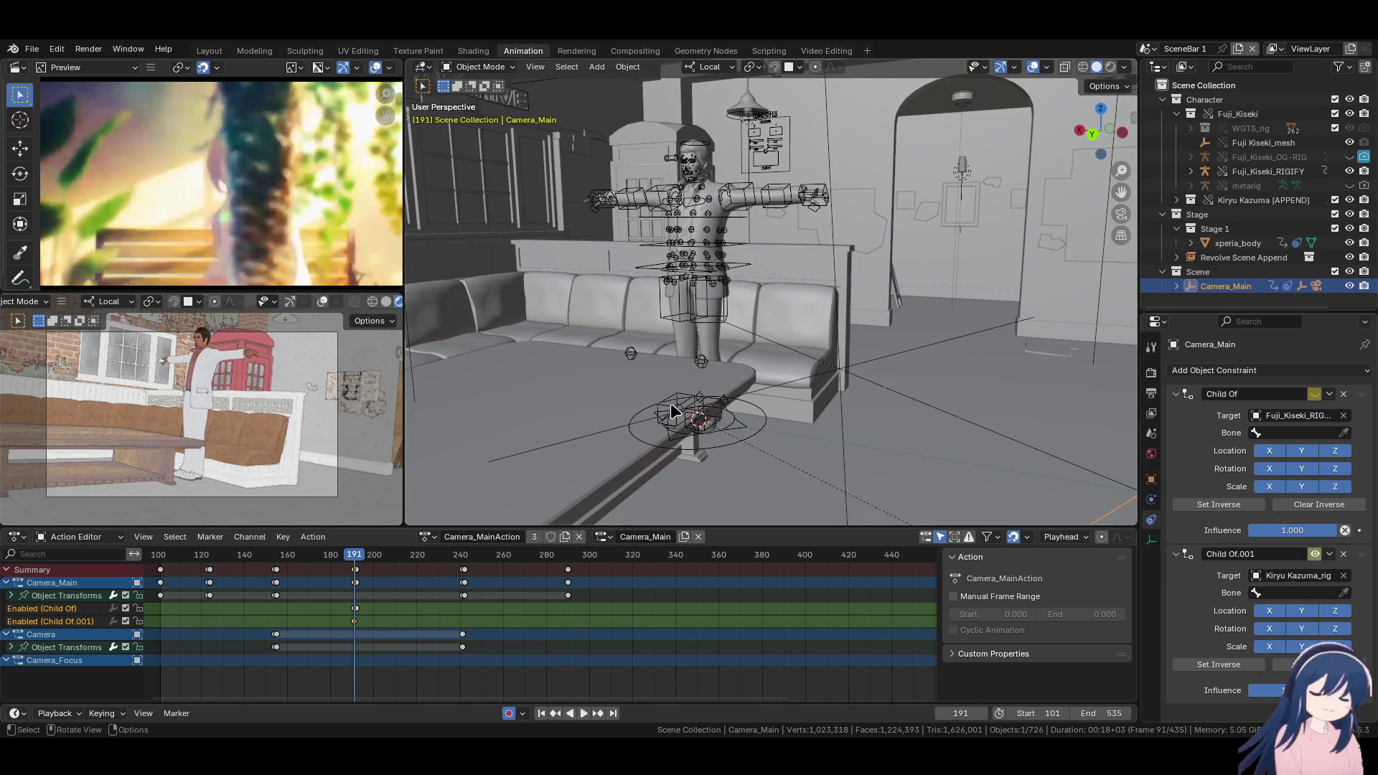
key("Right")
left_click(1313, 555)
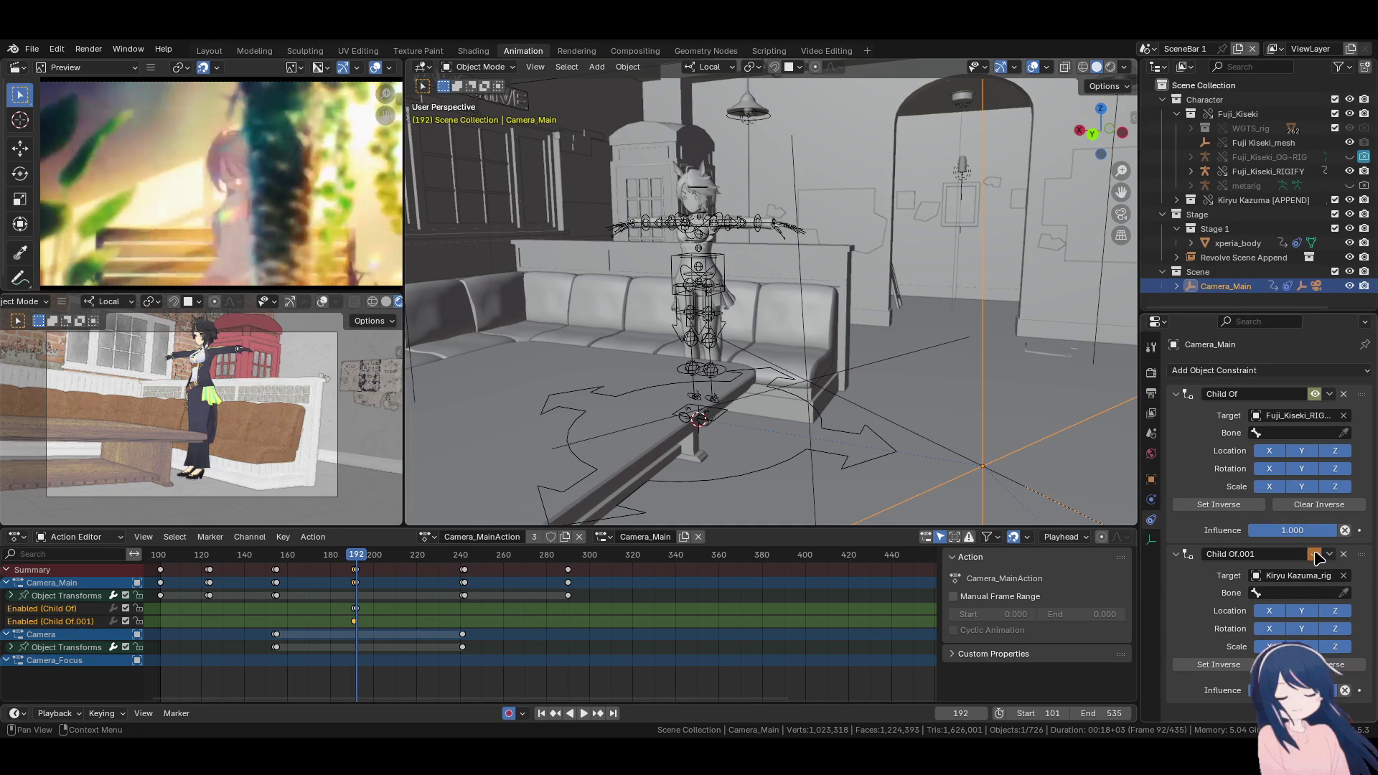
key("Left")
key("Right")
key("Left")
key("Right")
key("Left")
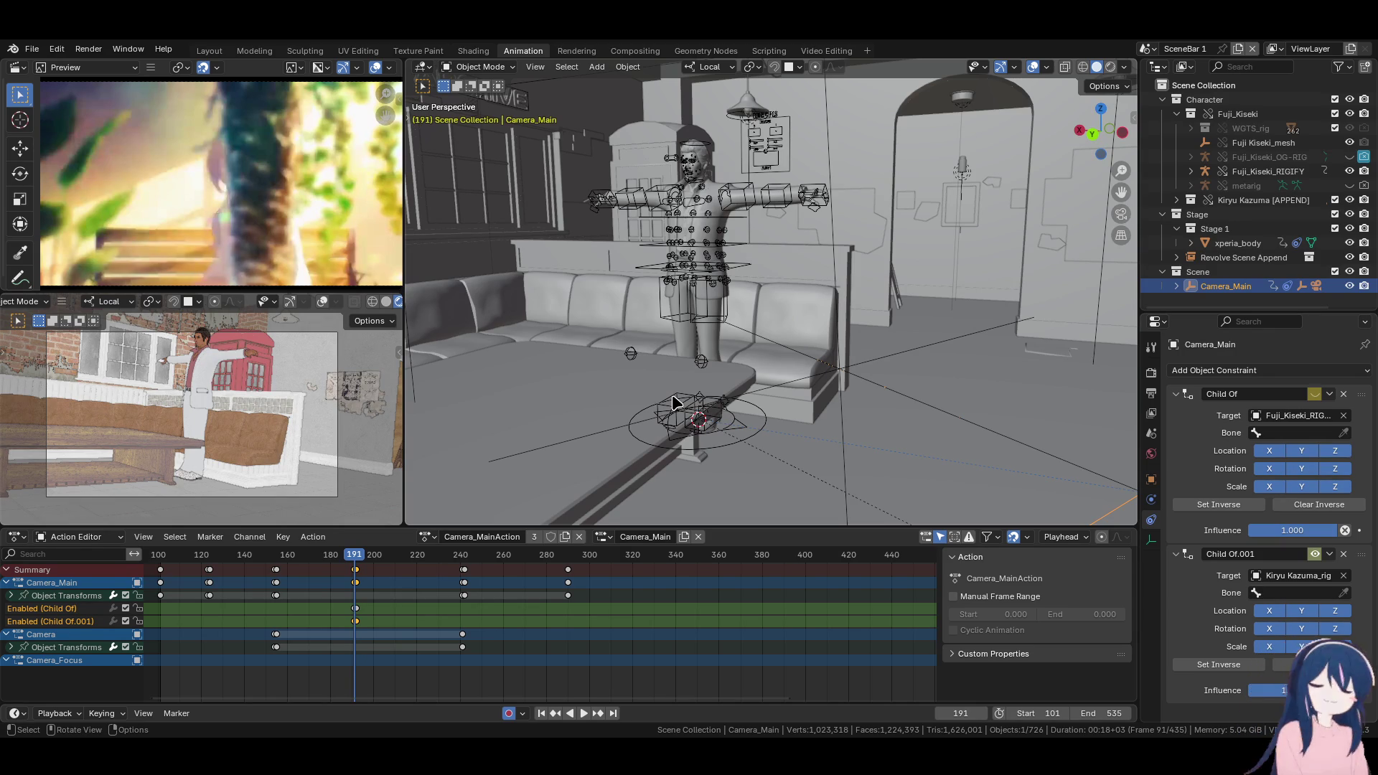
Re-enable Child Of.001 at frame 191 and check the camera switch between frames
left_click(1316, 555)
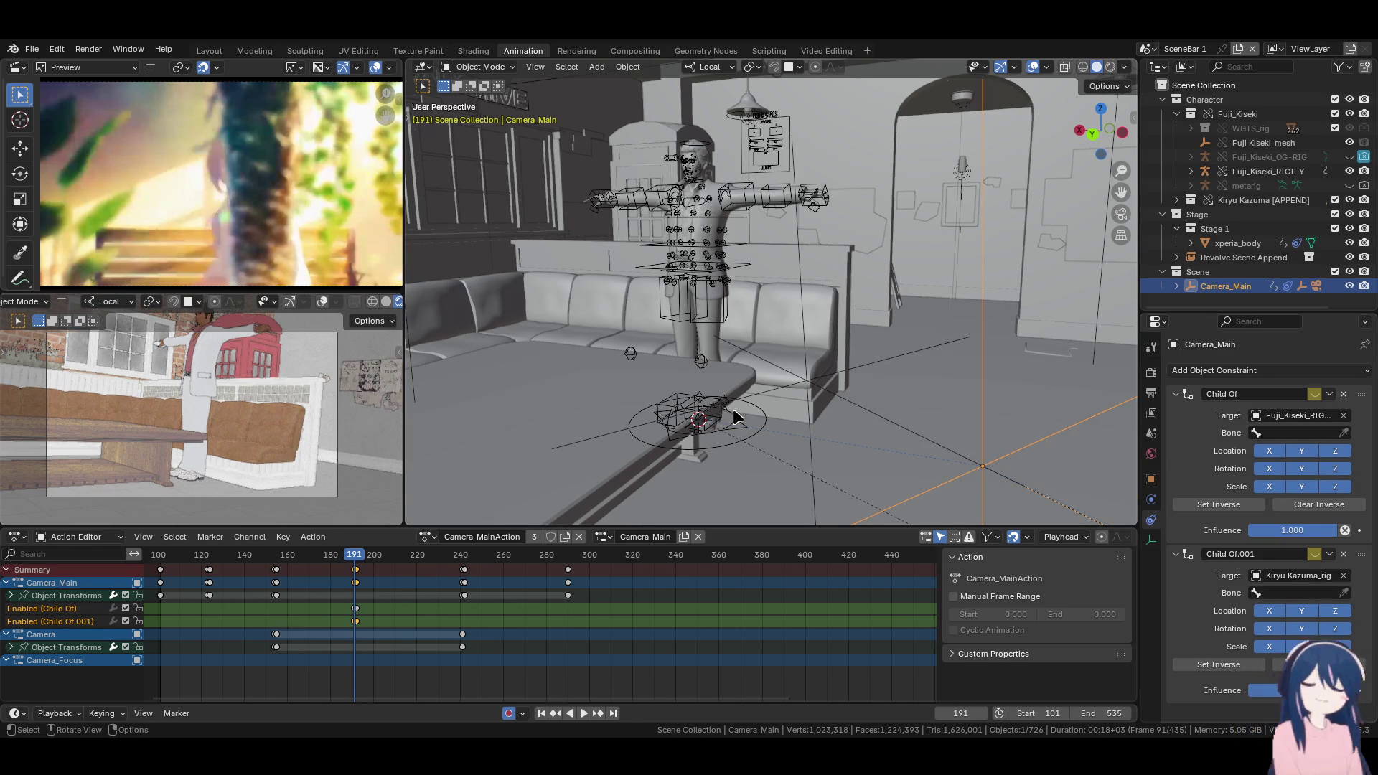
key("Right")
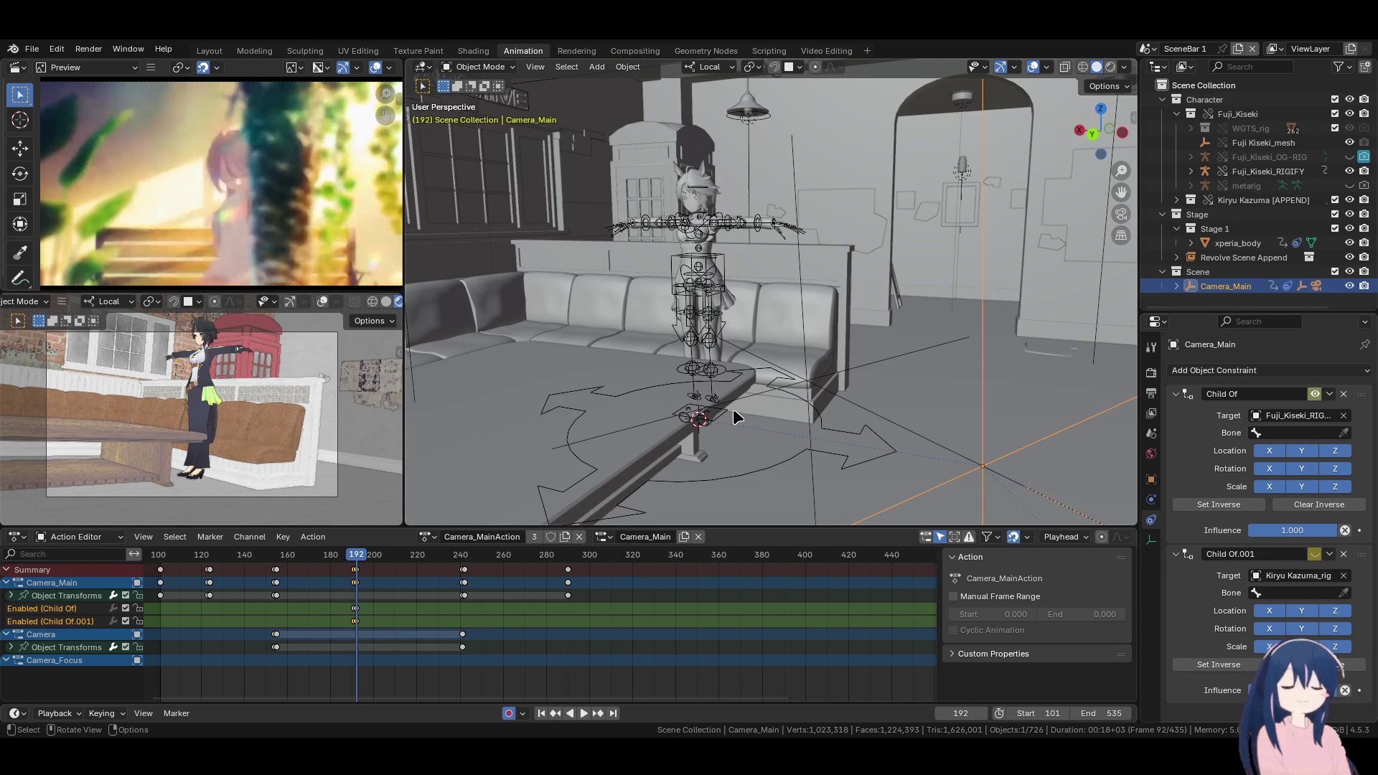
key("Left")
key("Right")
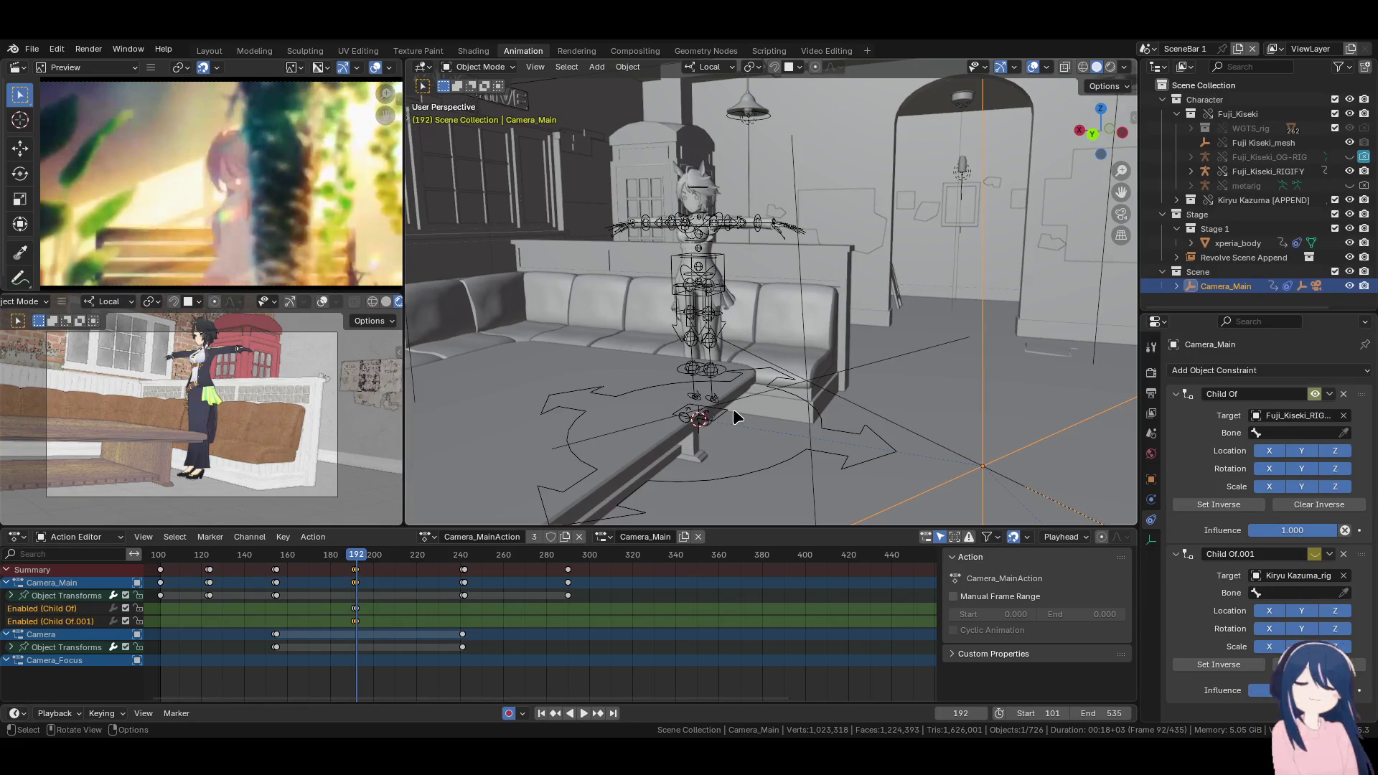
key("k")
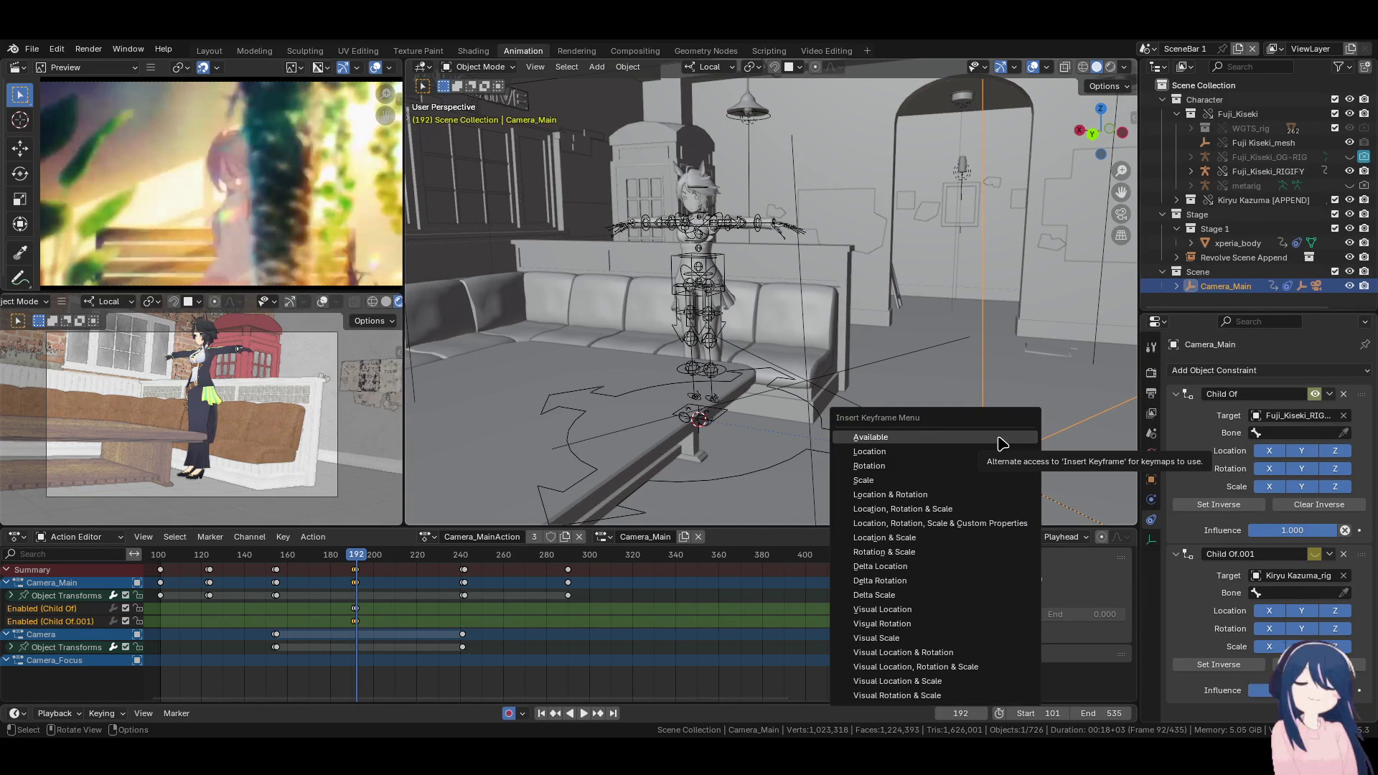
Key Camera_Main's visual location and rotation at frame 191
left_click(999, 438)
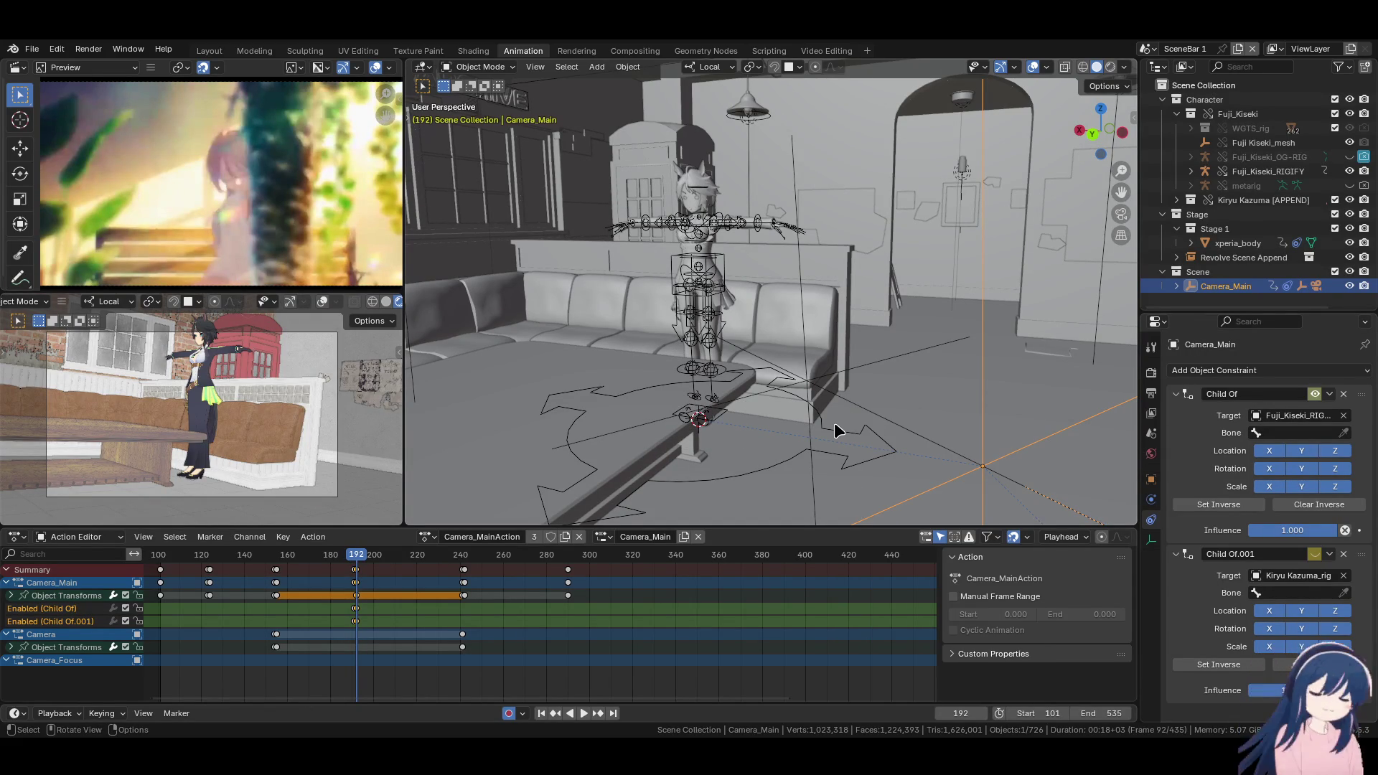
key("Left")
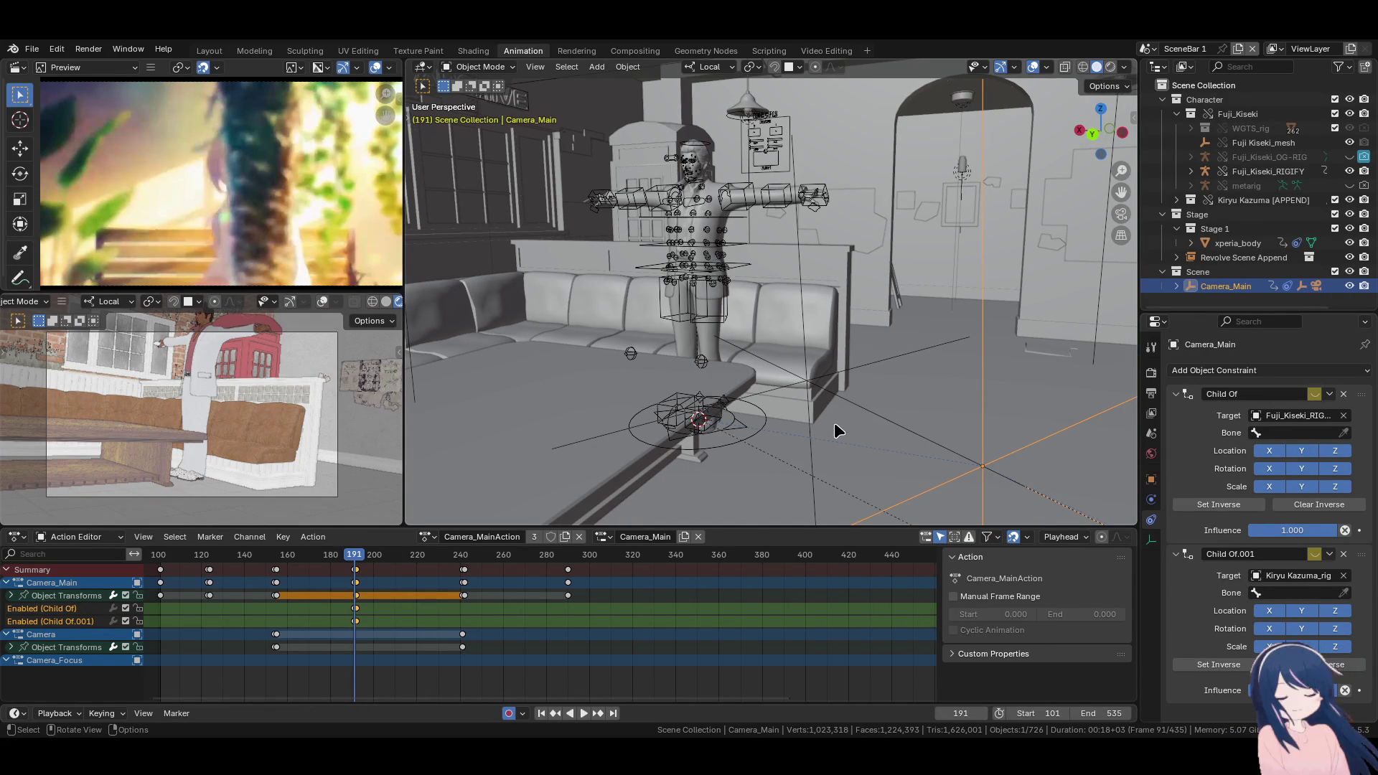
key("k")
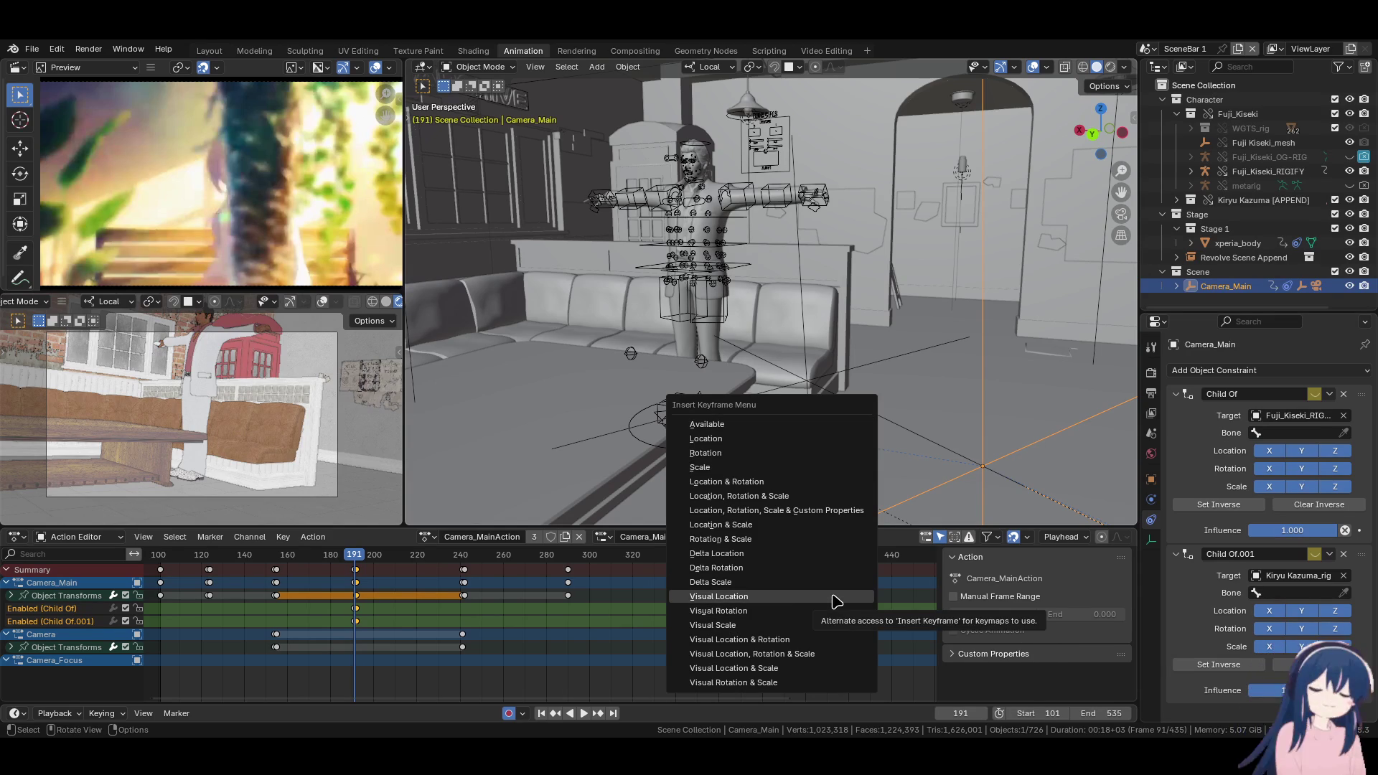
left_click(837, 640)
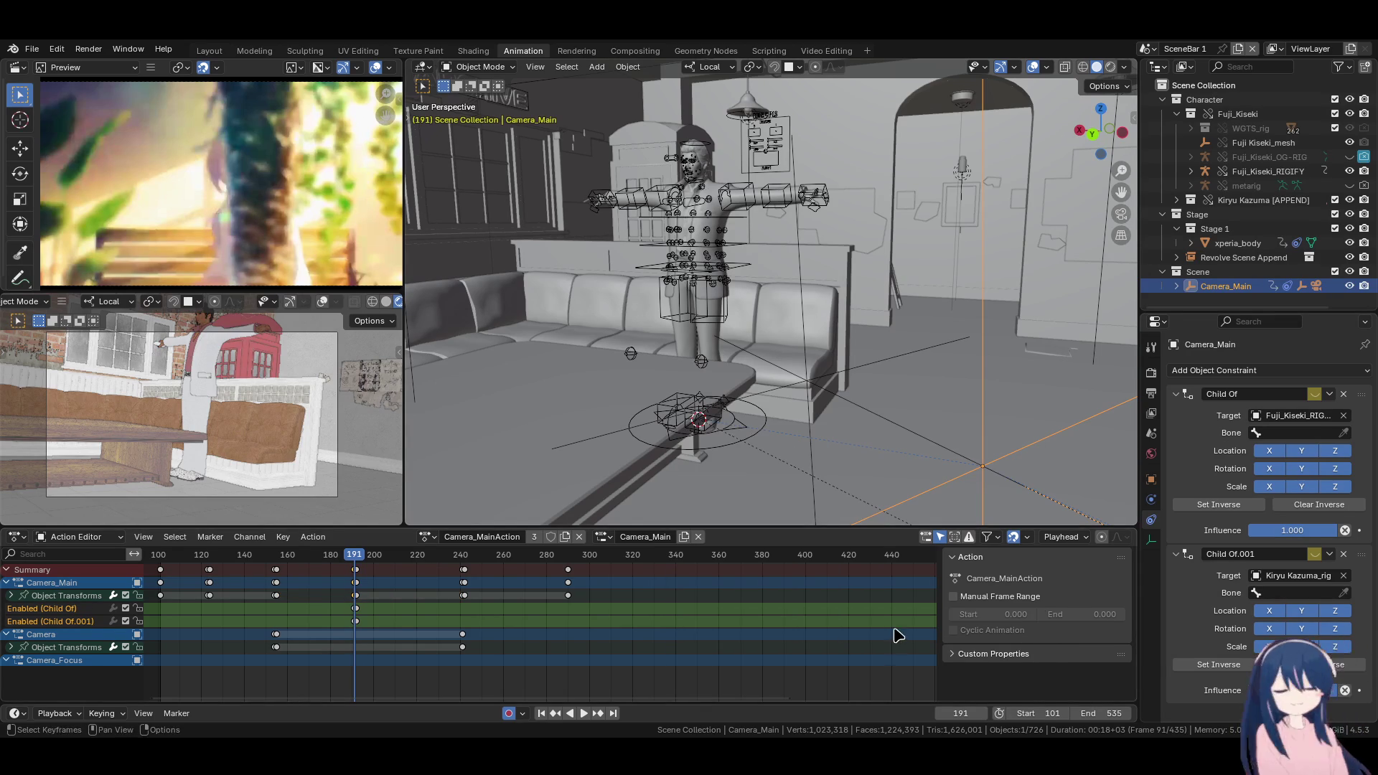
Toggle the Kiryu Kazuma_rig Child Of constraint and set its inverse
left_click(1314, 553)
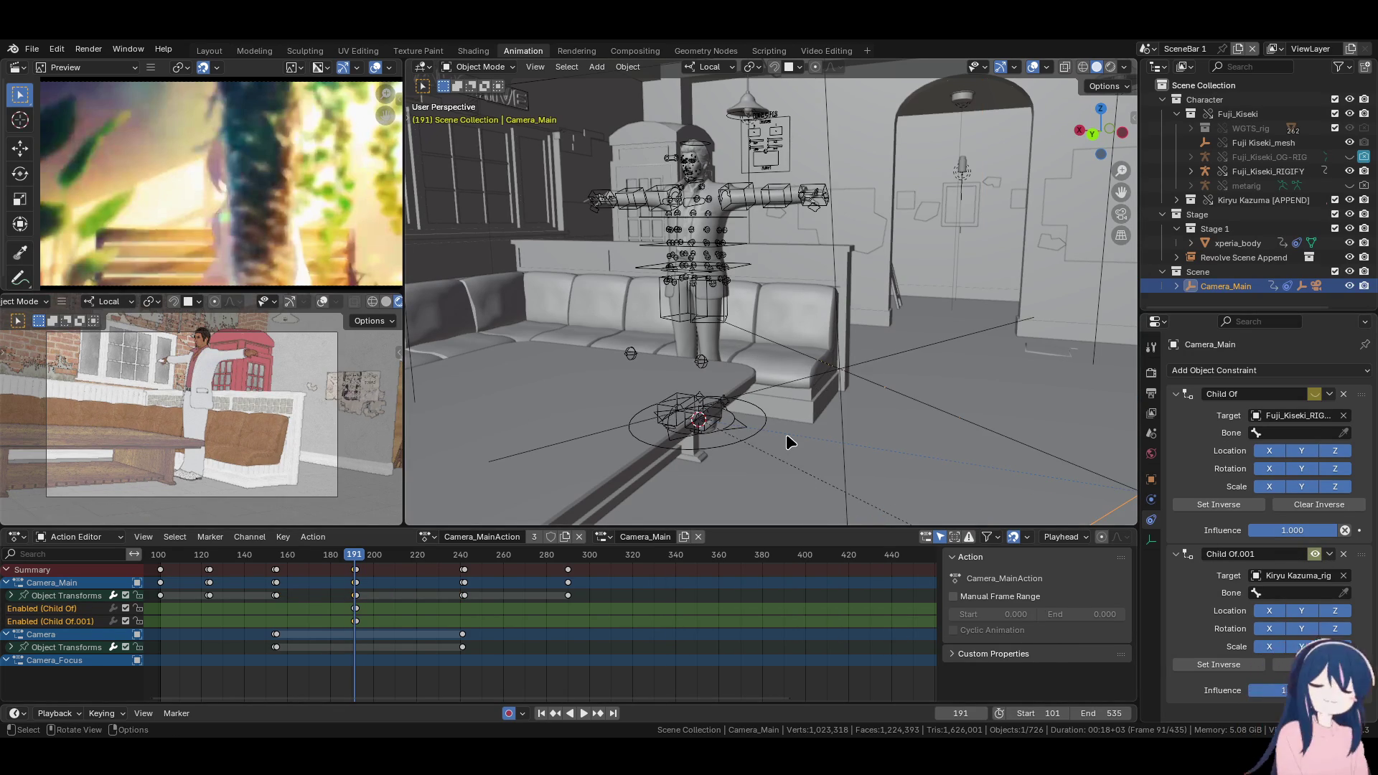
scroll(786, 434, "down", 3)
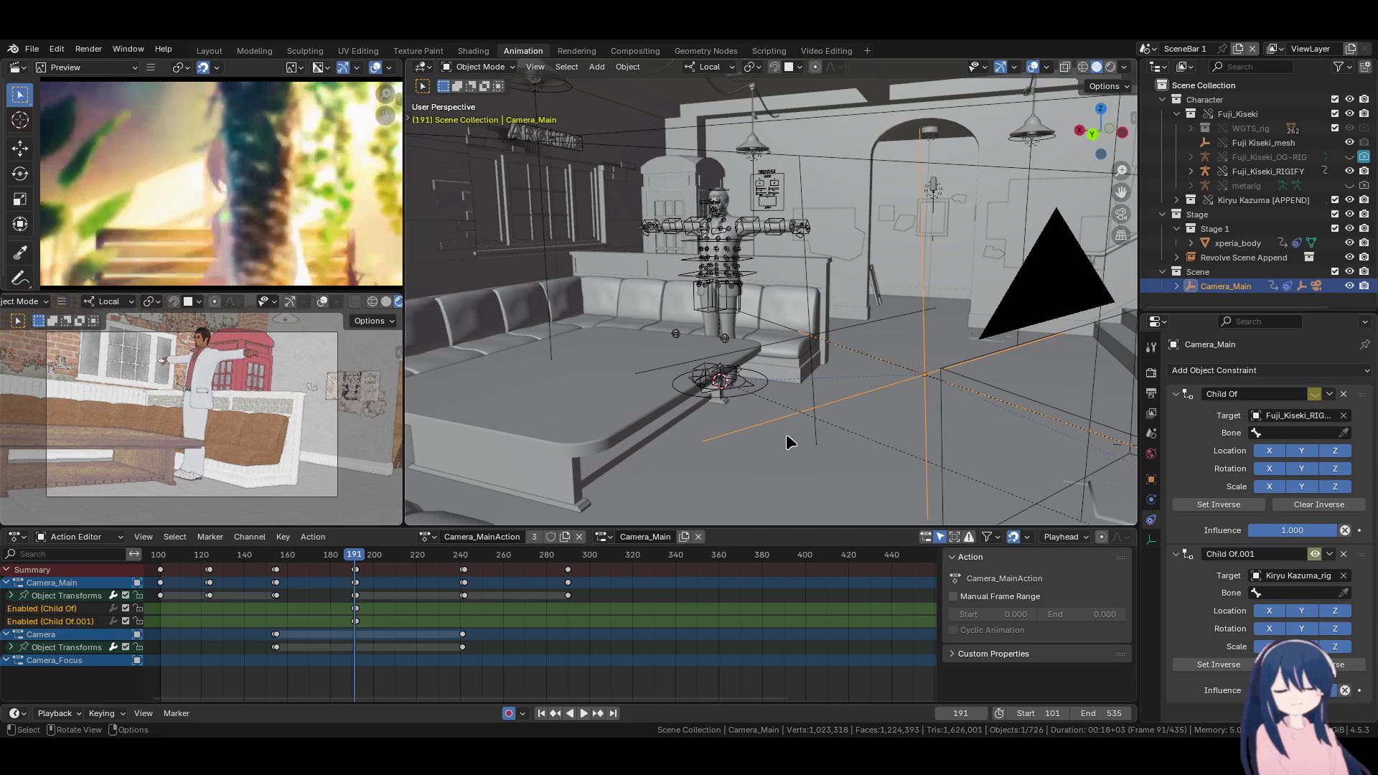
left_click(1214, 667)
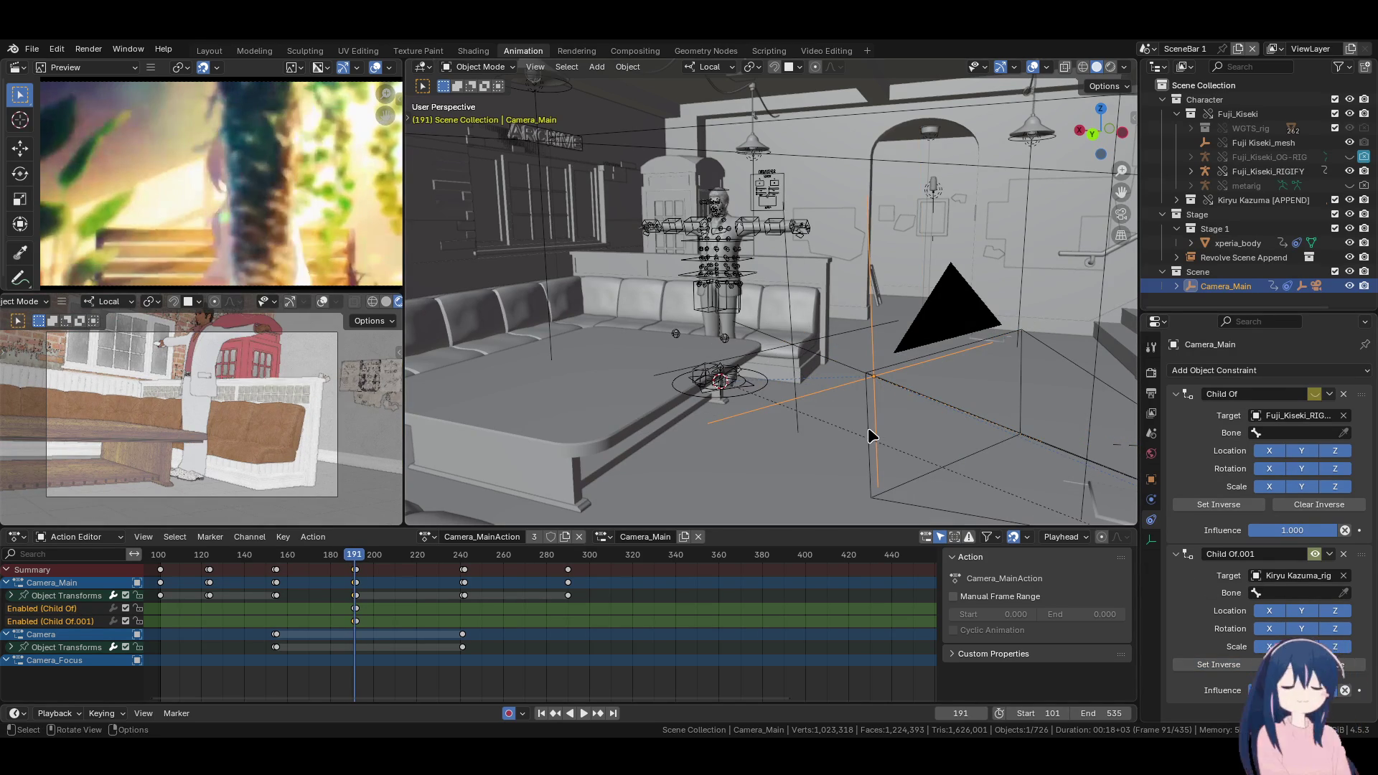
Duplicate the constraint enable switch keys back to frame 155
key("Down")
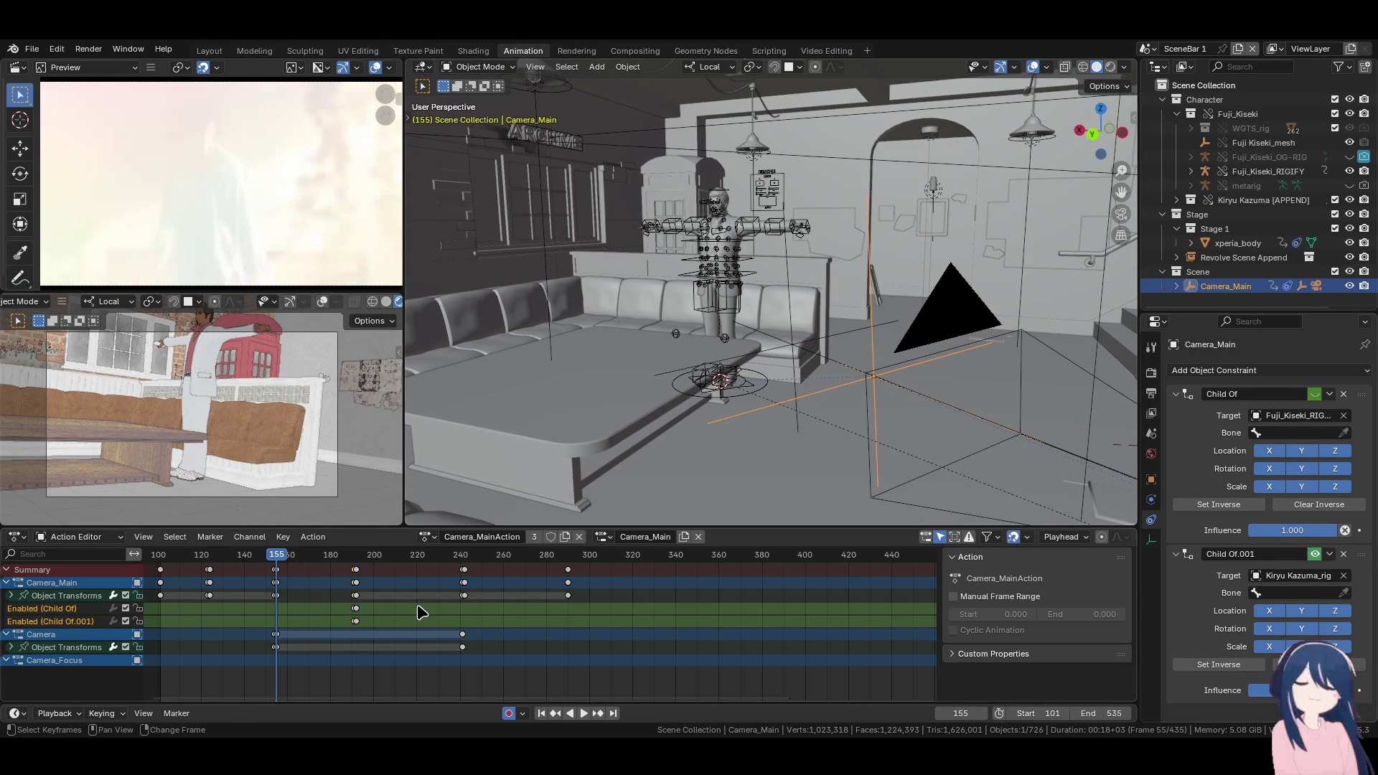
key("shift+d")
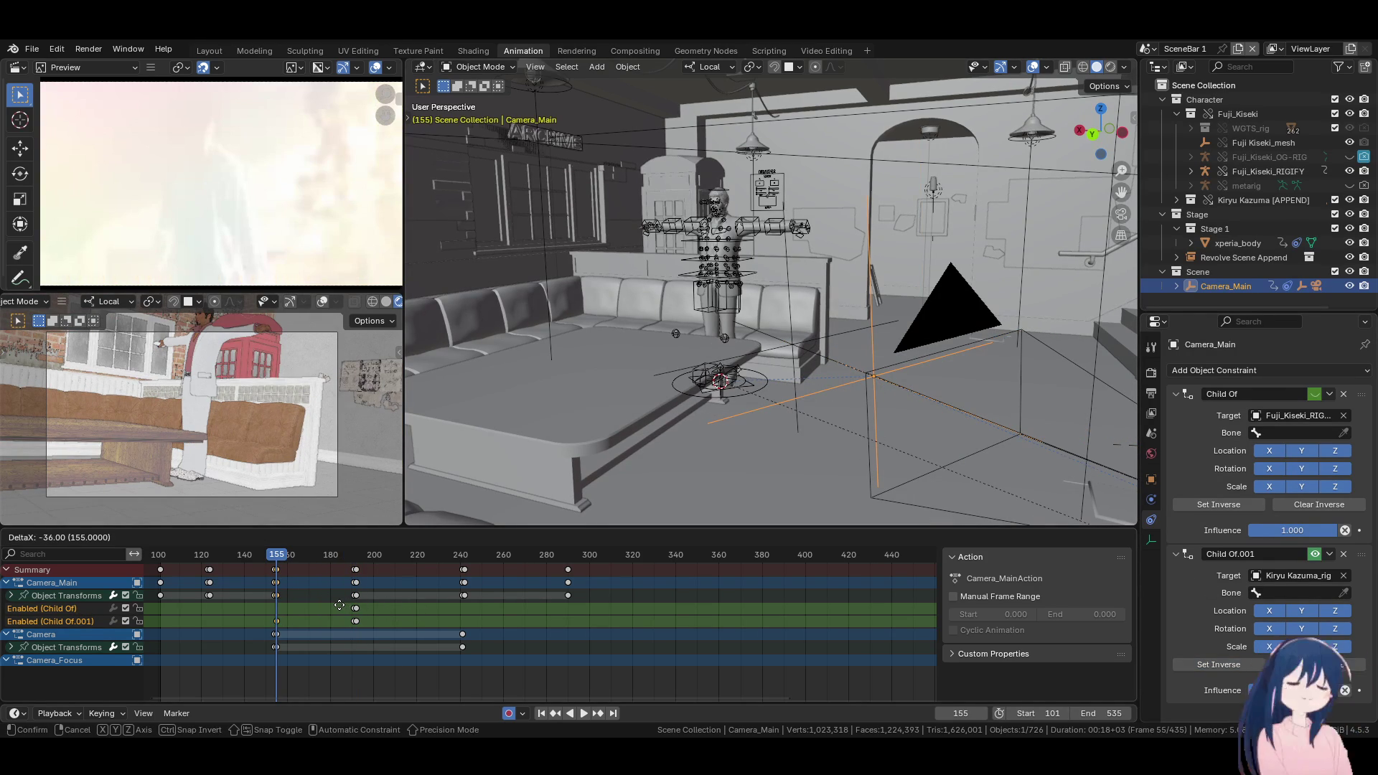
left_click(340, 605)
scroll(594, 622, "up", 4)
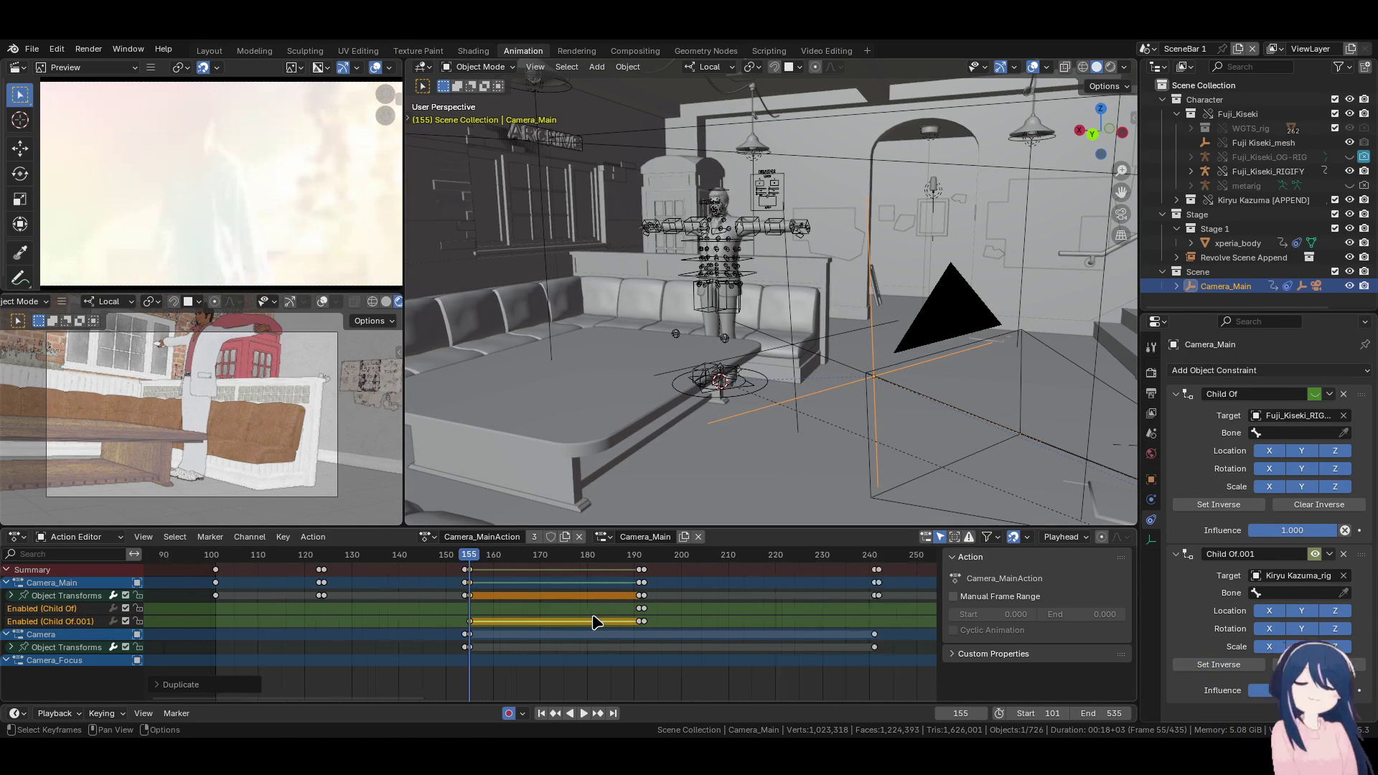
left_click(594, 622)
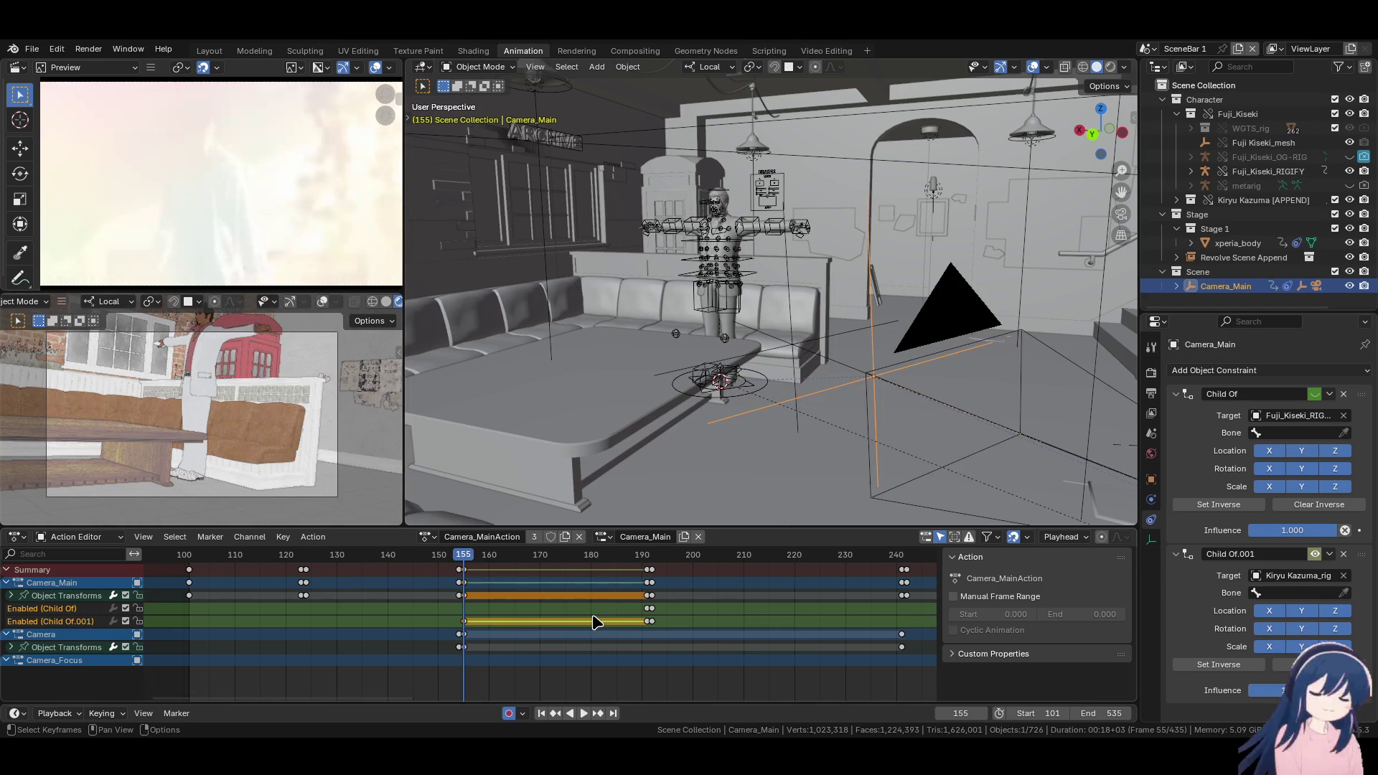
right_click(1318, 558)
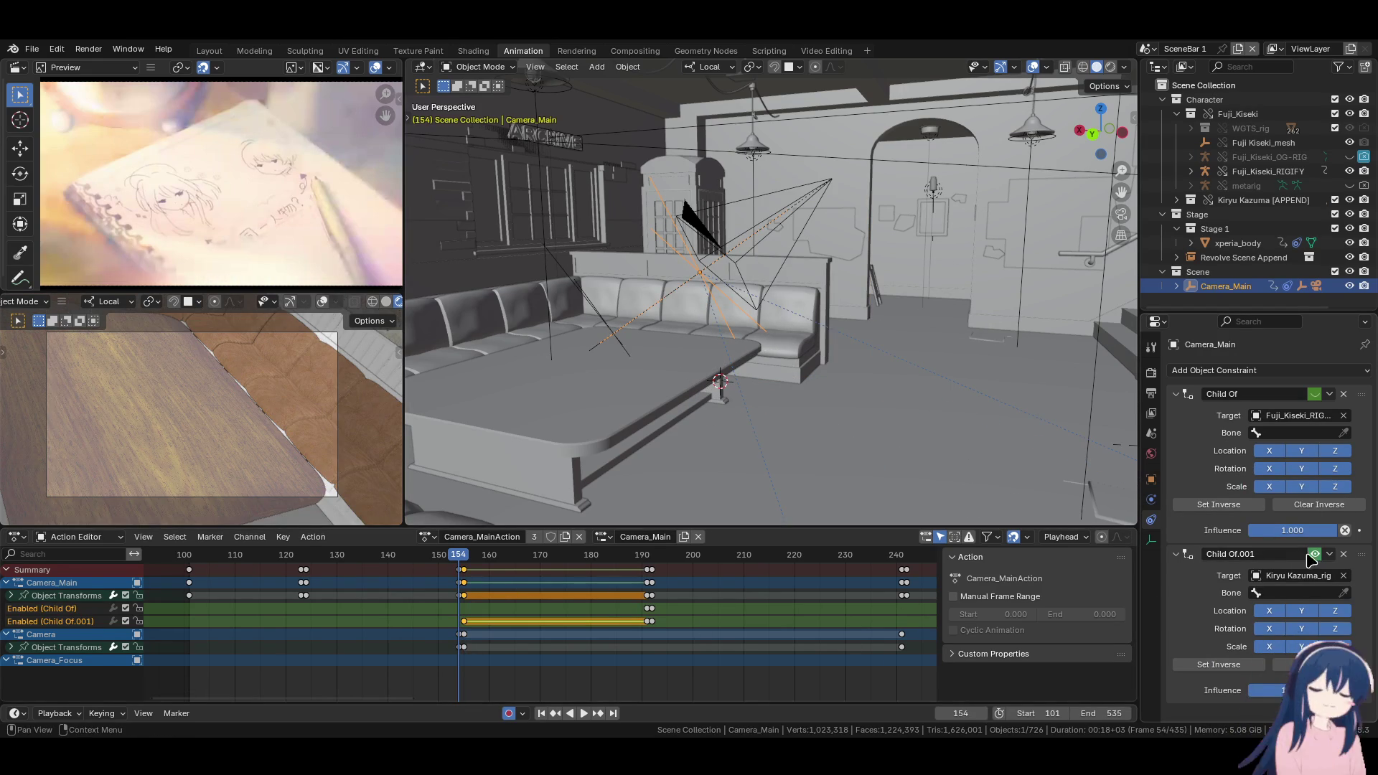
Play back the switch, stop at frame 242, and view through Camera_Main
key("Left")
key("Right")
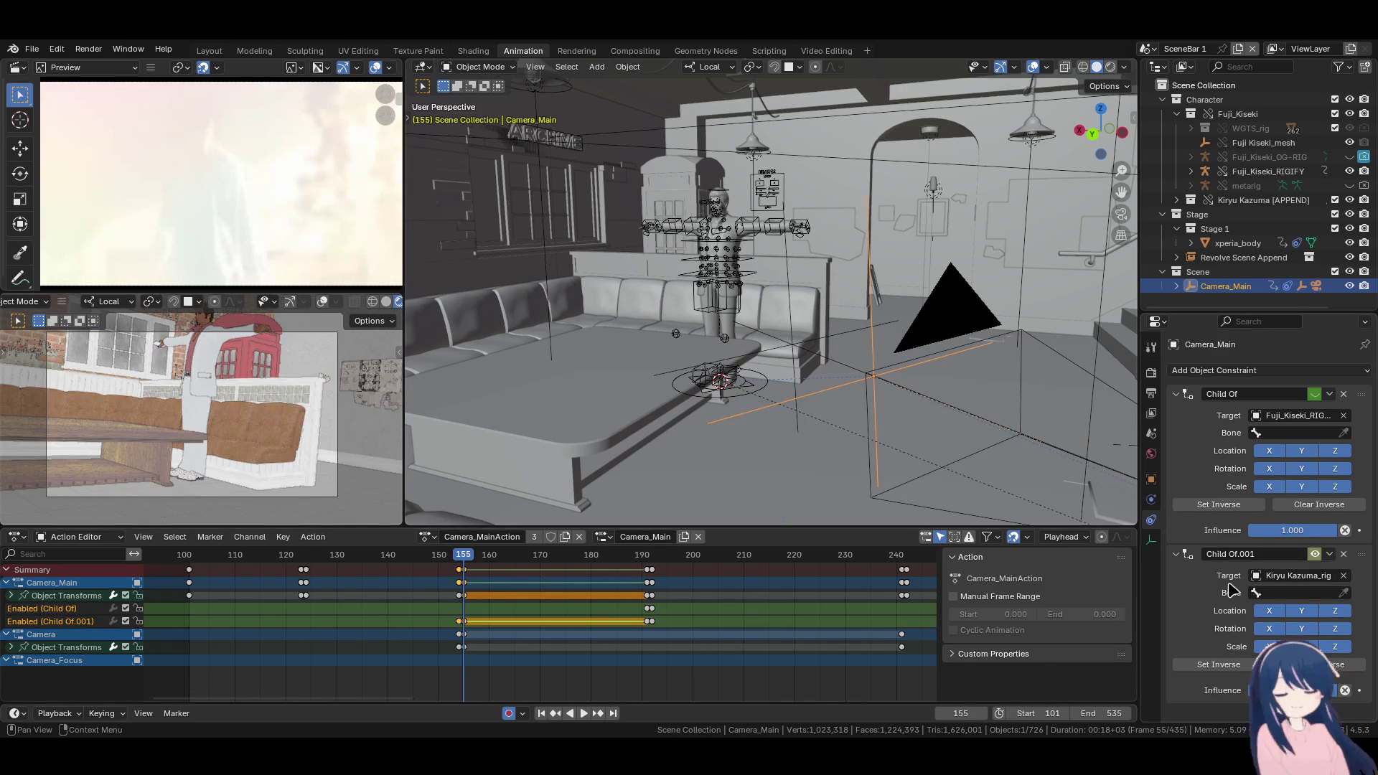
key("space")
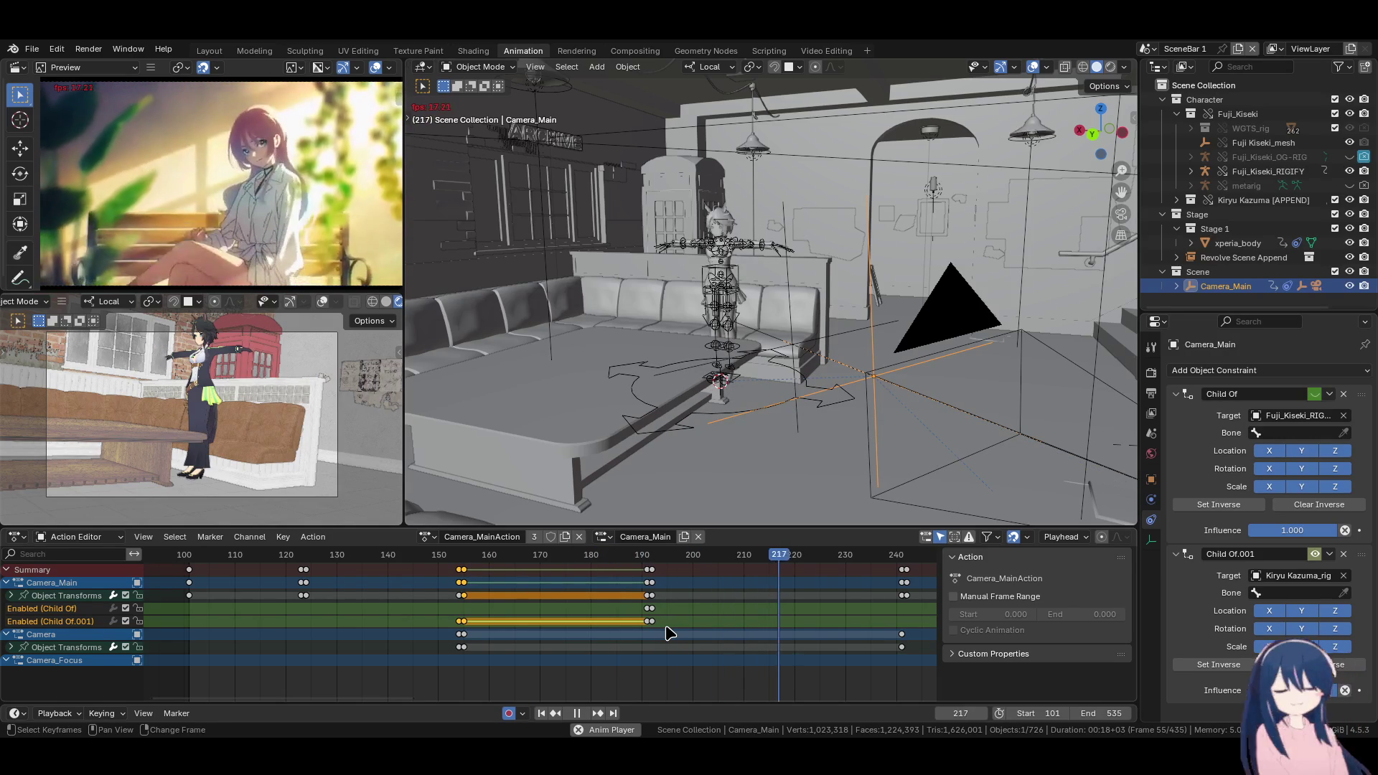
key("space")
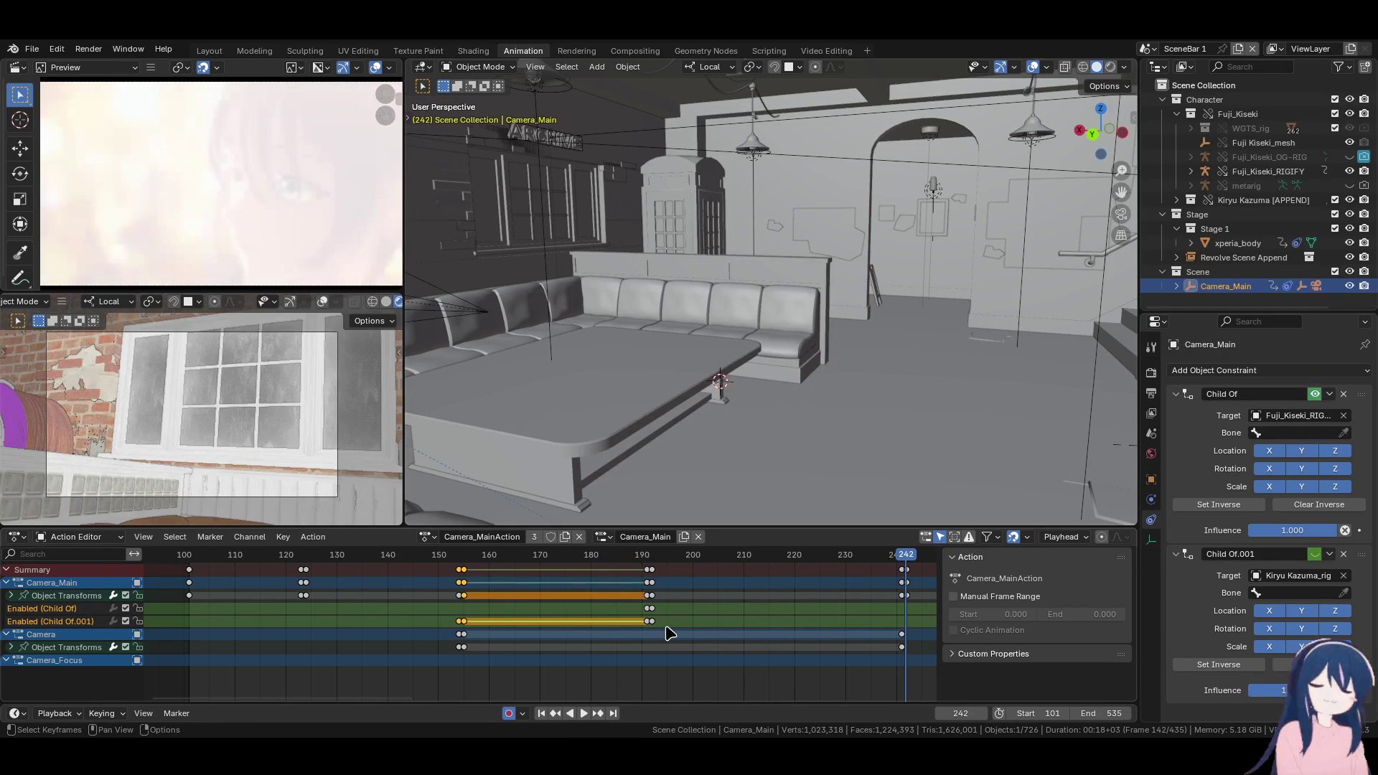
left_click(916, 579)
key("Home")
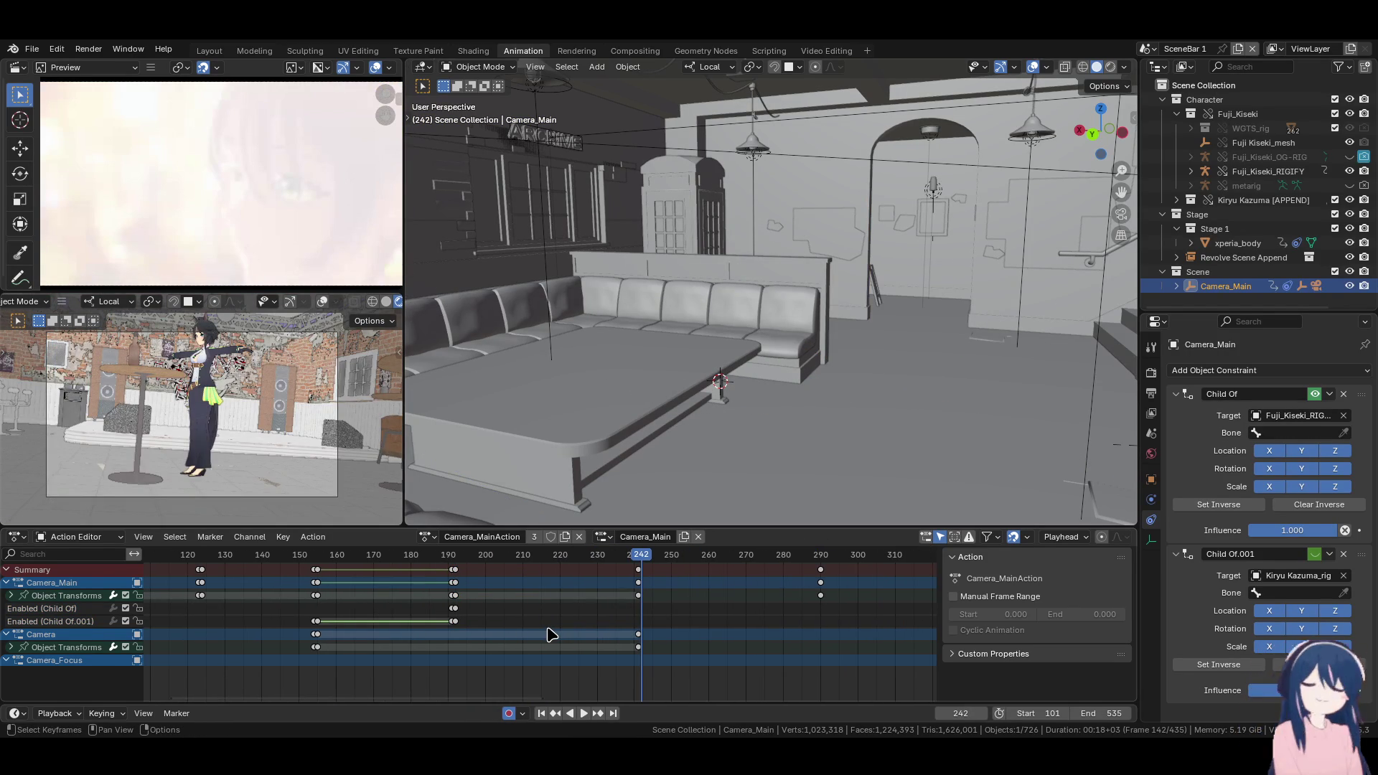
key("KP_0")
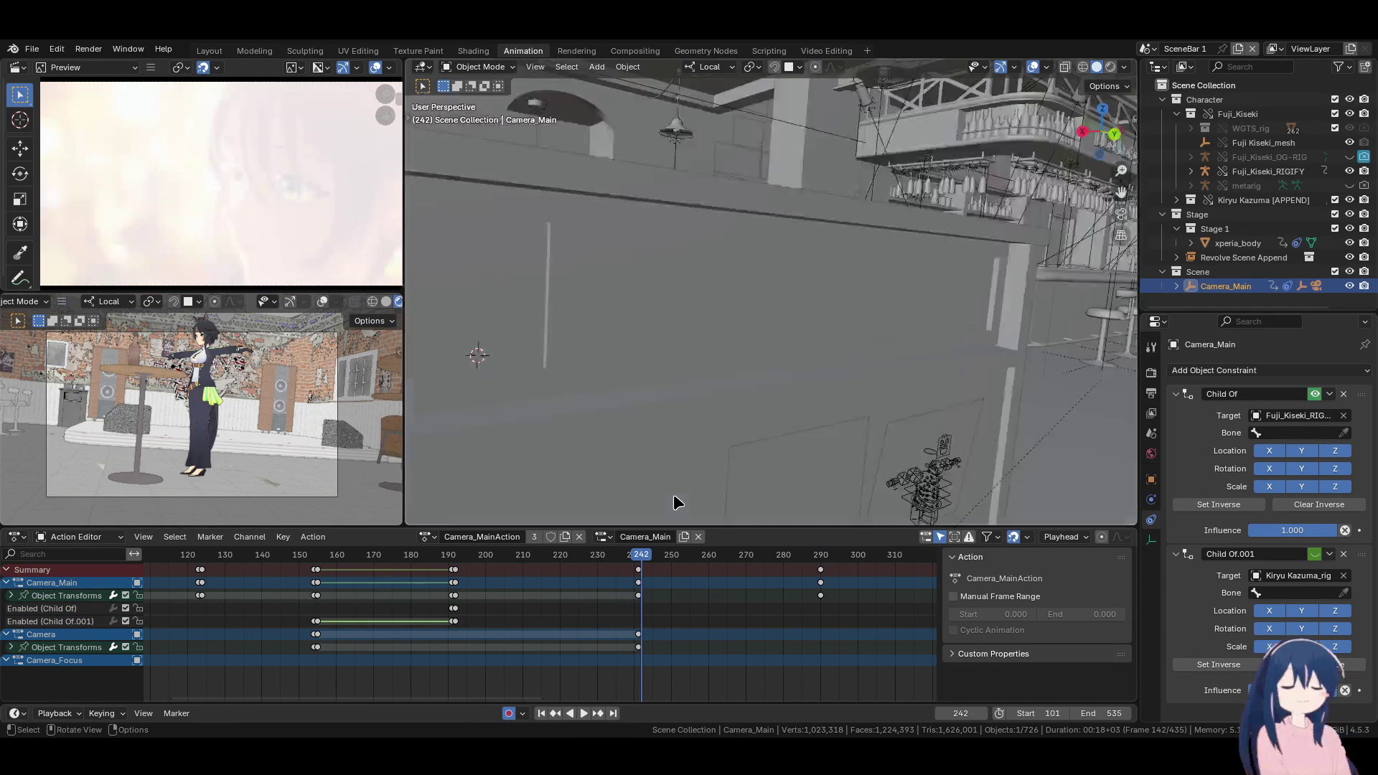
Move and rotate Camera_Main at frame 242, then shift it along its local Z axis
key("g")
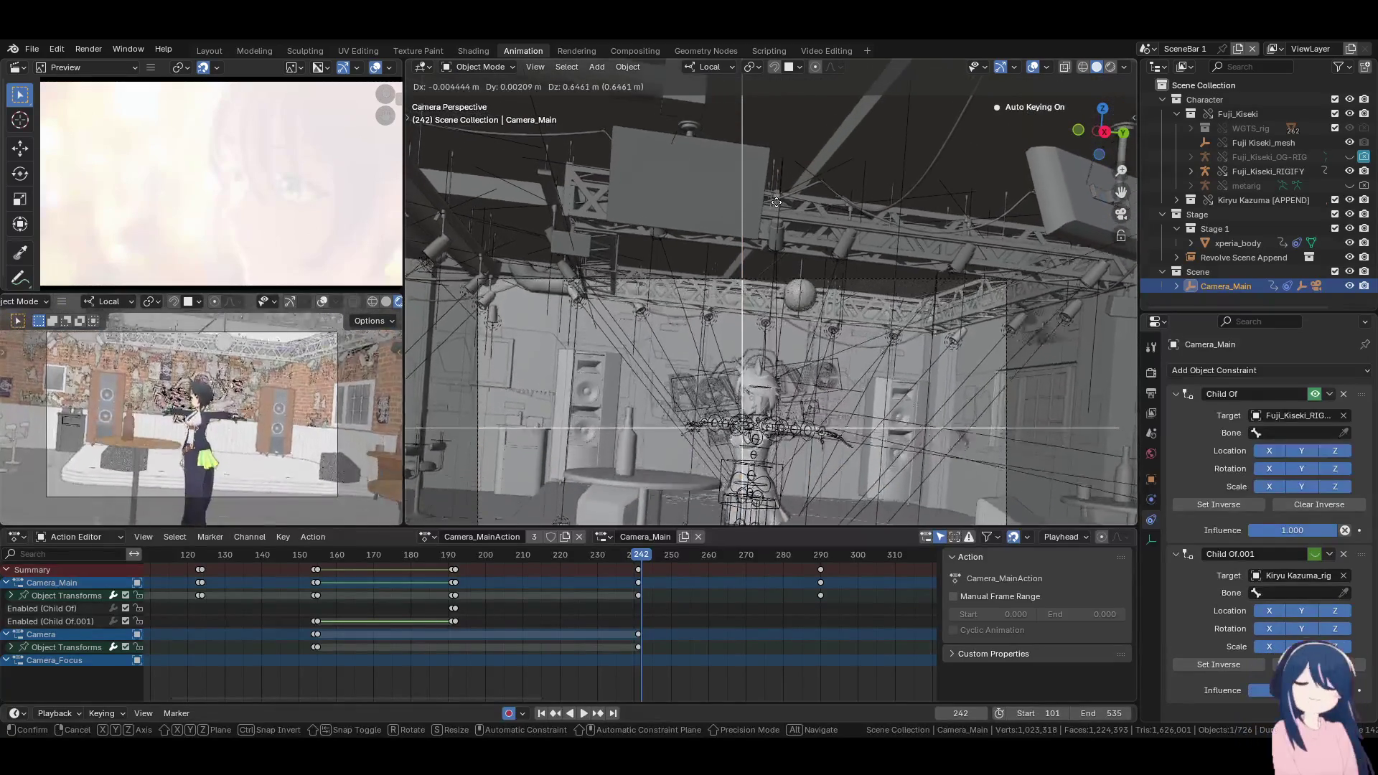
left_click(782, 449)
key("r")
key("r")
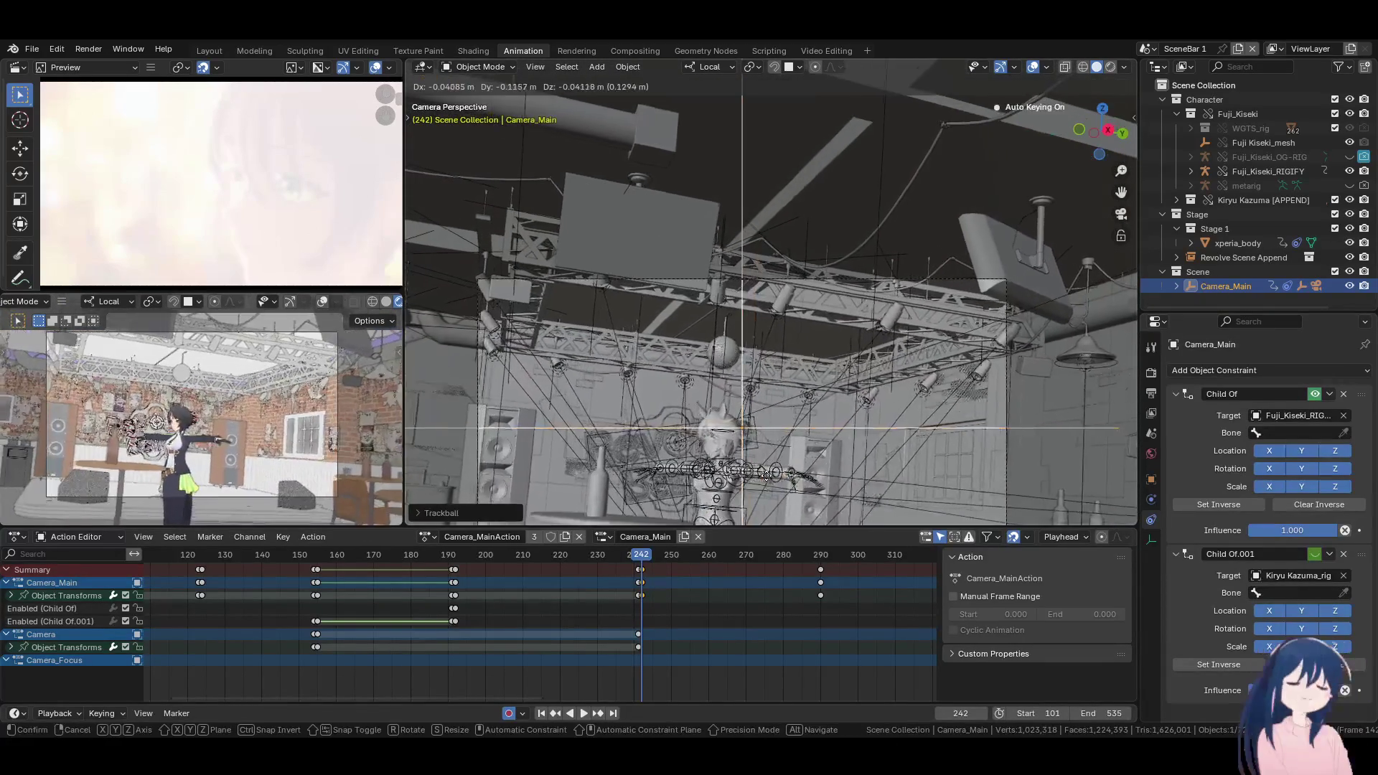
left_click(633, 75)
mouse_move(825, 273)
middle_mouse_down()
mouse_move(903, 324)
mouse_move(889, 372)
mouse_move(722, 326)
mouse_move(855, 359)
middle_mouse_up()
key("g")
key("z")
key("z")
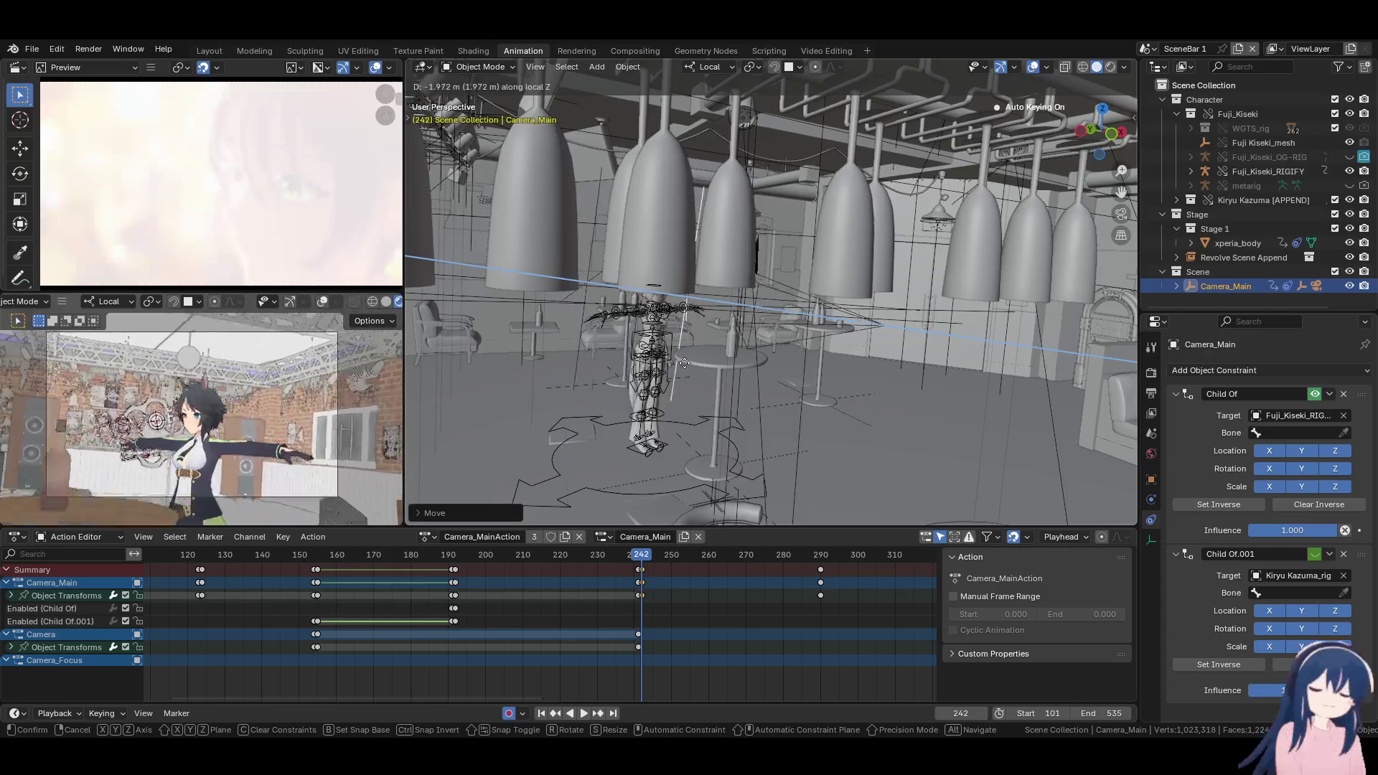
left_click(642, 354)
In camera view, push Camera_Main along local Z closer to the character's upper body
key("KP_0")
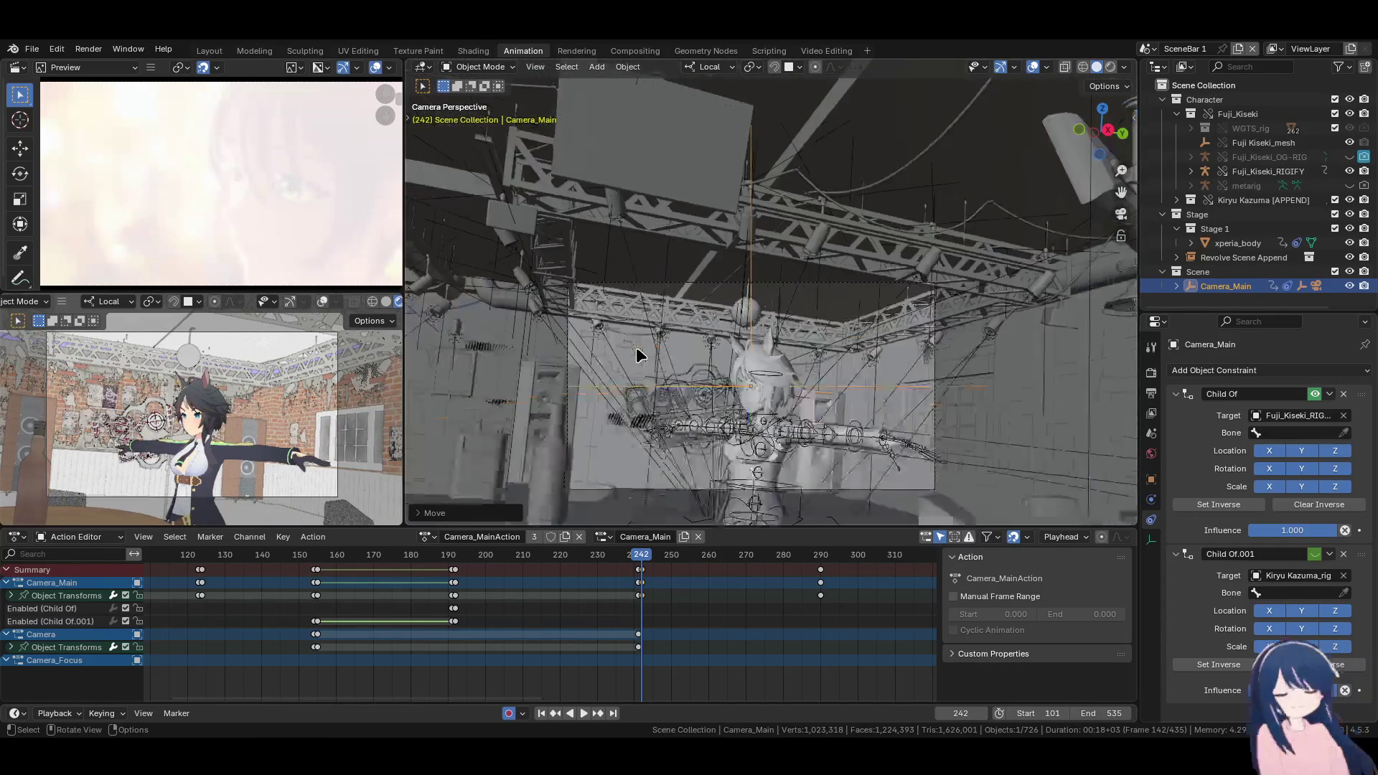
key("g")
key("z")
key("z")
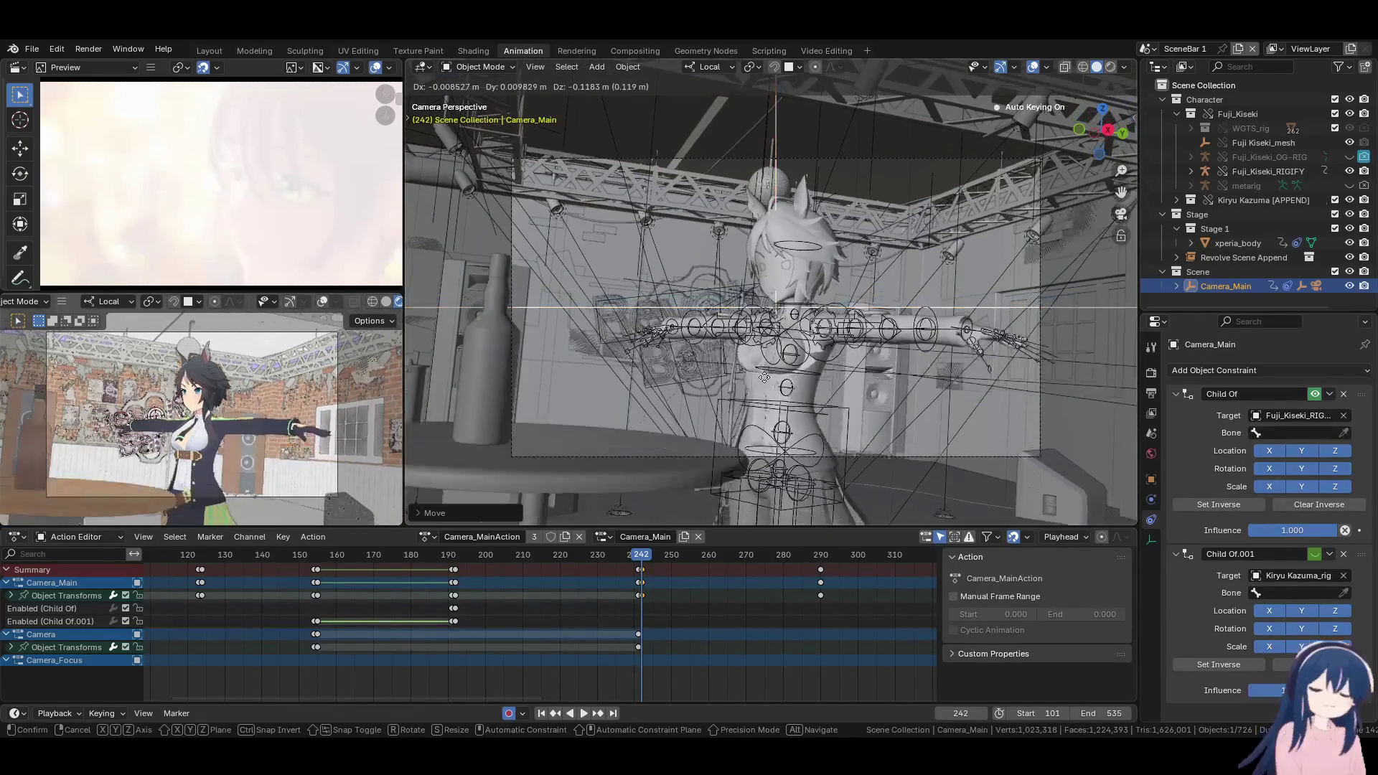
left_click(625, 502)
Duplicate the frame-289 camera keyframes to around frame 240
scroll(632, 628, "down", 2)
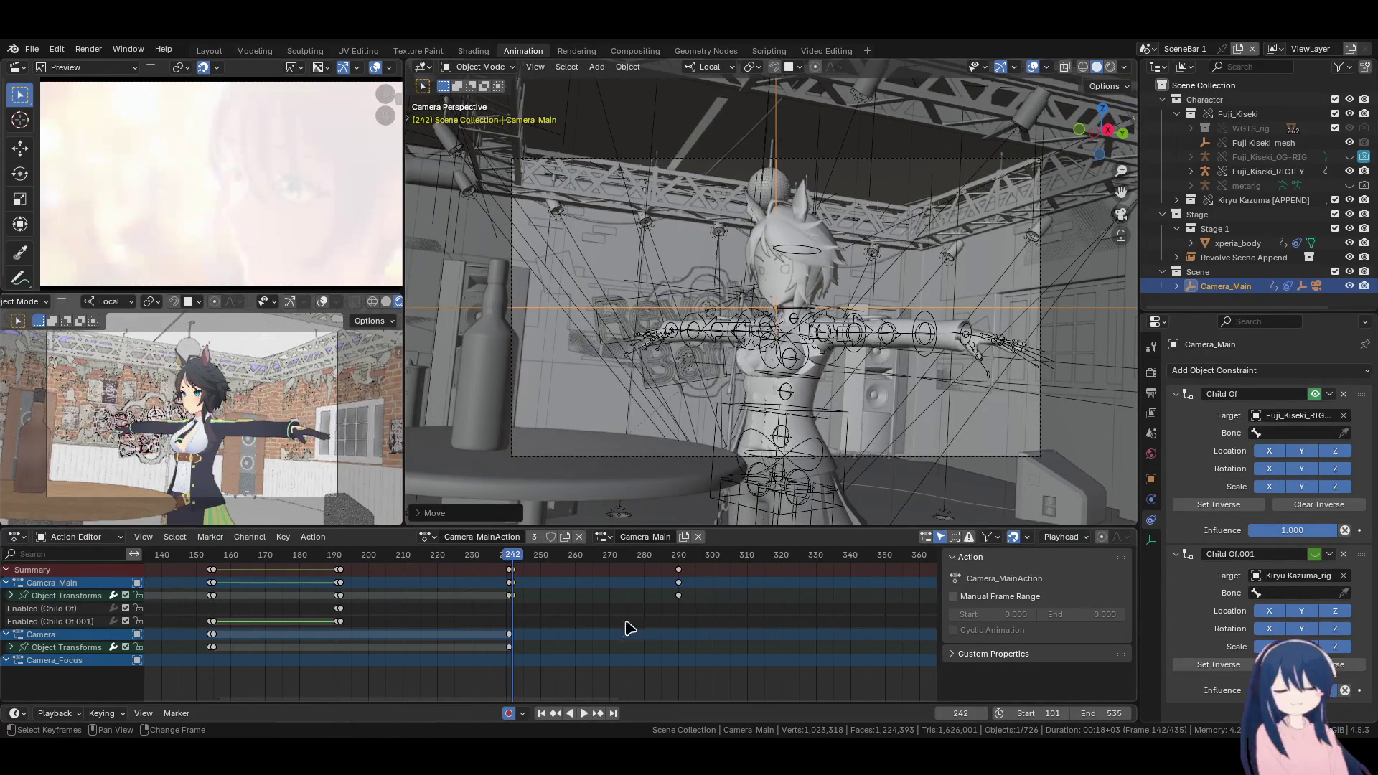
key("space")
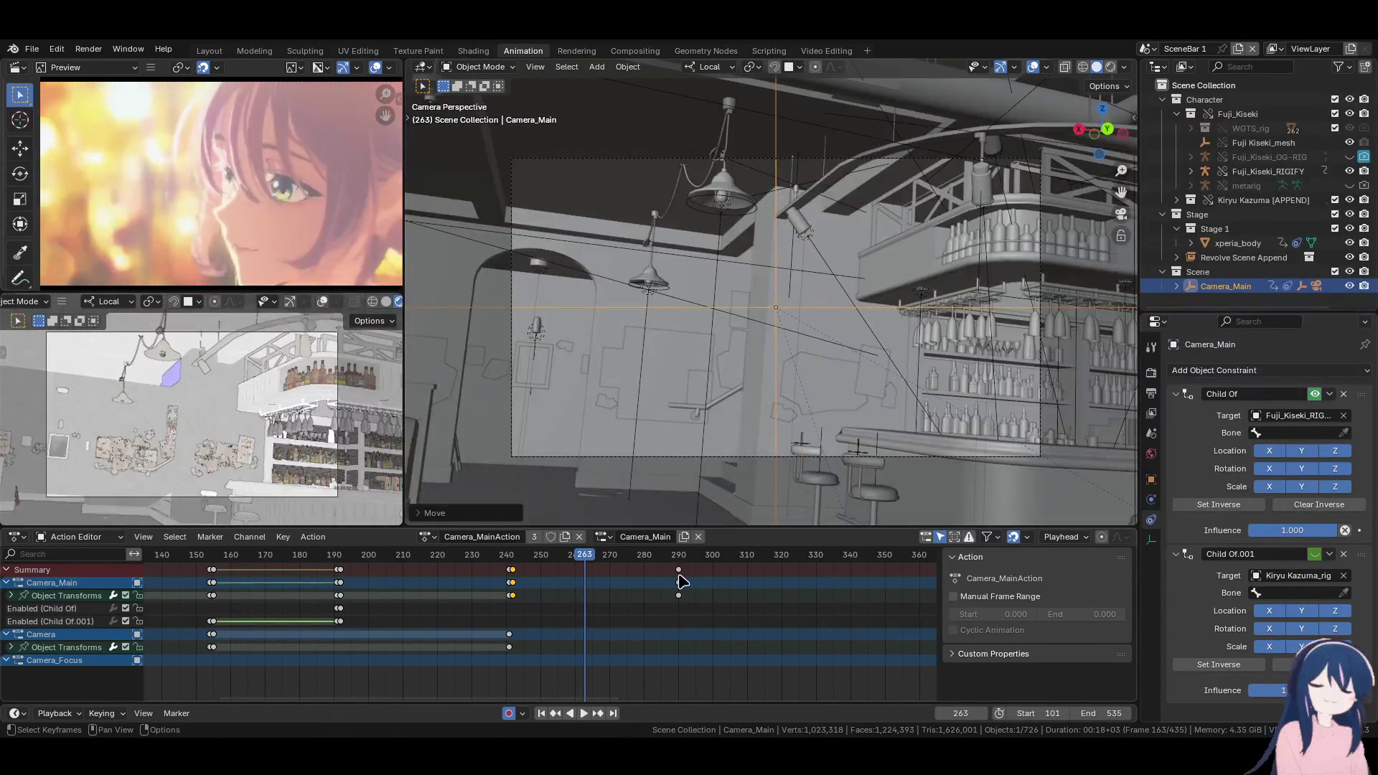
left_click(679, 582)
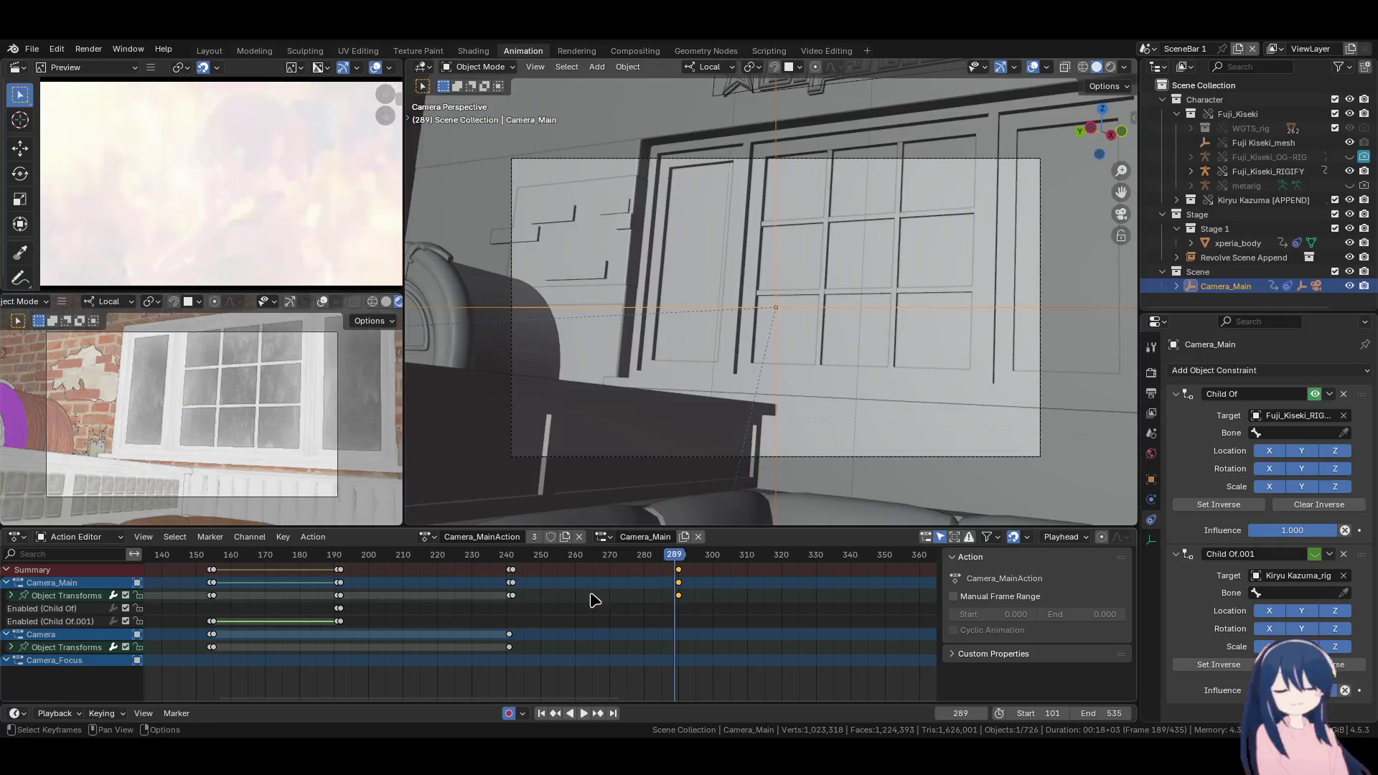
scroll(595, 600, "up", 2)
key("shift+d")
left_click(508, 582)
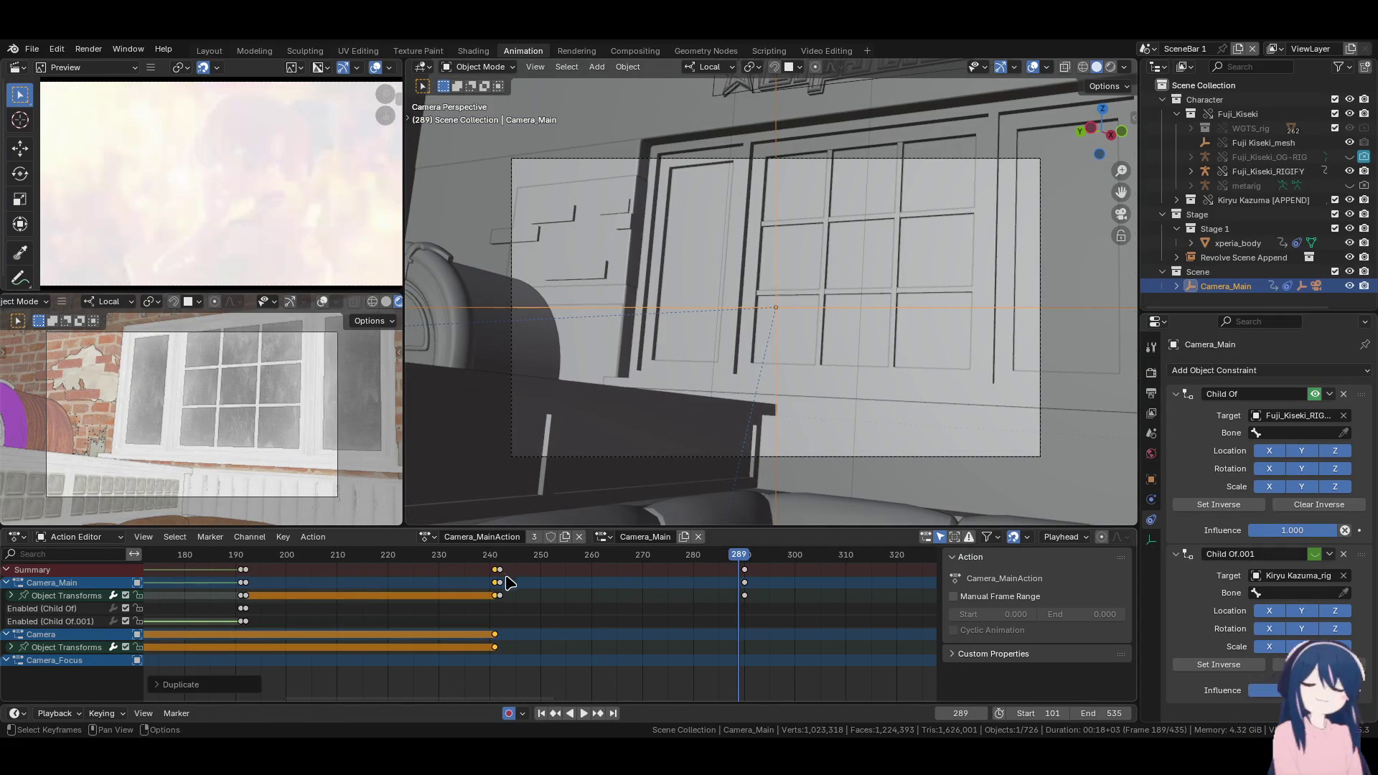